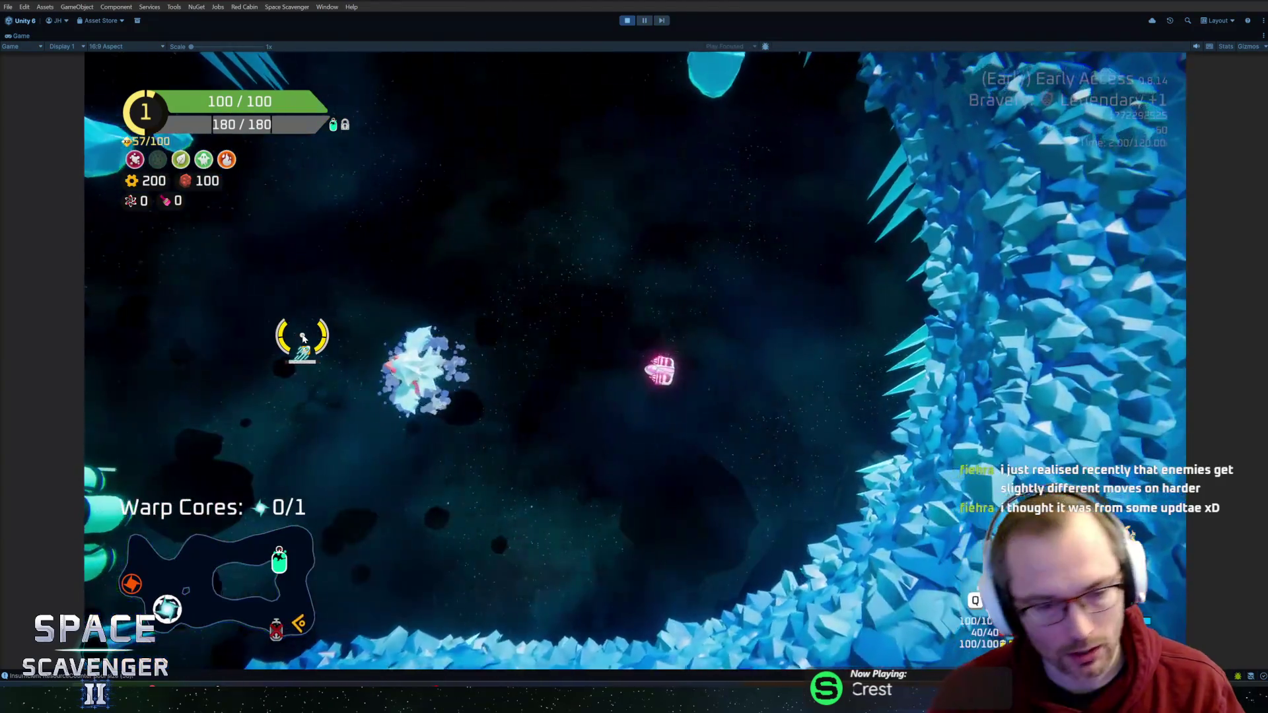
Step: Open the game's debug console and type the 'debug timeScale 0' command
key("grave")
type("debug times")
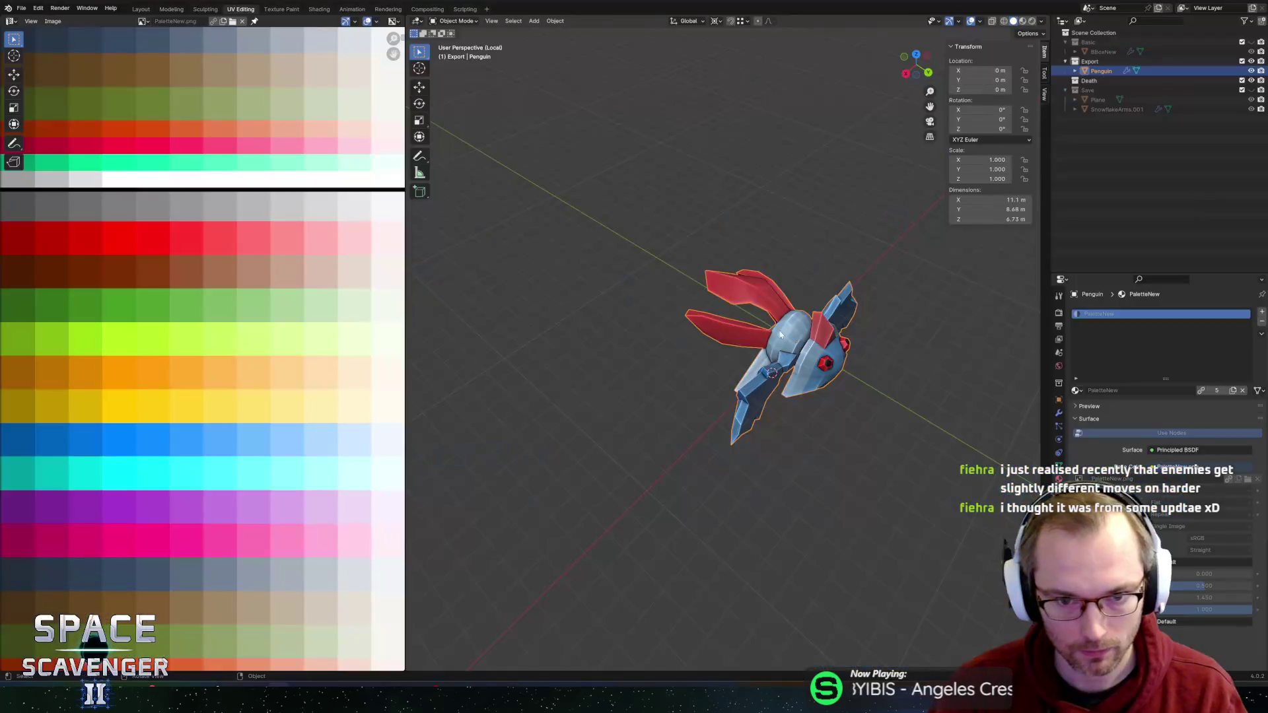
Step: Shift the fin UVs onto the orange palette colours and export Penguin.fbx to check in Unity
left_click_drag(739, 281, 690, 309)
key("g")
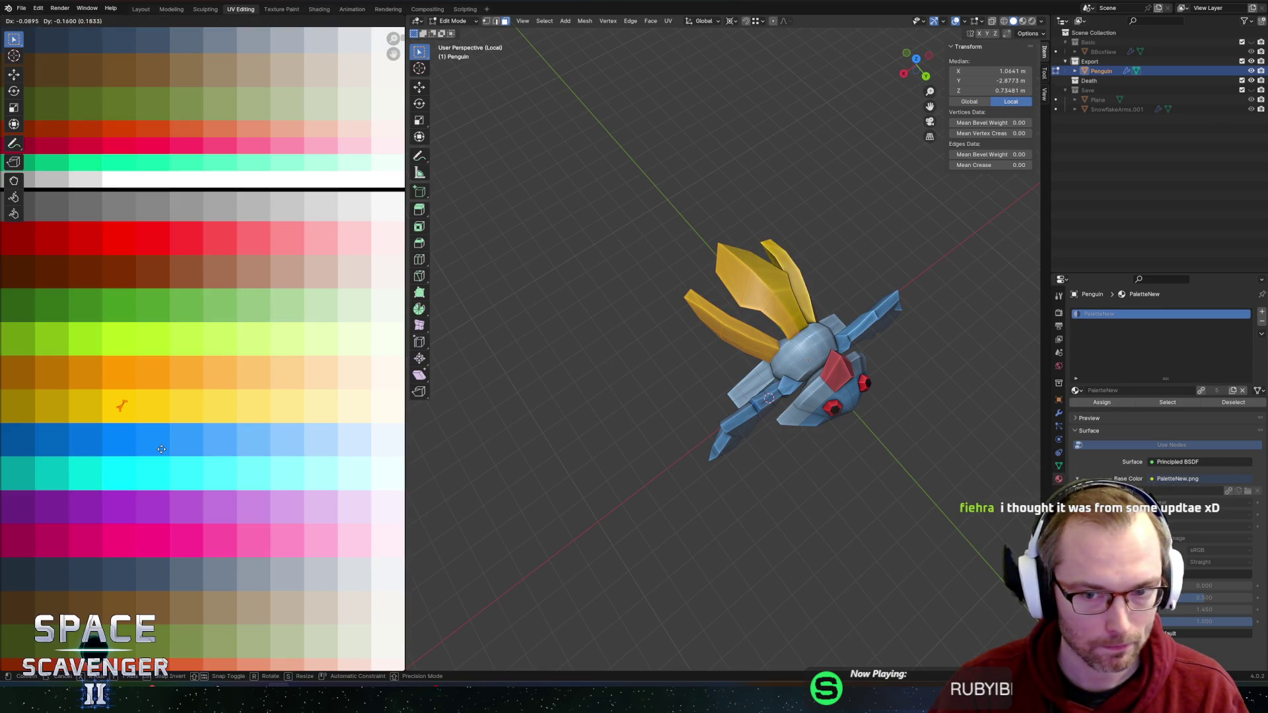
key("ctrl+shift+s")
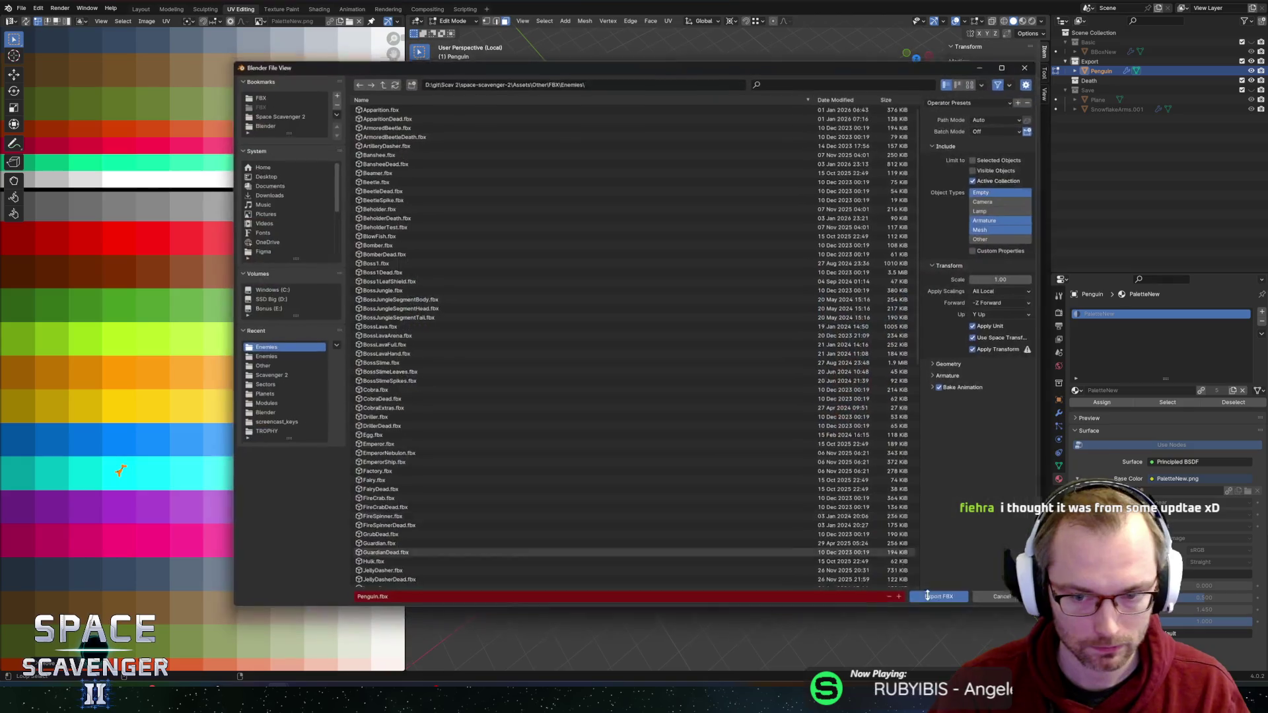
left_click(961, 602)
key("alt+Tab")
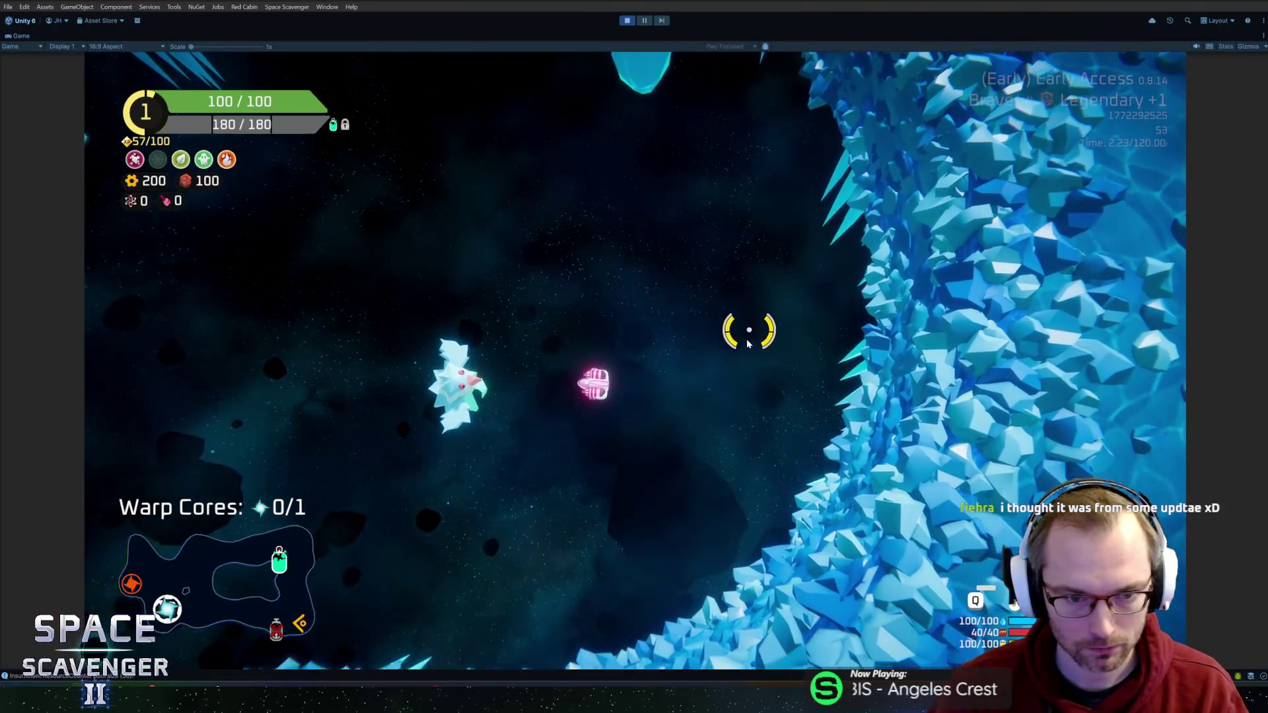
Step: Move the fin UV island onto the cyan palette row and re-export Penguin.fbx
key("alt+Tab")
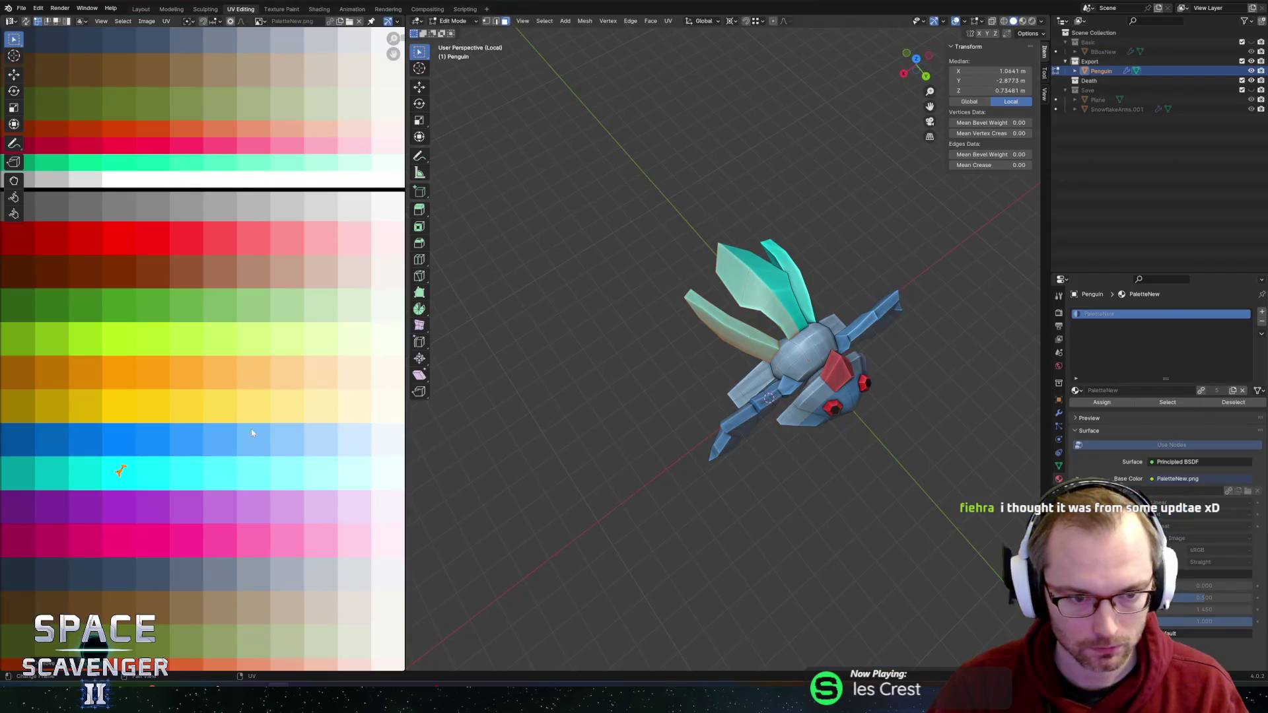
left_click_drag(165, 504, 166, 504)
key("g")
key("ctrl+shift+s")
key("Return")
key("alt+Tab")
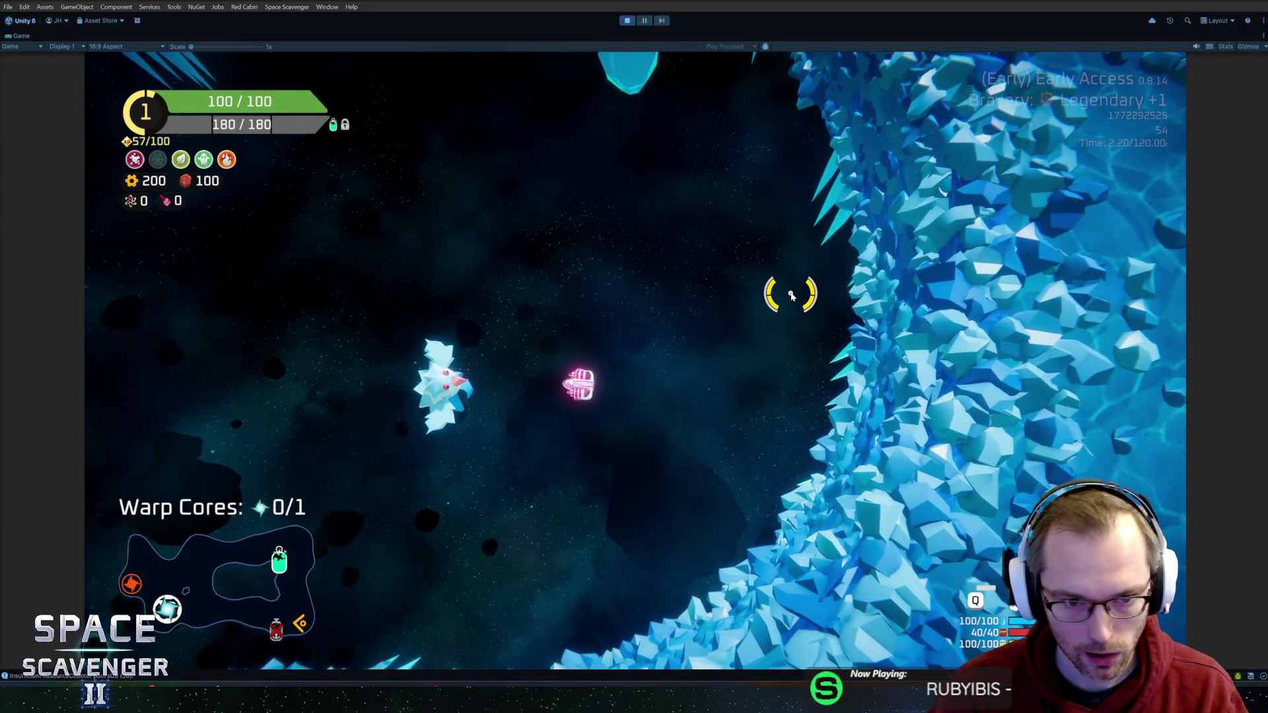
key("grave")
key("Up")
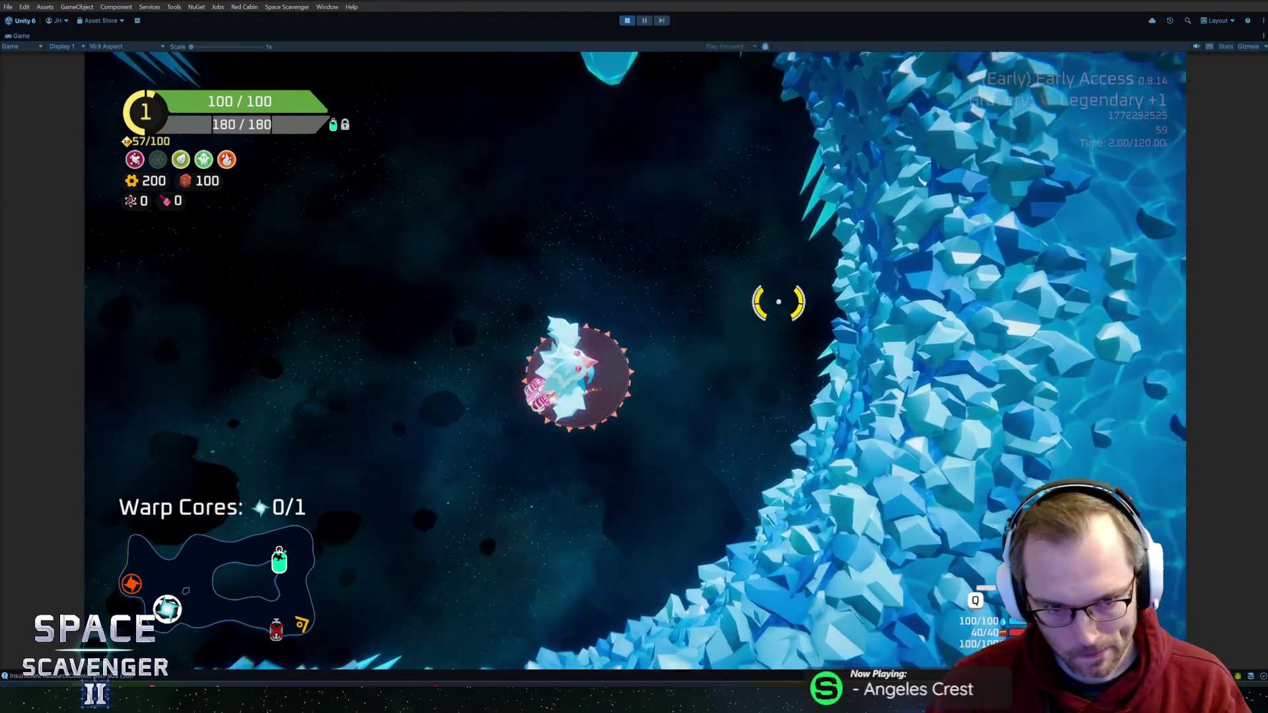
key("a")
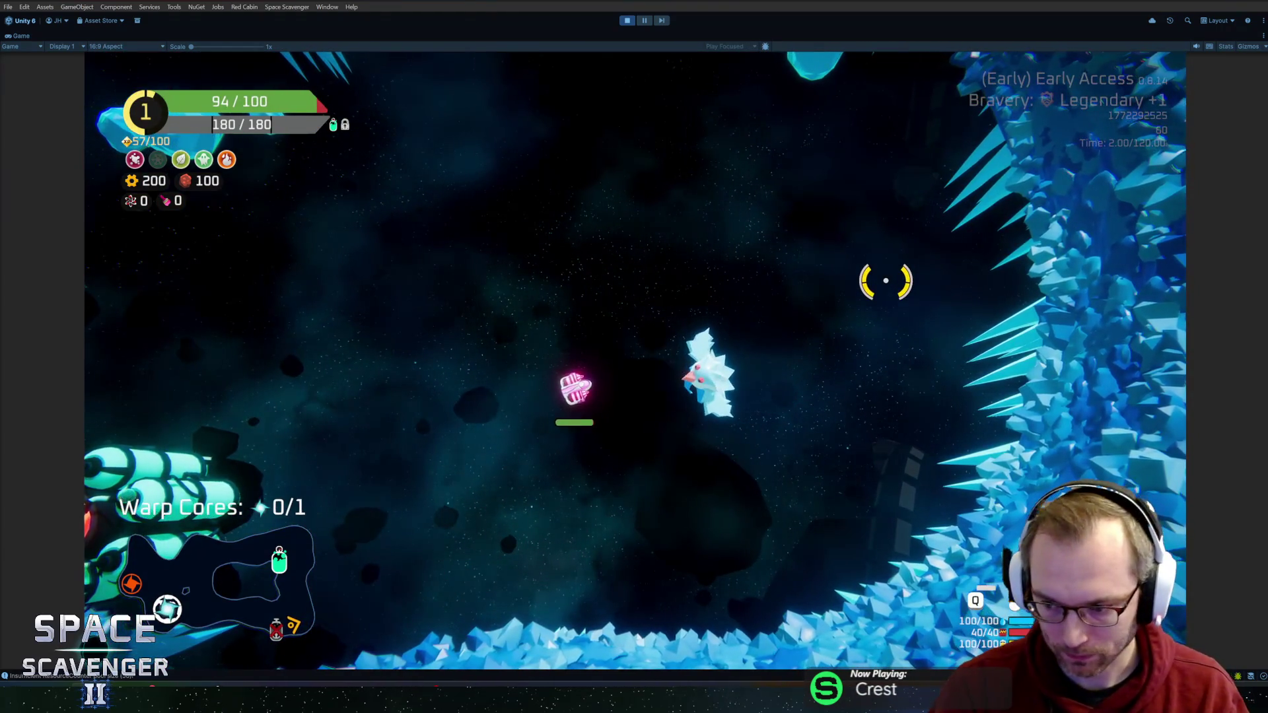
key("d")
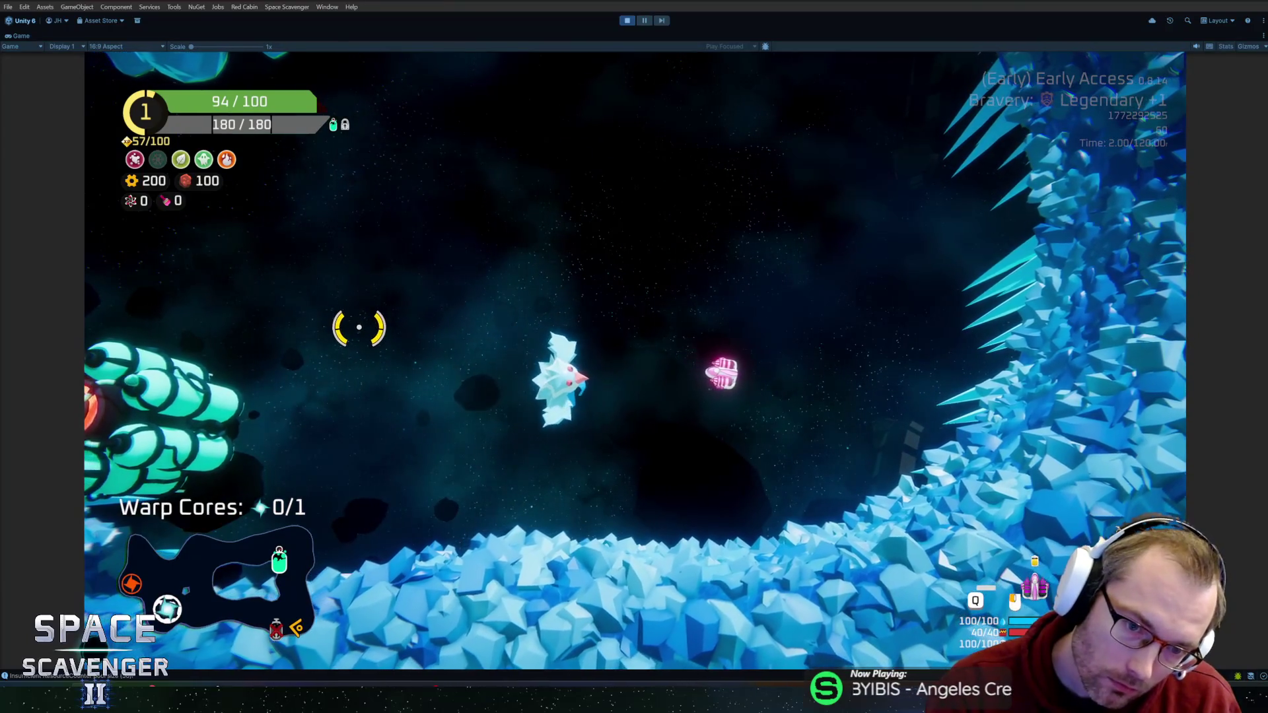
key("a")
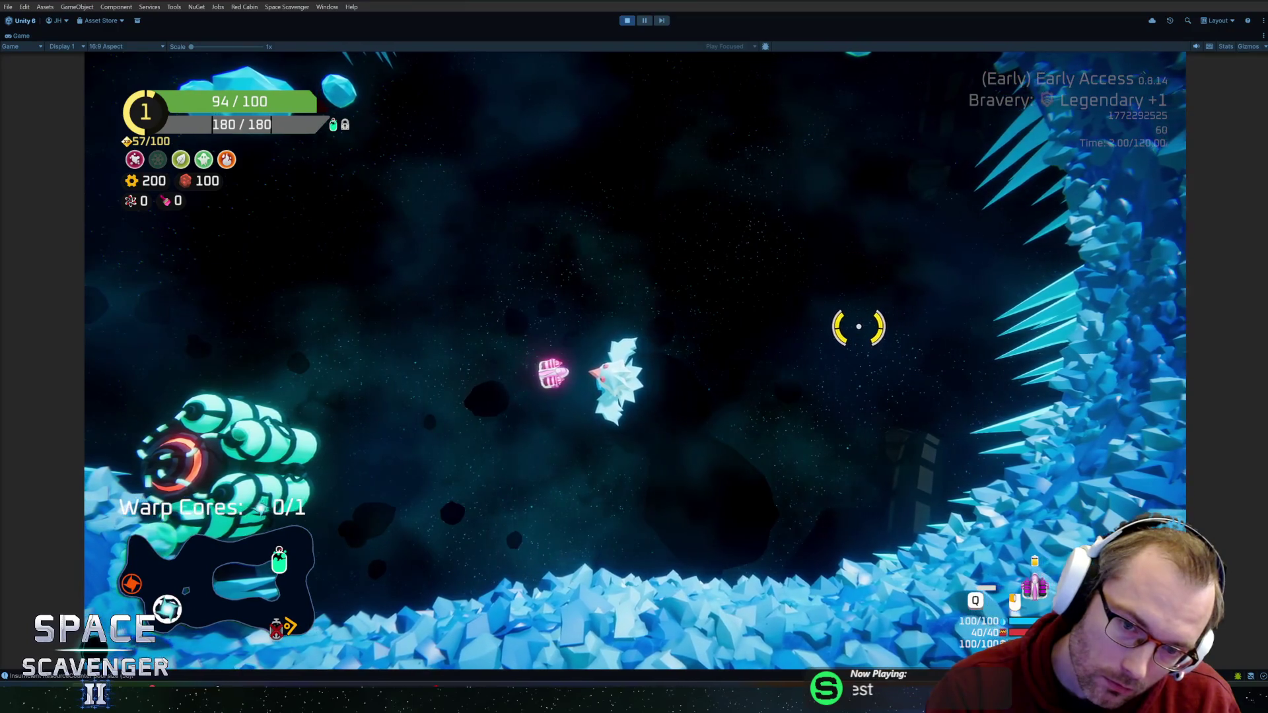
key("d")
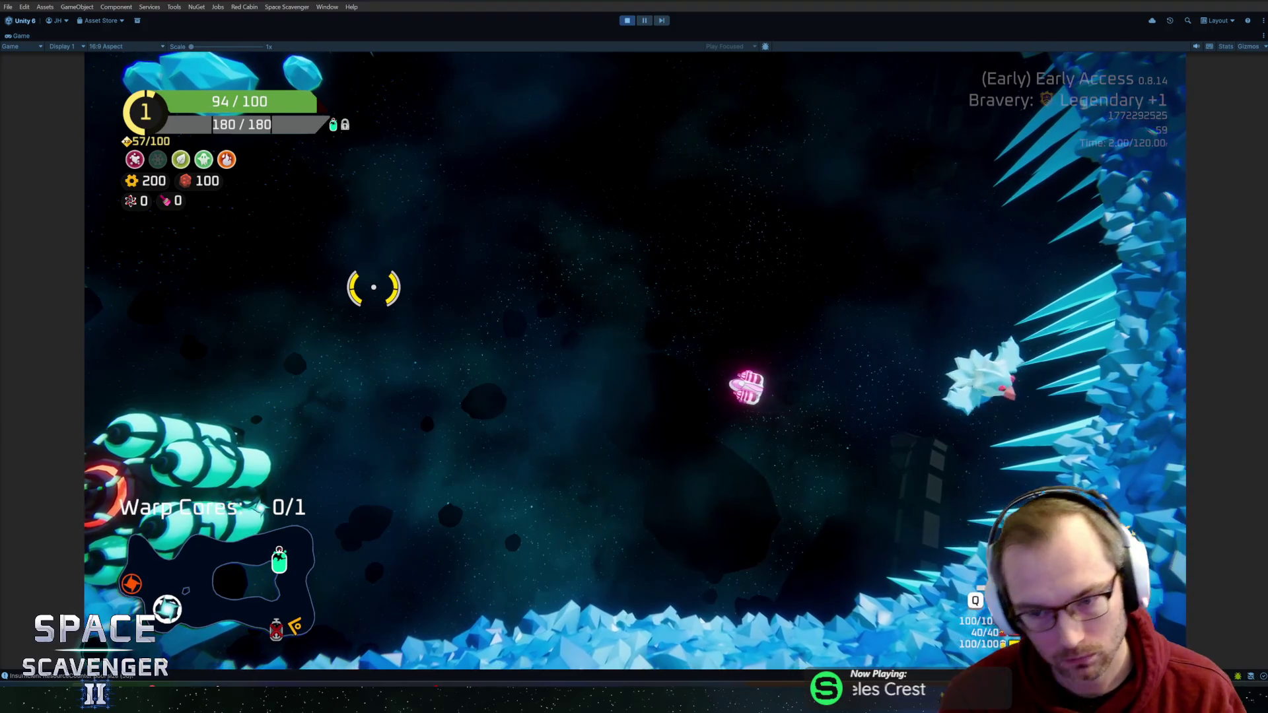
key("a")
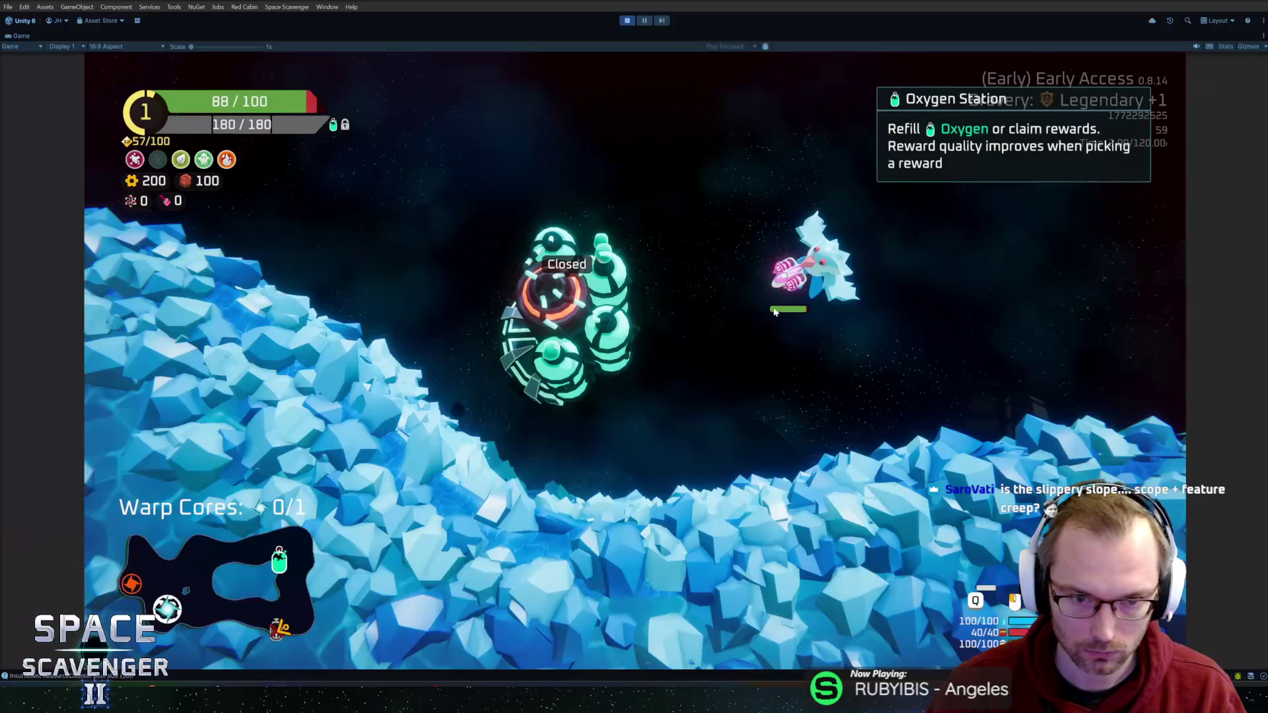
key("d")
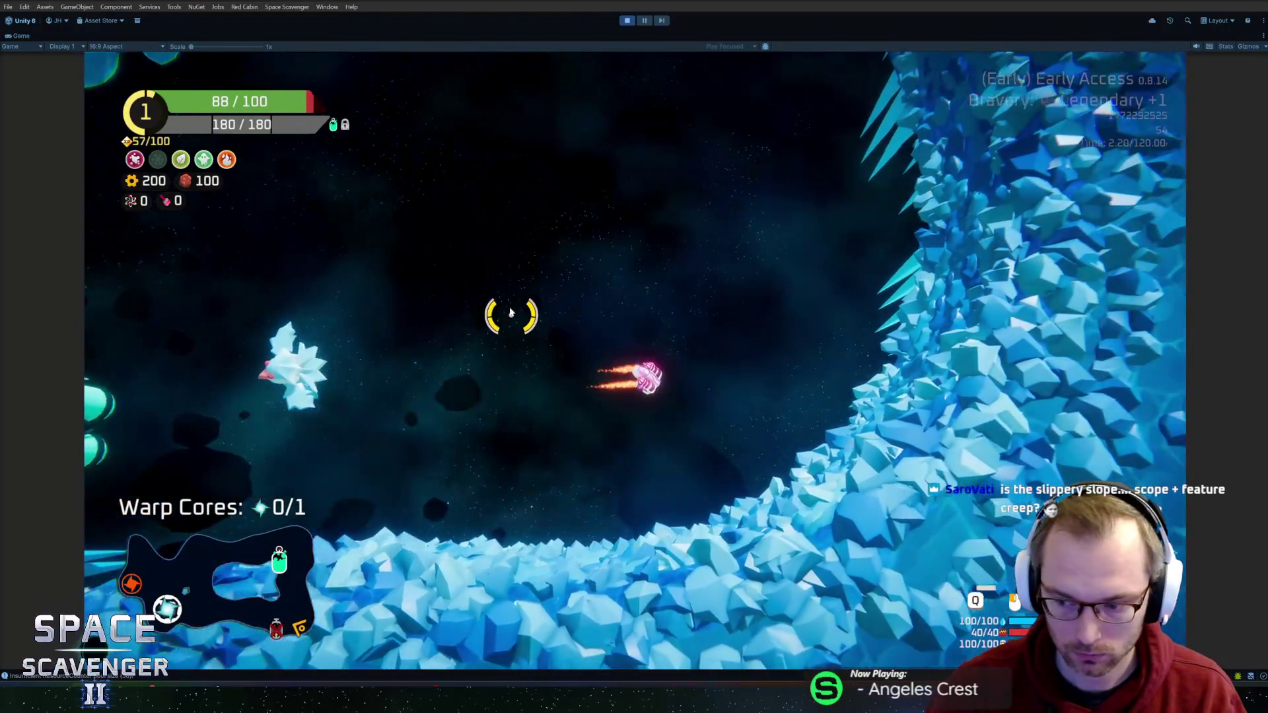
key("d")
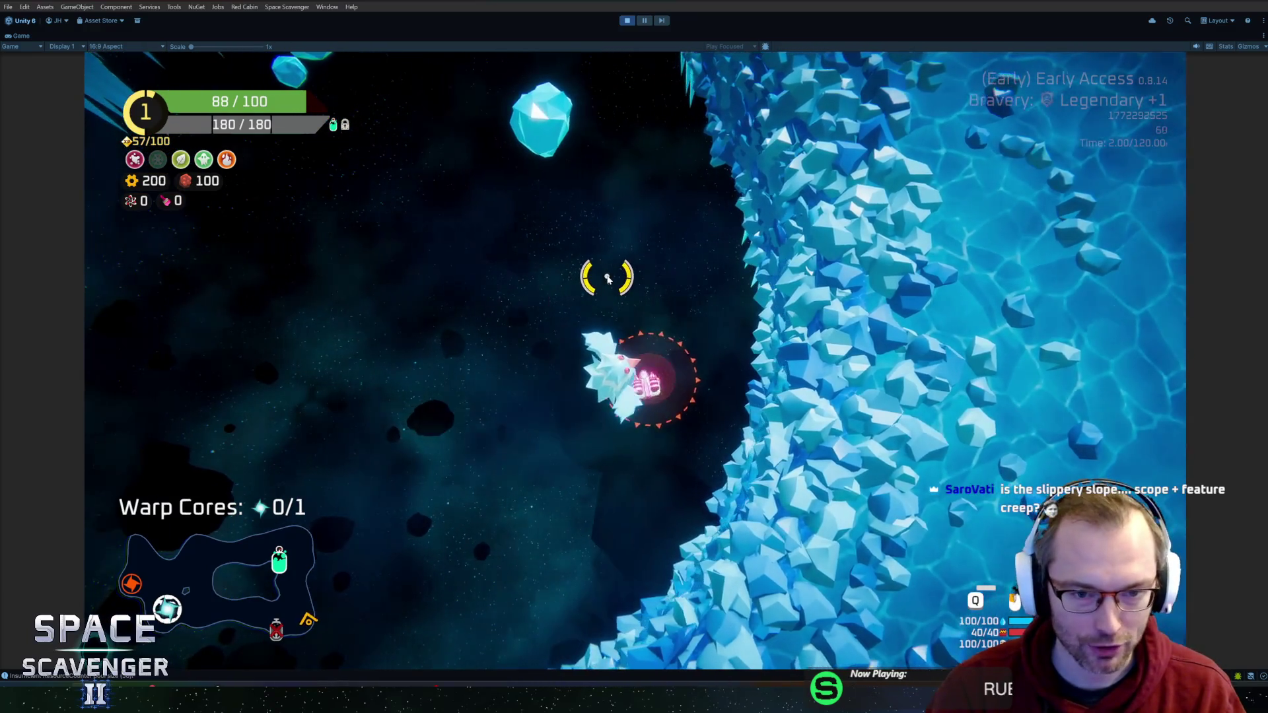
left_click(777, 318)
key("w")
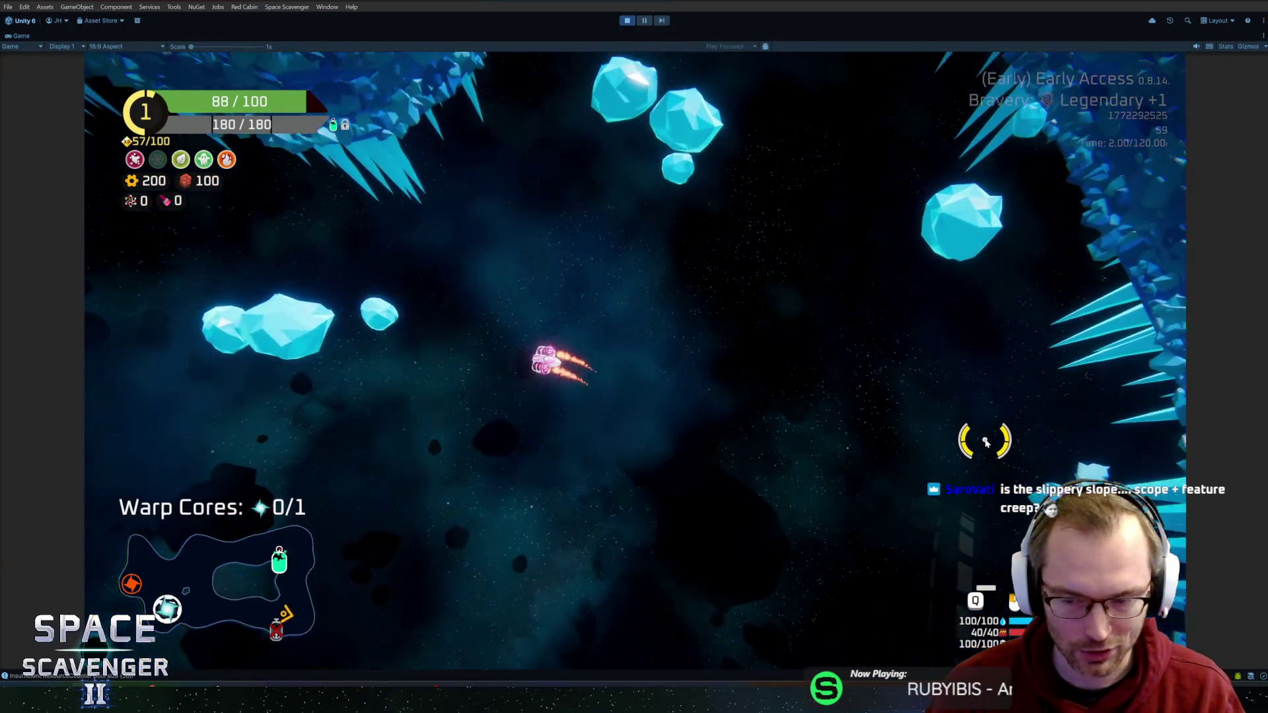
key("s")
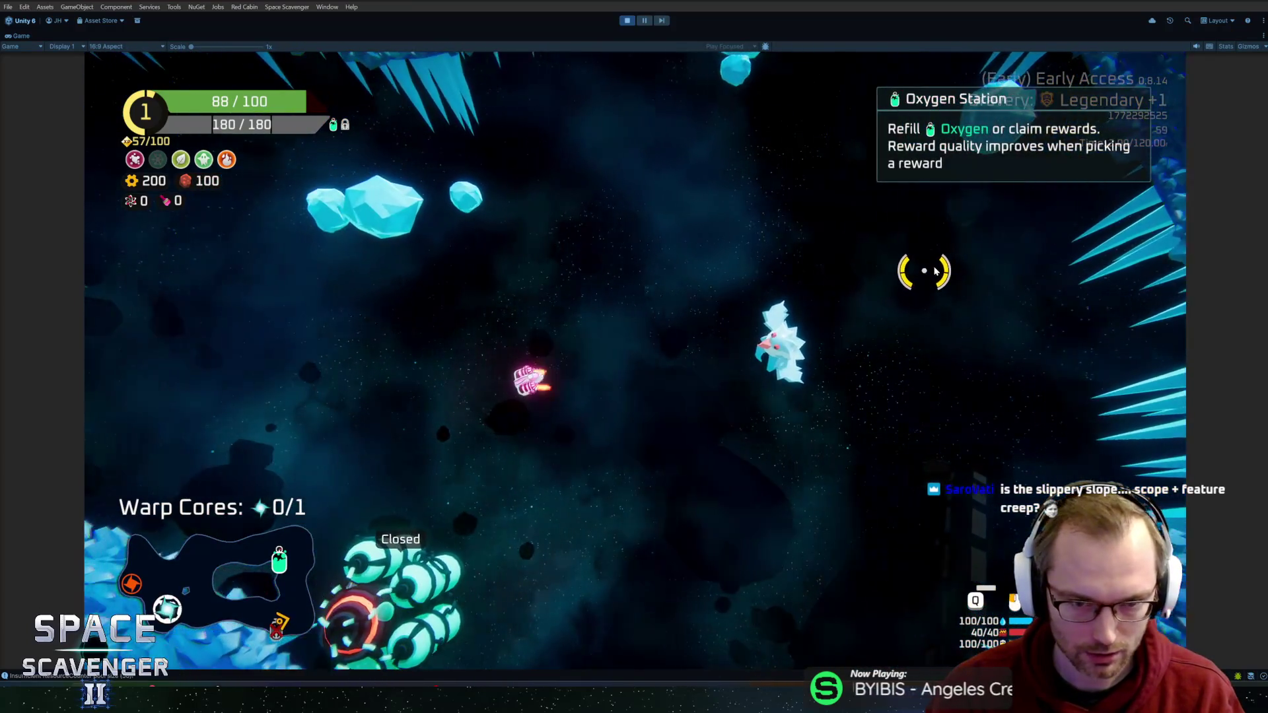
key("a")
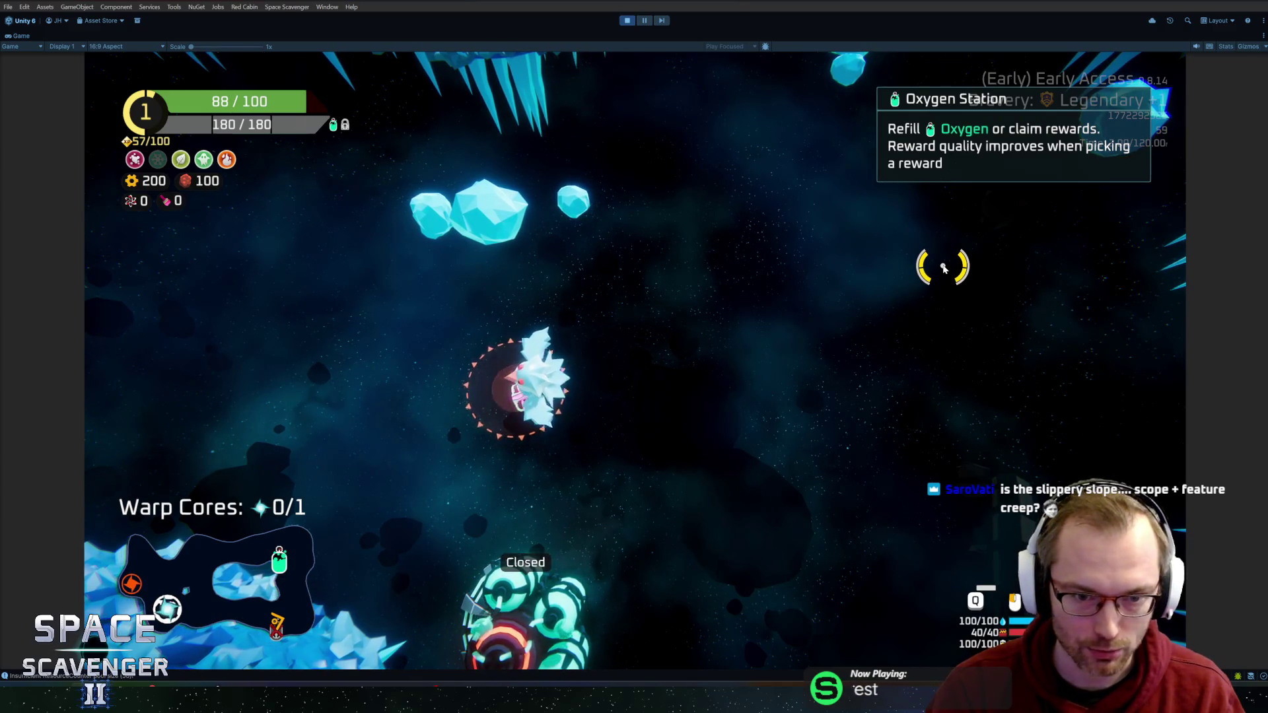
key("d")
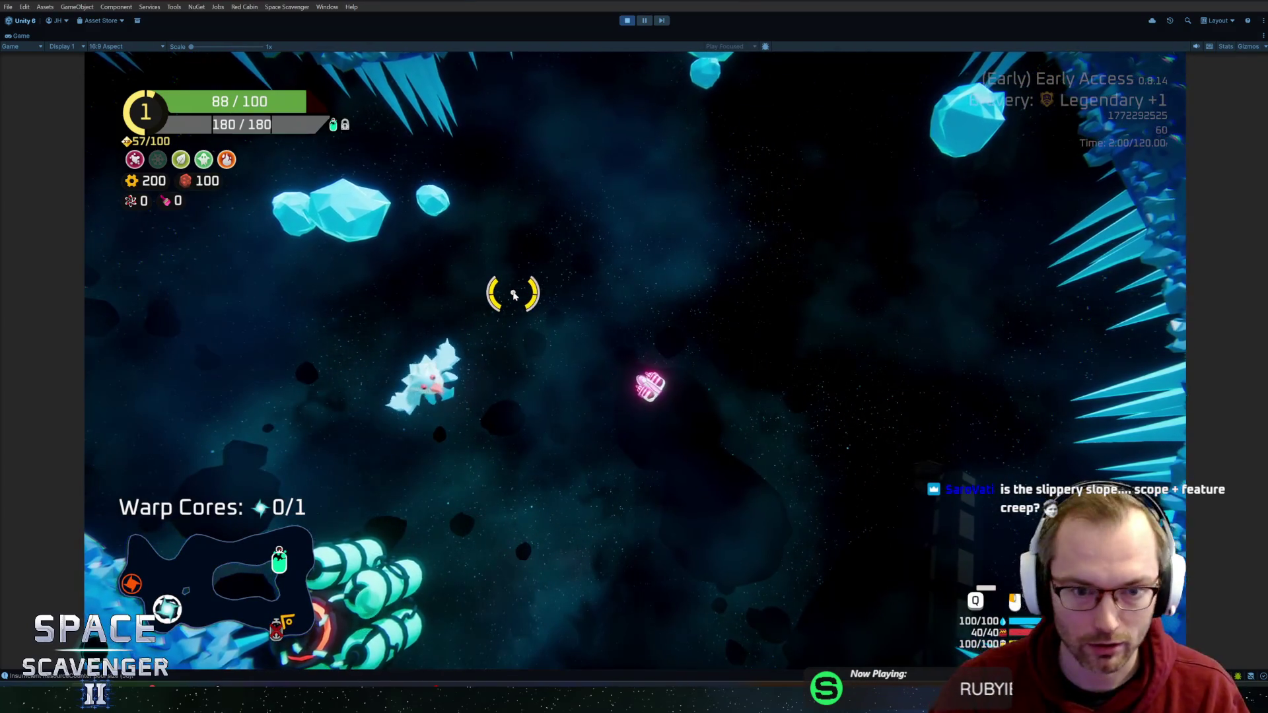
key("s")
key("a")
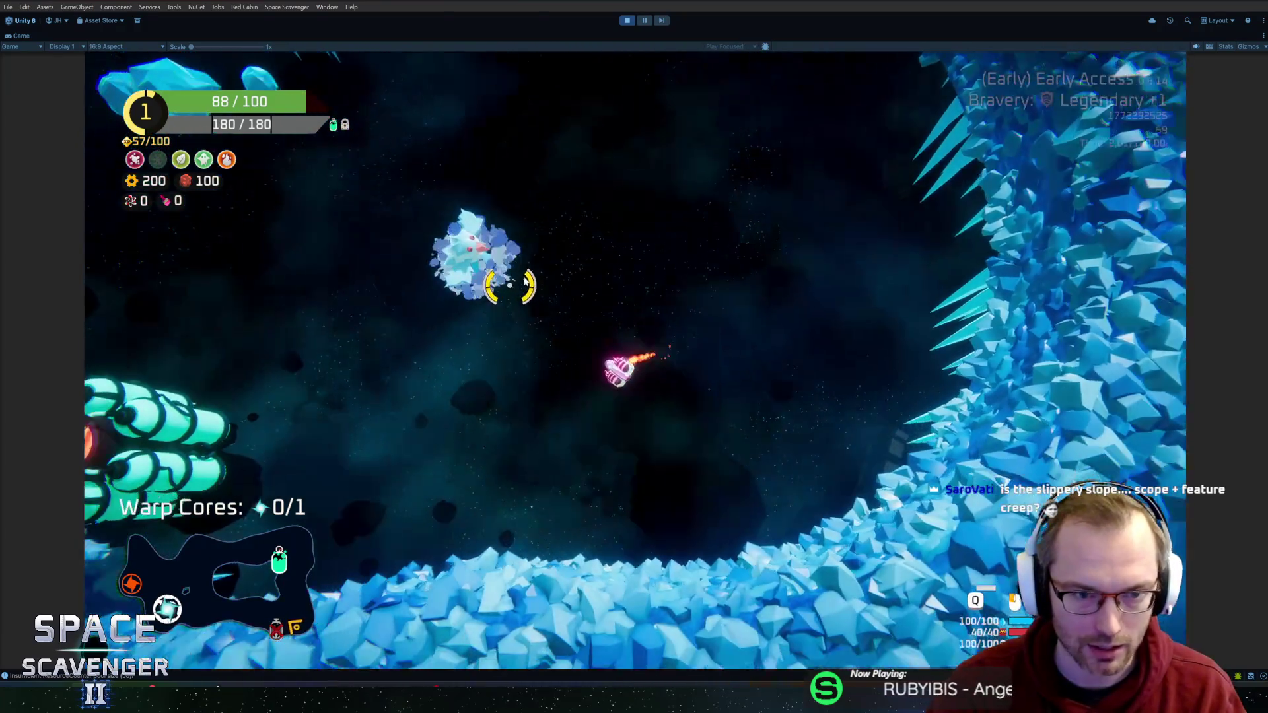
key("a")
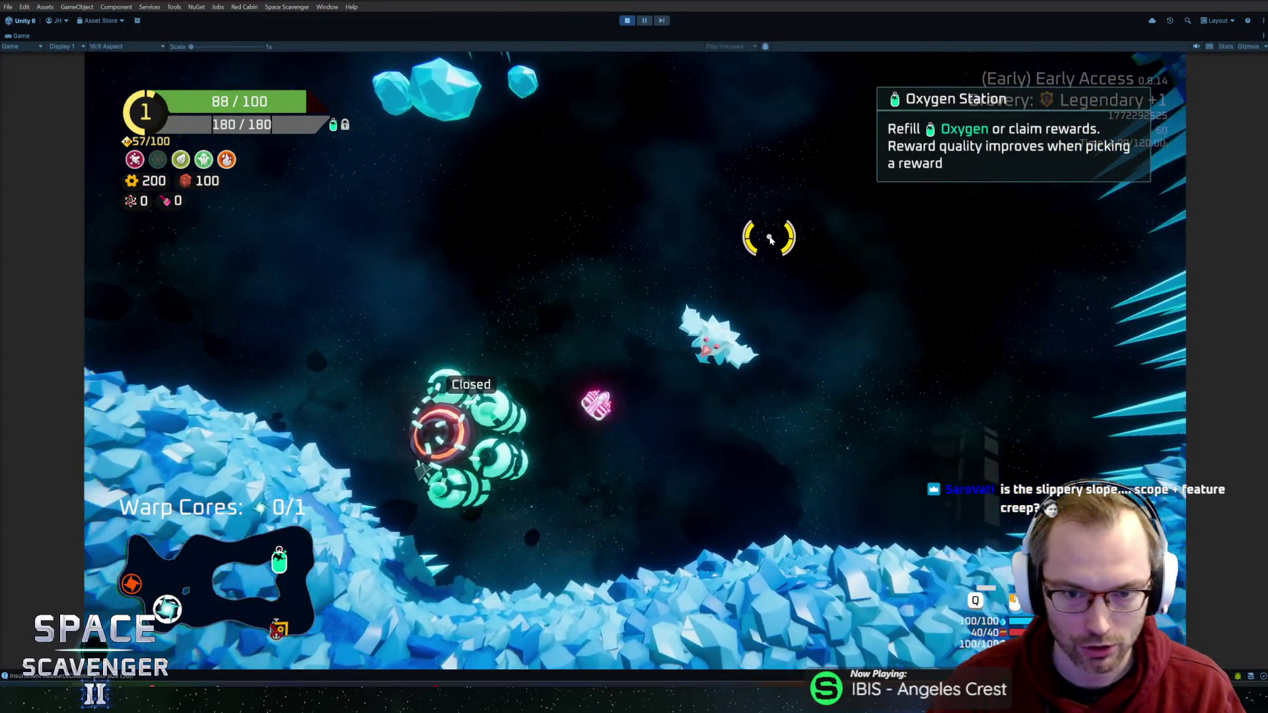
key("d")
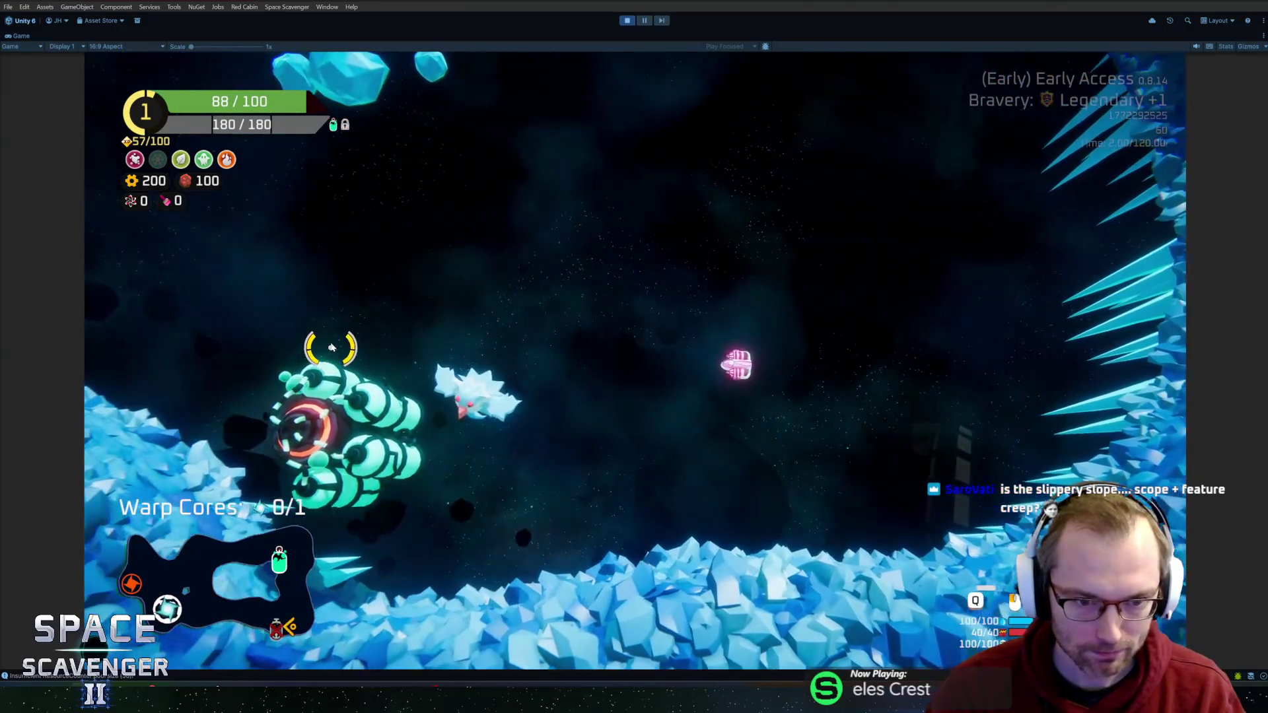
key("d")
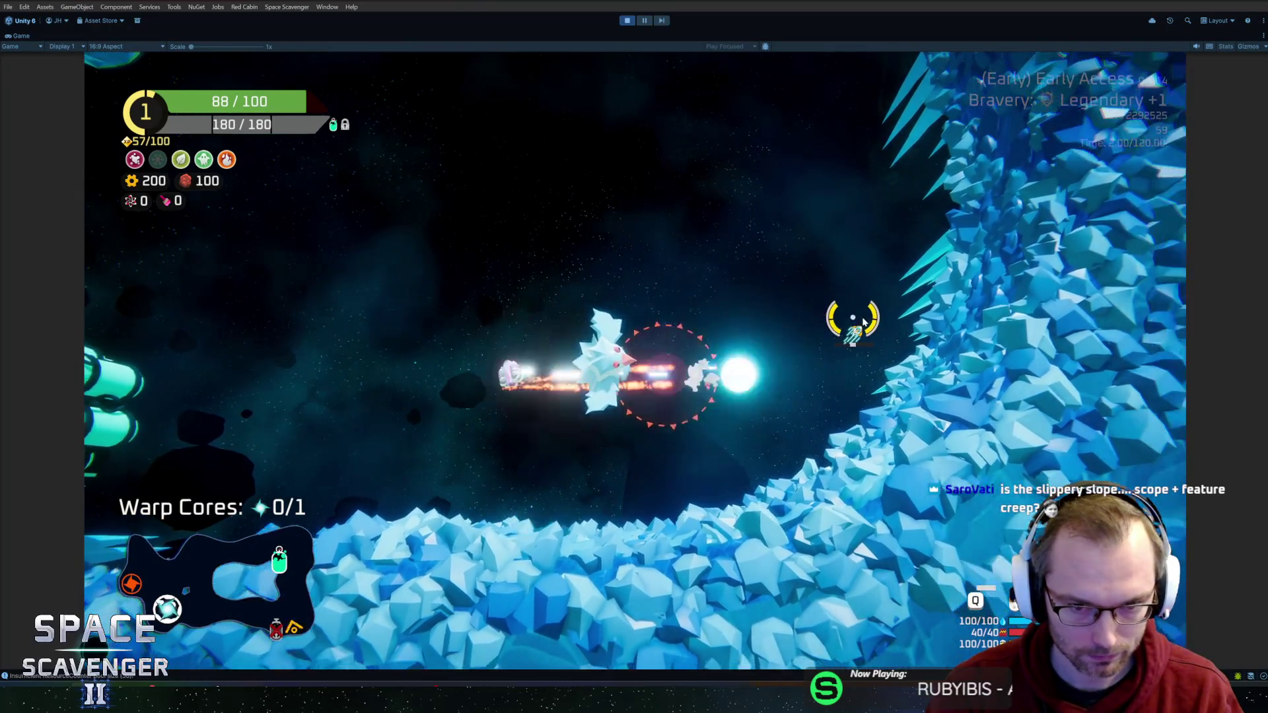
key("a")
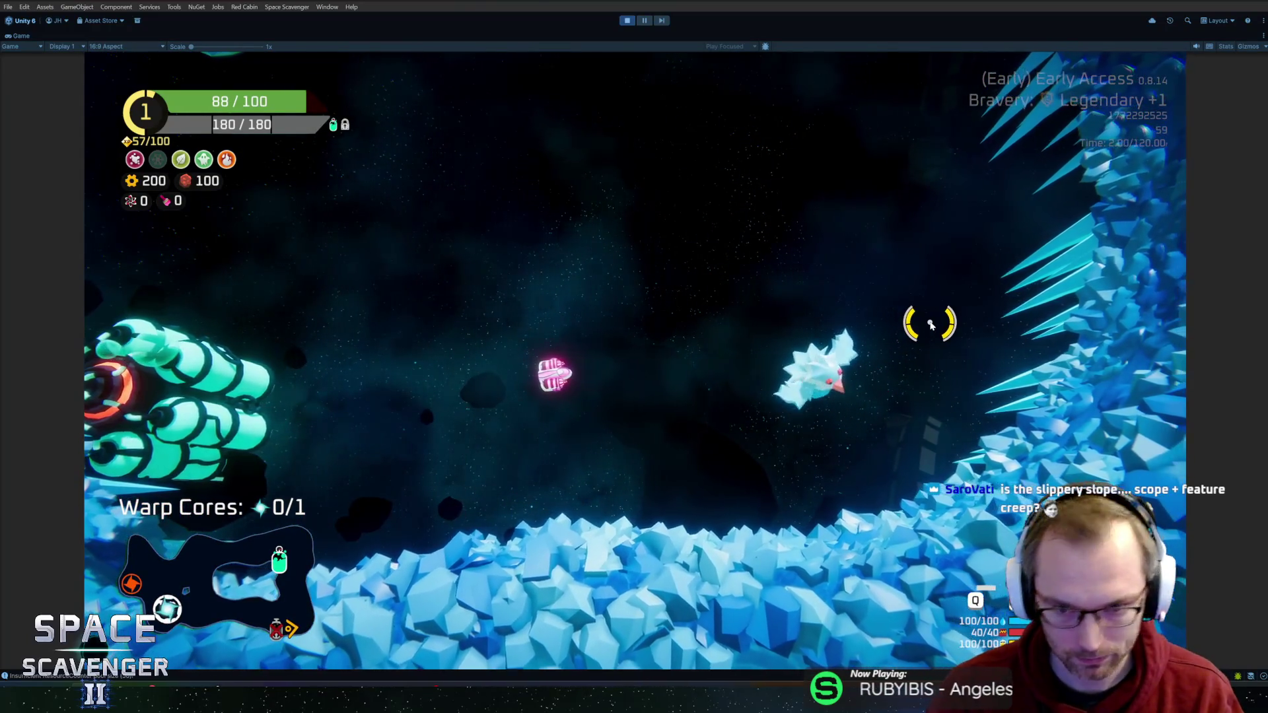
key("a")
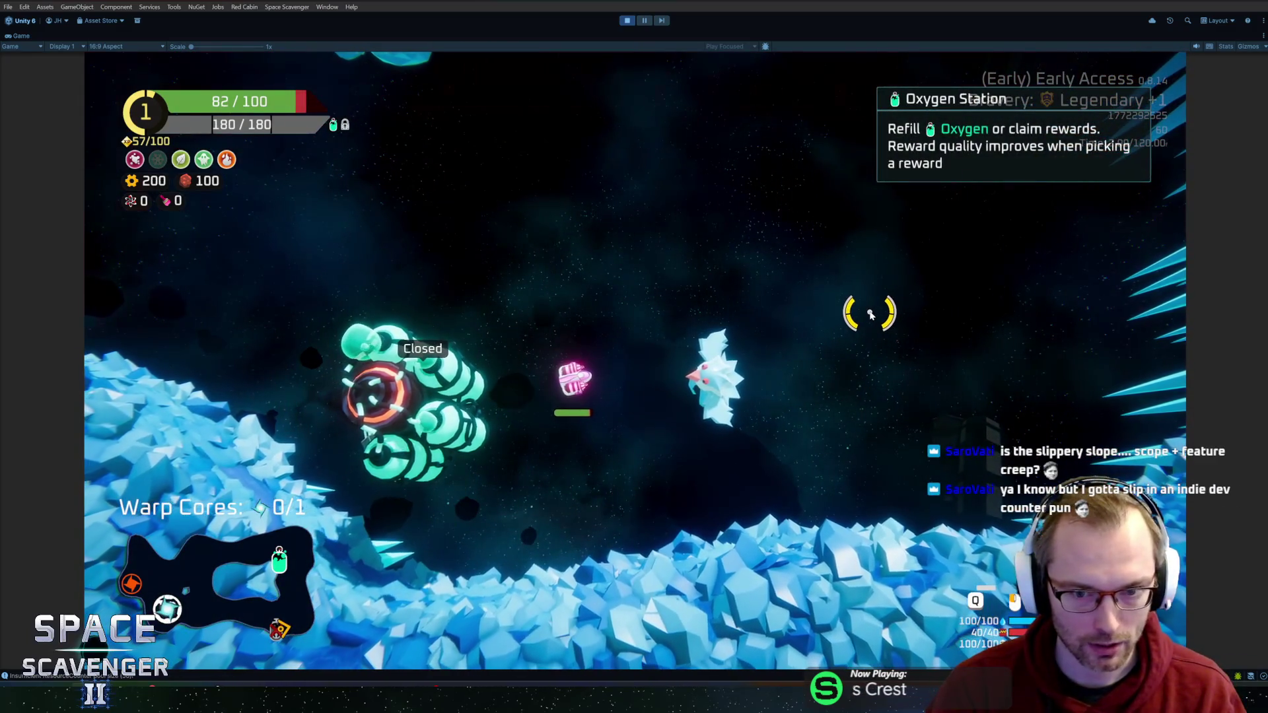
key("d")
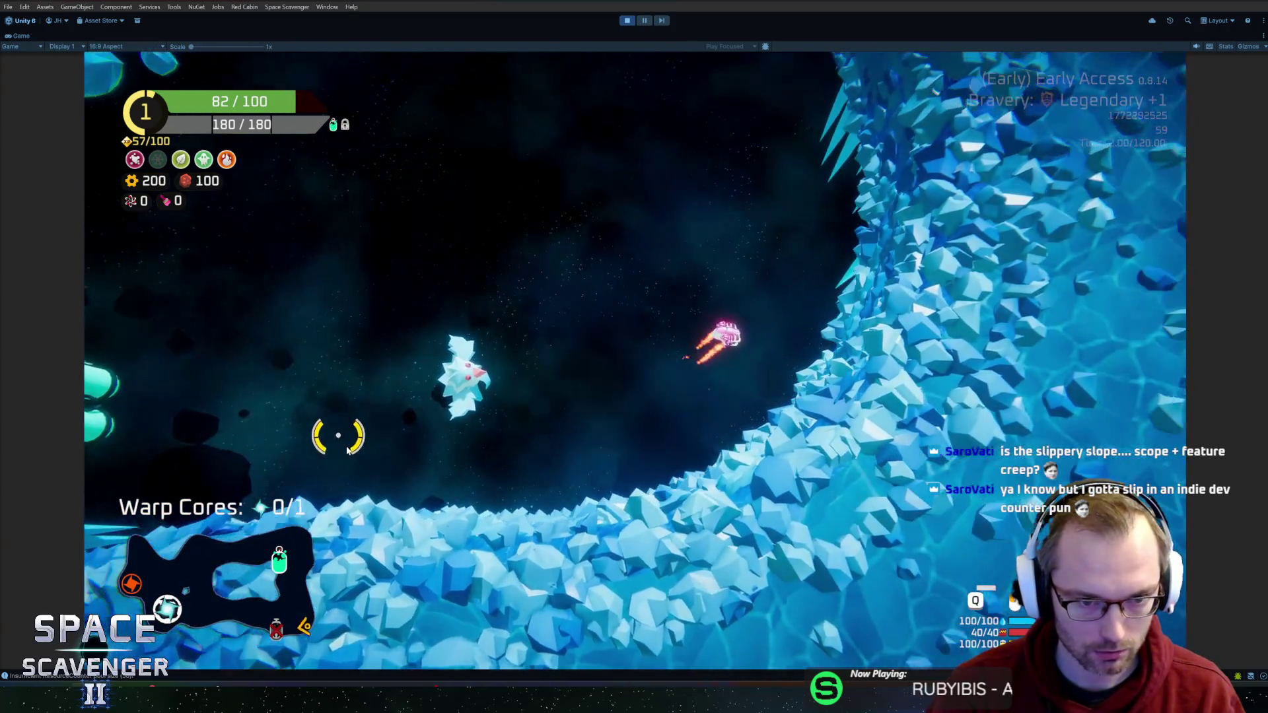
key("a")
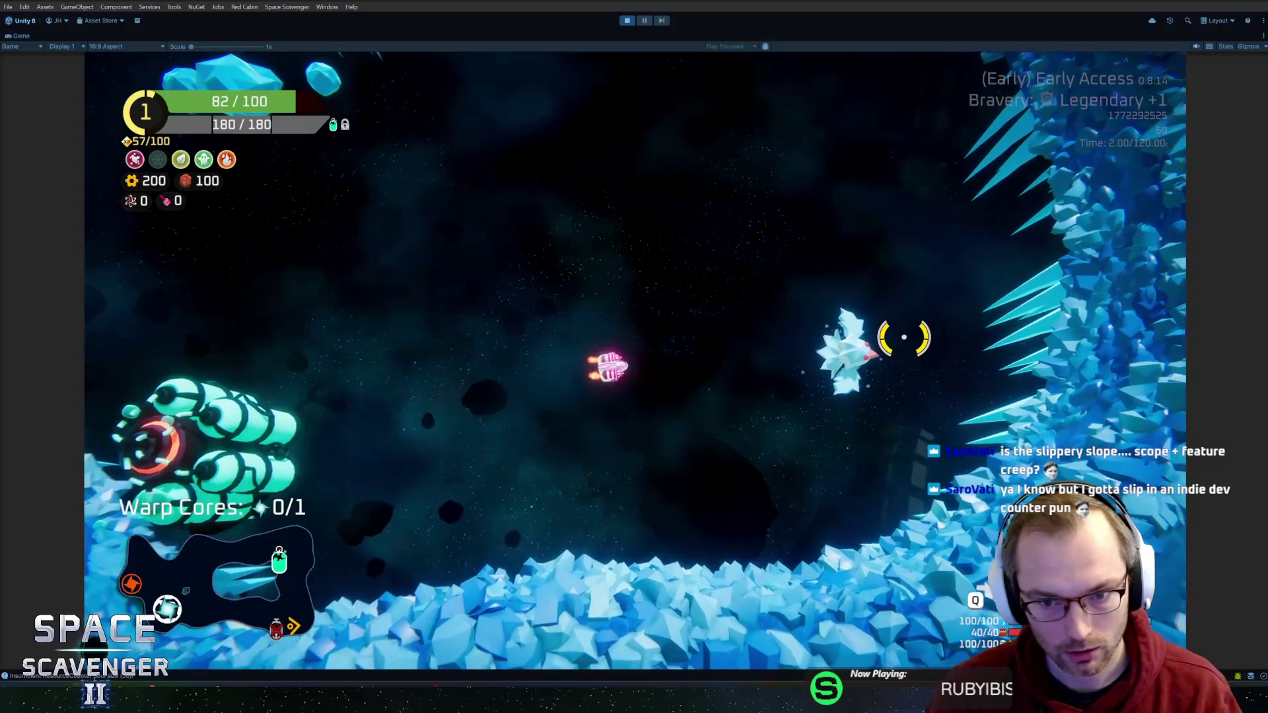
key("a")
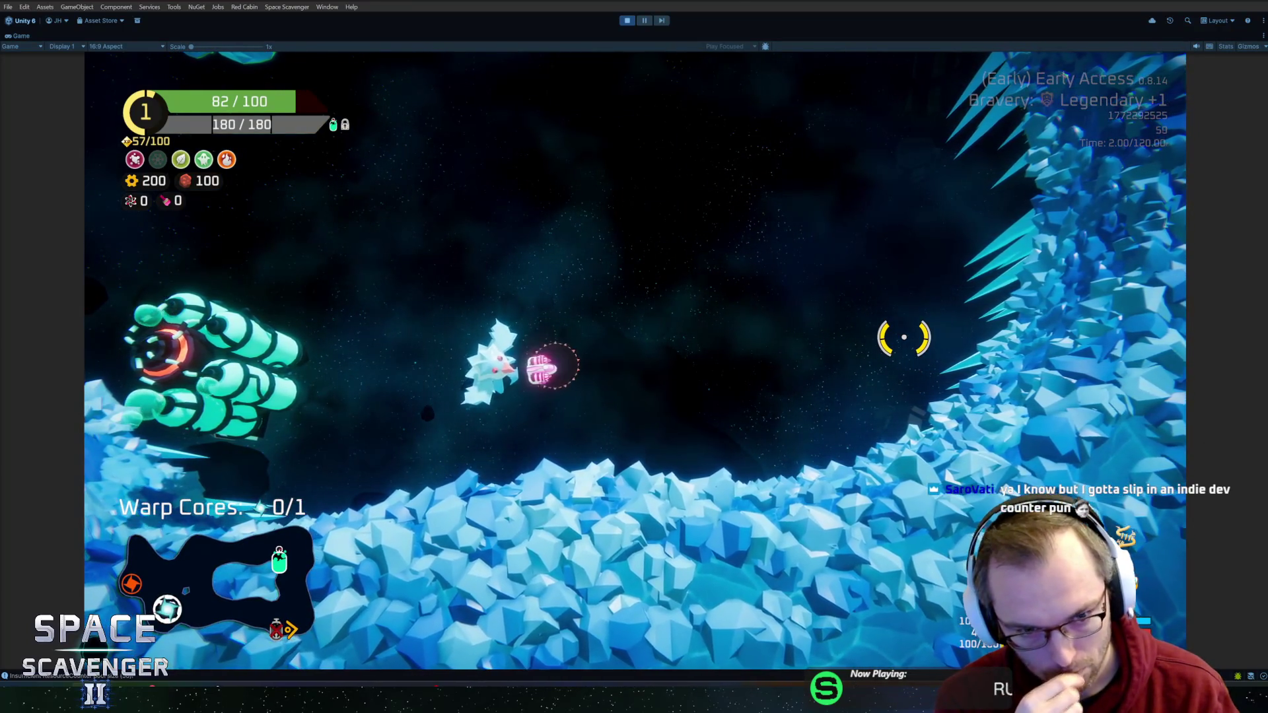
key("d")
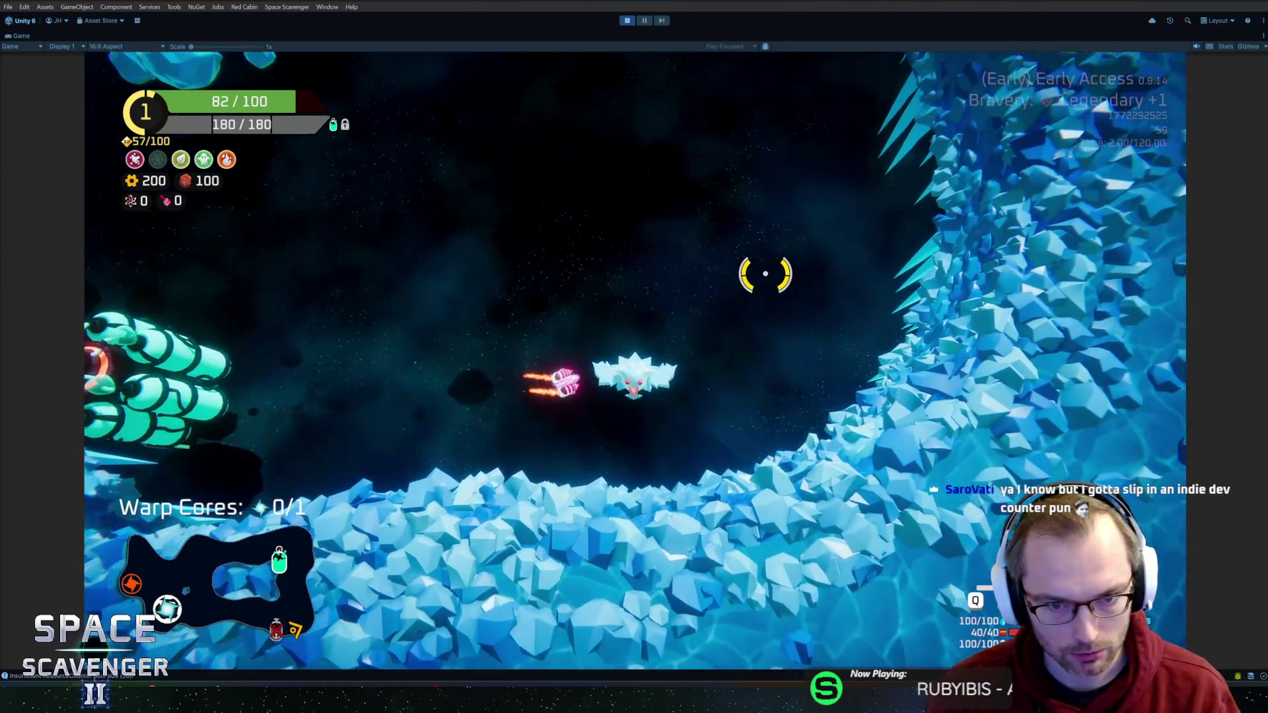
key("a")
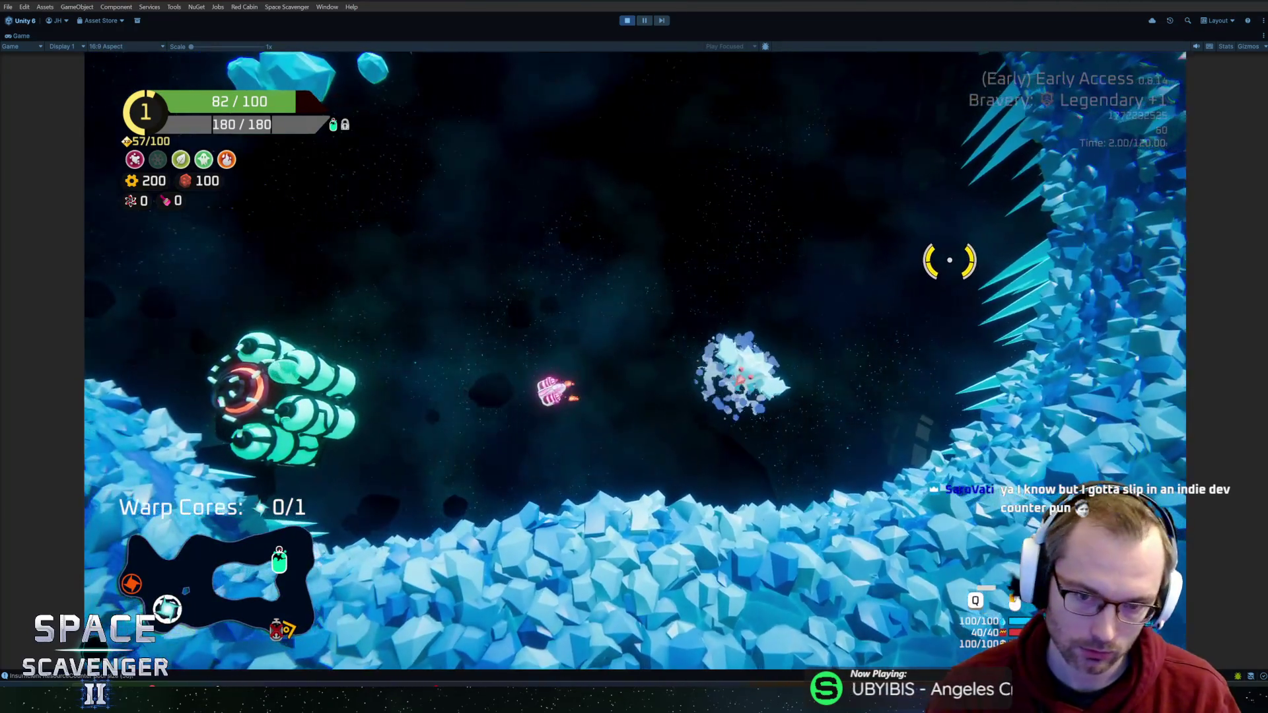
key("grave")
Step: Run the 'spawn Snowflake' console command, then stop the running game
type("spanw")
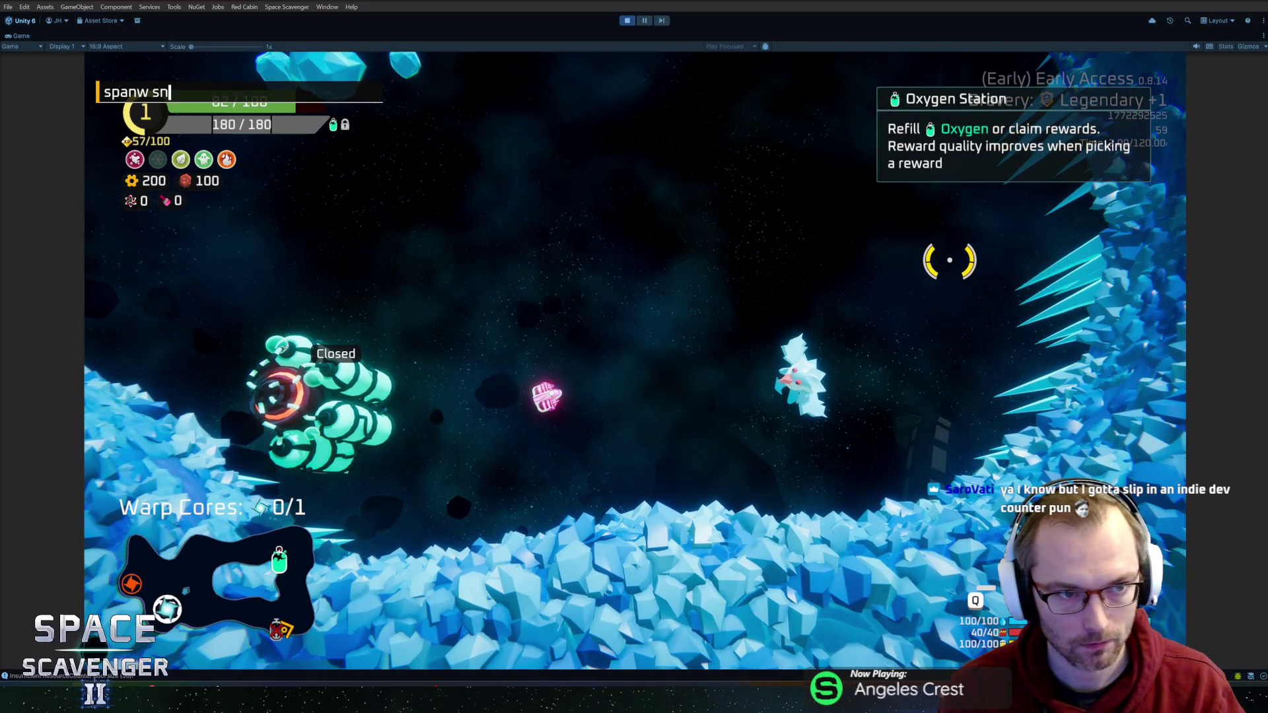
key("BackSpace")
key("BackSpace")
type("wn snowflake")
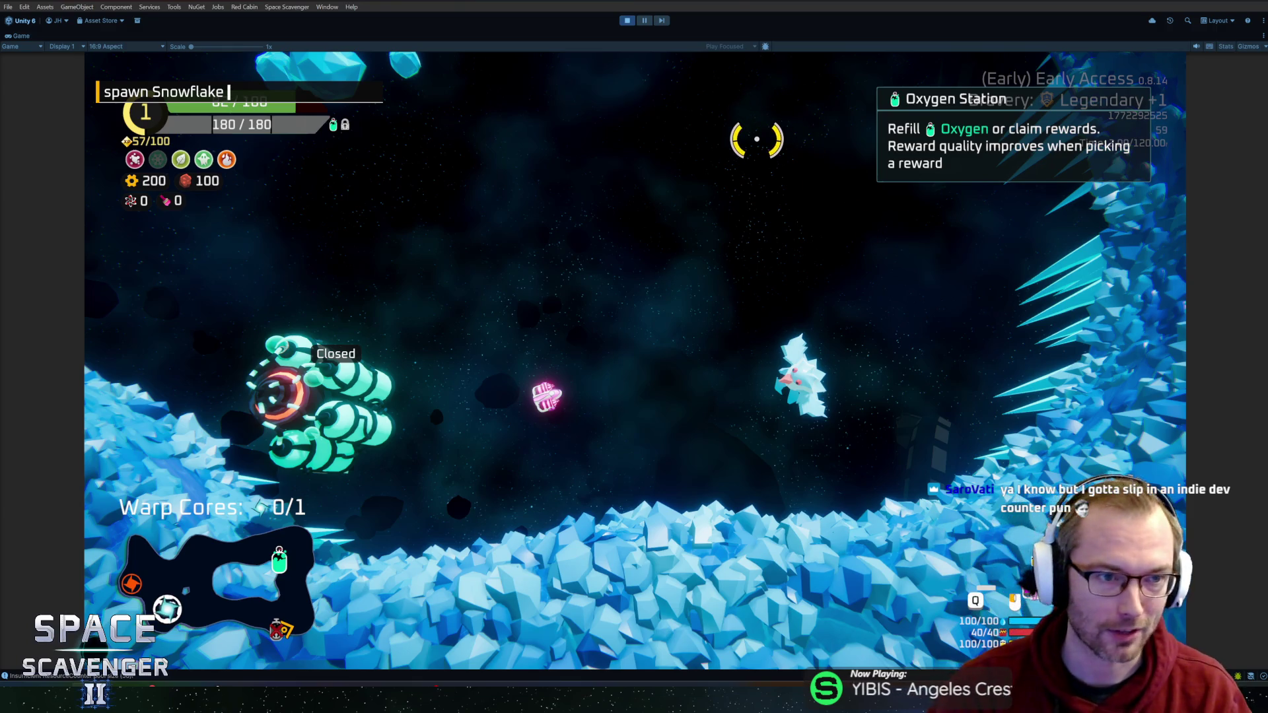
key("Return")
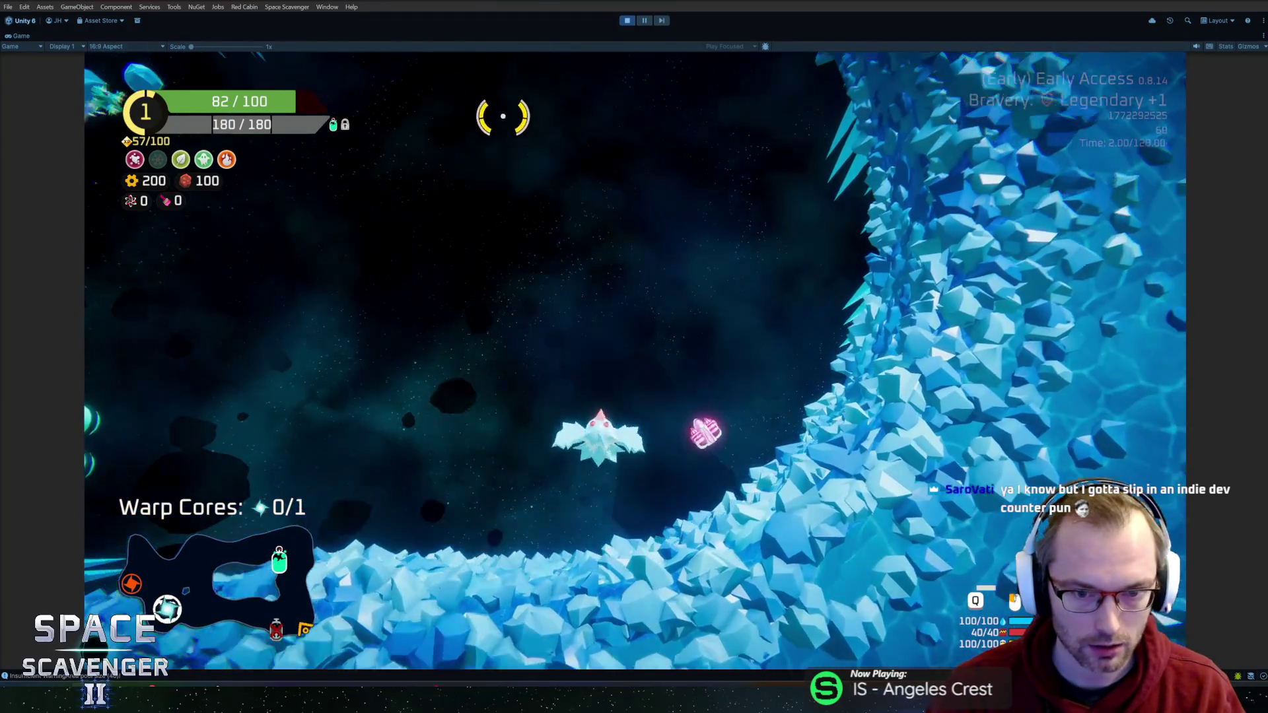
left_click(628, 21)
Step: Export the penguin from object mode over the Enemies FBX, then show Unity's Game view
key("alt+Tab")
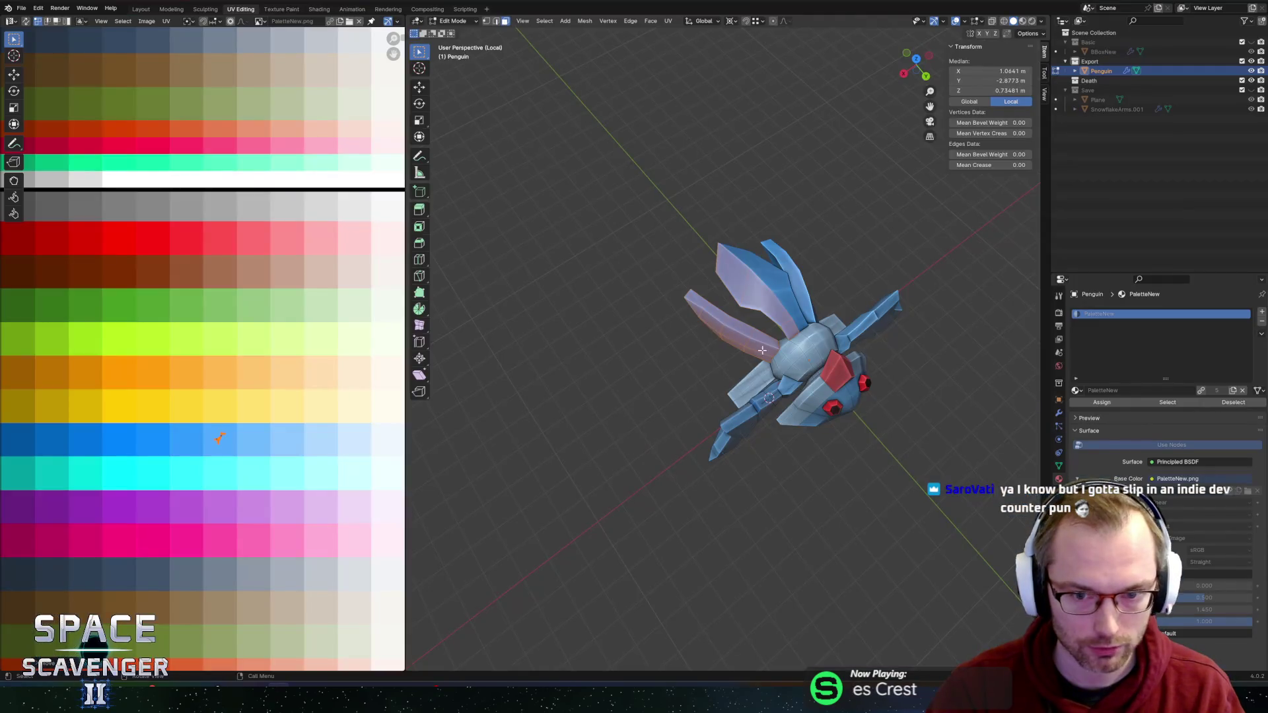
left_click_drag(762, 350, 720, 360)
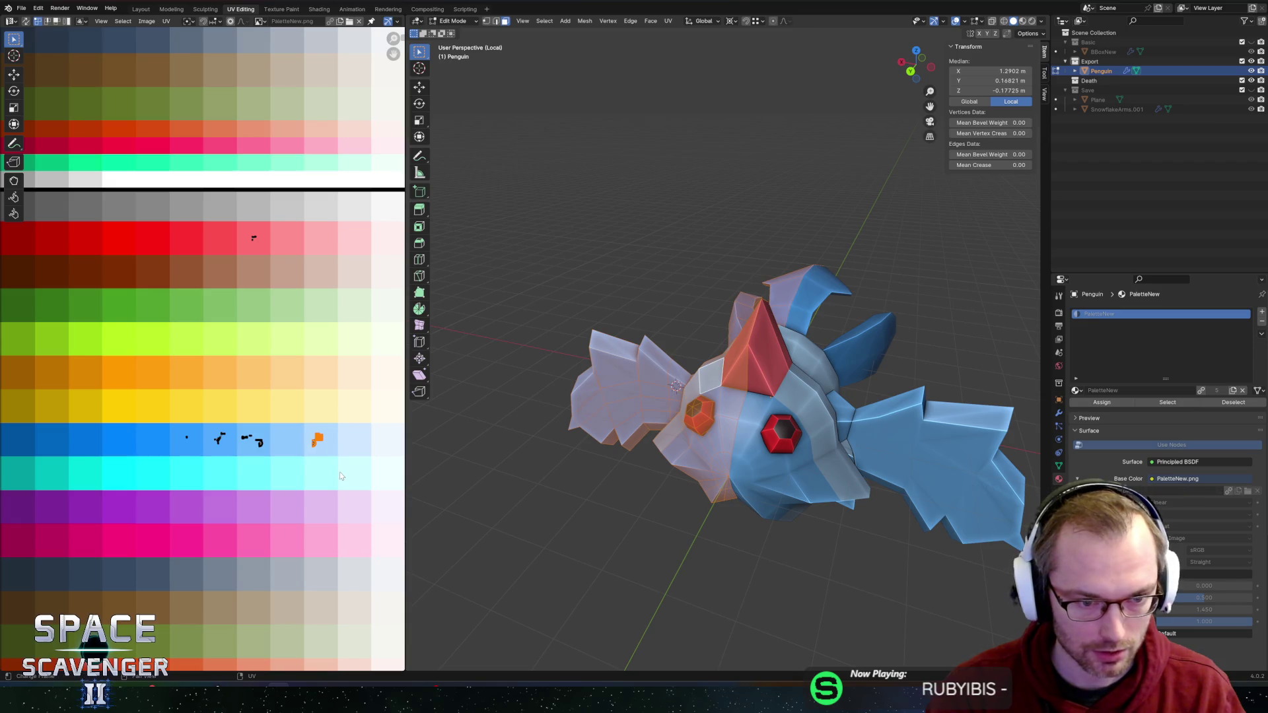
key("Tab")
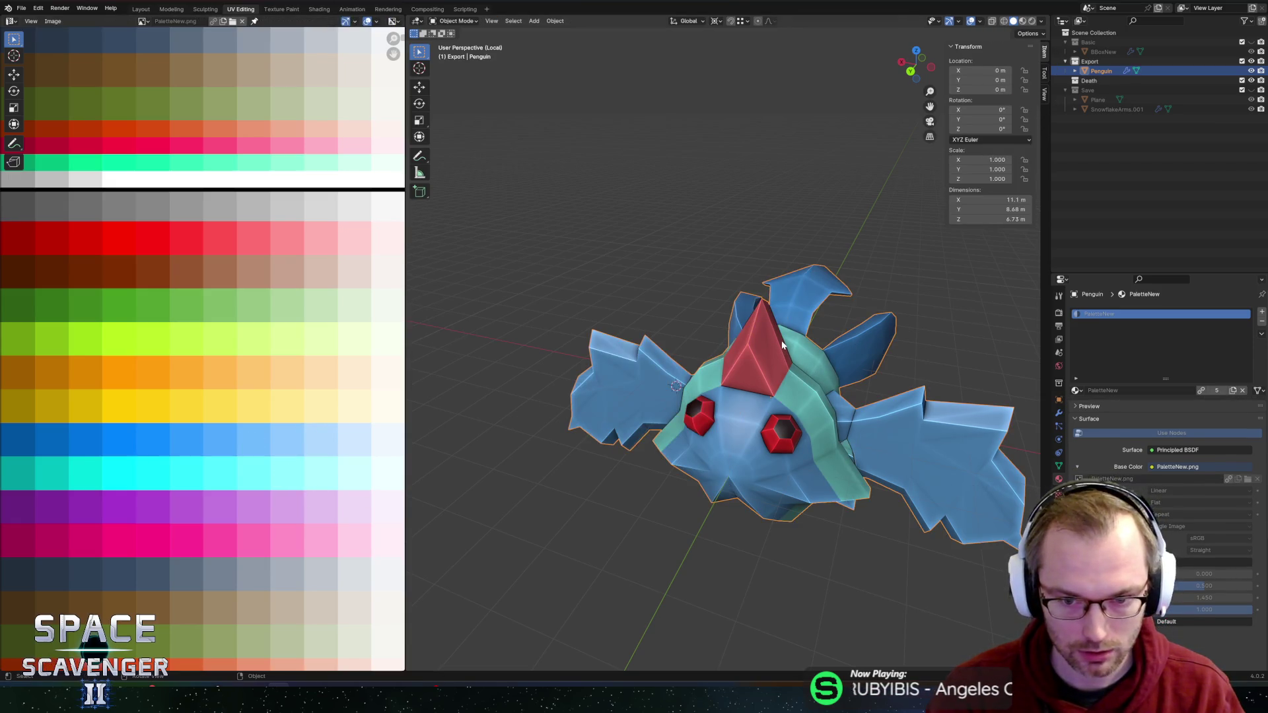
key("ctrl+e")
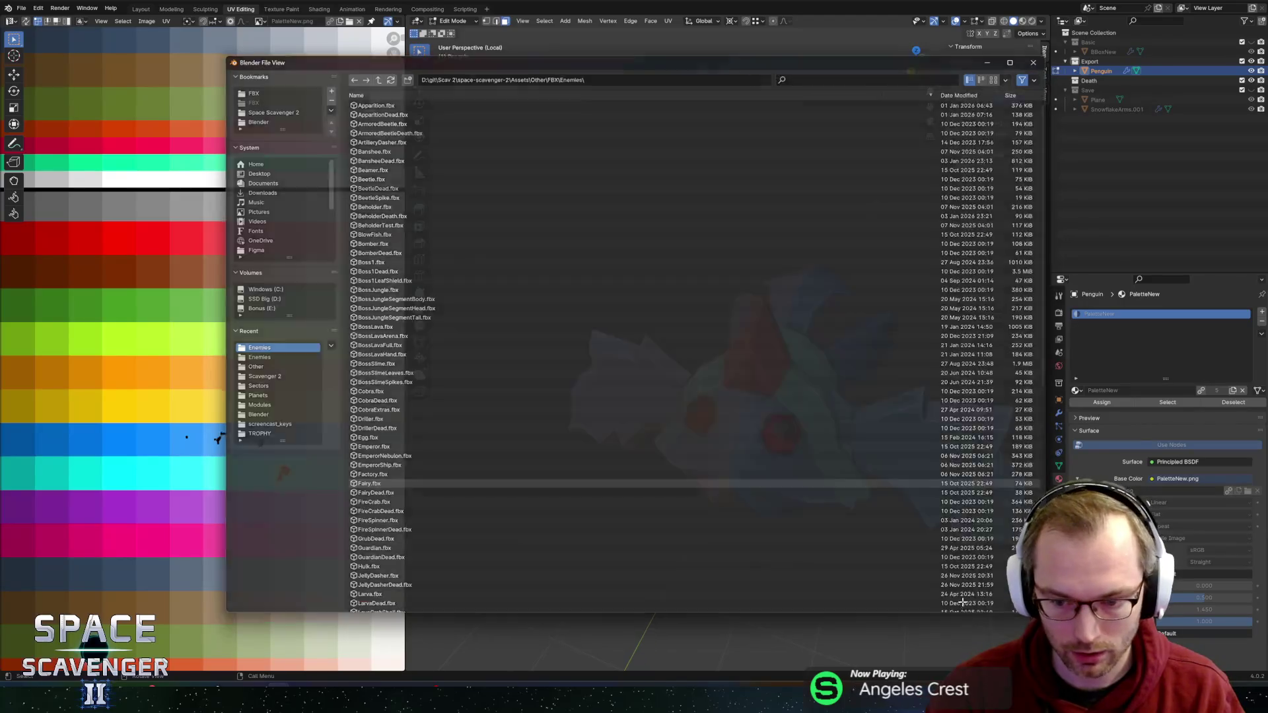
key("Return")
key("alt+Tab")
left_click(198, 36)
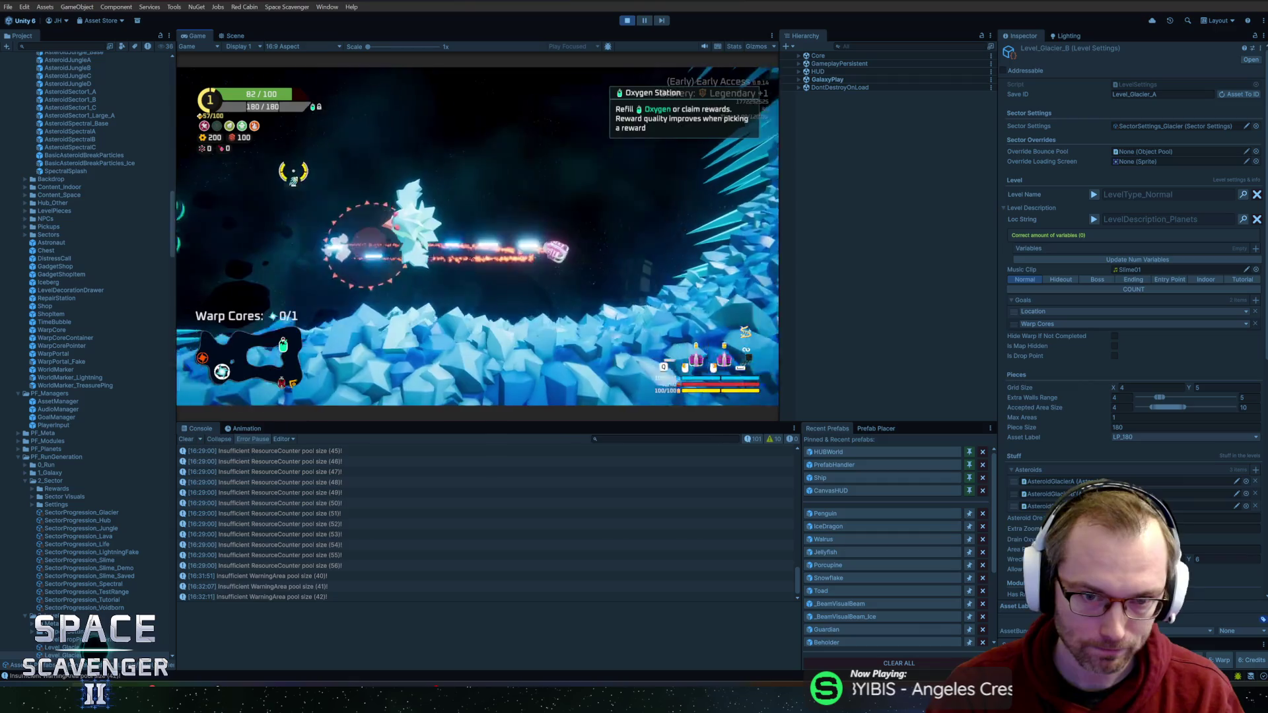
Step: Move the chest faces onto another palette colour, export the FBX, and resume the game
key("alt+Tab")
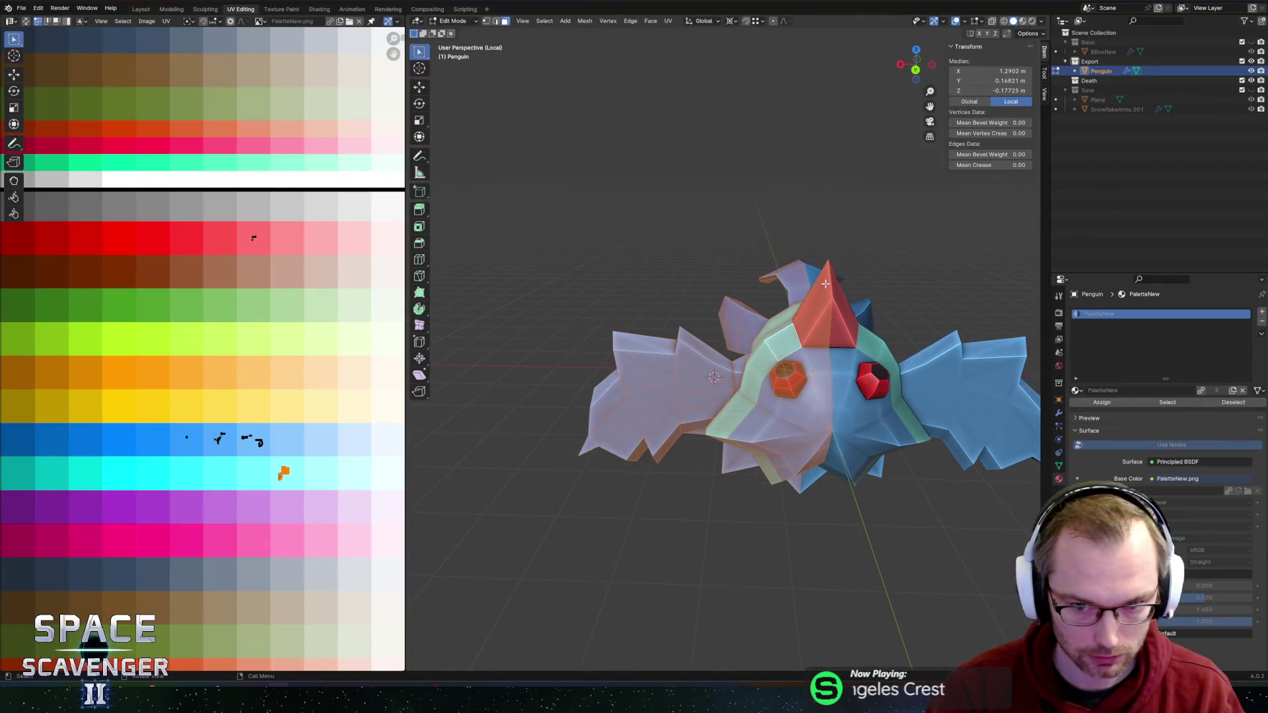
key("alt+Tab")
key("alt+Tab")
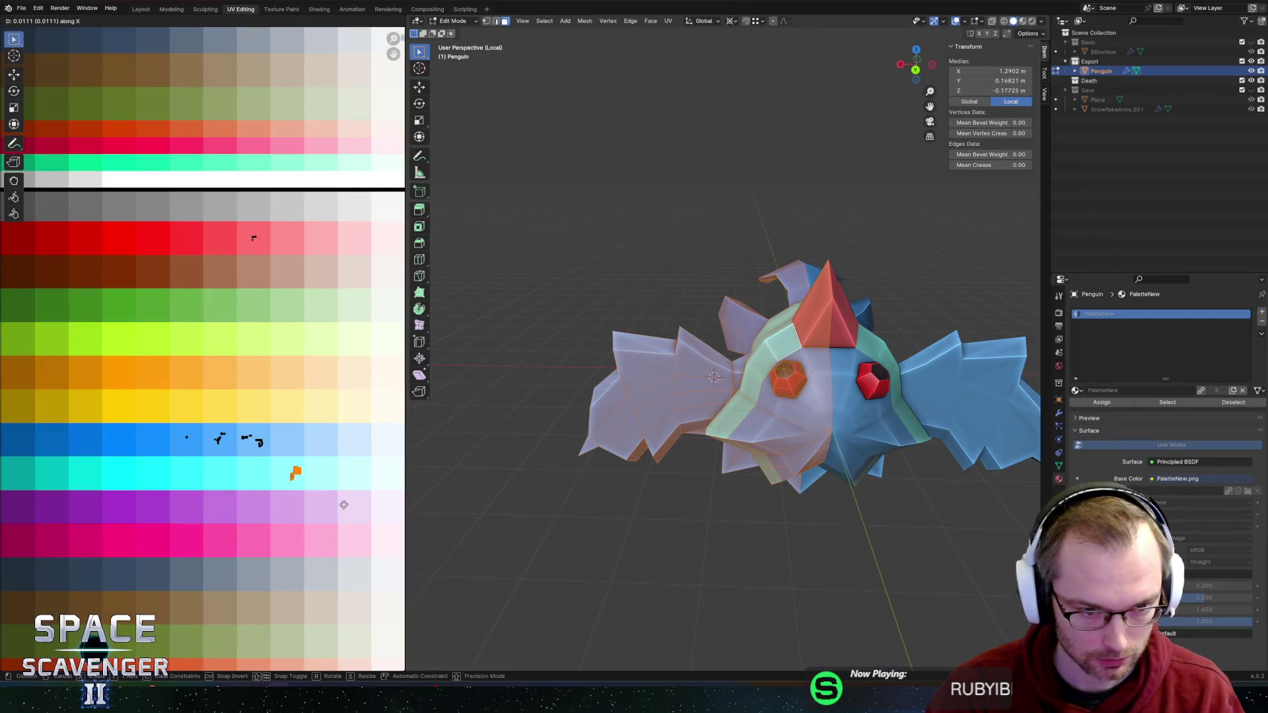
key("ctrl+s")
key("Return")
key("alt+Tab")
left_click(299, 286)
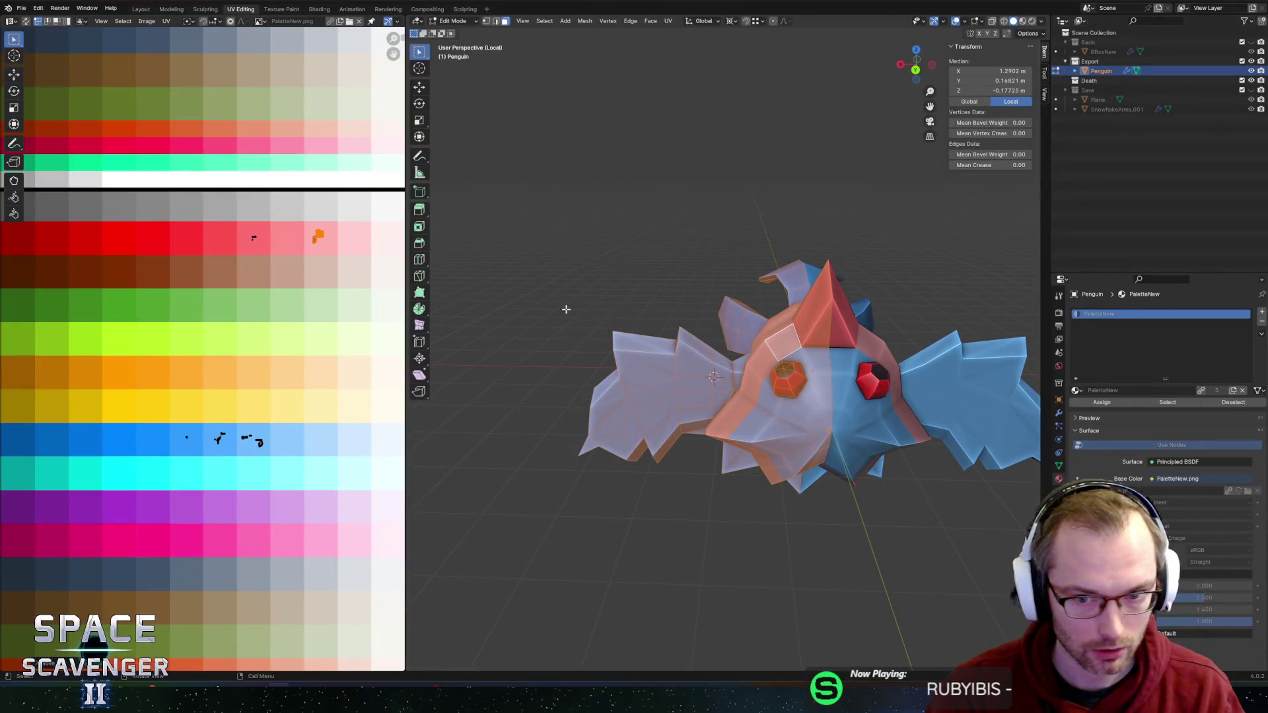
Step: Re-export the penguin FBX twice, comparing each chest colouring in the running game
key("ctrl+shift+e")
key("Return")
key("alt+Tab")
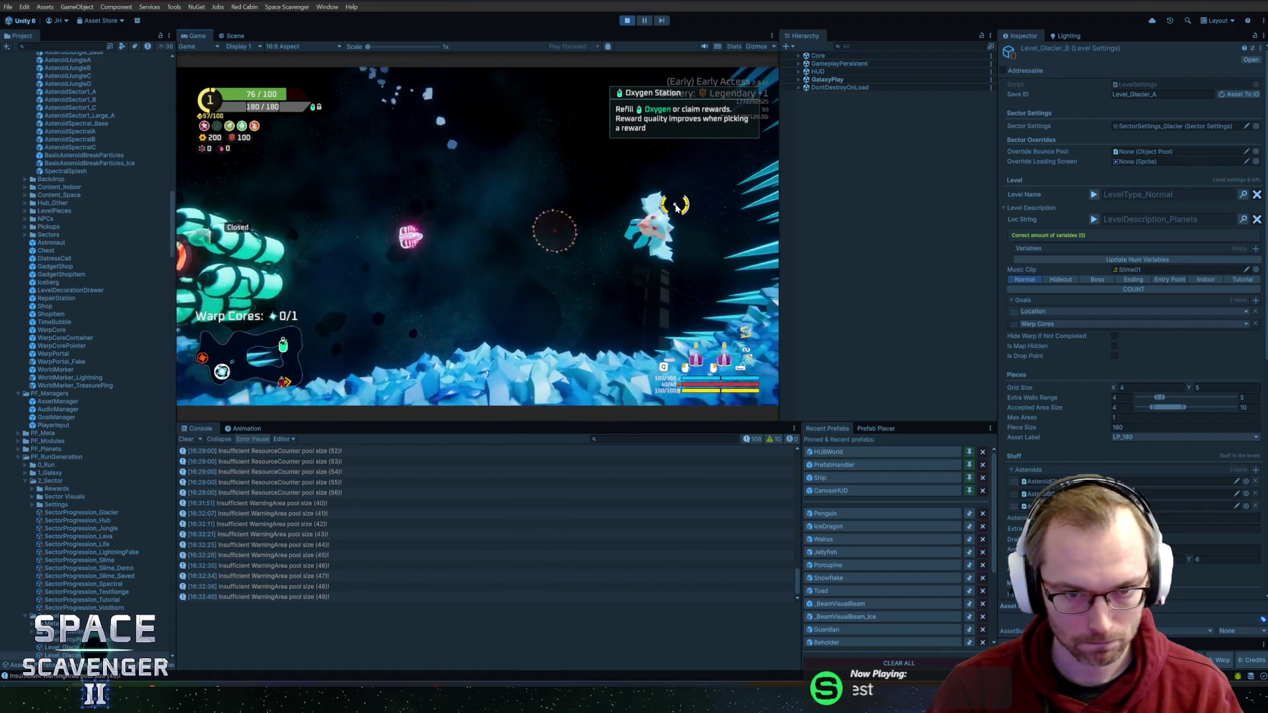
key("alt+Tab")
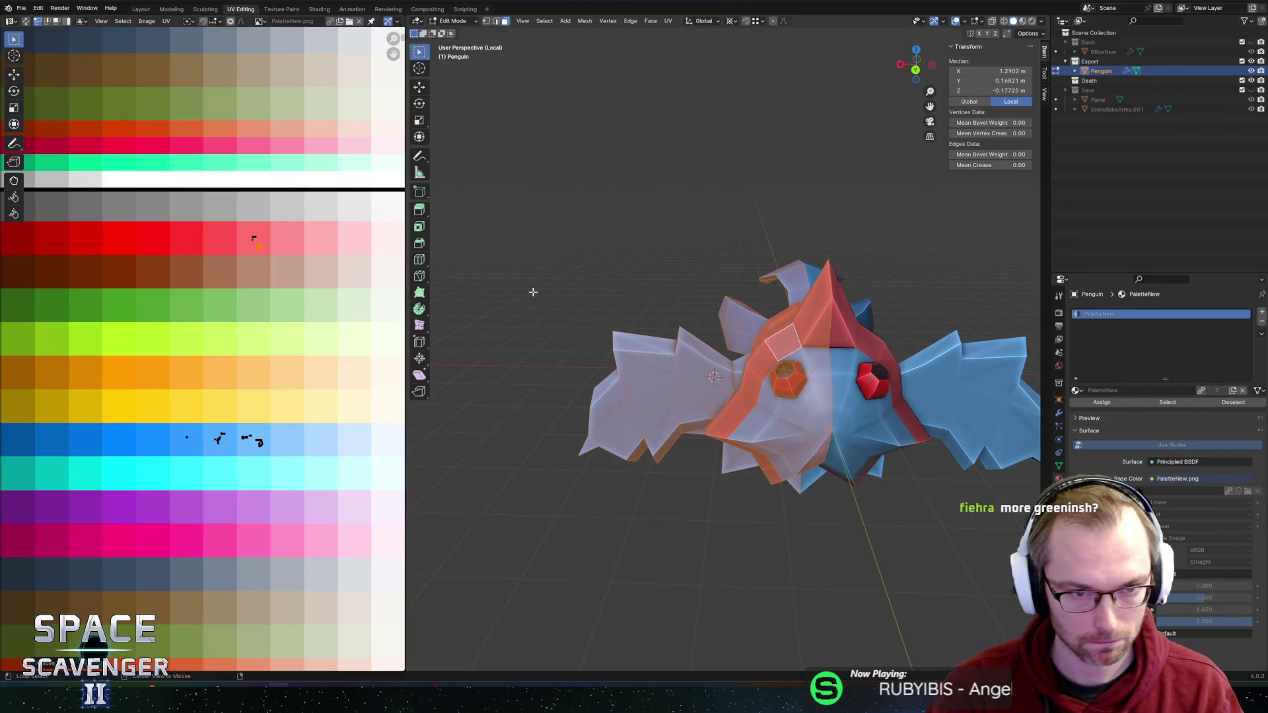
key("ctrl+shift+s")
key("Return")
key("alt+Tab")
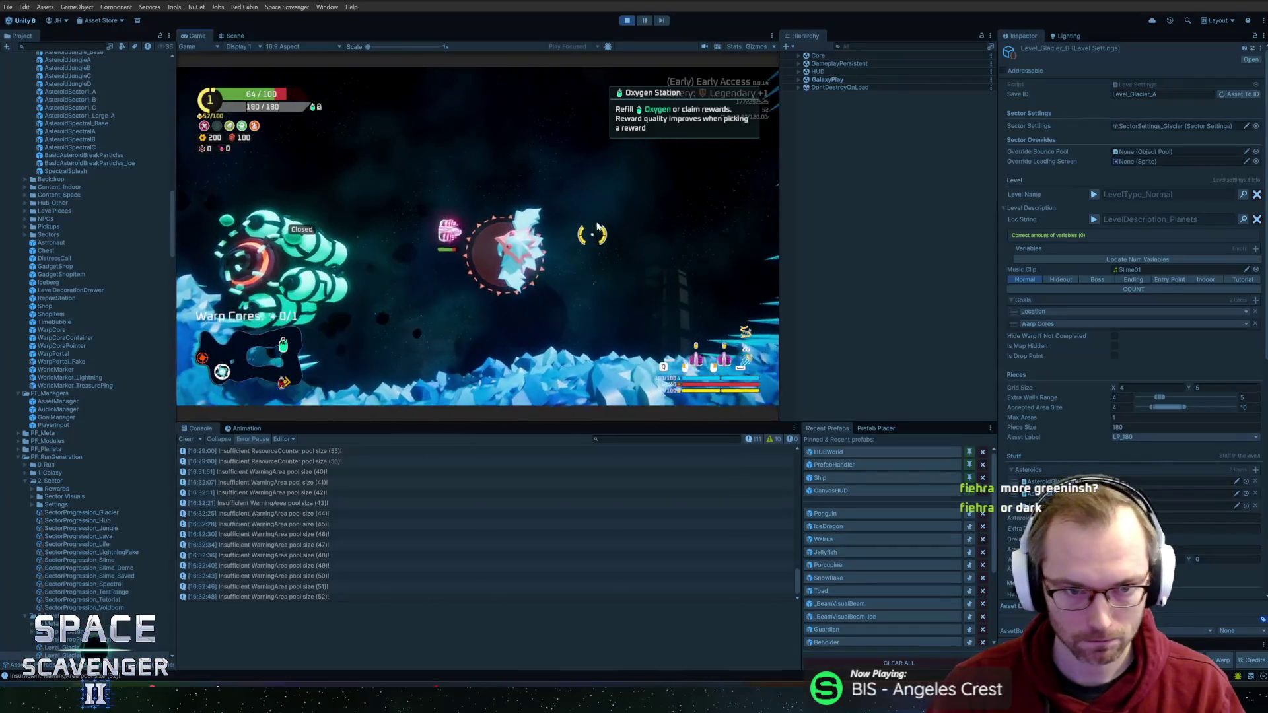
Step: Type 'hip inv' in the debug console, re-export the penguin, and maximize the game view
key("grave")
type("ship ")
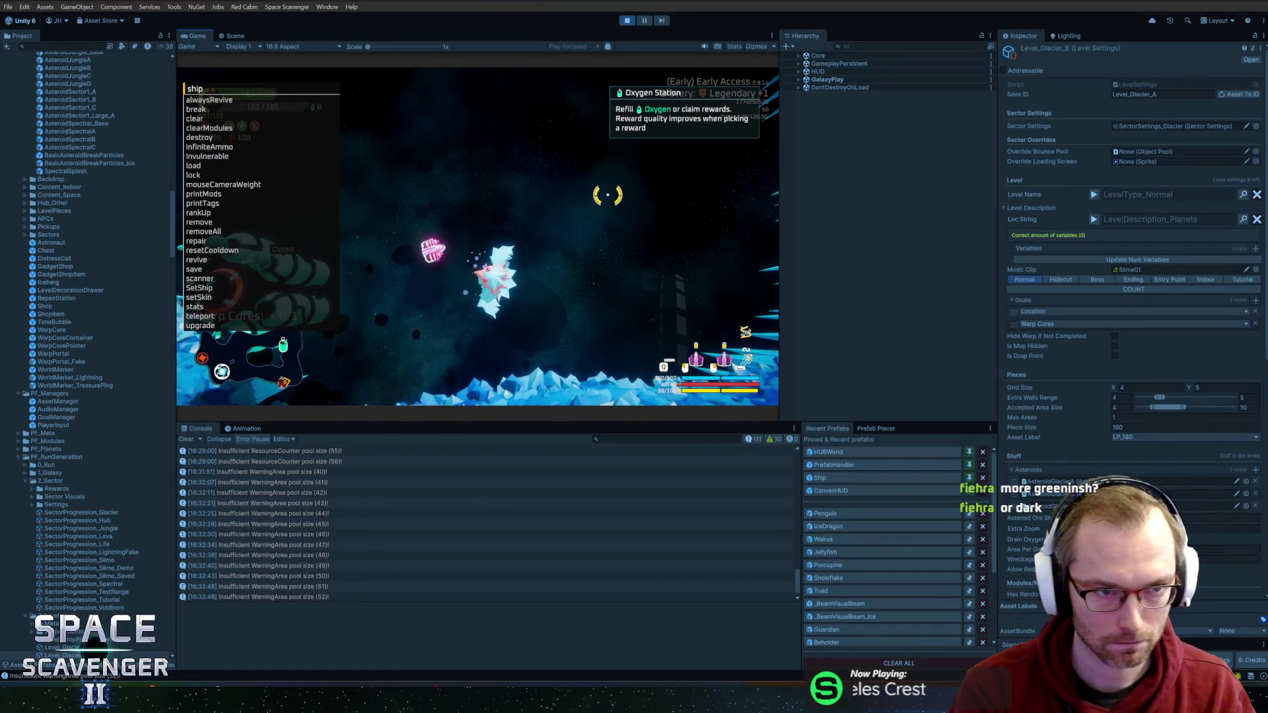
type("inv")
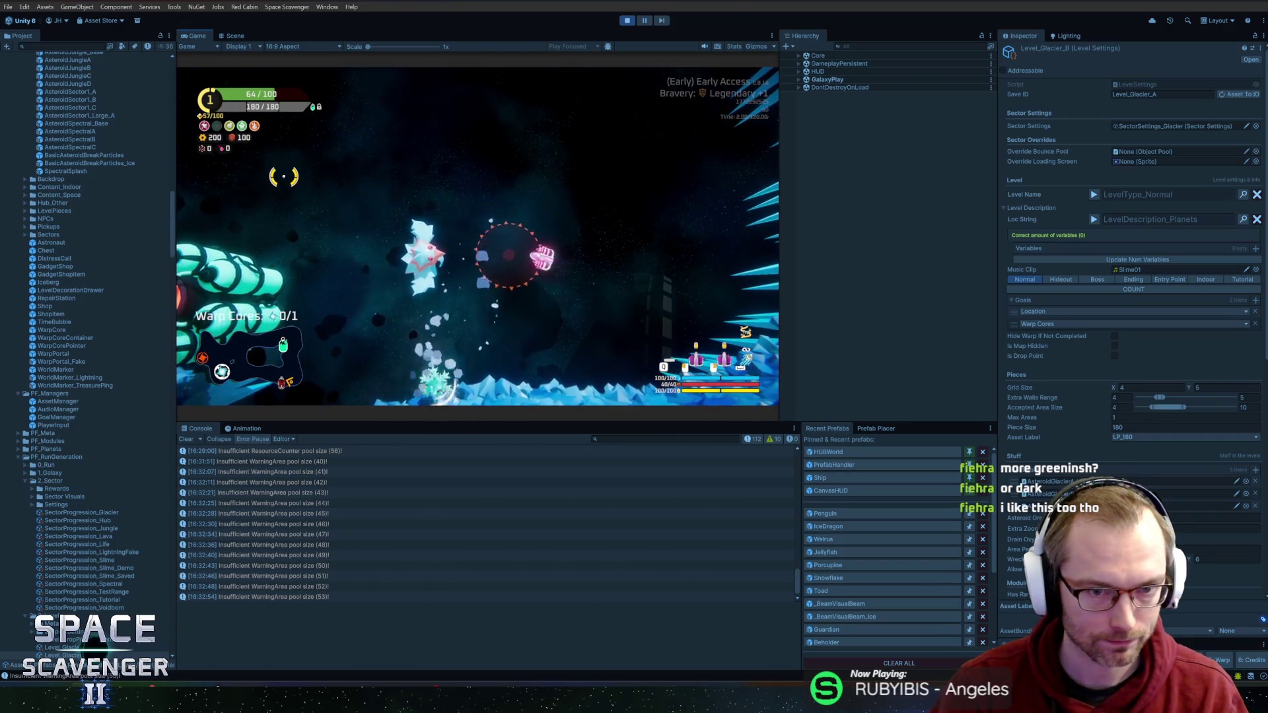
key("alt+Tab")
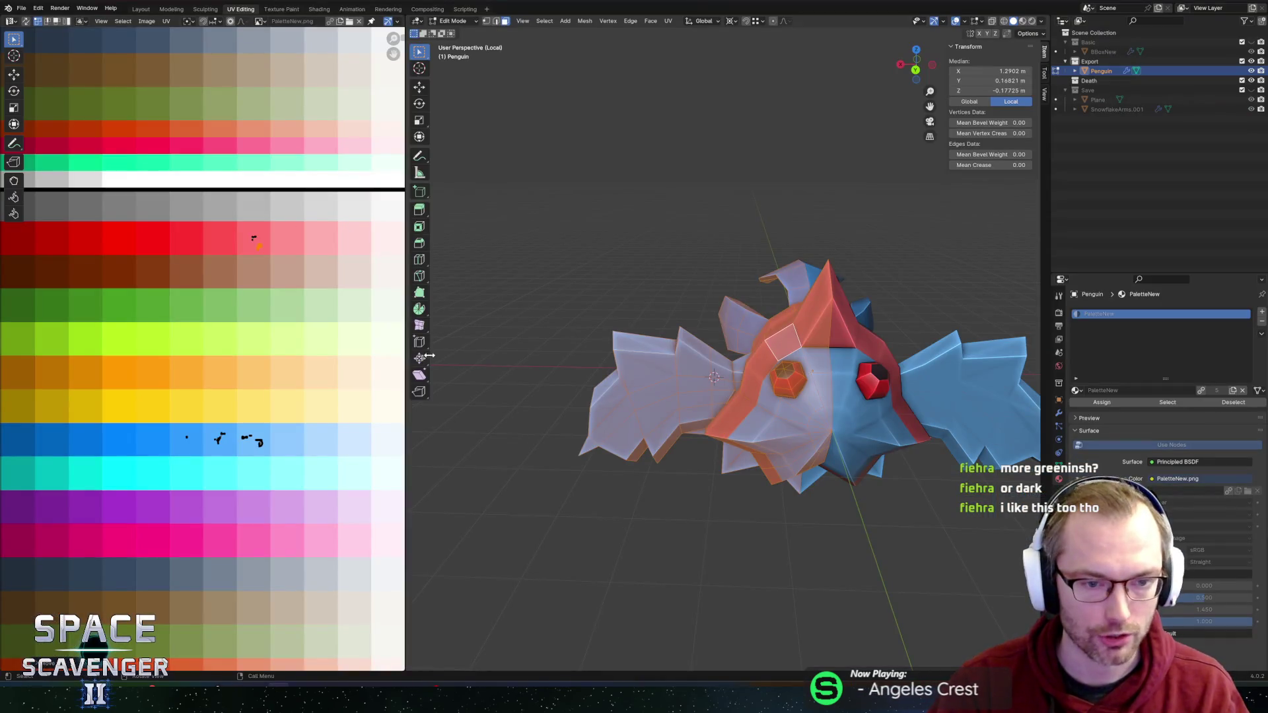
scroll(304, 406, "down", 1)
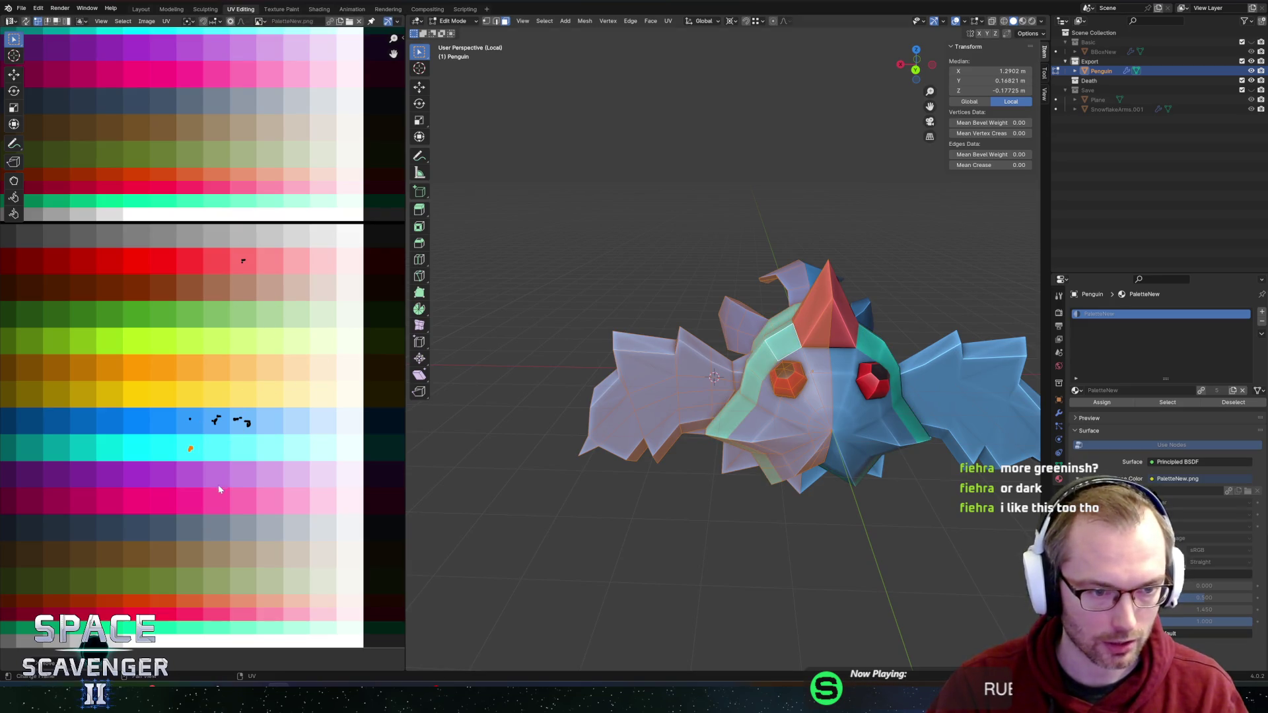
key("ctrl+shift+e")
key("Return")
key("alt+Tab")
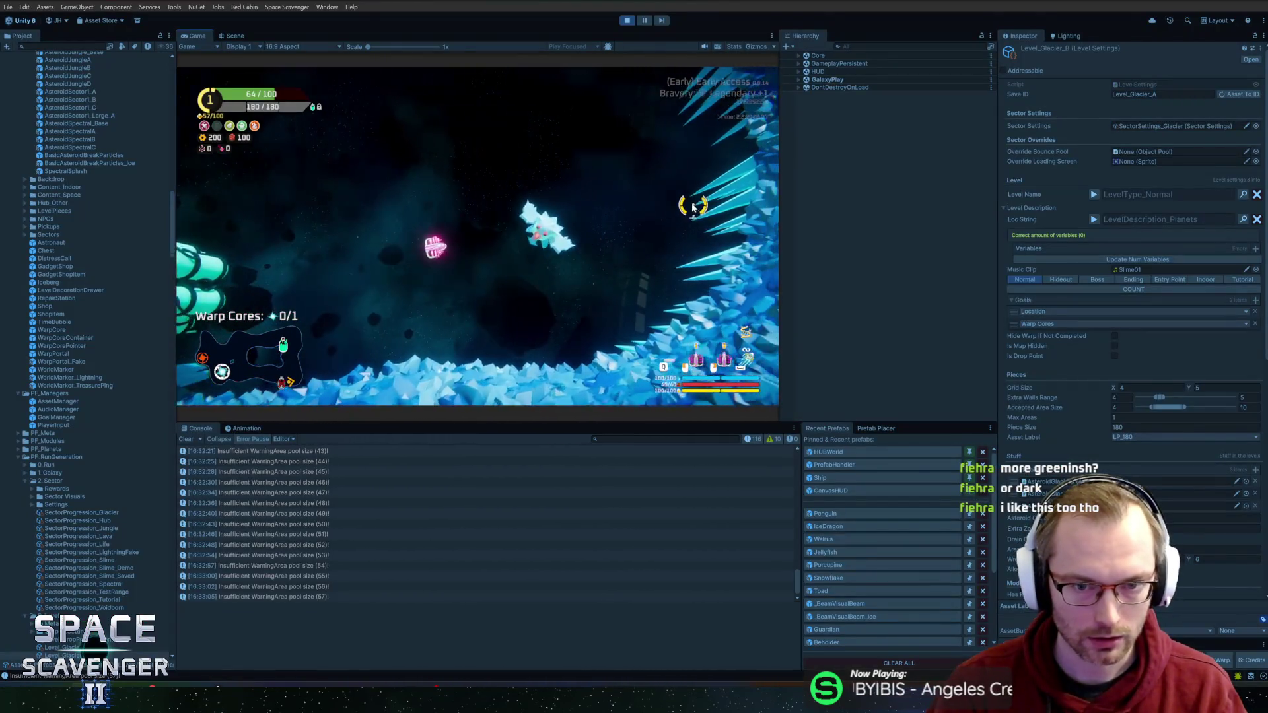
double_click(195, 37)
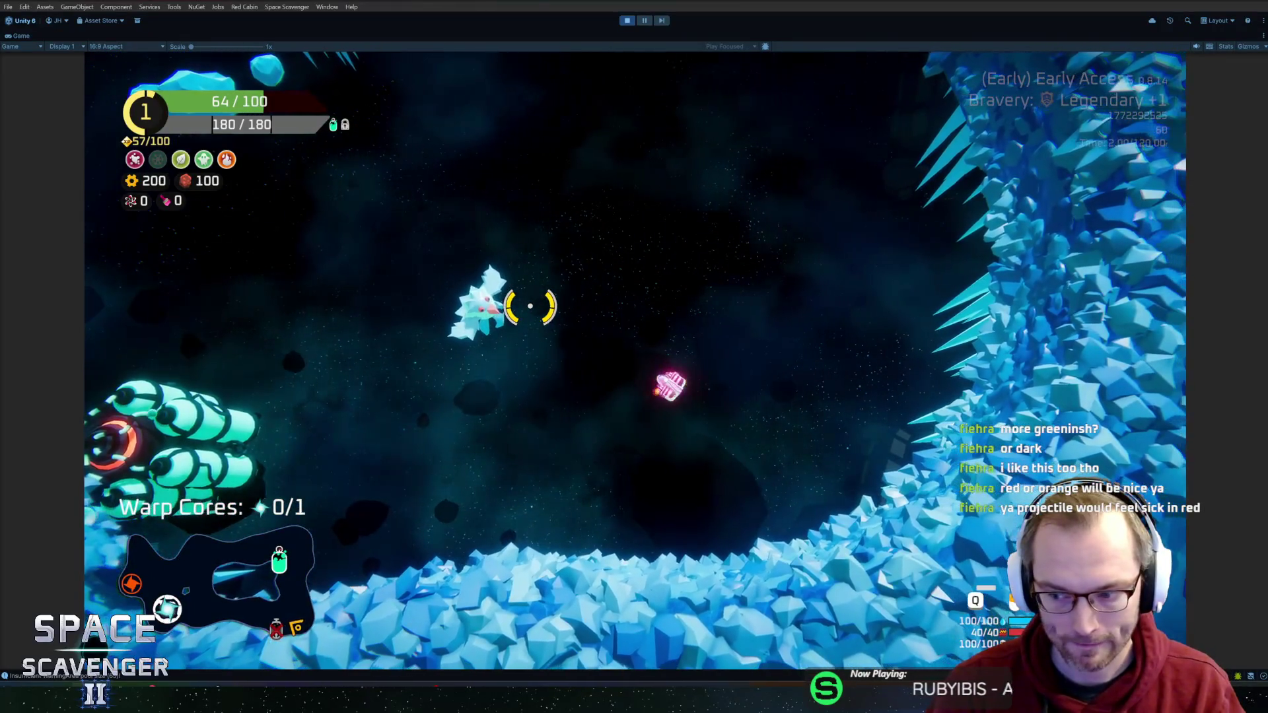
Step: Spawn a Jellyfish with the 'spawn jellyfish' console command
key("grave")
type("spawn ")
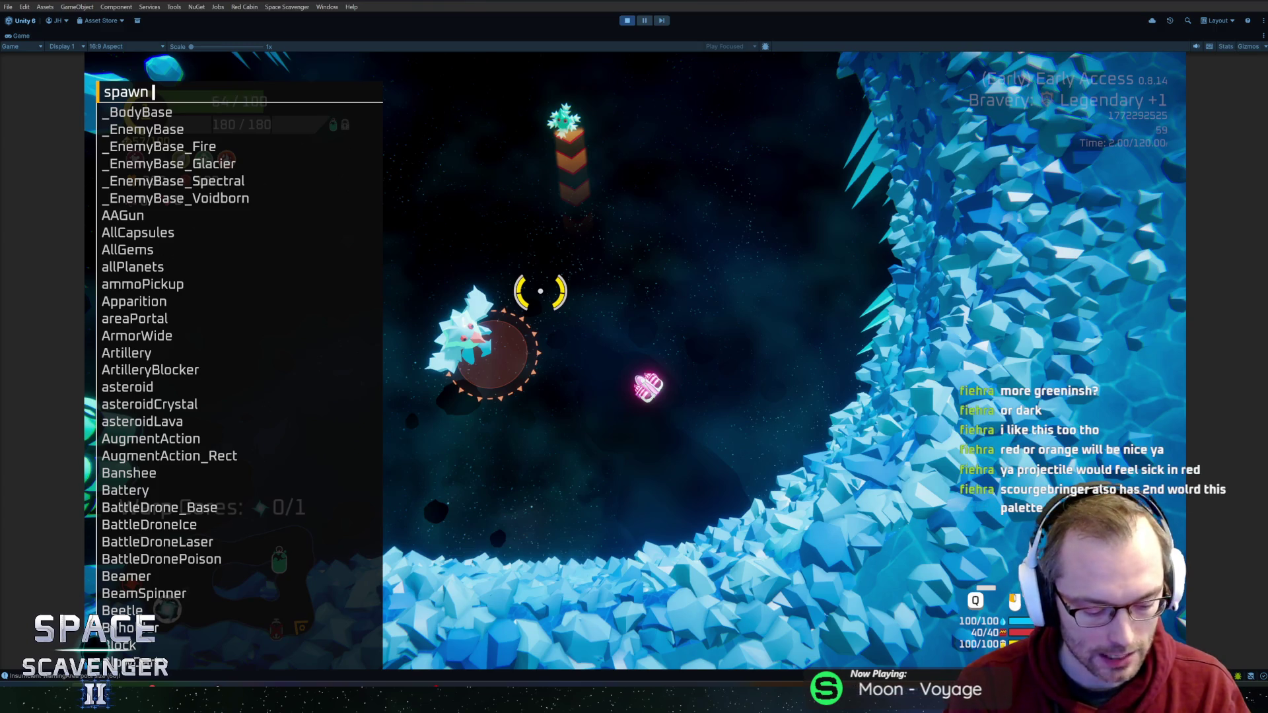
type("jellyf")
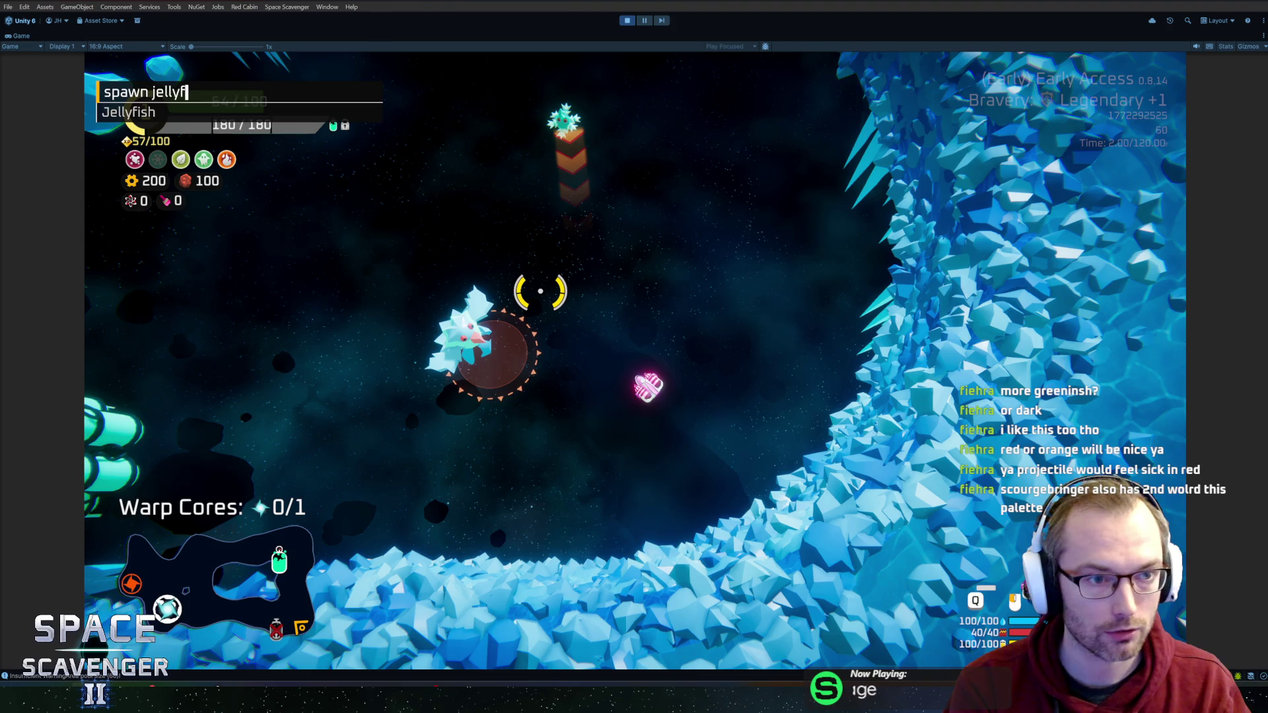
key("Return")
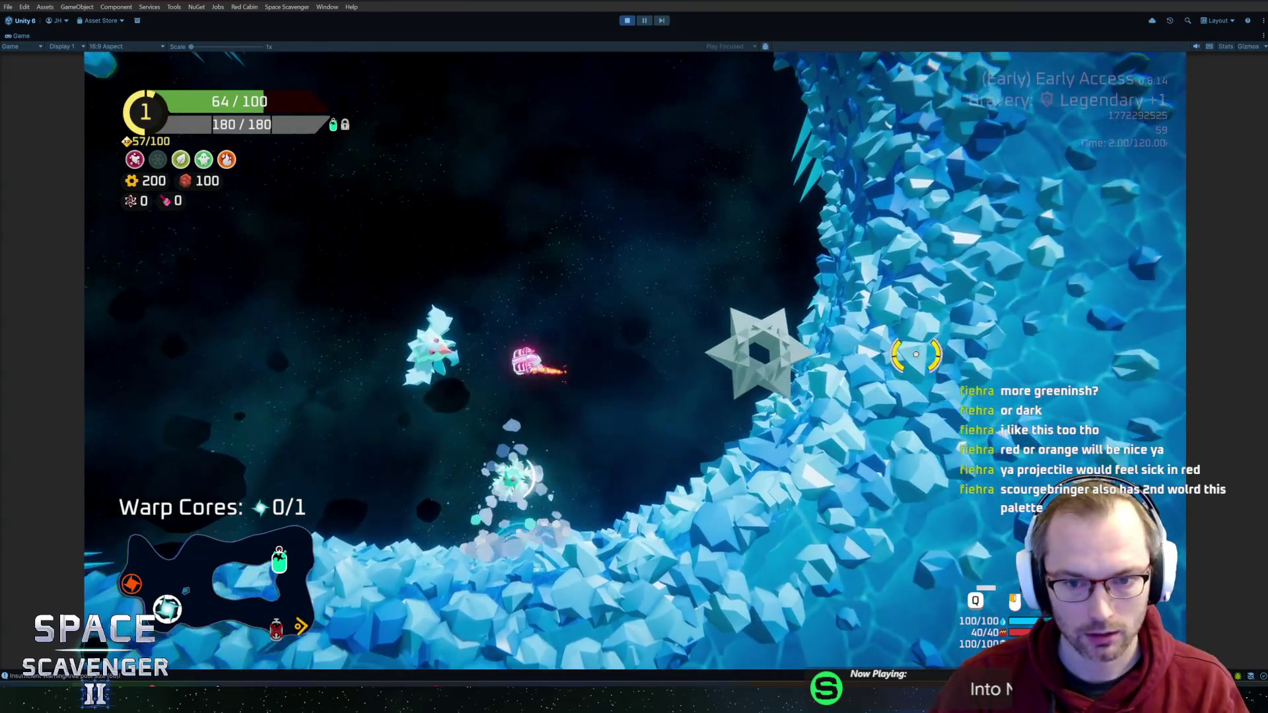
Step: Fly the ship between the oxygen station, the star enemy and the ice floor
key("a")
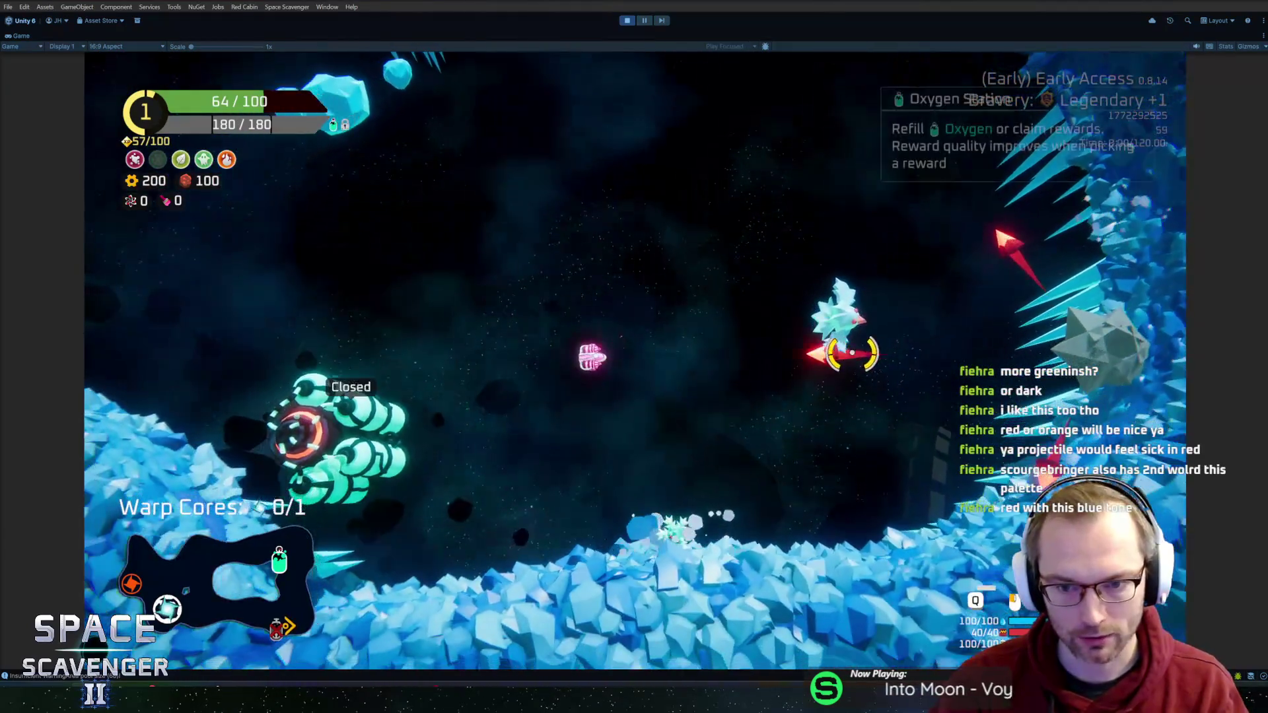
key("d")
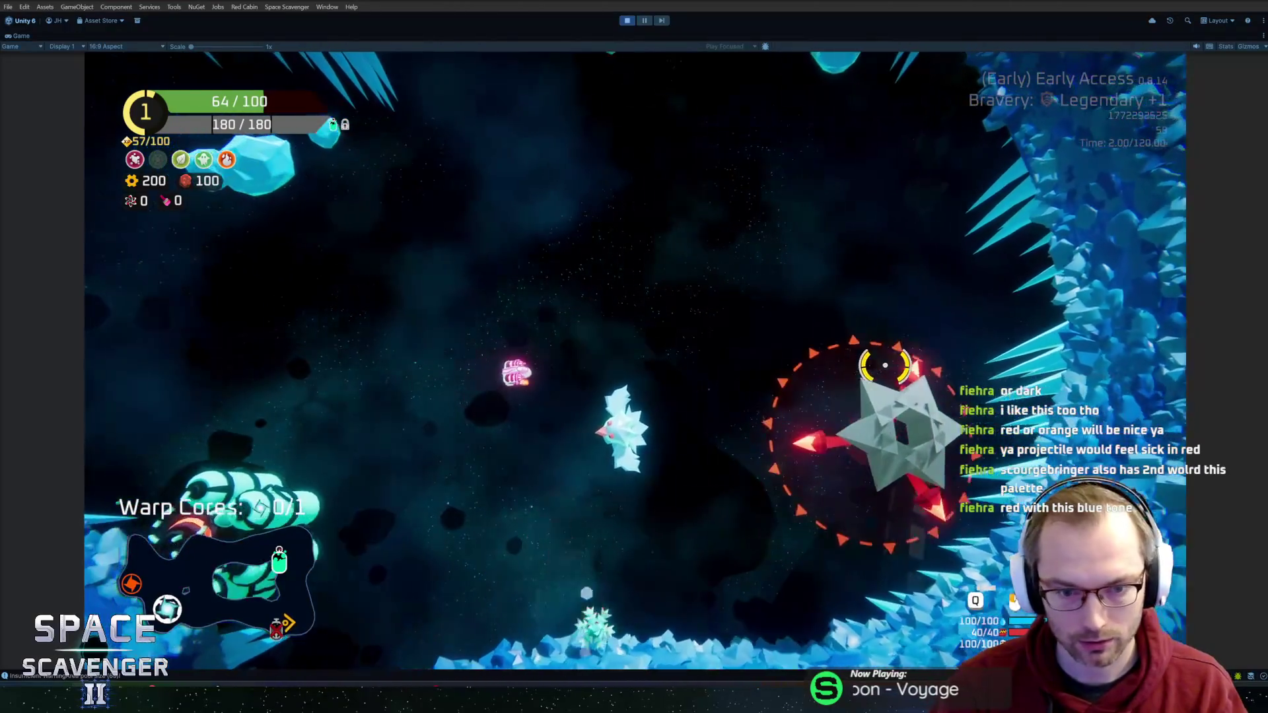
key("s")
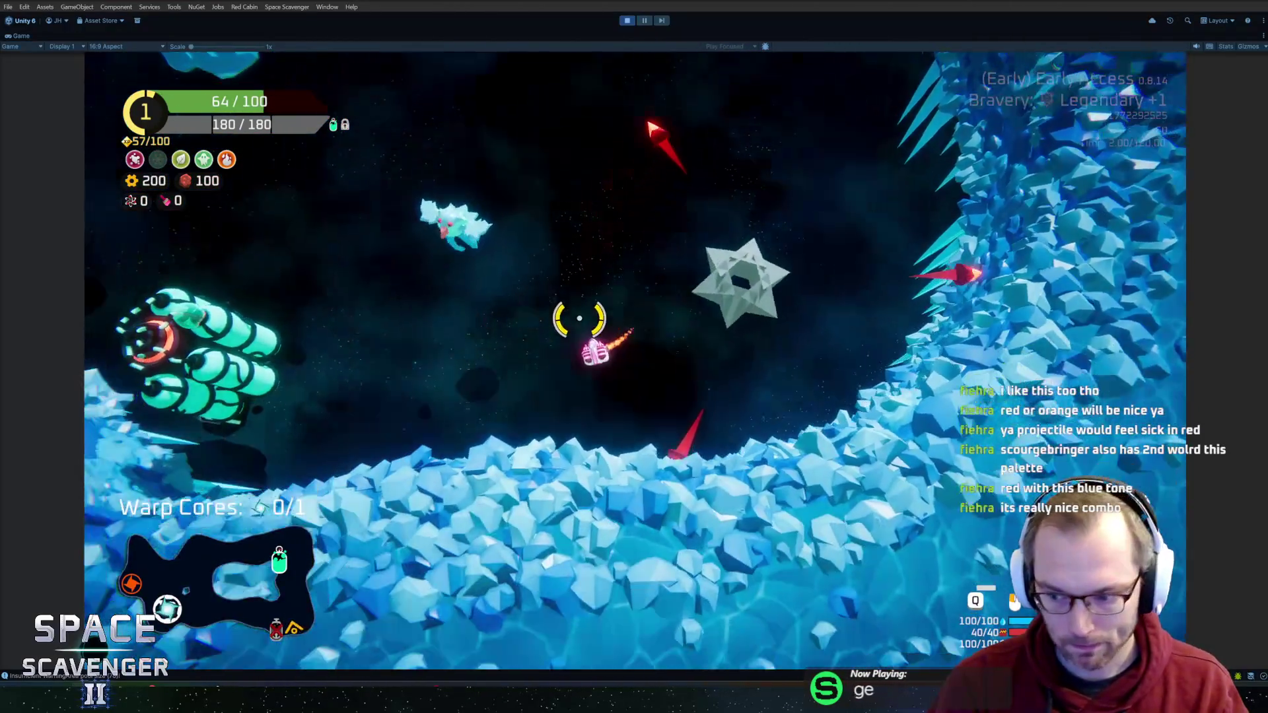
key("w")
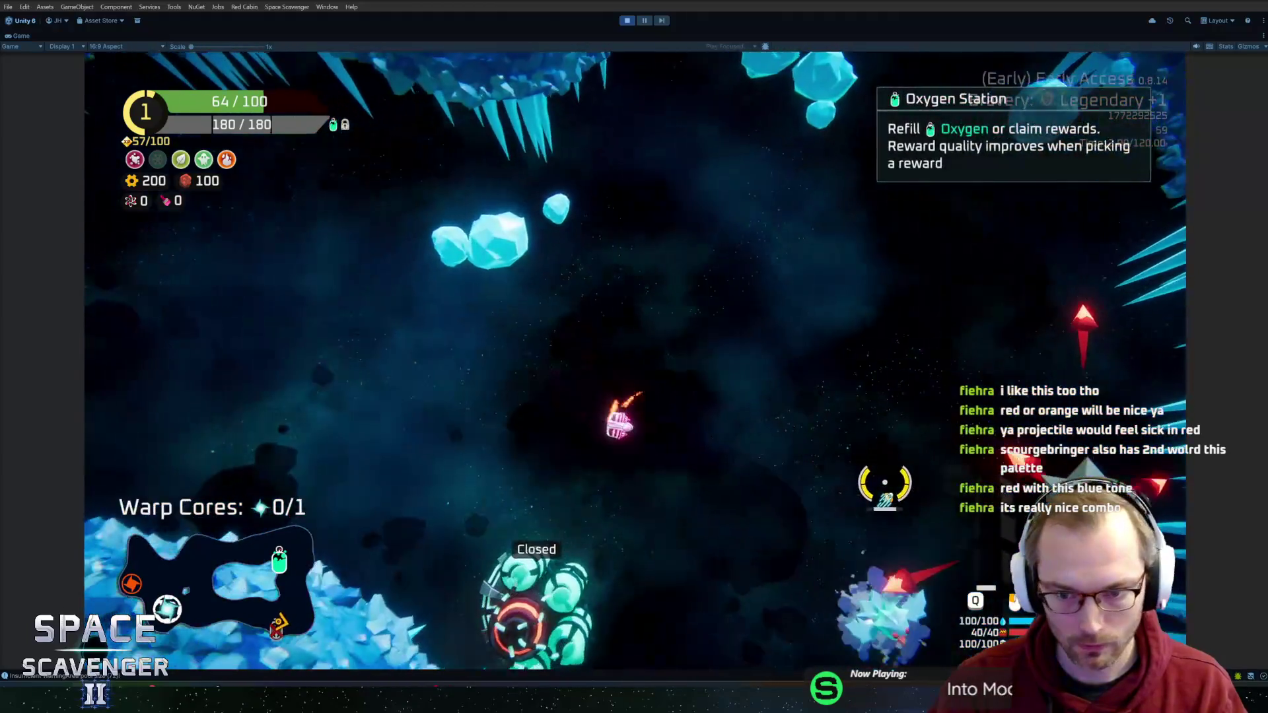
key("d")
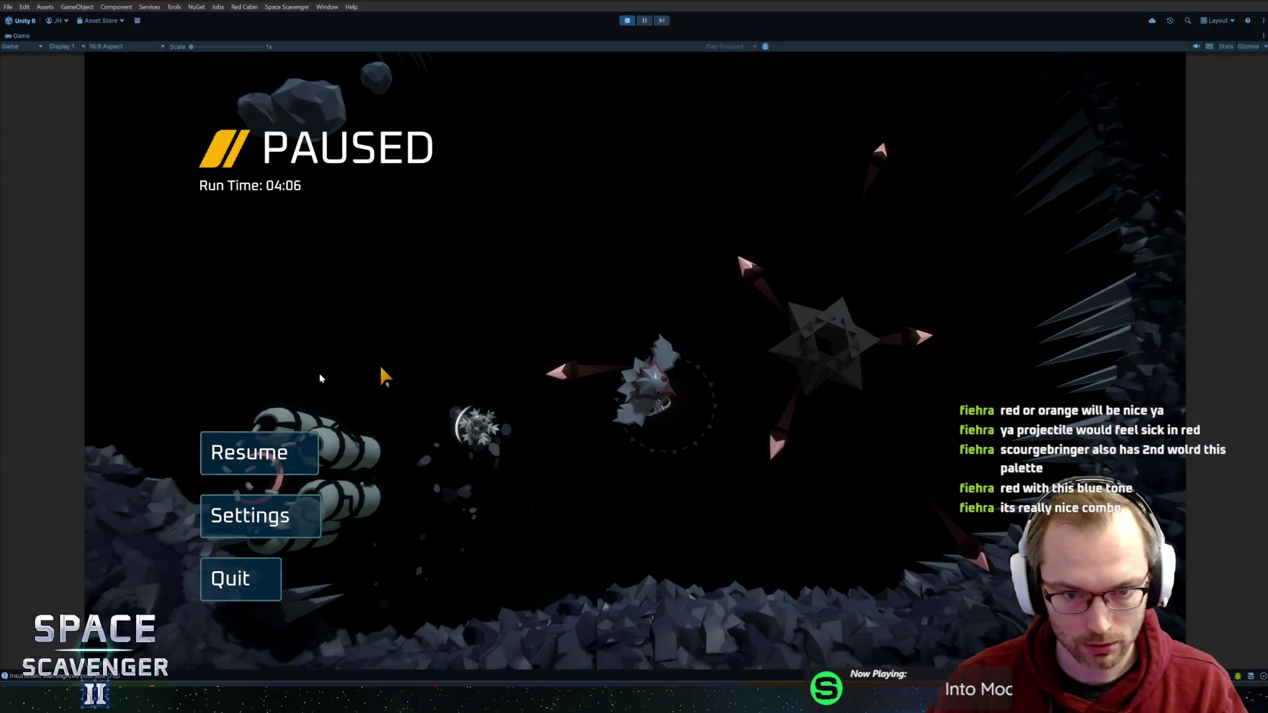
Step: Resume the paused game and aim the ship's fire at the crystal enemy
left_click(259, 453)
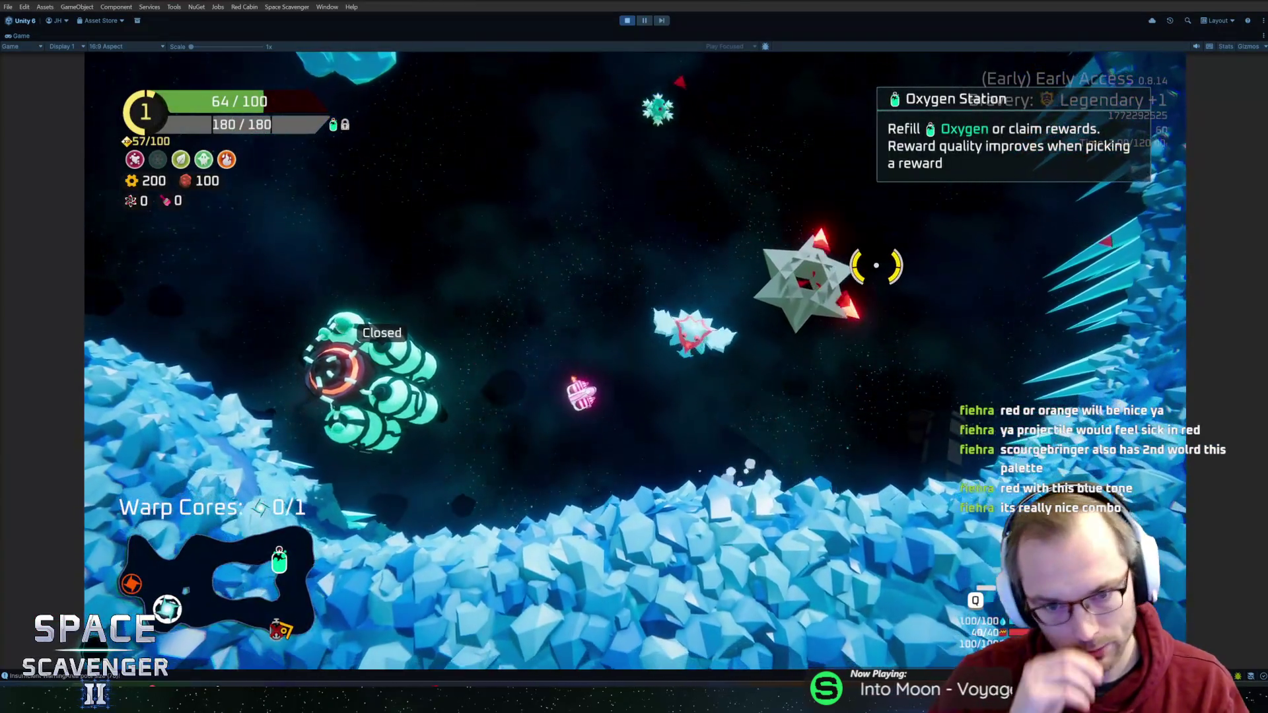
mouse_move(875, 265)
left_mouse_down()
mouse_move(798, 249)
mouse_move(551, 279)
left_mouse_up()
key("alt+Tab")
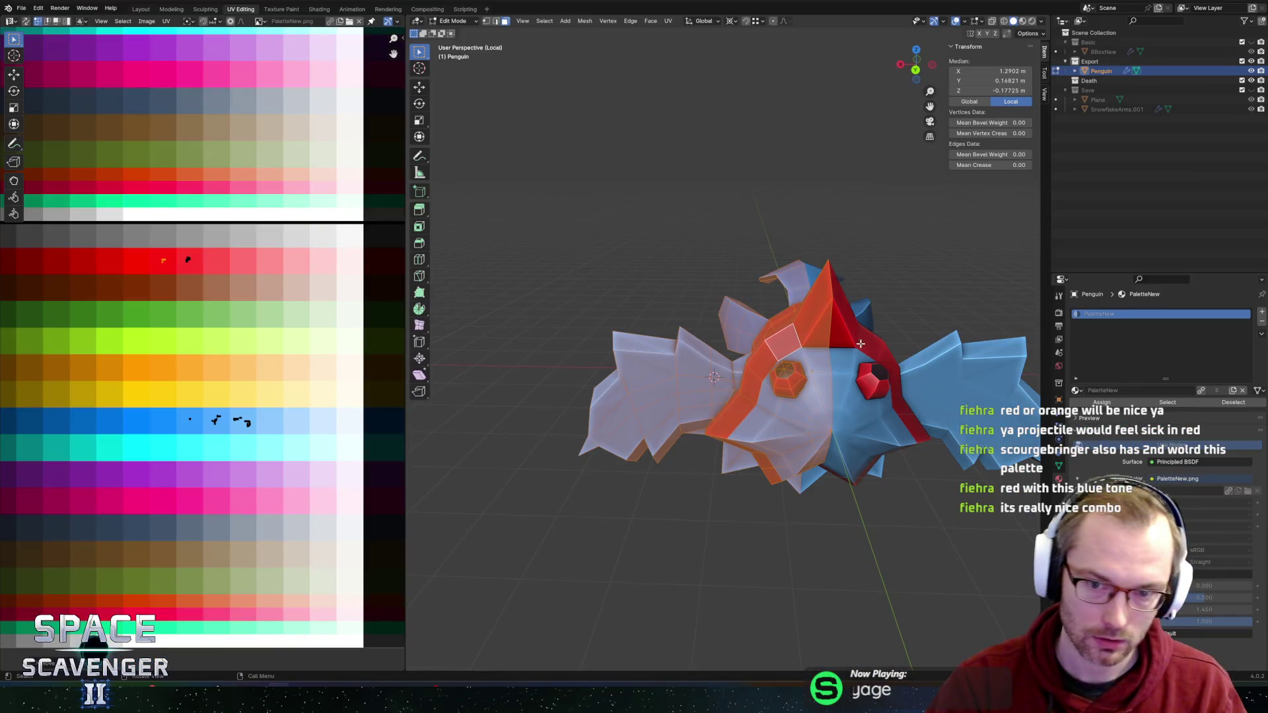
Step: Circle-select the penguin's beak faces, viewing the model from several angles
left_click(728, 308)
key("c")
left_click_drag(727, 309, 745, 322)
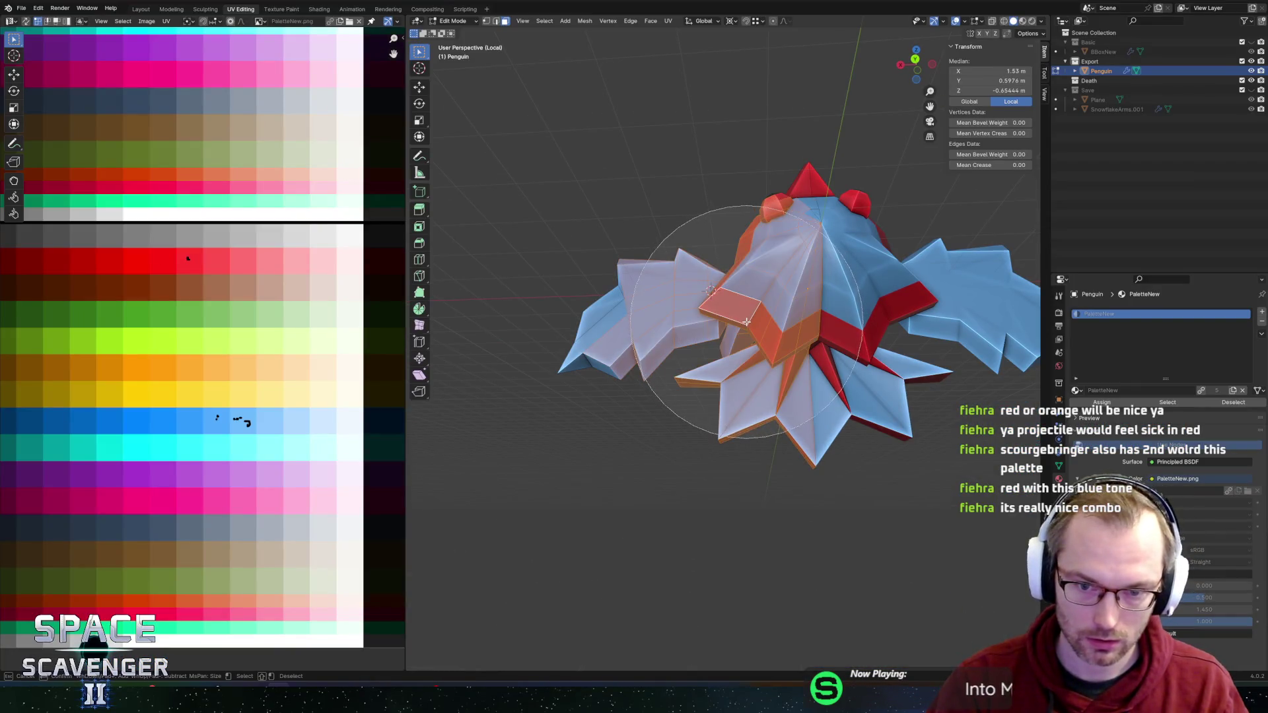
key("alt+a")
mouse_move(749, 152)
left_mouse_down()
mouse_move(793, 127)
mouse_move(821, 283)
left_mouse_up()
key("c")
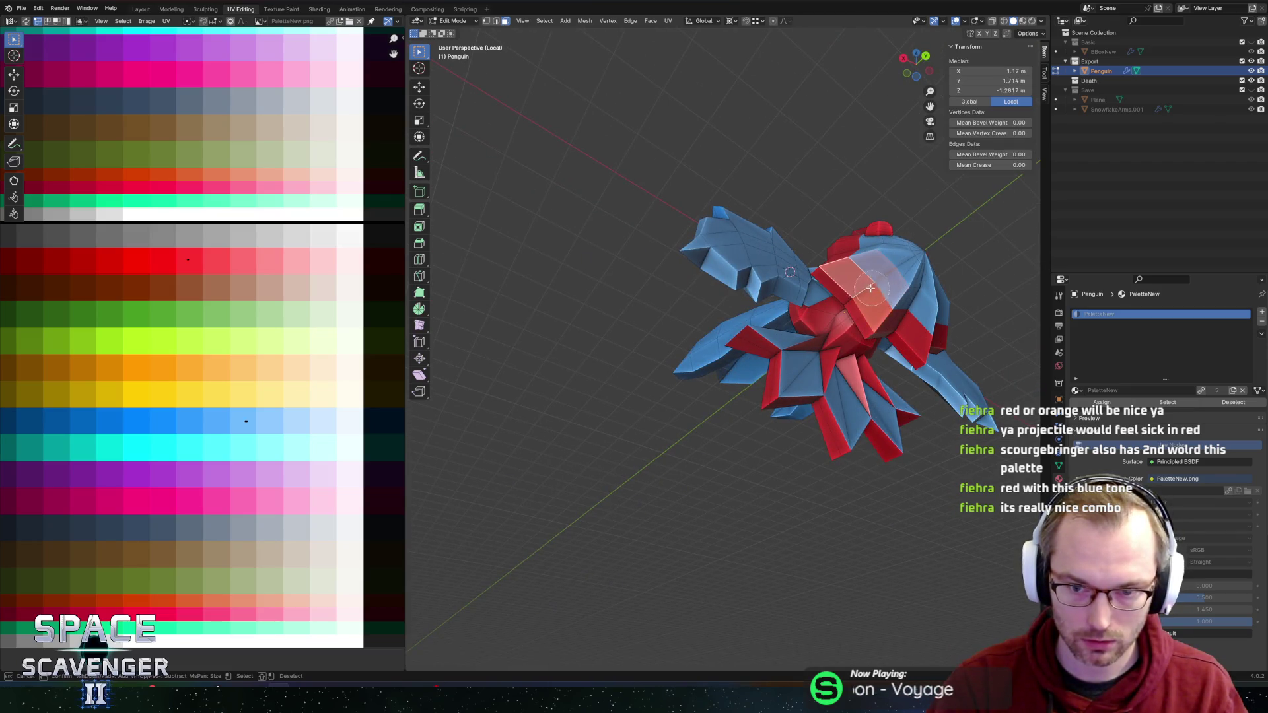
left_click_drag(922, 292, 984, 317)
scroll(911, 349, "up", 2)
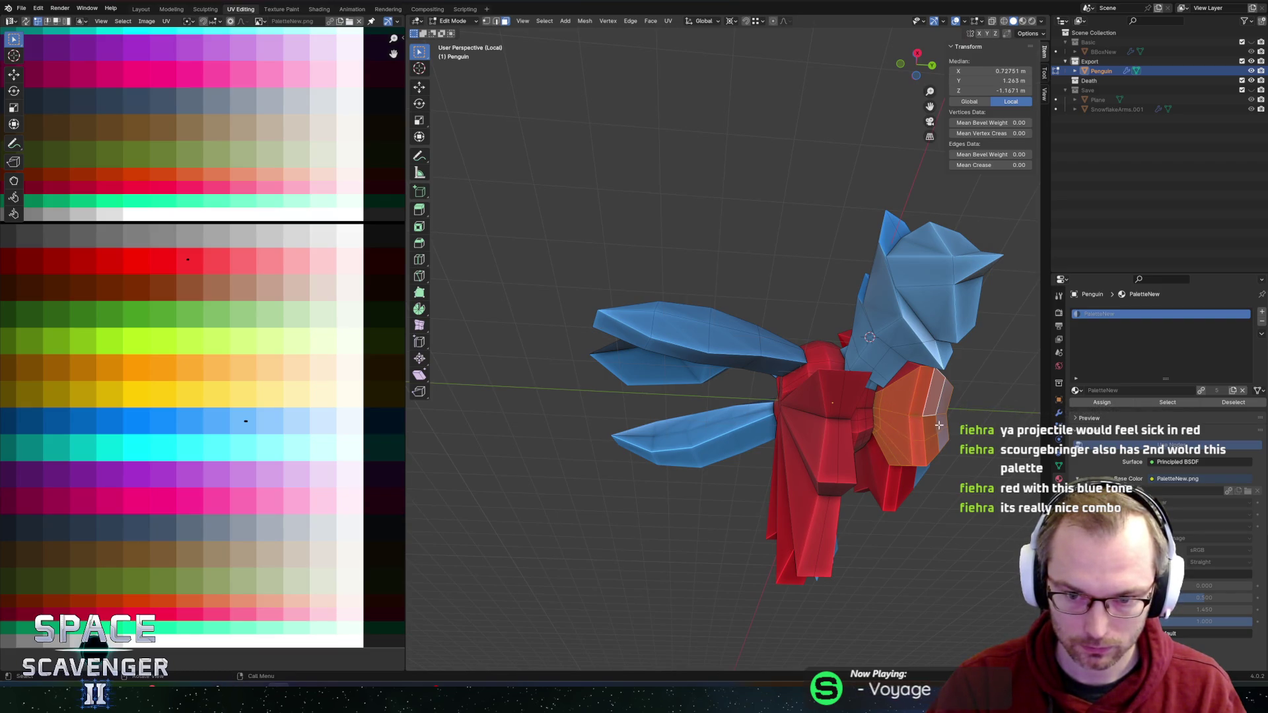
left_click_drag(940, 426, 918, 403)
scroll(884, 371, "up", 3)
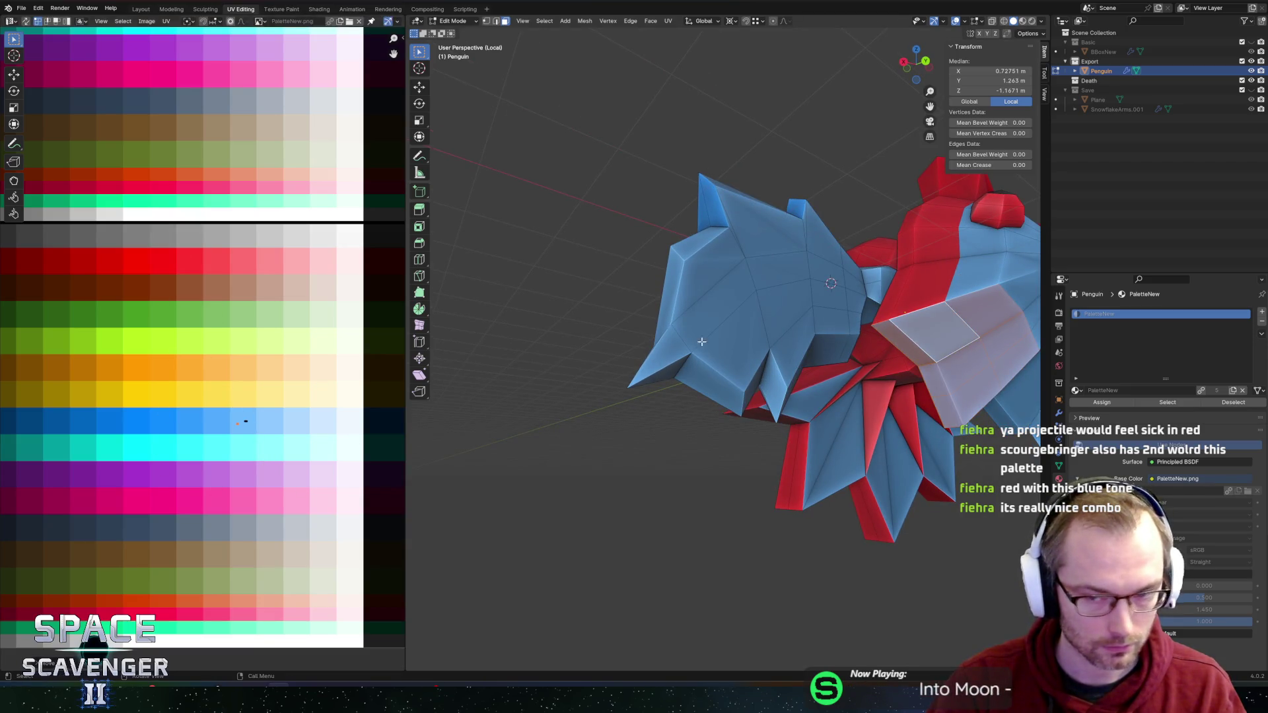
Step: Export the penguin from object mode as Penguin.fbx into the Enemies folder
key("Tab")
scroll(823, 295, "down", 5)
key("ctrl+e")
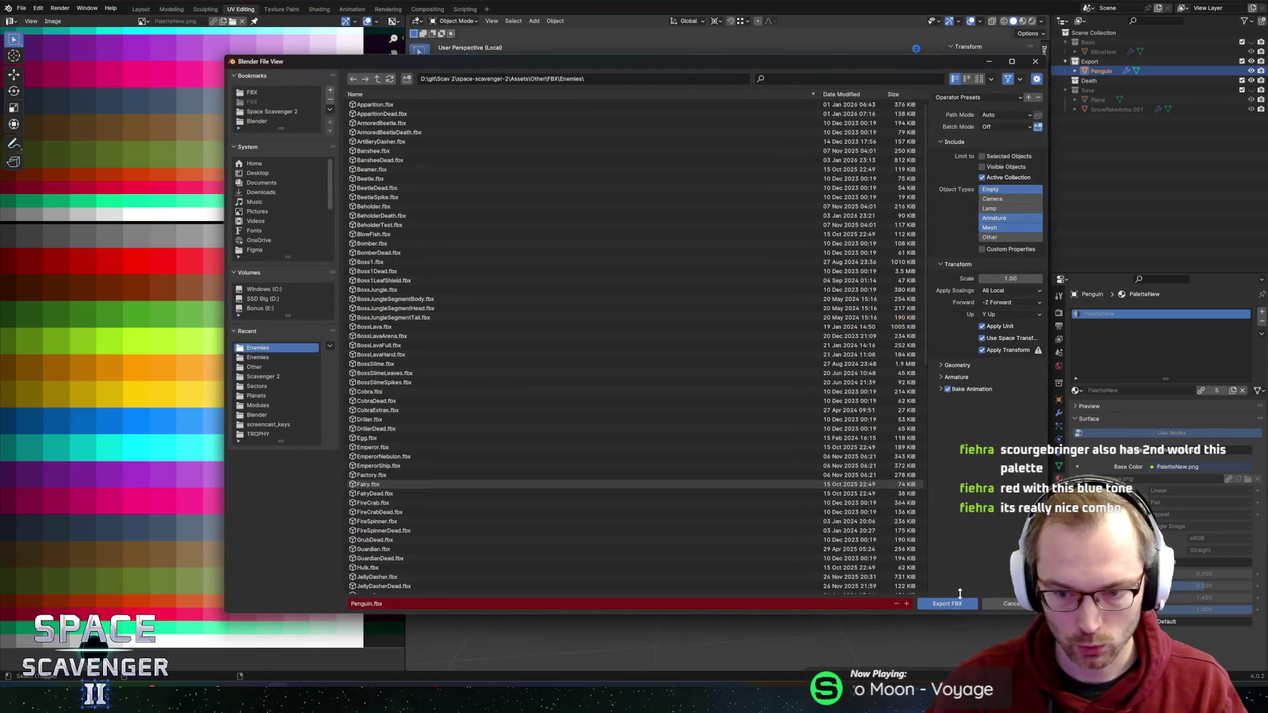
left_click(948, 603)
key("alt+Tab")
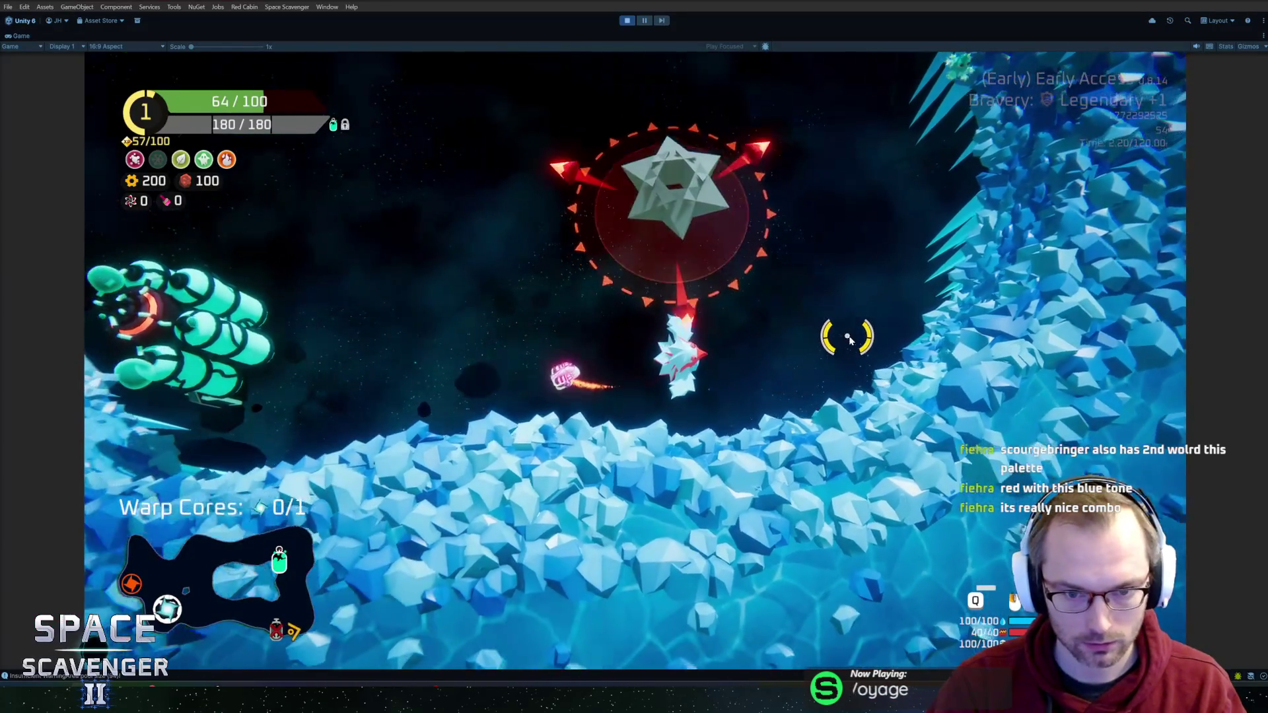
Step: Fly the ship left, right and around the oxygen station to watch the penguin enemies
key("a")
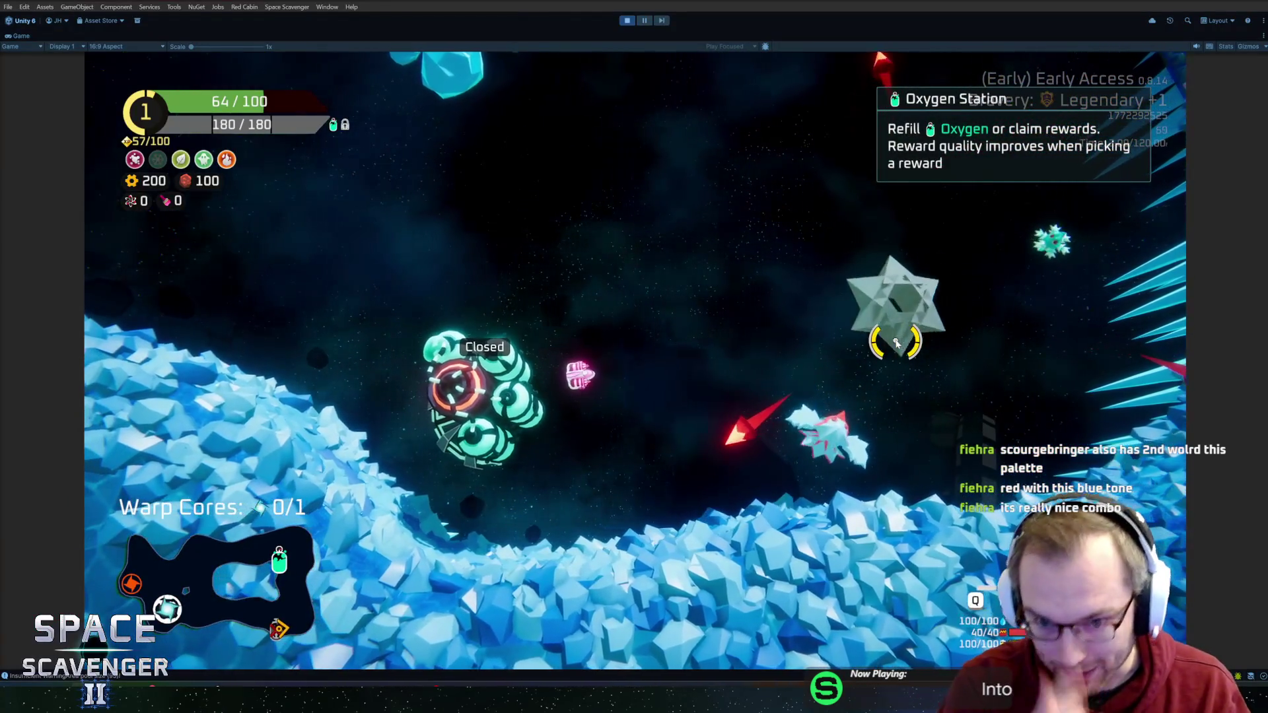
key("d")
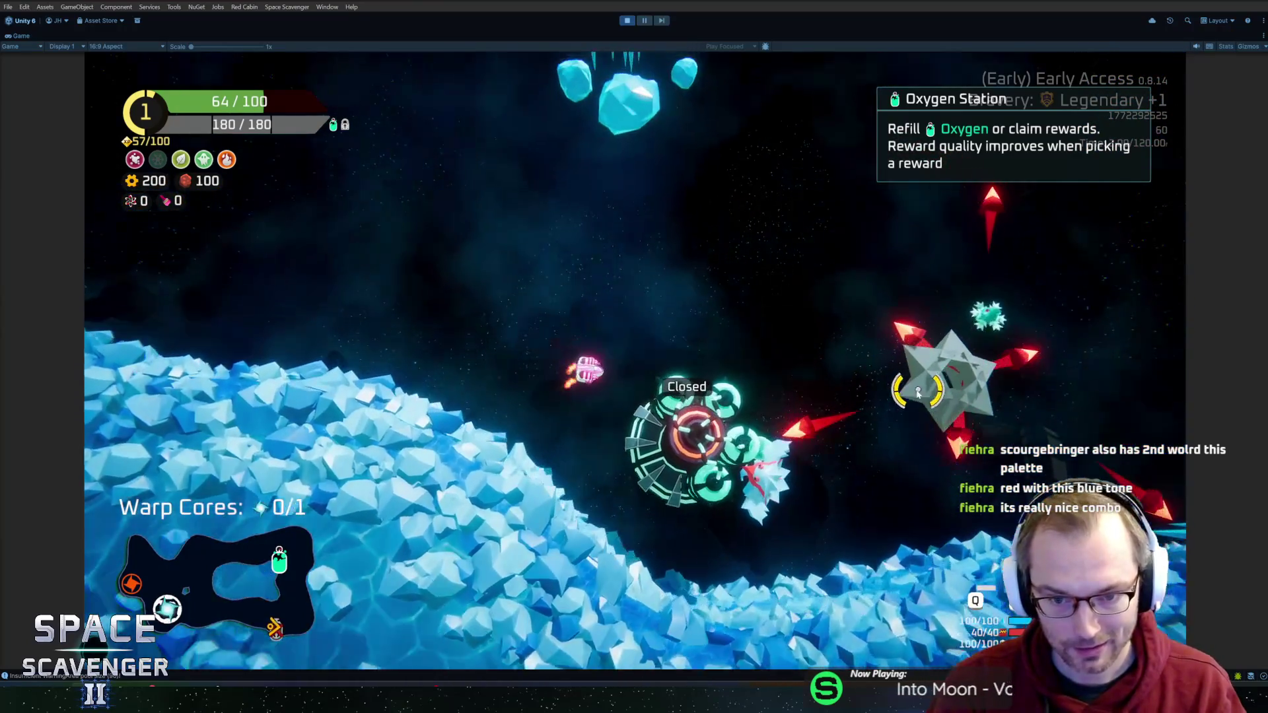
key("d")
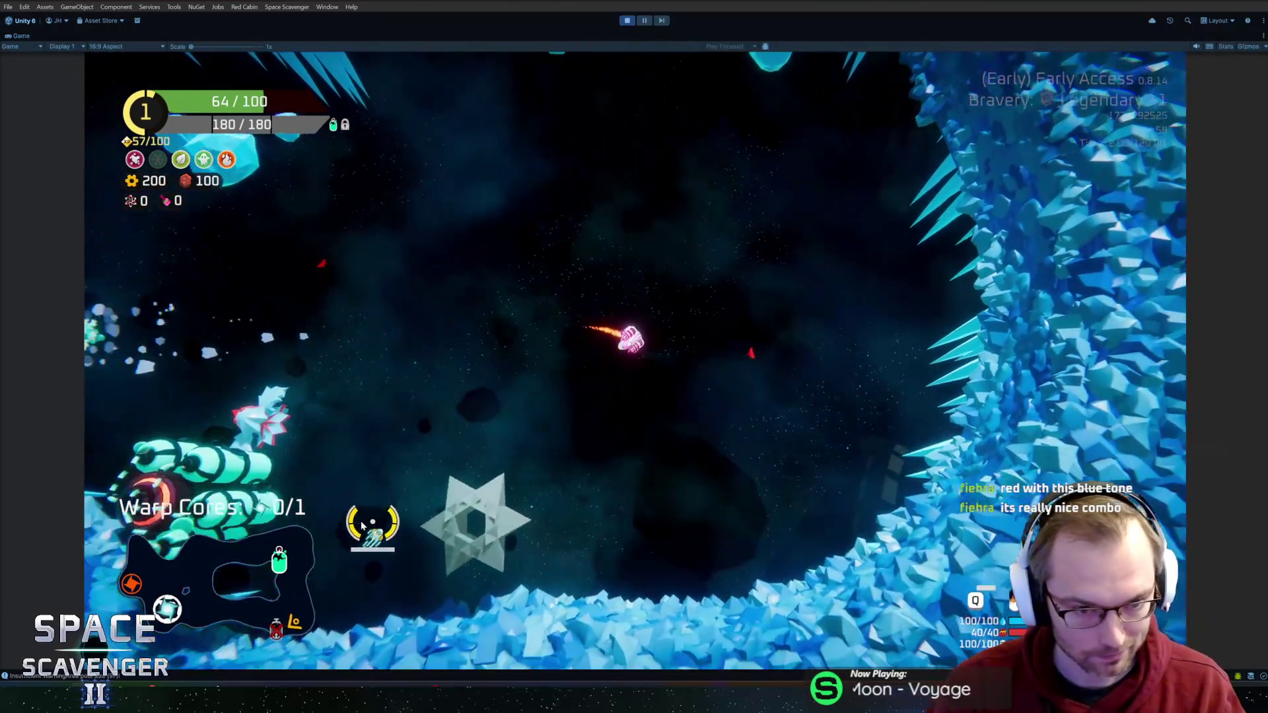
key("w")
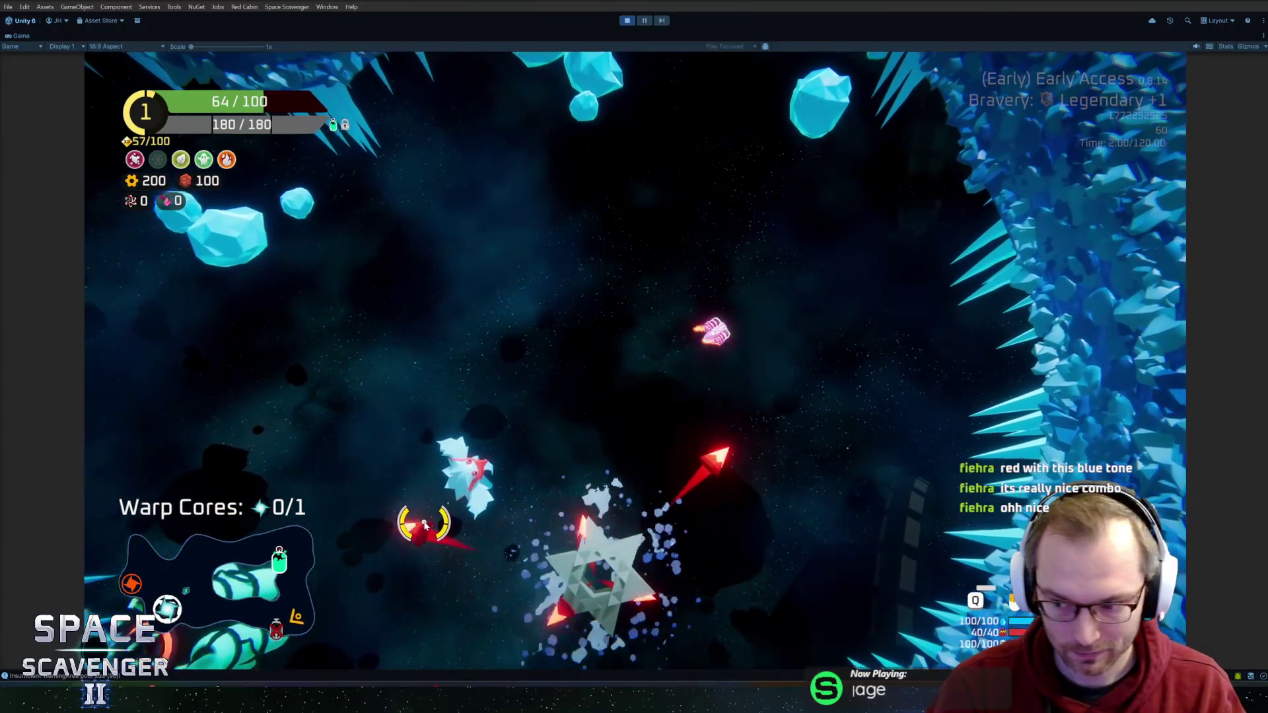
key("d")
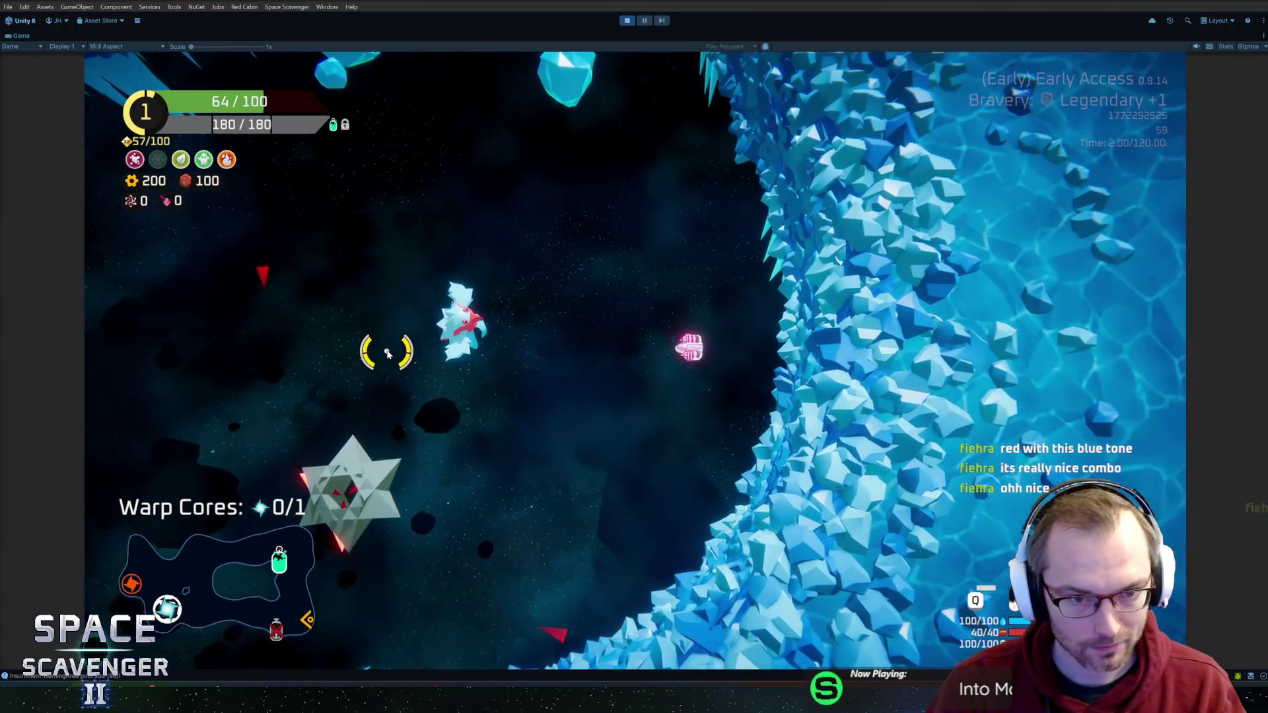
key("a")
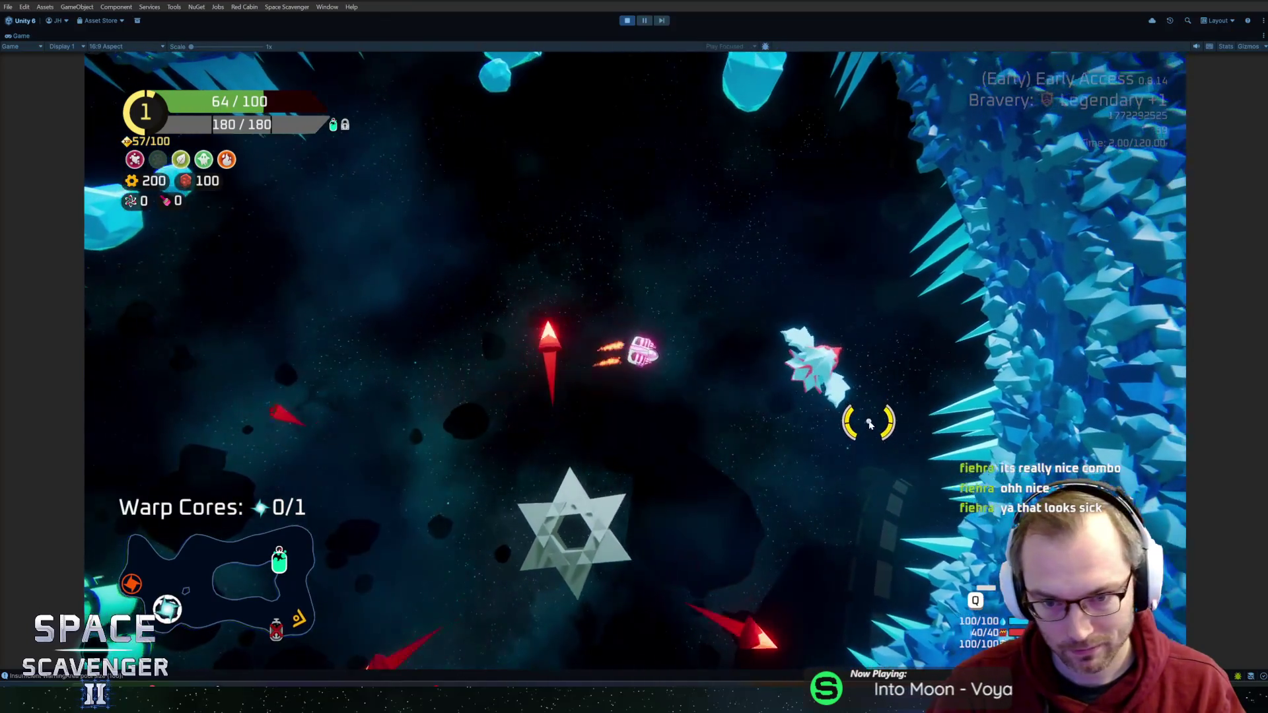
key("a")
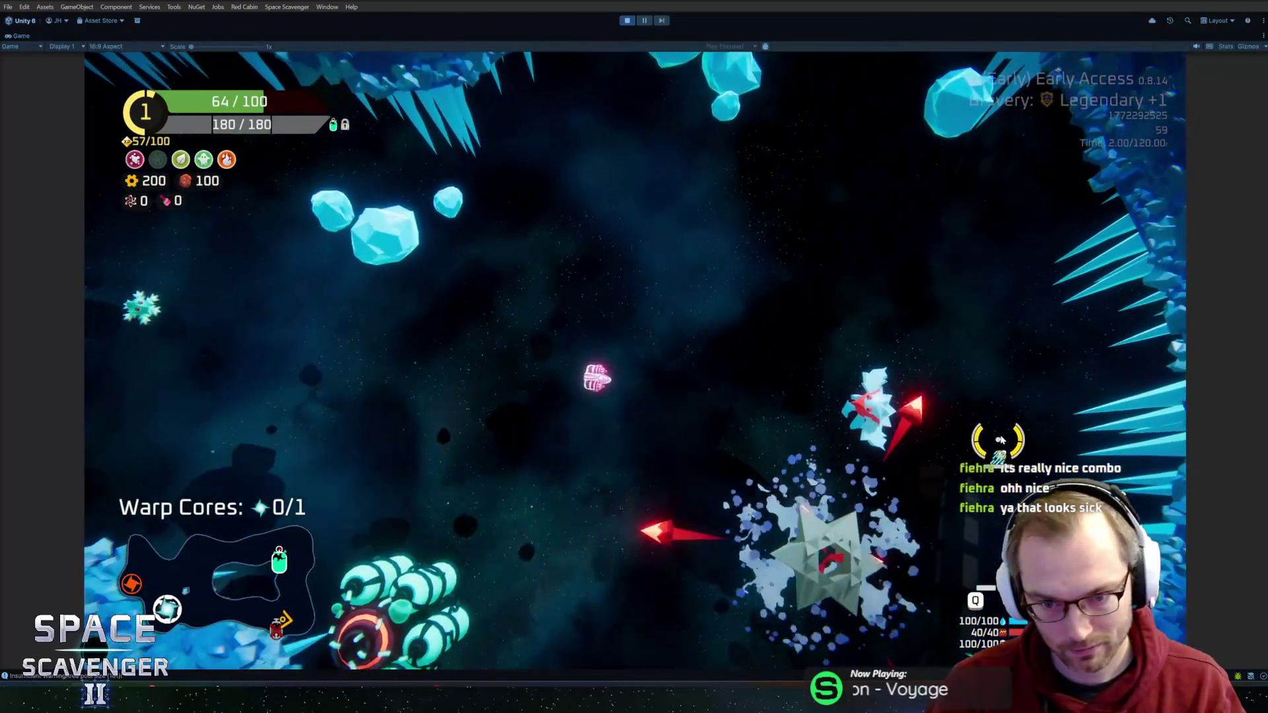
key("s")
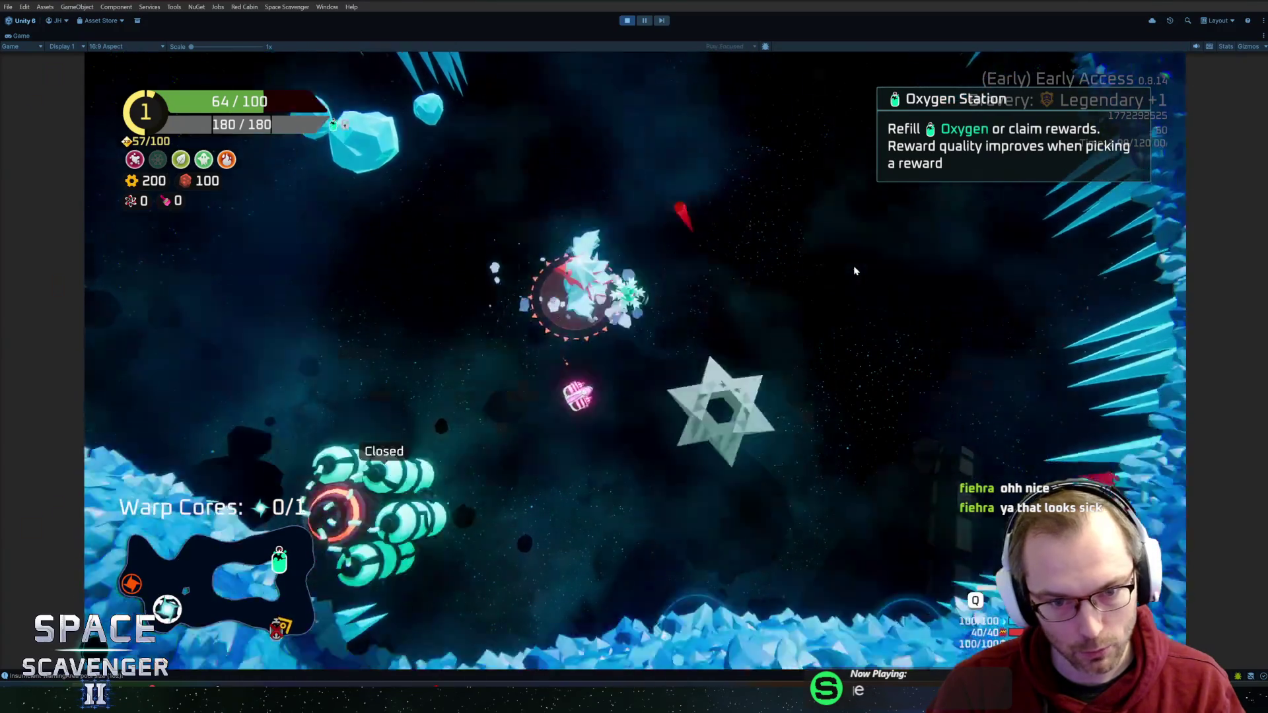
key("alt+Tab")
Step: Orbit to a front view of the penguin and export Penguin.fbx
mouse_move(880, 240)
left_mouse_down()
mouse_move(852, 282)
mouse_move(859, 306)
mouse_move(825, 312)
left_mouse_up()
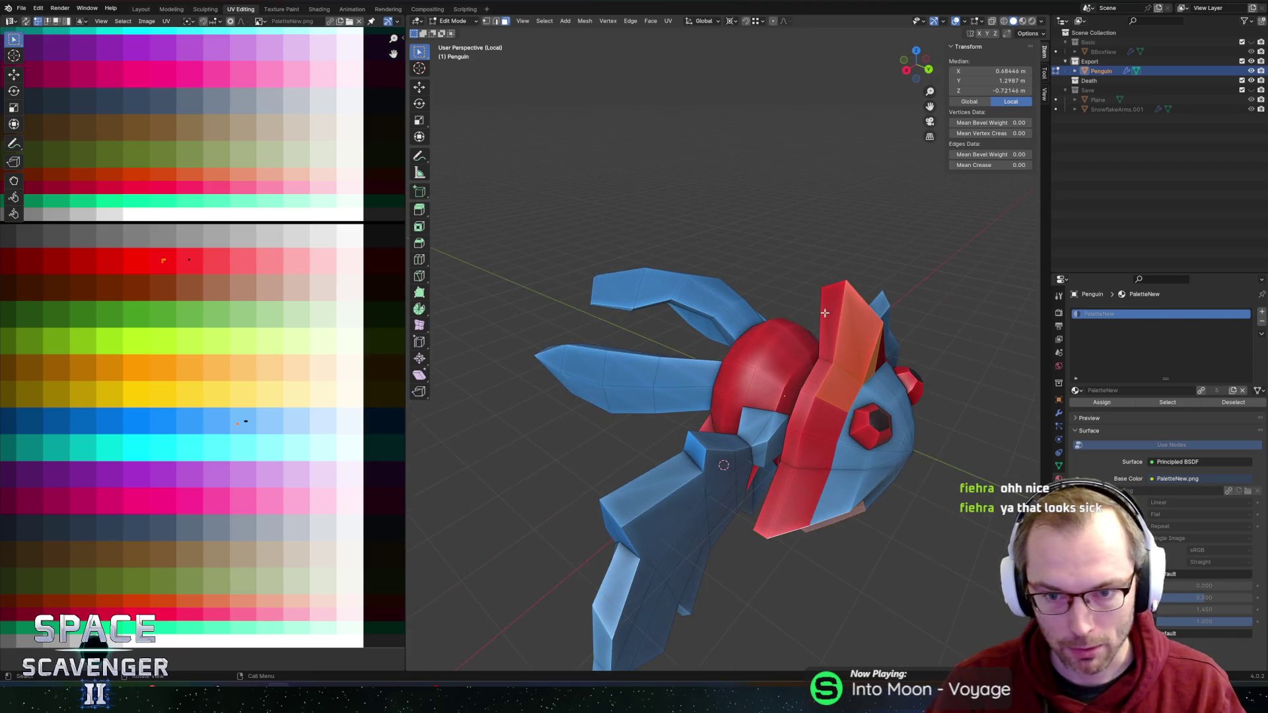
left_click_drag(875, 356, 912, 318)
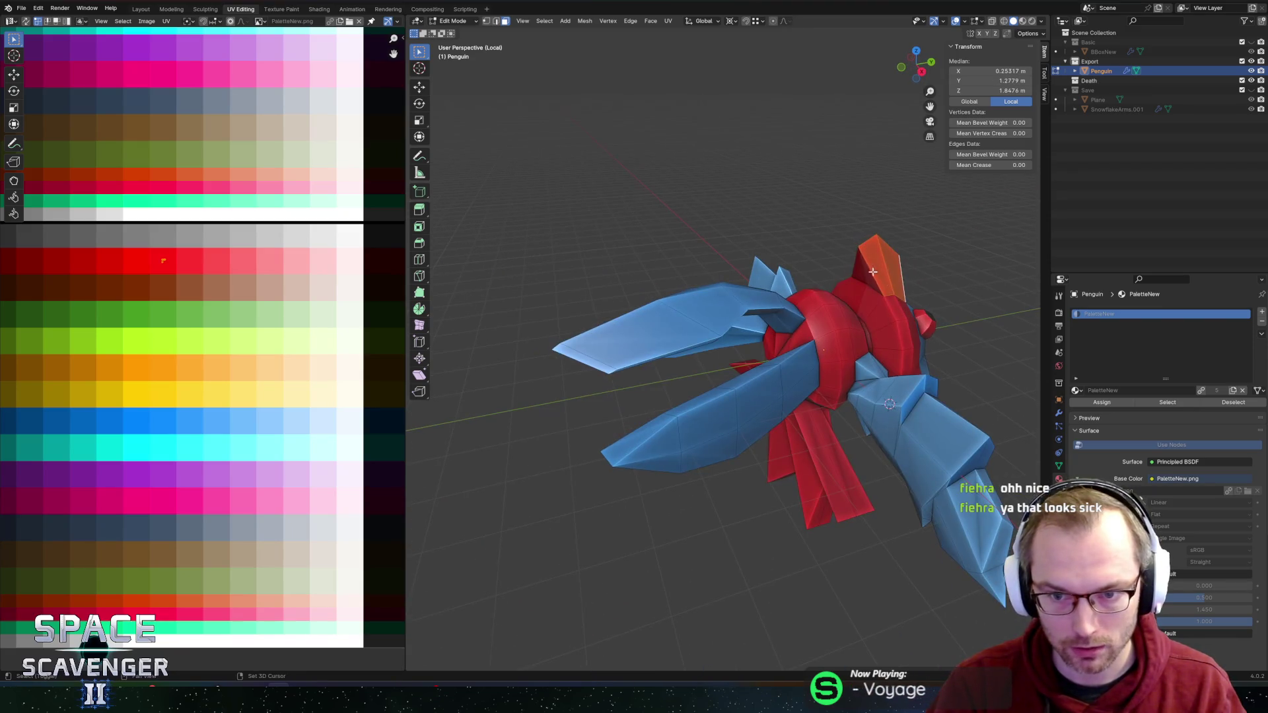
left_click_drag(940, 269, 801, 249)
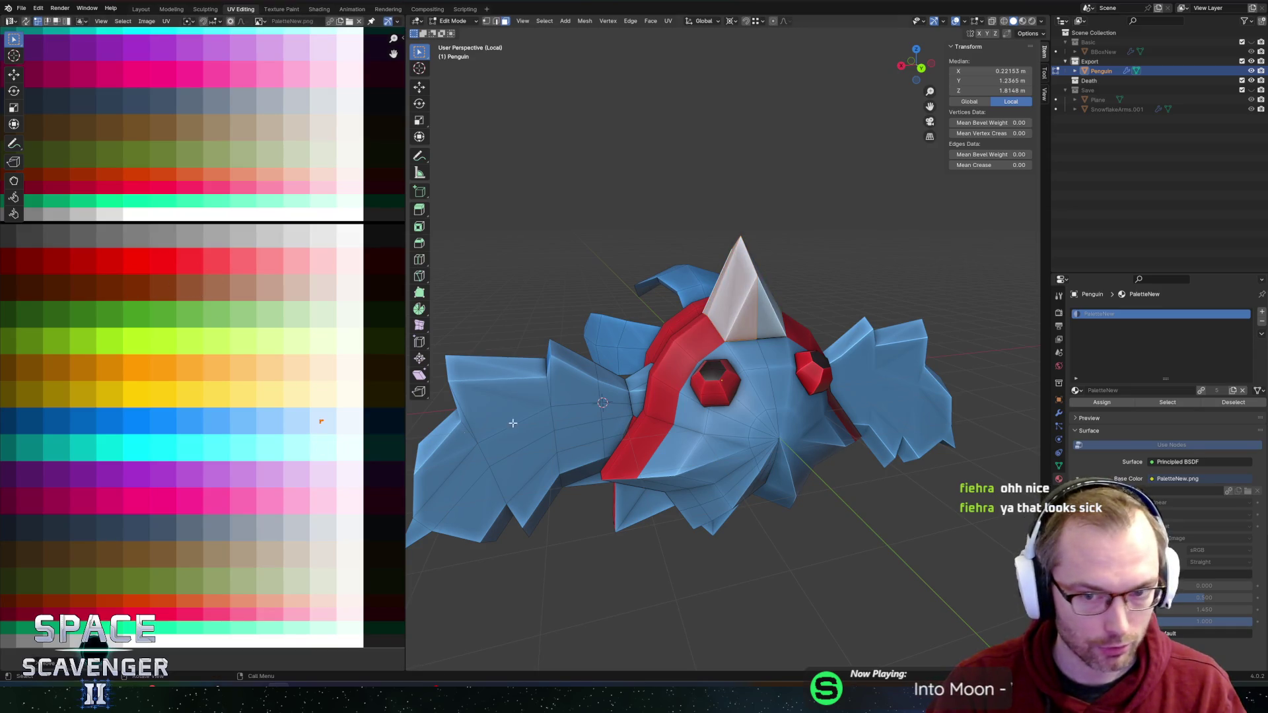
key("ctrl+shift+e")
left_click(911, 603)
key("alt+Tab")
Step: Check the penguin in the running game, then re-export Penguin.fbx from edit mode
key("a")
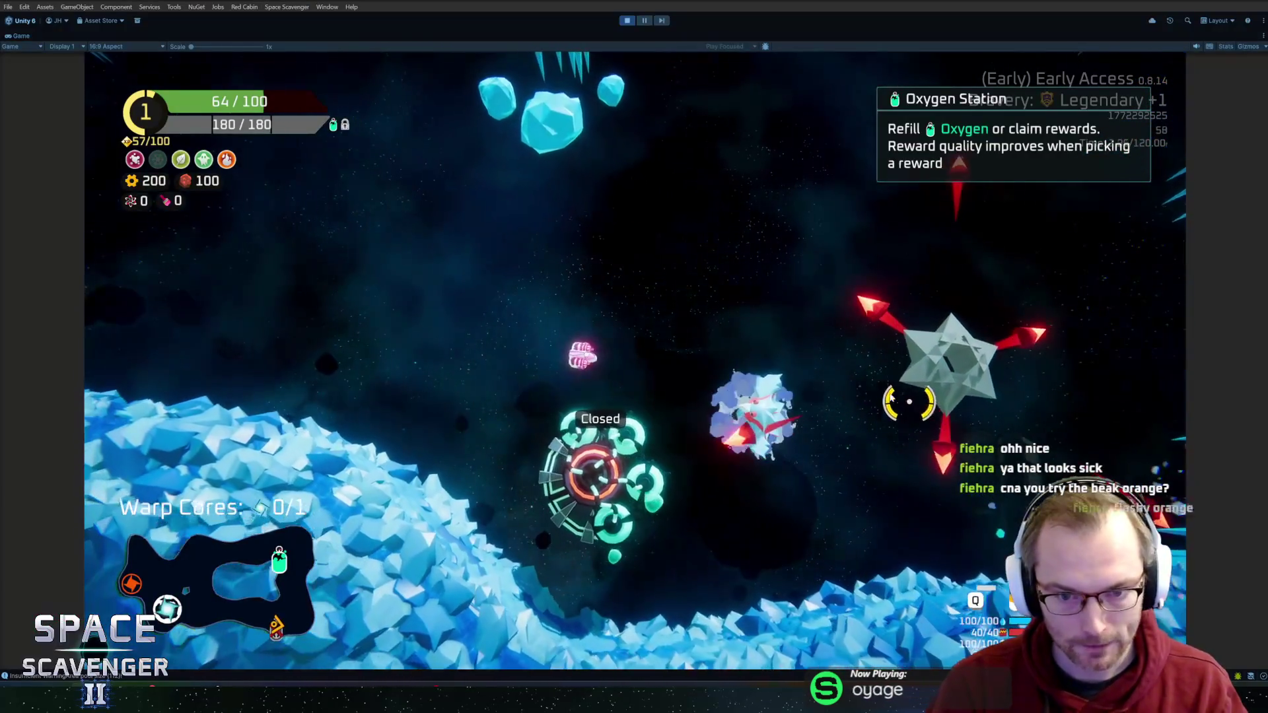
key("a")
key("w")
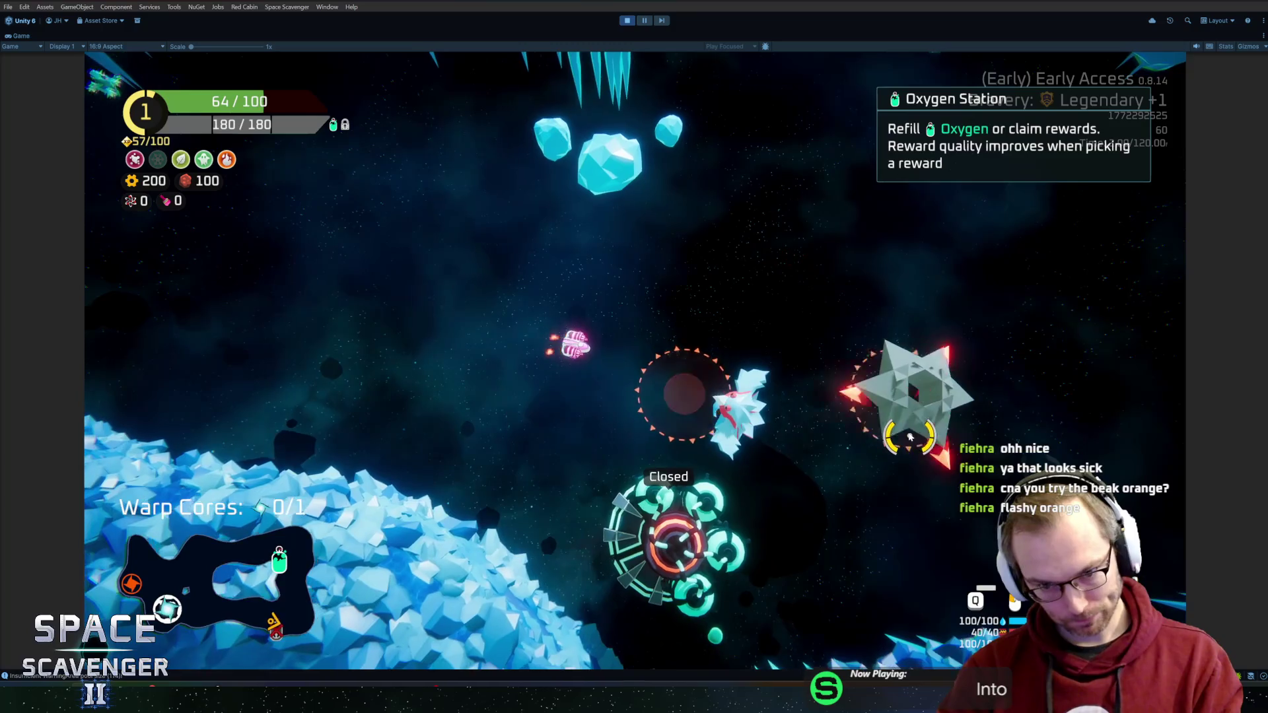
key("alt+Tab")
key("Tab")
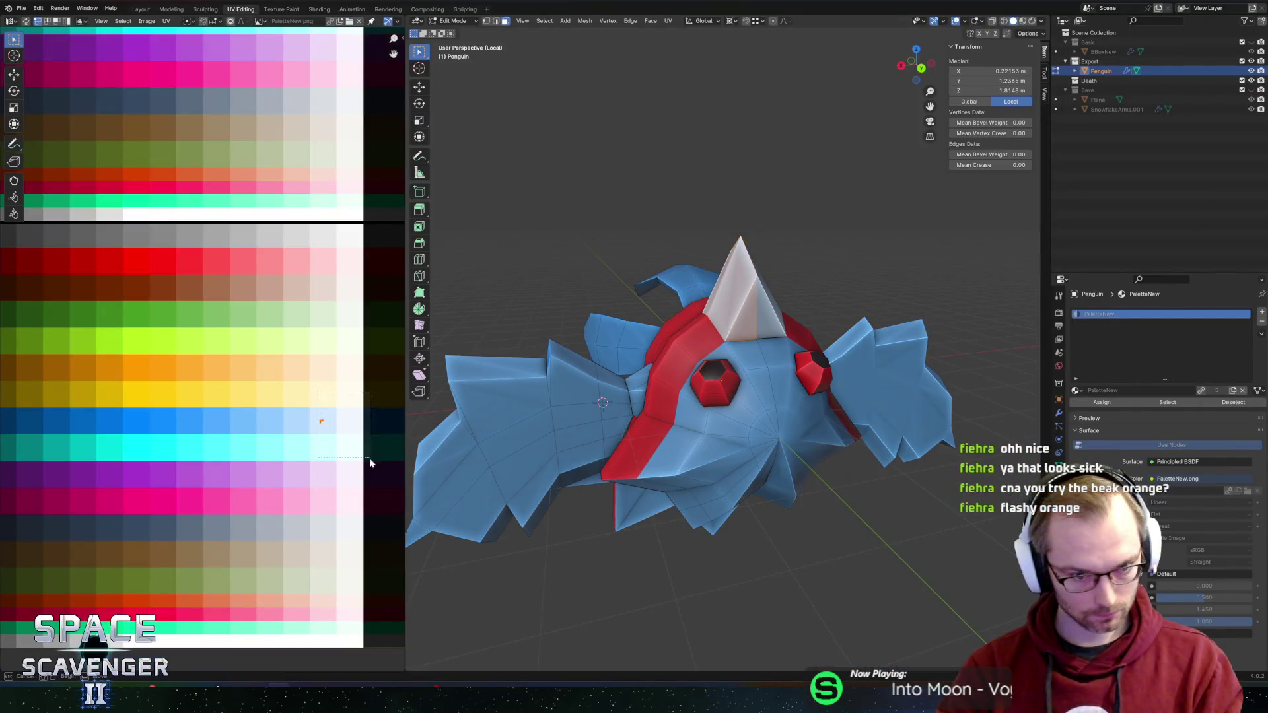
key("ctrl+shift+e")
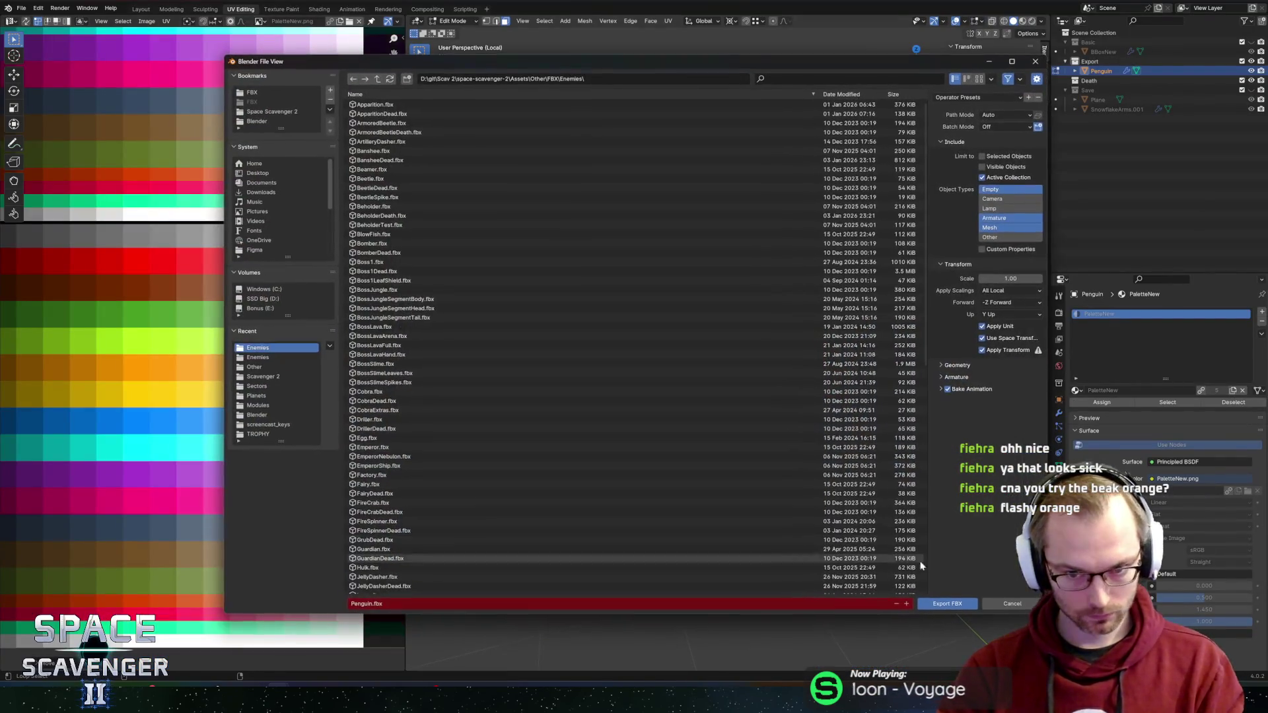
left_click(945, 602)
key("alt+Tab")
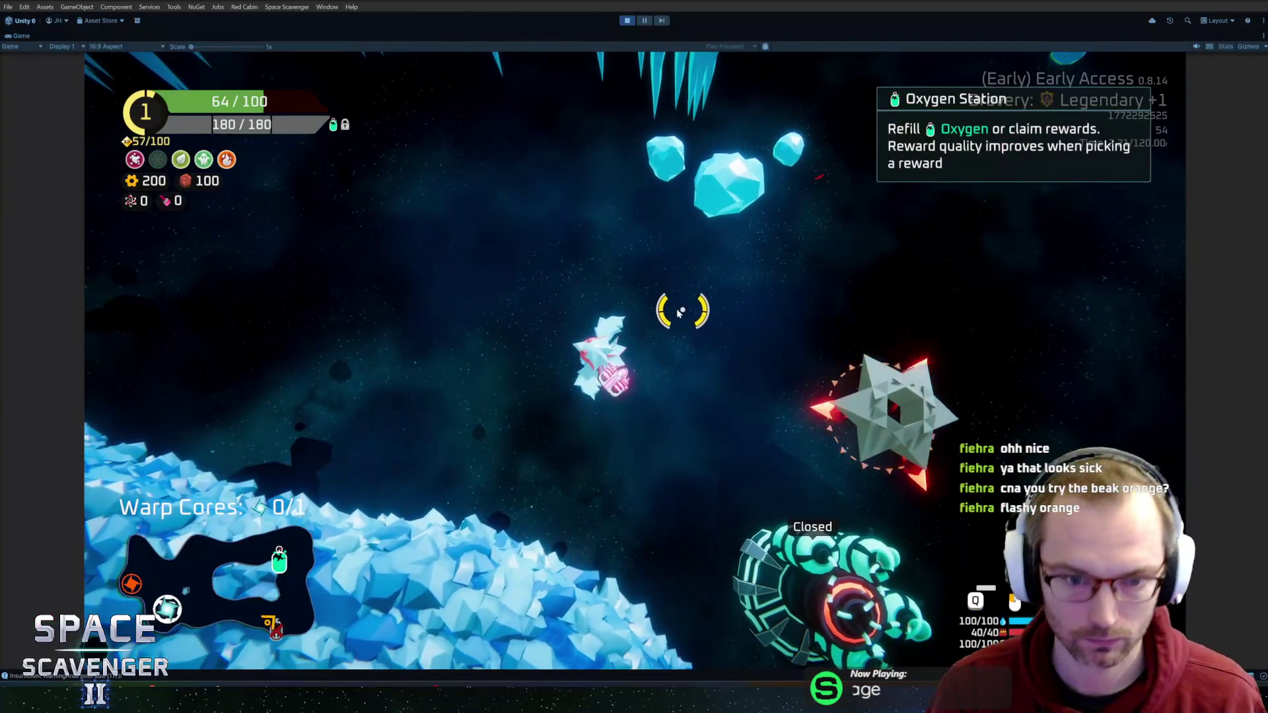
key("alt+Tab")
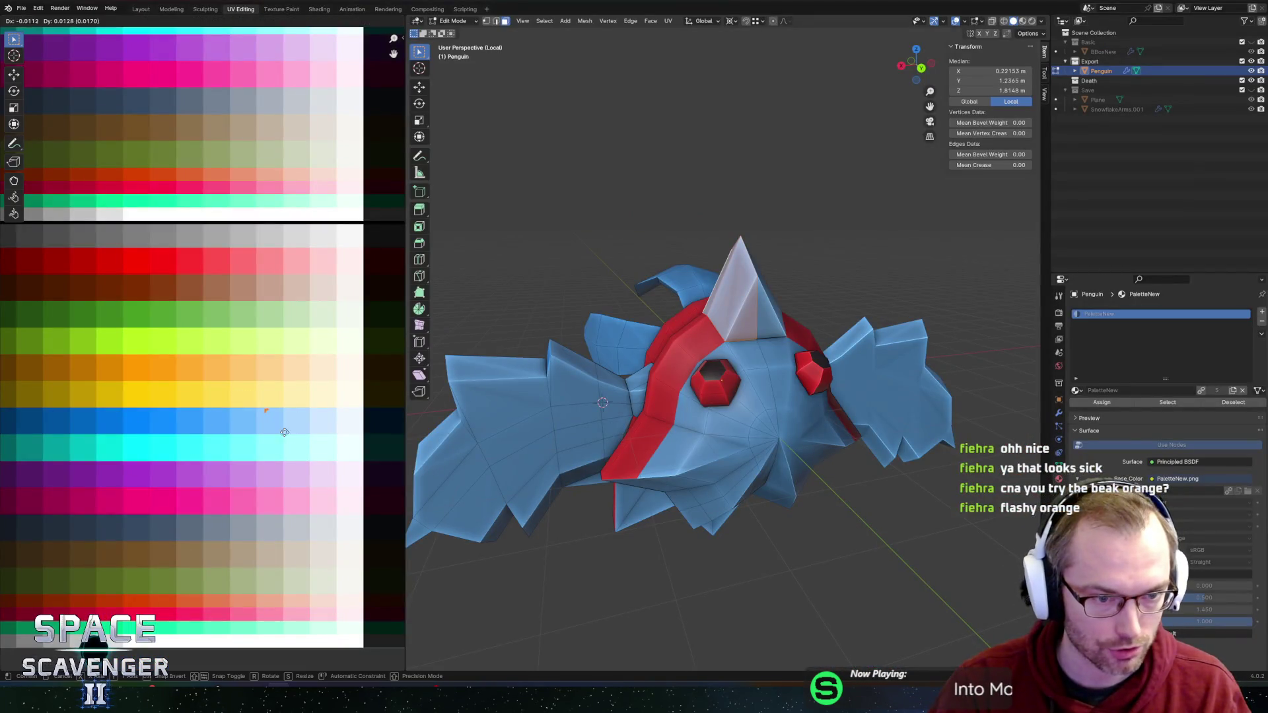
Step: Confirm the crest's move onto orange and return to object mode for export
left_click(223, 404)
key("Tab")
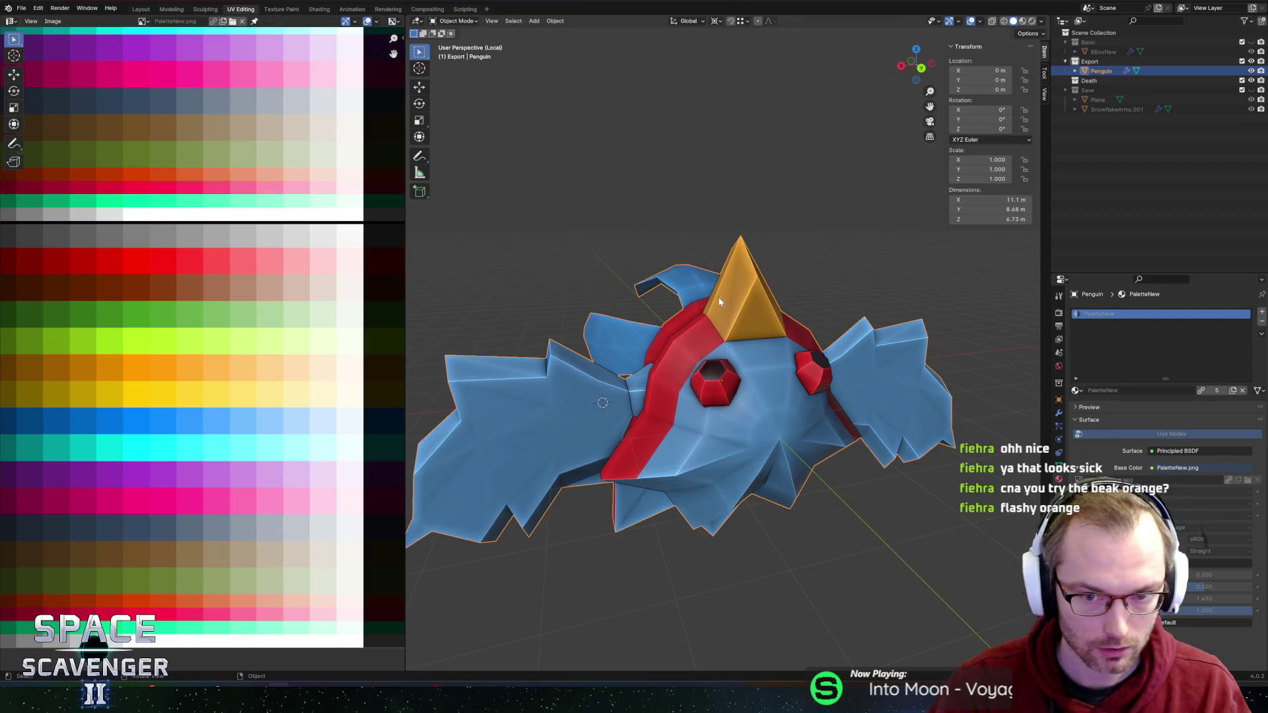
key("ctrl+shift+e")
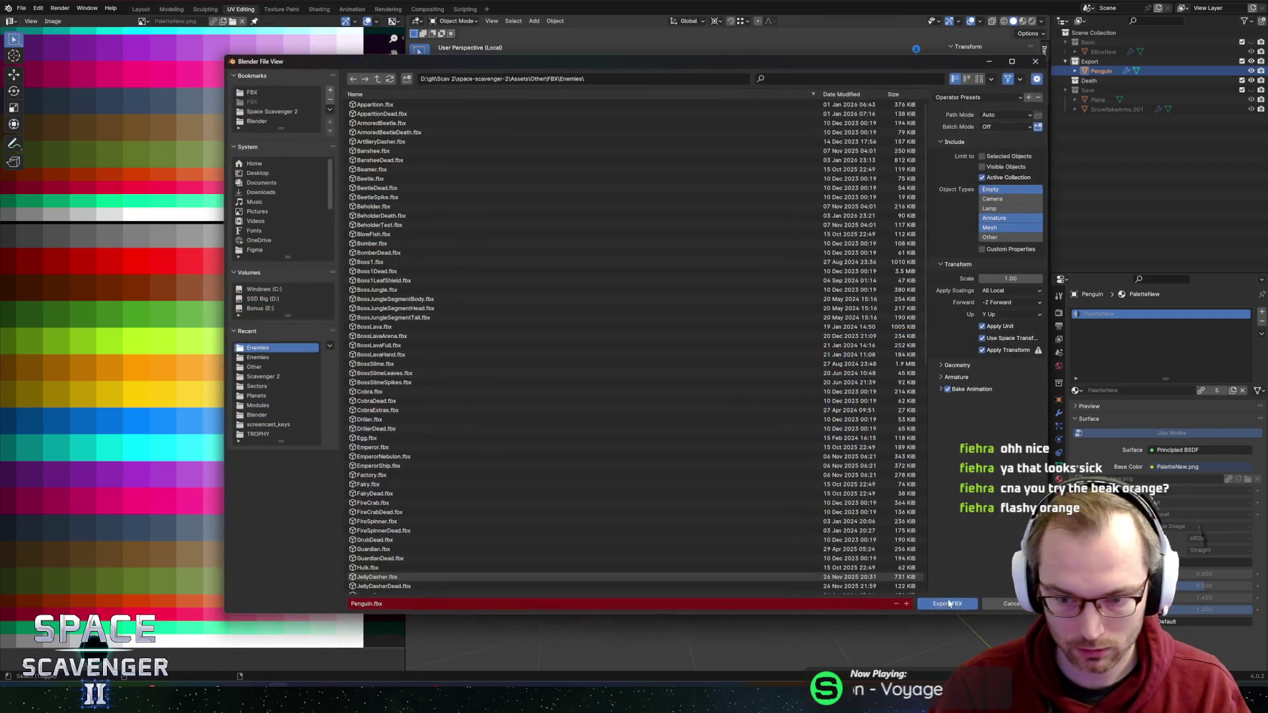
Step: Finish exporting the penguin FBX, playtest the orange-crested enemies, and pause with Esc
key("Return")
key("alt+Tab")
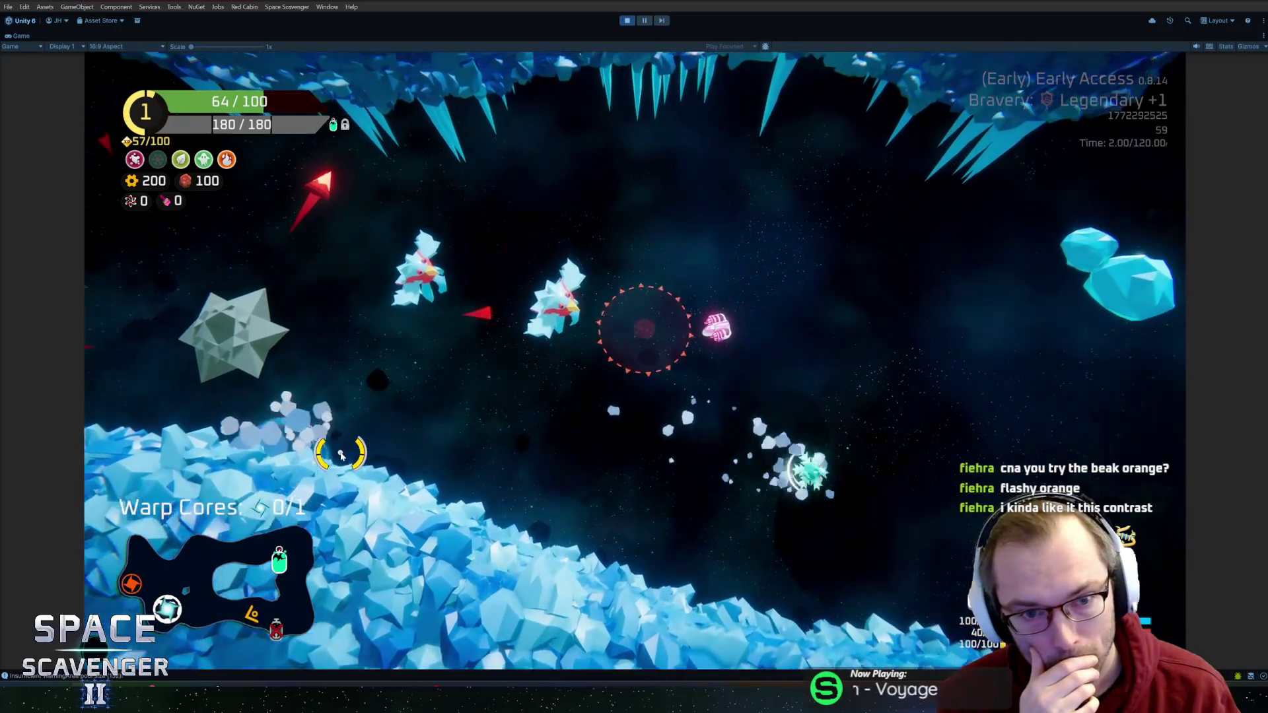
key("Escape")
key("alt+Tab")
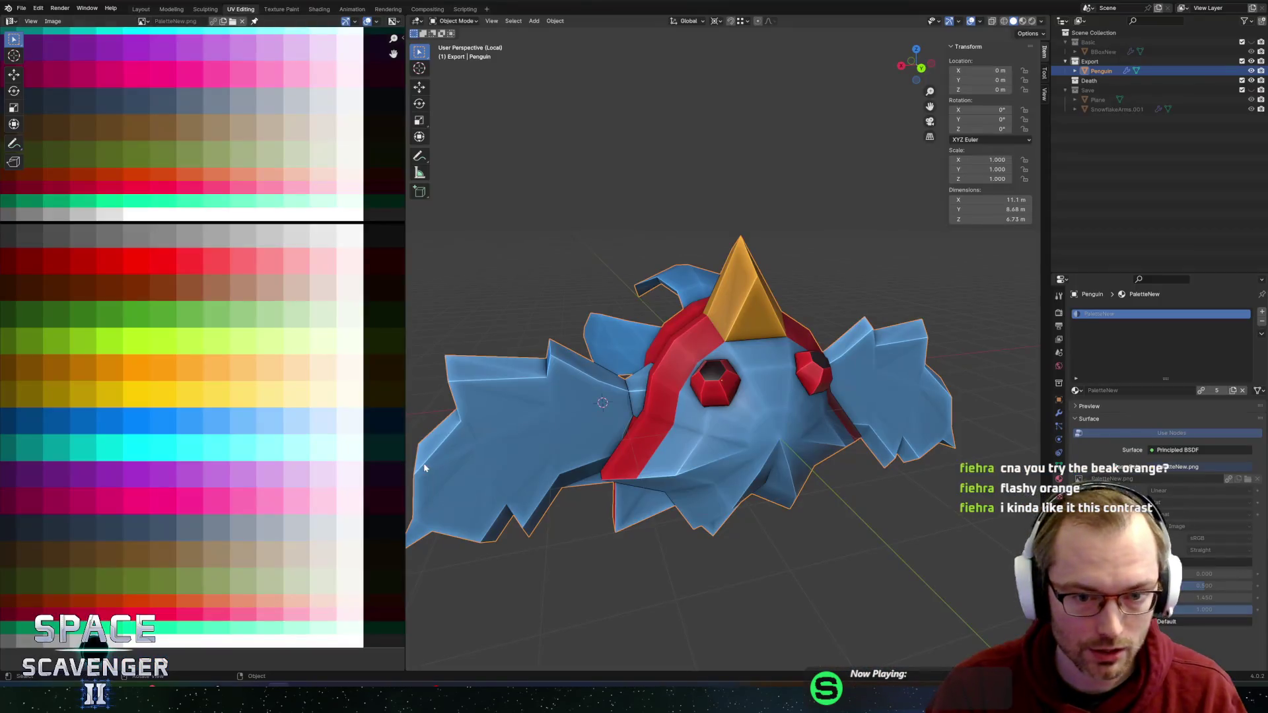
Step: Select several faces on the penguin's wing flaps in Edit Mode
key("Tab")
mouse_move(584, 372)
left_mouse_down()
mouse_move(681, 386)
mouse_move(774, 356)
left_mouse_up()
left_click(685, 394, "shift")
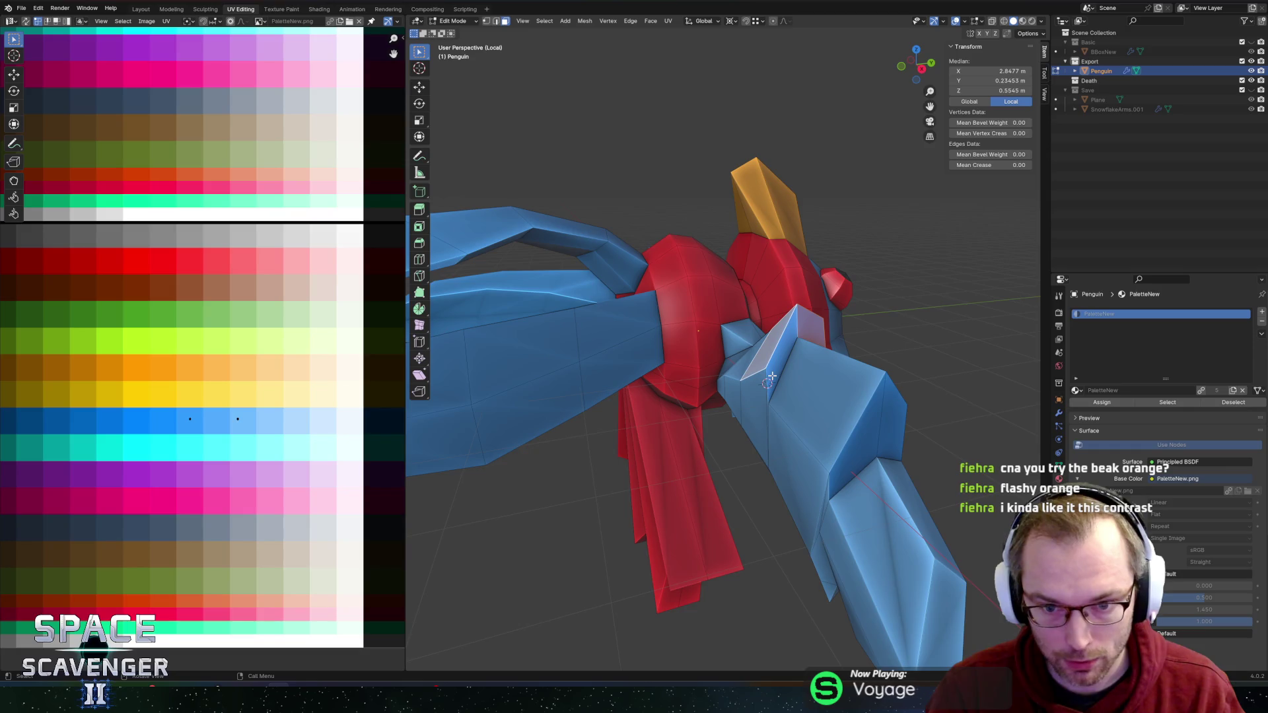
scroll(771, 376, "up", 3)
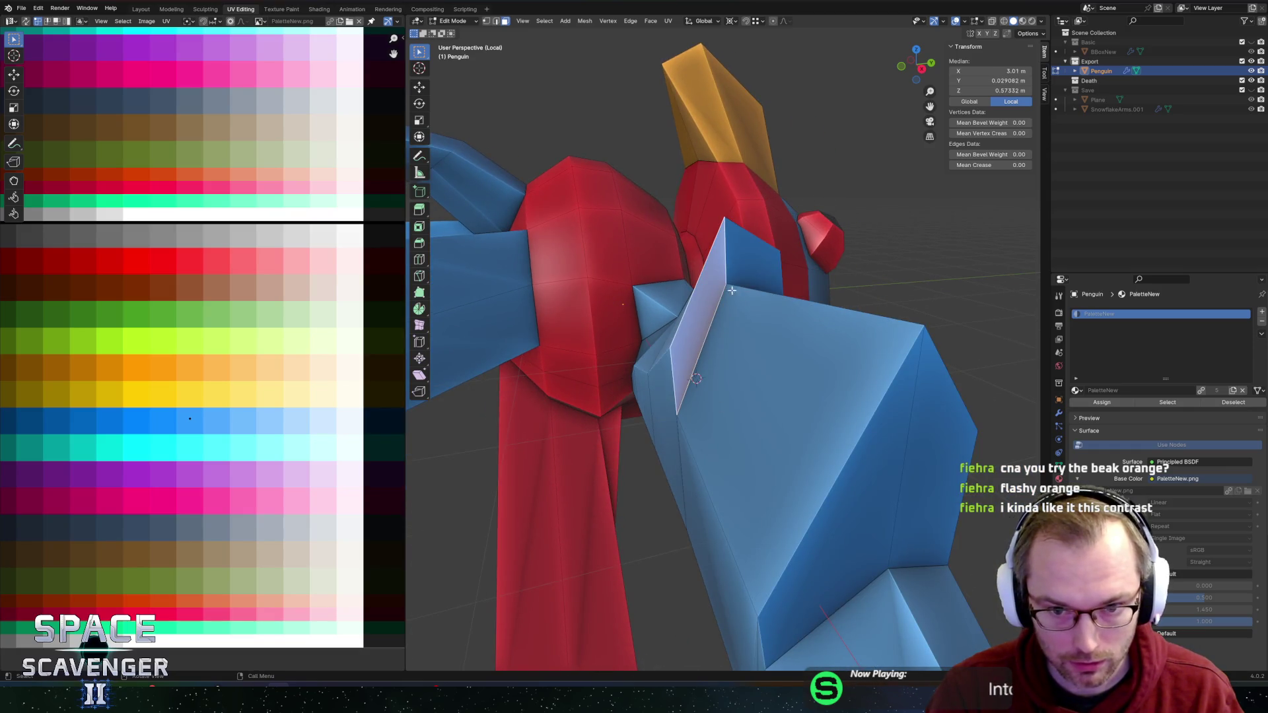
mouse_move(705, 392)
left_mouse_down()
mouse_move(734, 289)
mouse_move(702, 268)
mouse_move(577, 307)
mouse_move(593, 355)
mouse_move(713, 318)
mouse_move(706, 300)
mouse_move(853, 311)
mouse_move(830, 326)
mouse_move(742, 325)
mouse_move(690, 294)
mouse_move(727, 305)
mouse_move(671, 320)
mouse_move(651, 416)
left_mouse_up()
left_click(707, 301)
left_click(831, 307)
left_click(860, 310, "shift")
scroll(670, 320, "down", 5)
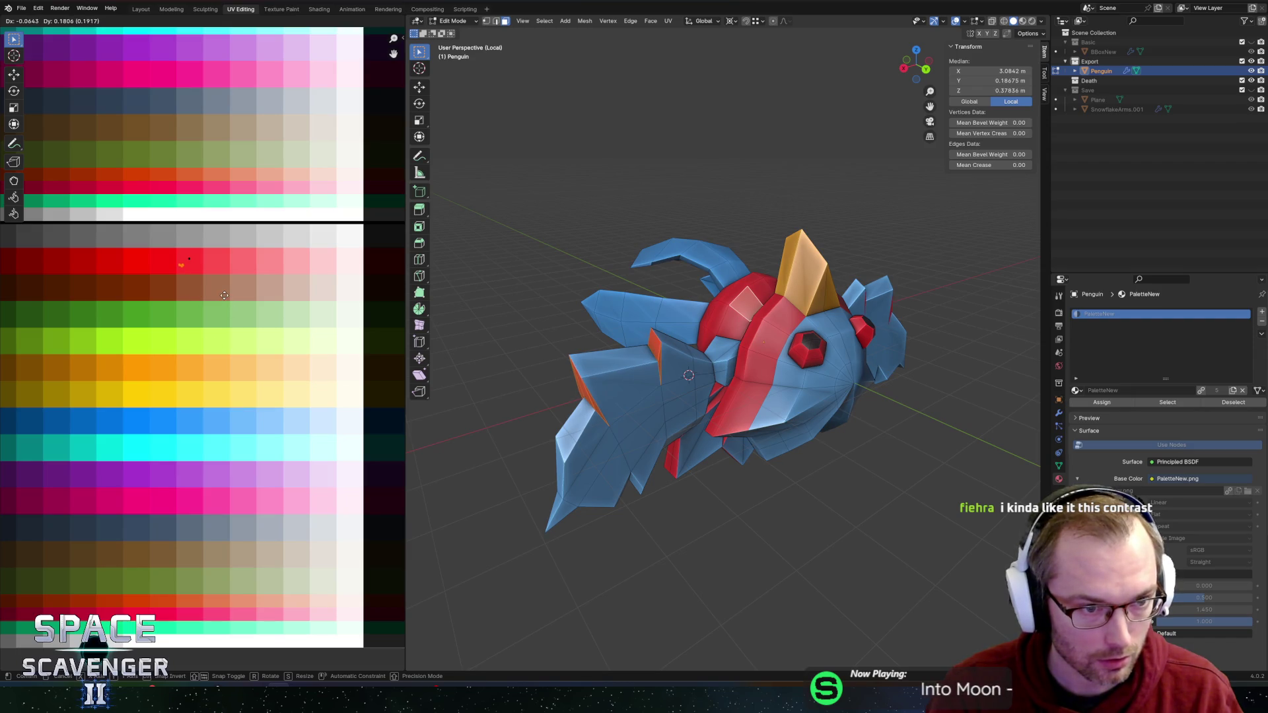
Step: Re-export Penguin.fbx from Object Mode and resume the paused Unity game
key("Tab")
key("ctrl+e")
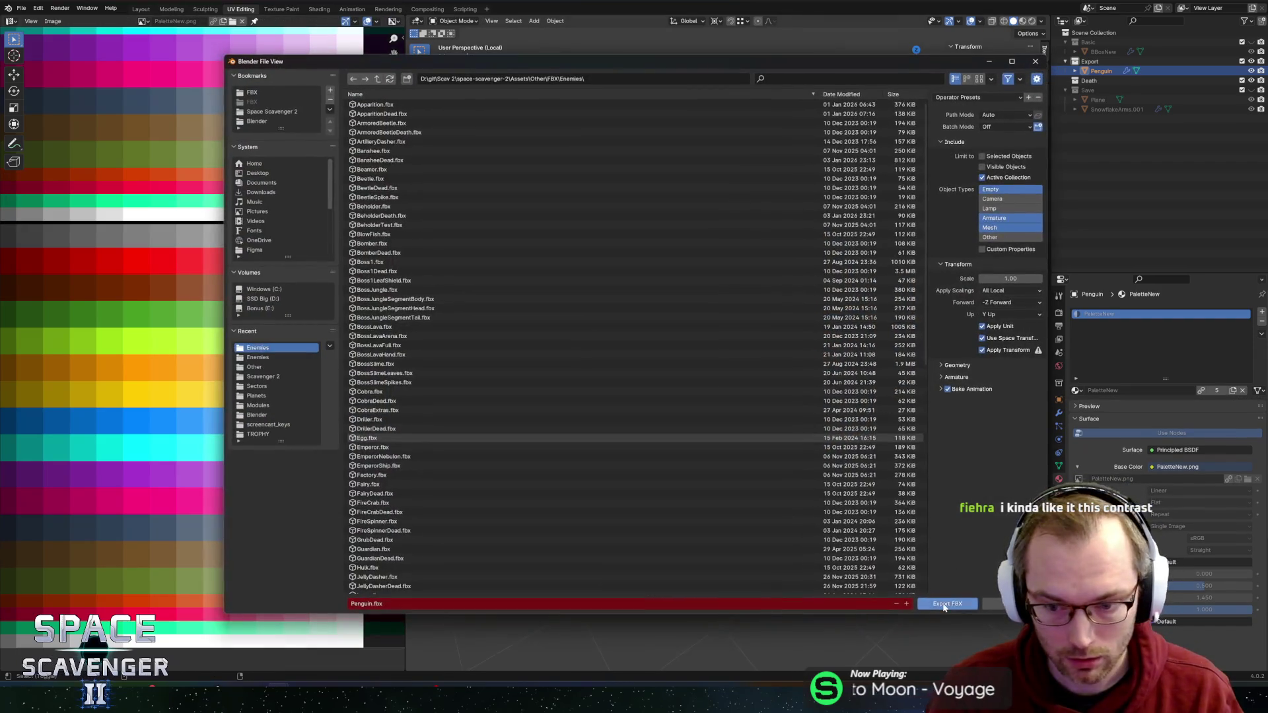
left_click(943, 603)
key("alt+Tab")
left_click(305, 446)
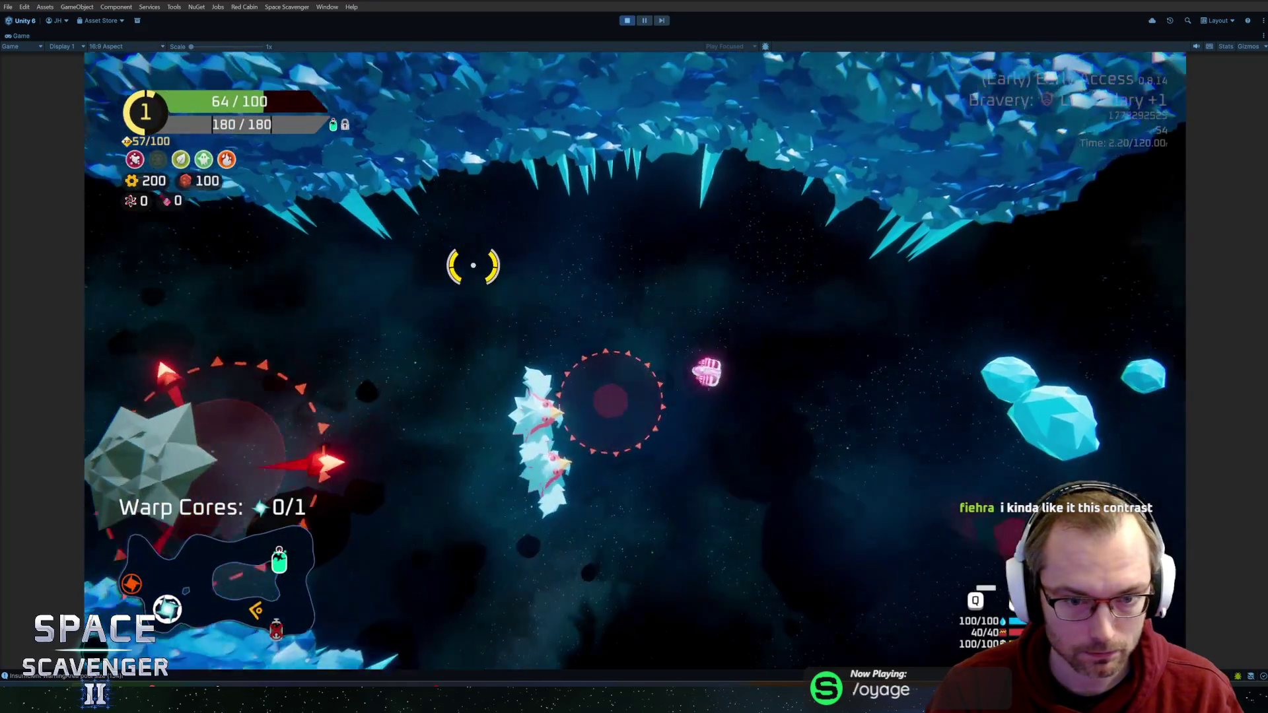
key("alt+Tab")
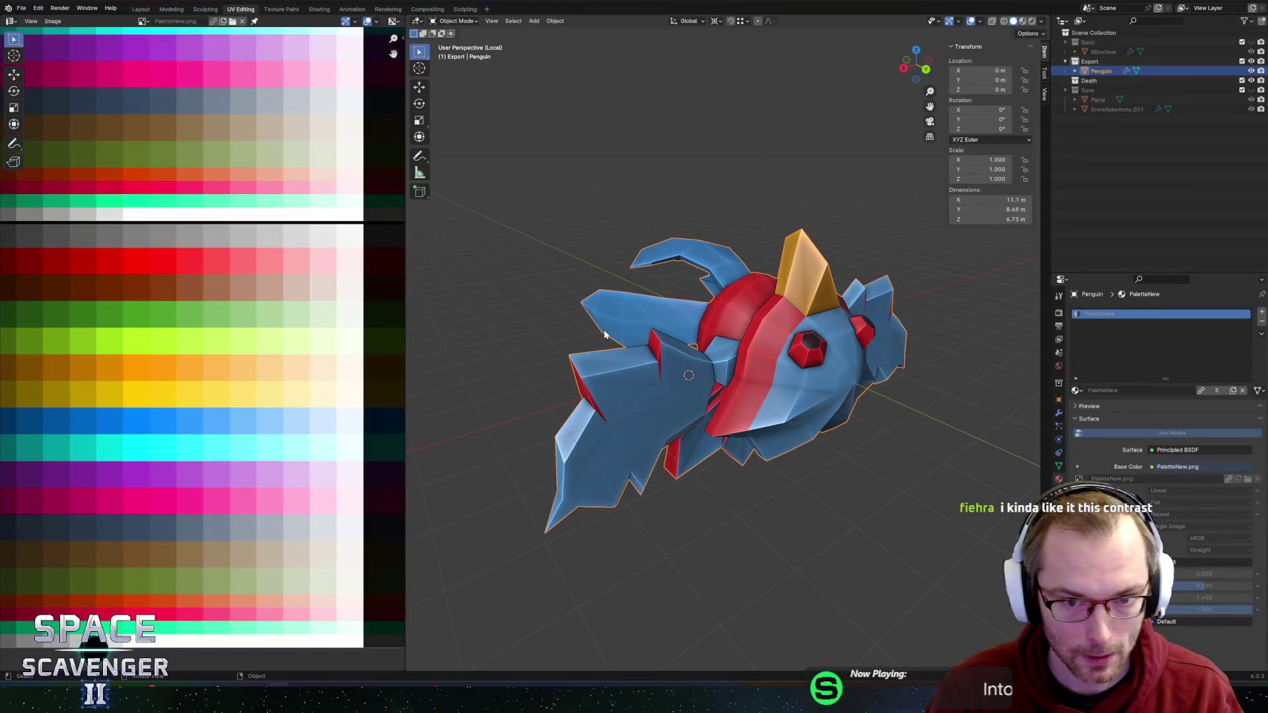
Step: Back in Blender's Edit Mode, inspect the penguin's red body, fins and crest
key("alt+Tab")
key("alt+Tab")
key("Tab")
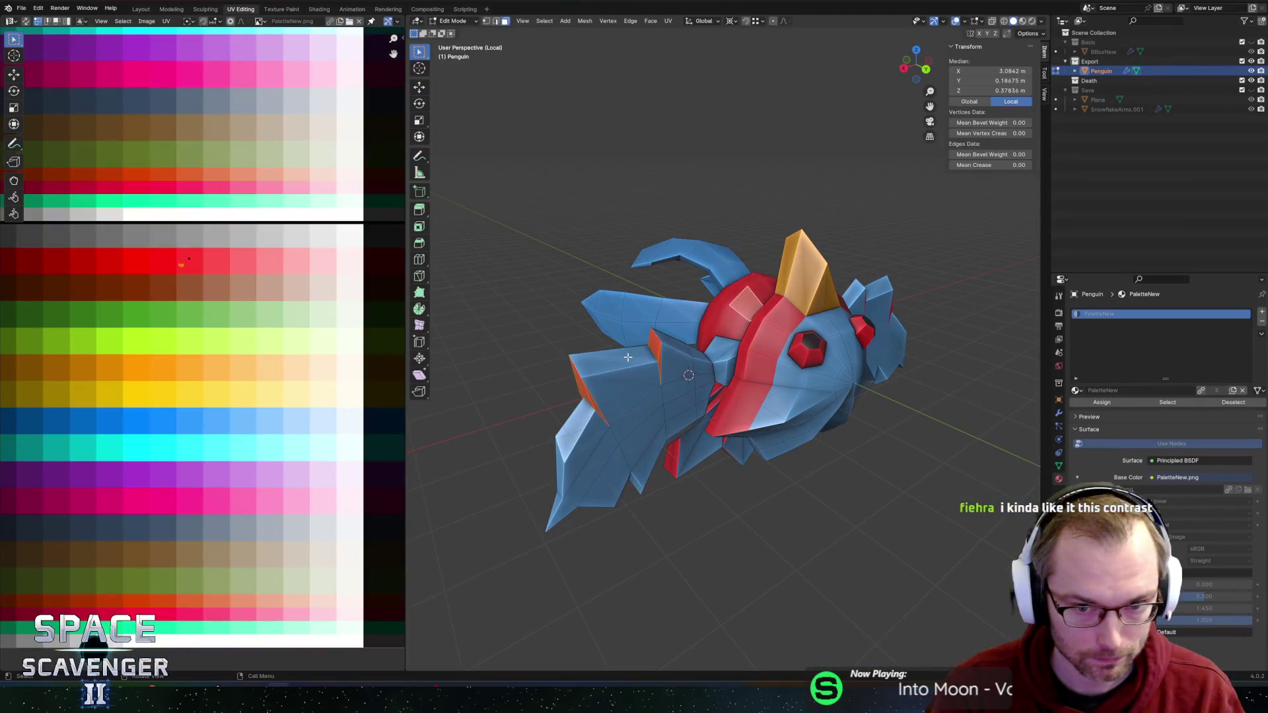
scroll(660, 340, "up", 2)
scroll(700, 356, "up", 3)
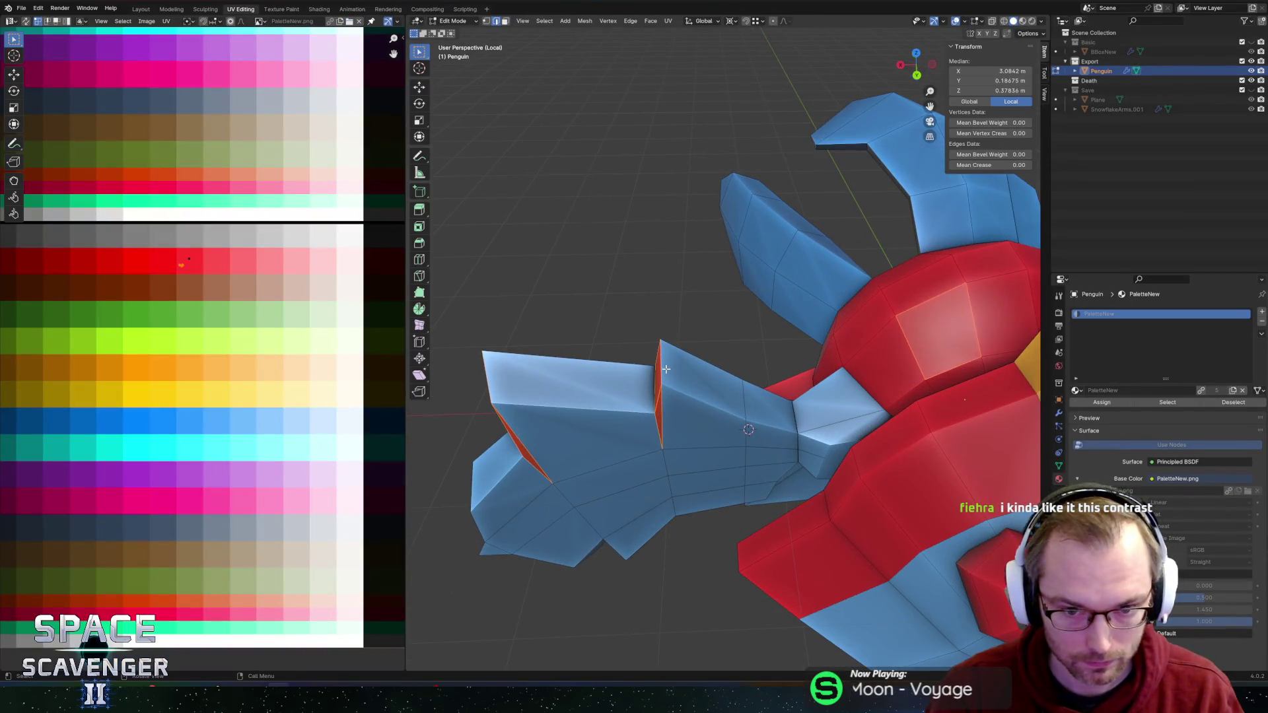
left_click_drag(741, 368, 738, 493)
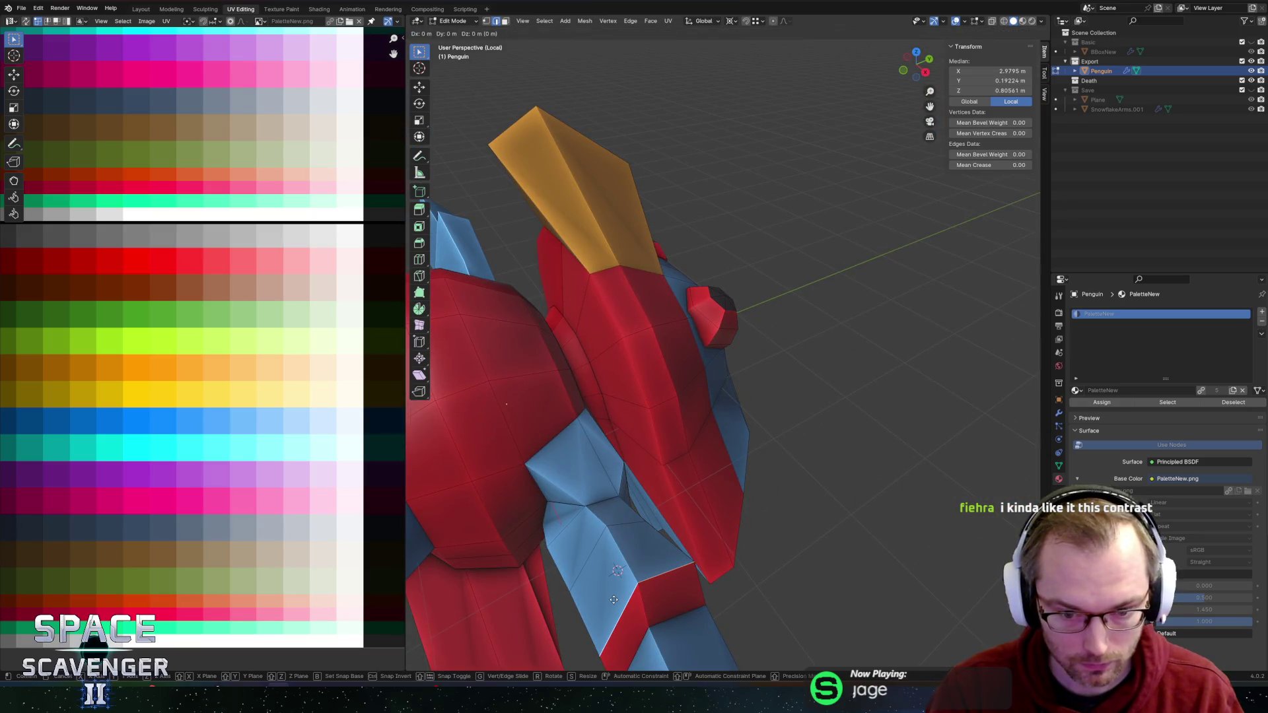
left_click_drag(606, 581, 673, 400)
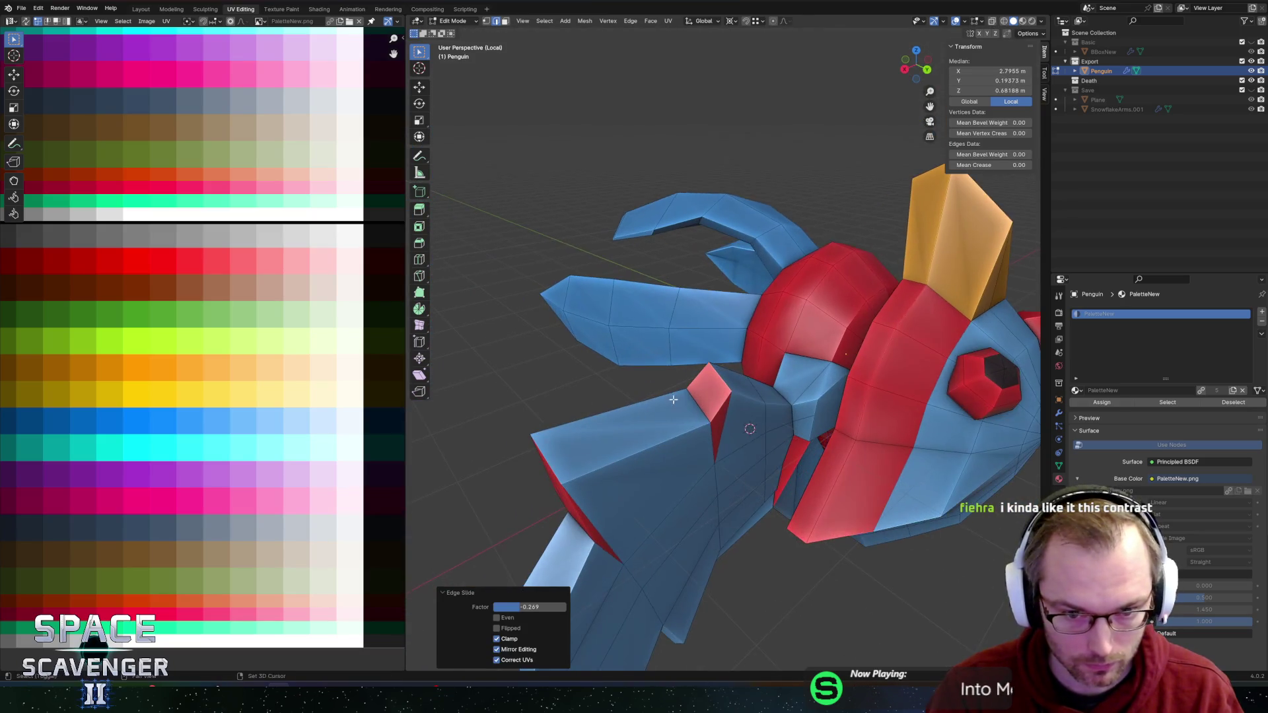
left_click_drag(566, 464, 691, 545)
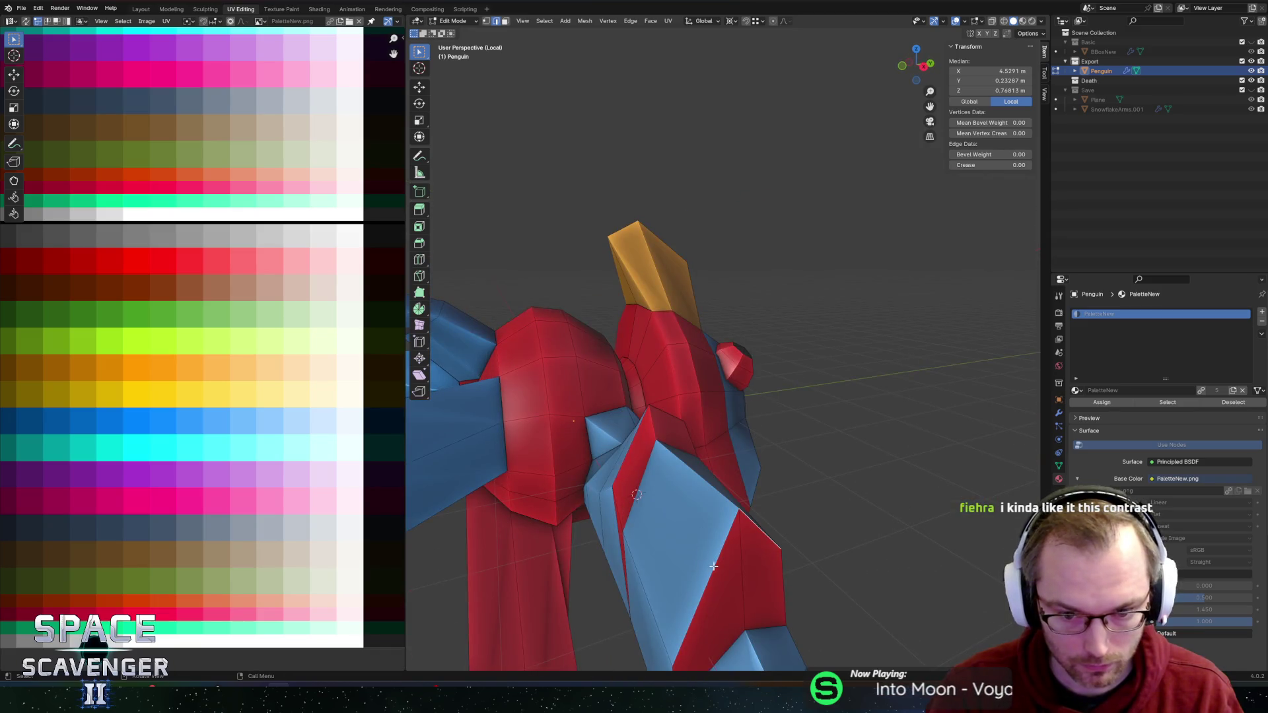
left_click_drag(640, 505, 637, 461)
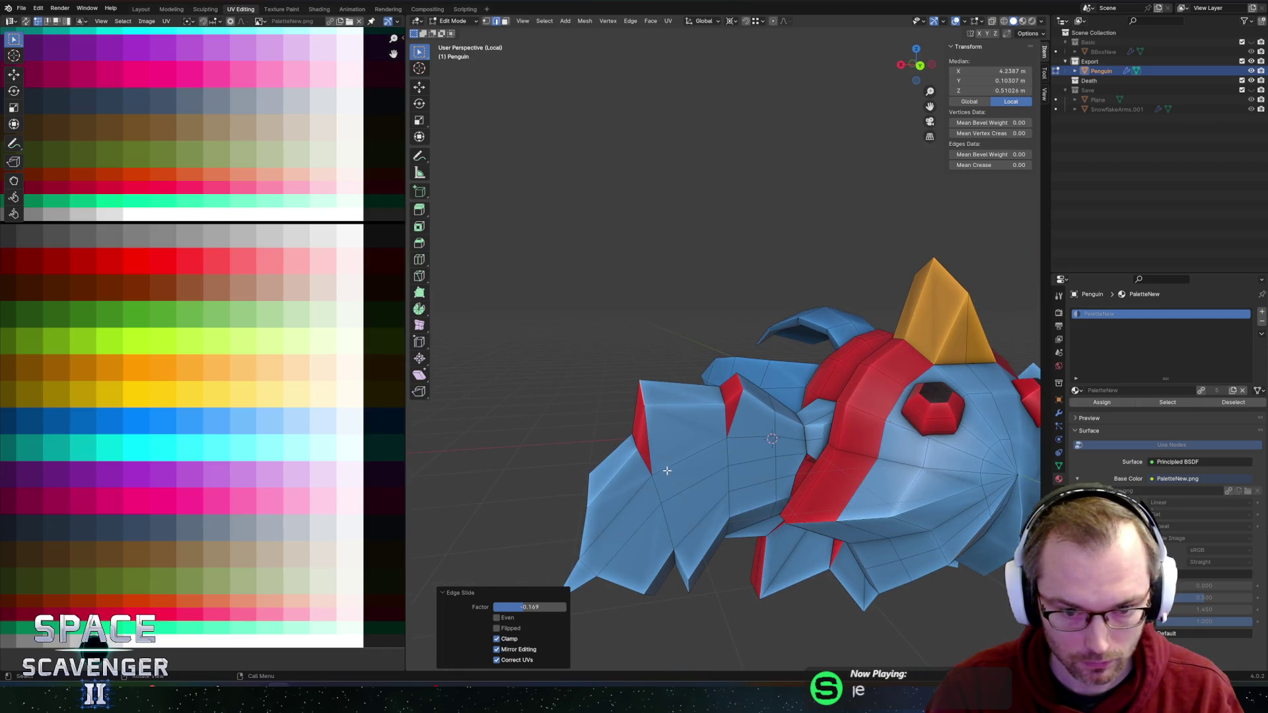
Step: Export the penguin model again and resume the Unity game to test it
key("ctrl+shift+s")
key("Return")
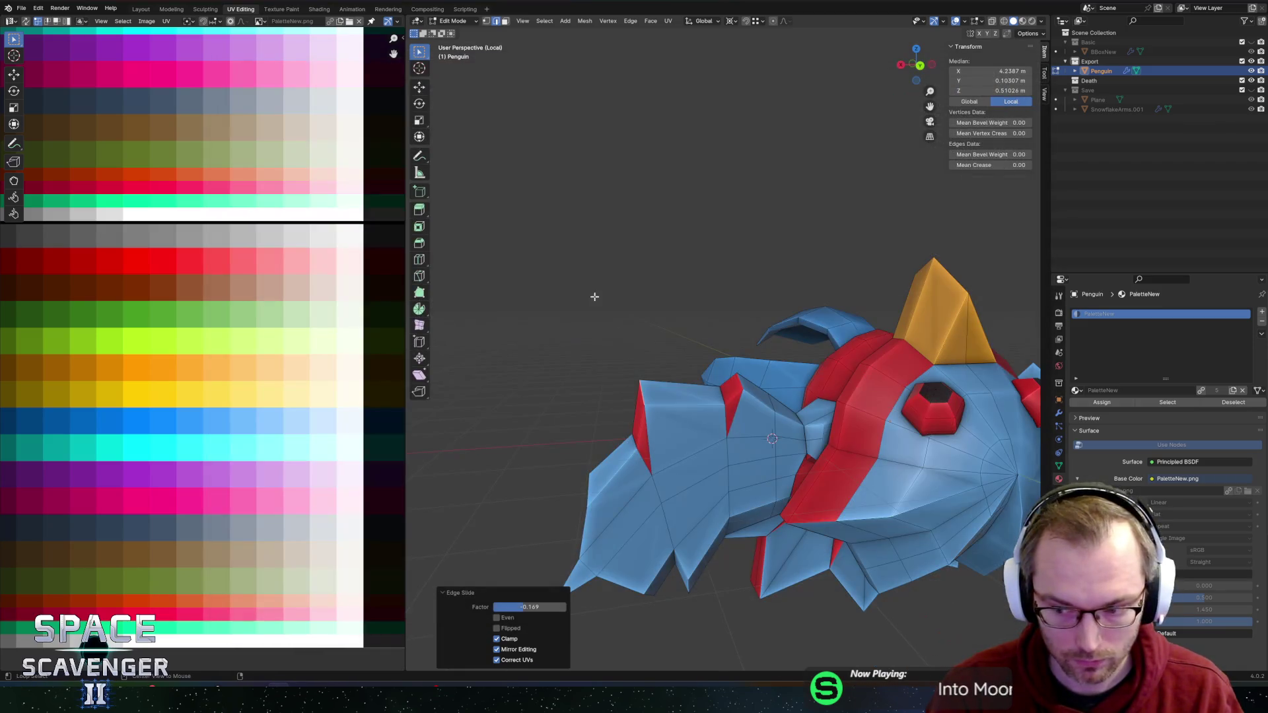
key("alt+Tab")
key("Escape")
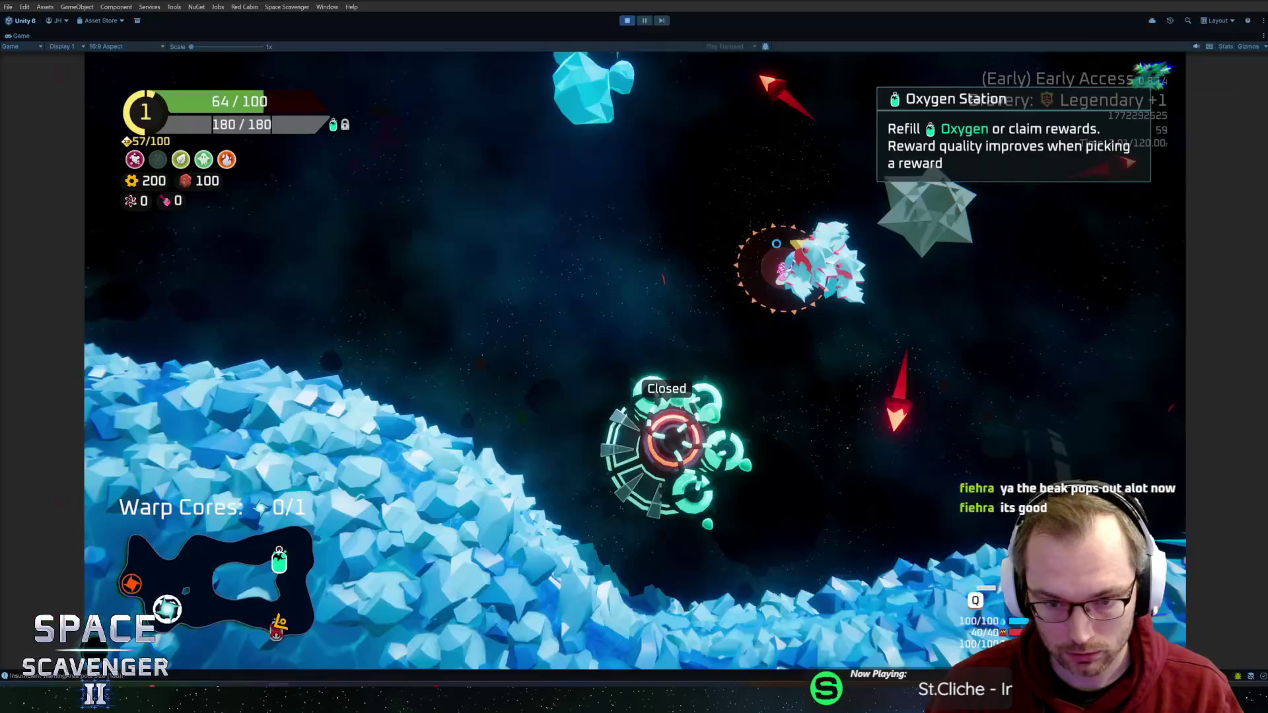
Step: Watch the updated penguin enemy in the running Unity game
scroll(295, 303, "down", 3)
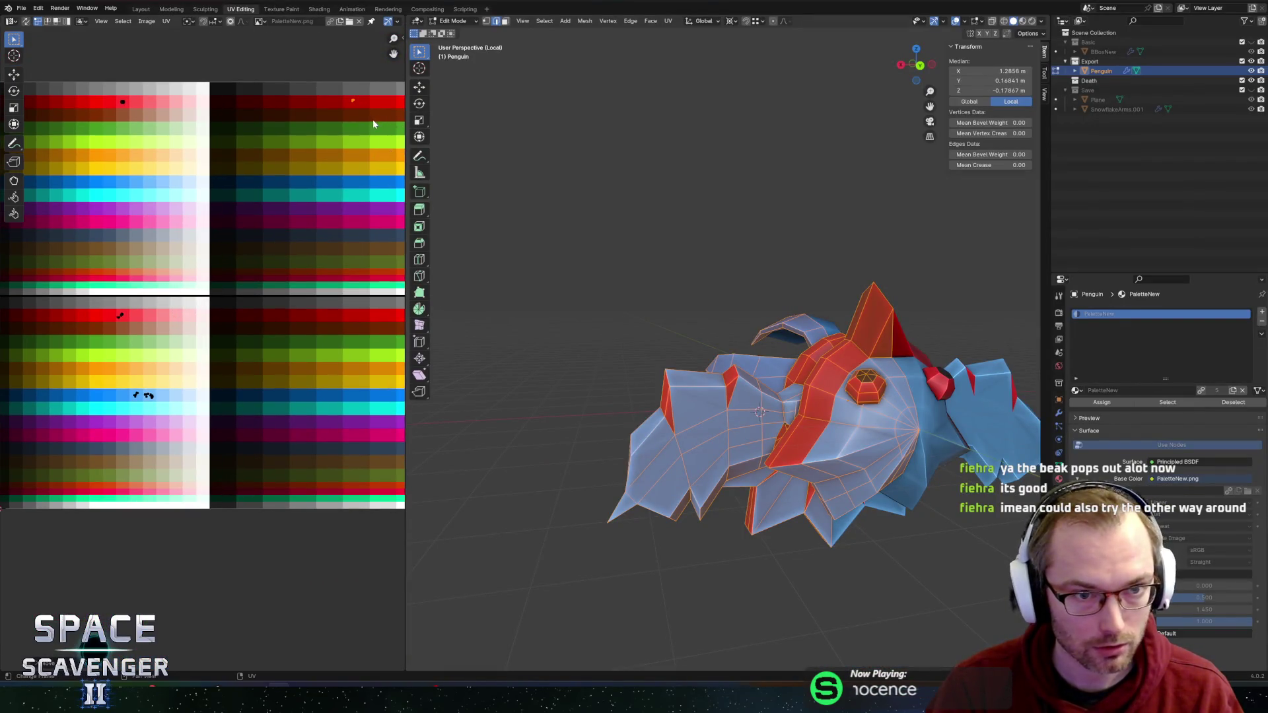
Step: Export the penguin as Enemies/Penguin.fbx, play it in Unity, then return to Blender
key("ctrl+shift+e")
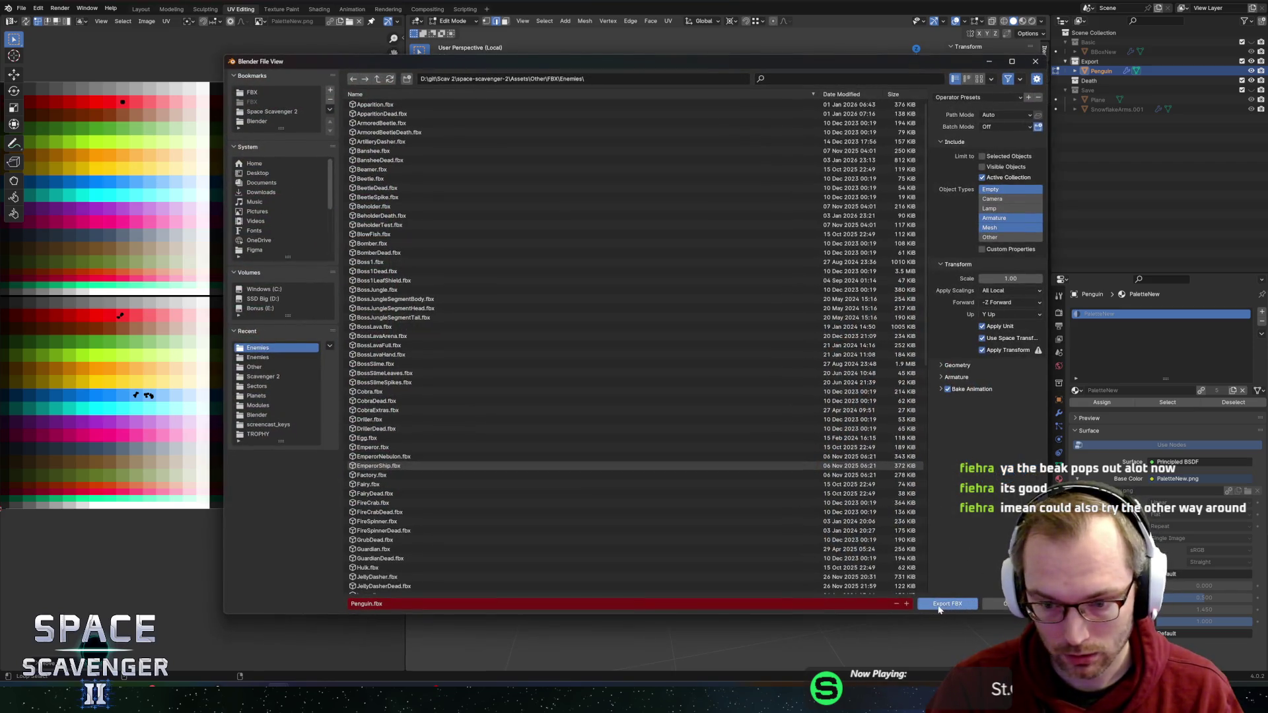
left_click(939, 604)
key("alt+Tab")
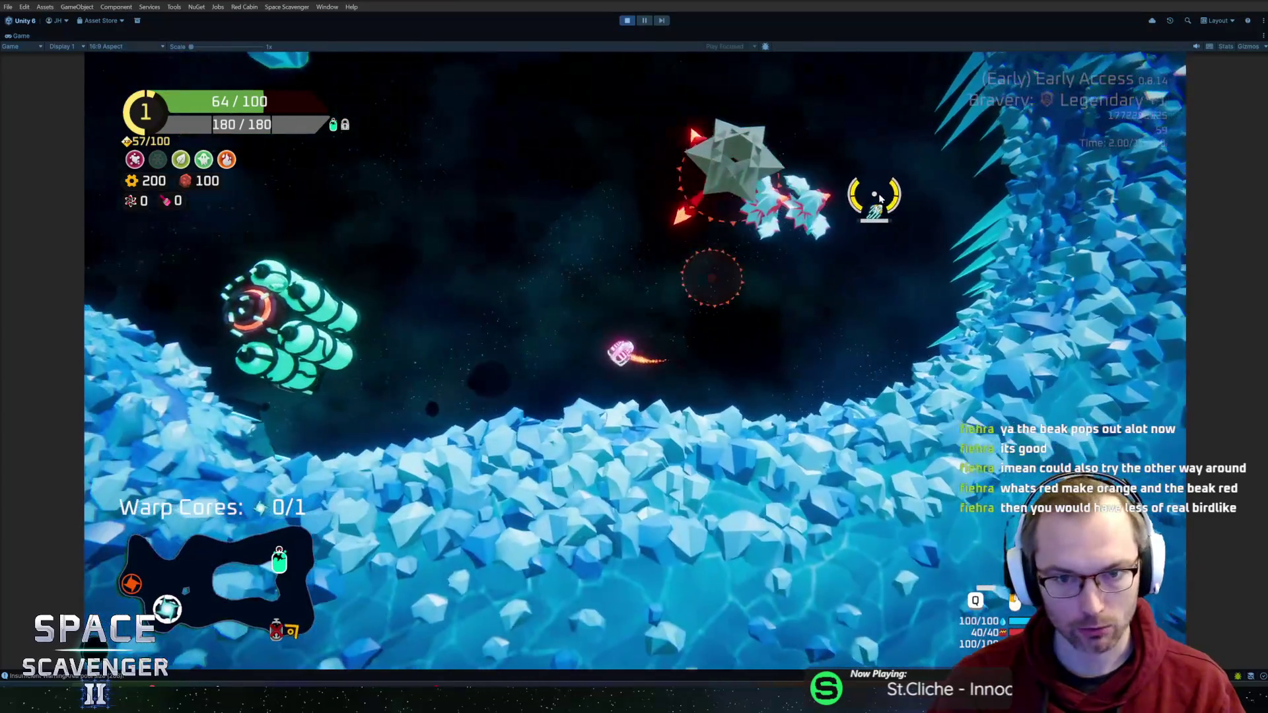
key("alt+Tab")
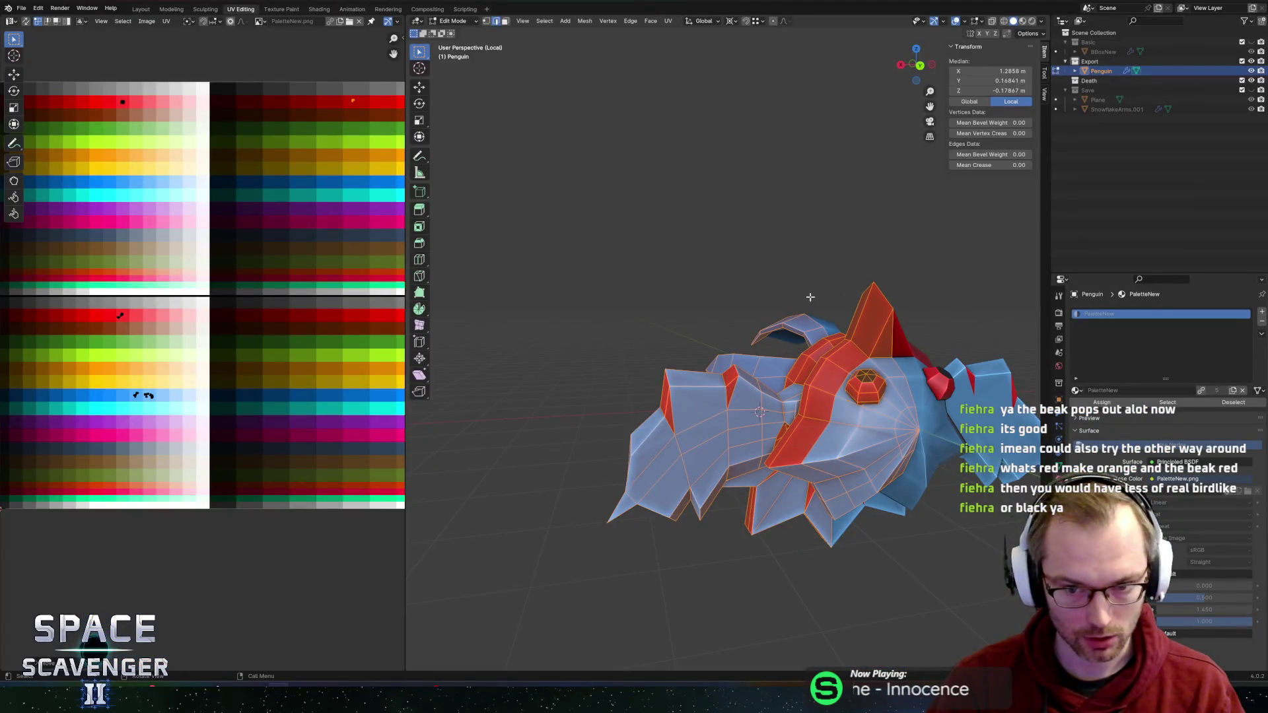
Step: Re-export the recoloured penguin, view it in the Unity game, and come back to Blender
scroll(213, 306, "down", 1)
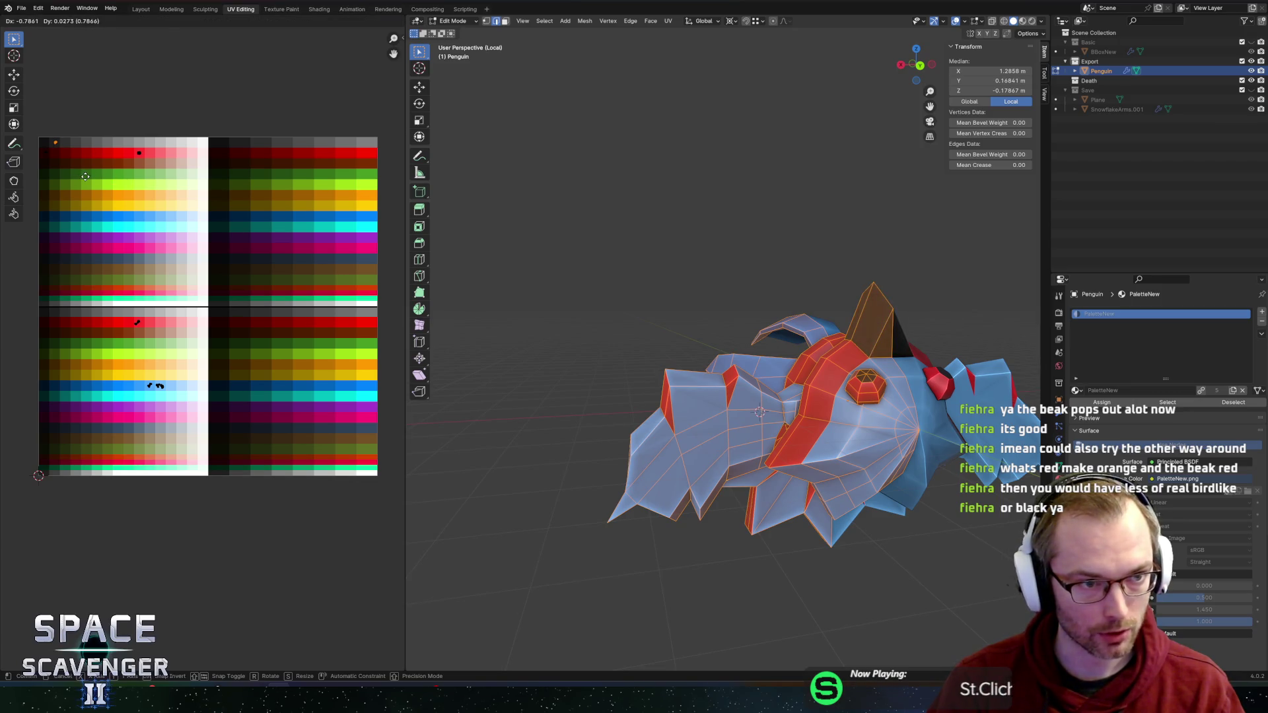
key("ctrl+shift+e")
key("alt+Tab")
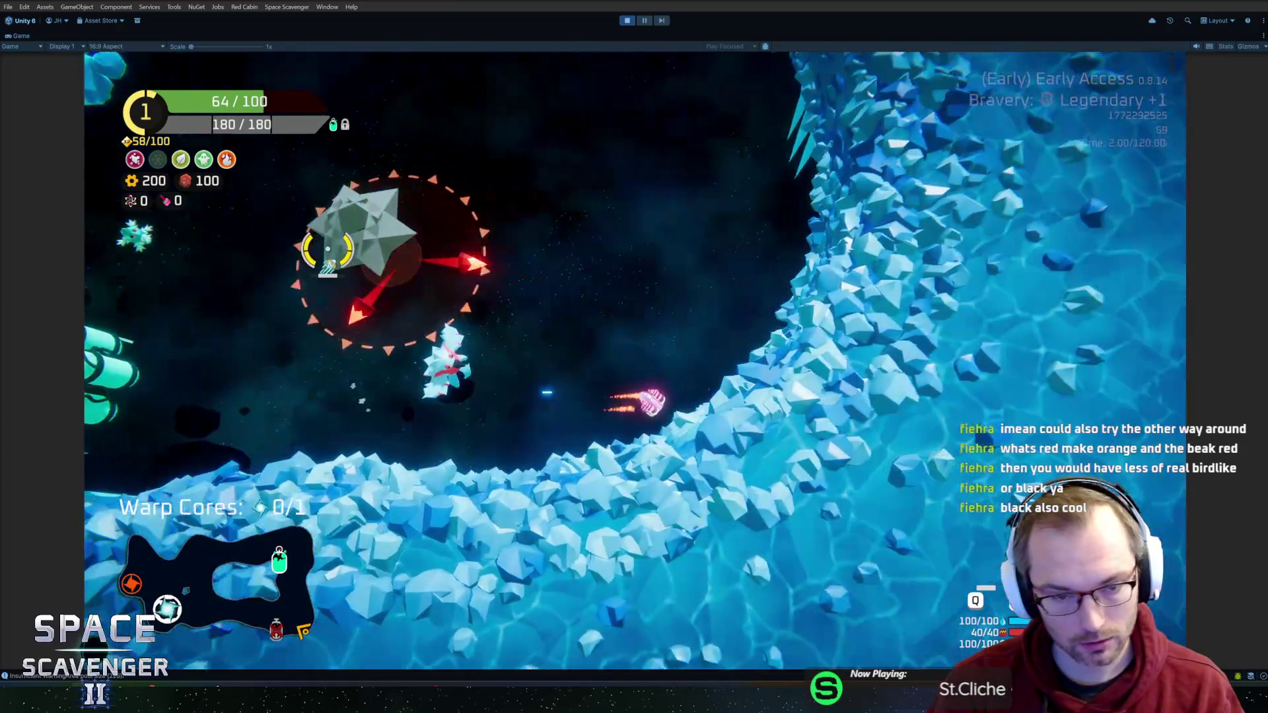
key("alt+Tab")
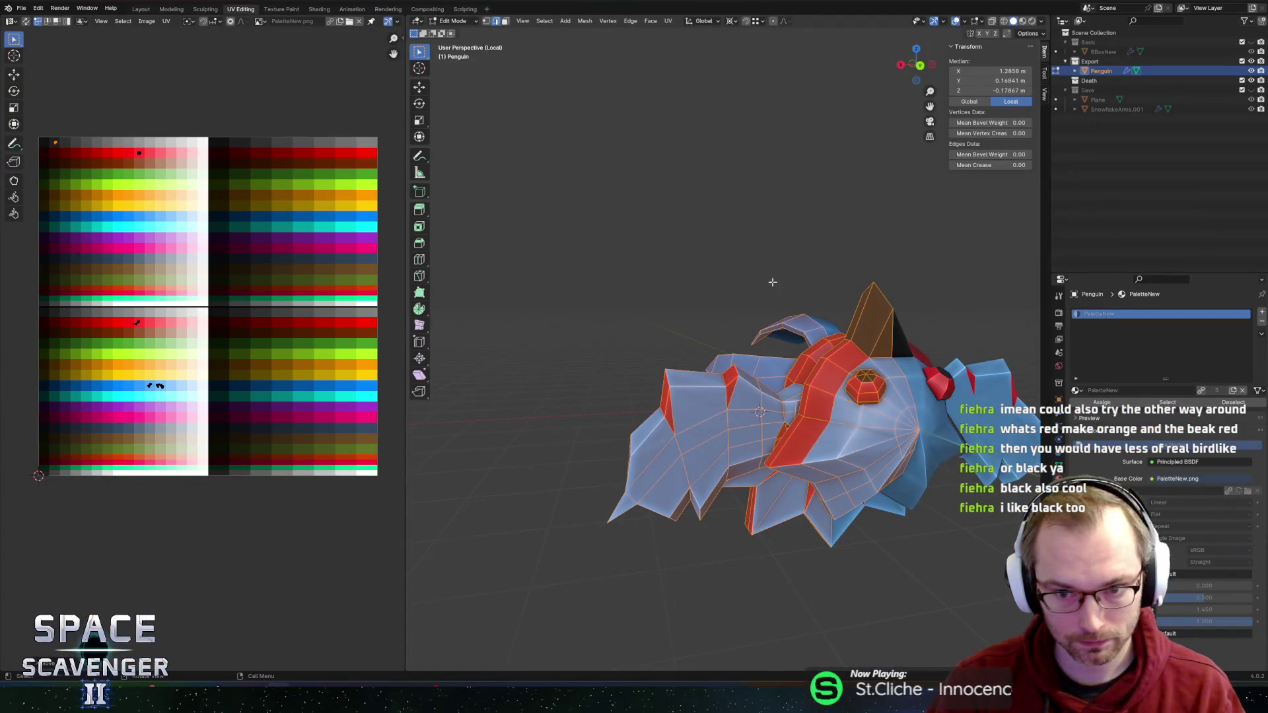
scroll(772, 282, "up", 5)
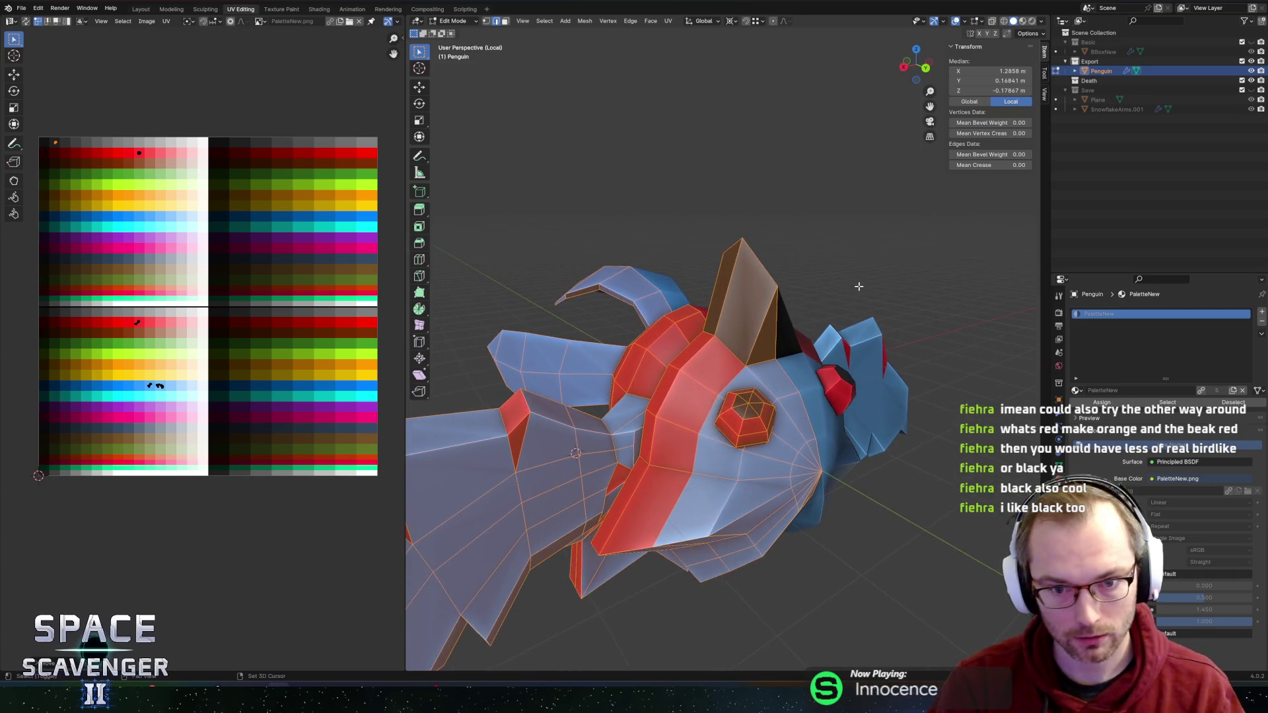
Step: Move the crest's tip vertex and start a loop cut on the crest
left_click_drag(858, 286, 816, 274)
left_click(758, 282)
key("g")
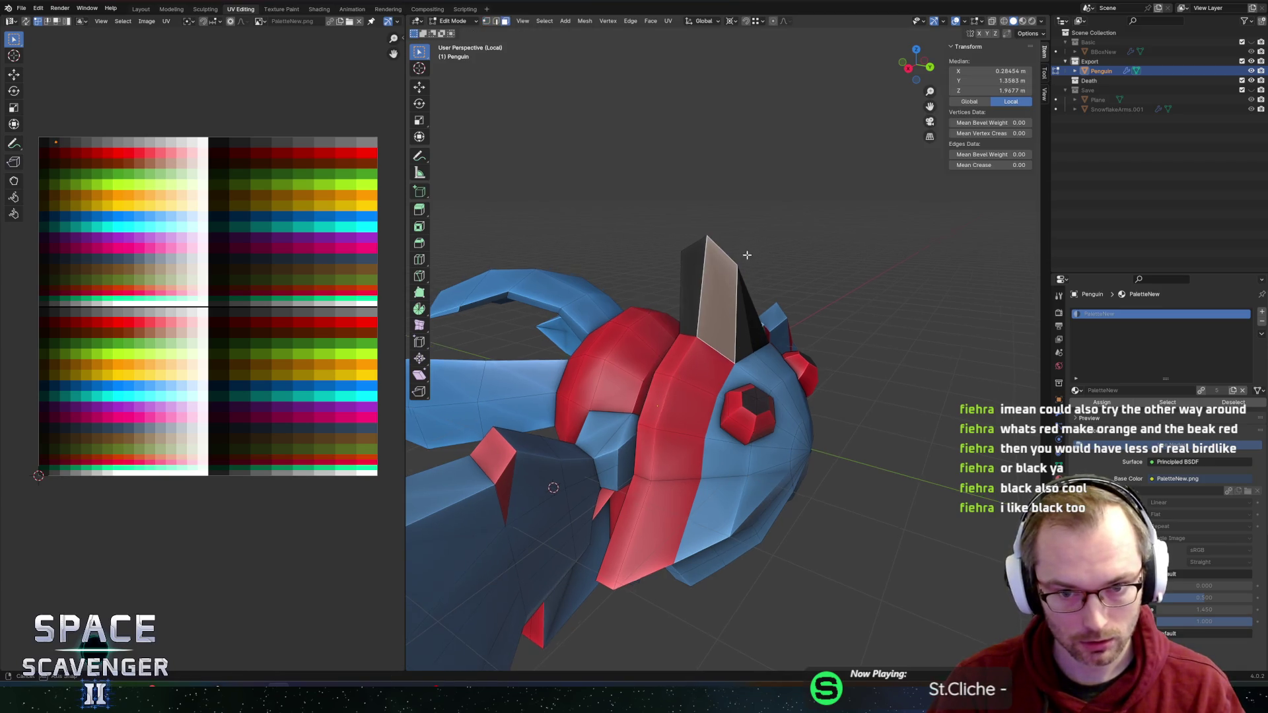
left_click_drag(748, 253, 725, 289)
key("ctrl+r")
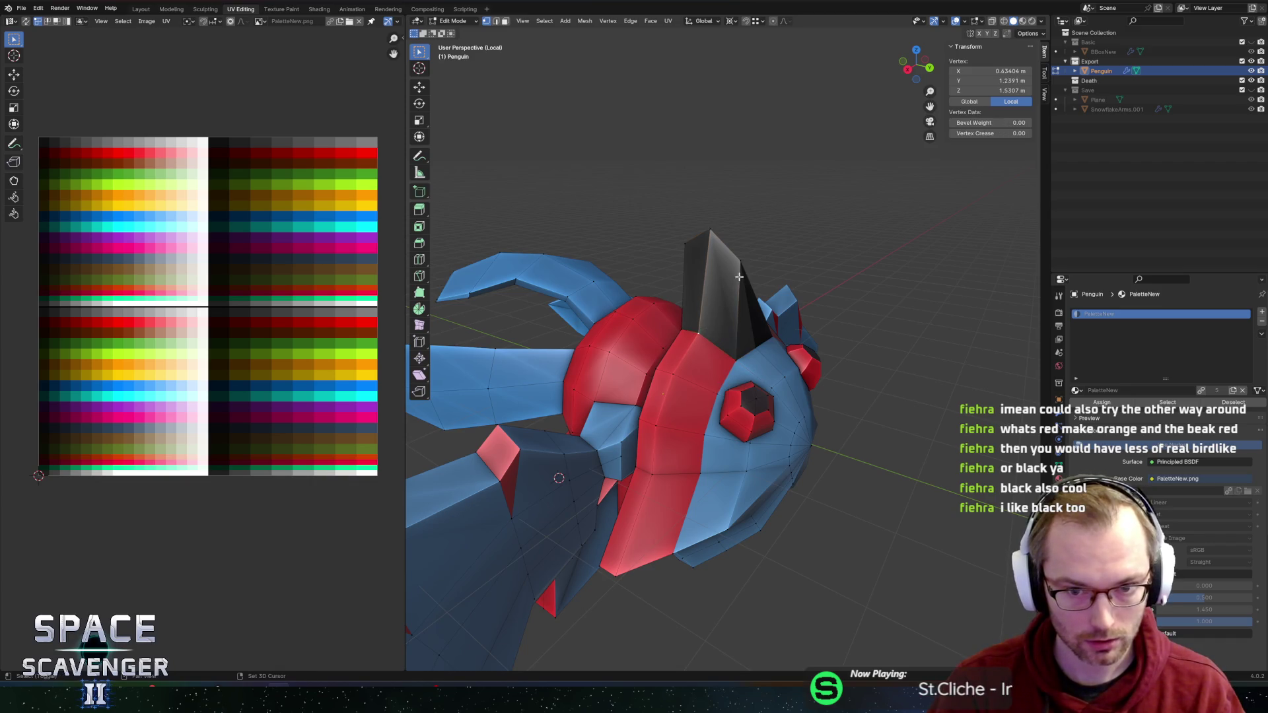
left_click_drag(733, 314, 644, 308)
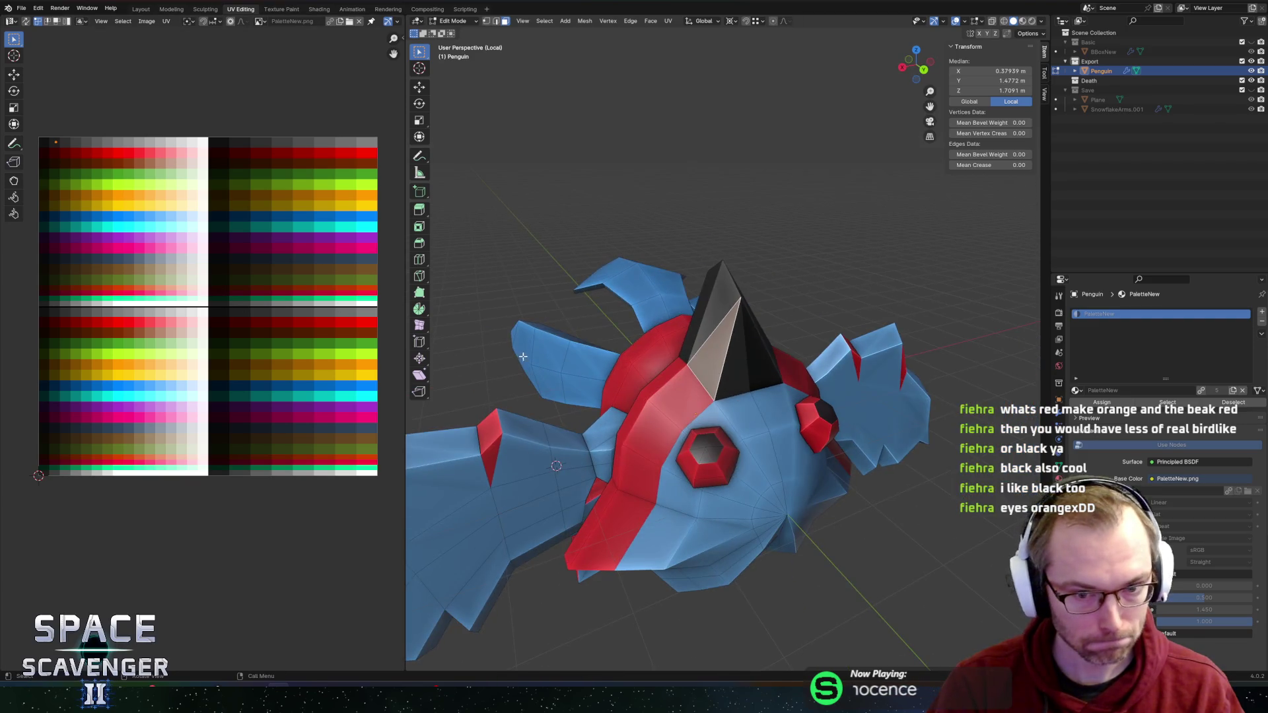
scroll(666, 412, "up", 2)
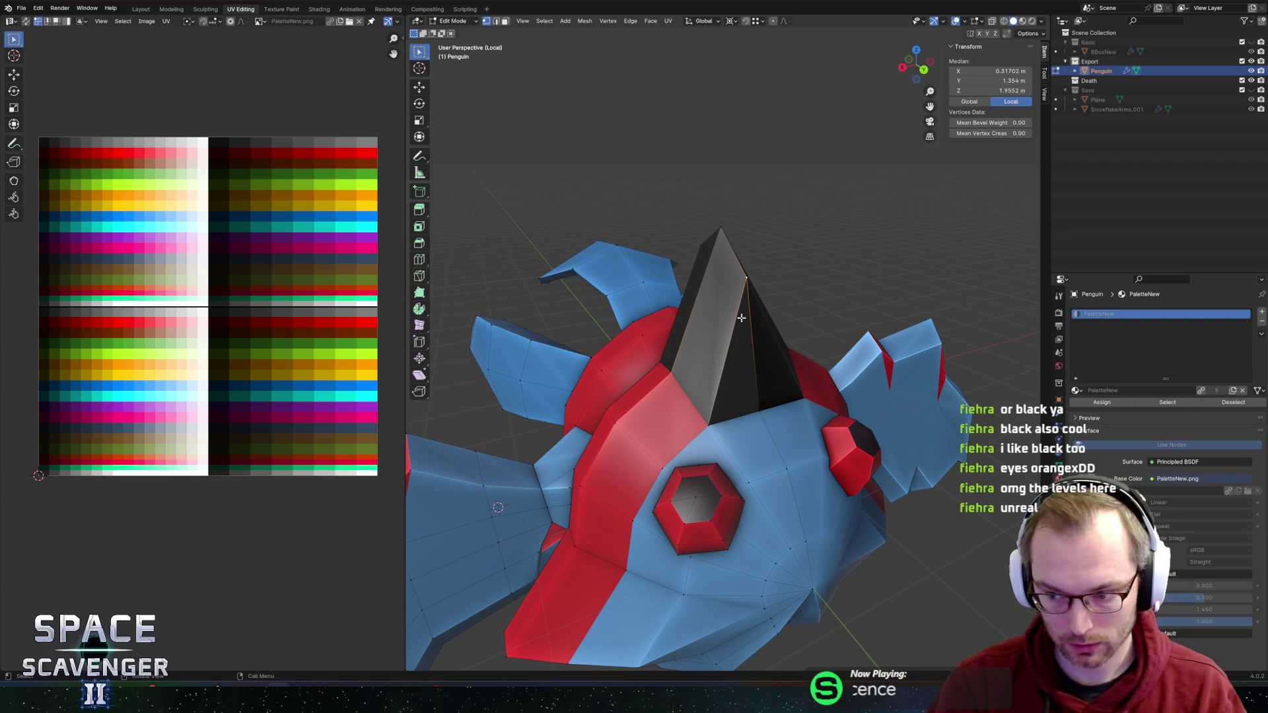
Step: Select the connected red accent parts of the penguin with Ctrl+L
key("ctrl+l")
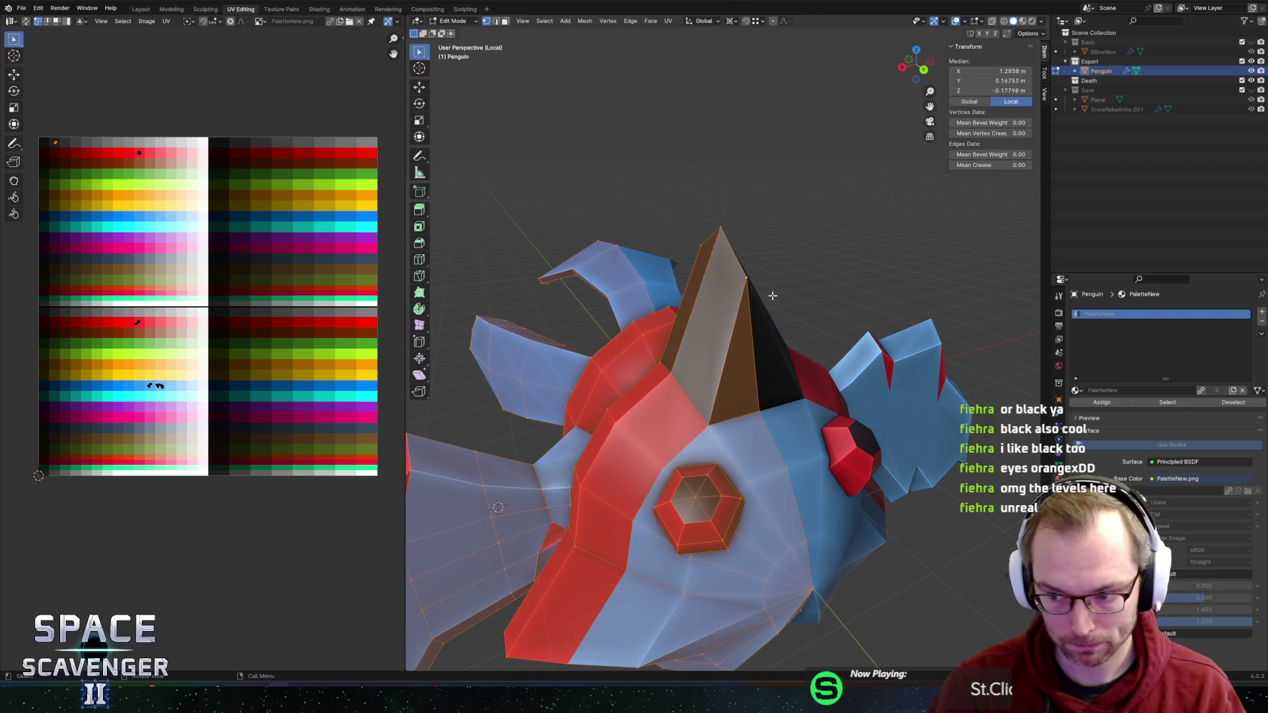
scroll(776, 297, "down", 2)
scroll(805, 212, "down", 4, "shift")
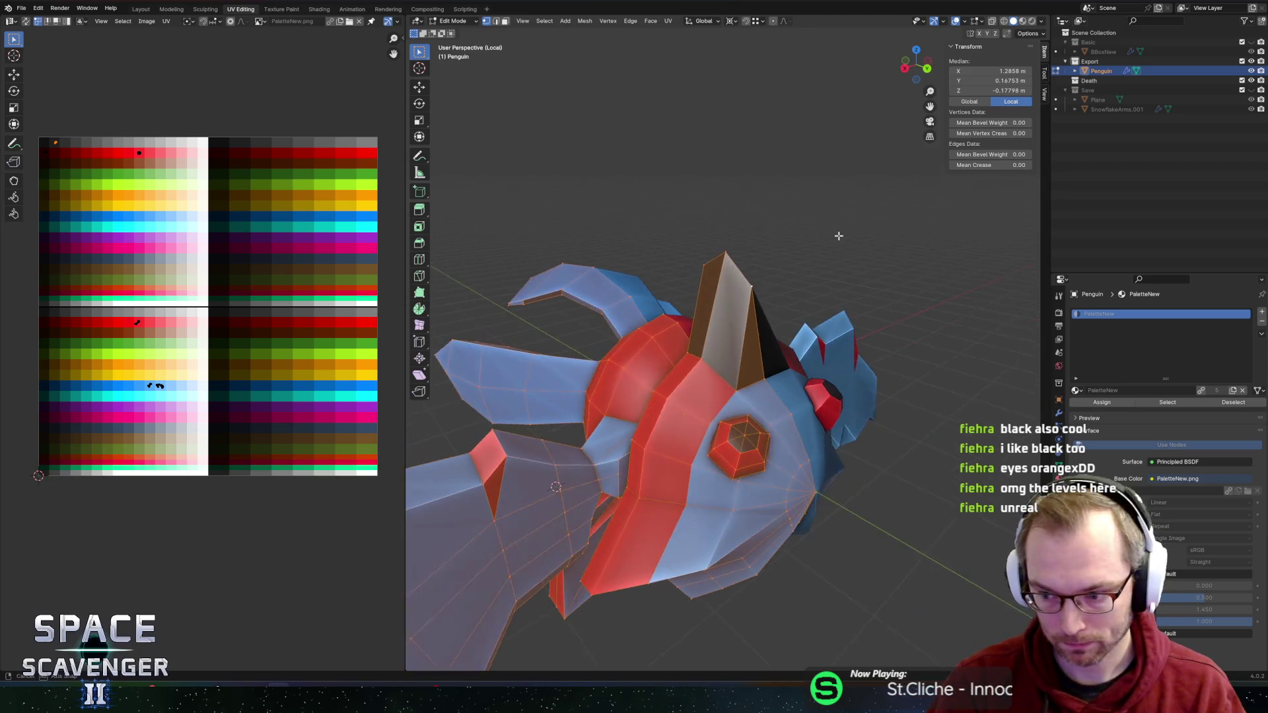
scroll(755, 229, "up", 3)
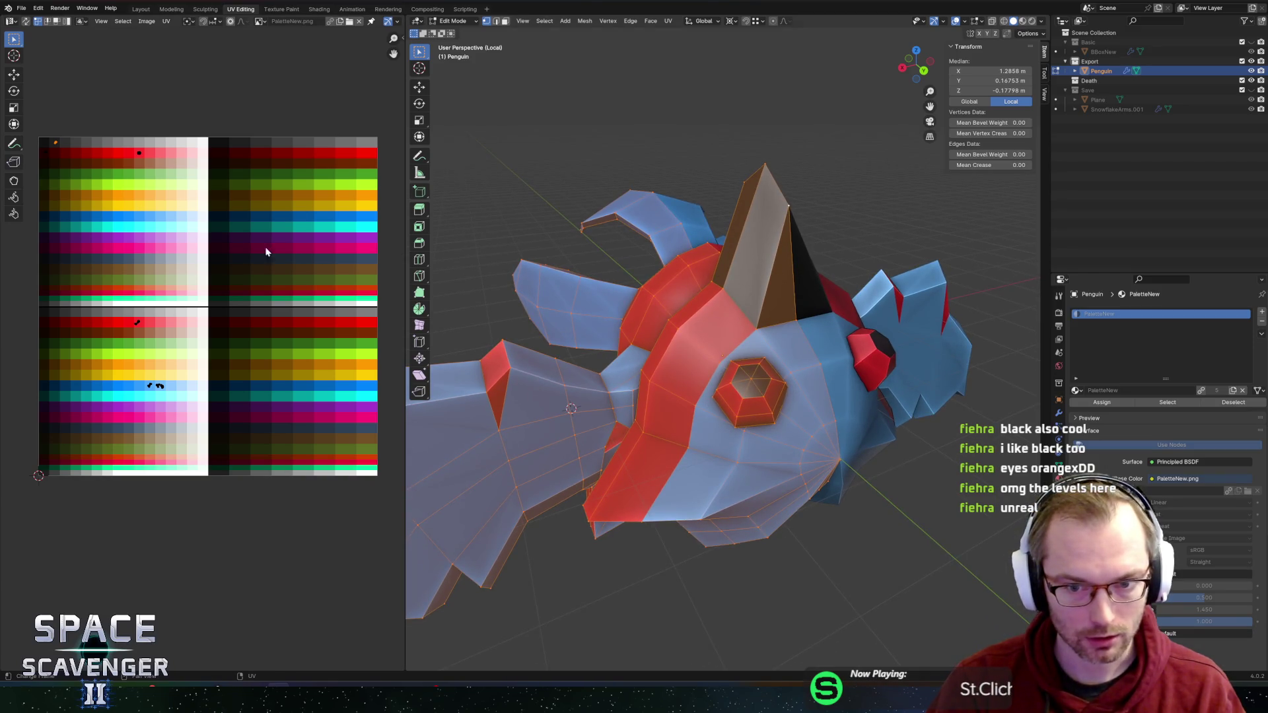
scroll(109, 167, "up", 1)
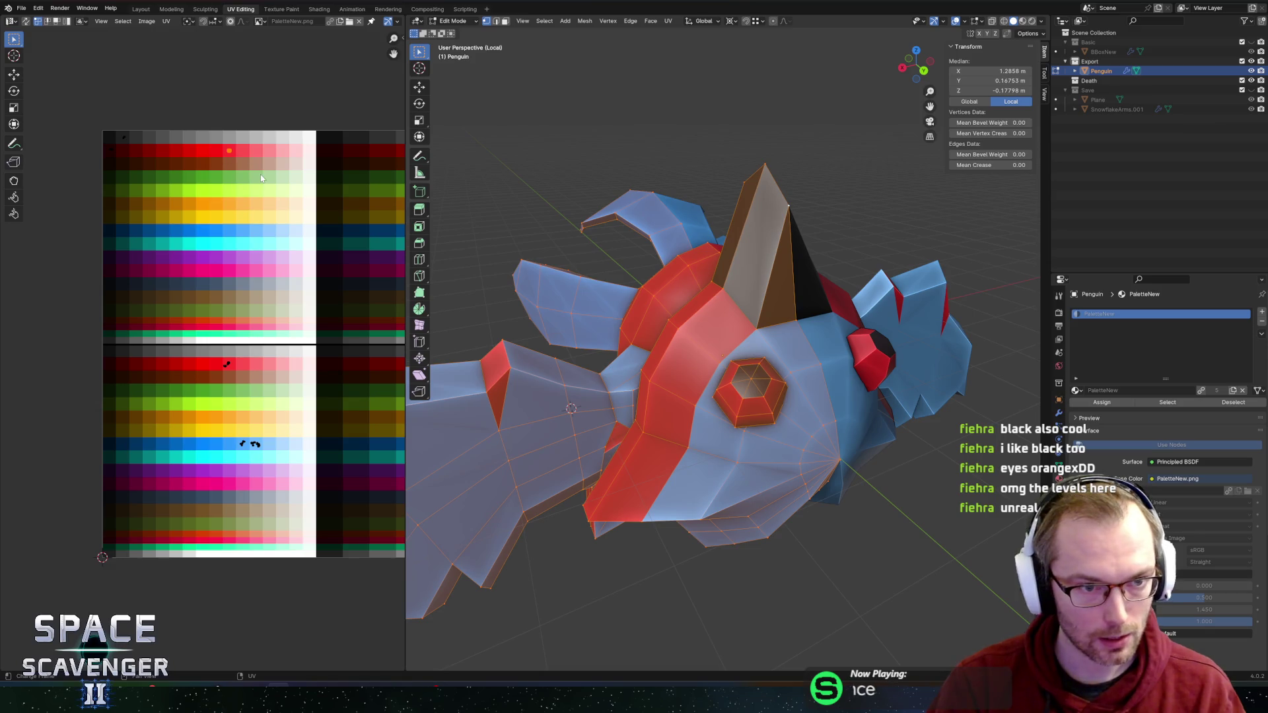
Step: Move the eyes' and red stripe's UVs onto the orange palette colour
key("g")
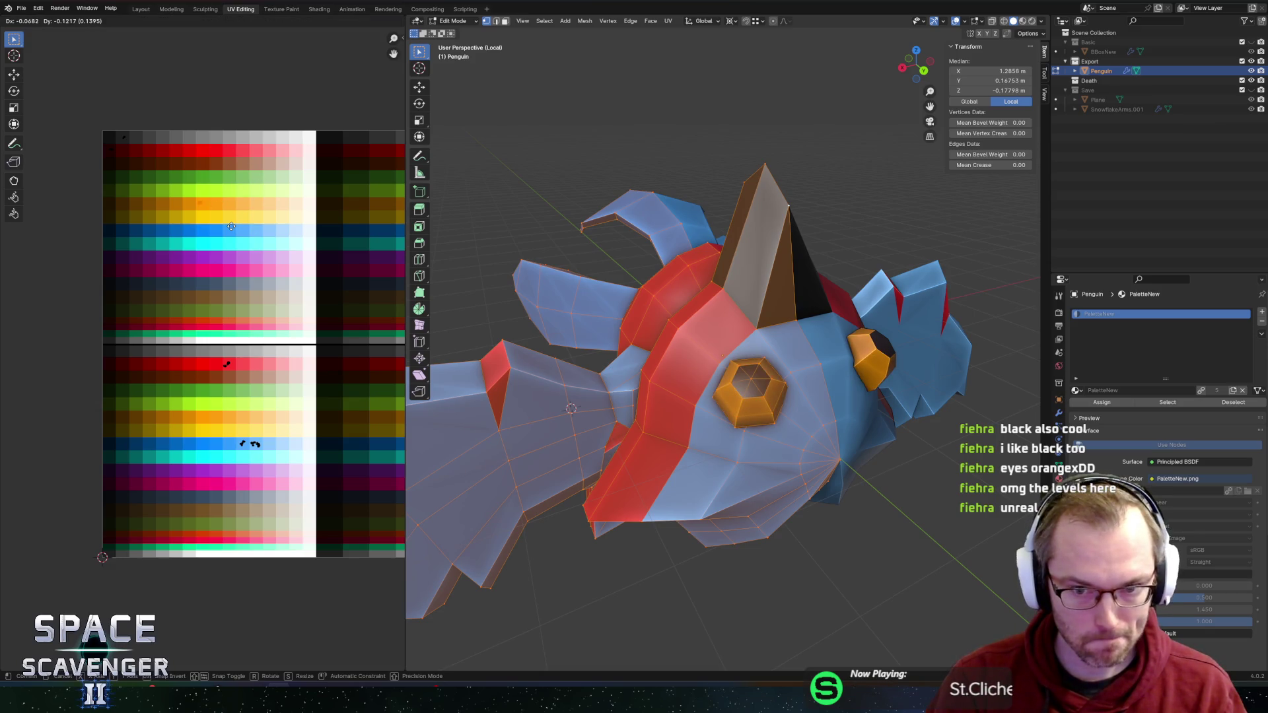
left_click(235, 227)
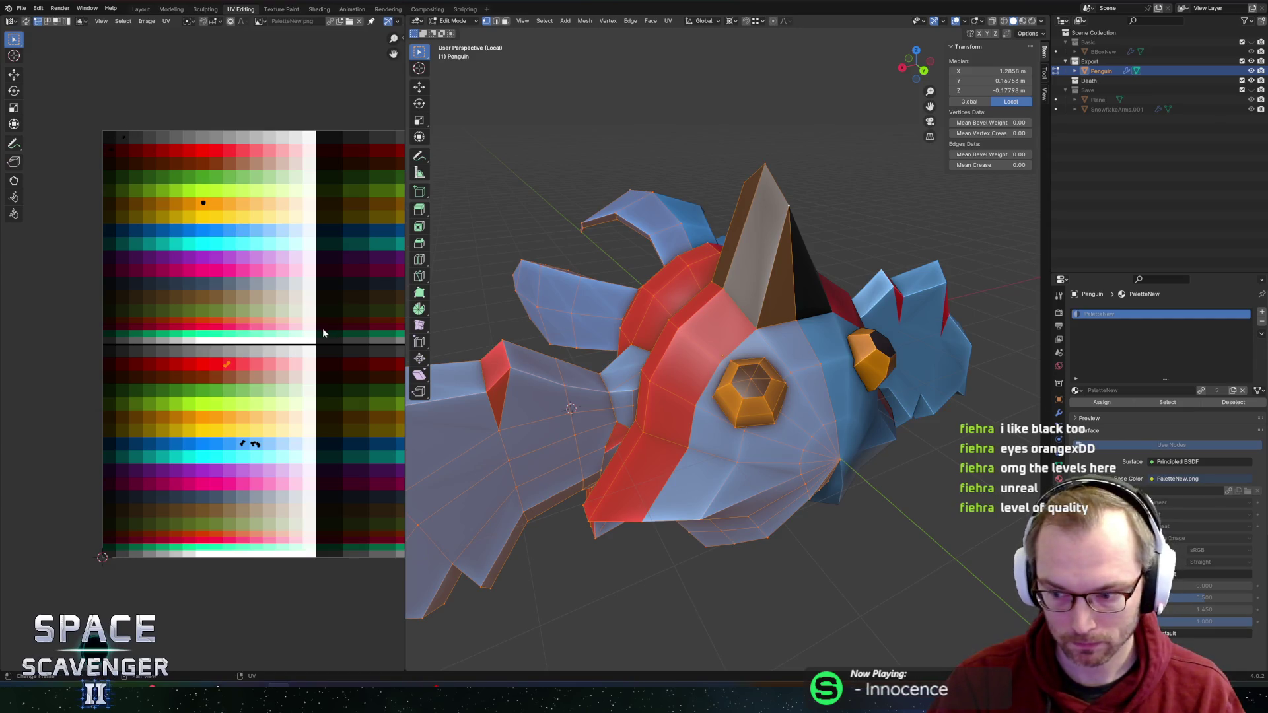
scroll(326, 327, "up", 1)
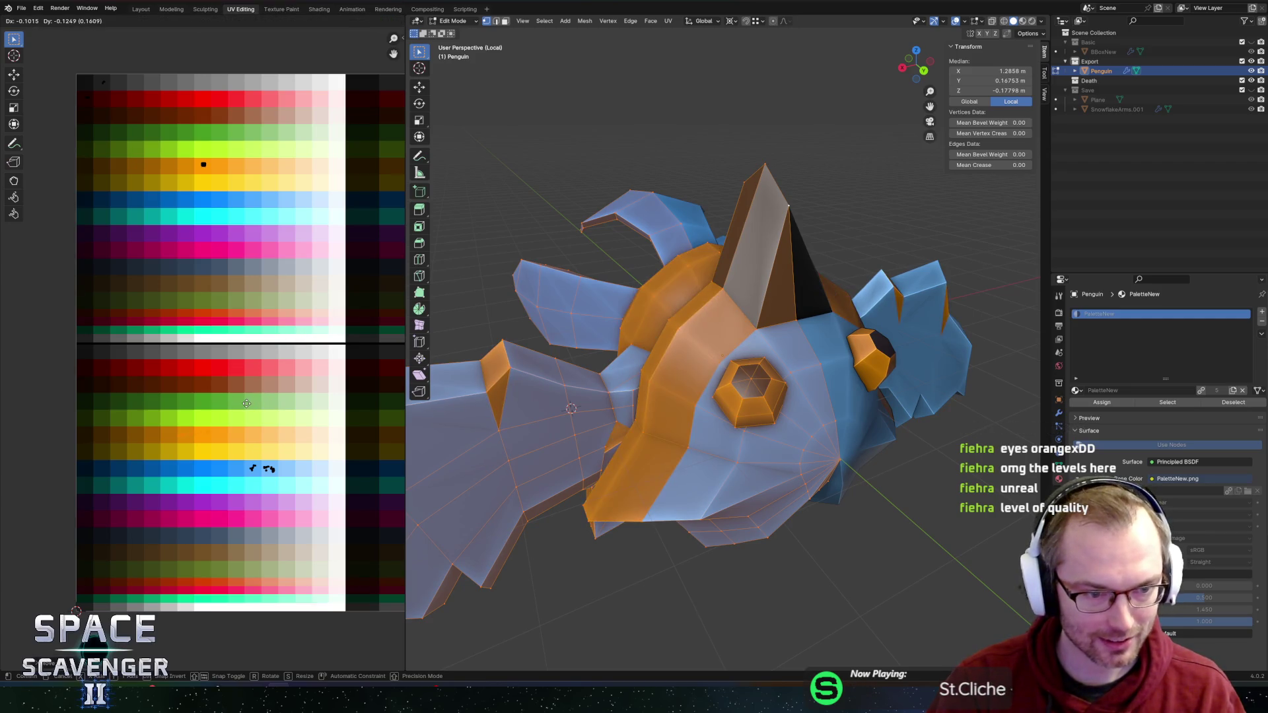
left_click(270, 403)
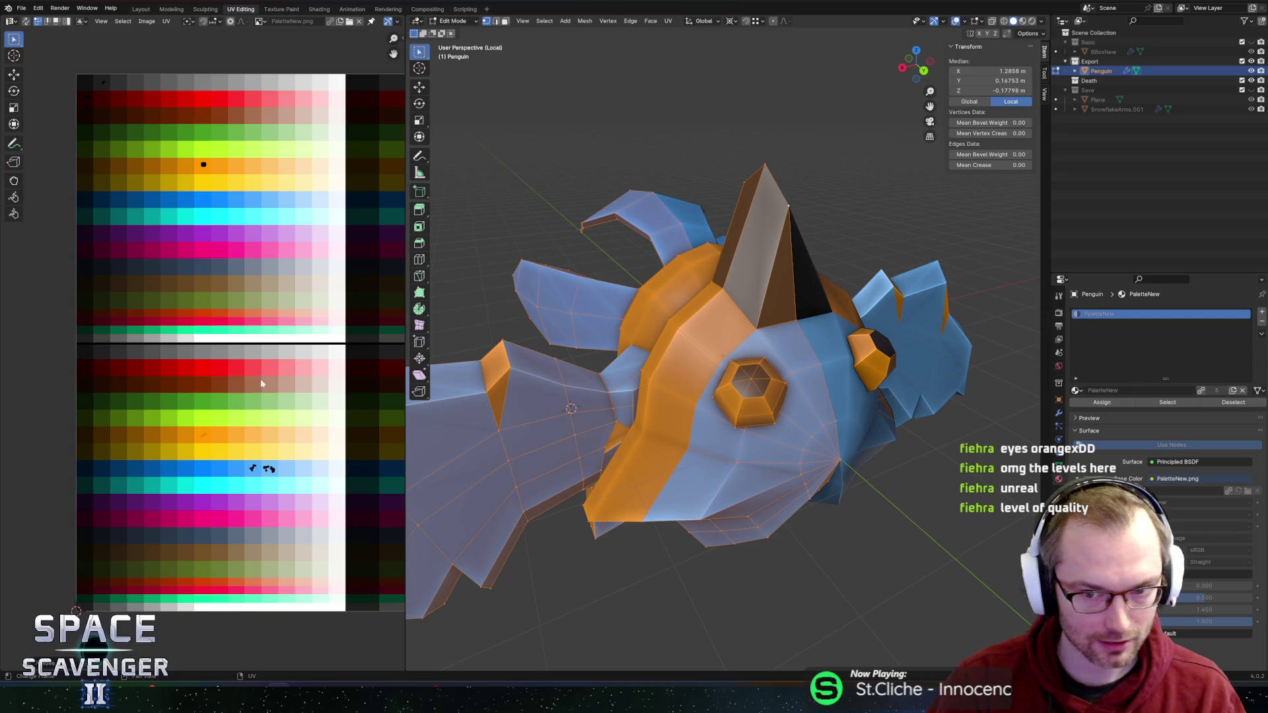
Step: Move the crest's UVs onto the red palette row
key("g")
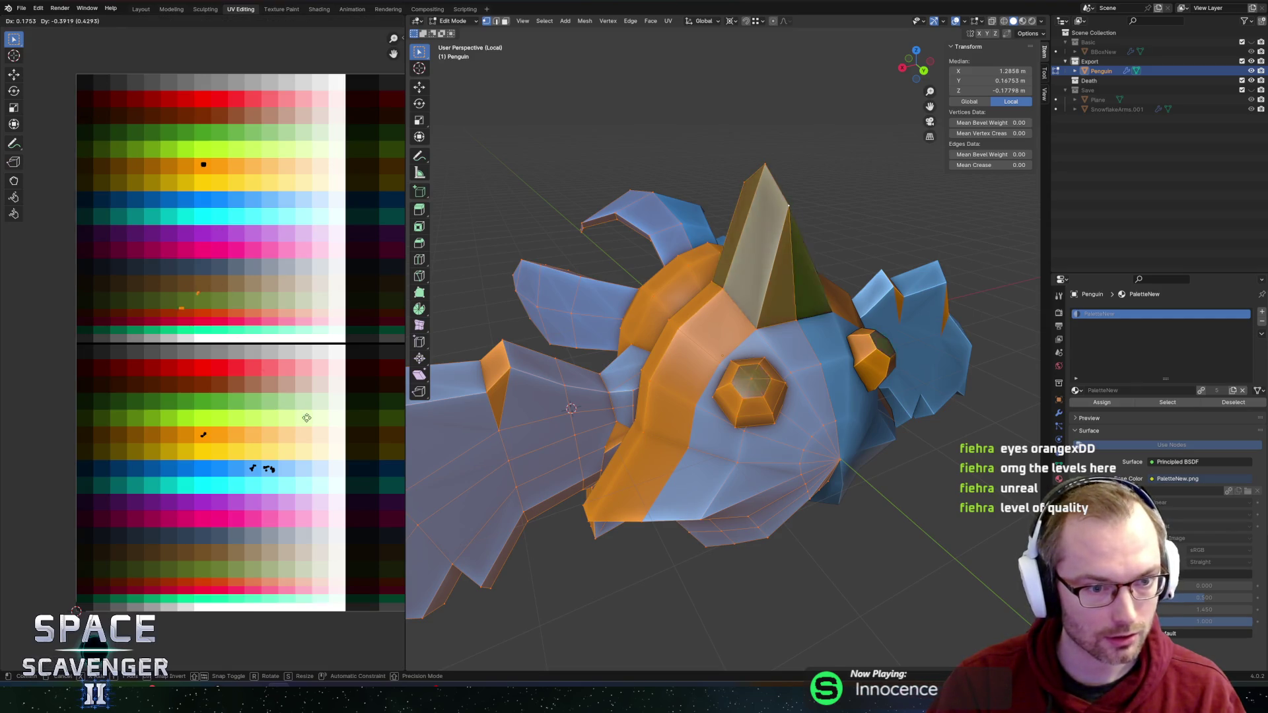
right_click(213, 227)
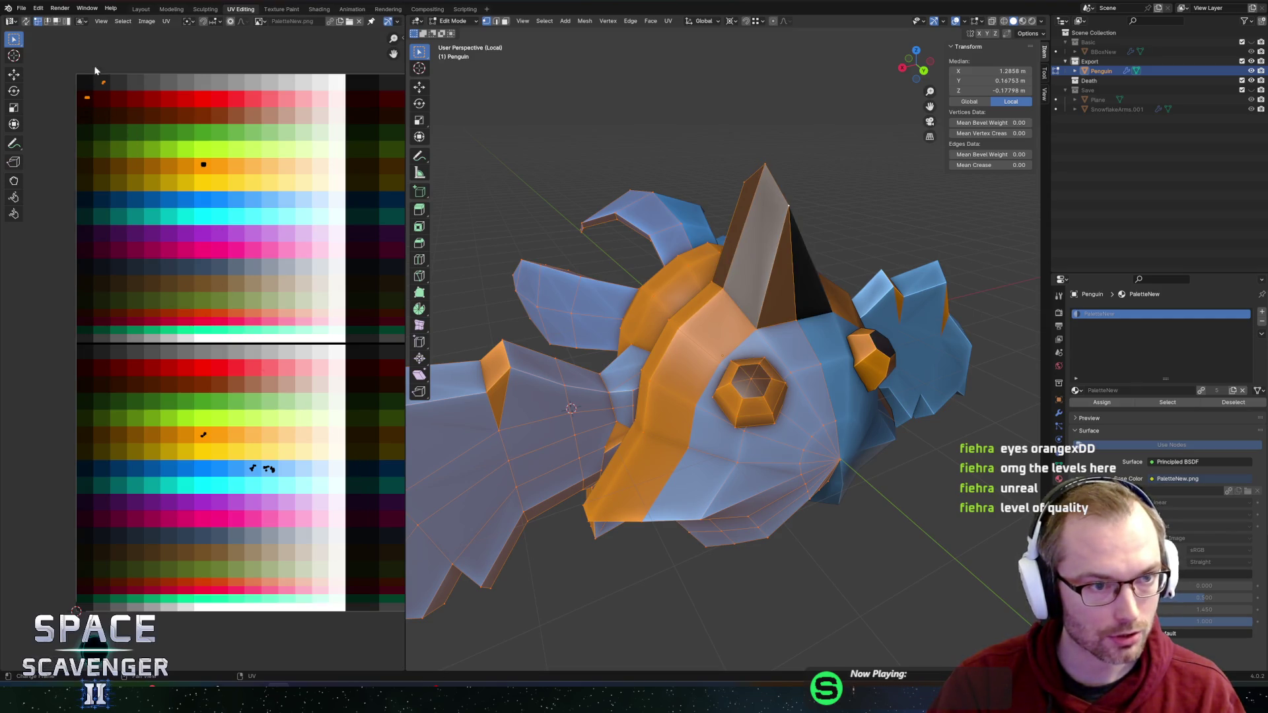
key("g")
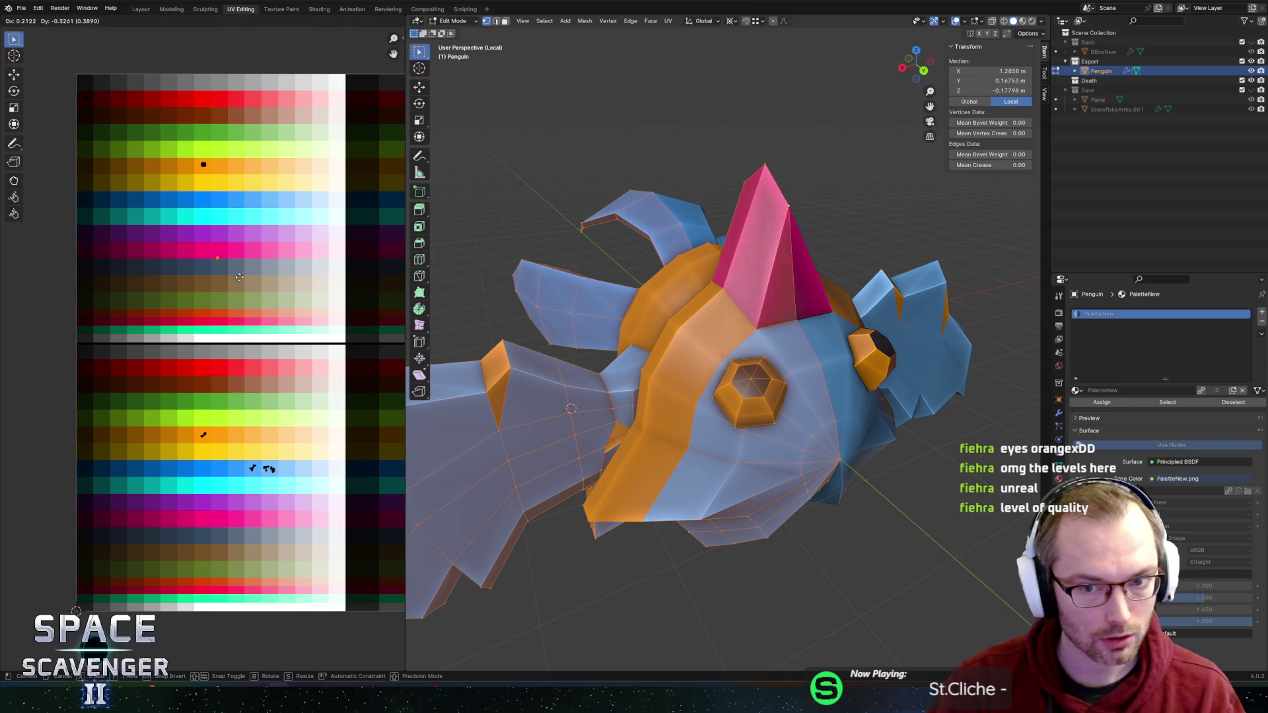
left_click(271, 381)
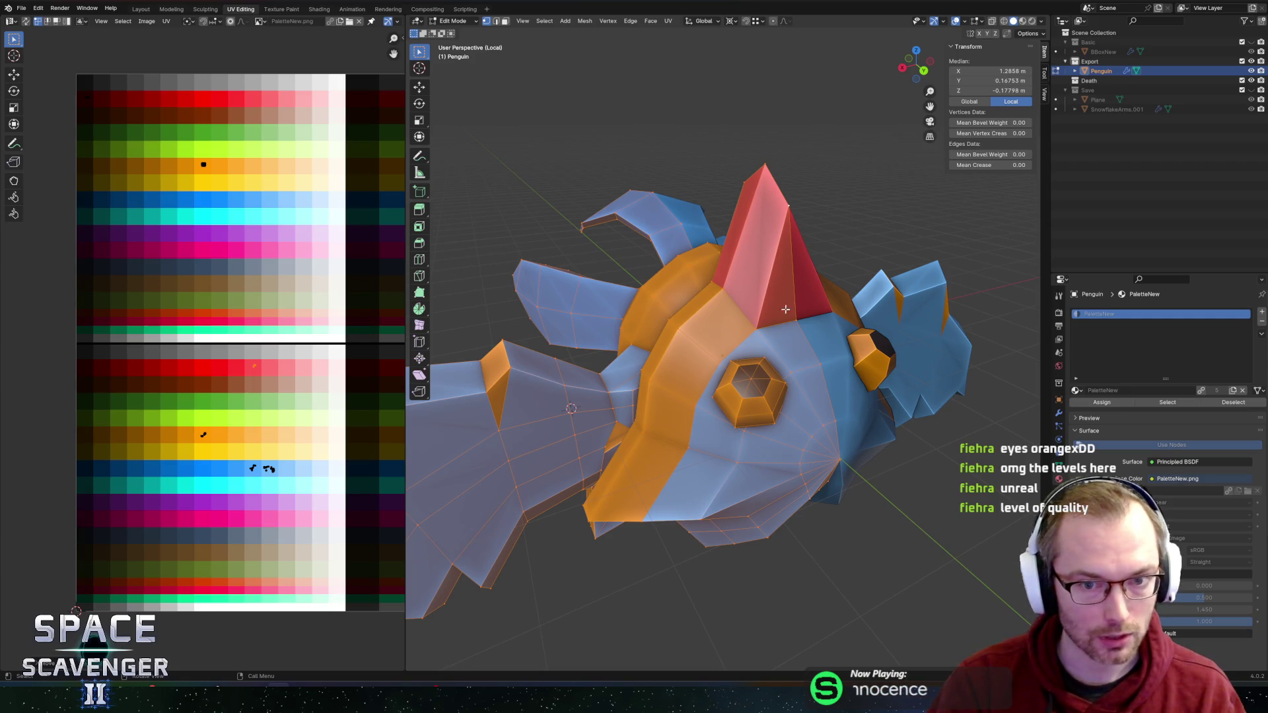
key("g")
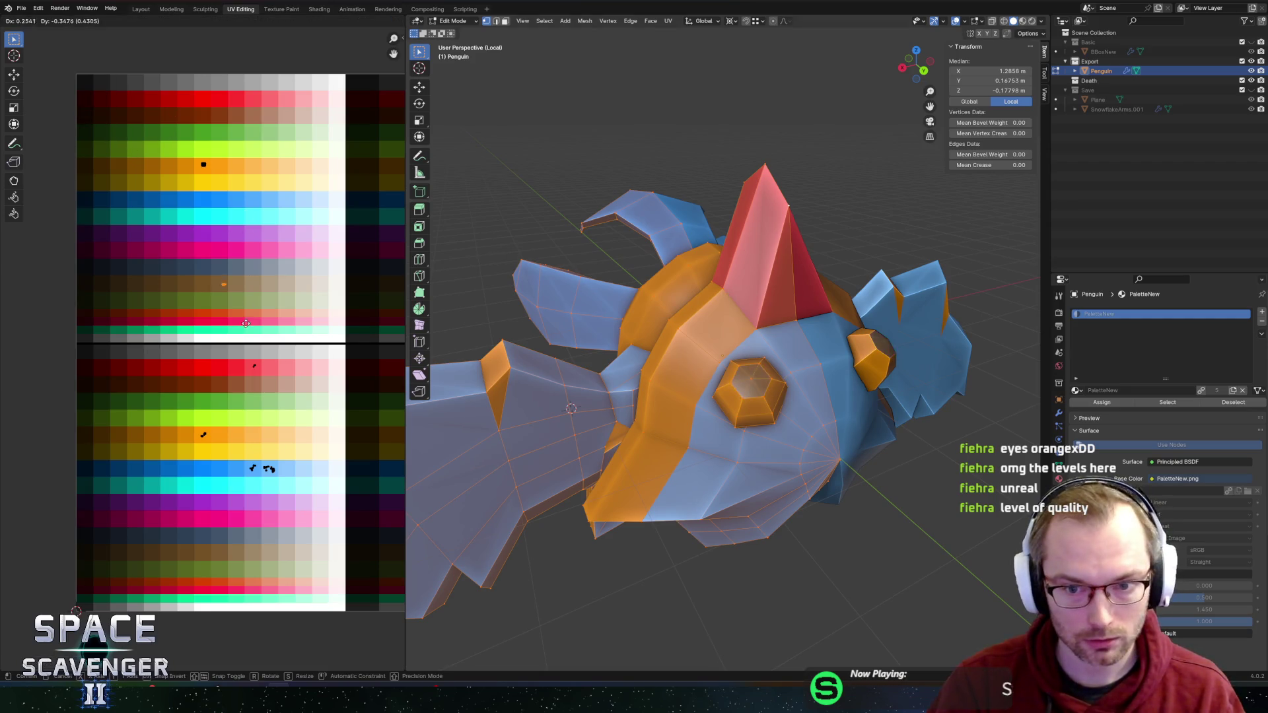
Step: Confirm the crest's final red colour and export the penguin as FBX
left_click(123, 471)
key("Tab")
key("ctrl+e")
left_click(932, 605)
Step: Fly through the Unity level, then return to editing the penguin mesh in Blender
key("alt+Tab")
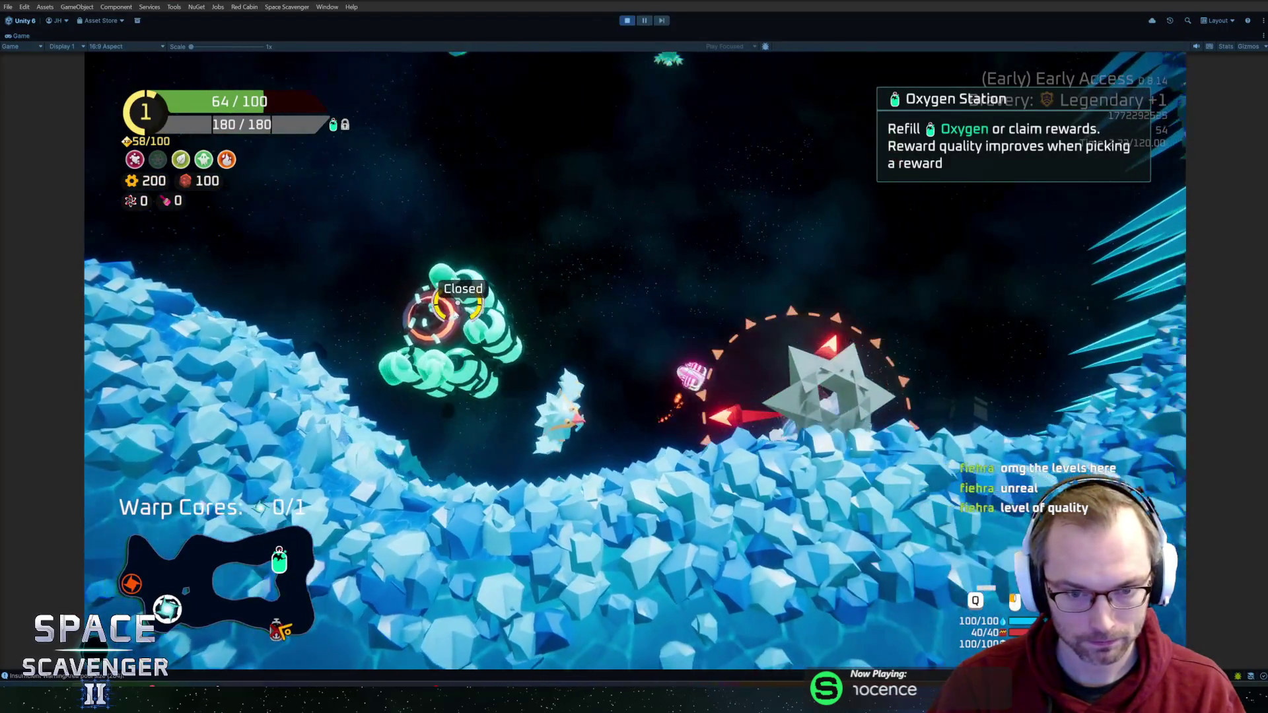
key("d")
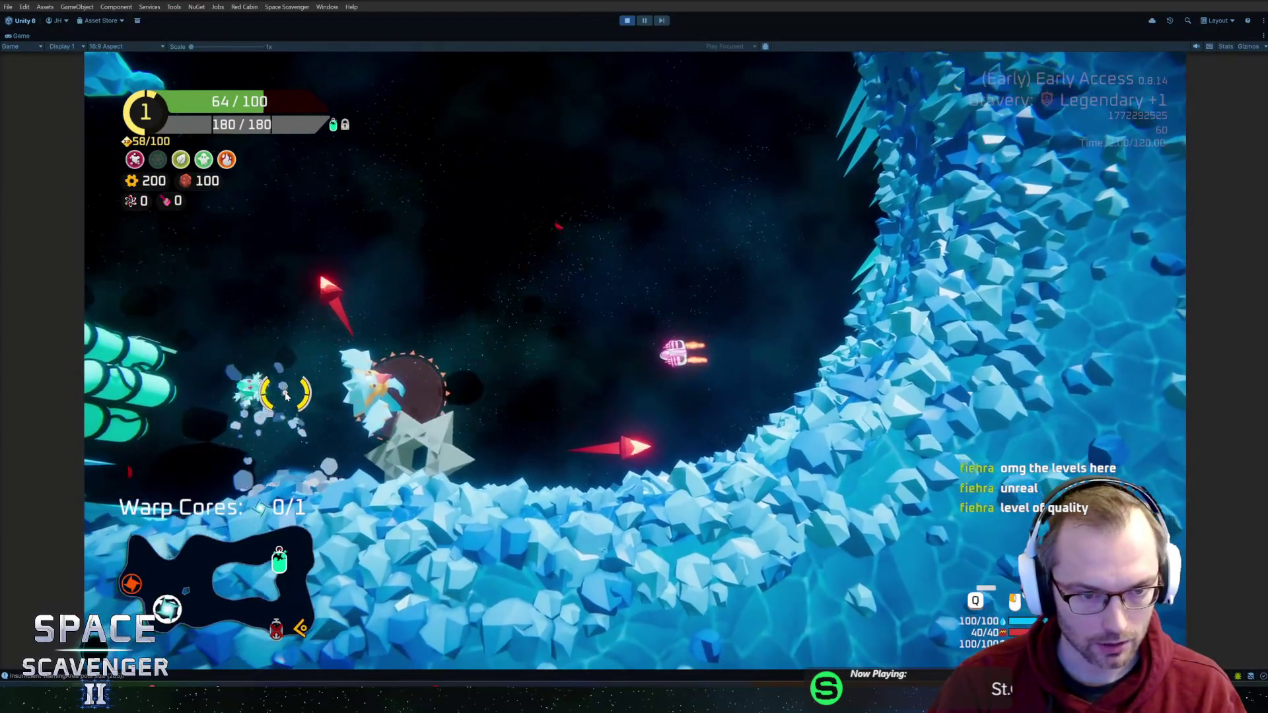
key("alt+Tab")
key("Tab")
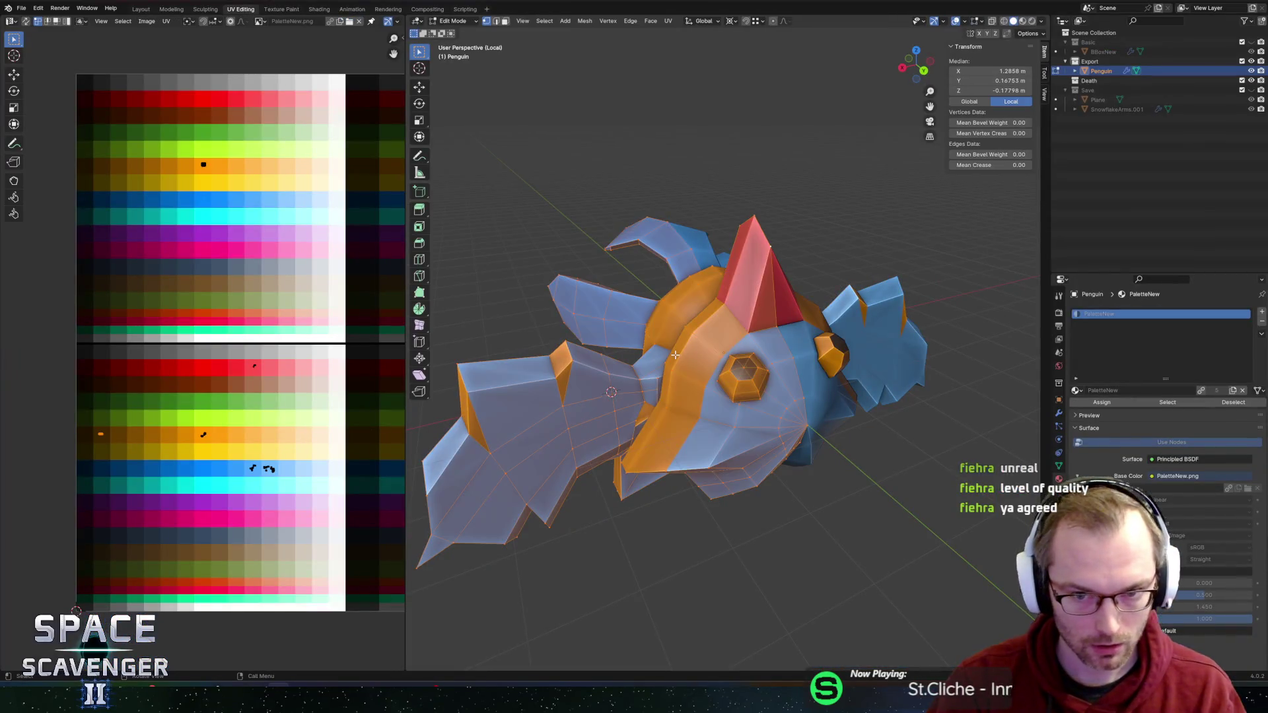
Step: Move the orange bands' UVs onto the red row and shift the eye's UV island to a new colour
scroll(190, 442, "up", 2)
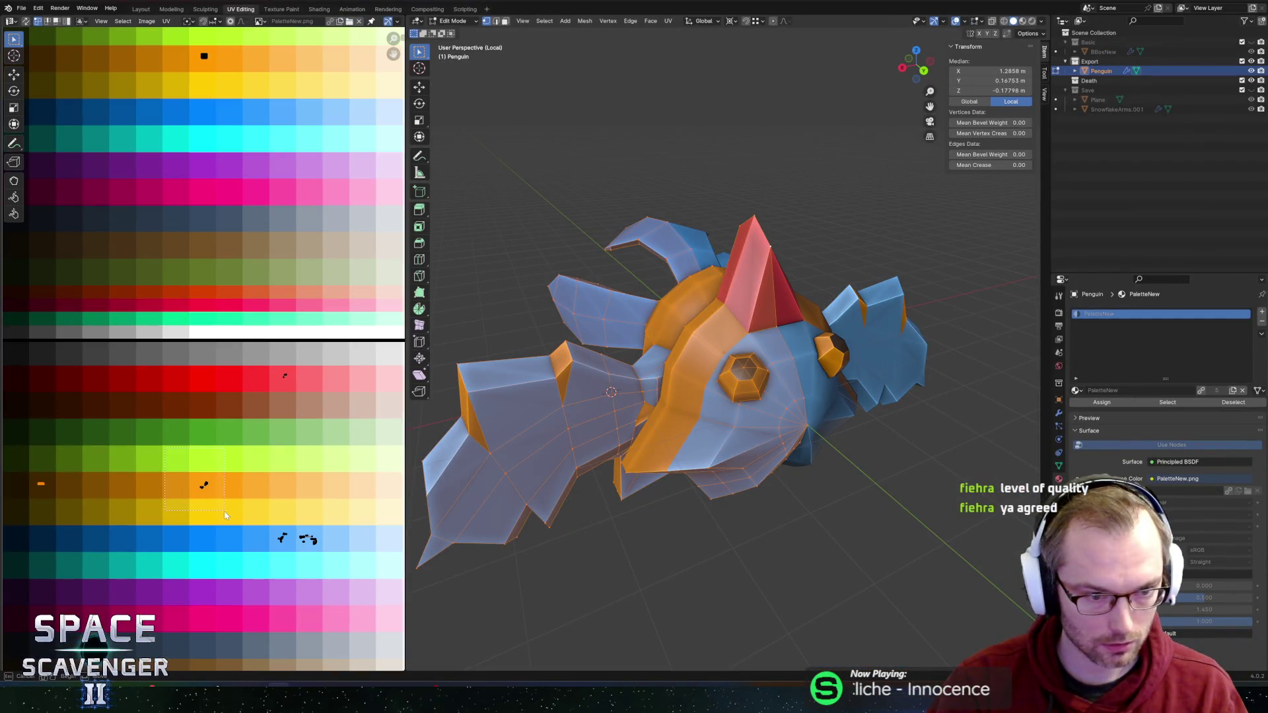
key("g")
left_click(223, 409)
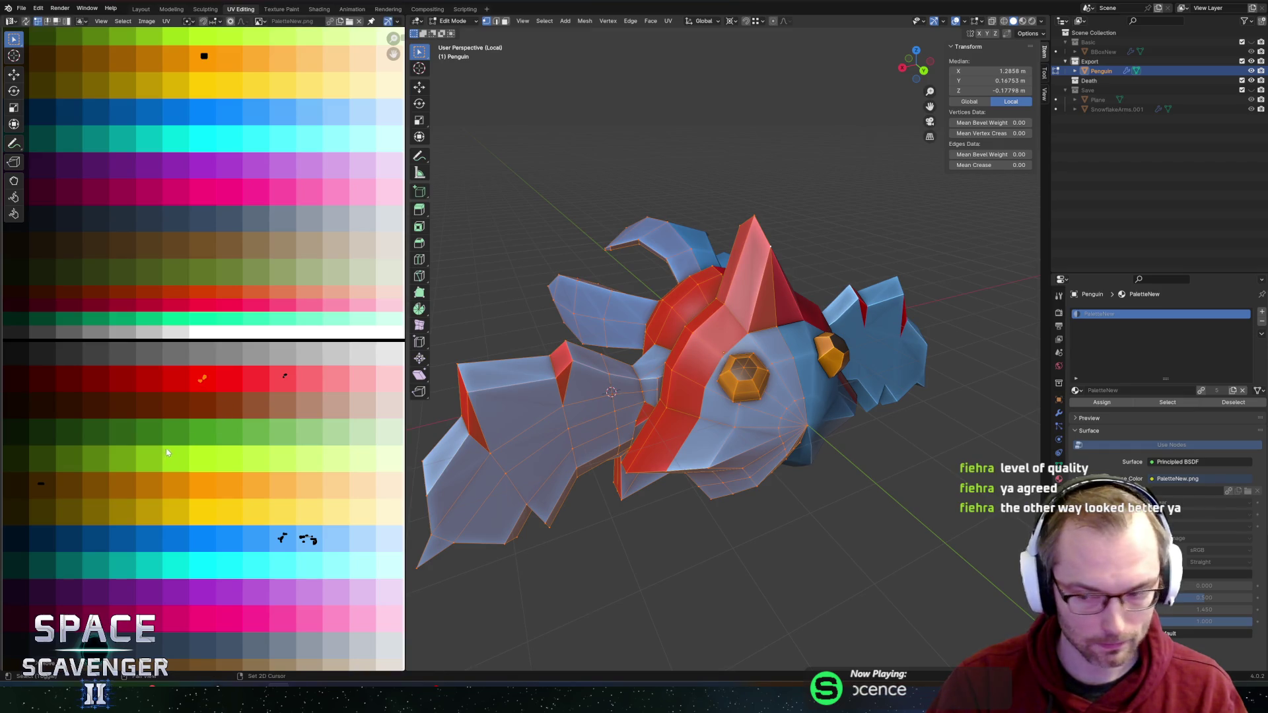
left_click_drag(20, 443, 132, 534)
key("g")
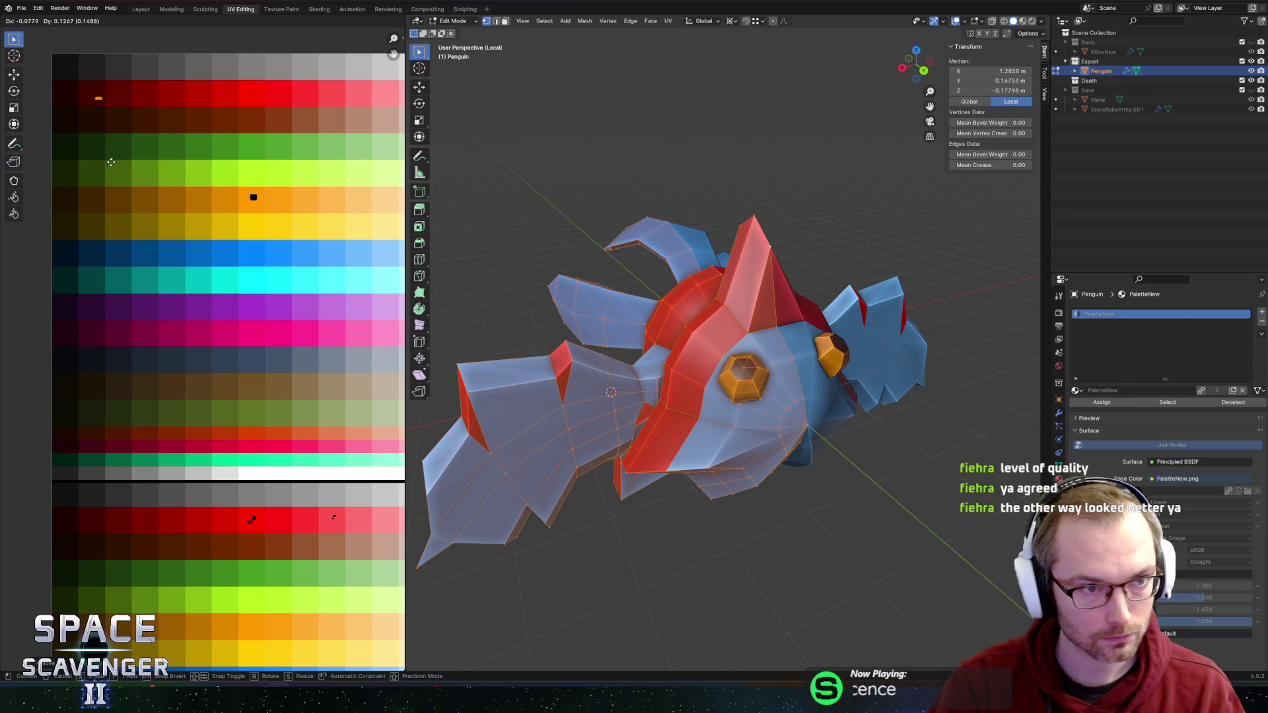
scroll(171, 236, "down", 1)
left_click(281, 162)
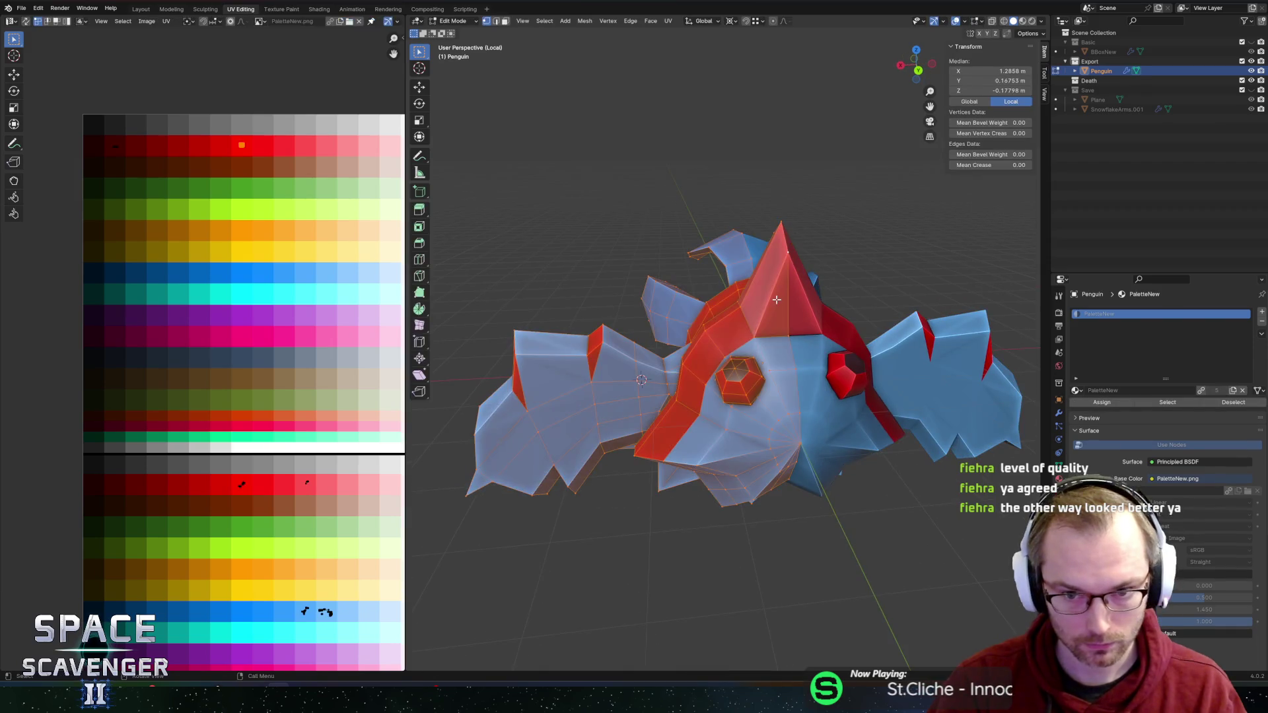
Step: Select the three crest faces and move their UVs onto the orange swatch
key("alt+a")
left_click(776, 321)
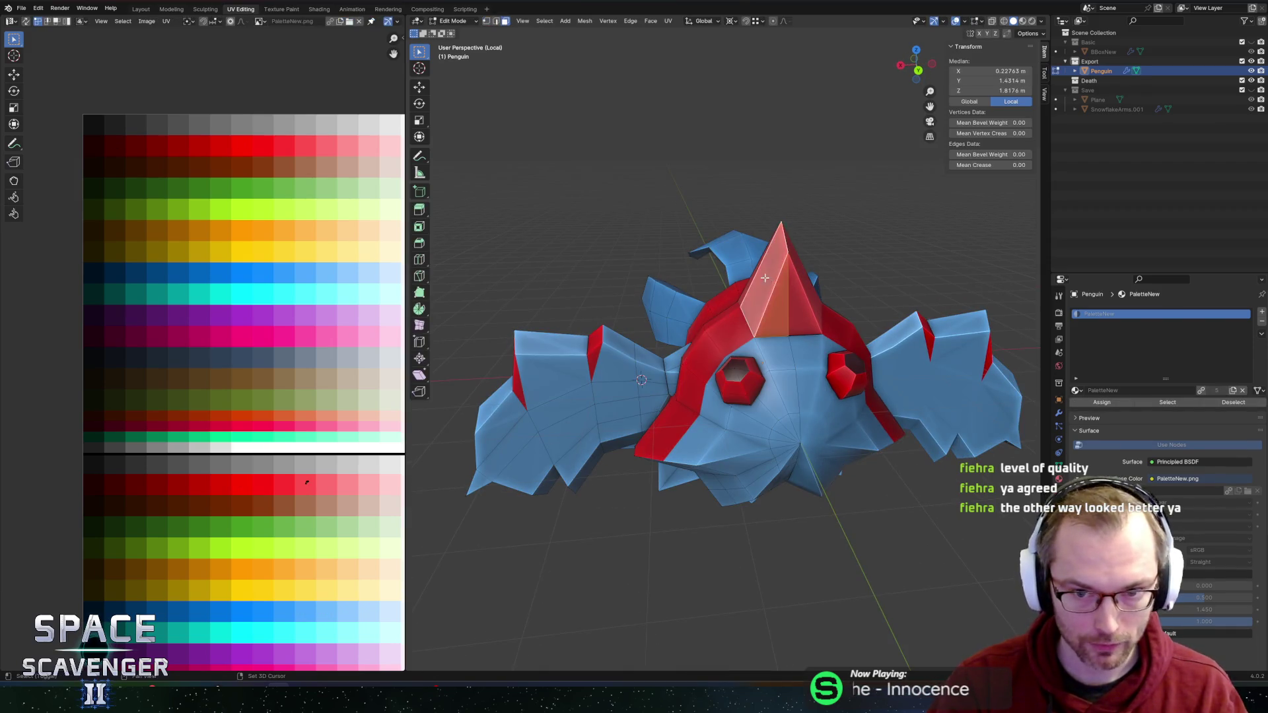
left_click_drag(775, 321, 944, 348)
left_click(631, 303, "shift")
left_click_drag(631, 303, 757, 186)
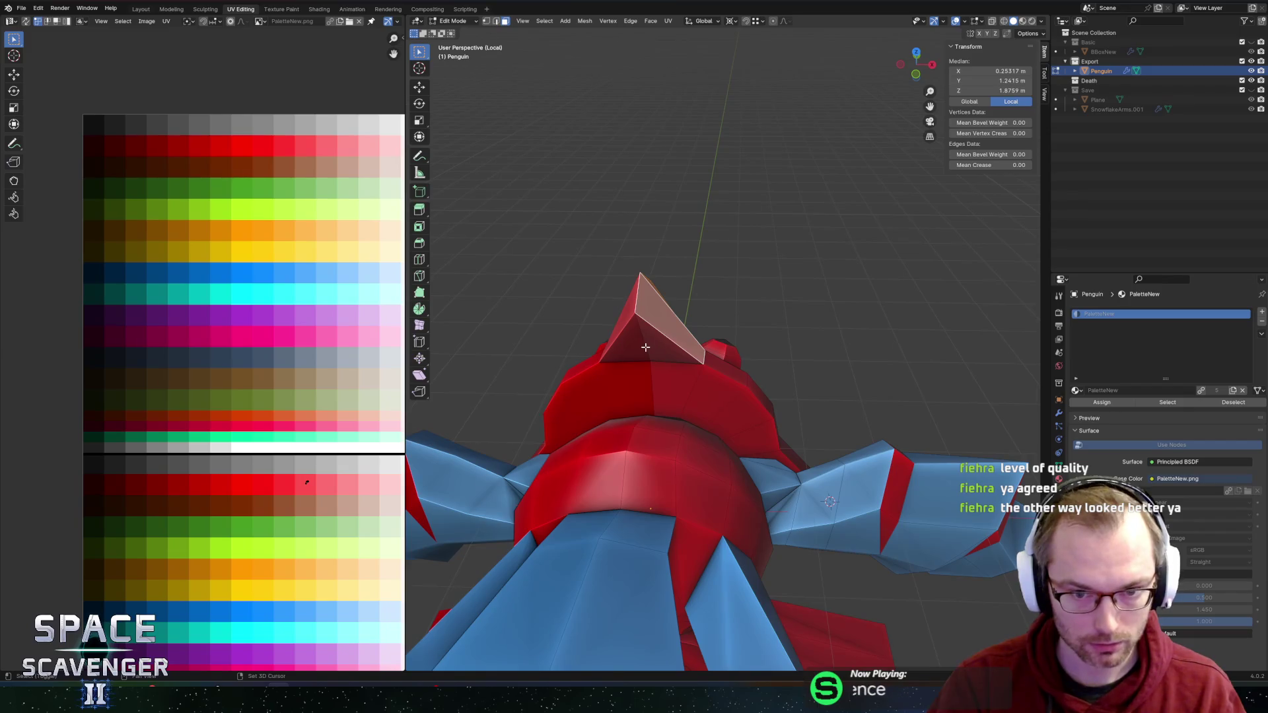
left_click(663, 338, "shift")
left_click_drag(662, 337, 638, 341)
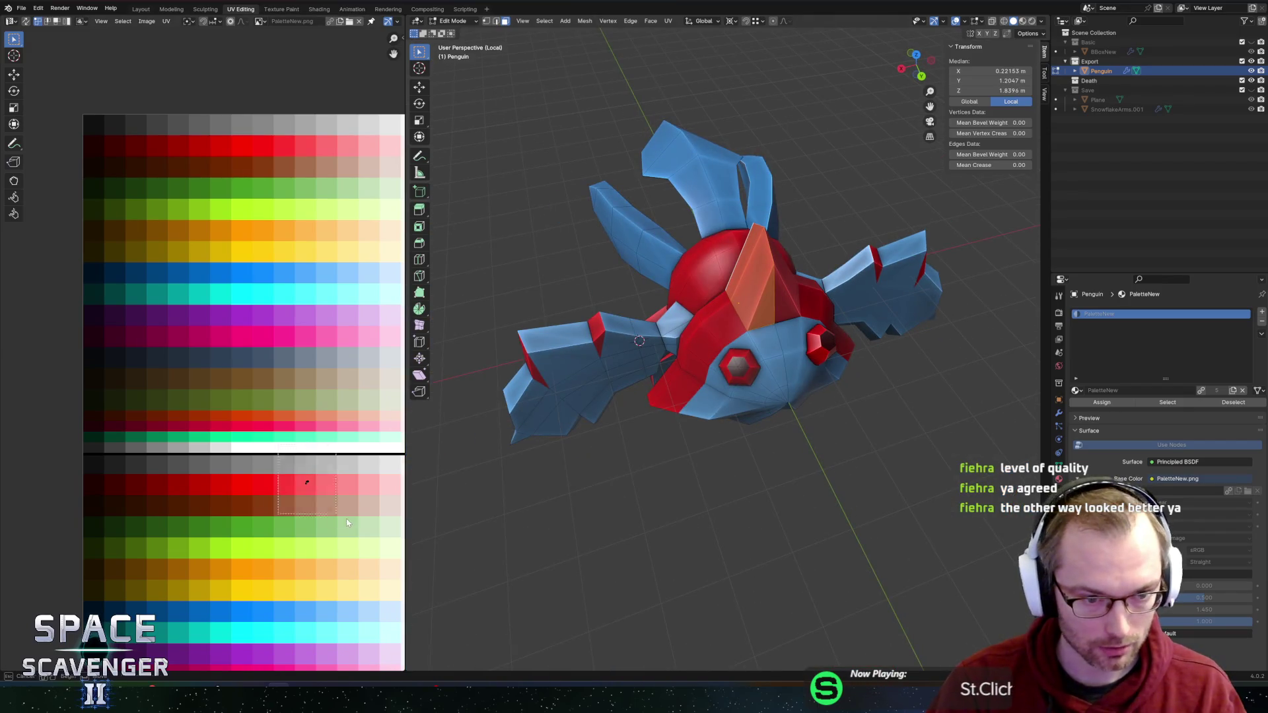
key("g")
left_click(276, 605)
Step: Recolour three top faces of the left wing from blue to orange-red
key("Tab")
mouse_move(826, 391)
left_mouse_down()
mouse_move(672, 333)
mouse_move(684, 352)
left_mouse_up()
key("Tab")
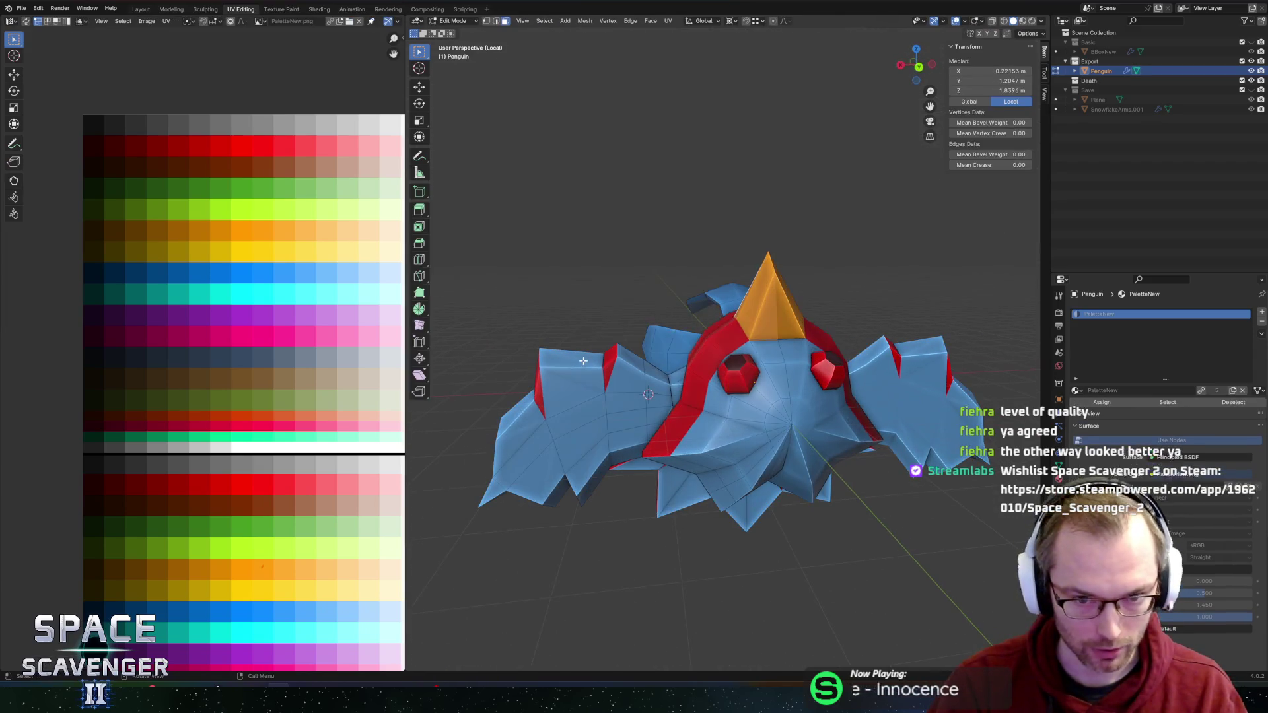
left_click(597, 359)
scroll(615, 372, "up", 2)
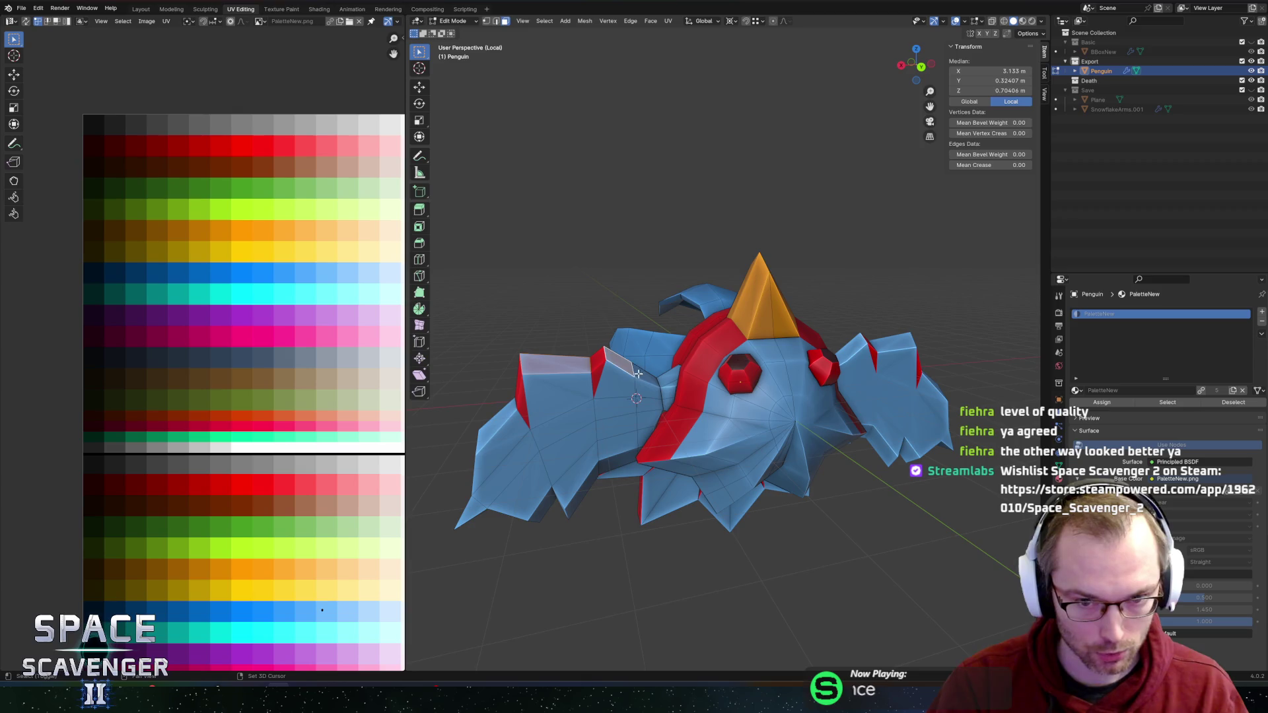
mouse_move(529, 362)
left_mouse_down()
mouse_move(627, 430)
mouse_move(707, 524)
mouse_move(794, 491)
left_mouse_up()
left_click(707, 524)
left_click(816, 460)
mouse_move(861, 451)
left_mouse_down()
mouse_move(779, 410)
mouse_move(529, 399)
left_mouse_up()
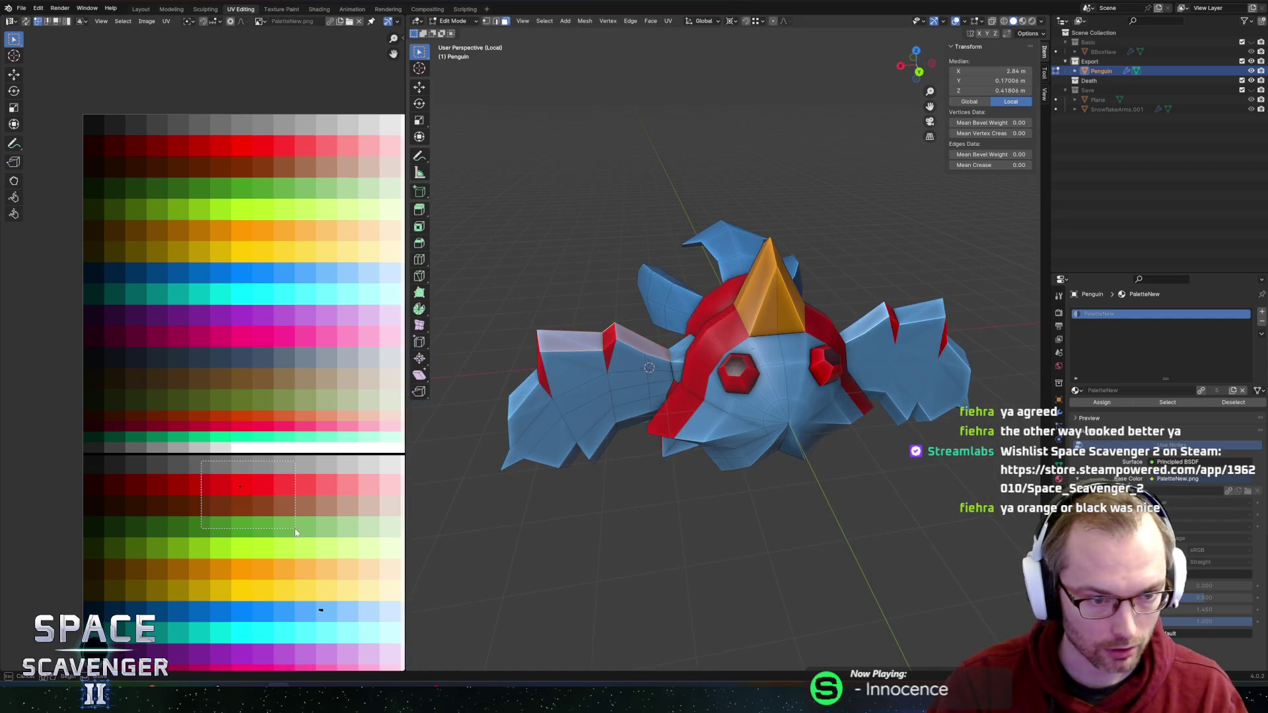
key("g")
left_click(236, 511)
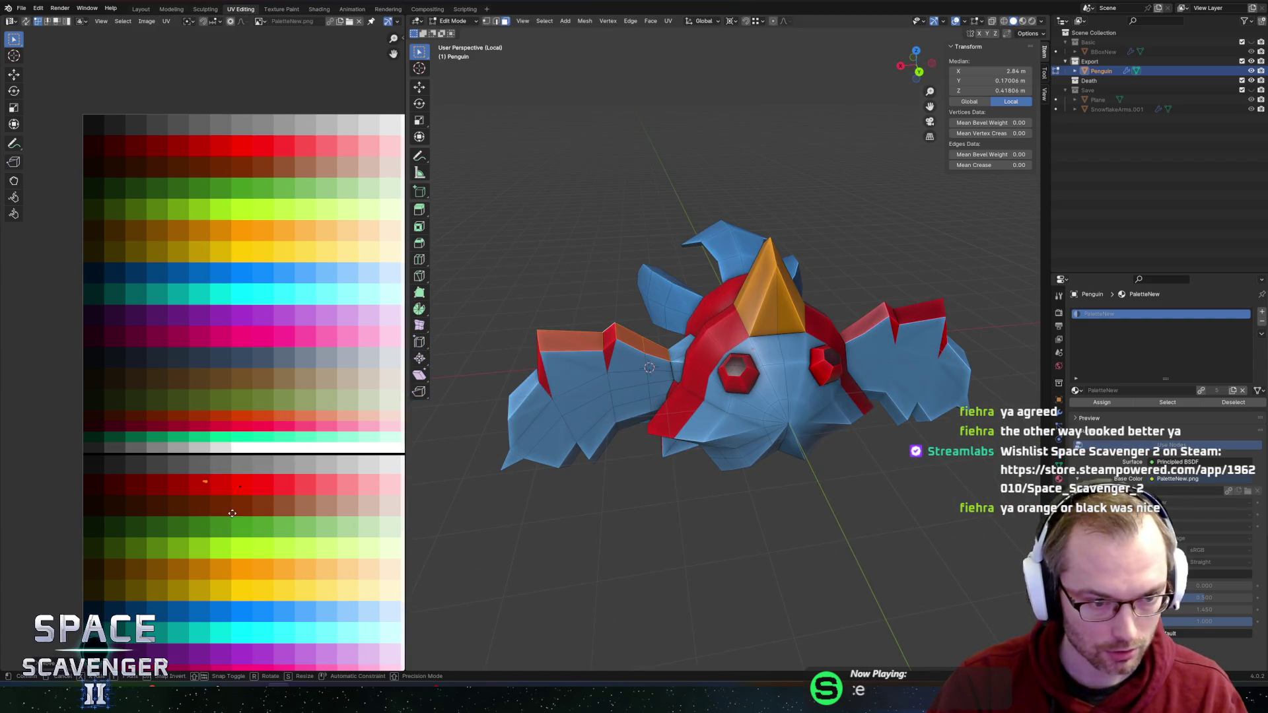
Step: Export the updated penguin as FBX and switch to the running Unity game
key("ctrl+e")
left_click(951, 604)
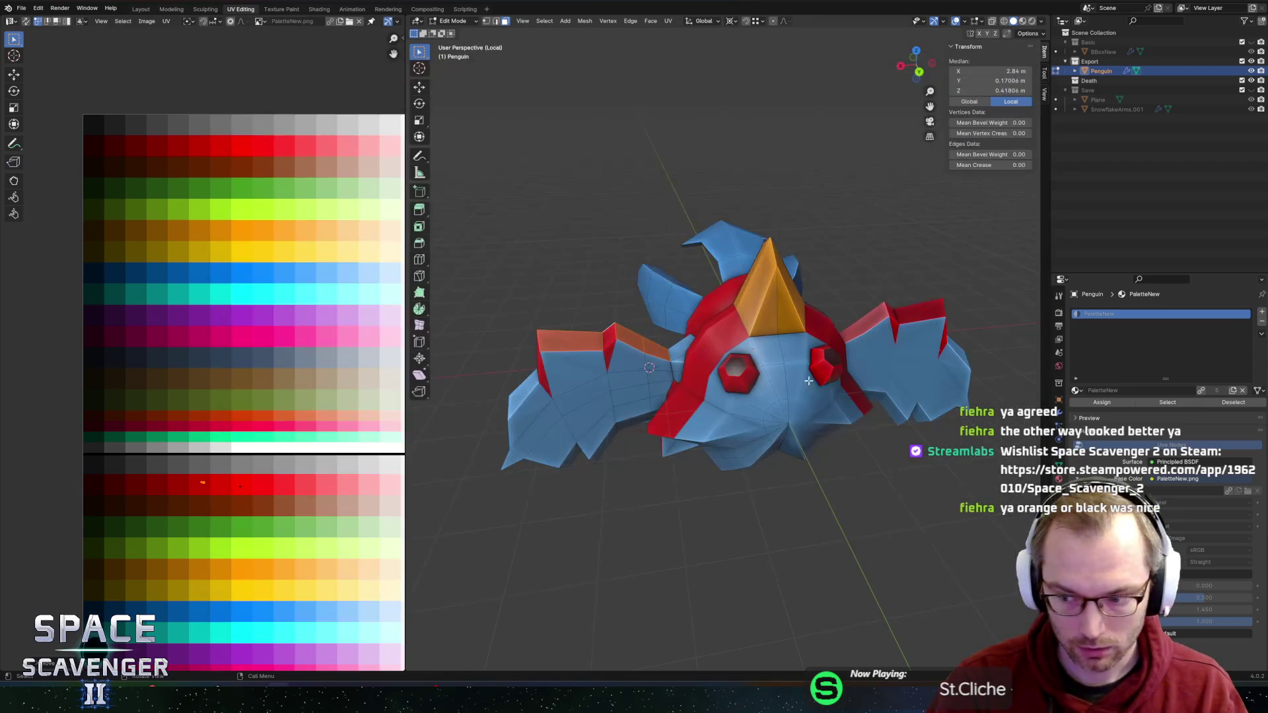
key("alt+Tab")
Step: Fly the player ship and destroy the star-shaped enemy with the laser
key("a")
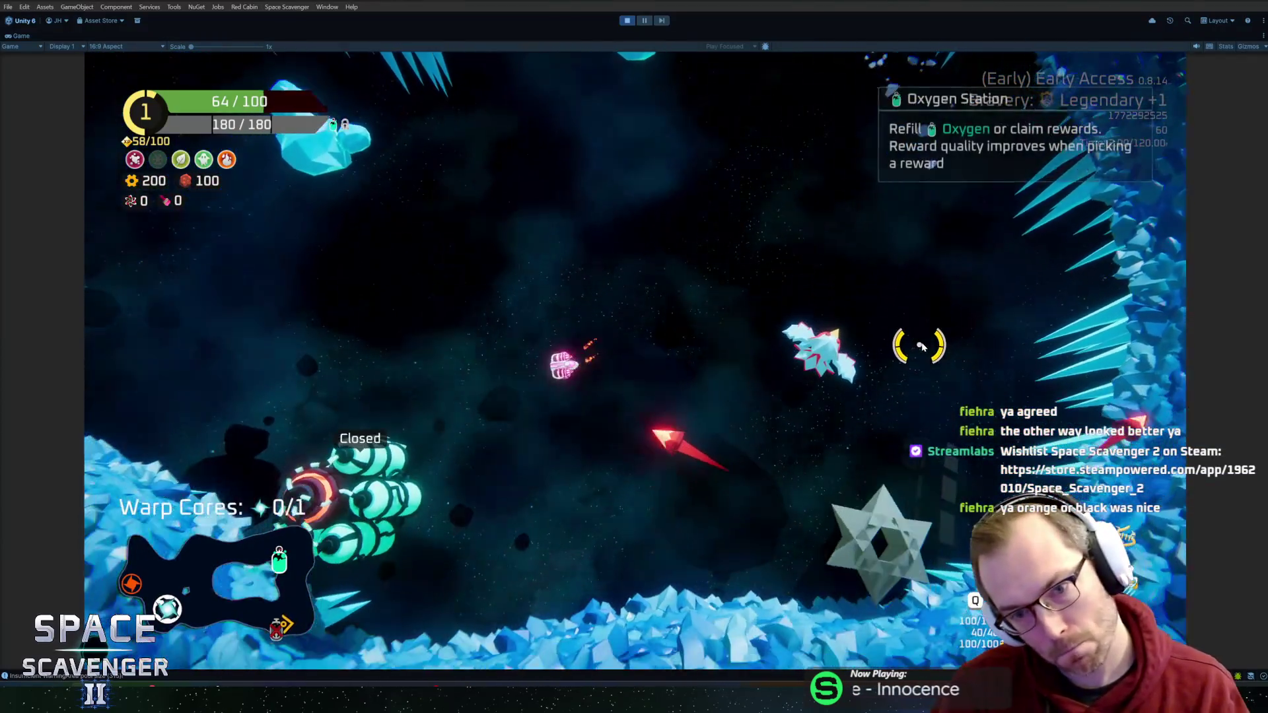
key("d")
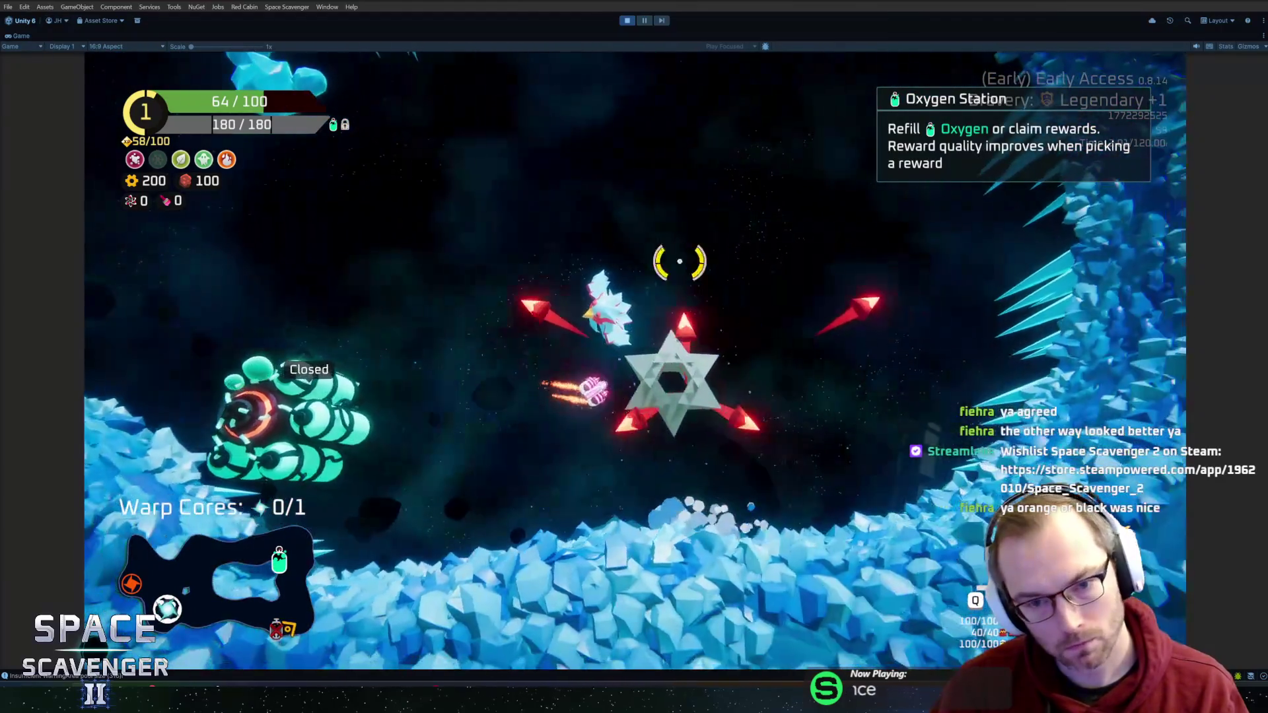
key("d")
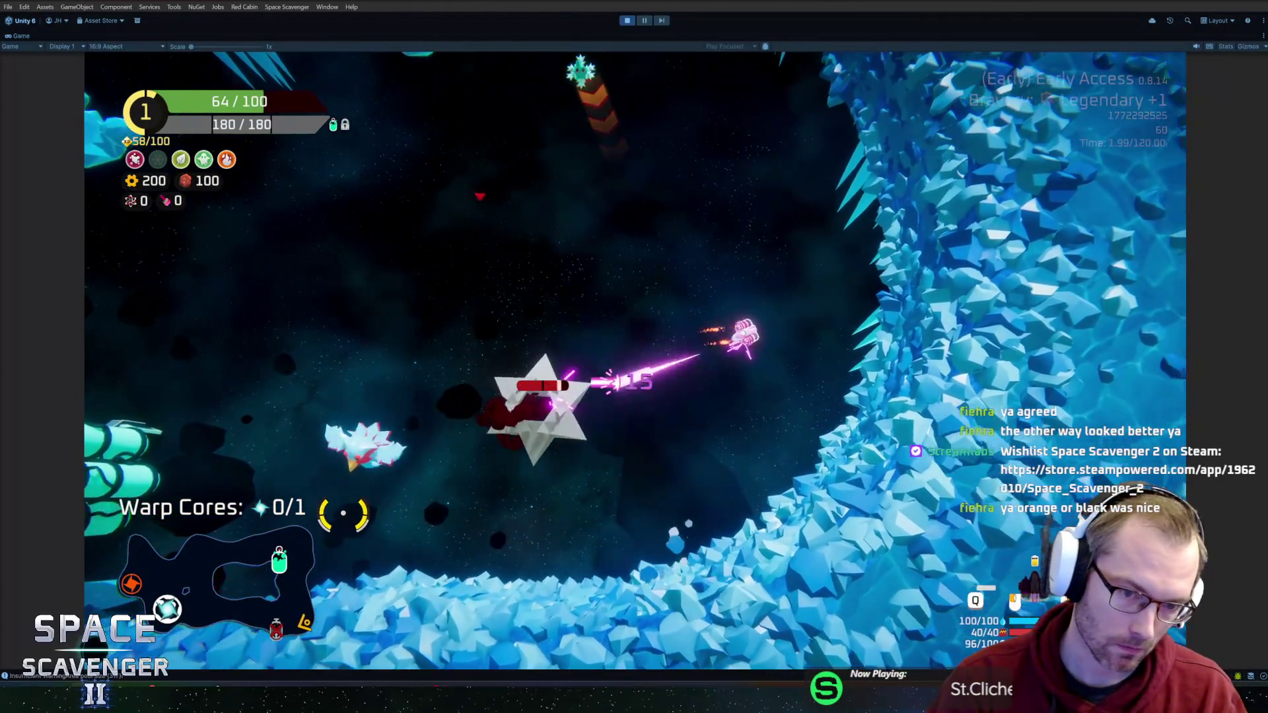
key("a")
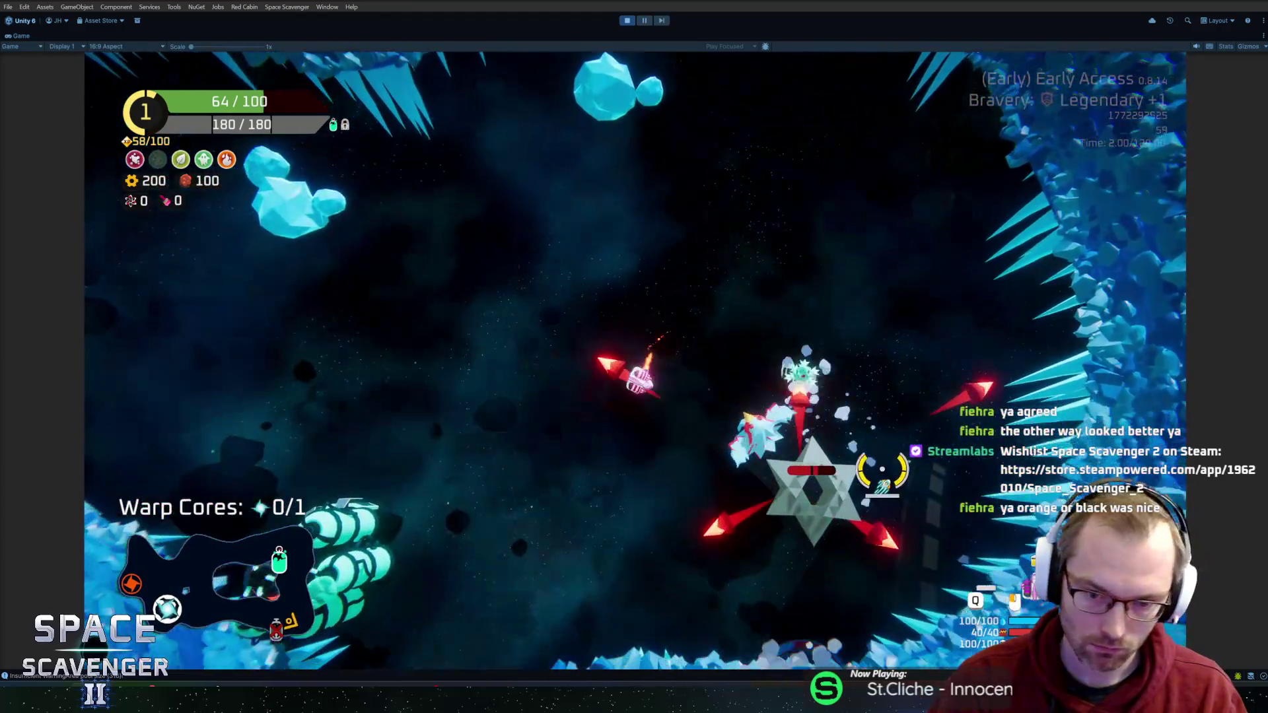
key("s")
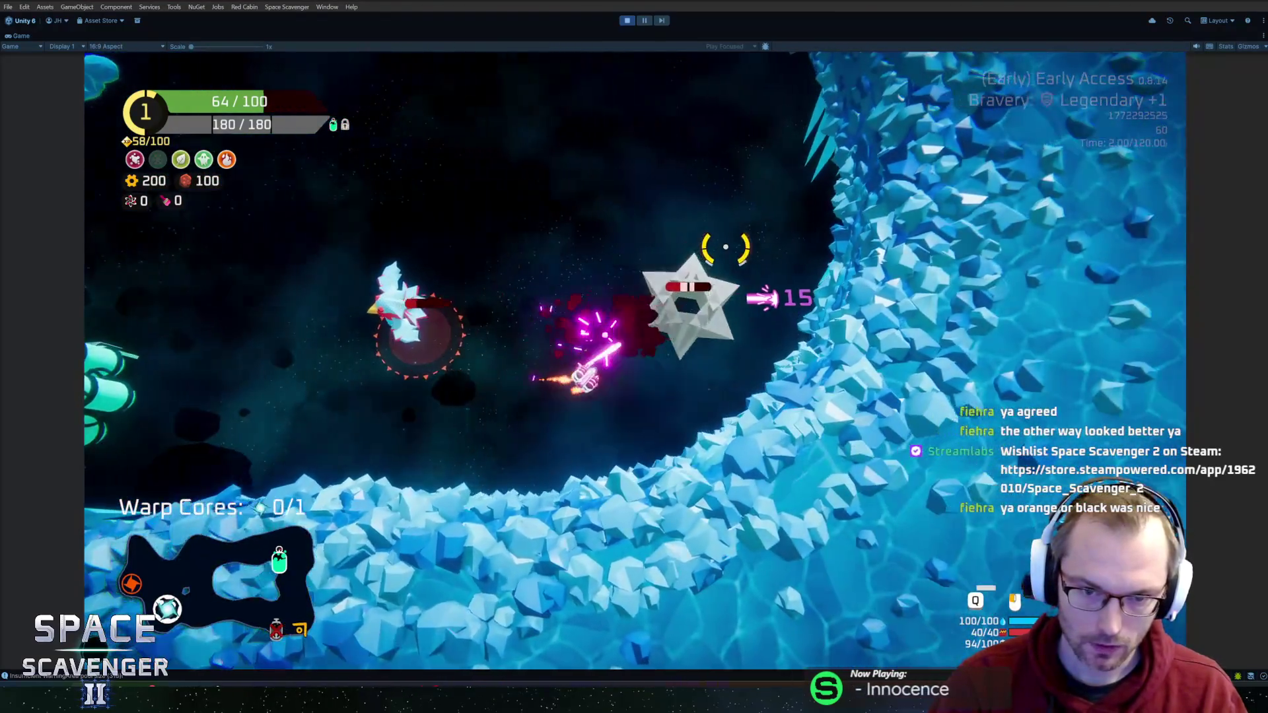
key("d")
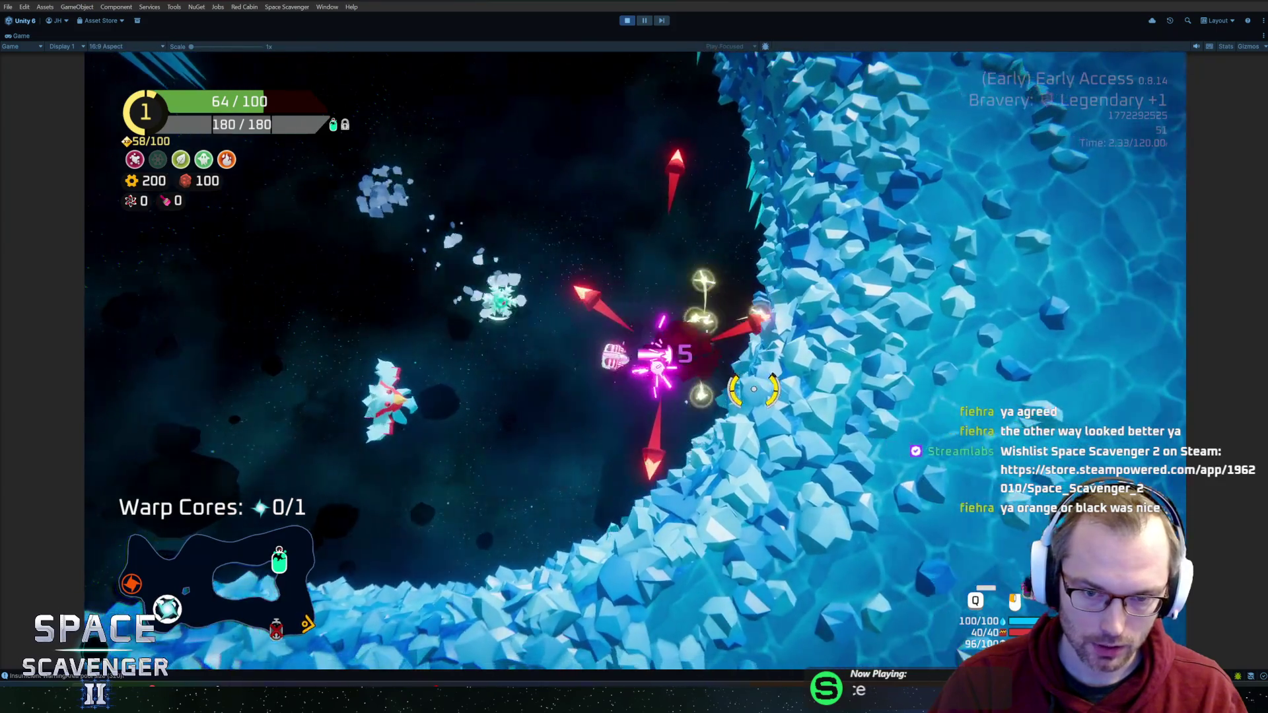
Step: Fly on toward the oxygen station, then view the penguin in Blender's Object Mode
key("s")
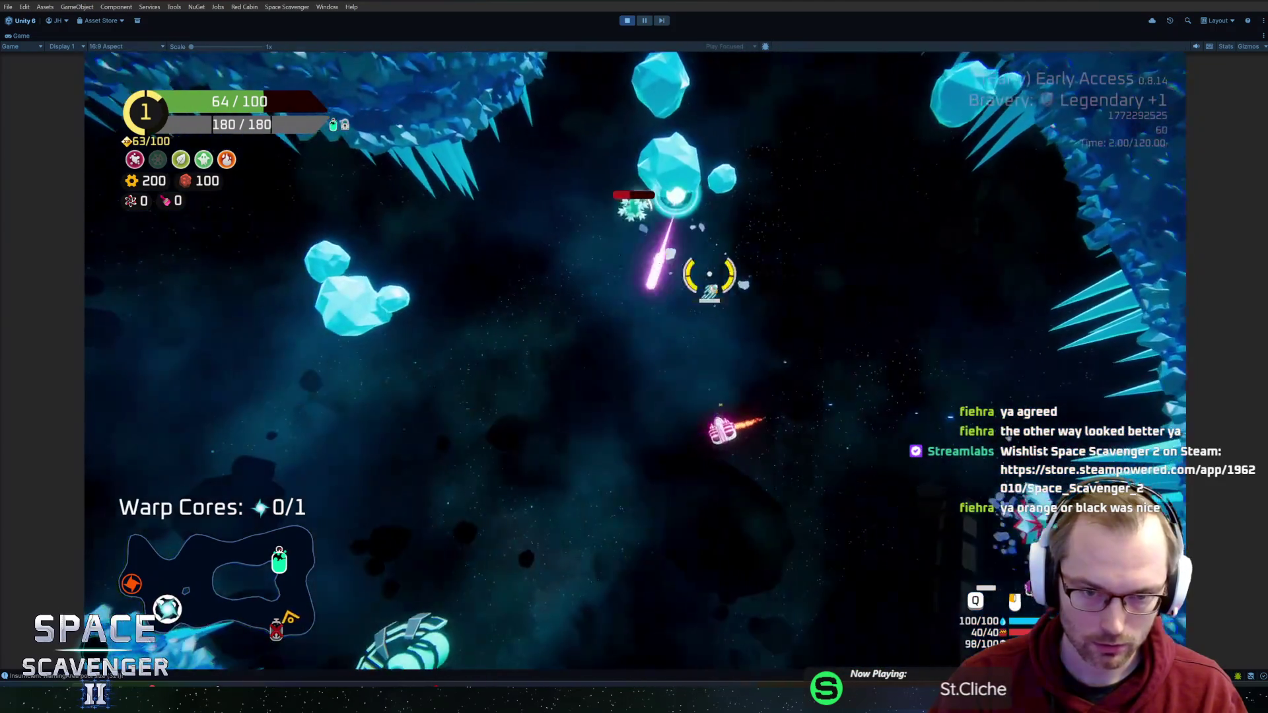
key("a")
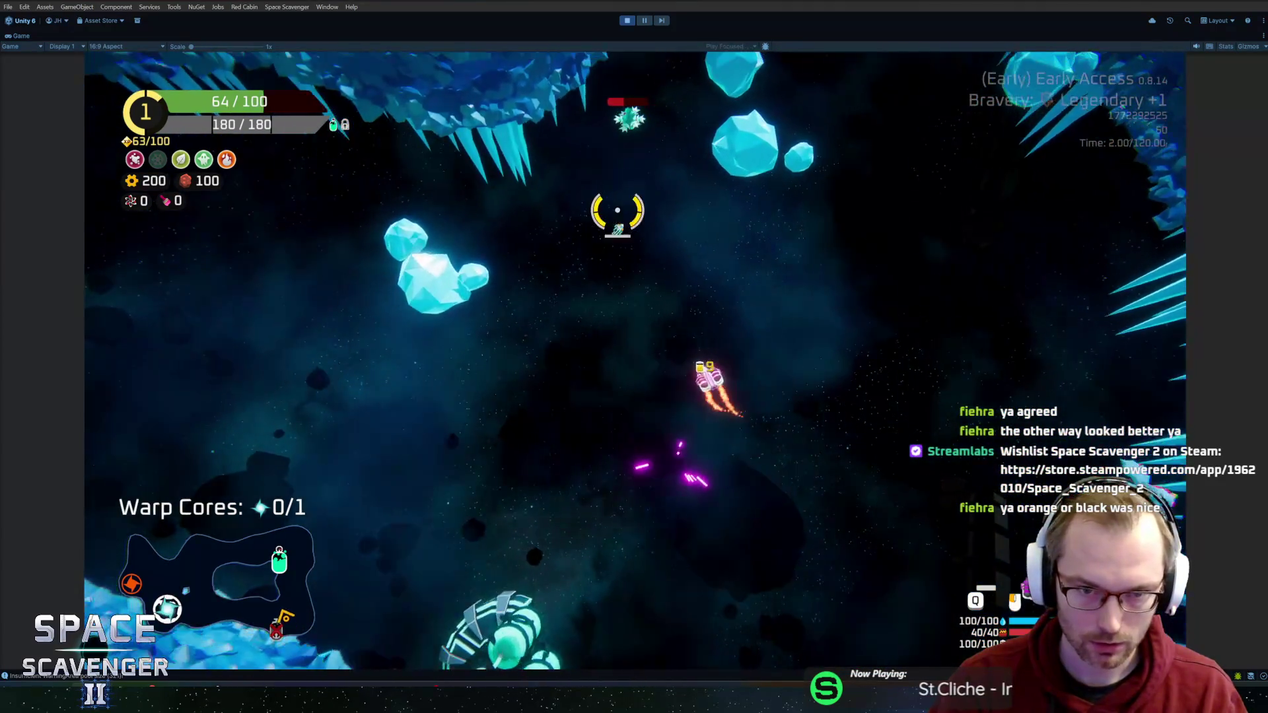
key("a")
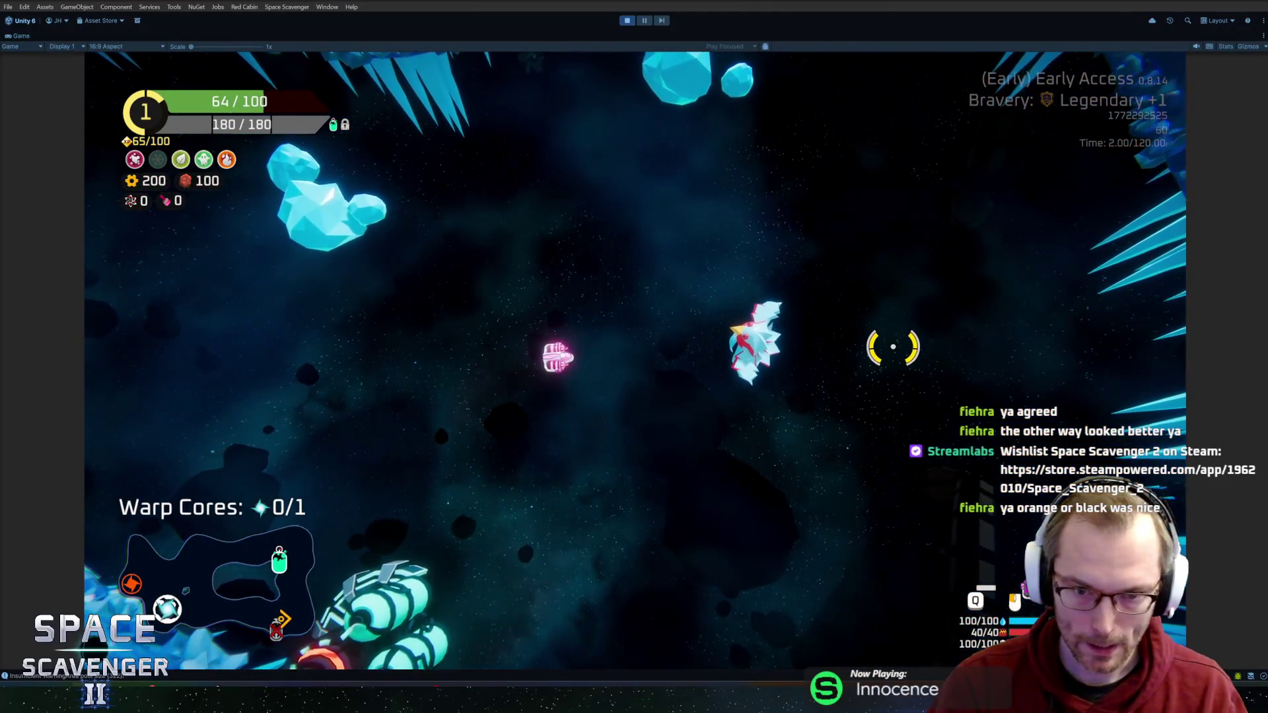
key("s")
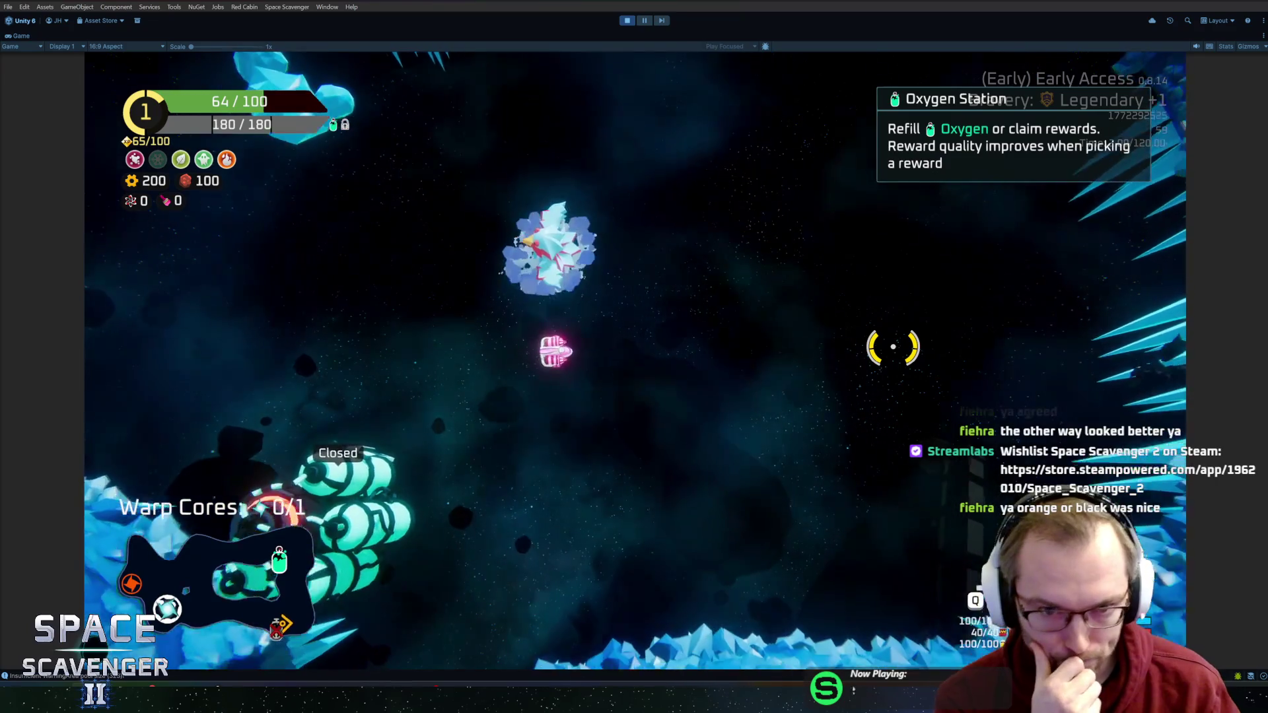
key("s")
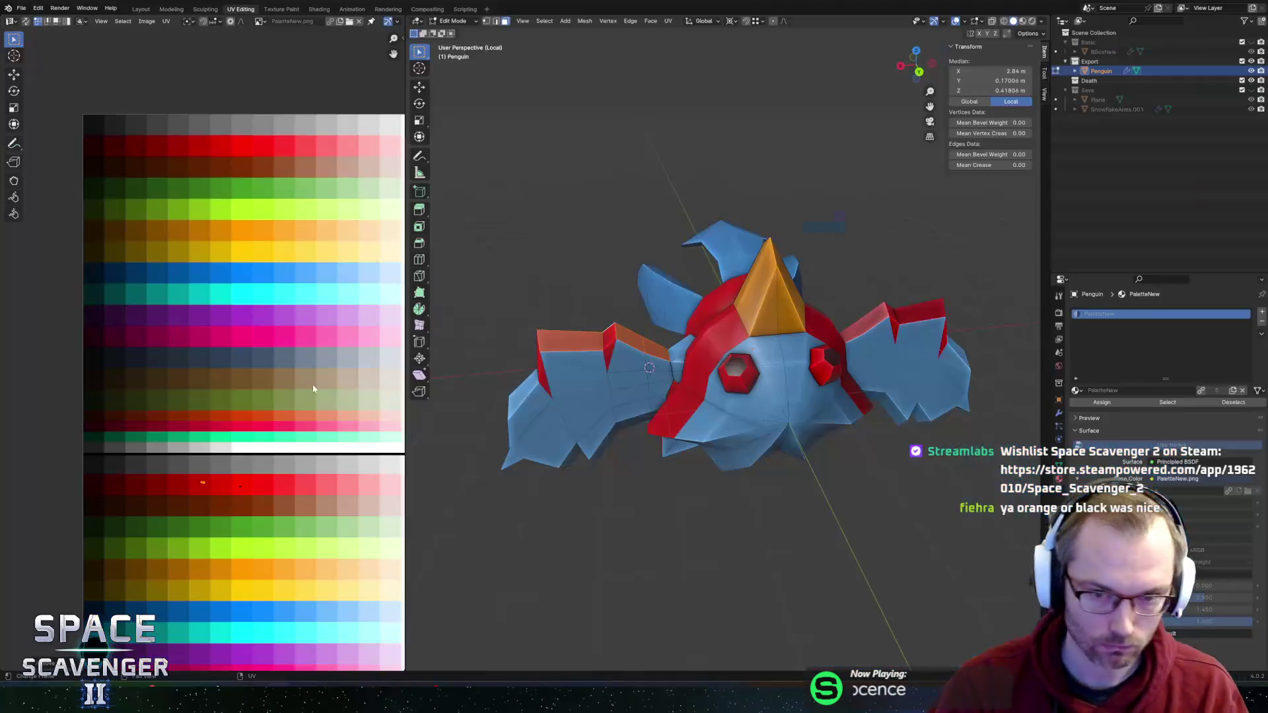
key("Tab")
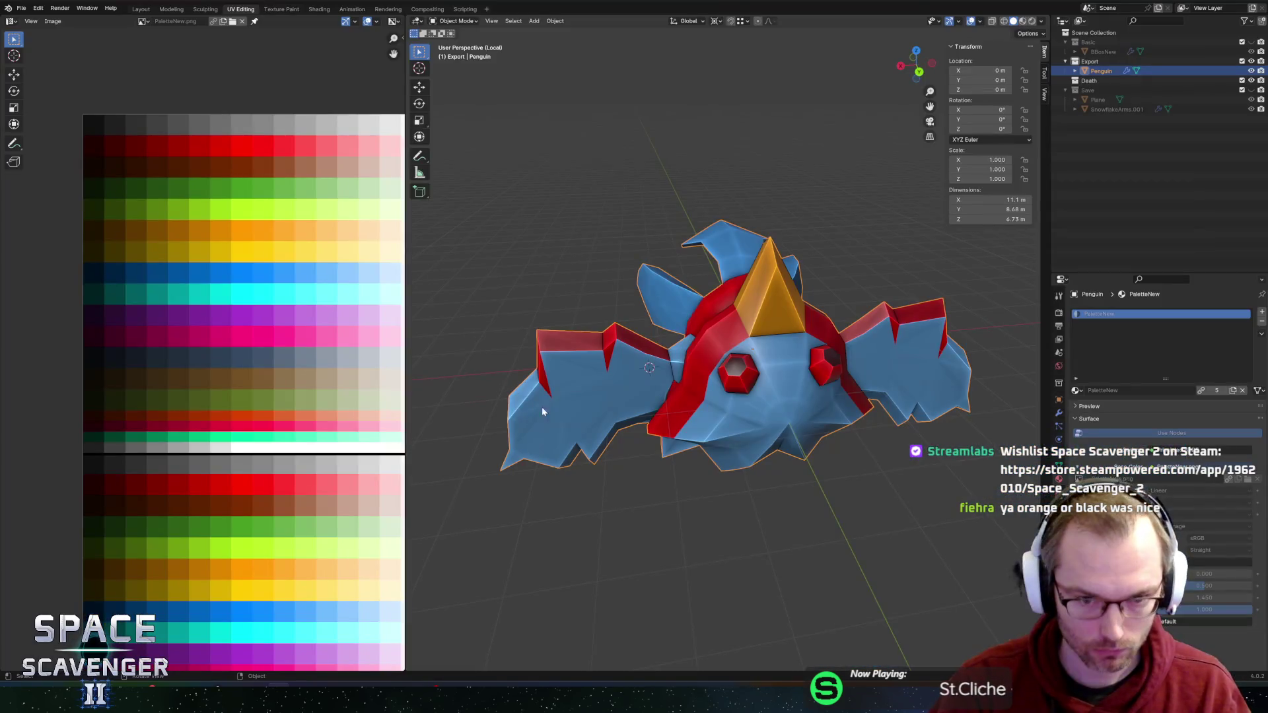
left_click_drag(542, 412, 682, 347)
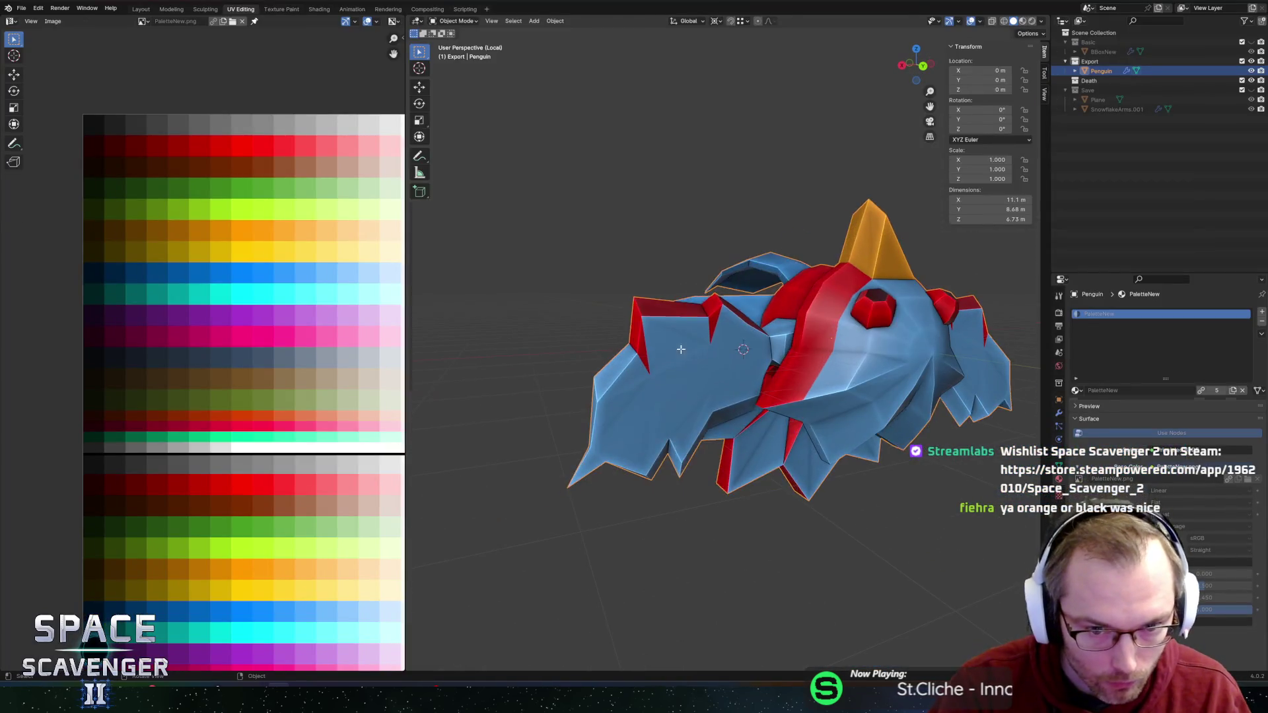
Step: Return to Edit Mode and select the wing edge to reposition
key("Tab")
scroll(670, 403, "up", 3)
left_click_drag(670, 403, 595, 363)
left_click(612, 368)
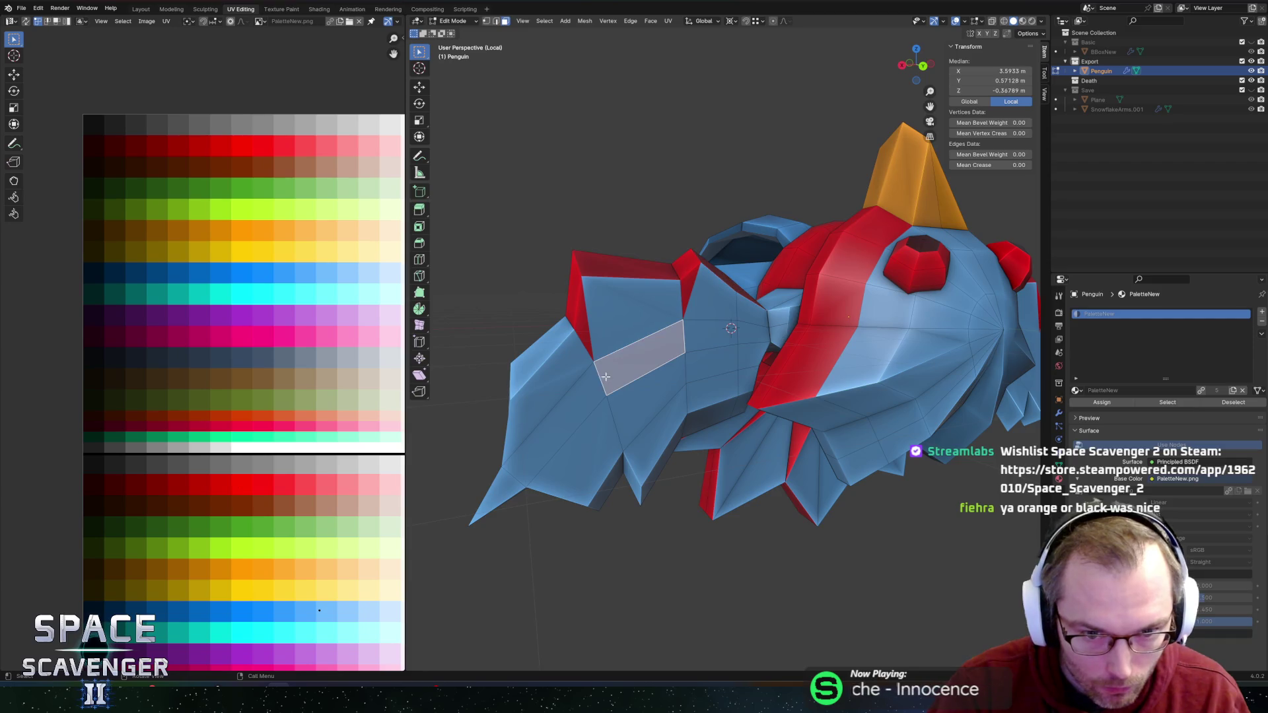
left_click(609, 405, "shift")
left_click_drag(609, 405, 638, 381)
Step: Edge-slide the selected edge along the wing surface with G G, then inspect the side and fins
key("g")
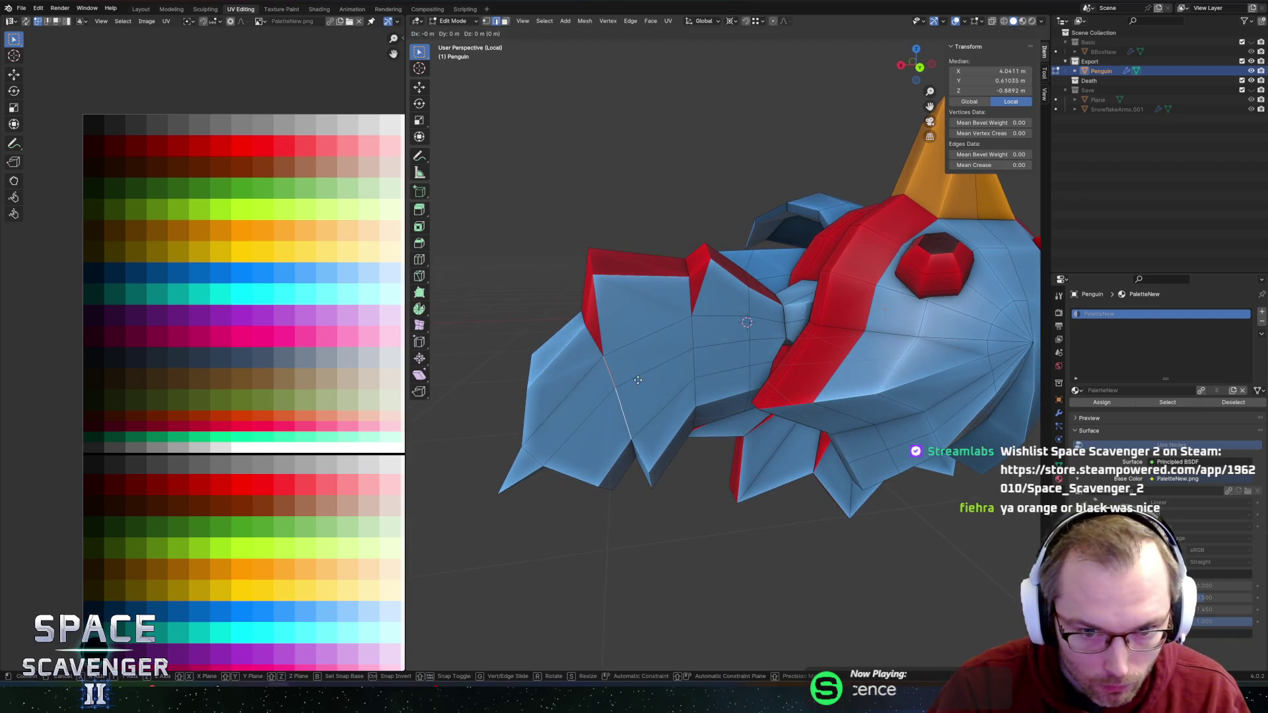
key("g")
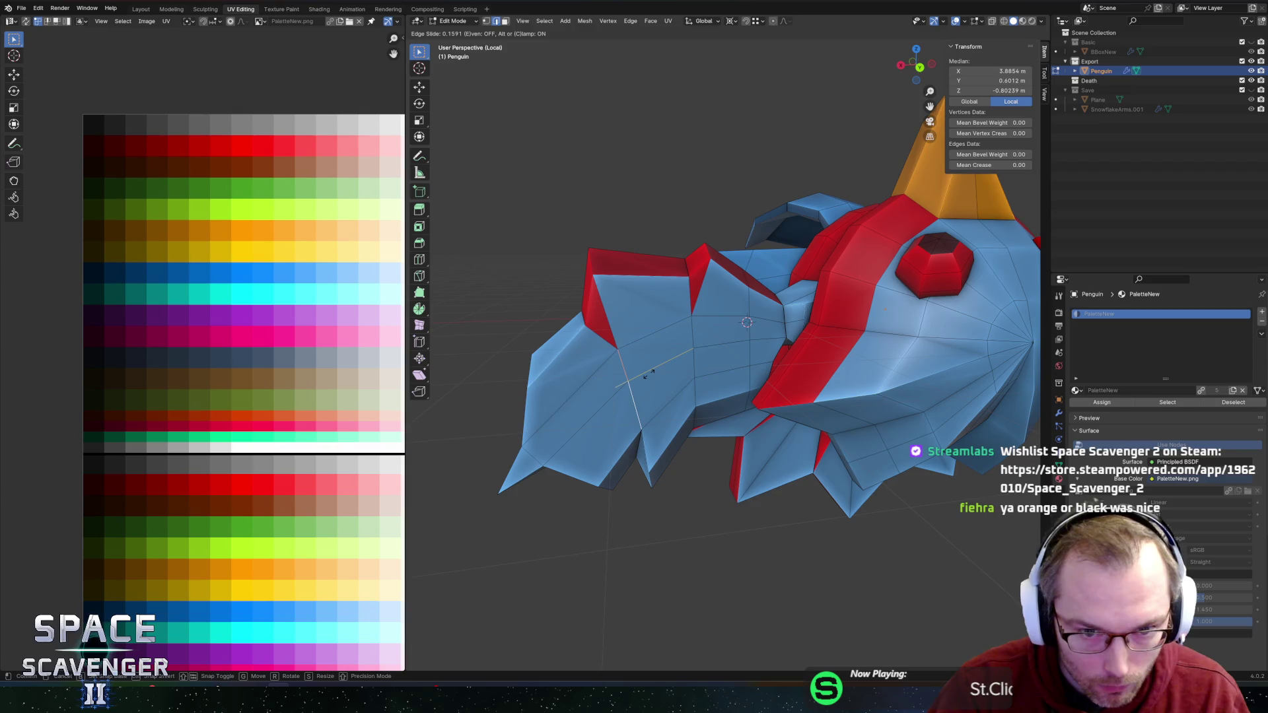
mouse_move(626, 395)
left_mouse_down()
mouse_move(643, 415)
mouse_move(742, 306)
mouse_move(756, 348)
left_mouse_up()
mouse_move(680, 272)
left_mouse_down()
mouse_move(653, 366)
mouse_move(759, 324)
mouse_move(729, 345)
left_mouse_up()
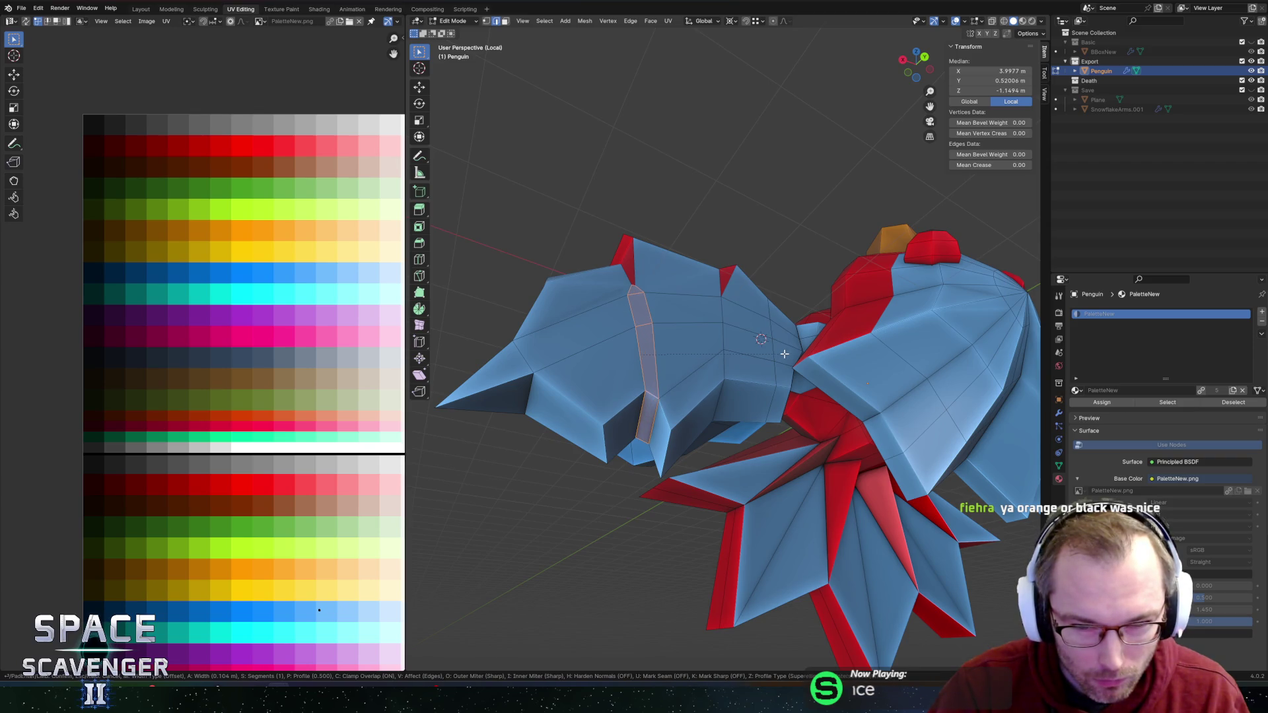
Step: Confirm the wing-edge bevel and merge two pairs of stray vertices with M > At Last
left_click(785, 354)
scroll(727, 396, "up", 5)
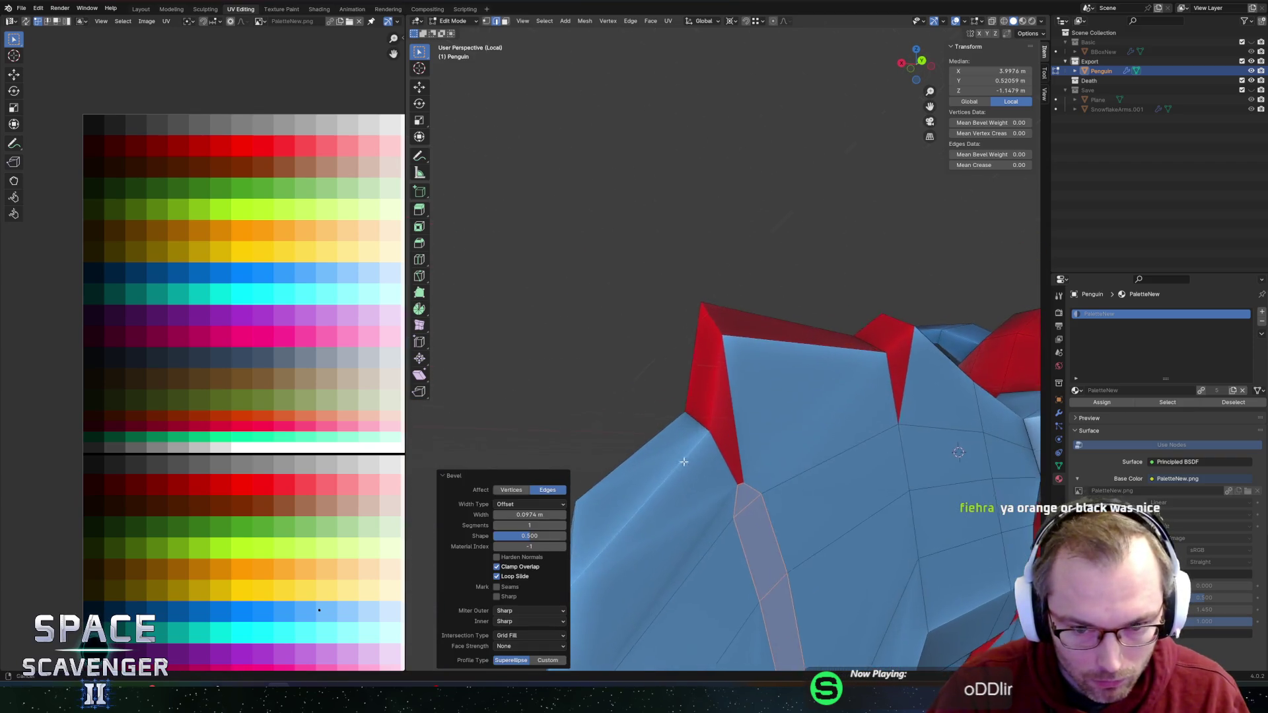
scroll(689, 469, "down", 2)
key("ctrl+z")
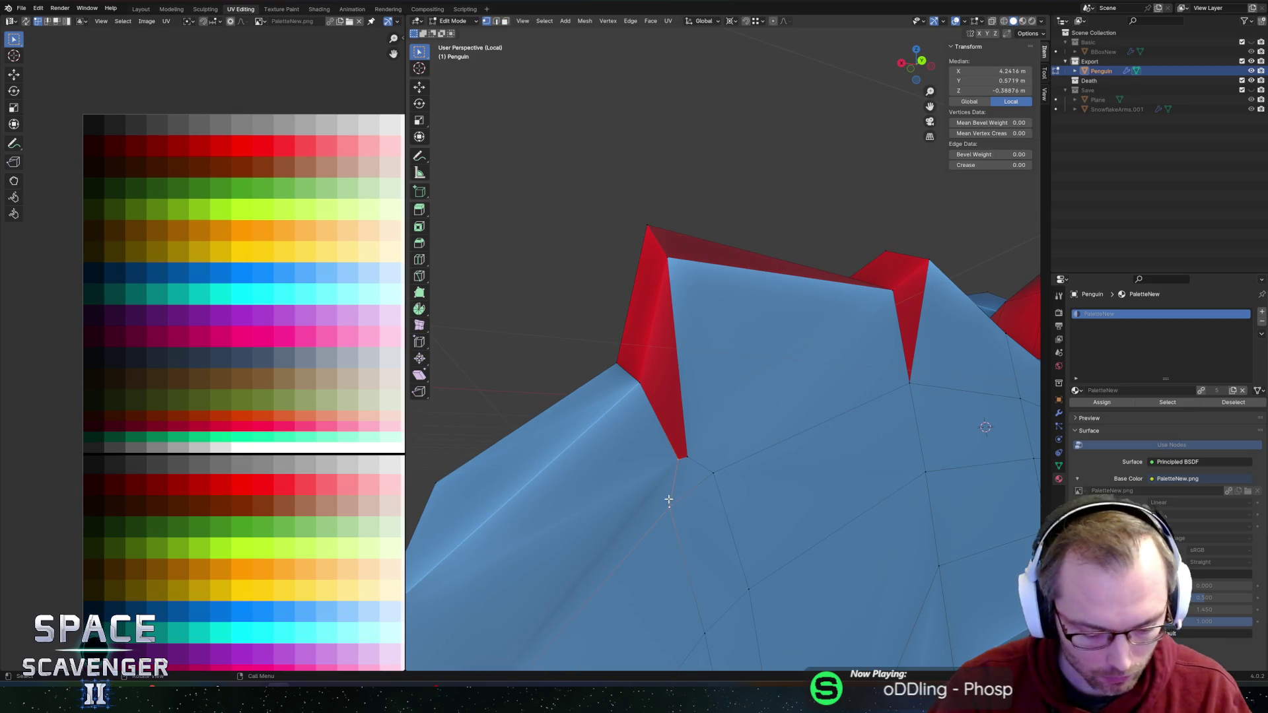
key("m")
left_click(660, 511)
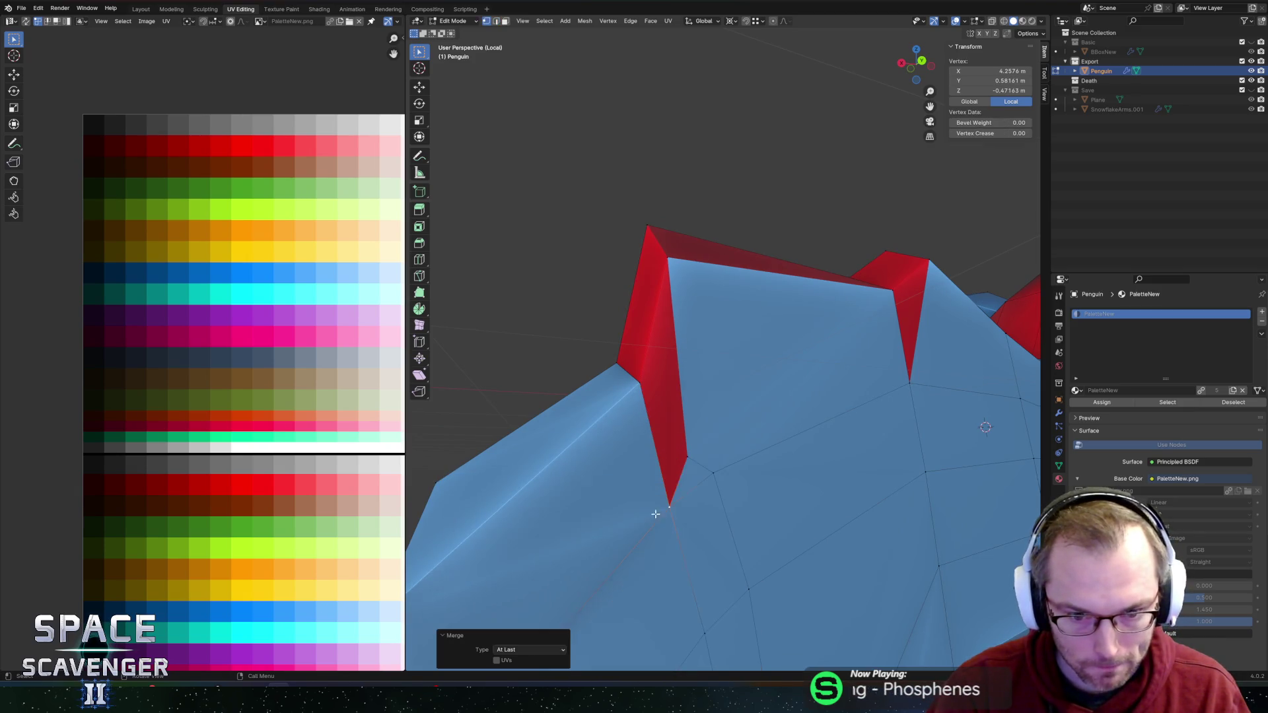
left_click(713, 475)
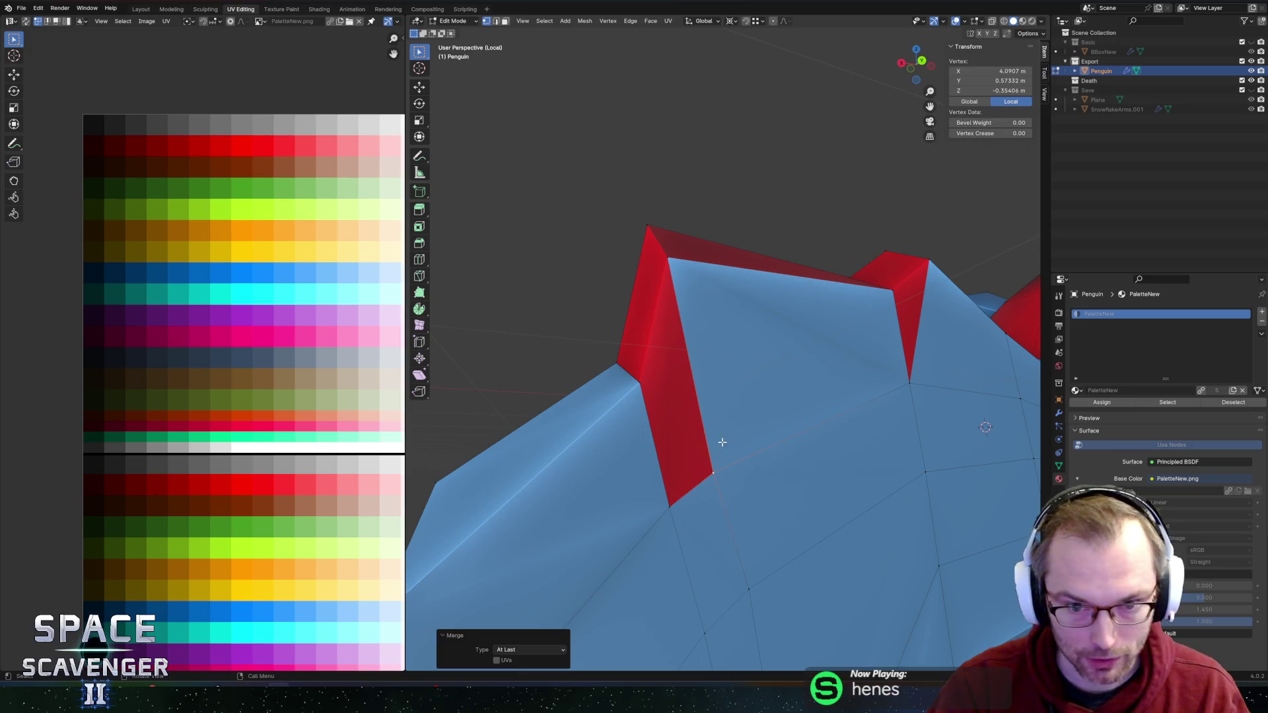
Step: Select the bevelled strip's faces and move their UVs onto the red palette colour
key("3")
left_click(687, 524)
left_click(655, 461, "shift")
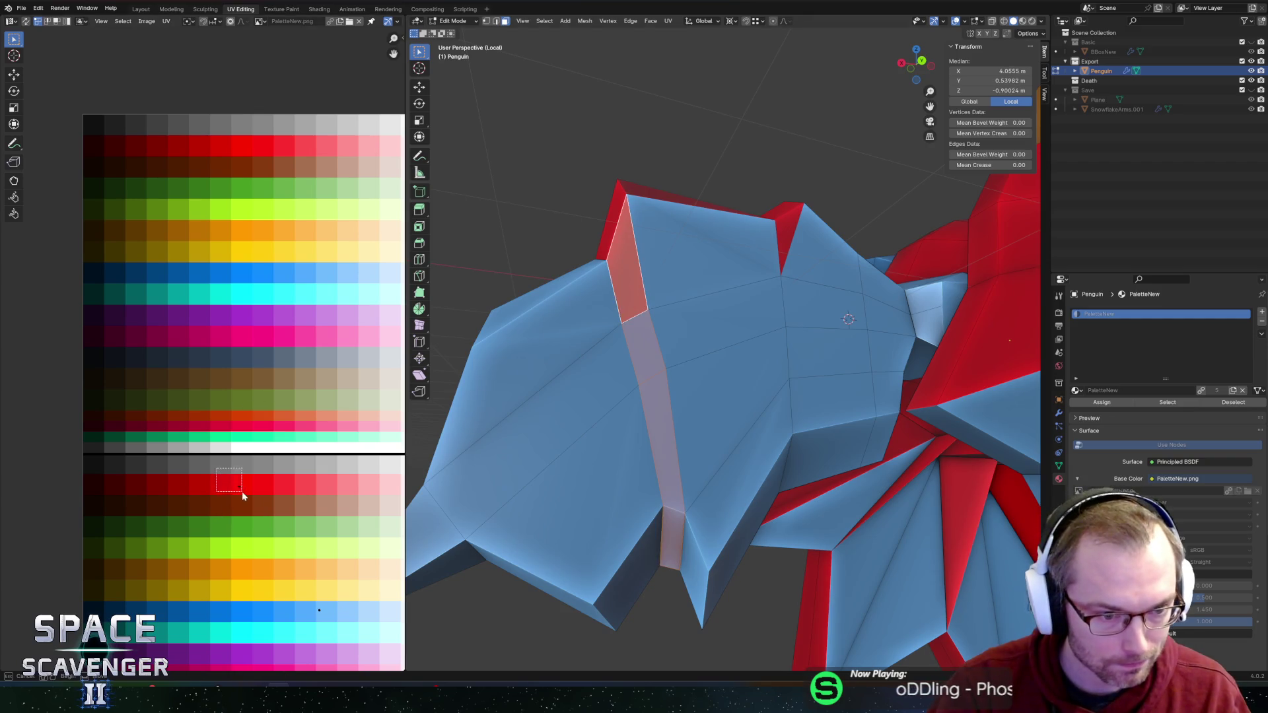
key("g")
left_click(272, 522)
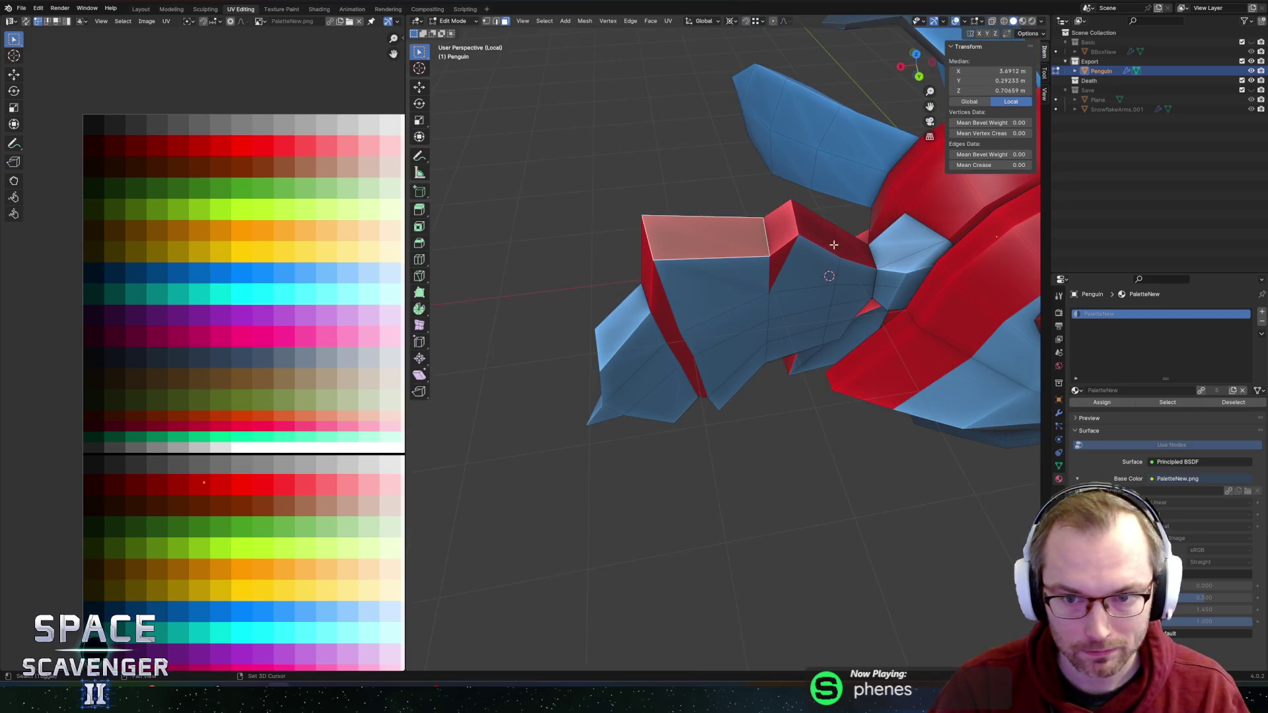
Step: Move the UVs of three wing top faces onto the red palette area
left_click(853, 245, "shift")
mouse_move(853, 245)
left_mouse_down()
mouse_move(945, 306)
mouse_move(659, 276)
mouse_move(681, 275)
mouse_move(732, 294)
mouse_move(546, 277)
mouse_move(713, 277)
left_mouse_up()
left_click(680, 274, "shift")
left_click(713, 281, "shift")
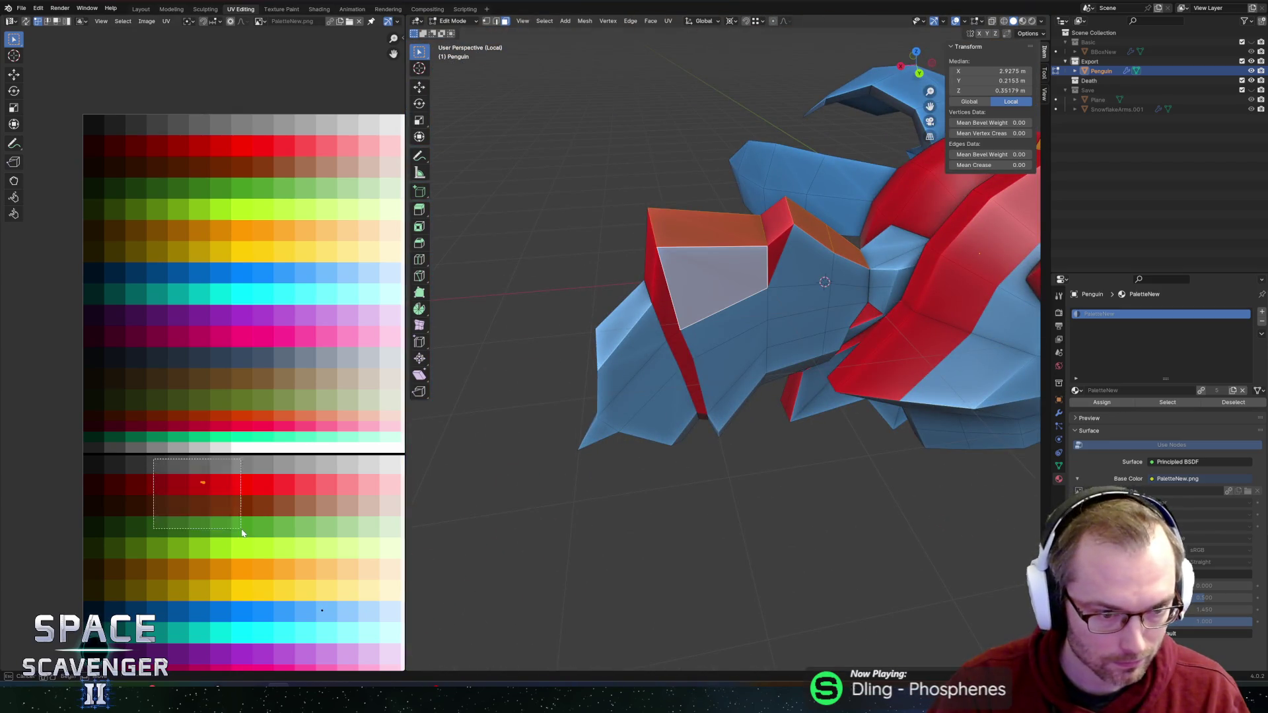
left_click_drag(242, 530, 241, 529)
key("g")
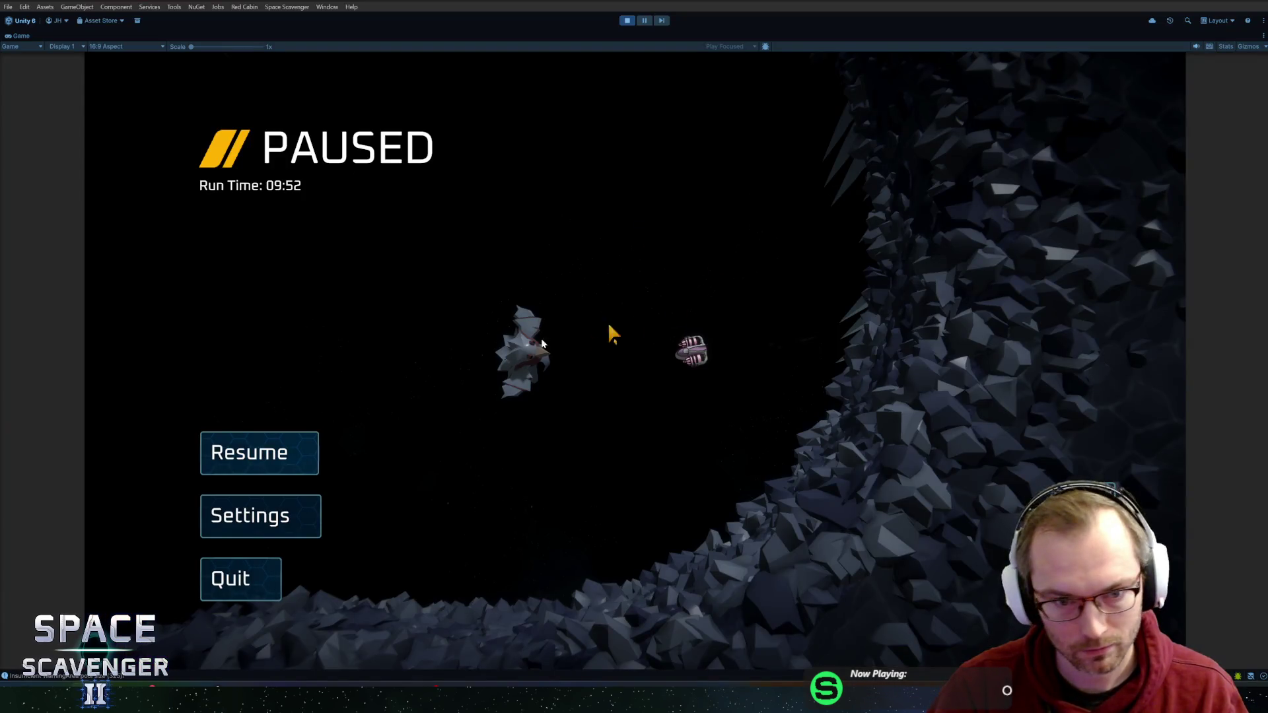
key("Escape")
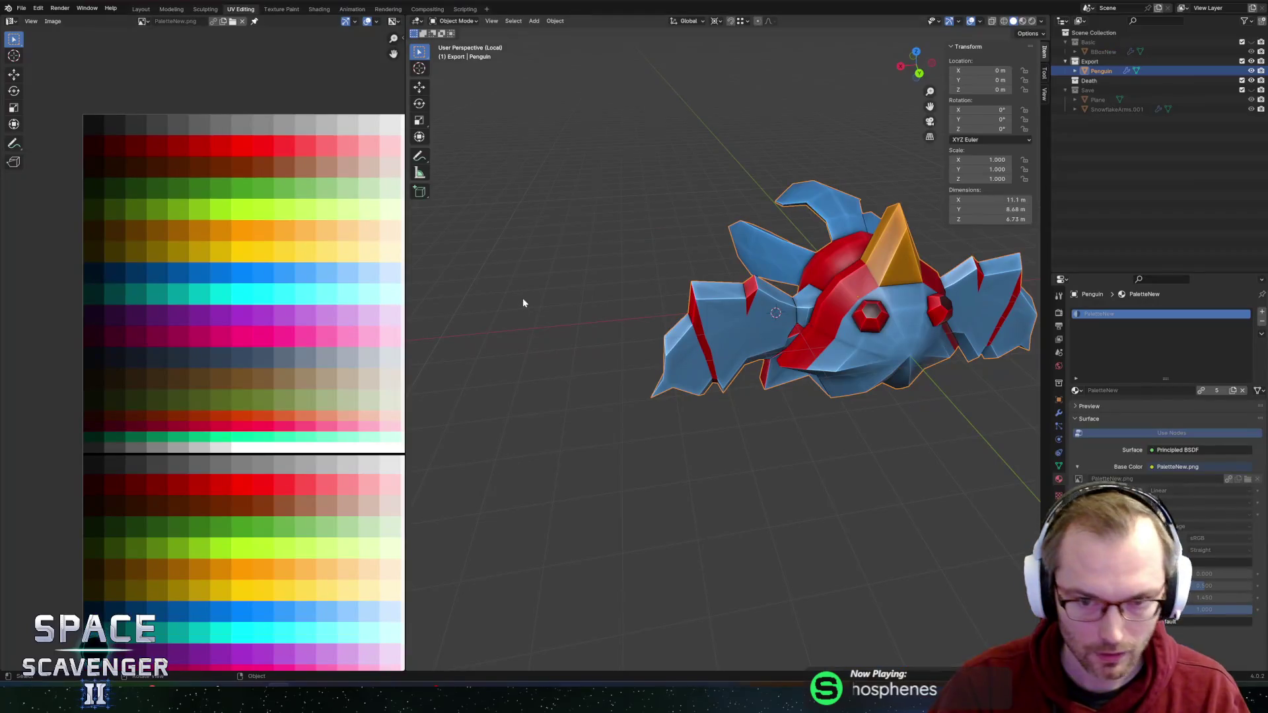
Step: Slide a wing vertex down along its edges twice with Shift+V
scroll(728, 335, "up", 5)
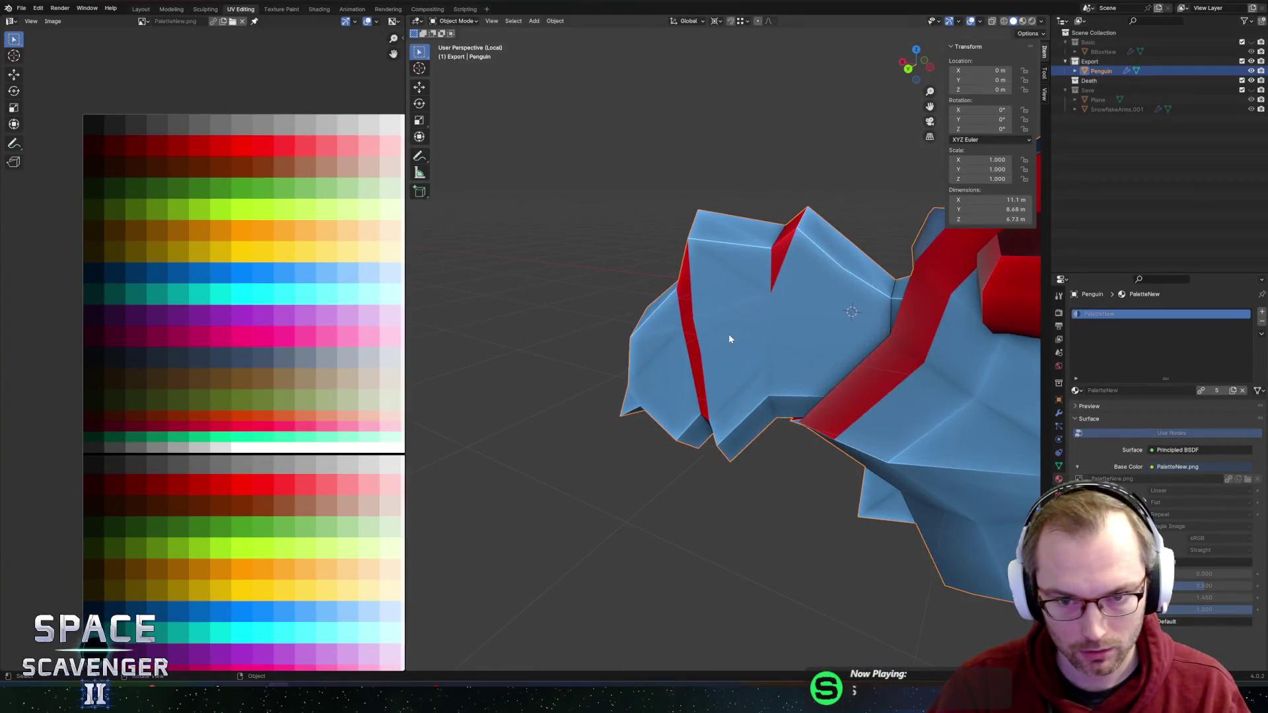
key("Tab")
left_click(788, 300)
key("shift+v")
left_click(807, 323)
key("shift+v")
left_click(782, 351)
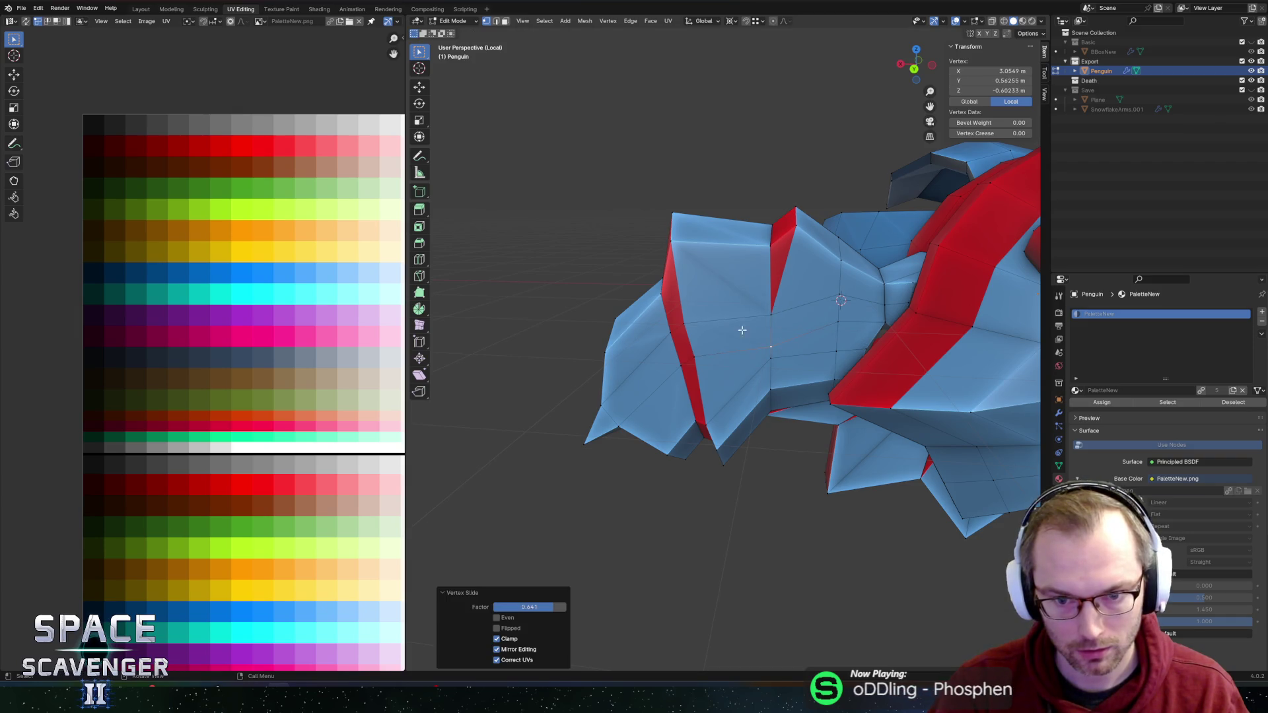
left_click(703, 356)
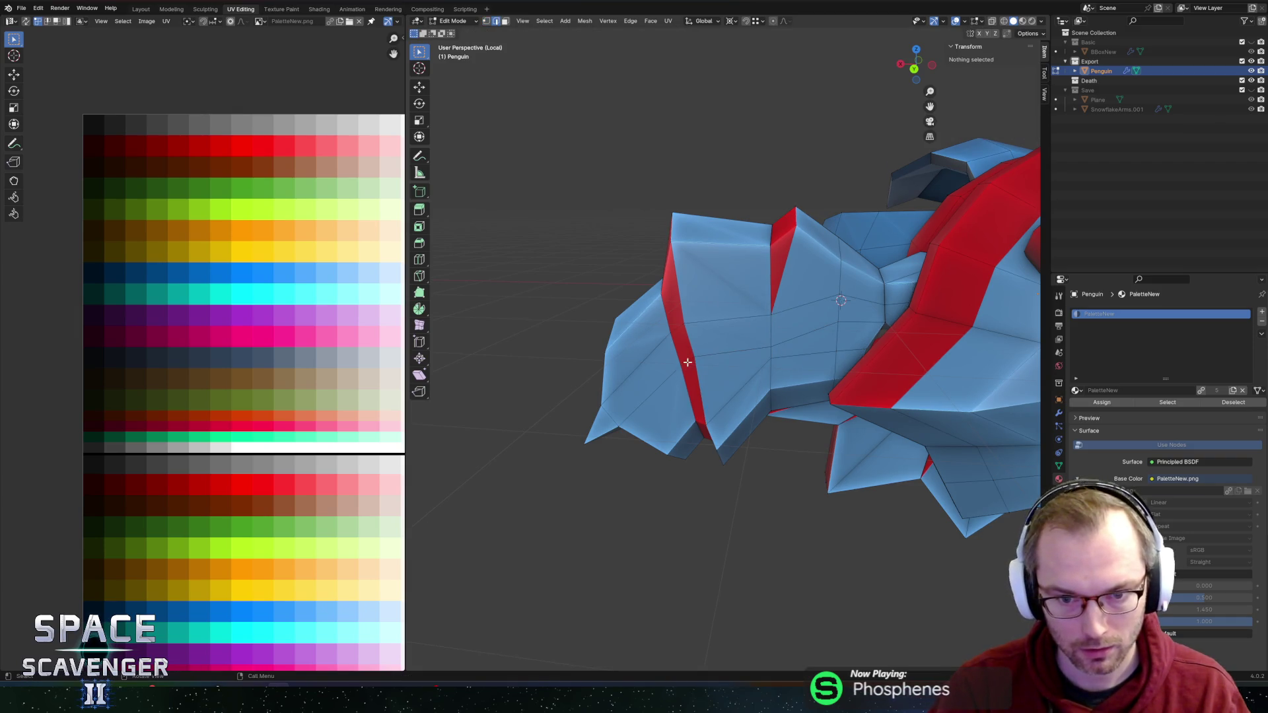
Step: Select the wing's ridge edge loop and inspect it from the raised arm to the front
key("Tab")
key("Tab")
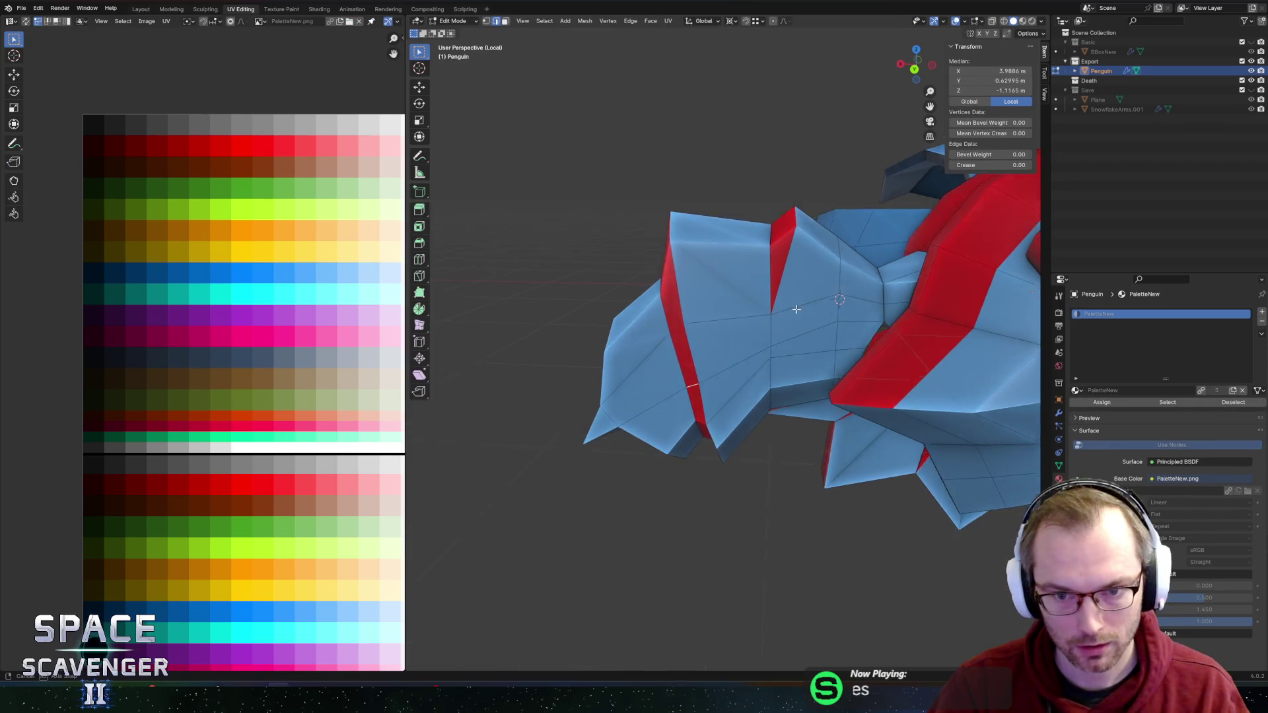
key("KP_Decimal")
mouse_move(687, 352)
left_mouse_down()
mouse_move(592, 357)
mouse_move(555, 340)
mouse_move(710, 336)
mouse_move(744, 371)
left_mouse_up()
left_click(682, 334, "alt")
mouse_move(682, 334)
left_mouse_down()
mouse_move(711, 300)
mouse_move(709, 335)
left_mouse_up()
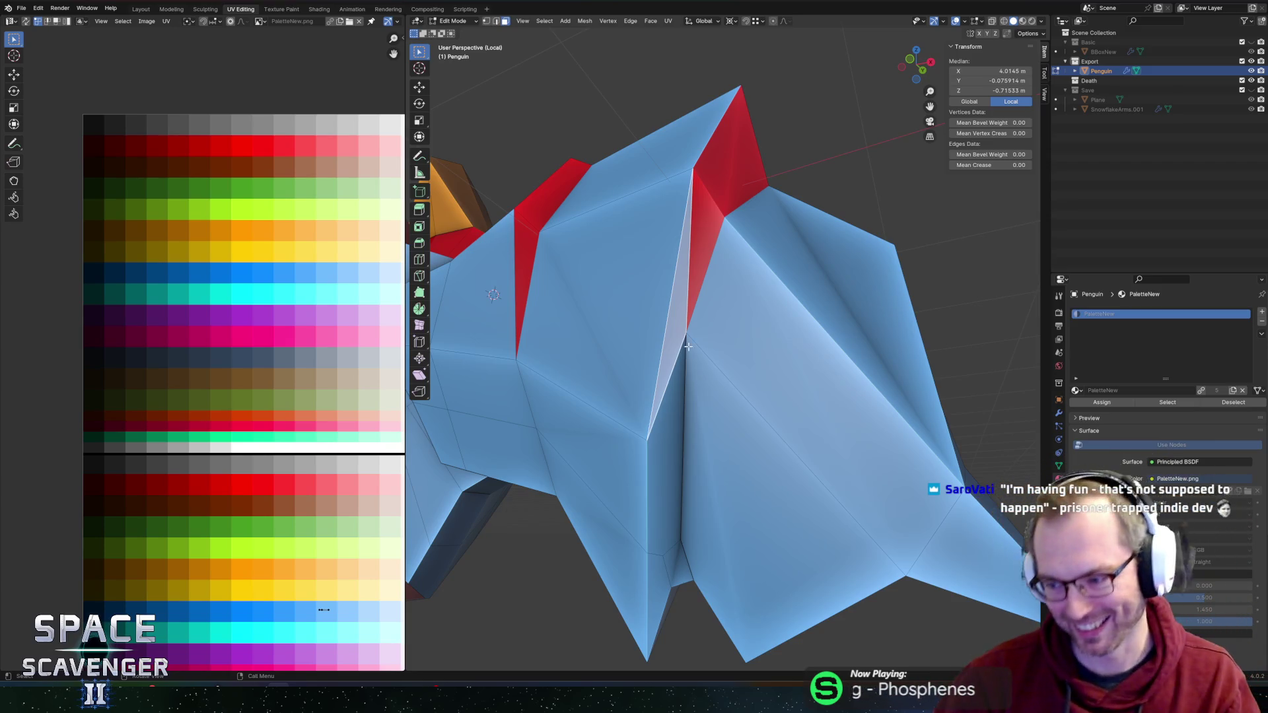
scroll(772, 410, "down", 5)
scroll(760, 383, "up", 5)
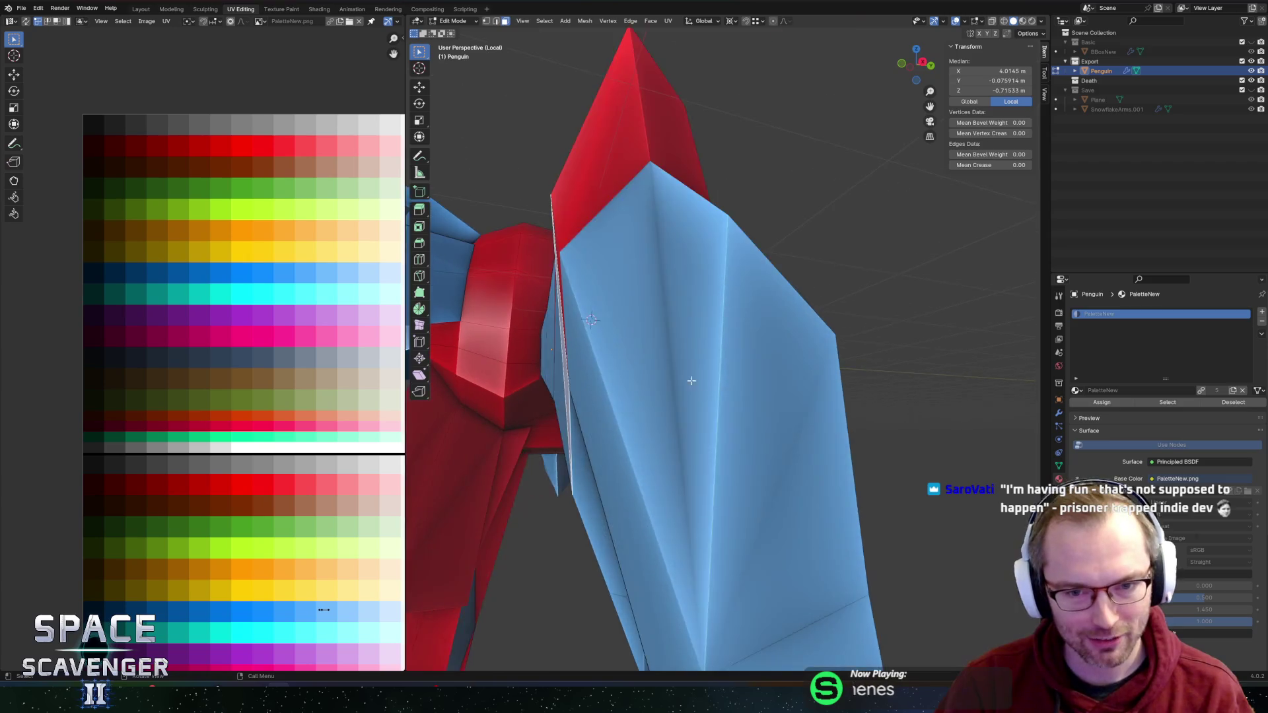
scroll(732, 307, "down", 4)
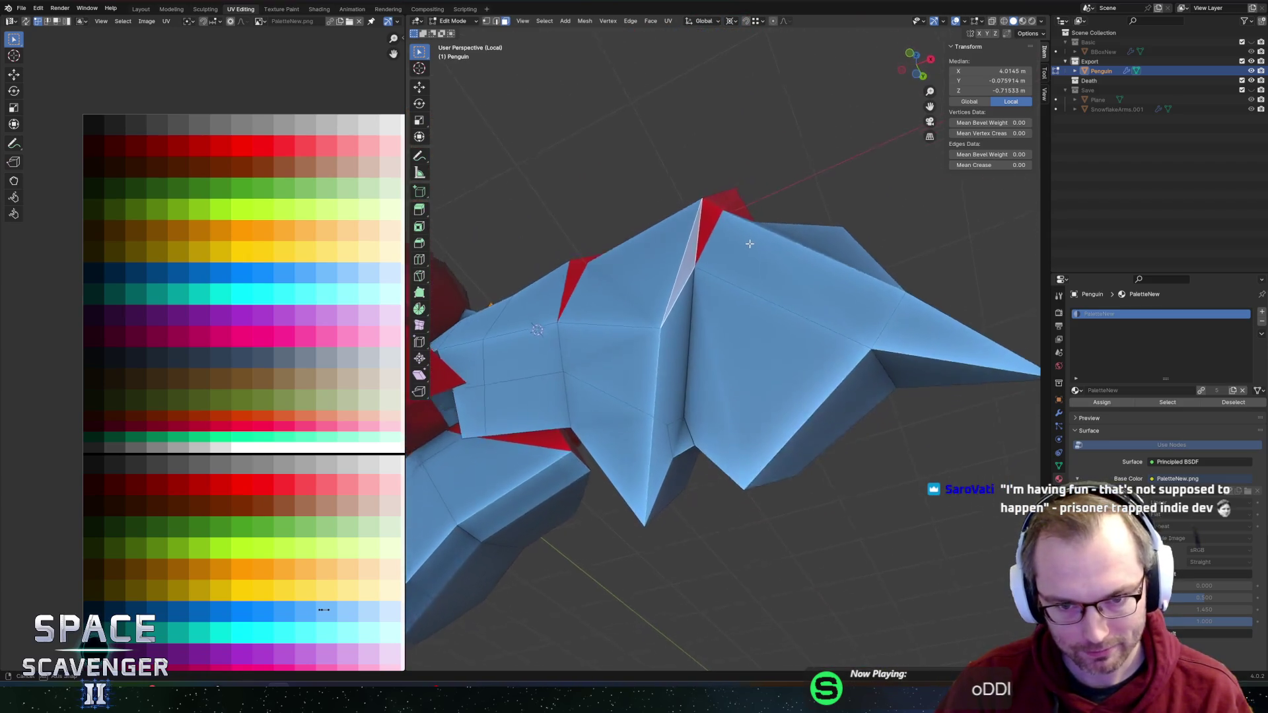
scroll(714, 264, "up", 4)
mouse_move(667, 350)
left_mouse_down()
mouse_move(600, 354)
mouse_move(651, 425)
mouse_move(694, 430)
mouse_move(691, 481)
left_mouse_up()
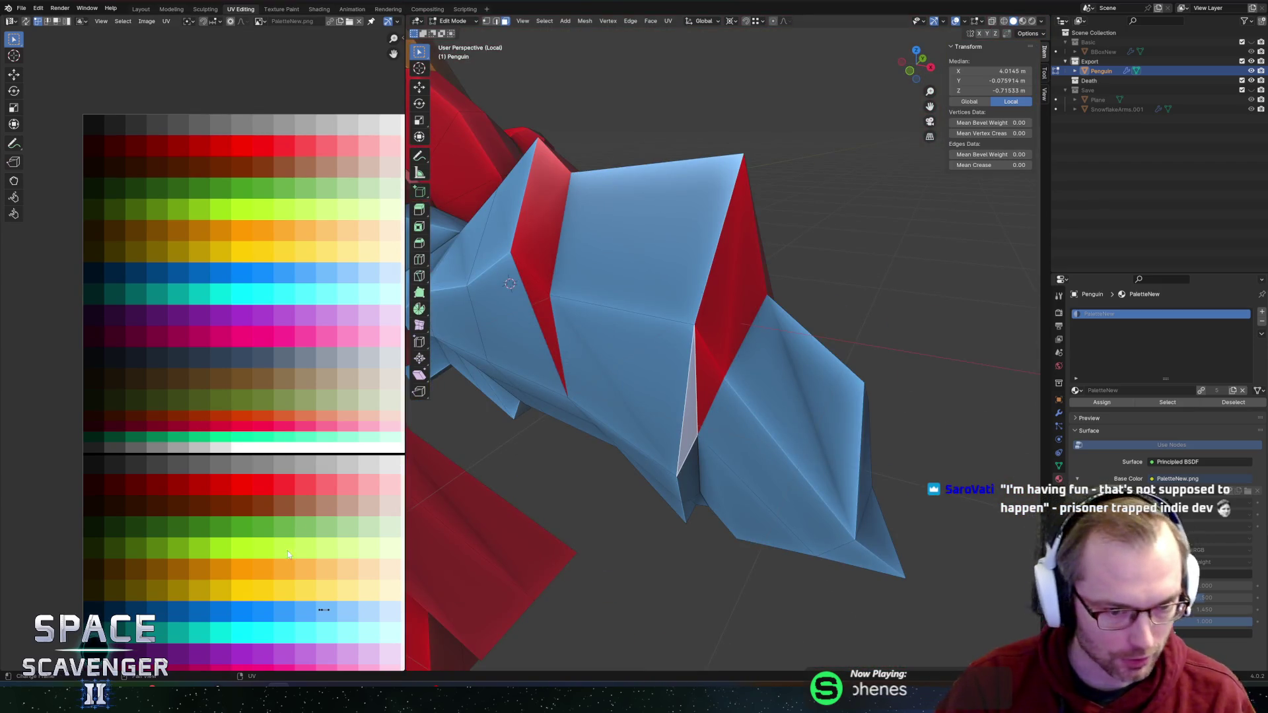
Step: Scale the red wing face's UVs on the palette
left_click(738, 332)
key("s")
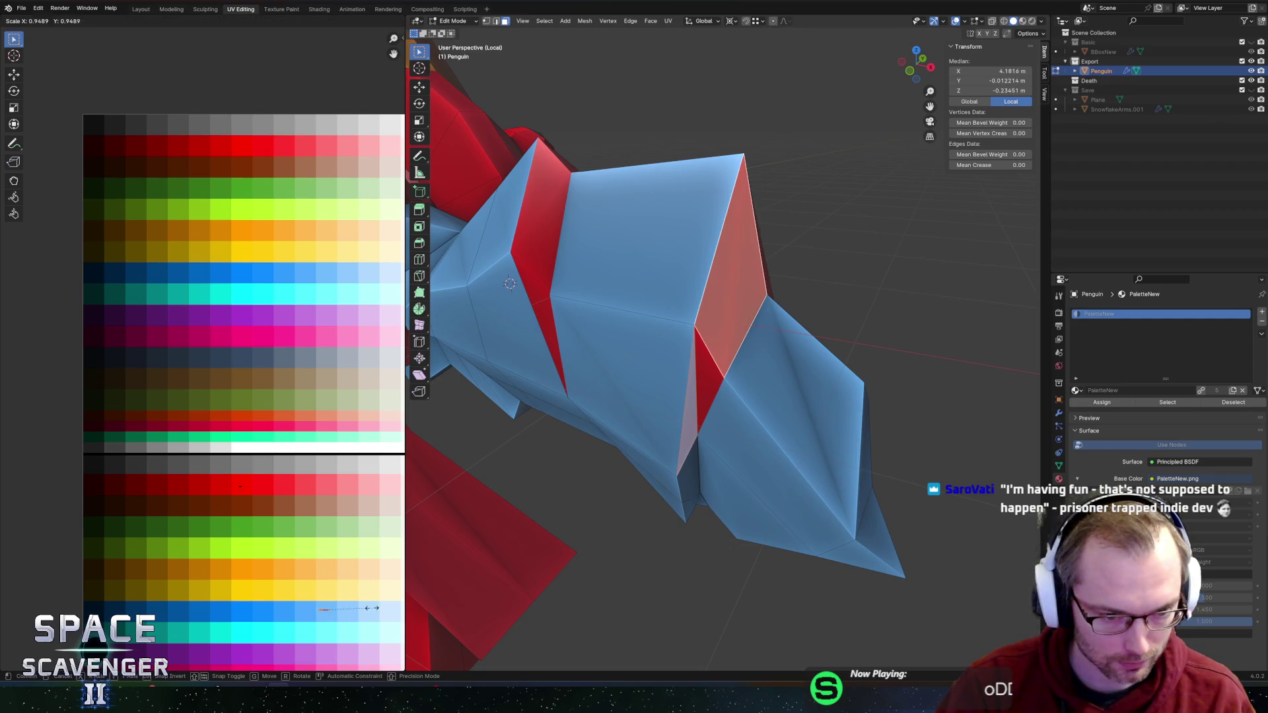
left_click(264, 476)
Step: Merge two pairs of stray vertices near the red strip face with M > At Last
key("Tab")
scroll(799, 358, "down", 5)
mouse_move(799, 358)
left_mouse_down()
mouse_move(740, 358)
mouse_move(838, 343)
mouse_move(733, 377)
mouse_move(759, 350)
mouse_move(739, 324)
left_mouse_up()
scroll(756, 346, "down", 3)
scroll(738, 317, "up", 6)
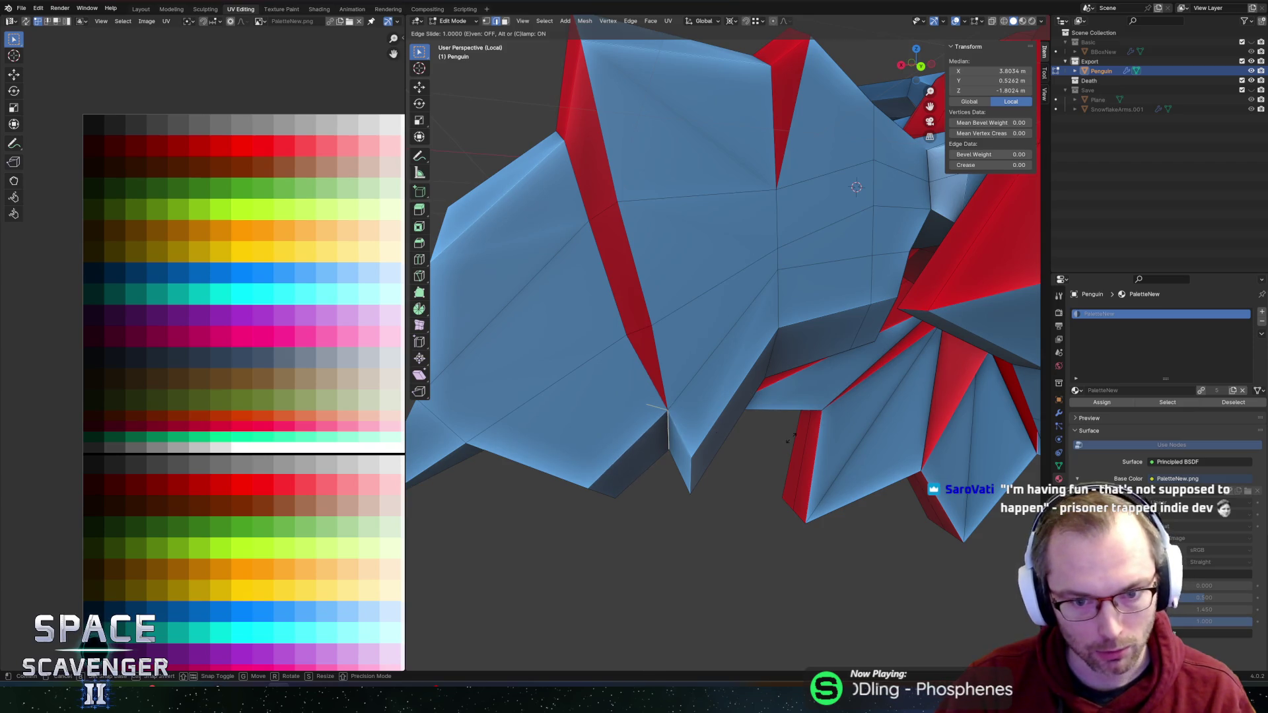
left_click_drag(665, 417, 688, 337)
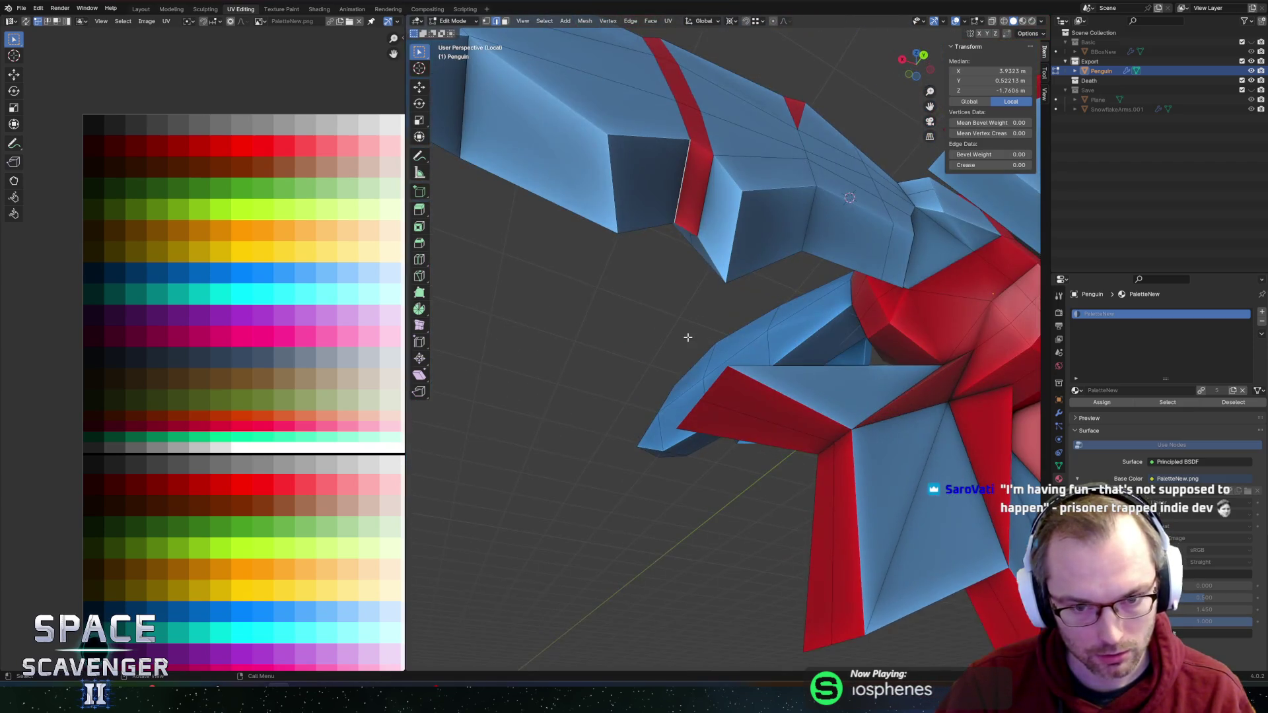
left_click_drag(684, 209, 668, 269)
key("m")
left_click(648, 274)
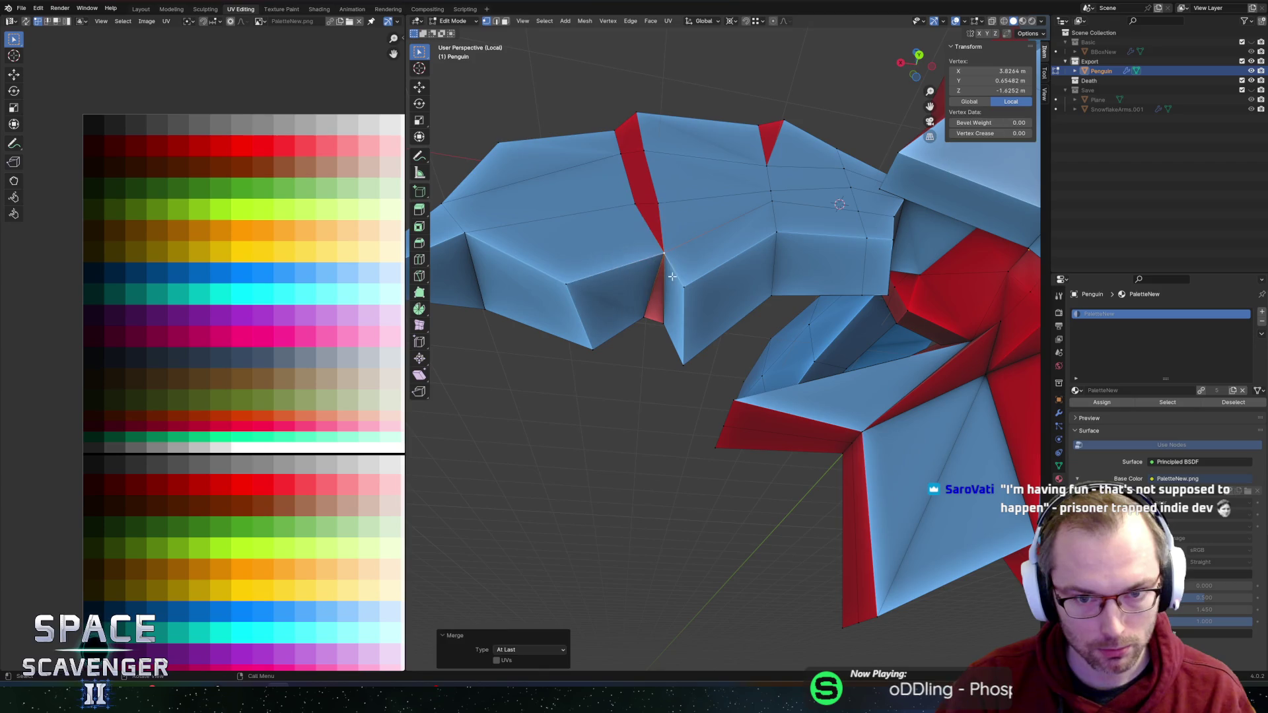
left_click(663, 326)
mouse_move(663, 326)
left_mouse_down()
mouse_move(821, 371)
mouse_move(701, 332)
mouse_move(711, 295)
mouse_move(750, 291)
mouse_move(682, 300)
mouse_move(660, 354)
mouse_move(727, 303)
mouse_move(904, 257)
mouse_move(880, 226)
mouse_move(673, 286)
mouse_move(877, 342)
left_mouse_up()
Step: Select a single wing edge after switching between face and edge selection
key("3")
left_click(711, 296, "alt")
key("alt+a")
left_click(660, 354)
key("2")
left_click(673, 286)
mouse_move(713, 318)
left_mouse_down()
mouse_move(850, 286)
mouse_move(716, 346)
mouse_move(734, 376)
left_mouse_up()
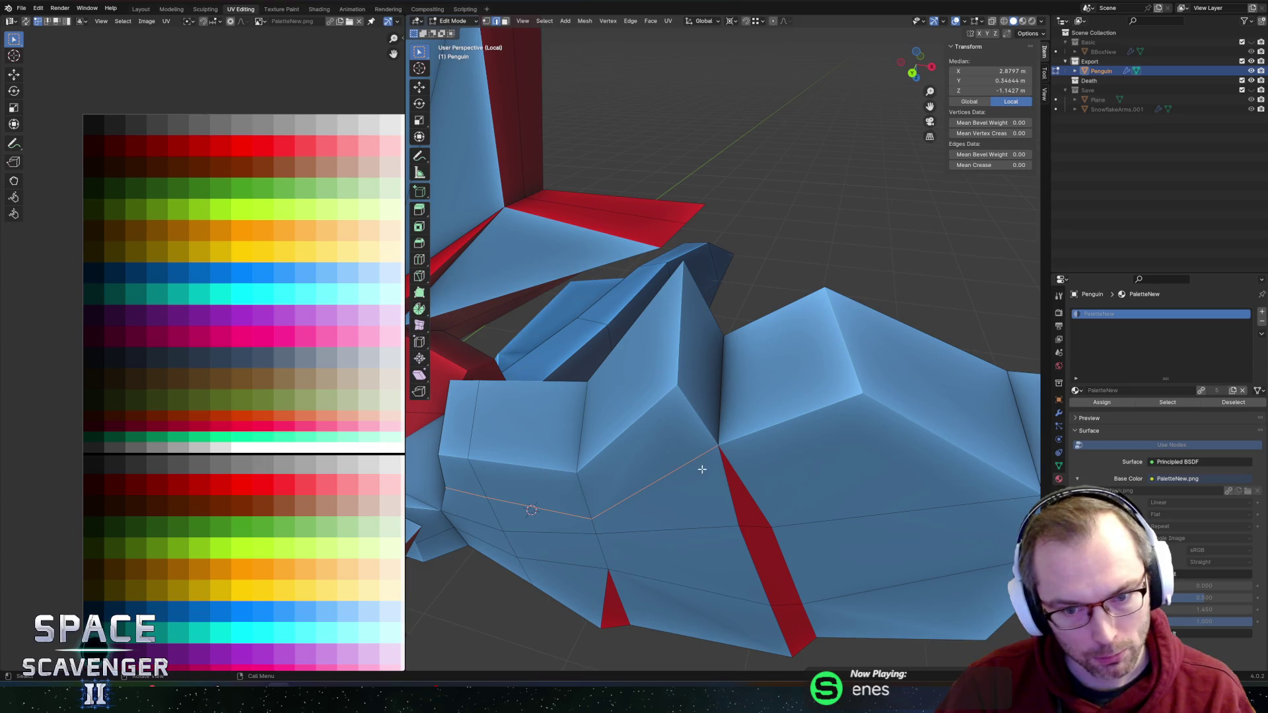
mouse_move(806, 350)
left_mouse_down()
mouse_move(676, 363)
mouse_move(662, 377)
mouse_move(704, 353)
left_mouse_up()
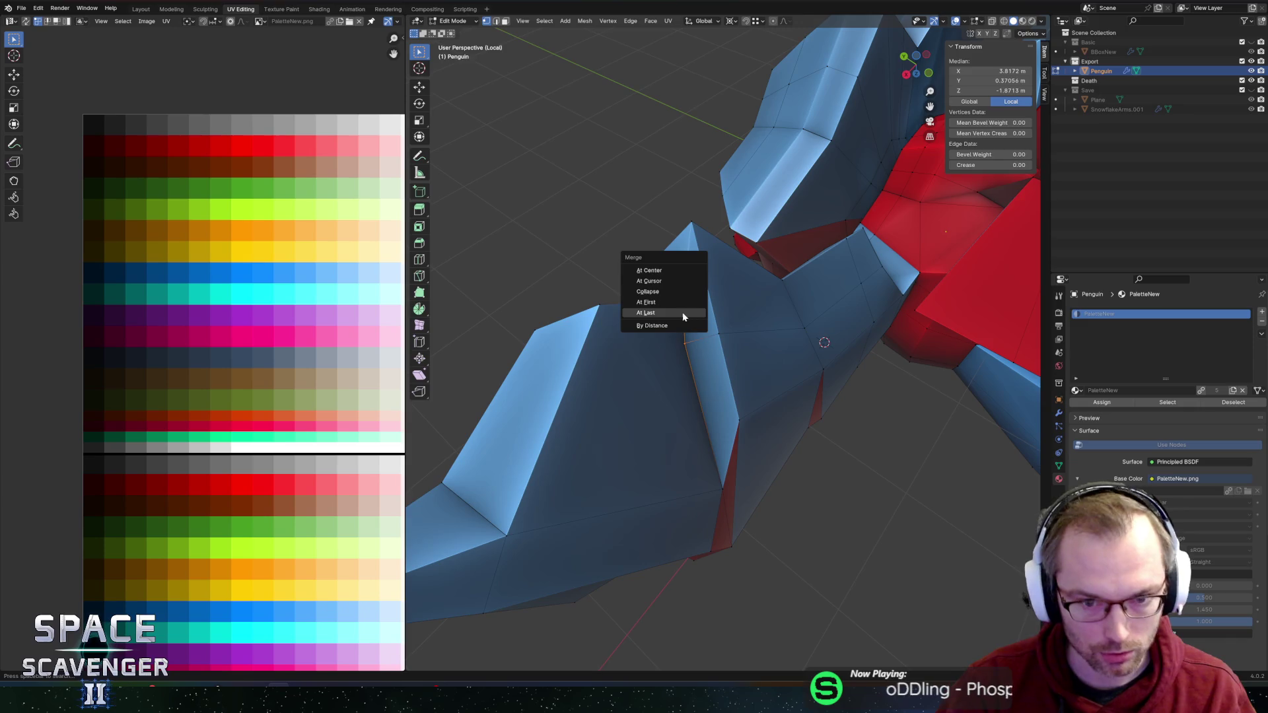
Step: Merge the selection onto the last vertex and select an edge near the merged point
left_click(684, 313)
left_click(747, 328)
mouse_move(747, 326)
left_mouse_down()
mouse_move(834, 326)
mouse_move(588, 328)
mouse_move(745, 327)
mouse_move(664, 271)
mouse_move(714, 291)
left_mouse_up()
scroll(726, 303, "up", 4)
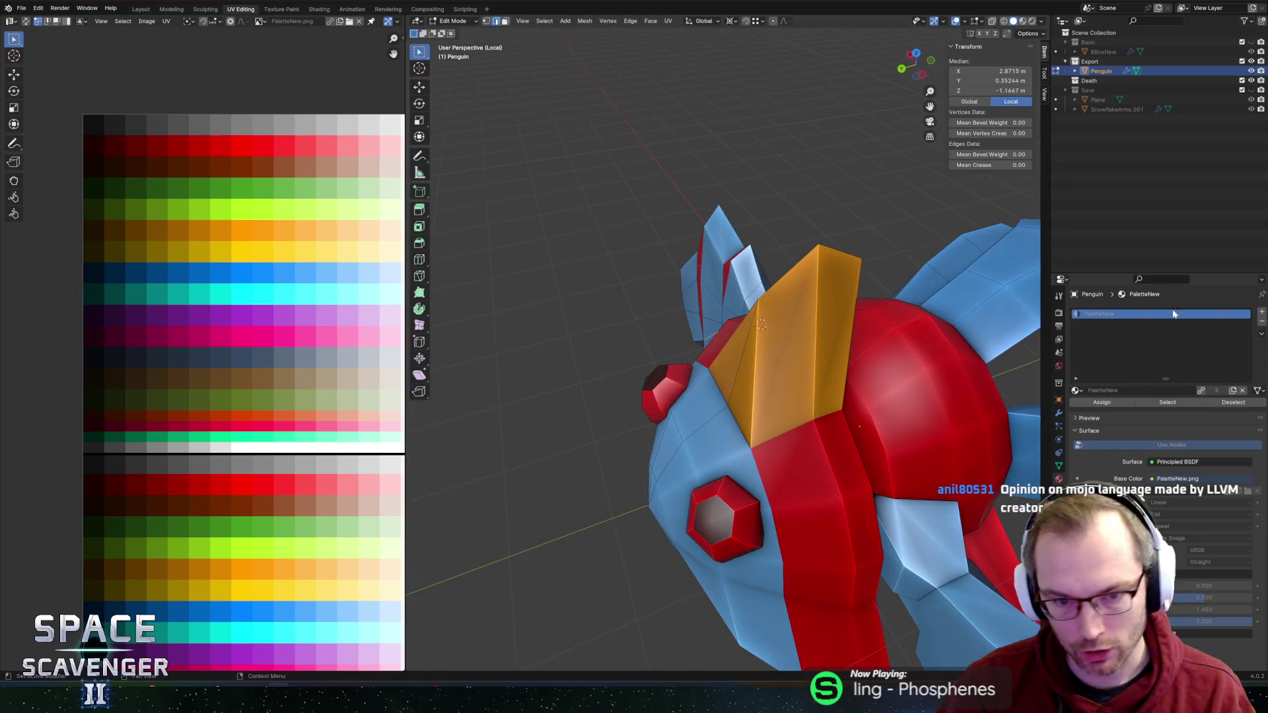
scroll(823, 311, "down", 5)
left_click_drag(823, 311, 682, 247)
mouse_move(624, 140)
left_mouse_down()
mouse_move(652, 255)
mouse_move(833, 329)
mouse_move(730, 327)
left_mouse_up()
scroll(720, 290, "up", 3)
scroll(807, 328, "up", 2)
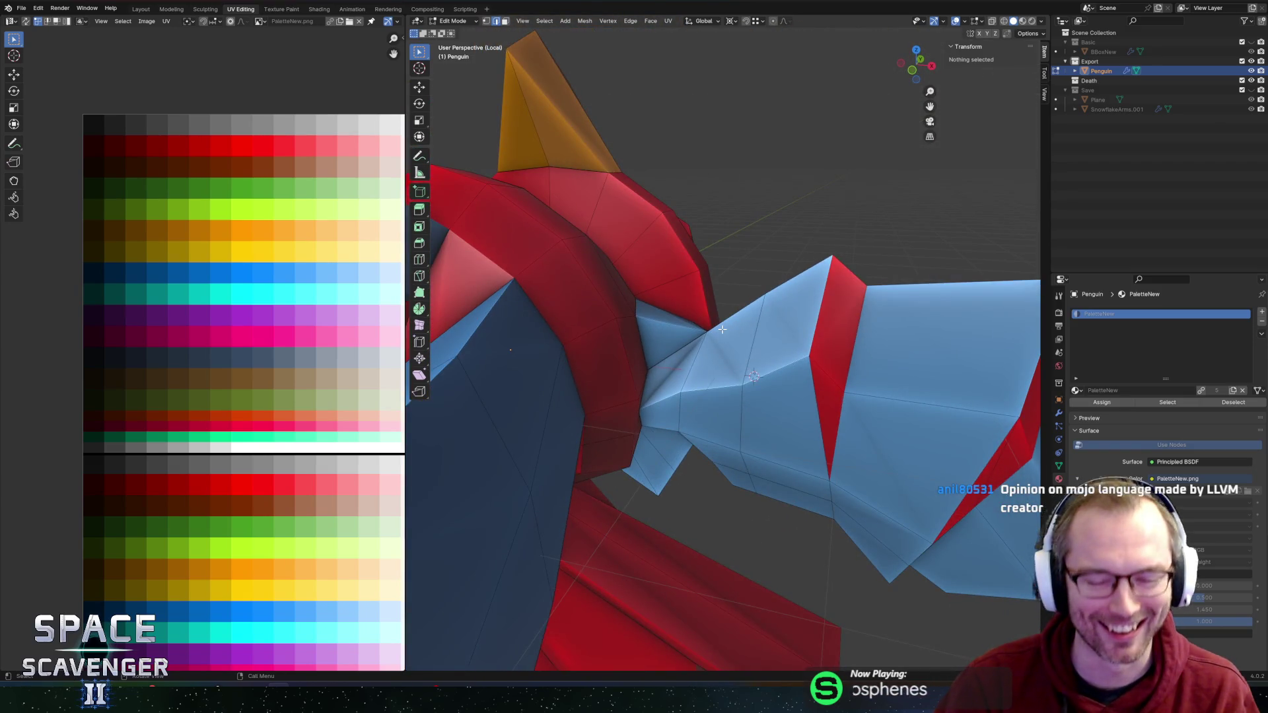
mouse_move(673, 330)
left_mouse_down()
mouse_move(720, 329)
mouse_move(733, 315)
left_mouse_up()
Step: Add an edge loop across the blue arm, slide it into place, and dissolve the joint edges
left_click(693, 351)
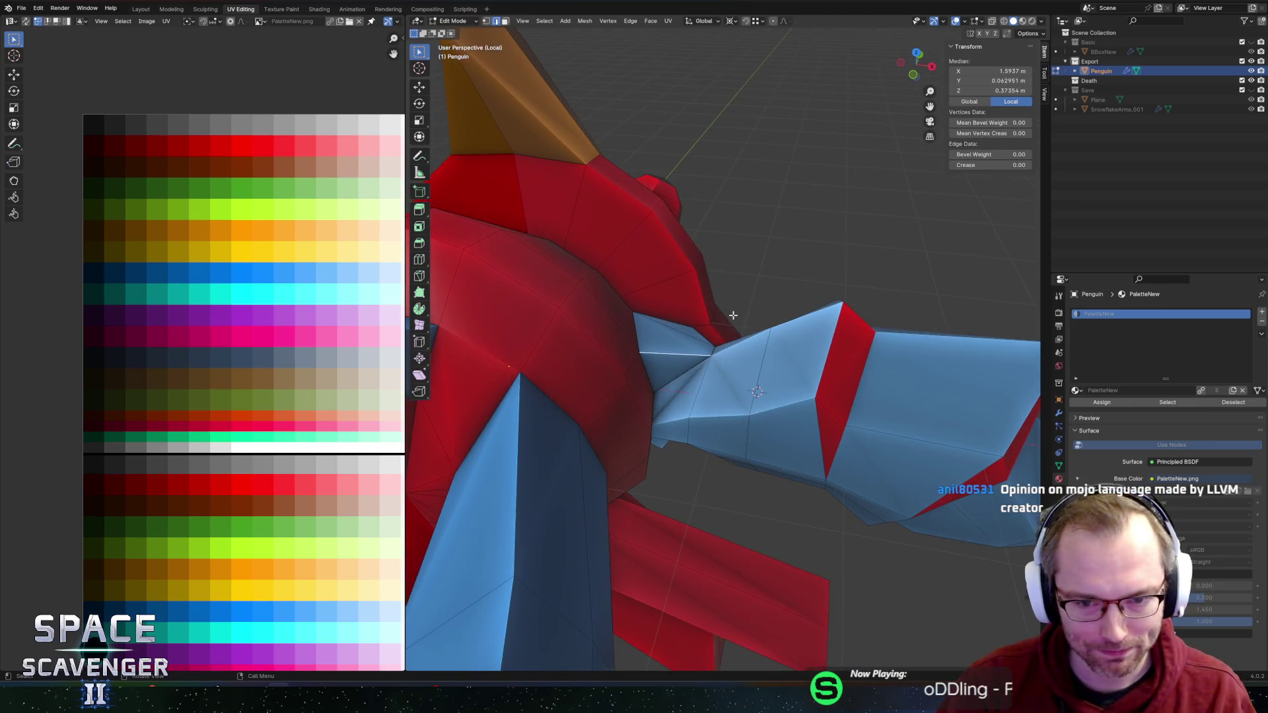
key("g")
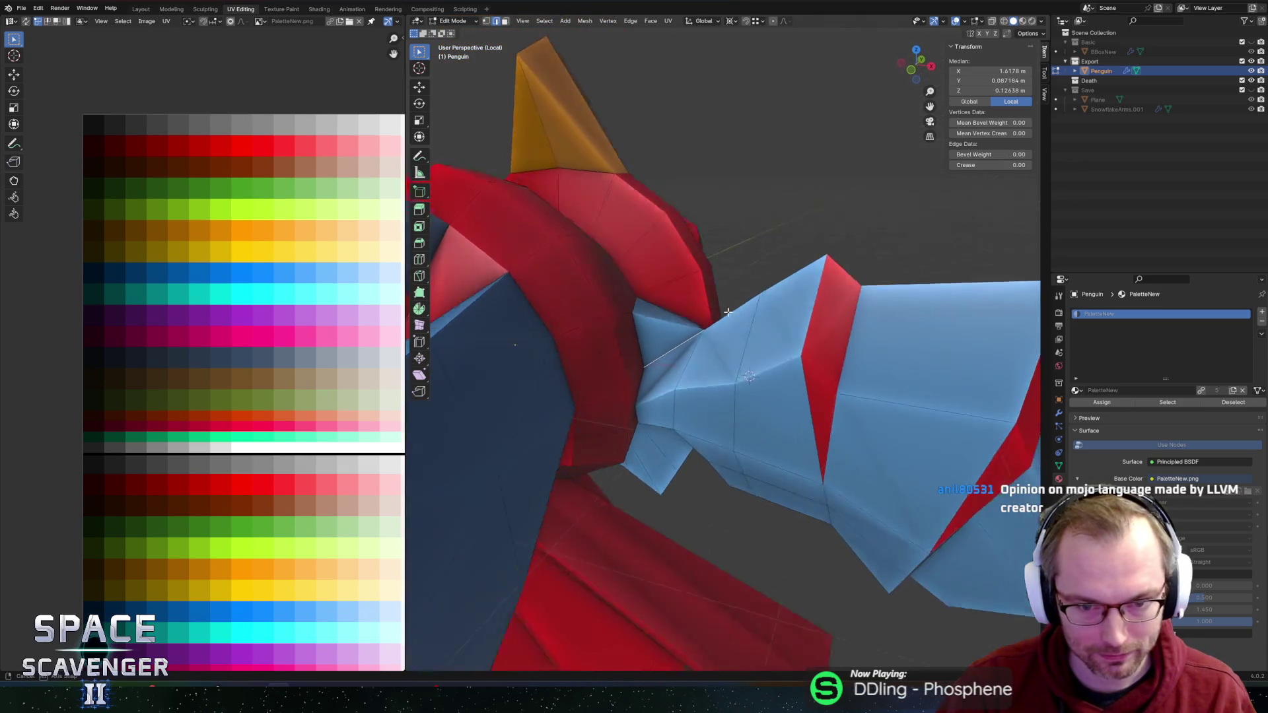
left_click(733, 334)
mouse_move(733, 333)
left_mouse_down()
mouse_move(533, 335)
mouse_move(760, 325)
left_mouse_up()
mouse_move(667, 312)
left_mouse_down()
mouse_move(671, 396)
mouse_move(568, 279)
mouse_move(660, 251)
mouse_move(661, 284)
mouse_move(642, 295)
mouse_move(723, 345)
mouse_move(680, 447)
left_mouse_up()
key("x")
left_click(671, 398)
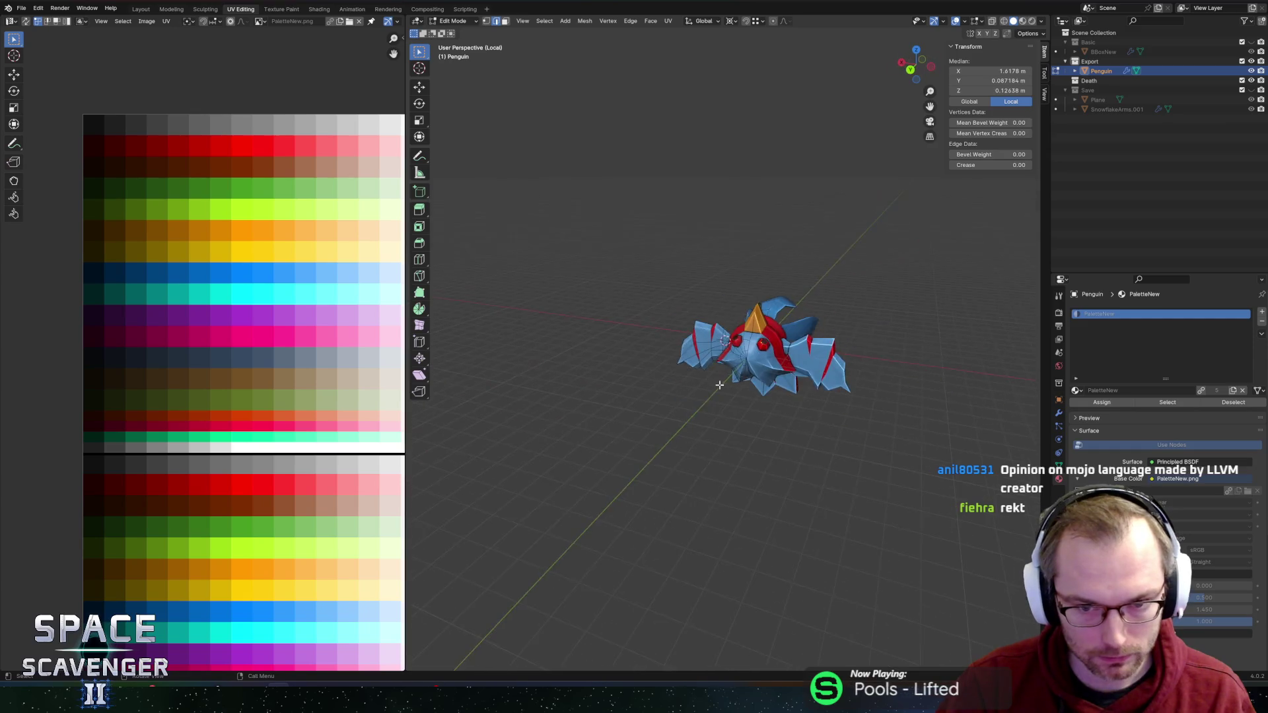
Step: Clear the selection and select a face loop and face path around the red torso band
left_click_drag(665, 320, 818, 432)
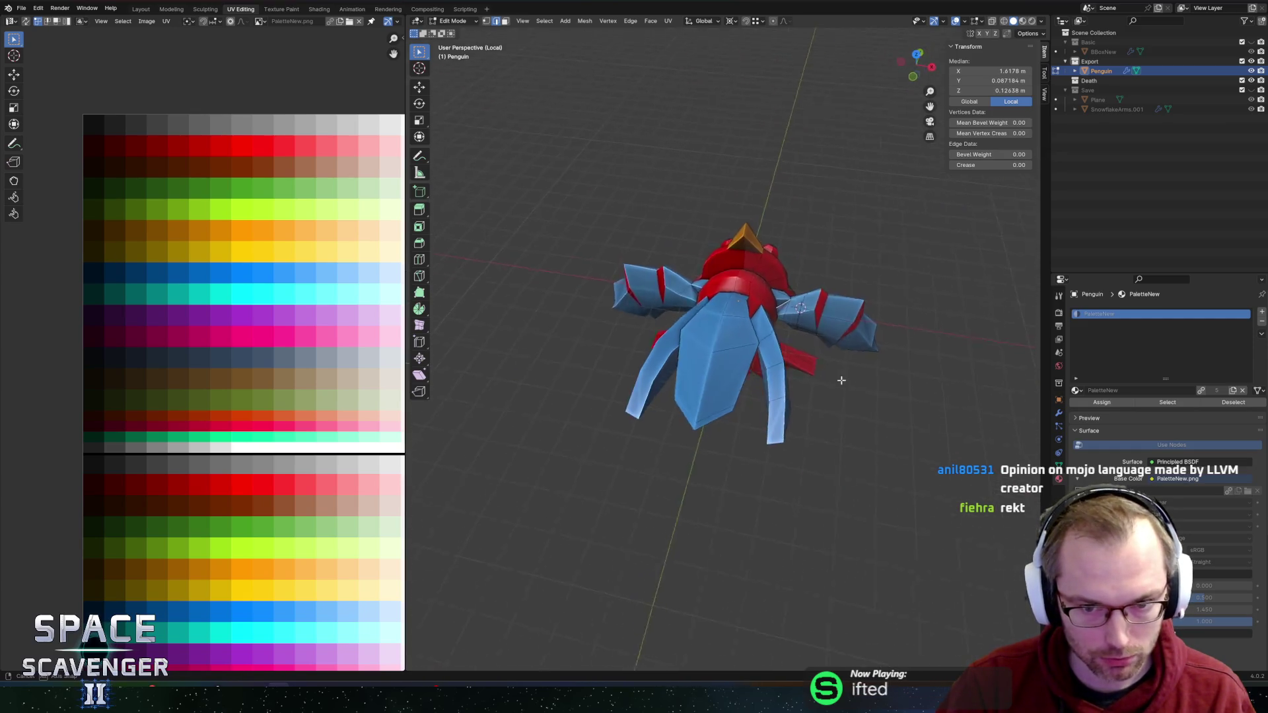
mouse_move(708, 357)
left_mouse_down()
mouse_move(727, 352)
mouse_move(720, 396)
left_mouse_up()
scroll(720, 396, "up", 4)
key("alt+a")
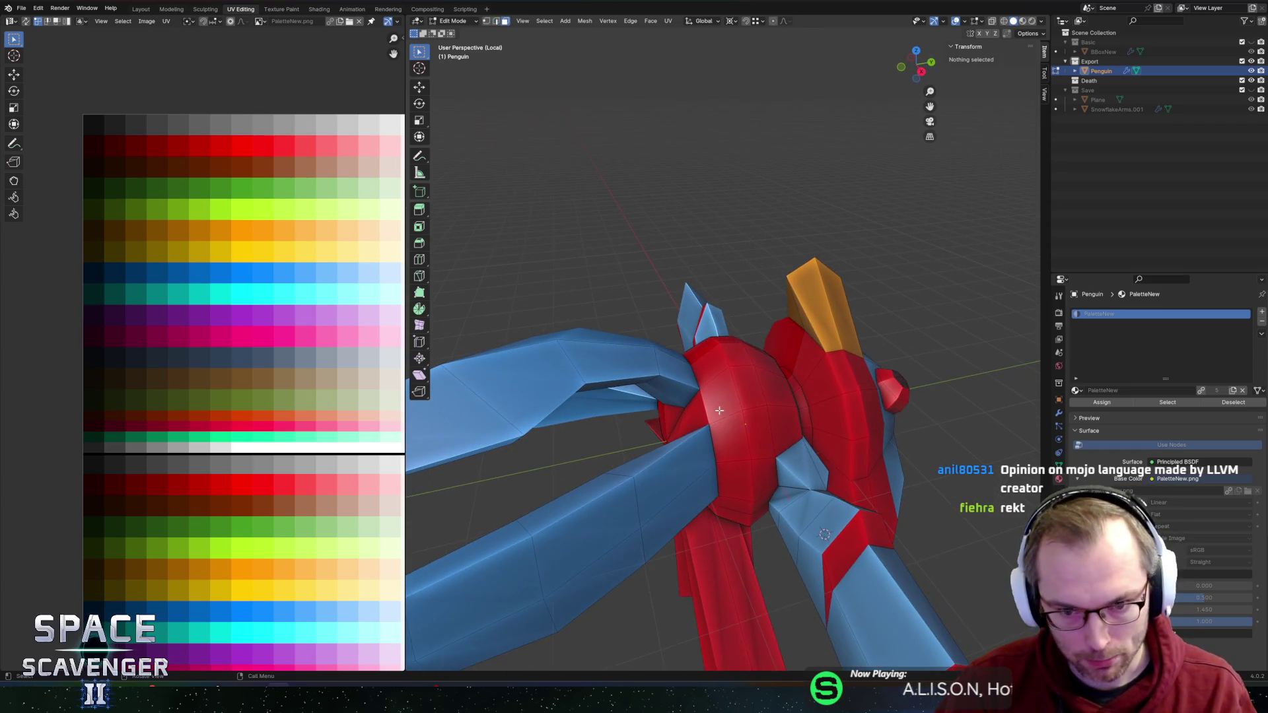
left_click(751, 416, "alt")
scroll(764, 422, "down", 6)
mouse_move(726, 413)
left_mouse_down()
mouse_move(668, 406)
mouse_move(720, 387)
left_mouse_up()
scroll(757, 361, "up", 6)
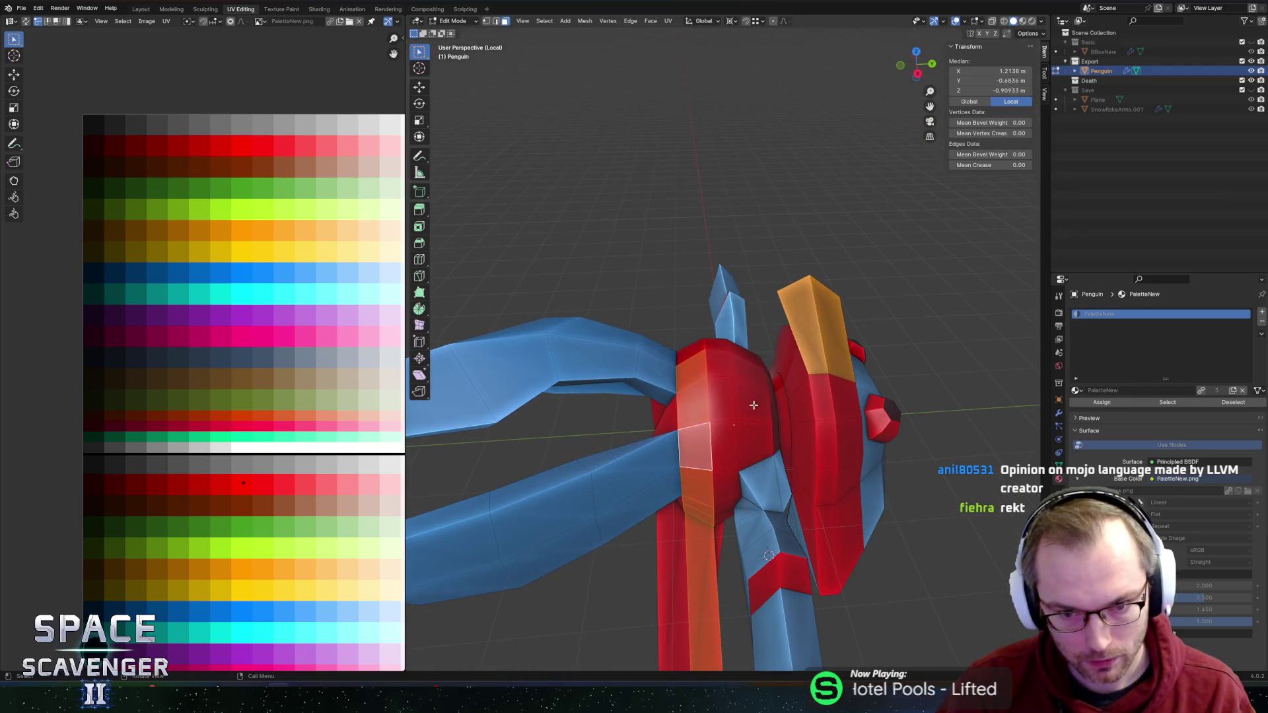
mouse_move(704, 467)
left_mouse_down()
mouse_move(720, 516)
mouse_move(742, 479)
left_mouse_up()
left_click(721, 518, "ctrl")
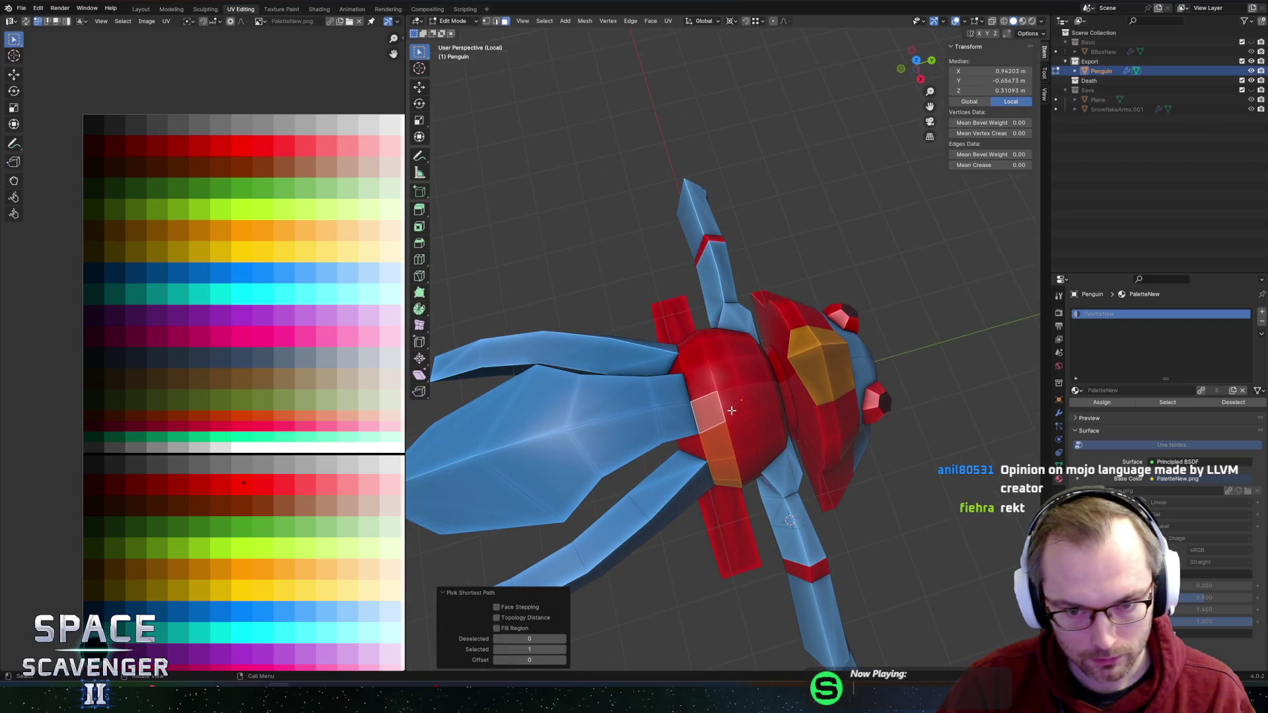
Step: Brush-select the remaining torso band faces with C from several angles
left_click_drag(734, 403, 709, 385)
key("c")
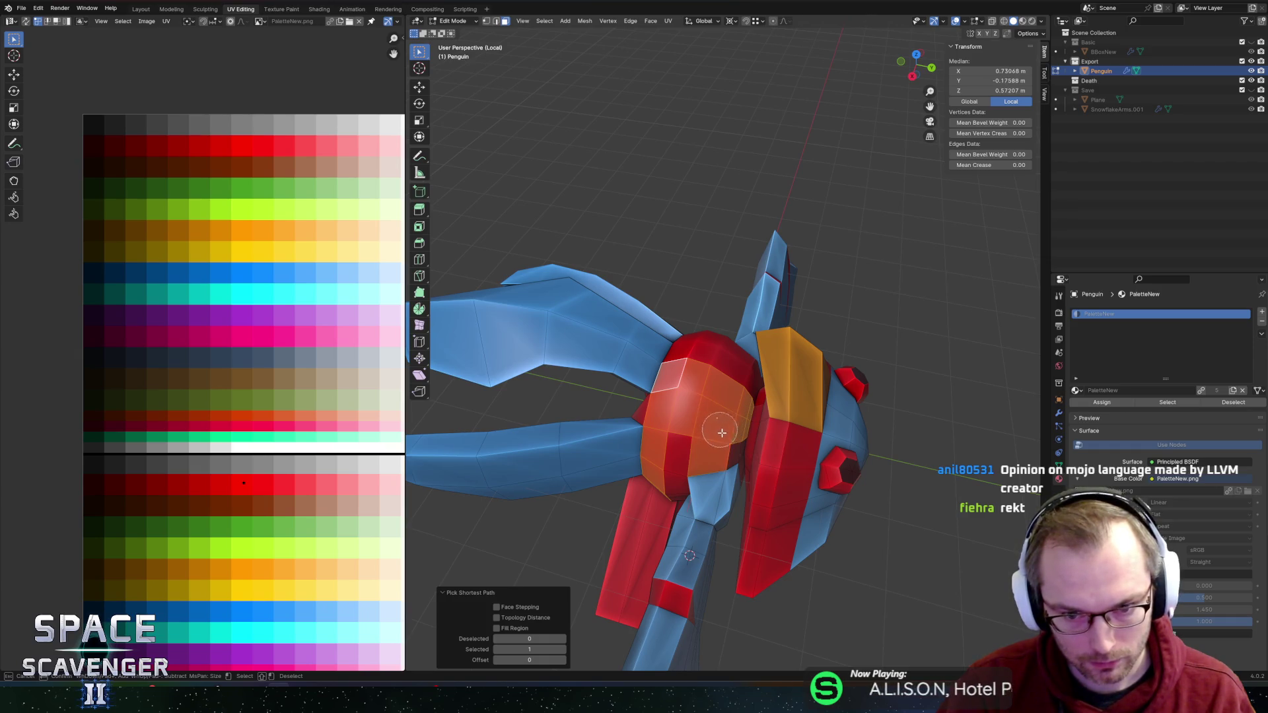
key("Escape")
left_click_drag(695, 438, 719, 363)
mouse_move(765, 414)
left_mouse_down()
mouse_move(710, 361)
mouse_move(714, 330)
mouse_move(623, 278)
mouse_move(653, 308)
mouse_move(627, 347)
left_mouse_up()
key("c")
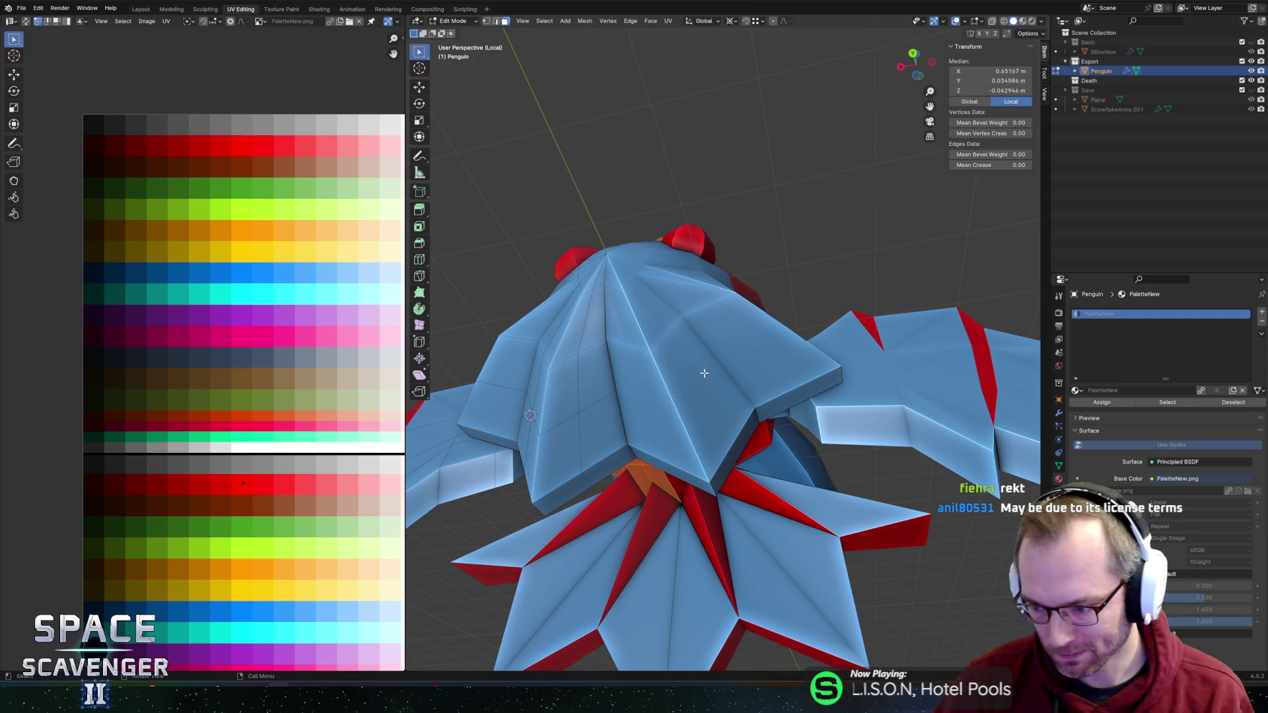
scroll(704, 372, "down", 4)
mouse_move(704, 369)
left_mouse_down()
mouse_move(647, 357)
mouse_move(807, 340)
mouse_move(799, 295)
left_mouse_up()
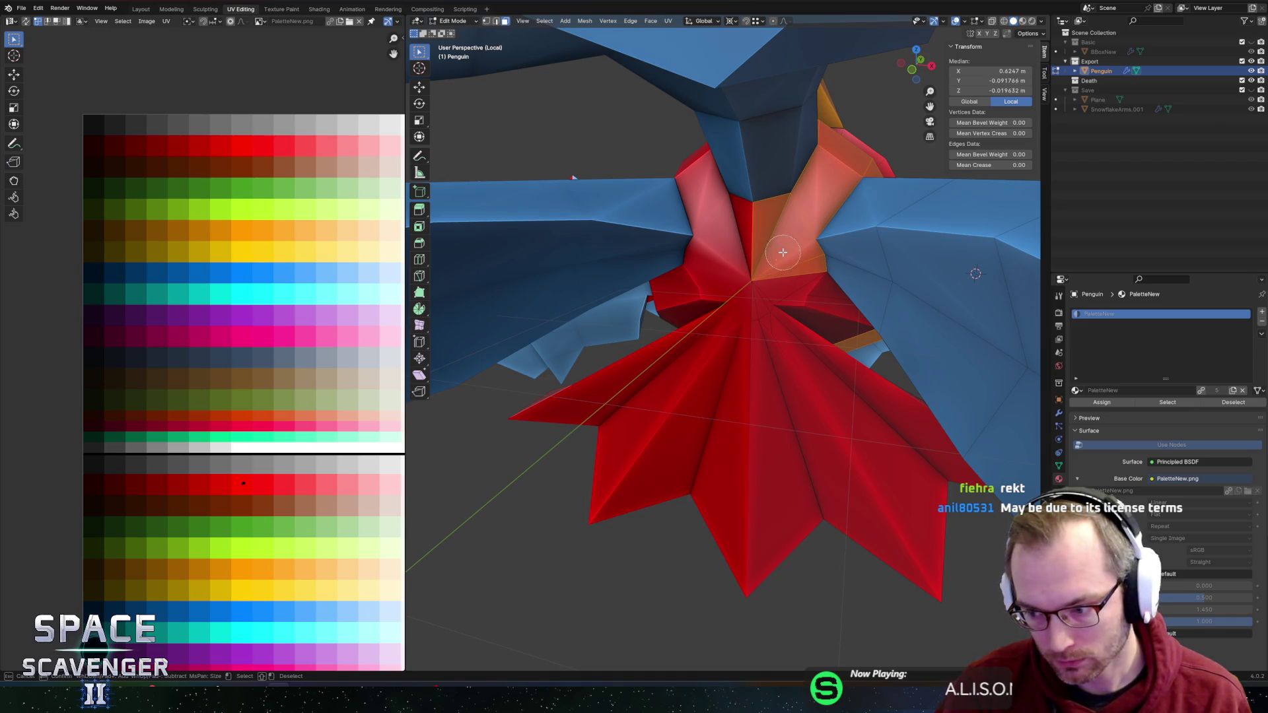
mouse_move(750, 276)
left_mouse_down()
mouse_move(710, 287)
mouse_move(760, 255)
mouse_move(817, 249)
mouse_move(729, 212)
mouse_move(665, 212)
mouse_move(595, 186)
mouse_move(730, 283)
mouse_move(836, 280)
mouse_move(726, 279)
mouse_move(725, 205)
mouse_move(642, 290)
left_mouse_up()
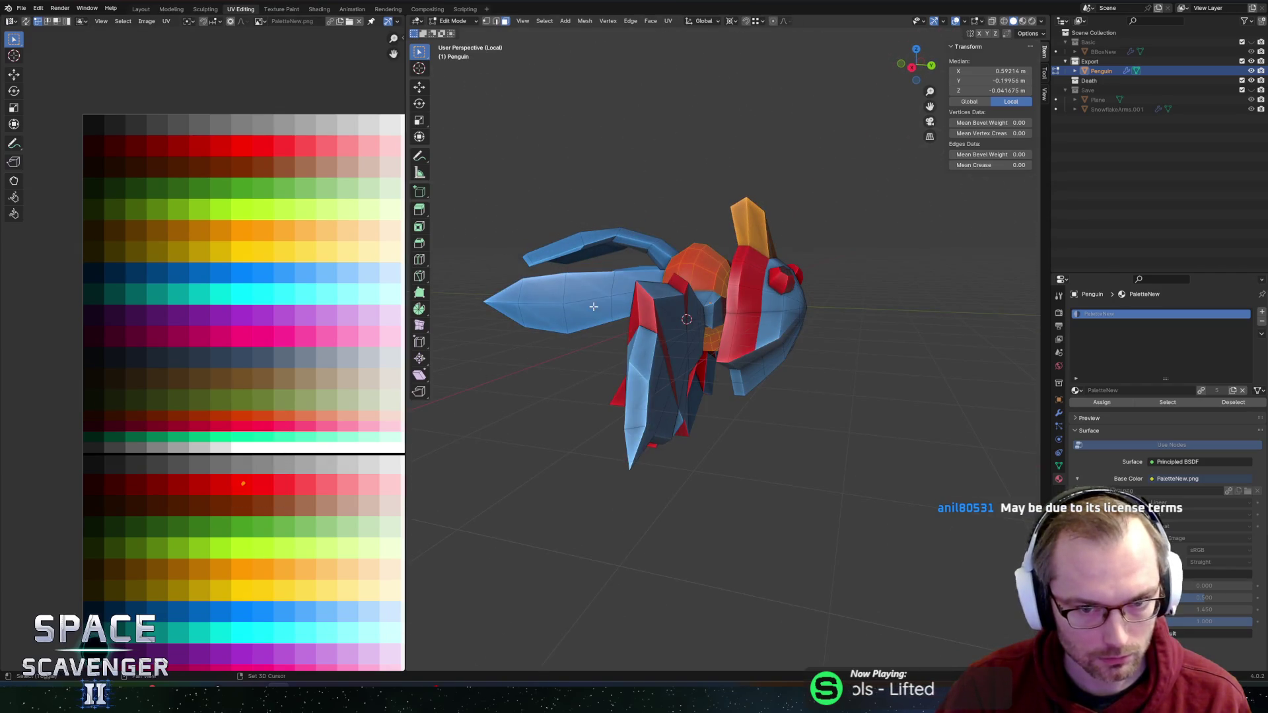
Step: Move the band's UVs onto the blue palette row and return to Object Mode
key("g")
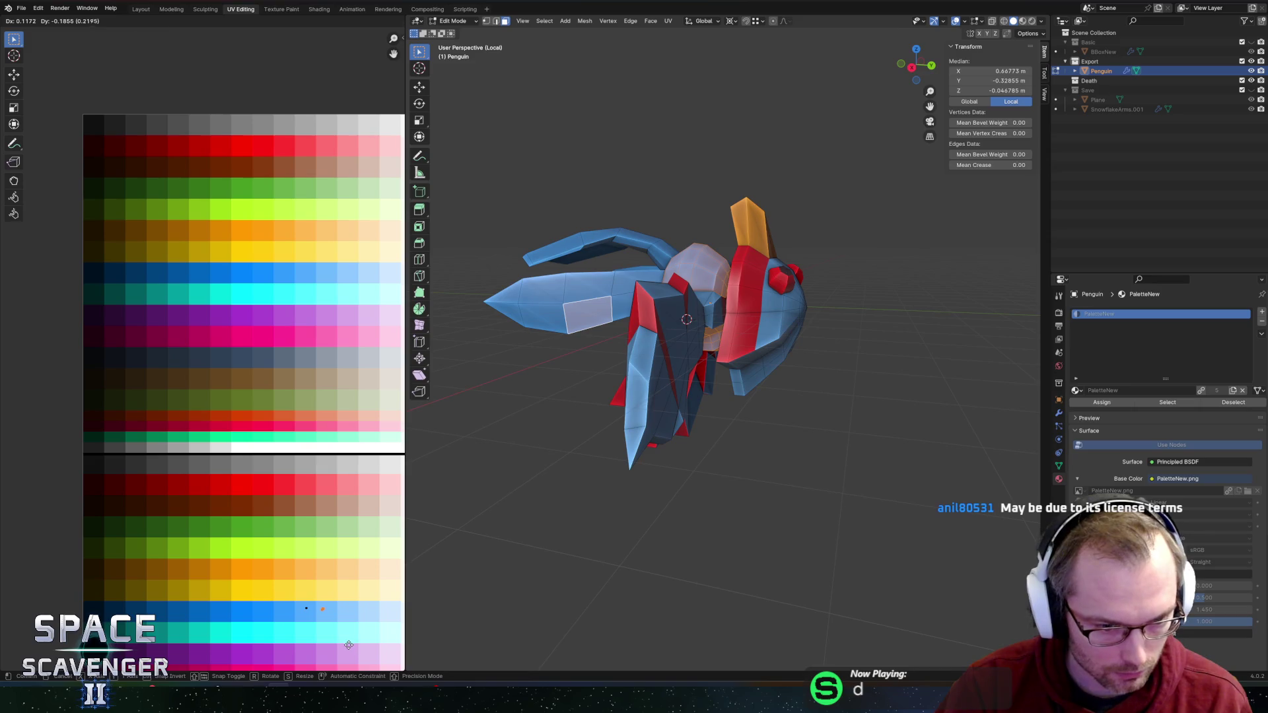
left_click(348, 645)
key("Tab")
mouse_move(686, 376)
left_mouse_down()
mouse_move(799, 370)
mouse_move(852, 393)
left_mouse_up()
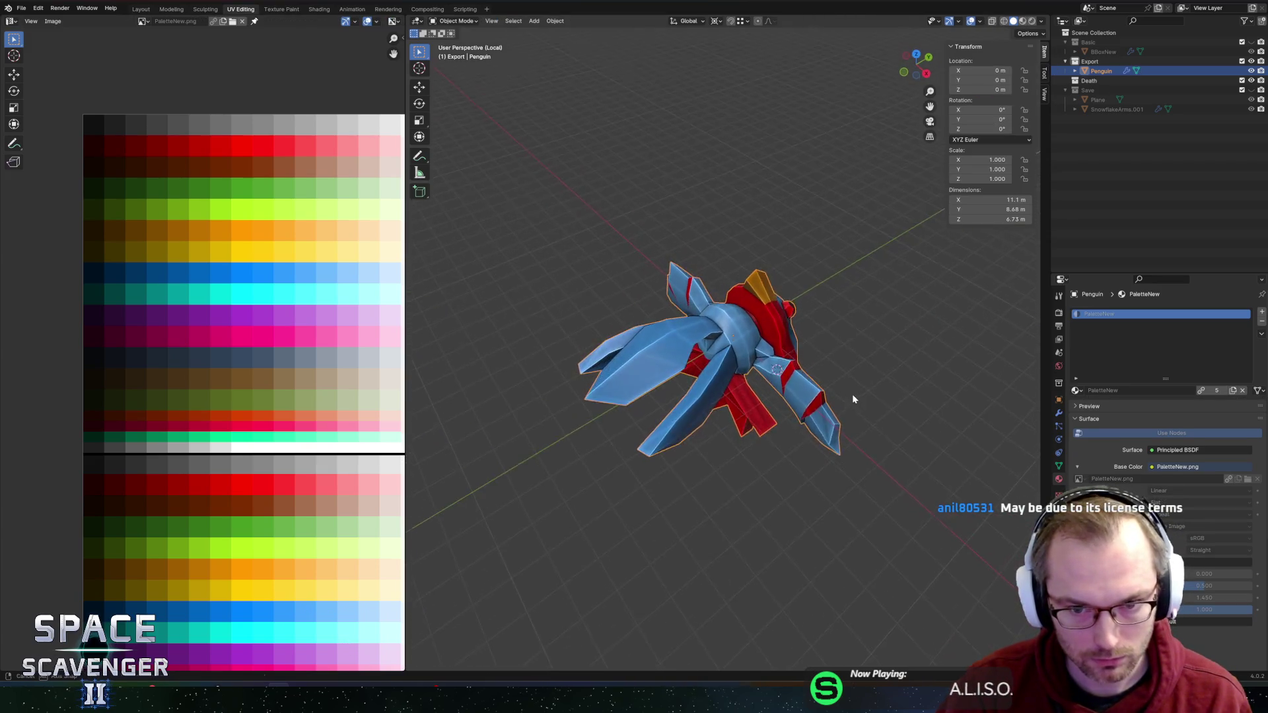
Step: Inspect the penguin's underside from below, switching between Edit and Object Mode
key("Tab")
scroll(852, 399, "up", 8)
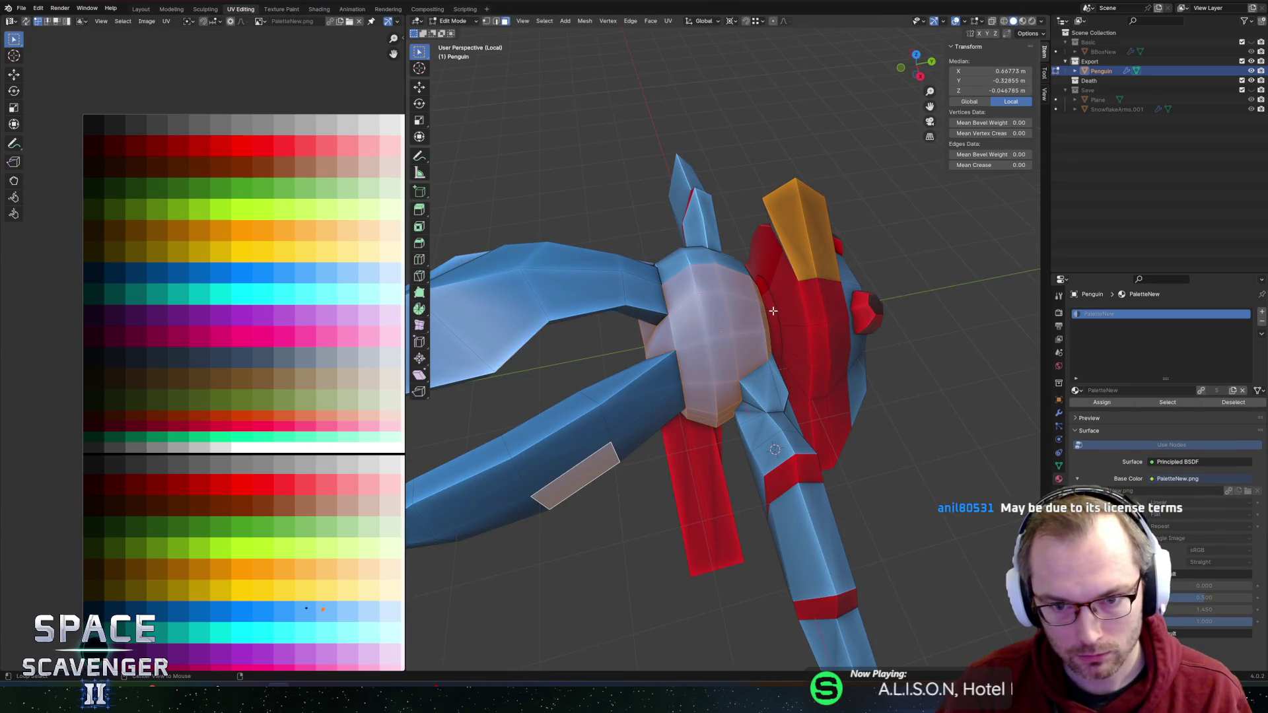
left_click(773, 310)
mouse_move(773, 310)
left_mouse_down()
mouse_move(754, 158)
mouse_move(700, 224)
left_mouse_up()
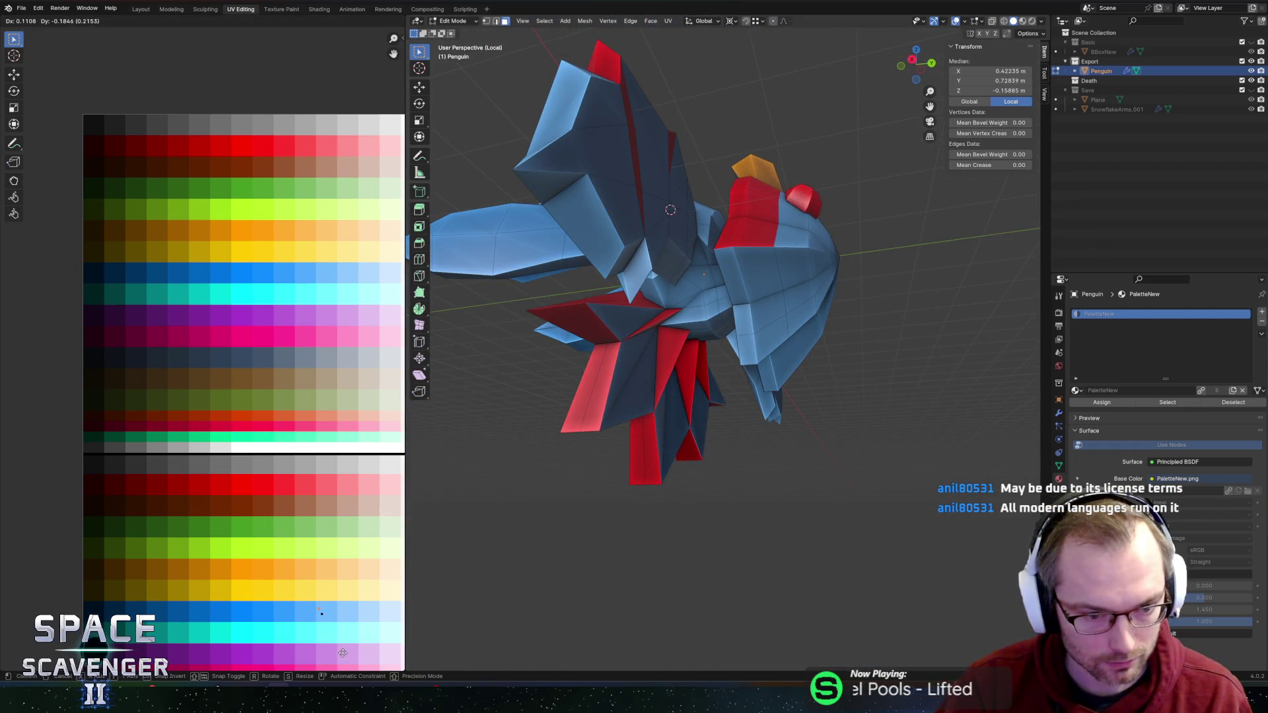
key("Tab")
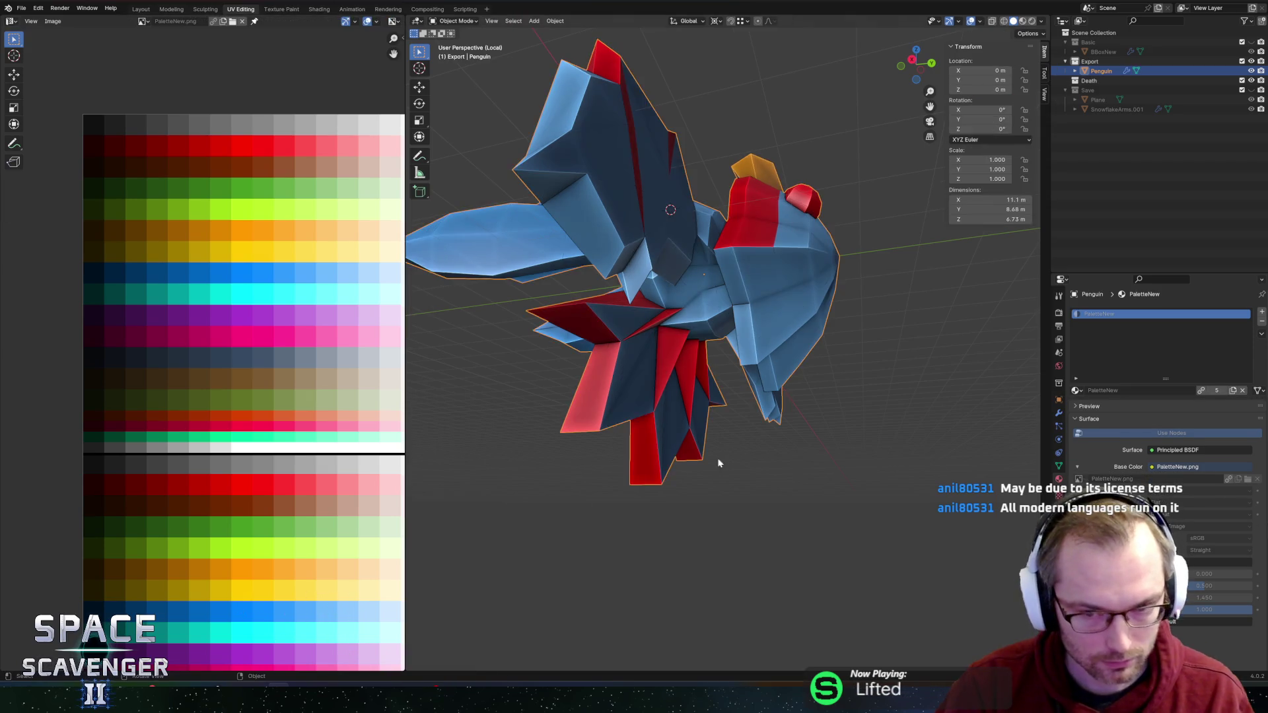
scroll(784, 344, "down", 5)
mouse_move(783, 343)
left_mouse_down()
mouse_move(792, 334)
mouse_move(721, 326)
mouse_move(816, 400)
mouse_move(685, 281)
left_mouse_up()
key("Tab")
scroll(760, 357, "up", 6)
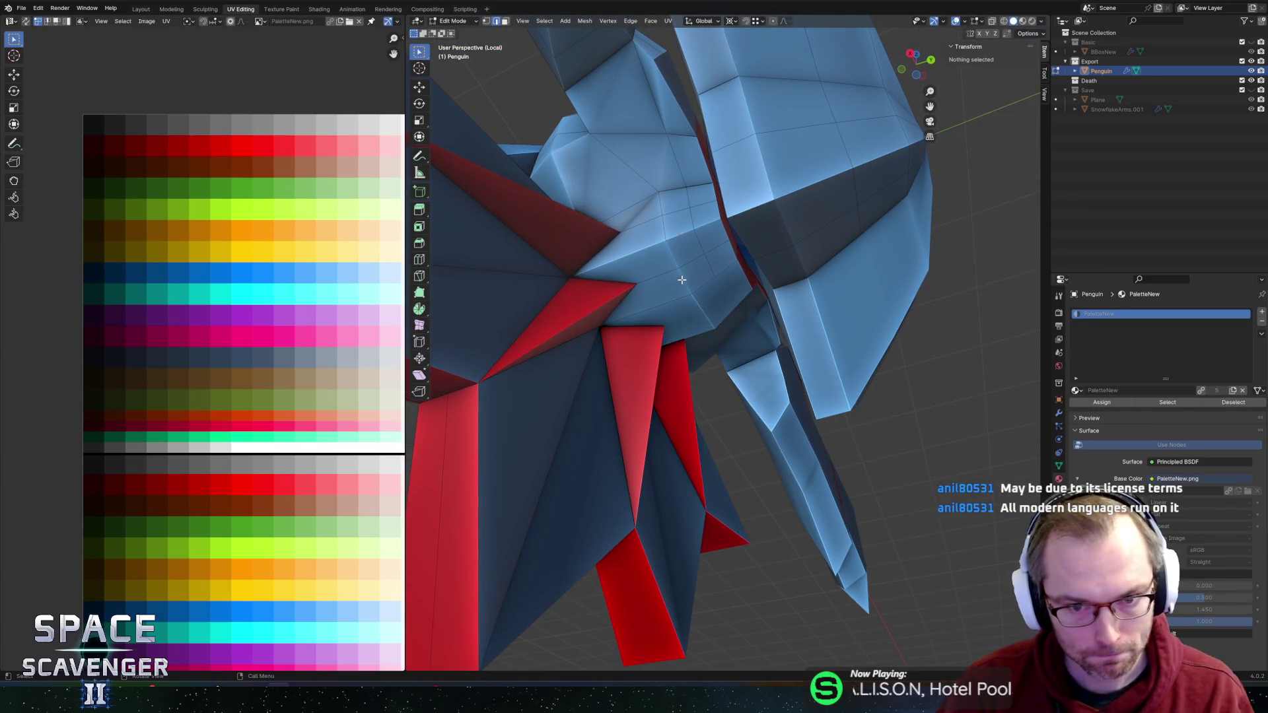
Step: Adjust the height of two vertices under the penguin's body along Z
left_click(681, 280)
key("g")
key("z")
left_click(704, 274)
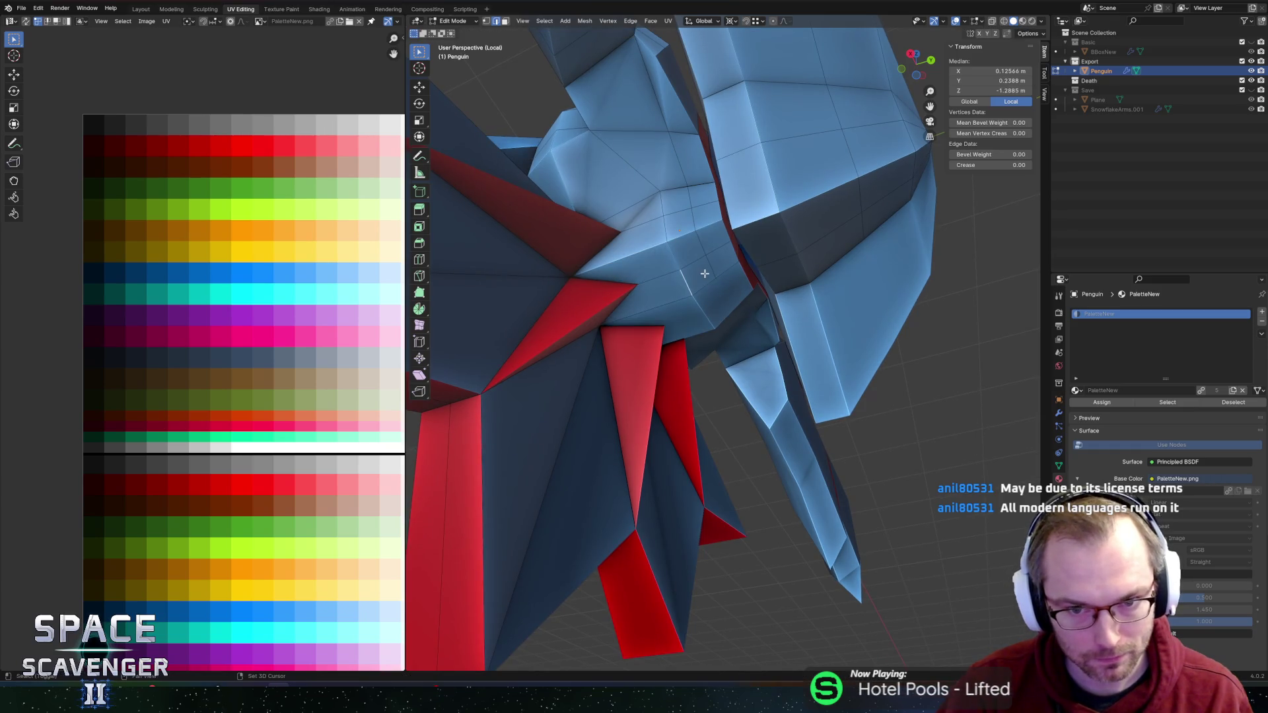
left_click(731, 255, "shift")
left_click_drag(731, 256, 787, 315)
key("g")
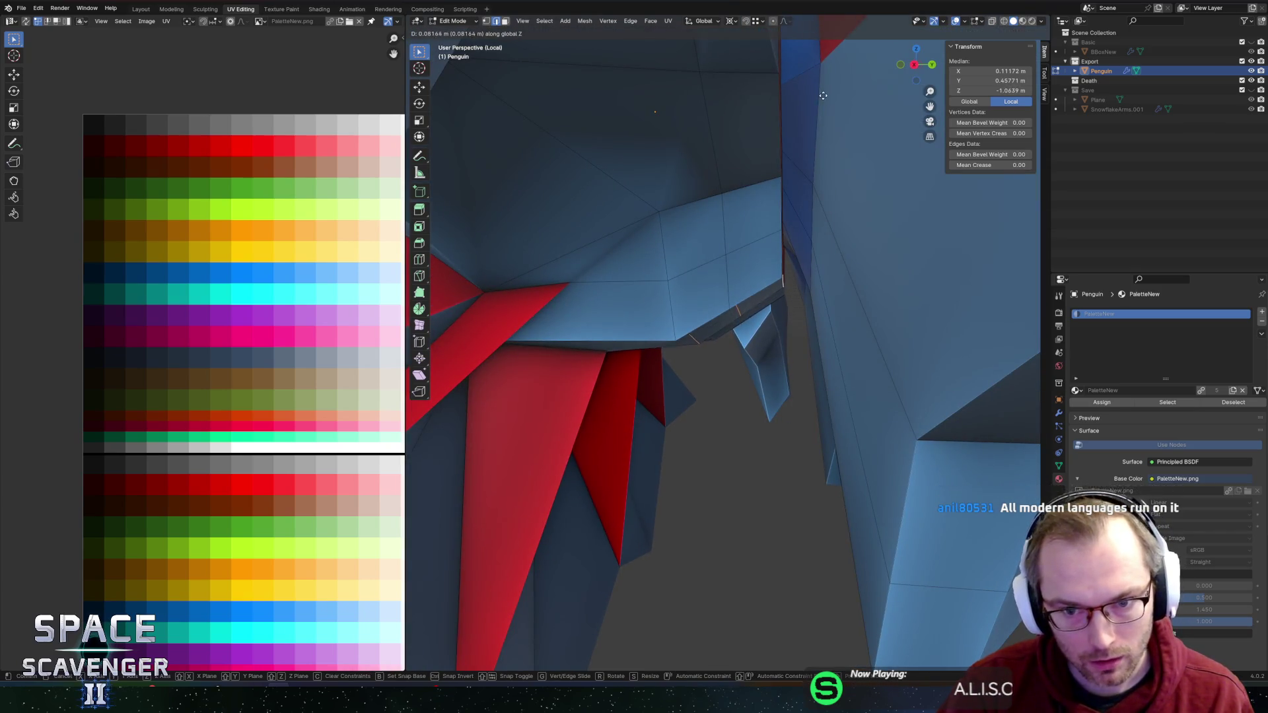
left_click(825, 193)
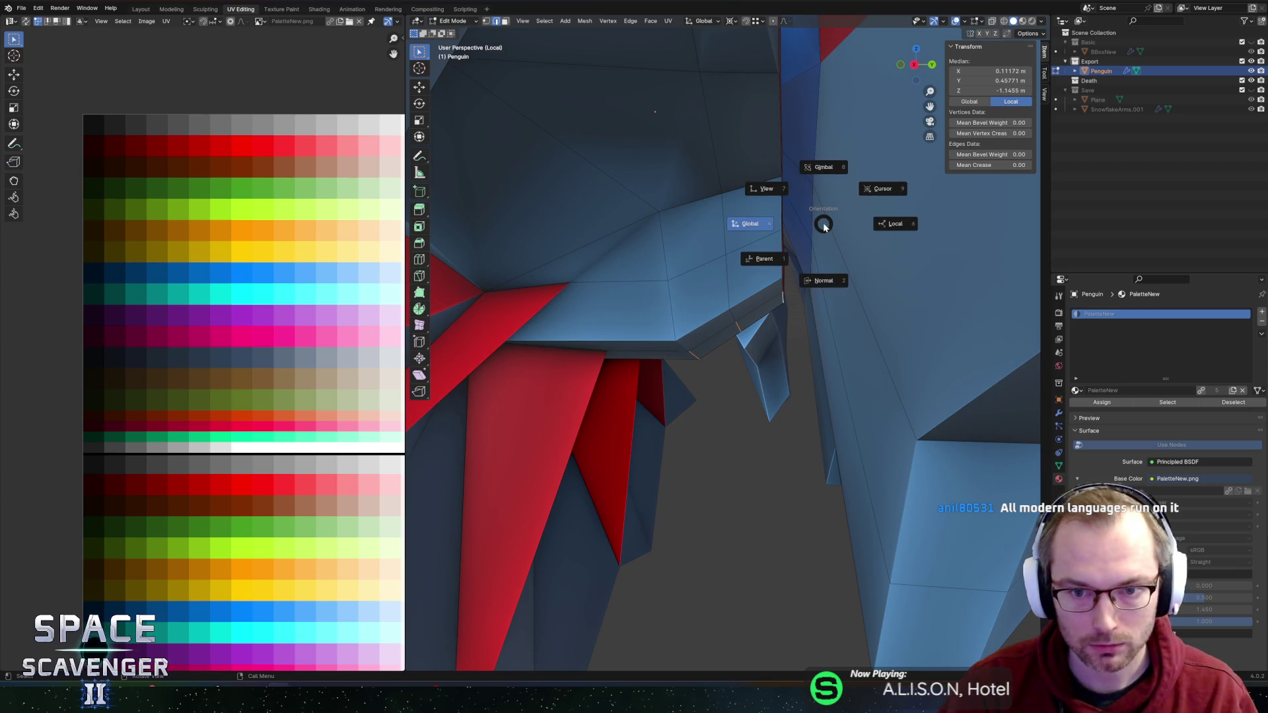
Step: Turn on X-ray and move the underside selection vertically along Z
scroll(809, 216, "down", 5)
key("alt+z")
key("alt+z")
scroll(766, 251, "up", 8)
key("g")
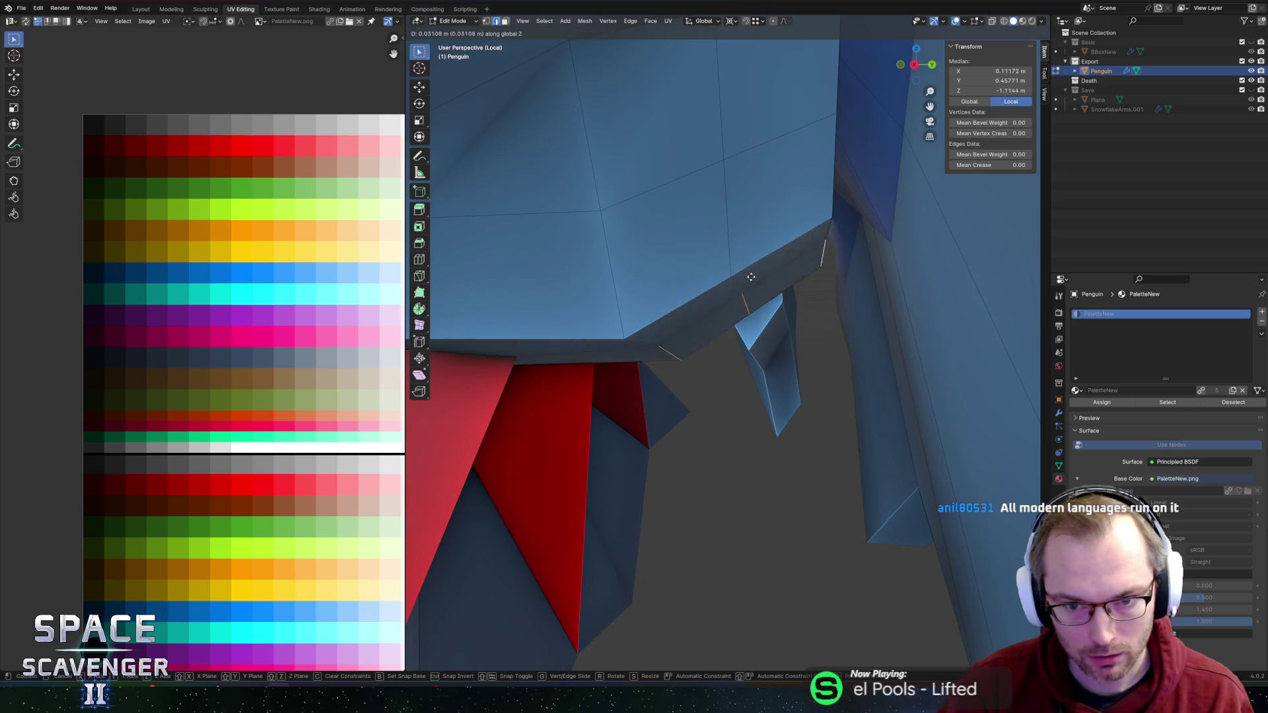
right_click(751, 286)
mouse_move(826, 264)
left_mouse_down()
mouse_move(802, 291)
mouse_move(815, 284)
mouse_move(806, 277)
left_mouse_up()
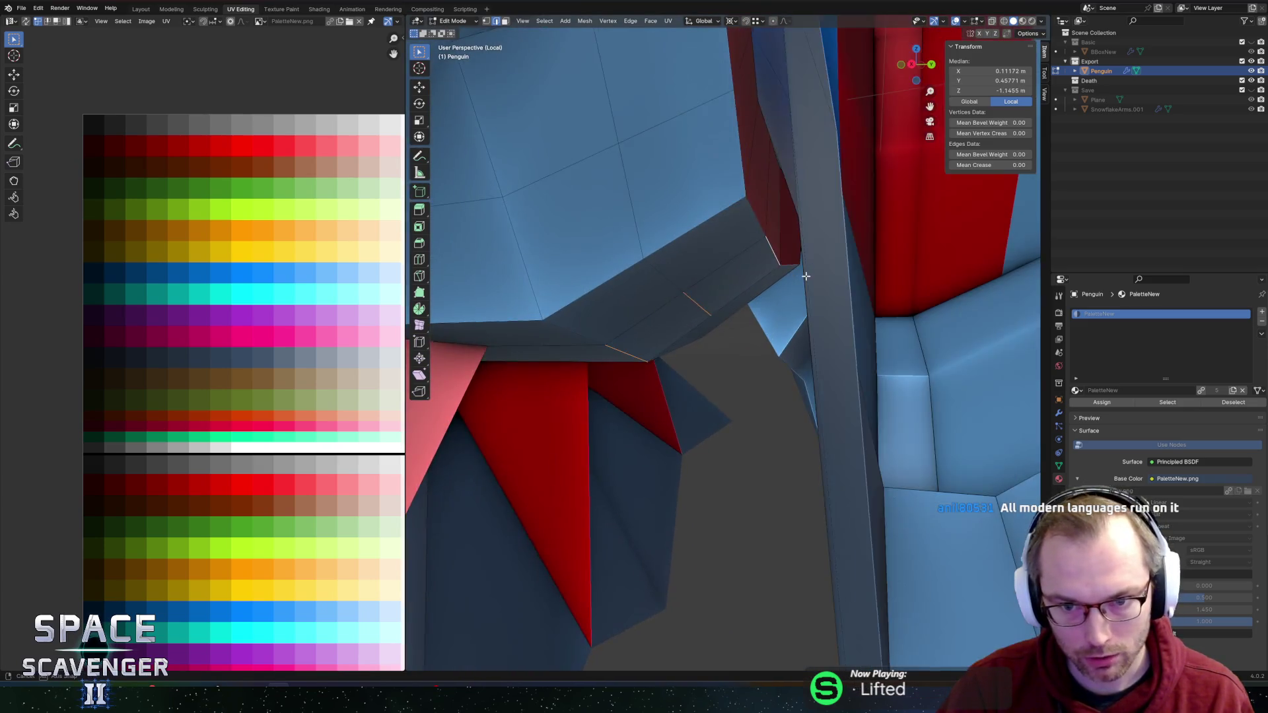
key("g")
key("z")
left_click(808, 187)
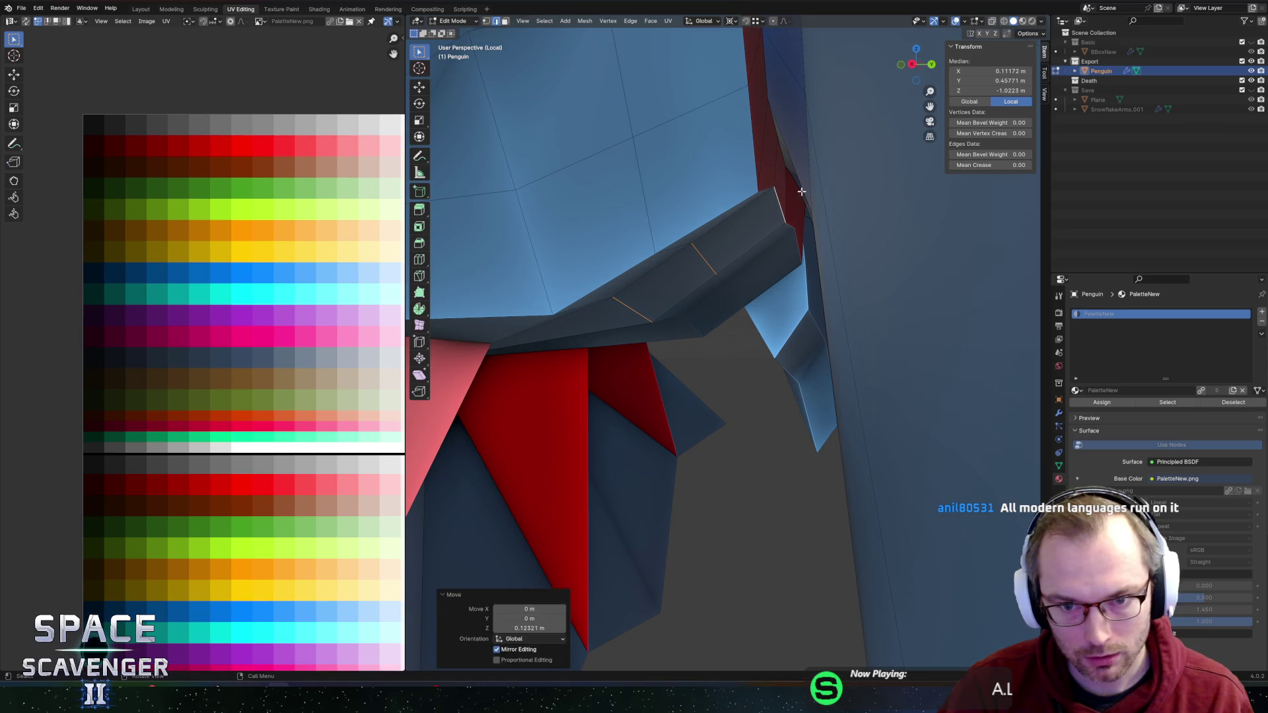
Step: Lower a single underside vertex and raise an edge loop near the tail along Z
left_click(782, 219)
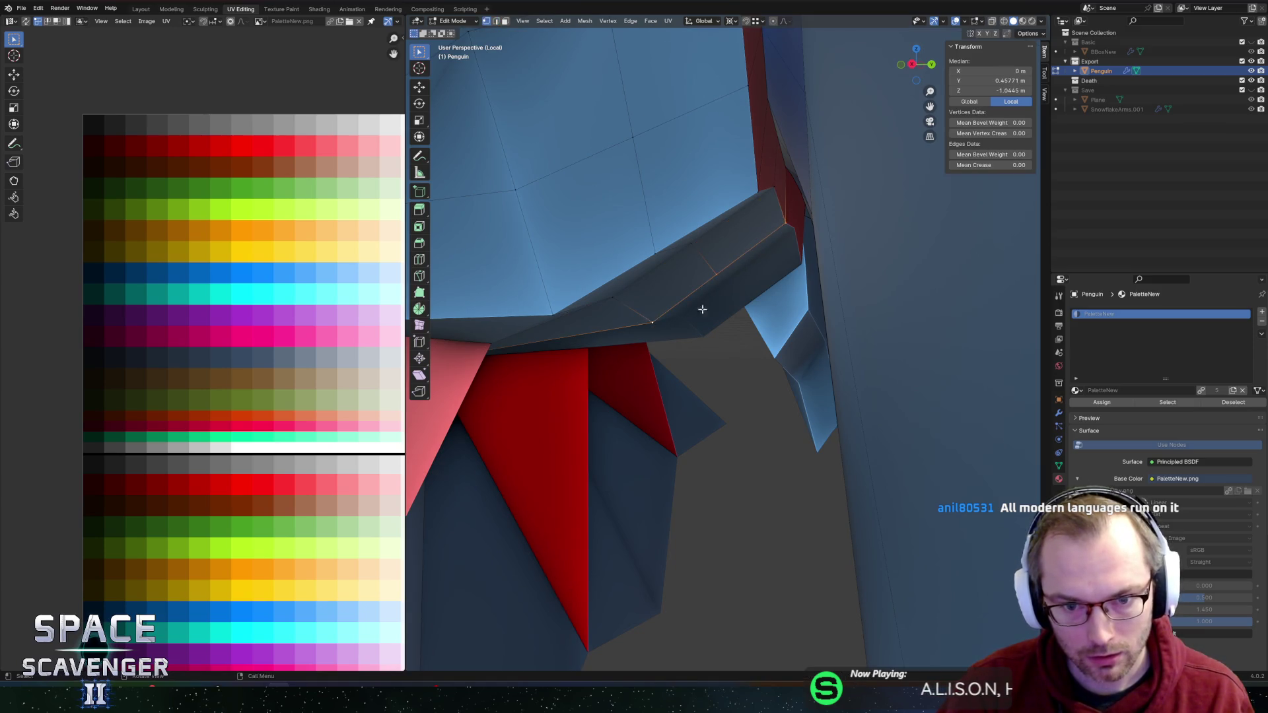
key("g")
key("z")
left_click(738, 243)
left_click(728, 198)
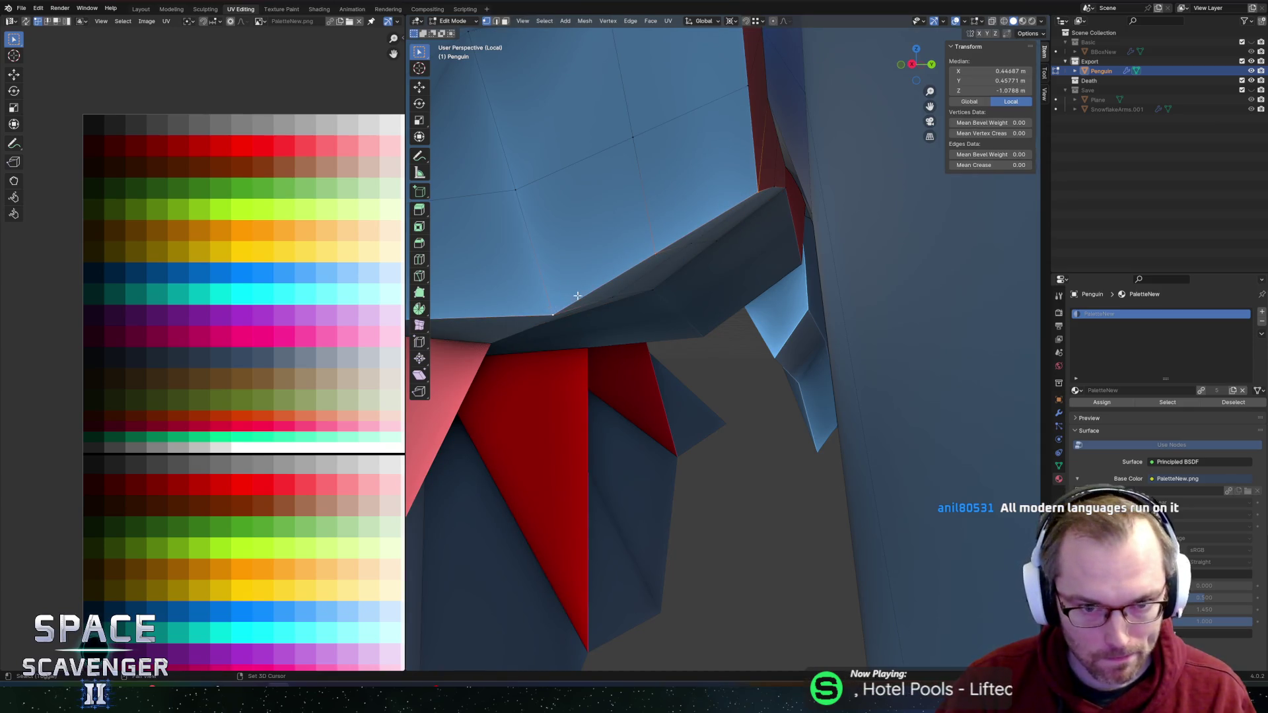
key("g")
key("z")
left_click(606, 211)
Step: Move a body vertex vertically along Z, then return to Object Mode to view the penguin
mouse_move(609, 212)
left_mouse_down()
mouse_move(621, 194)
mouse_move(557, 129)
mouse_move(632, 249)
left_mouse_up()
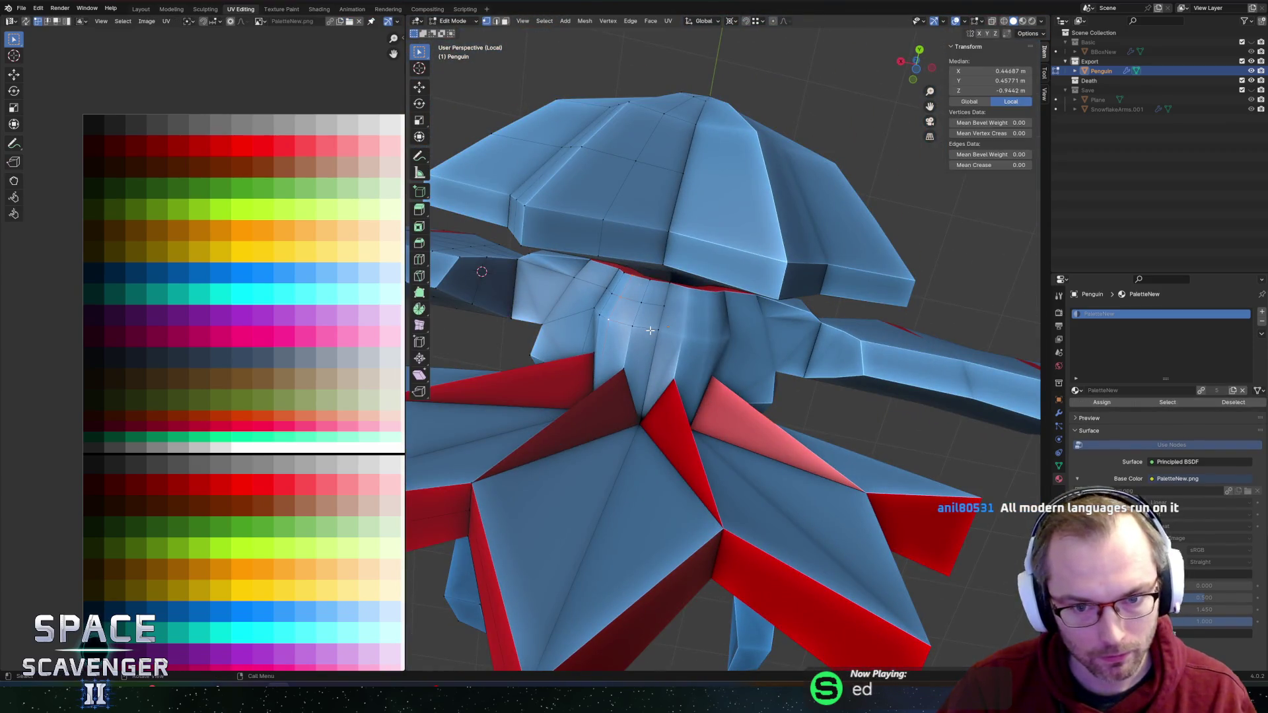
left_click(649, 330)
left_click_drag(650, 329, 699, 321)
left_click(727, 317)
key("g")
key("z")
left_click(731, 328)
mouse_move(732, 328)
left_mouse_down()
mouse_move(655, 299)
mouse_move(794, 329)
mouse_move(713, 249)
mouse_move(807, 278)
mouse_move(732, 305)
mouse_move(740, 339)
mouse_move(700, 237)
mouse_move(759, 245)
left_mouse_up()
key("g")
key("z")
left_click_drag(757, 249, 736, 215)
key("Tab")
scroll(754, 226, "down", 5)
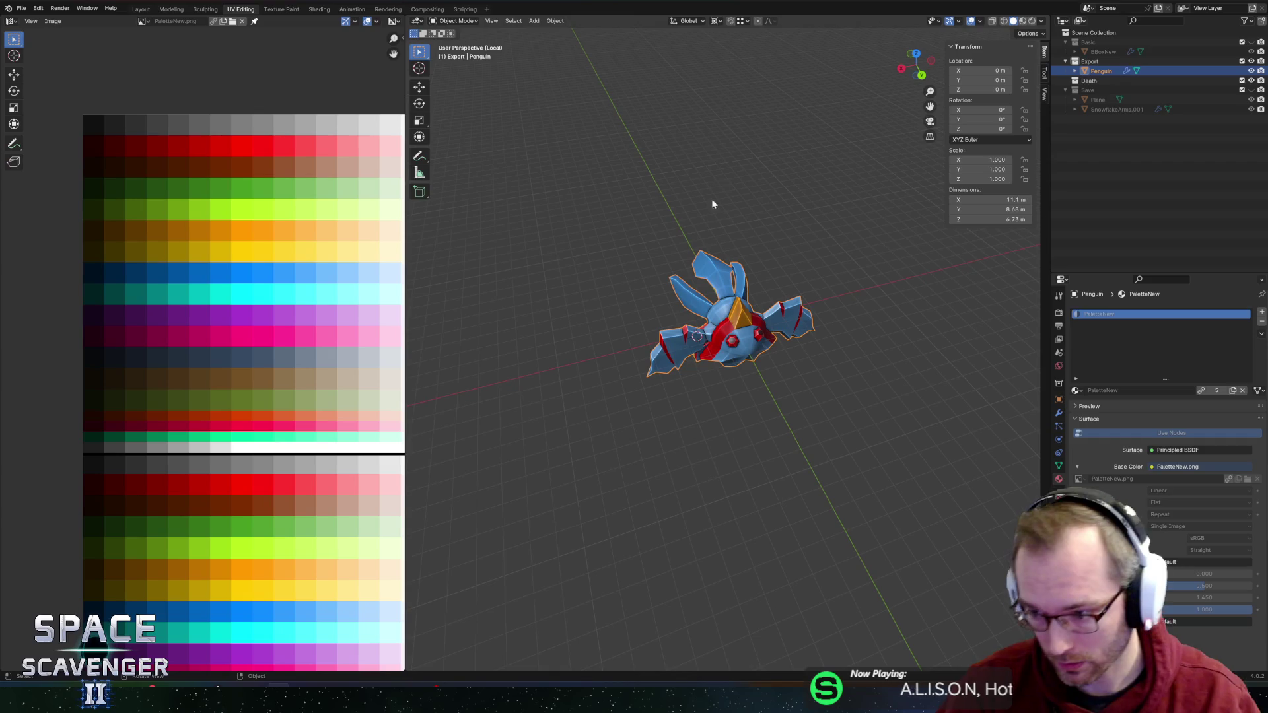
Step: Select the whole eye piece with L and move it vertically along Z
mouse_move(720, 239)
left_mouse_down()
mouse_move(778, 215)
mouse_move(756, 209)
mouse_move(806, 212)
mouse_move(715, 233)
mouse_move(773, 219)
mouse_move(810, 231)
mouse_move(775, 242)
mouse_move(739, 236)
mouse_move(821, 223)
mouse_move(811, 256)
left_mouse_up()
scroll(807, 212, "up", 3)
key("Tab")
key("l")
key("g")
key("z")
left_click(847, 246)
key("g")
key("x")
key("Escape")
key("comma")
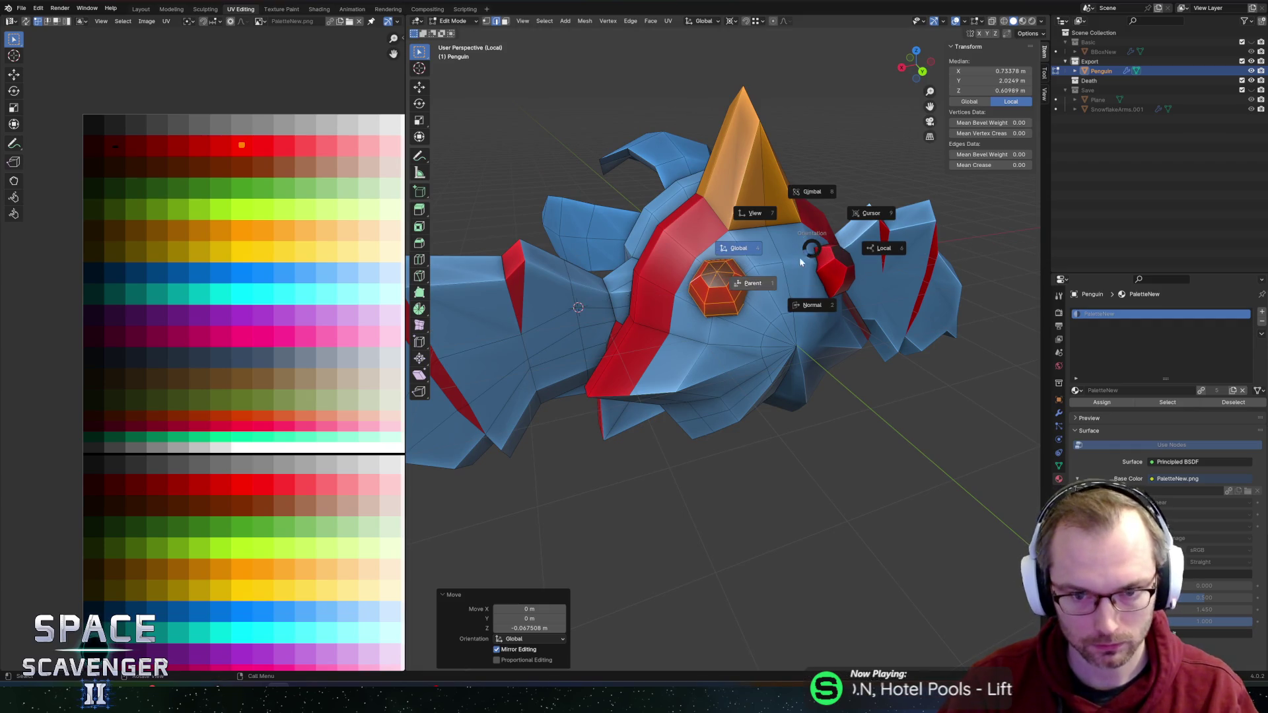
key("Escape")
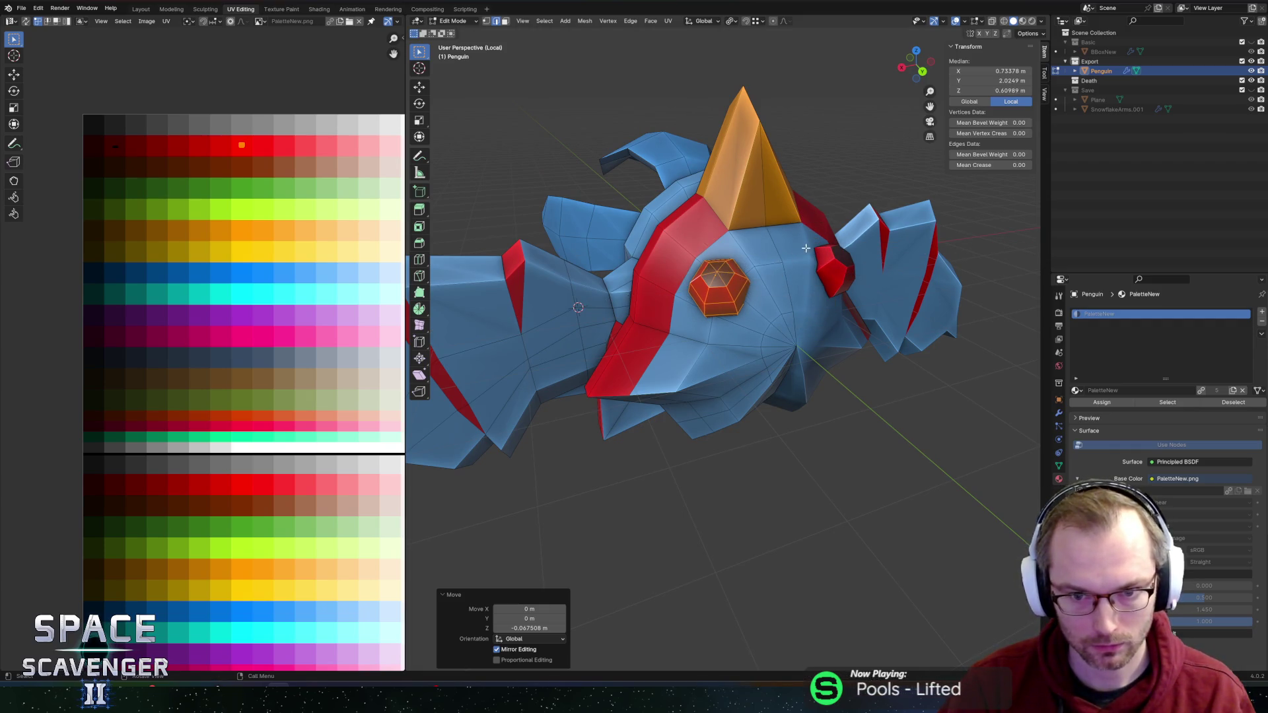
Step: Re-export the penguin as Penguin.fbx and resume the Unity game to test it
key("Tab")
scroll(854, 247, "down", 3)
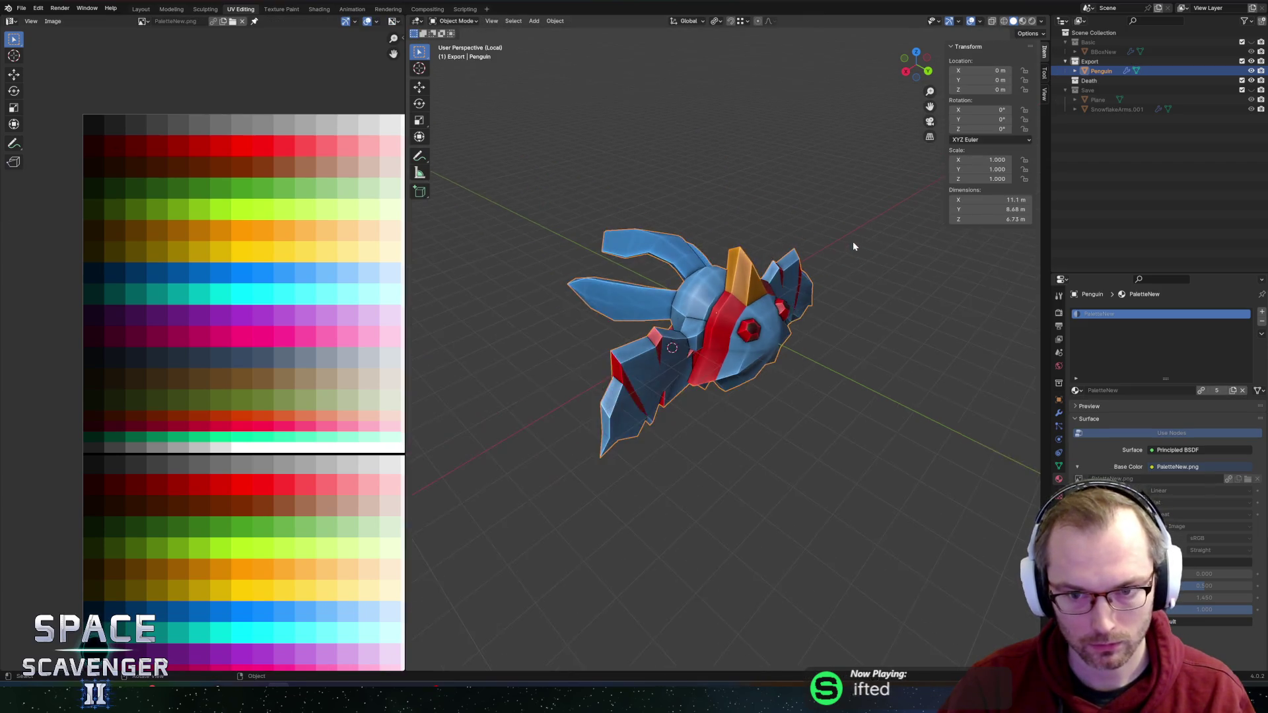
left_click_drag(853, 247, 785, 236)
key("ctrl+shift+s")
key("Return")
key("alt+Tab")
left_click(315, 462)
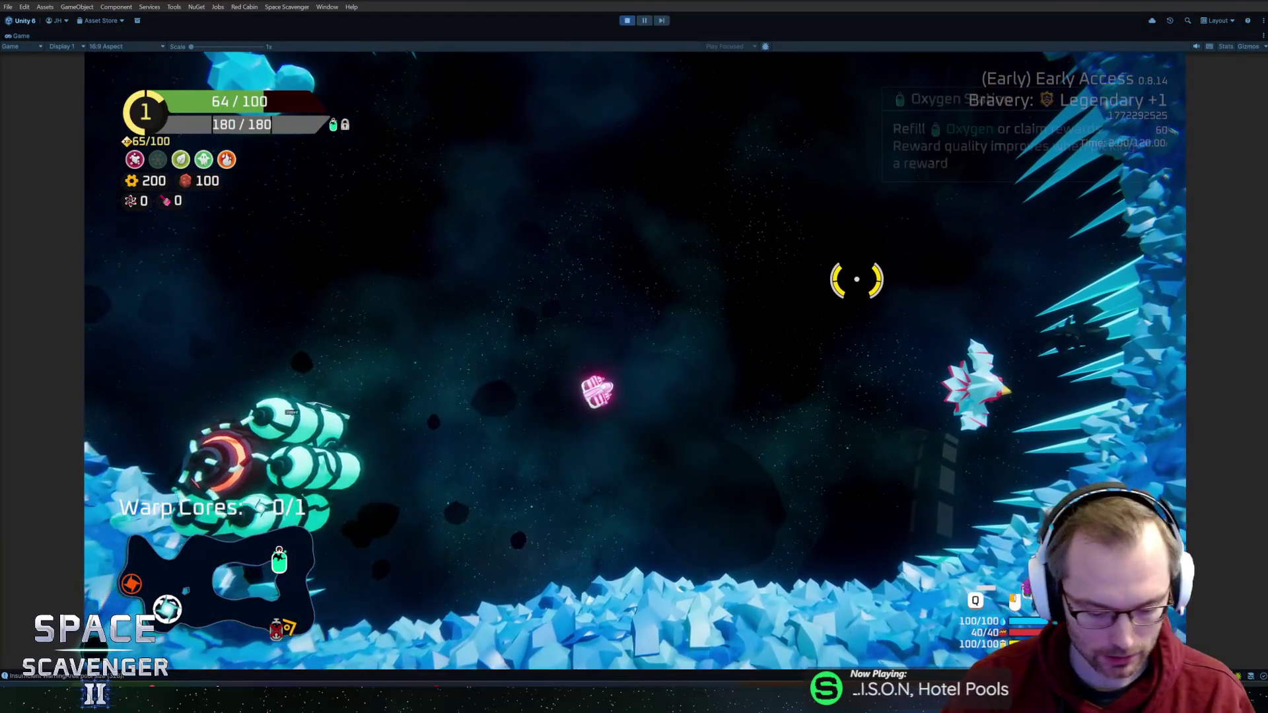
Step: Stop the Unity game, return to Blender and select the penguin model
key("ctrl+p")
key("alt+Tab")
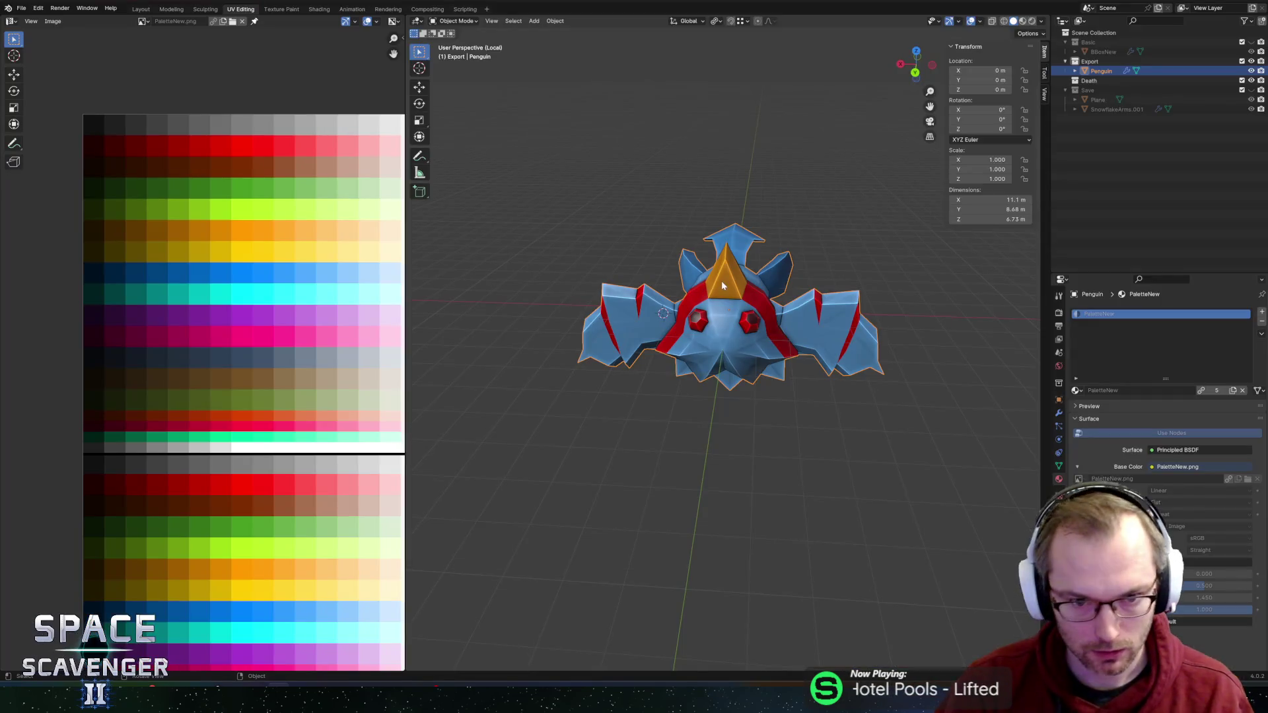
mouse_move(762, 244)
left_mouse_down()
mouse_move(872, 269)
mouse_move(805, 275)
left_mouse_up()
scroll(805, 274, "up", 5)
mouse_move(894, 249)
left_mouse_down()
mouse_move(609, 266)
mouse_move(743, 256)
mouse_move(826, 231)
mouse_move(872, 283)
mouse_move(914, 286)
mouse_move(895, 274)
left_mouse_up()
scroll(679, 270, "down", 4)
scroll(742, 251, "up", 3)
key("a")
mouse_move(769, 279)
left_mouse_down()
mouse_move(809, 314)
mouse_move(640, 367)
mouse_move(637, 291)
mouse_move(676, 263)
mouse_move(644, 277)
mouse_move(608, 269)
mouse_move(677, 284)
mouse_move(784, 264)
left_mouse_up()
Step: Try a vertical move on a wing-tip vertex, cancel it, then add an Armature to the scene
key("Tab")
left_click(634, 287)
key("g")
key("z")
key("Escape")
key("Tab")
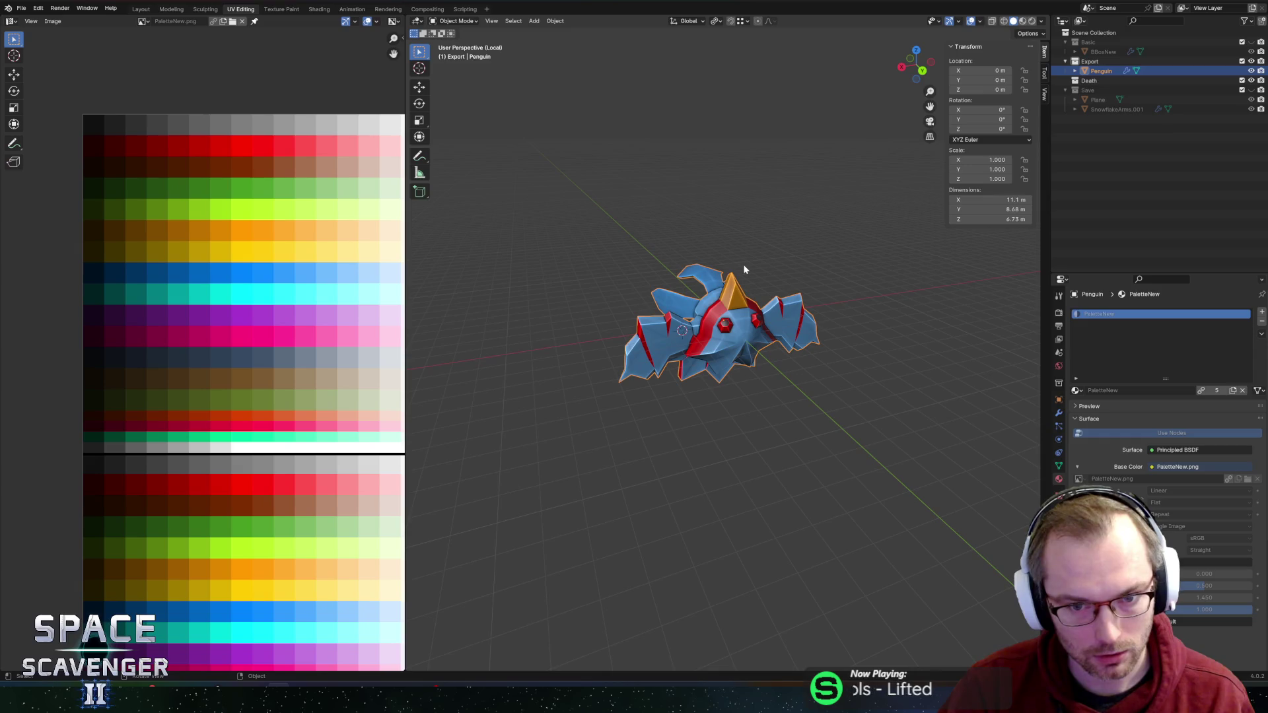
left_click_drag(741, 266, 774, 298)
key("shift+a")
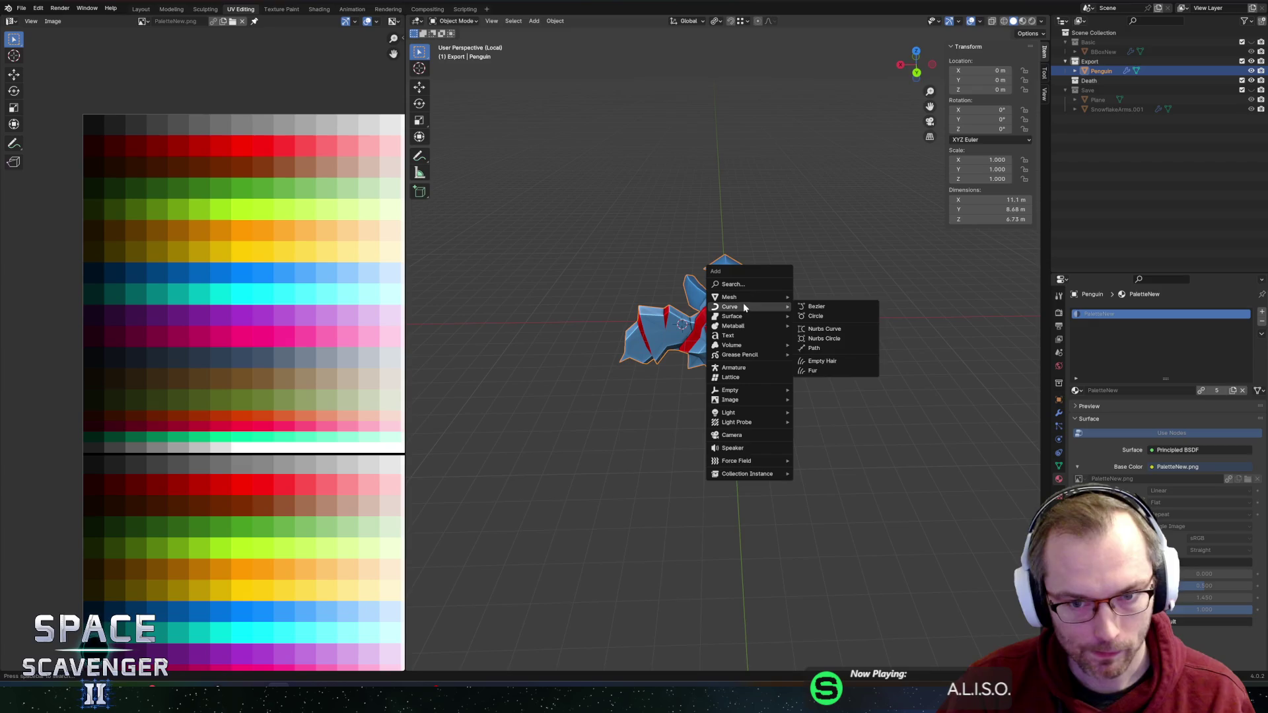
left_click(745, 375)
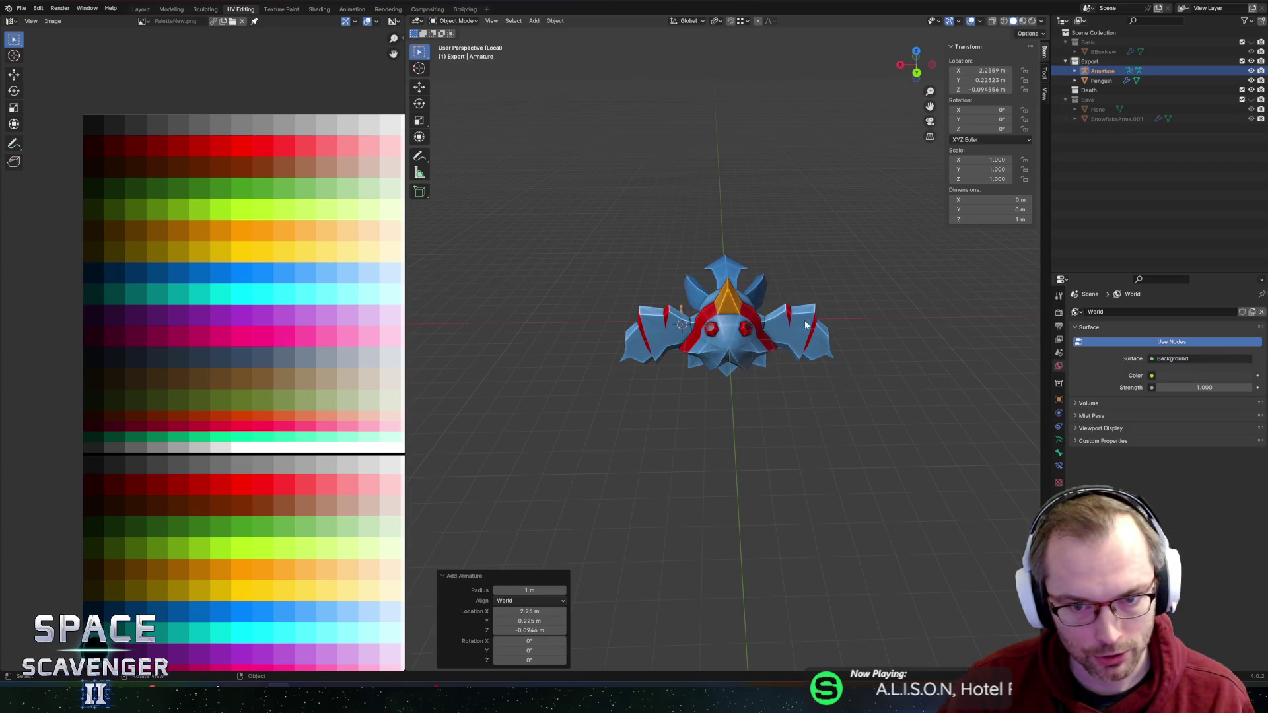
Step: Undo the stray armature, snap the 3D cursor to the penguin, and add a new Armature there
key("alt+z")
key("ctrl+z")
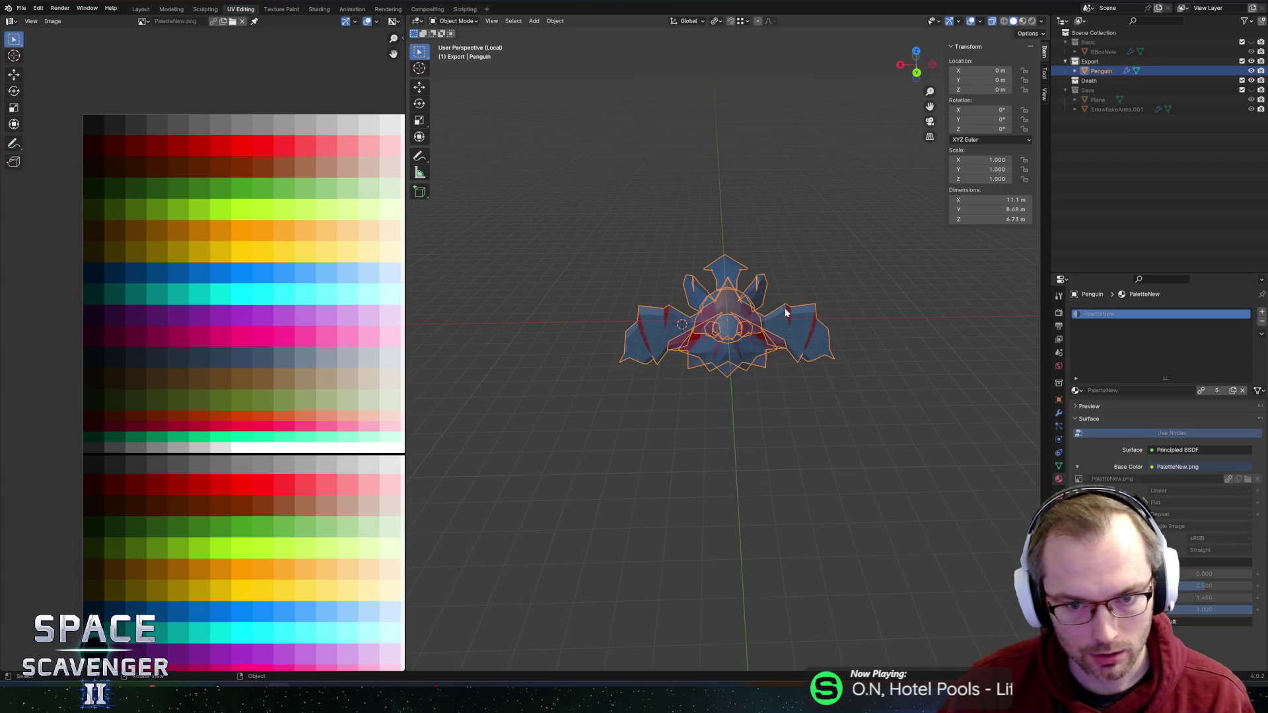
key("shift+s")
left_click(723, 355)
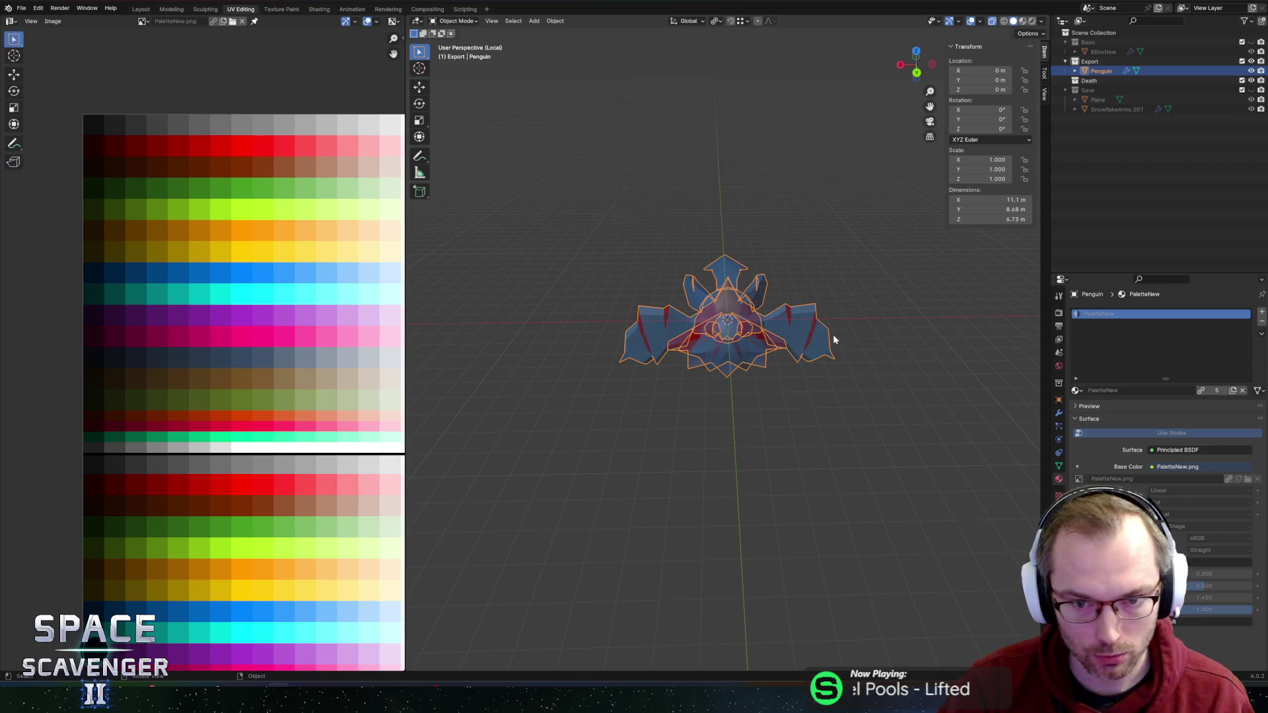
key("shift+a")
left_click(791, 337)
Step: Show the armature's Bone and Data properties with X-ray off, then enter Edit Mode on it
key("alt+z")
key("alt+z")
left_click(1057, 453)
left_click(1059, 439)
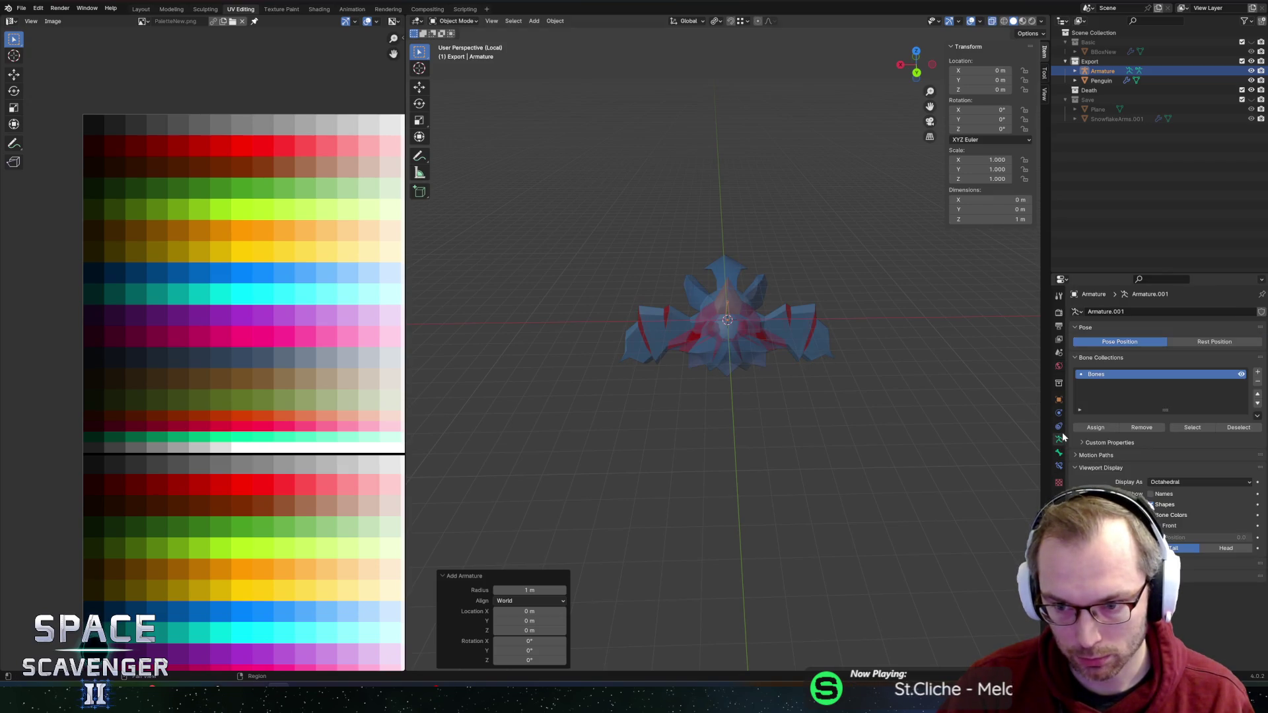
key("alt+z")
mouse_move(901, 443)
left_mouse_down()
mouse_move(732, 329)
mouse_move(764, 289)
mouse_move(687, 249)
mouse_move(753, 259)
mouse_move(753, 273)
left_mouse_up()
scroll(732, 328, "up", 3)
scroll(732, 328, "up", 3)
scroll(765, 289, "down", 3)
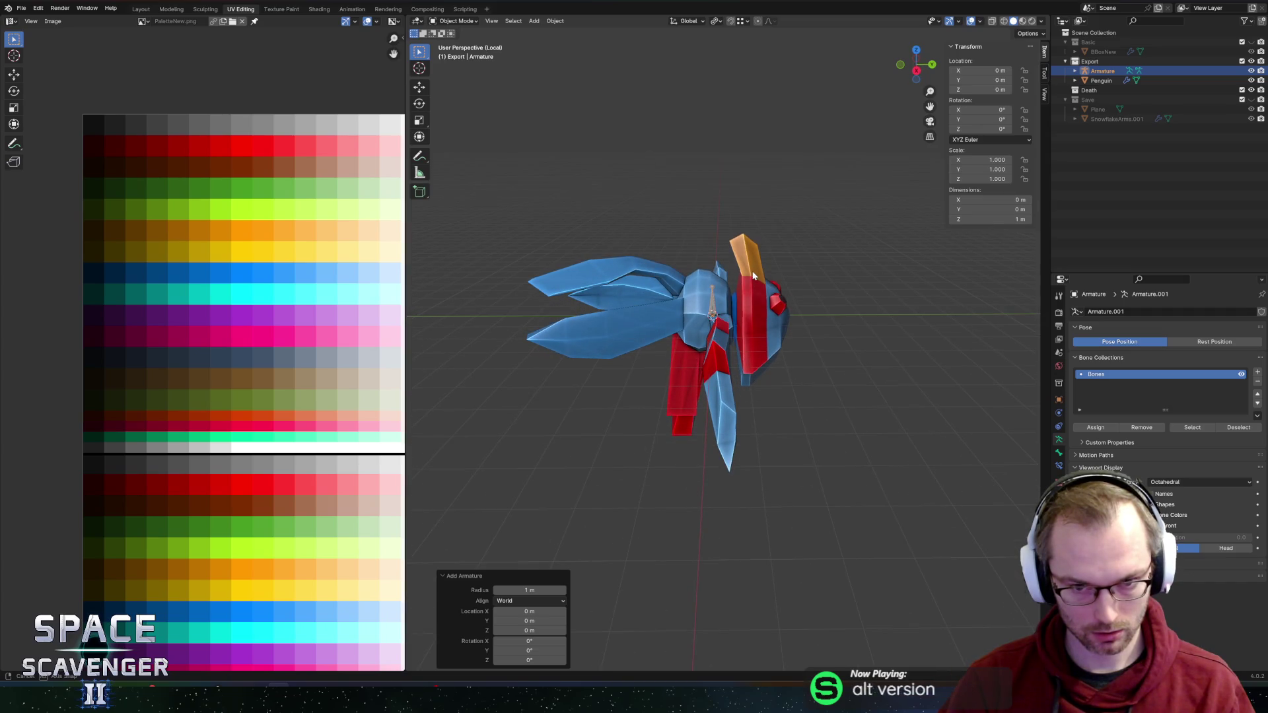
left_click_drag(703, 301, 709, 318)
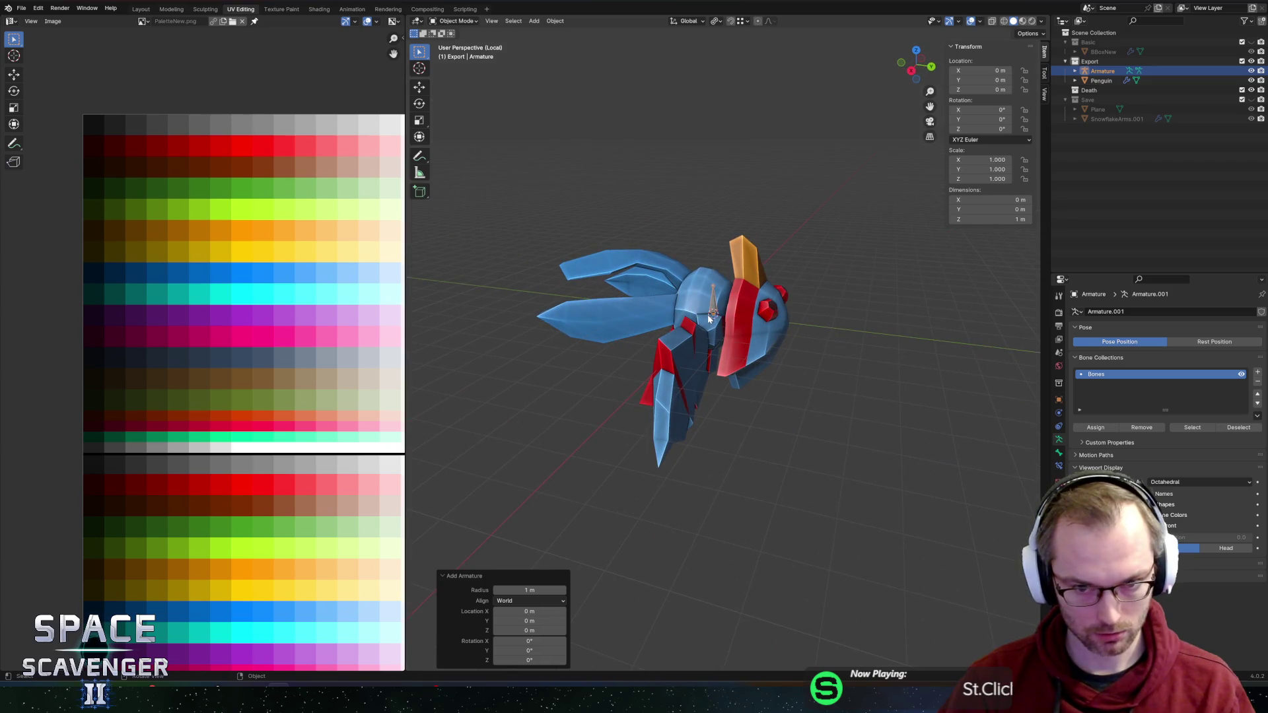
key("Tab")
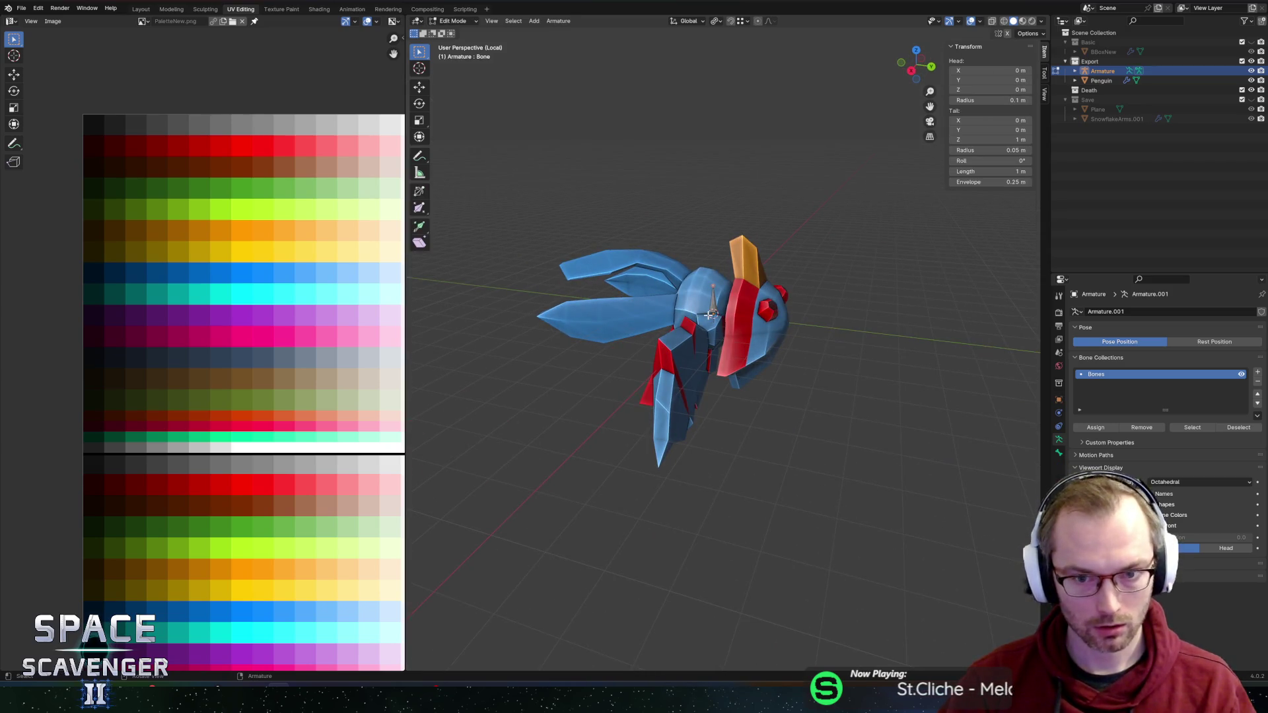
Step: Extrude the first wing bone along Y and raise its tip along Z
mouse_move(710, 315)
left_mouse_down()
mouse_move(756, 277)
mouse_move(754, 288)
left_mouse_up()
key("e")
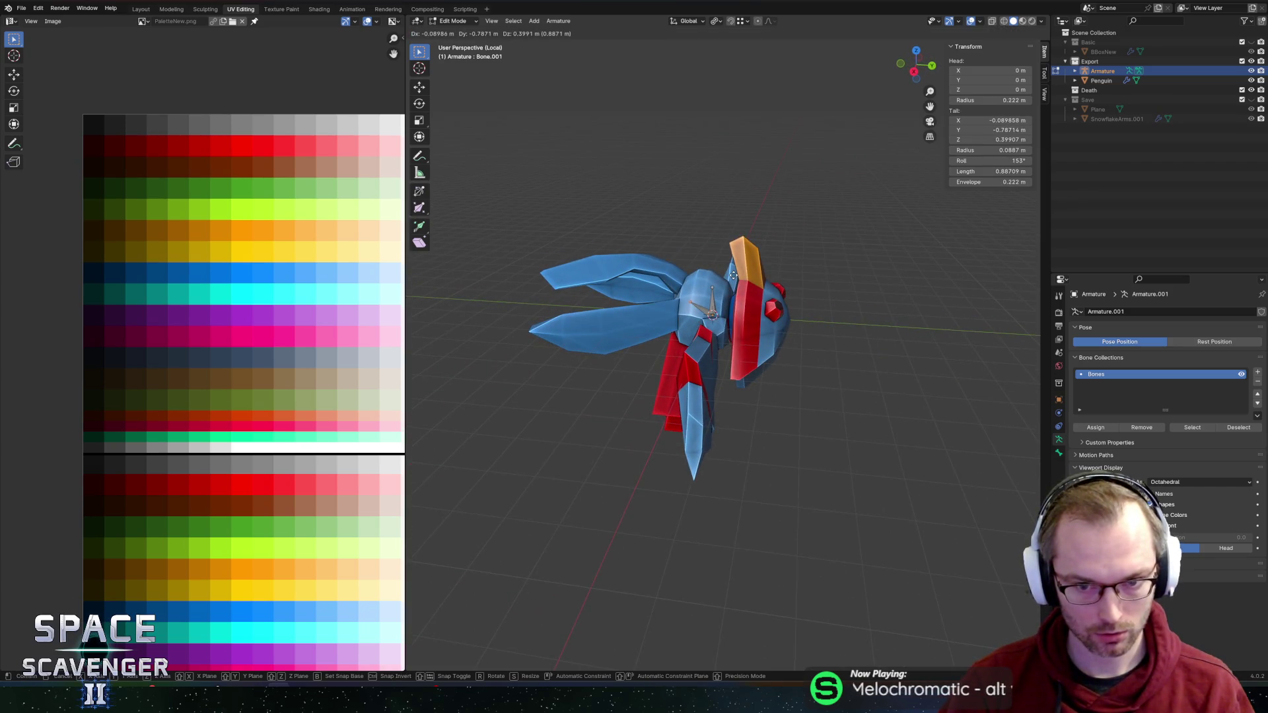
key("y")
left_click(712, 266)
key("g")
key("z")
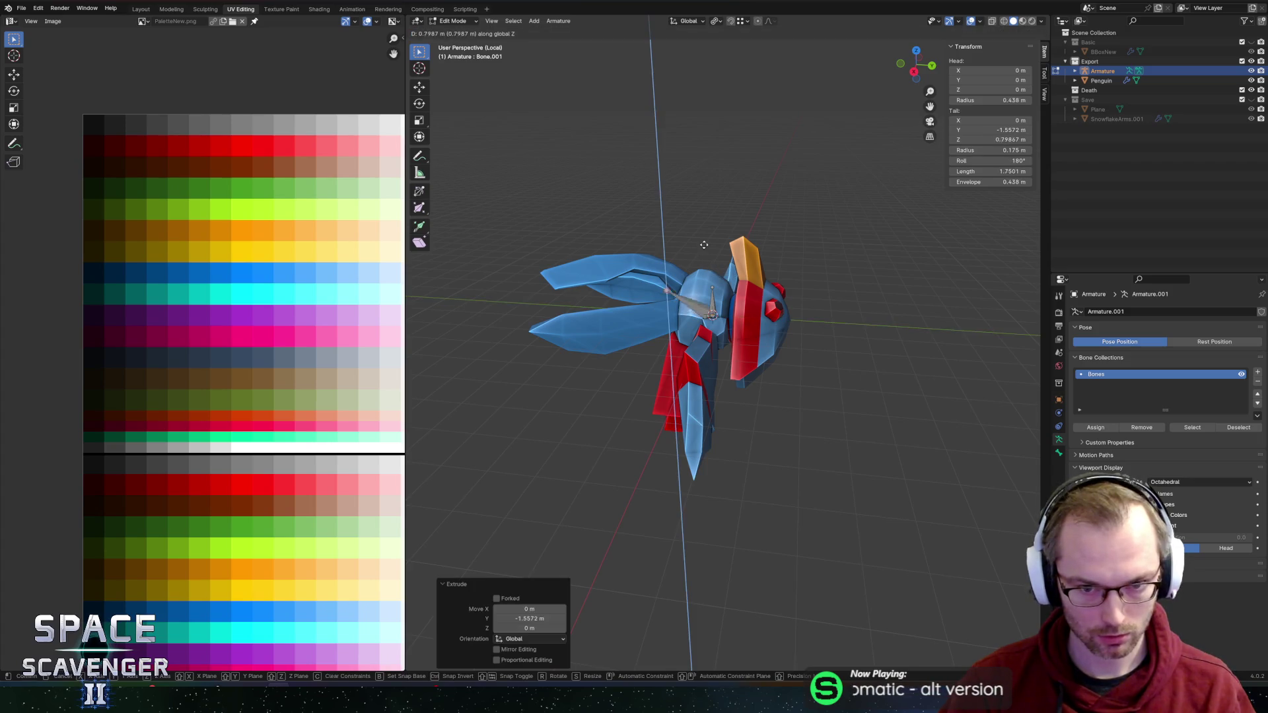
left_click(702, 226)
Step: Extrude second and third wing bones along Y and Z, then select the first wing bone
key("e")
key("y")
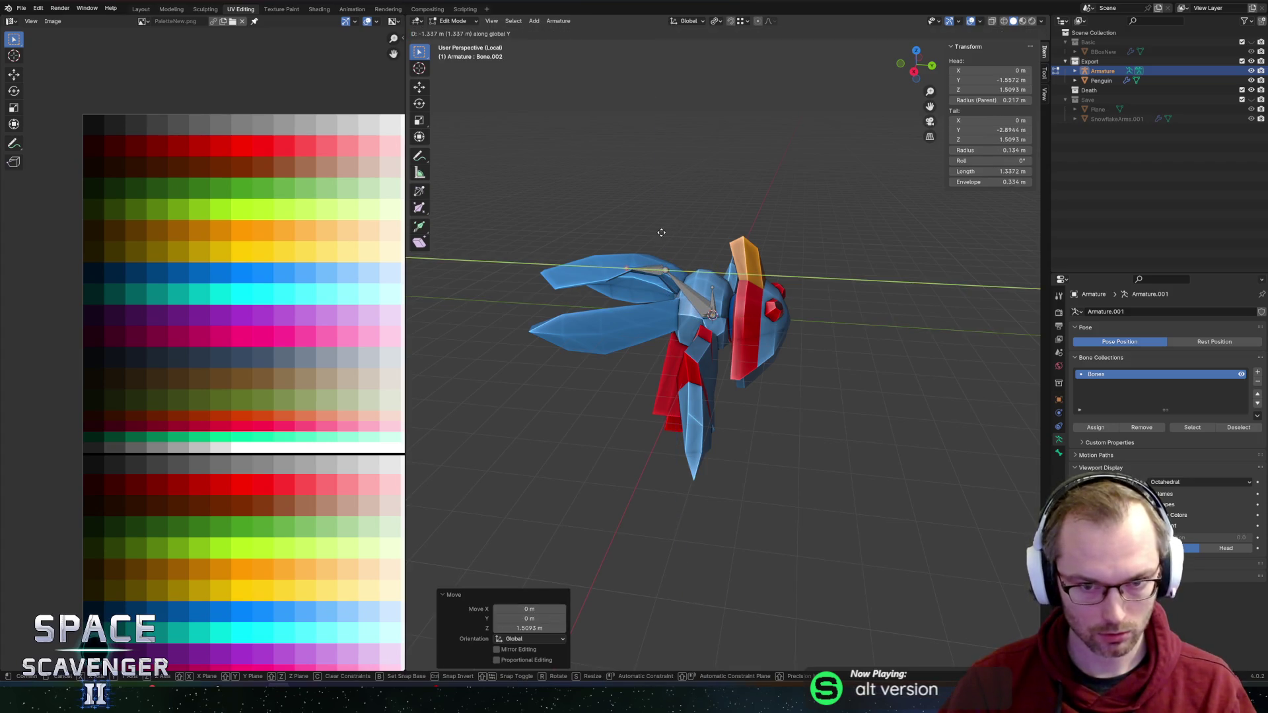
left_click(636, 232)
mouse_move(635, 232)
left_mouse_down()
mouse_move(773, 258)
mouse_move(787, 235)
left_mouse_up()
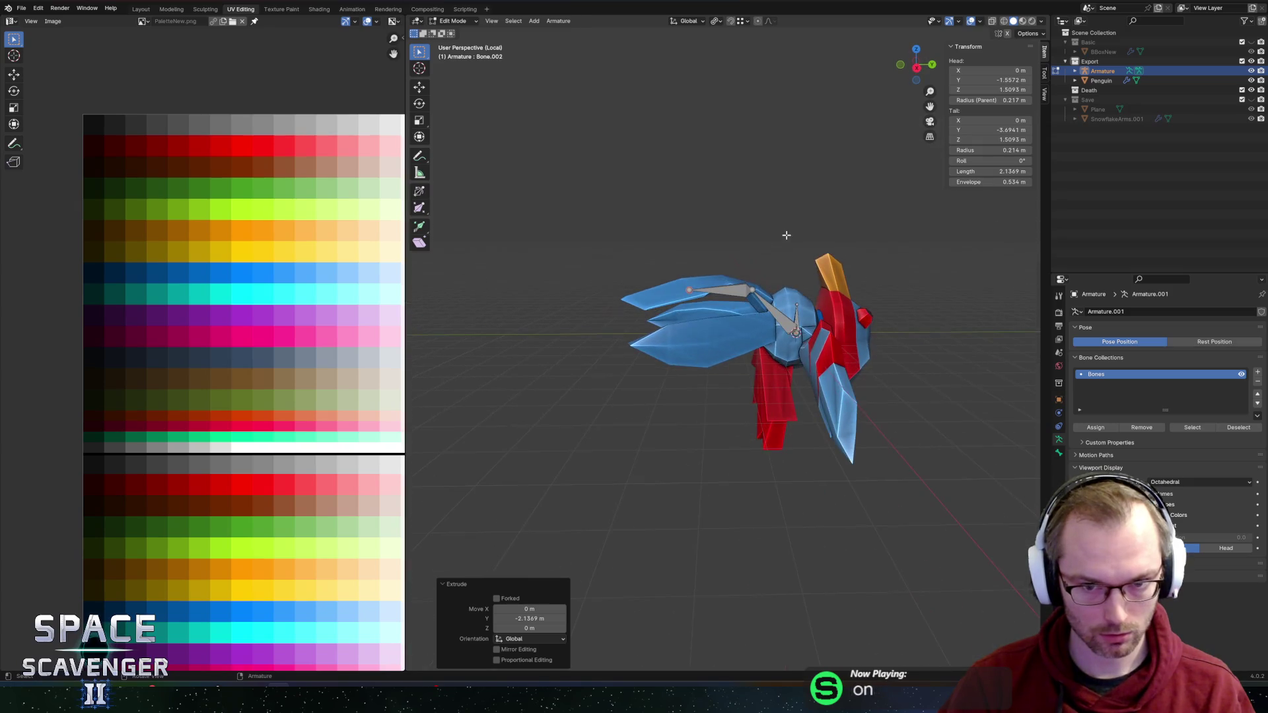
key("e")
key("y")
key("z")
left_click(728, 256)
left_click(753, 282)
mouse_move(803, 283)
left_mouse_down()
mouse_move(724, 303)
mouse_move(548, 306)
mouse_move(583, 284)
mouse_move(925, 278)
left_mouse_up()
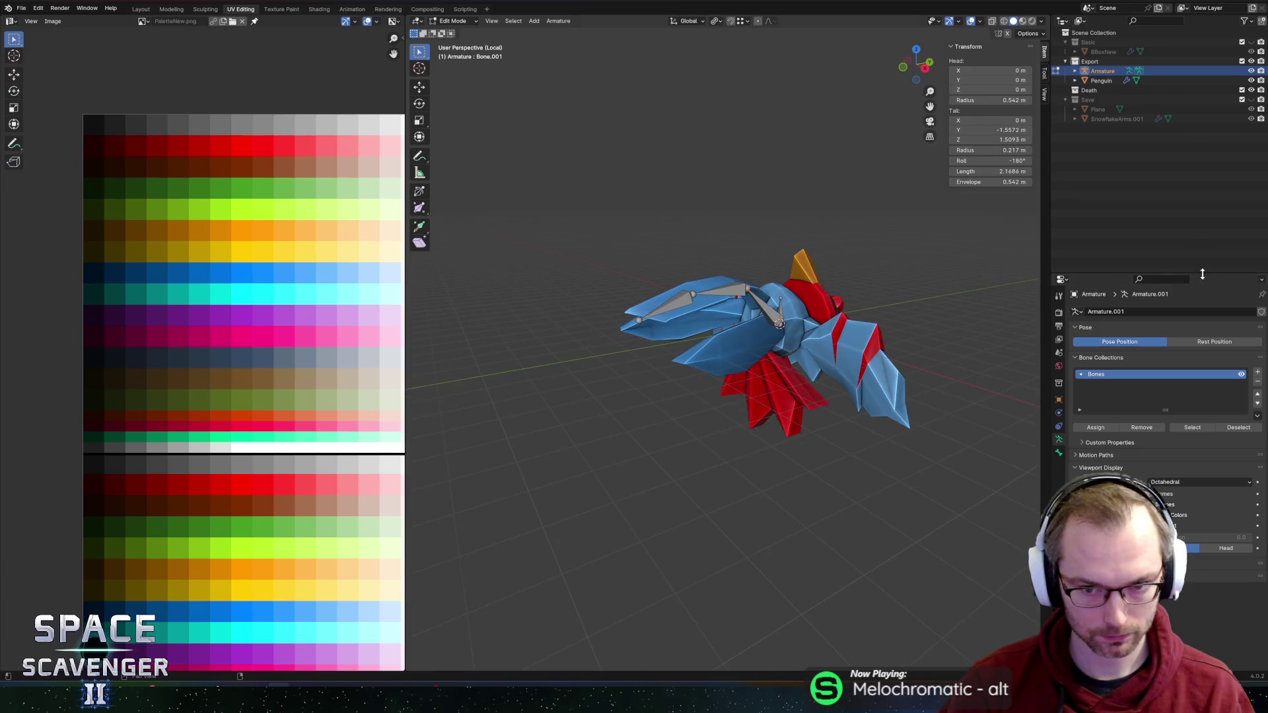
mouse_move(784, 301)
left_mouse_down()
mouse_move(779, 377)
mouse_move(772, 340)
mouse_move(809, 383)
left_mouse_up()
Step: Extrude a body bone straight down along Z and subdivide it into two bones
key("e")
key("z")
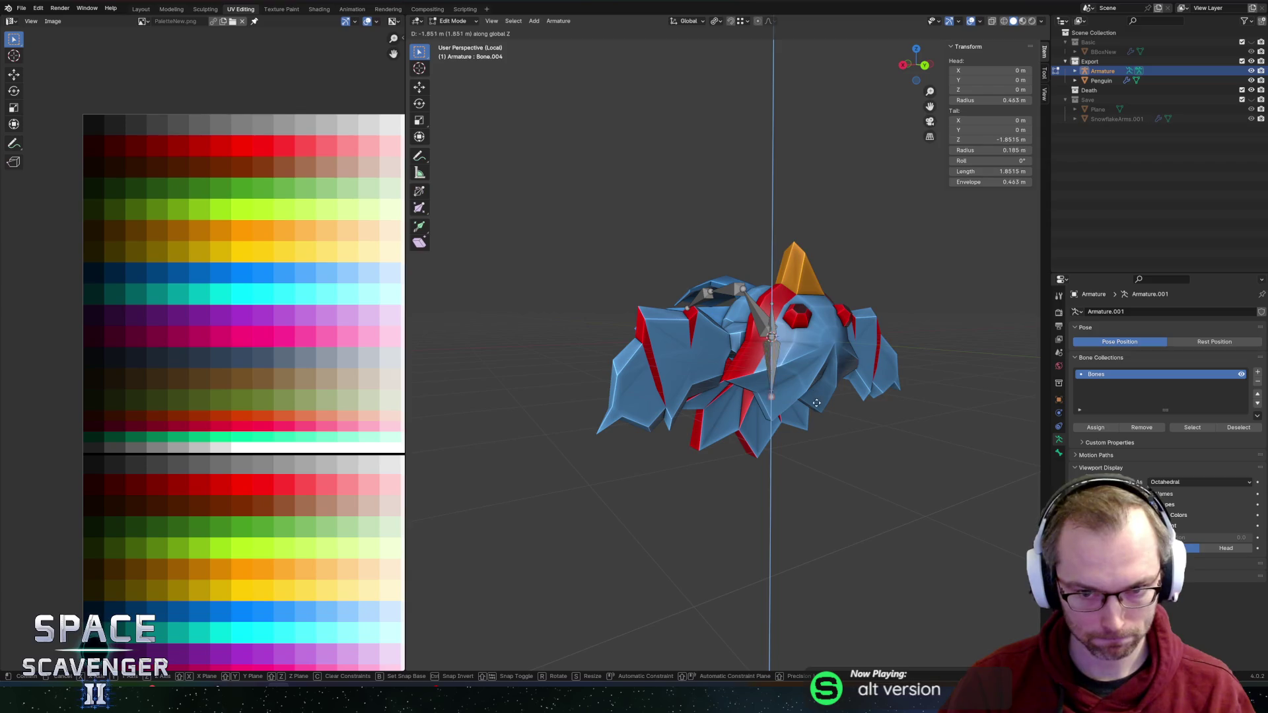
left_click(816, 441)
right_click(777, 381)
left_click(776, 380)
Step: Extrude a leg bone sideways along X from the middle joint and lower its tip along Z
mouse_move(776, 380)
left_mouse_down()
mouse_move(821, 369)
mouse_move(740, 381)
left_mouse_up()
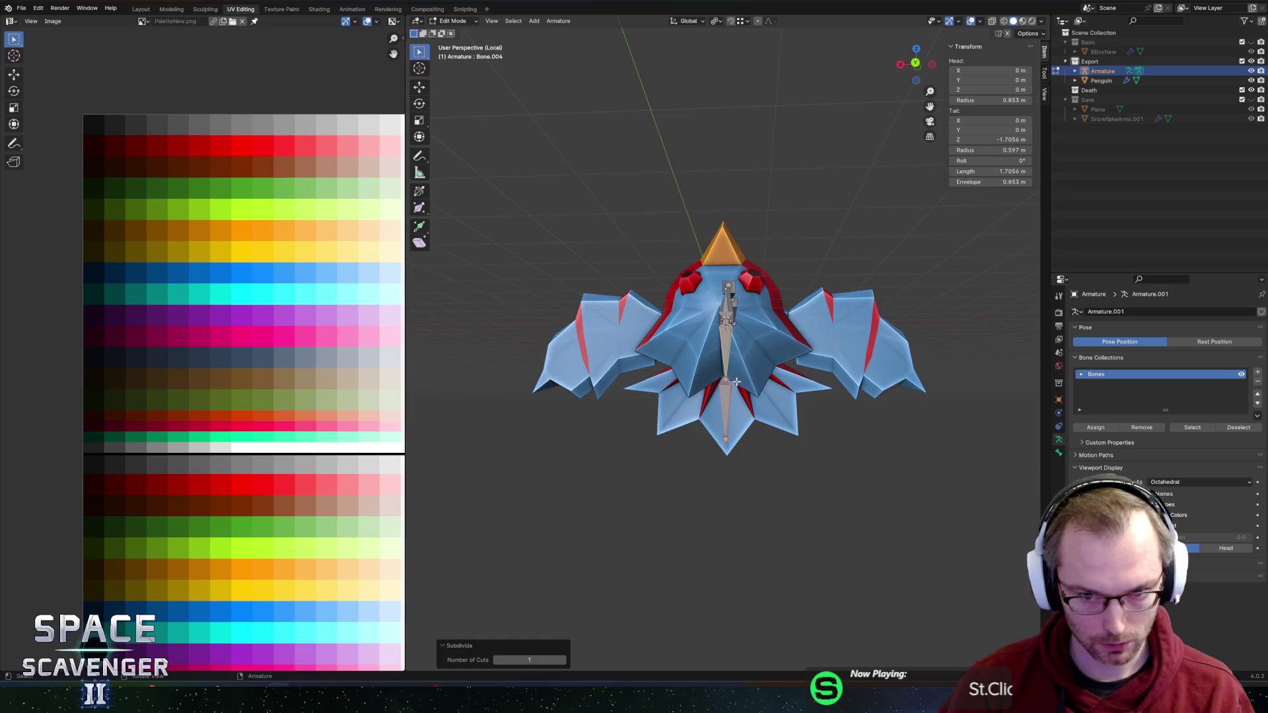
left_click(726, 381)
key("e")
key("x")
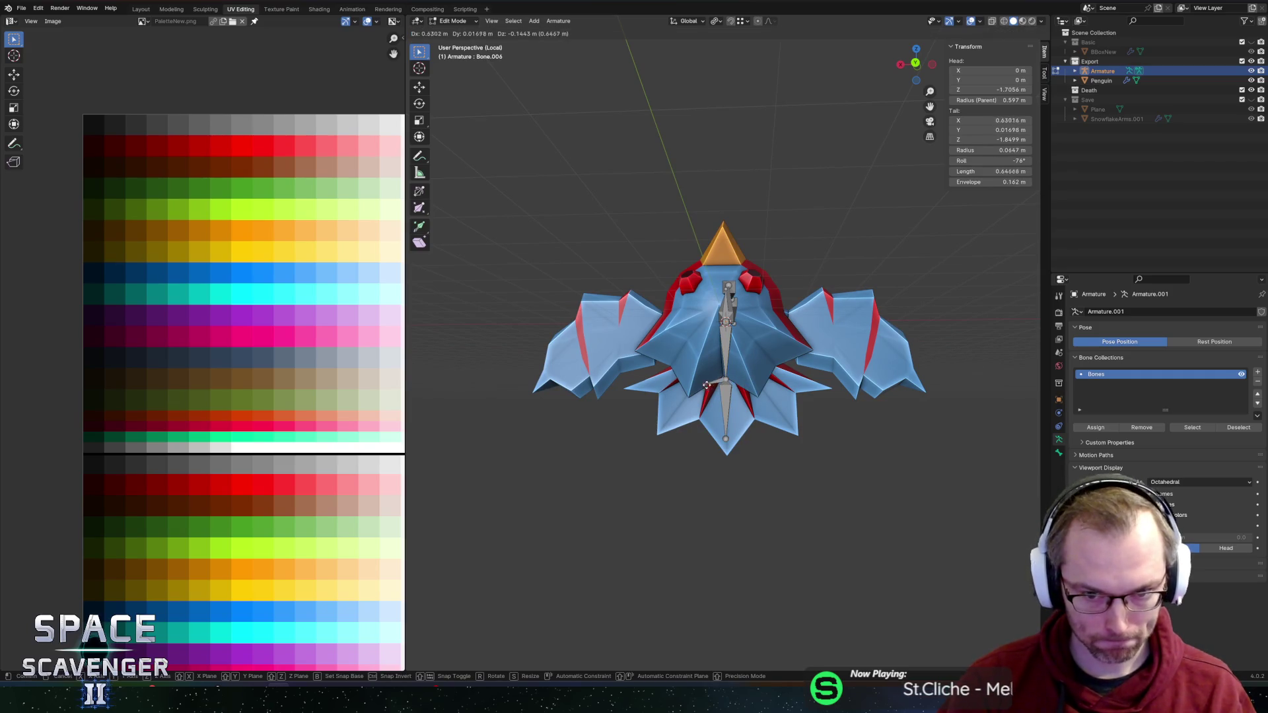
left_click(656, 396)
key("g")
key("z")
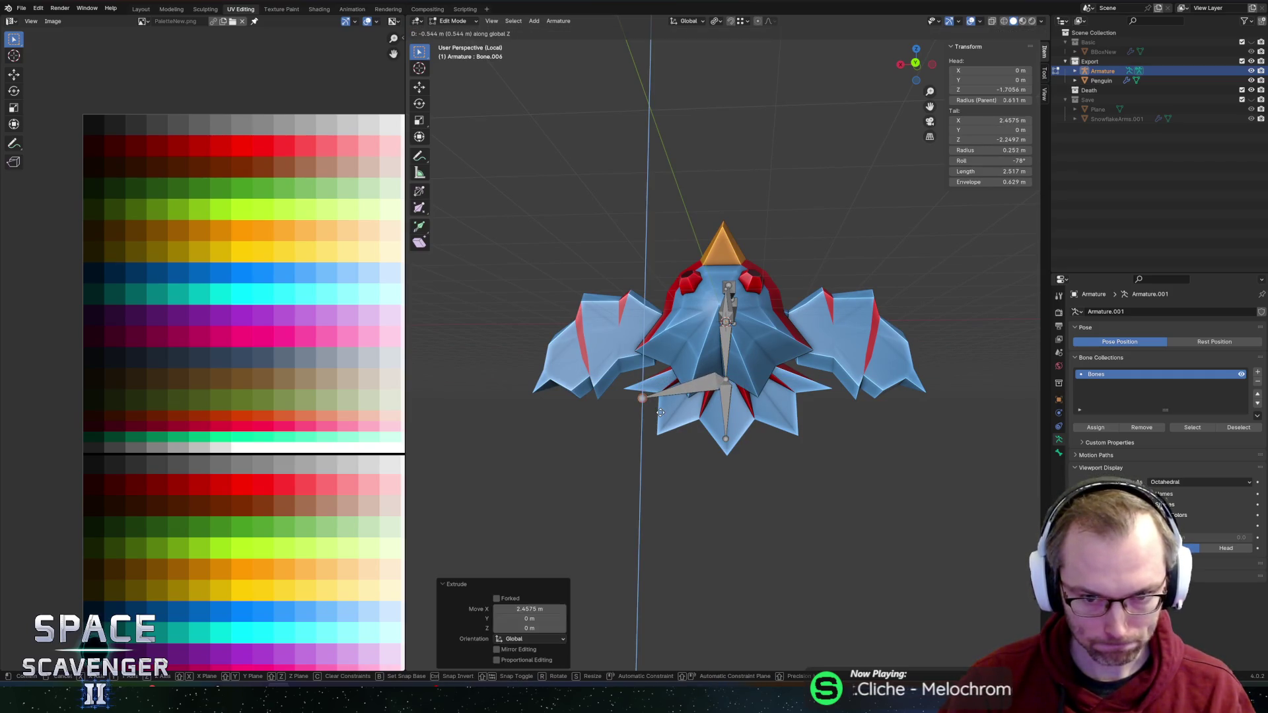
left_click(660, 412)
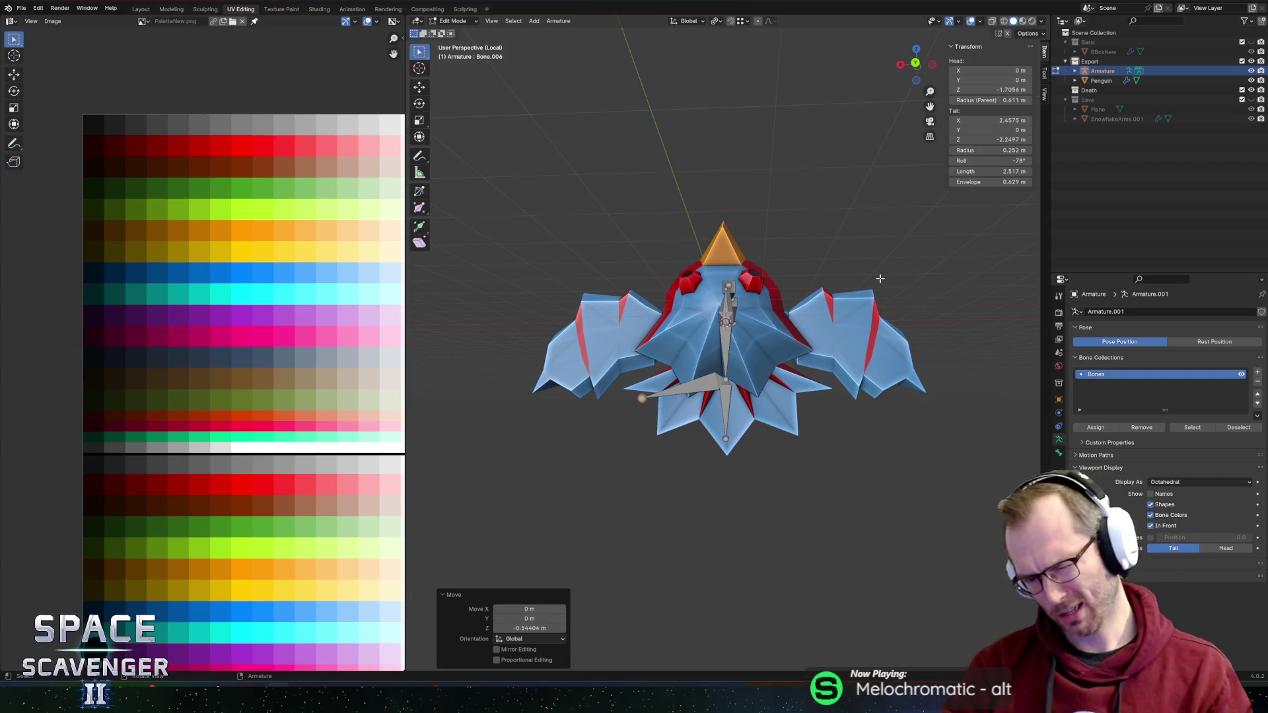
Step: Shift the lower body bone backward along Y by -0.772 m
scroll(671, 413, "up", 5)
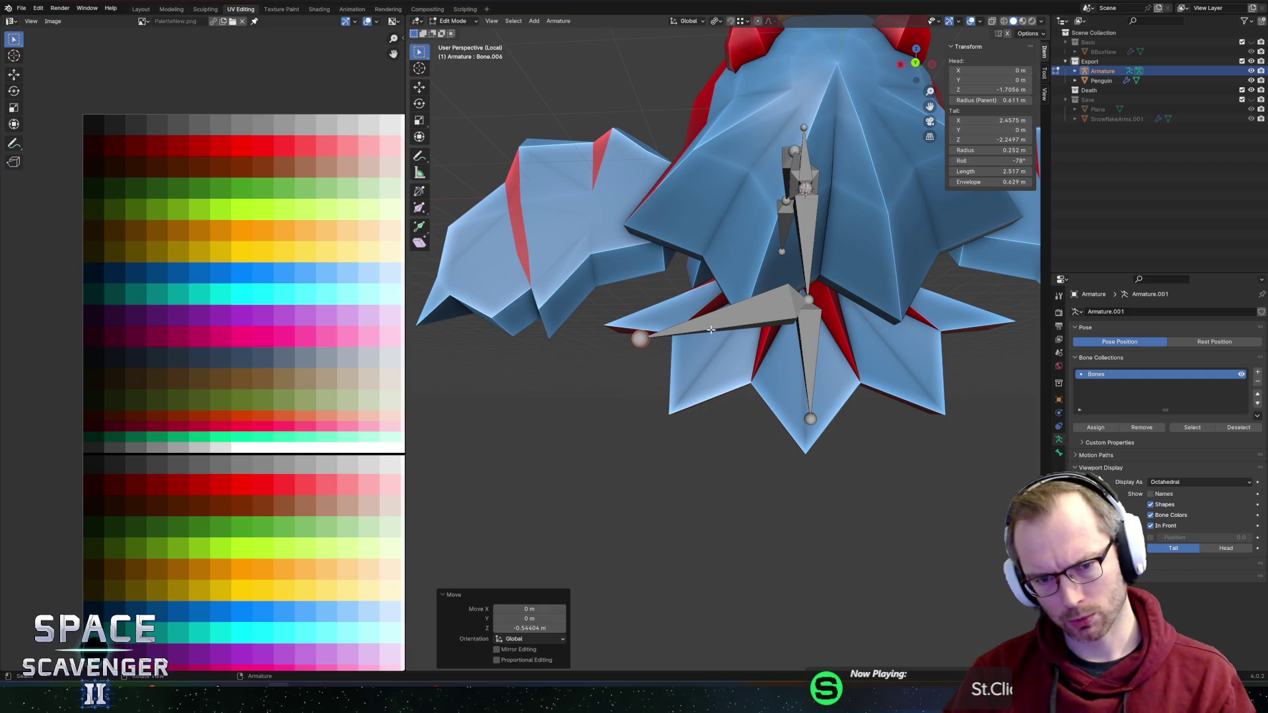
left_click_drag(676, 316, 834, 300)
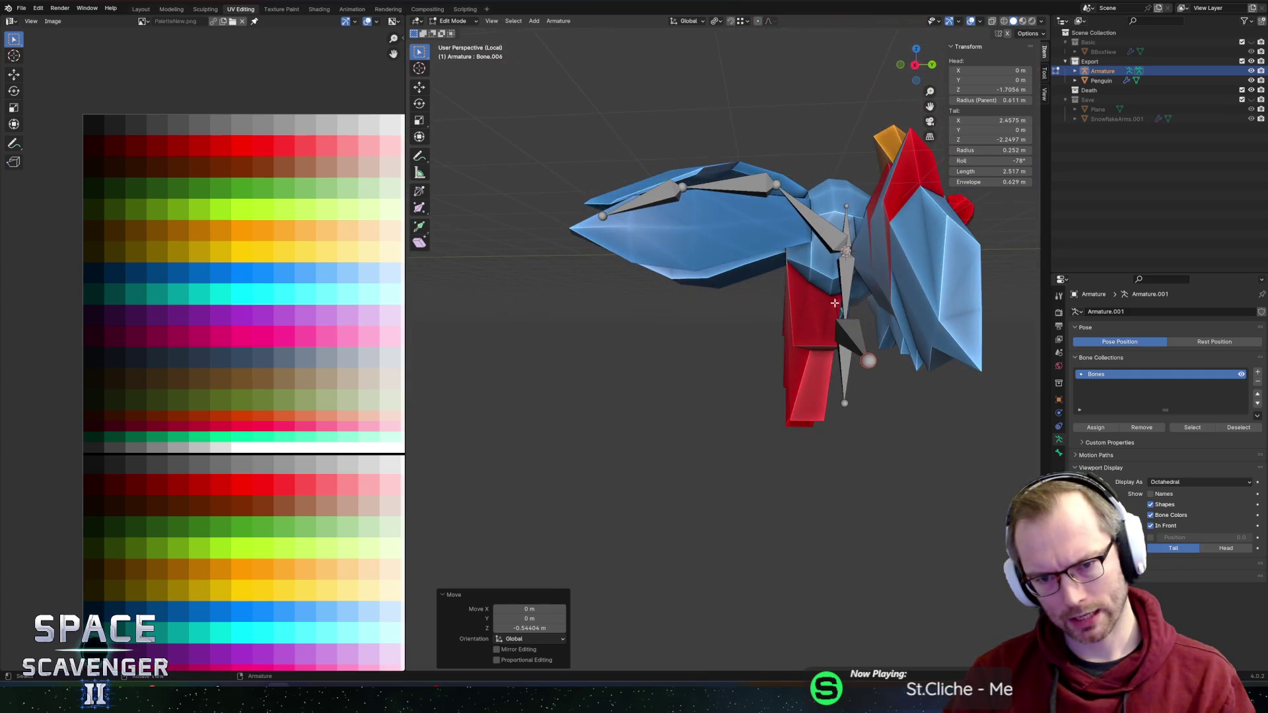
left_click_drag(857, 344, 852, 387)
left_click(844, 396)
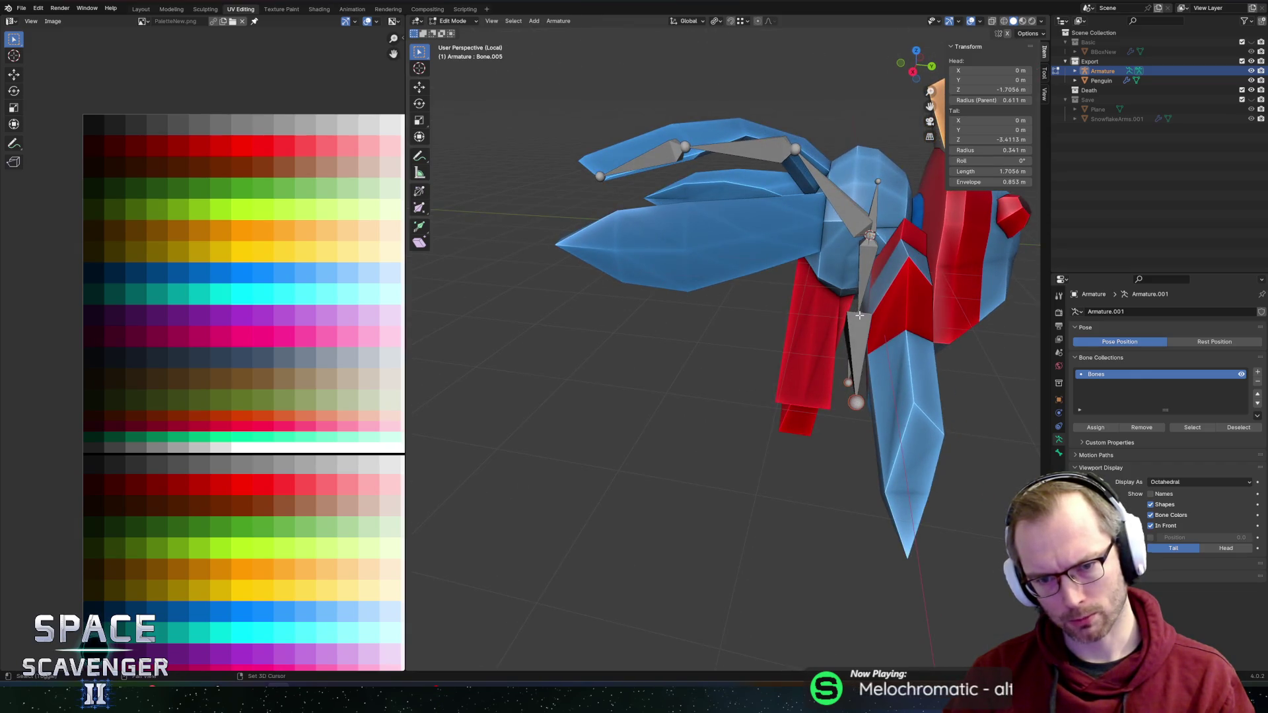
left_click_drag(860, 321, 862, 344)
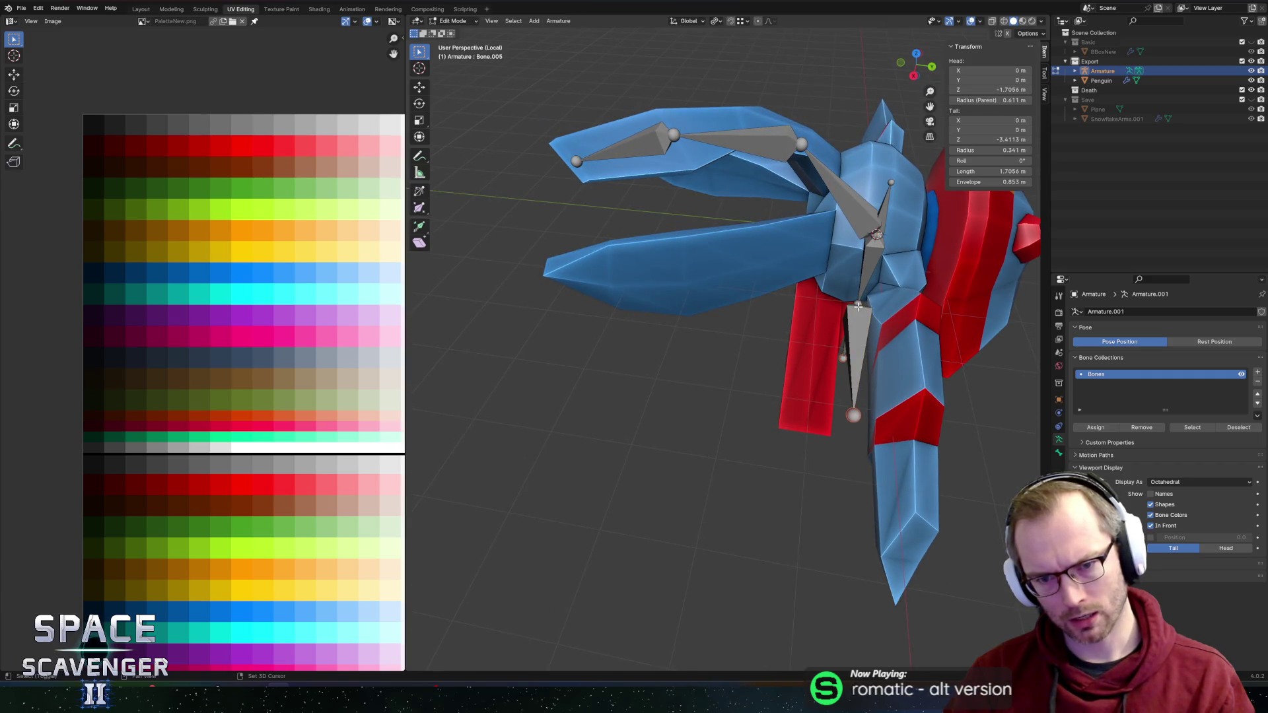
key("g")
key("y")
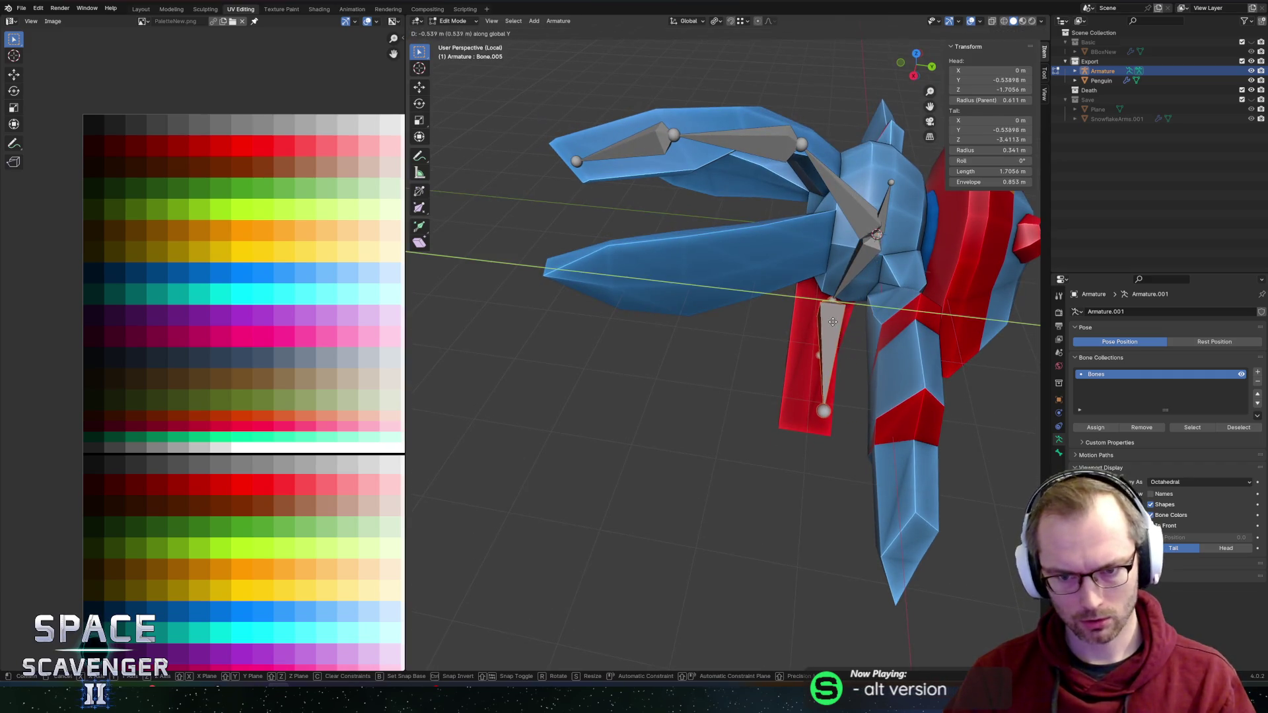
left_click(825, 323)
mouse_move(826, 323)
left_mouse_down()
mouse_move(837, 296)
mouse_move(901, 283)
left_mouse_up()
left_click(798, 255)
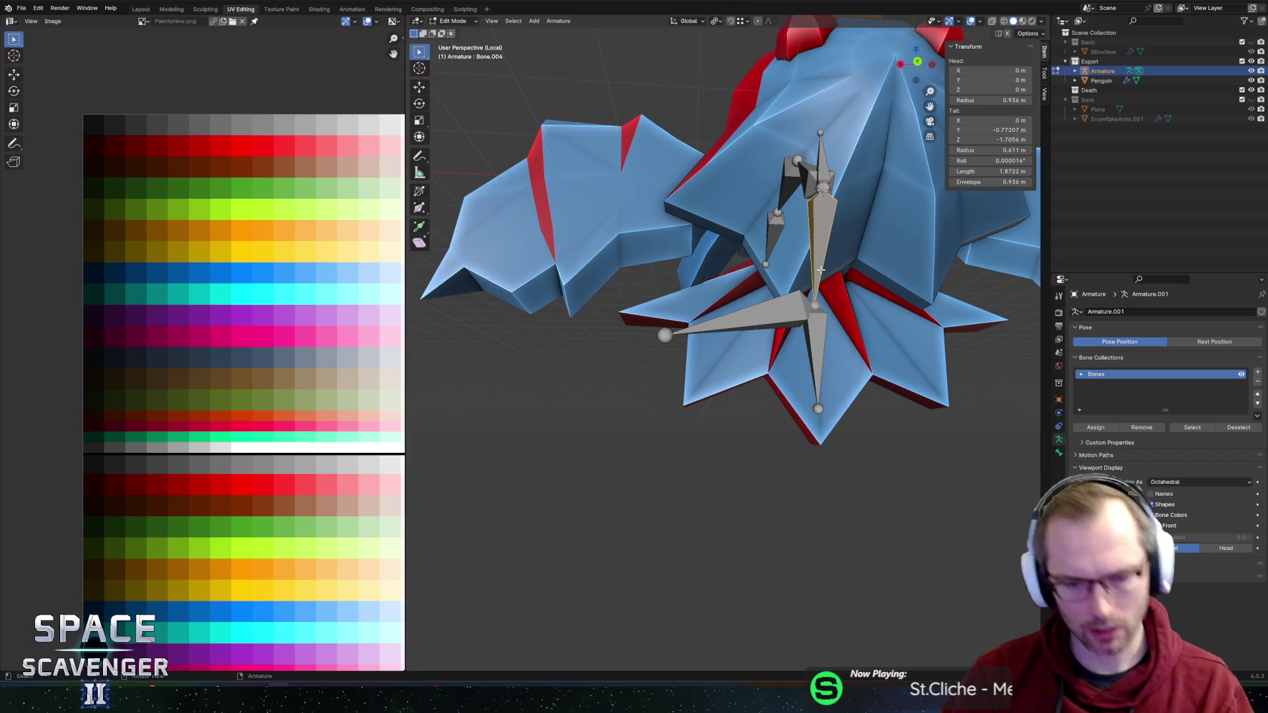
Step: Subdivide the upper body bone and move the new joint down along Z and along Y
right_click(810, 243)
left_click(810, 240)
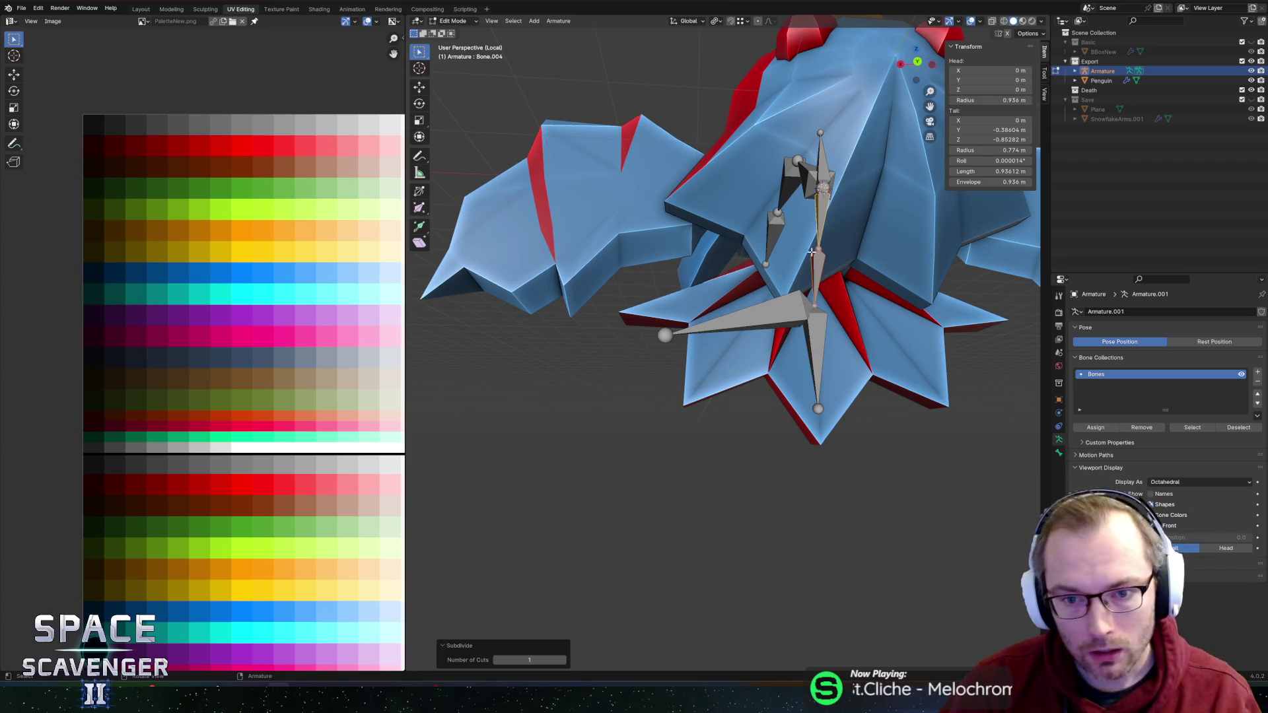
key("g")
left_click(819, 268)
key("g")
key("z")
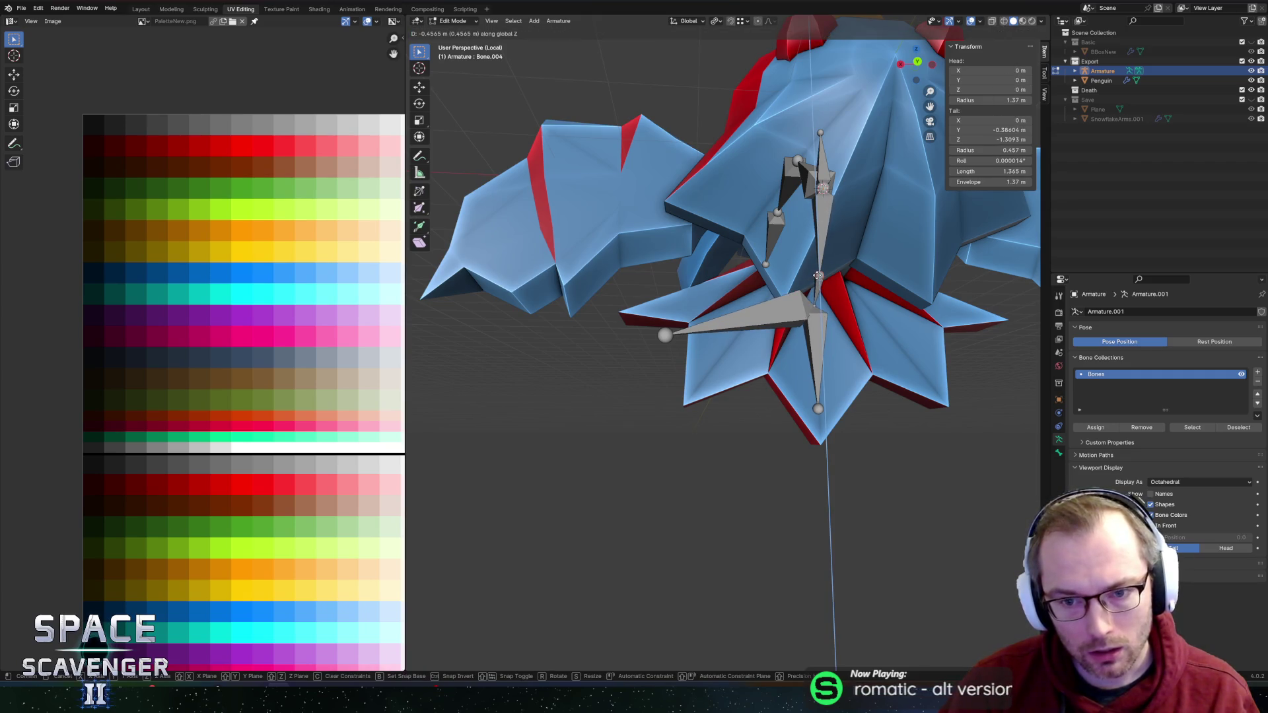
left_click(816, 279)
mouse_move(817, 279)
left_mouse_down()
mouse_move(920, 310)
mouse_move(713, 298)
left_mouse_up()
key("y")
left_click(921, 311)
Step: Nudge the leg bone slightly along Y so it sits inside the red leg
key("g")
key("y")
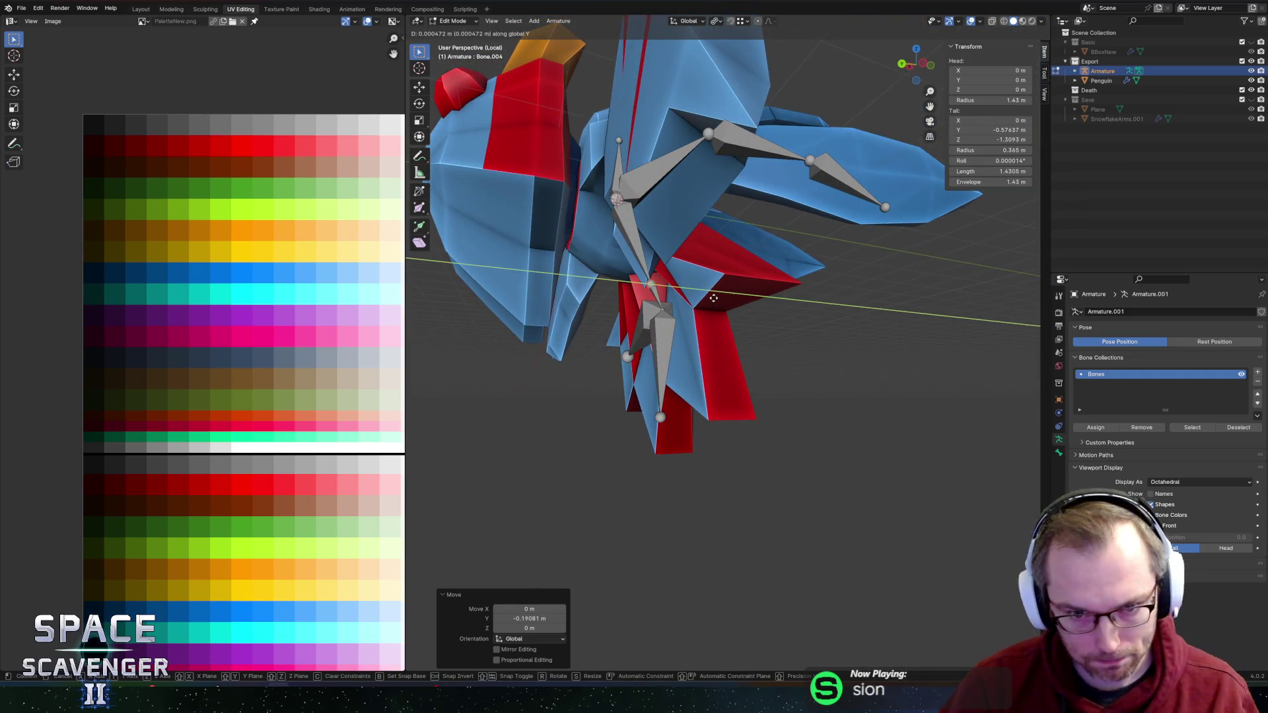
left_click(720, 301)
Step: Select the vertical bone below the body and try a rotation, cancelling to keep it vertical
mouse_move(669, 258)
left_mouse_down()
mouse_move(698, 236)
mouse_move(799, 282)
mouse_move(721, 273)
left_mouse_up()
left_click(720, 273)
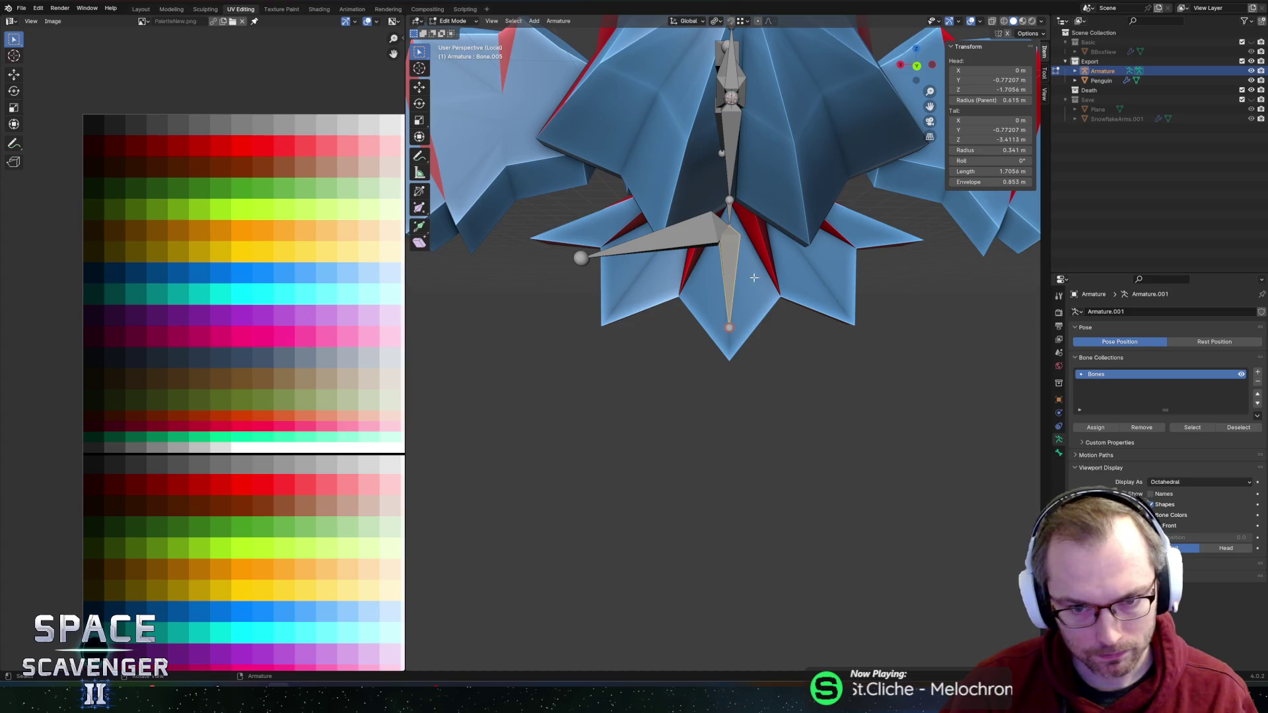
scroll(750, 277, "down", 5)
scroll(746, 288, "up", 4)
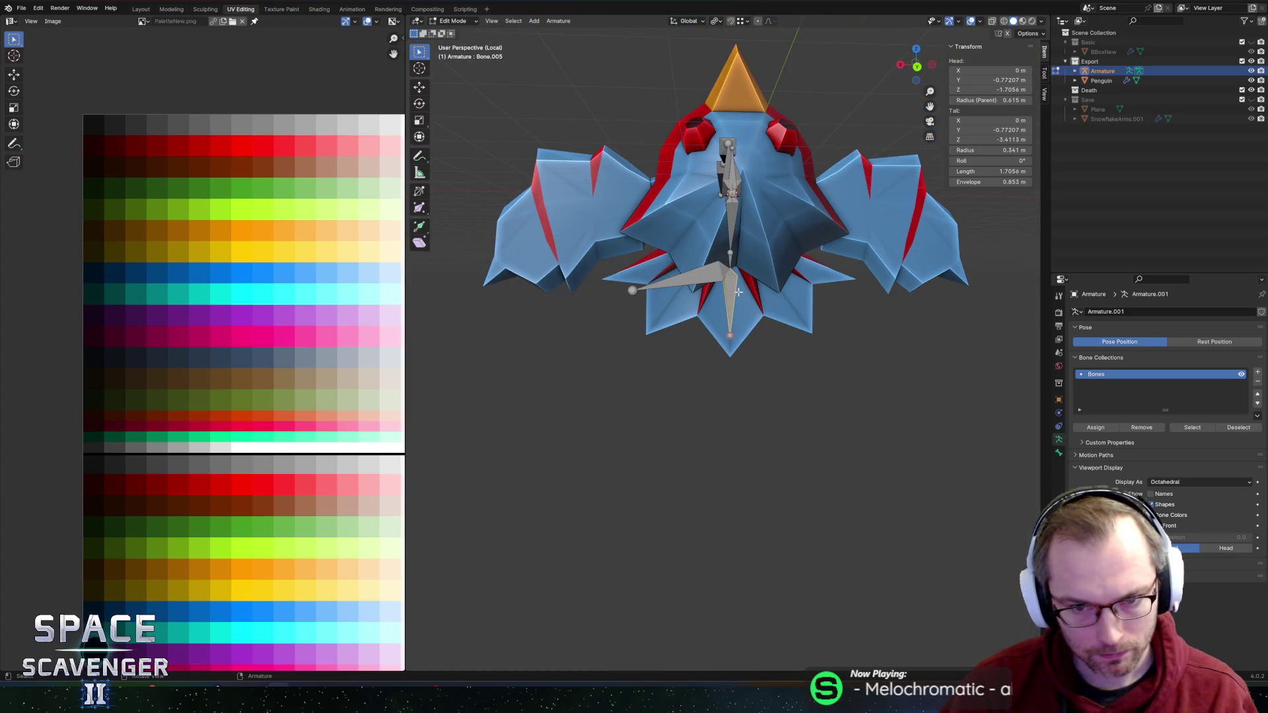
key("r")
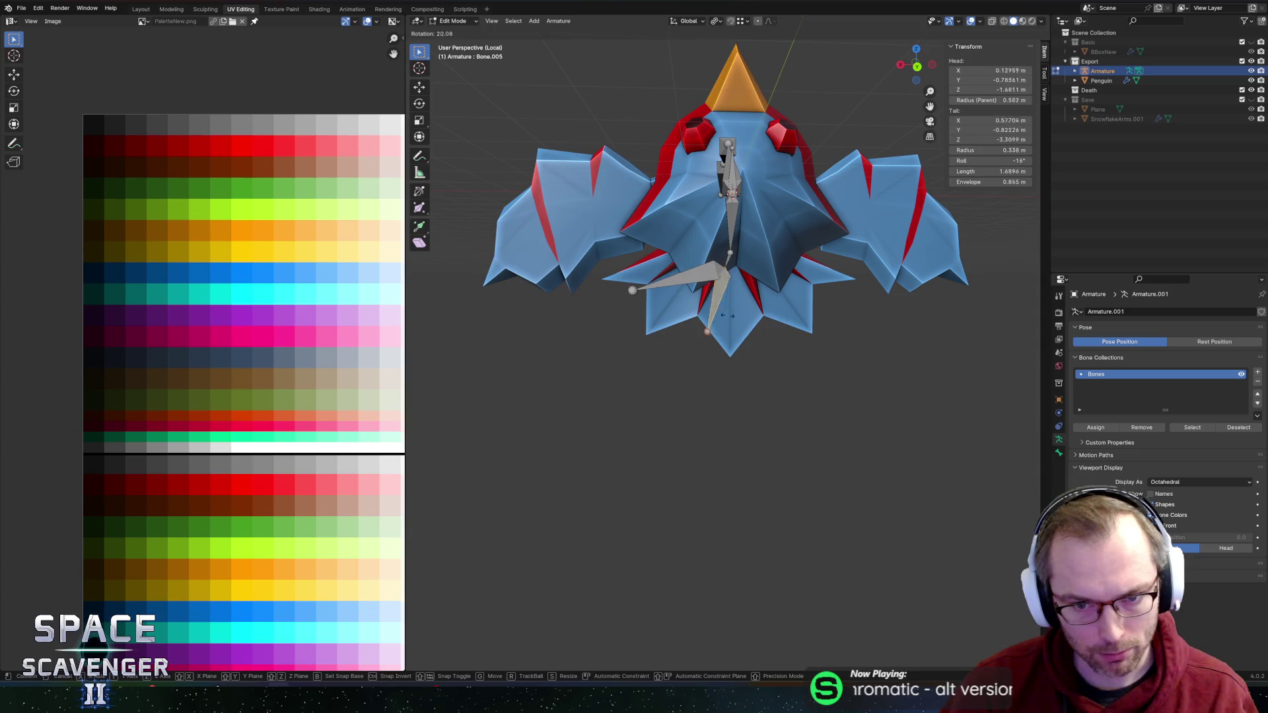
key("Escape")
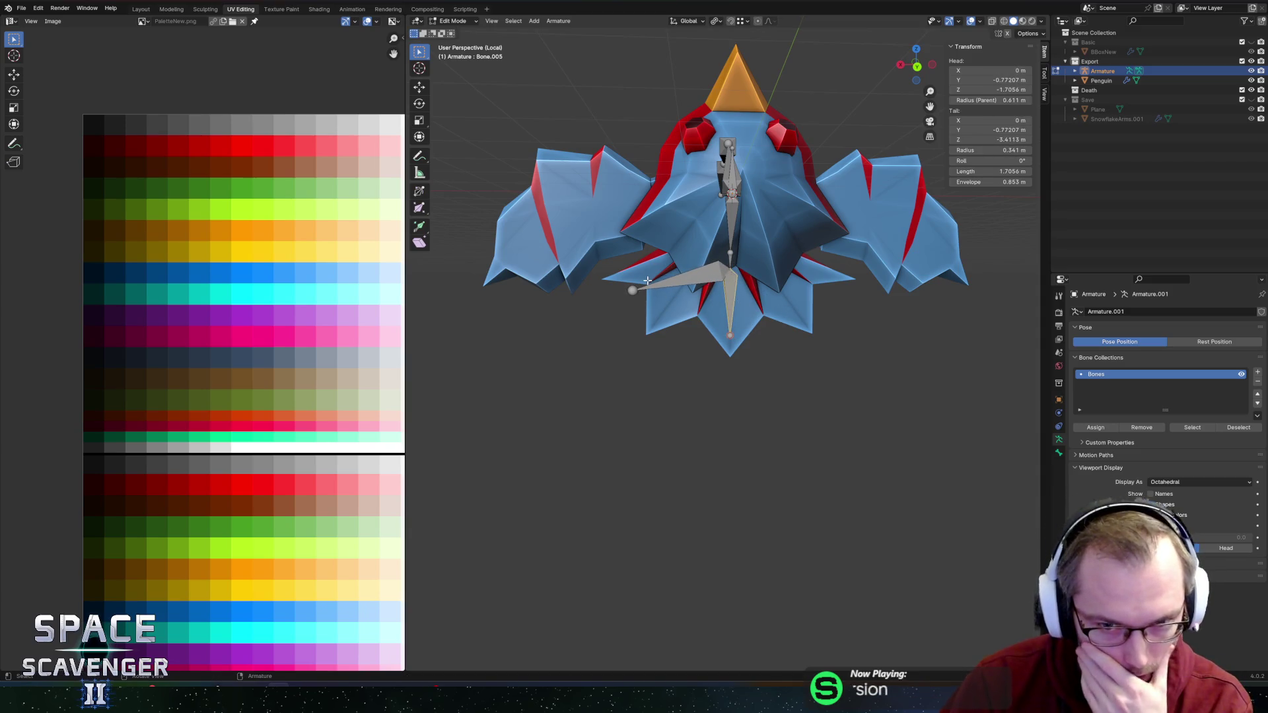
left_click_drag(649, 262, 716, 256)
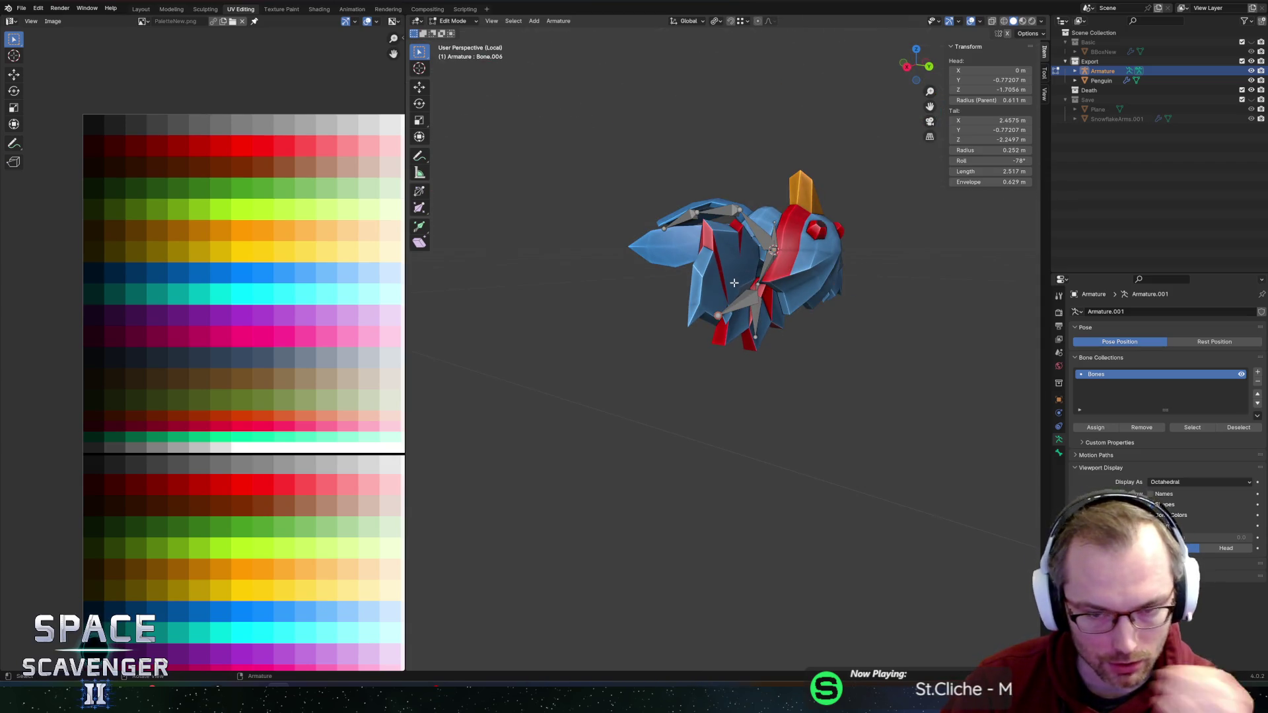
Step: Delete the extra Bone.006 from the armature, then select the bone at the body joint
mouse_move(785, 303)
left_mouse_down()
mouse_move(770, 309)
mouse_move(730, 276)
left_mouse_up()
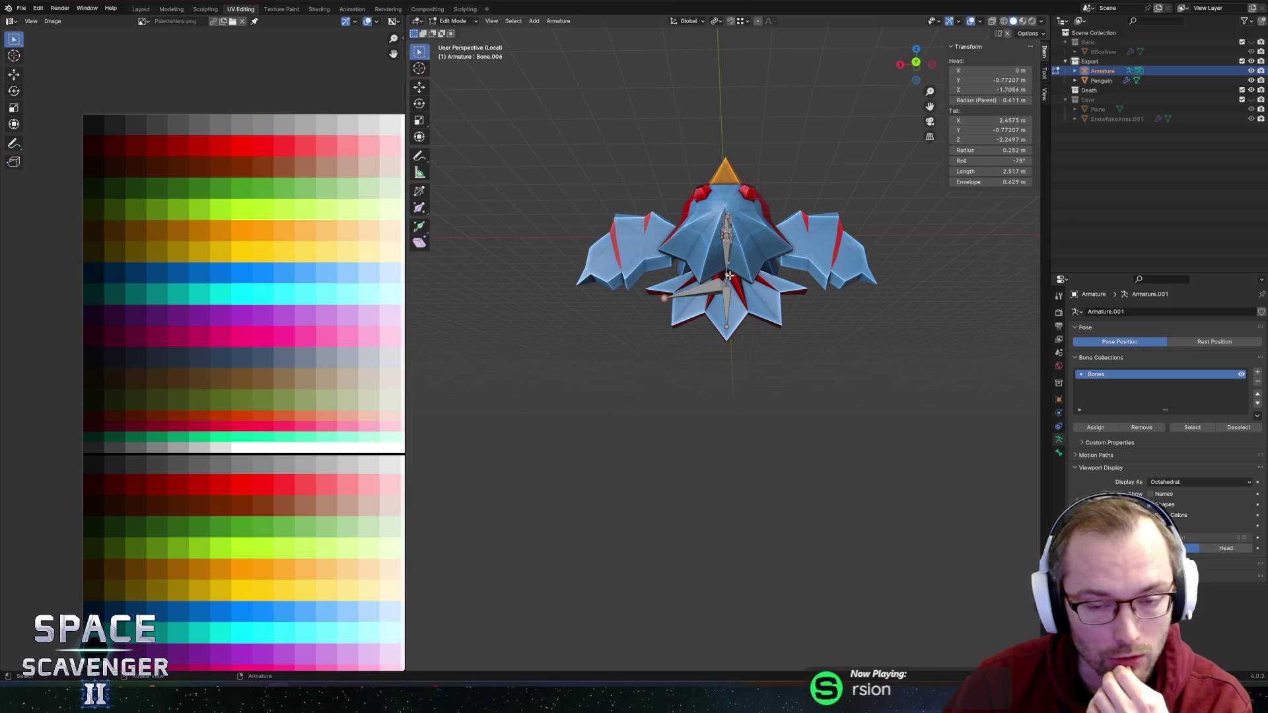
key("x")
left_click(689, 294)
mouse_move(685, 307)
left_mouse_down()
mouse_move(872, 319)
mouse_move(774, 325)
mouse_move(945, 329)
mouse_move(792, 328)
mouse_move(782, 380)
mouse_move(840, 368)
left_mouse_up()
scroll(784, 359, "up", 3)
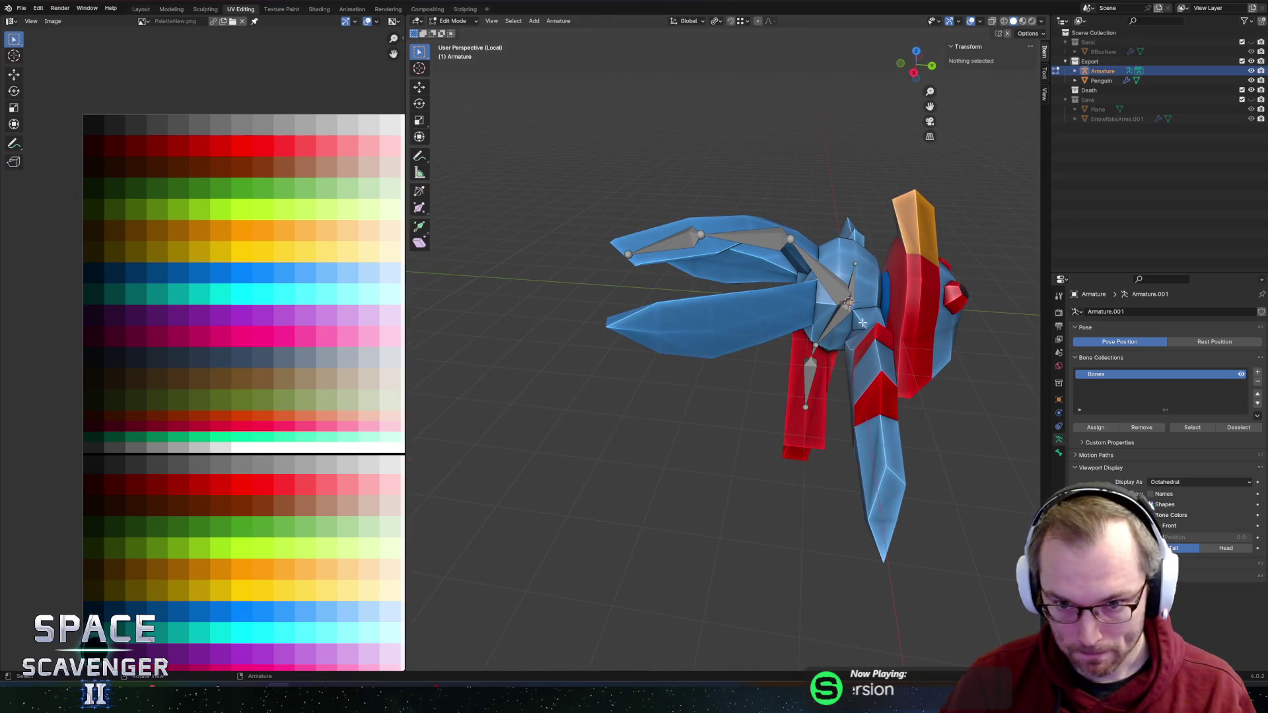
left_click(851, 302)
mouse_move(851, 304)
left_mouse_down()
mouse_move(852, 345)
mouse_move(744, 338)
mouse_move(847, 362)
left_mouse_up()
Step: Extrude the first tail bone along X and drop its tip along Y into the tail feather
key("e")
key("x")
left_click(786, 360)
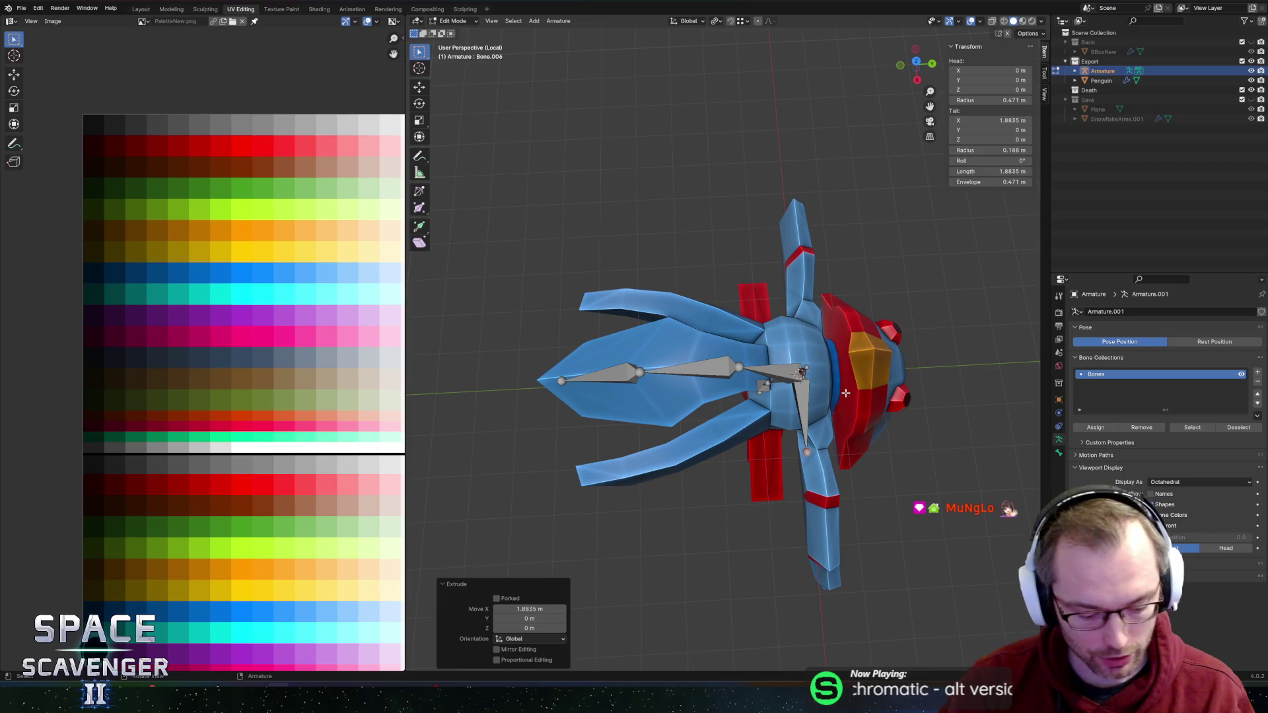
key("g")
key("y")
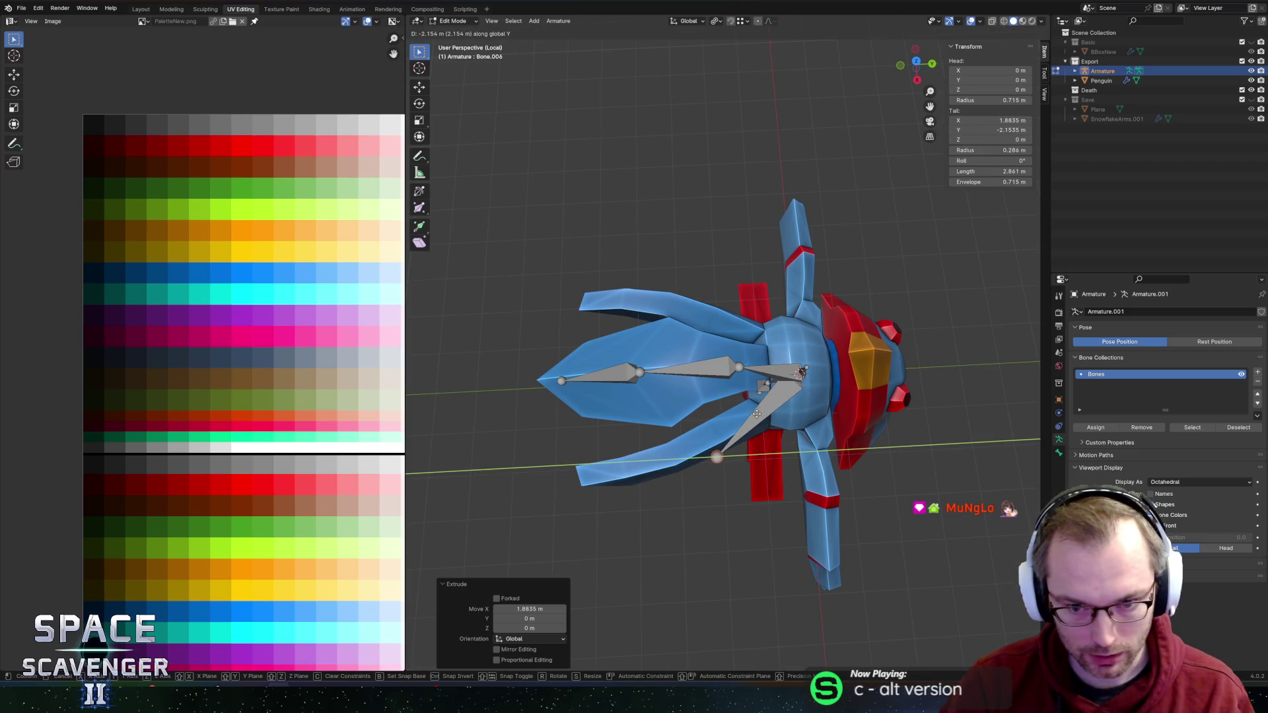
left_click(724, 423)
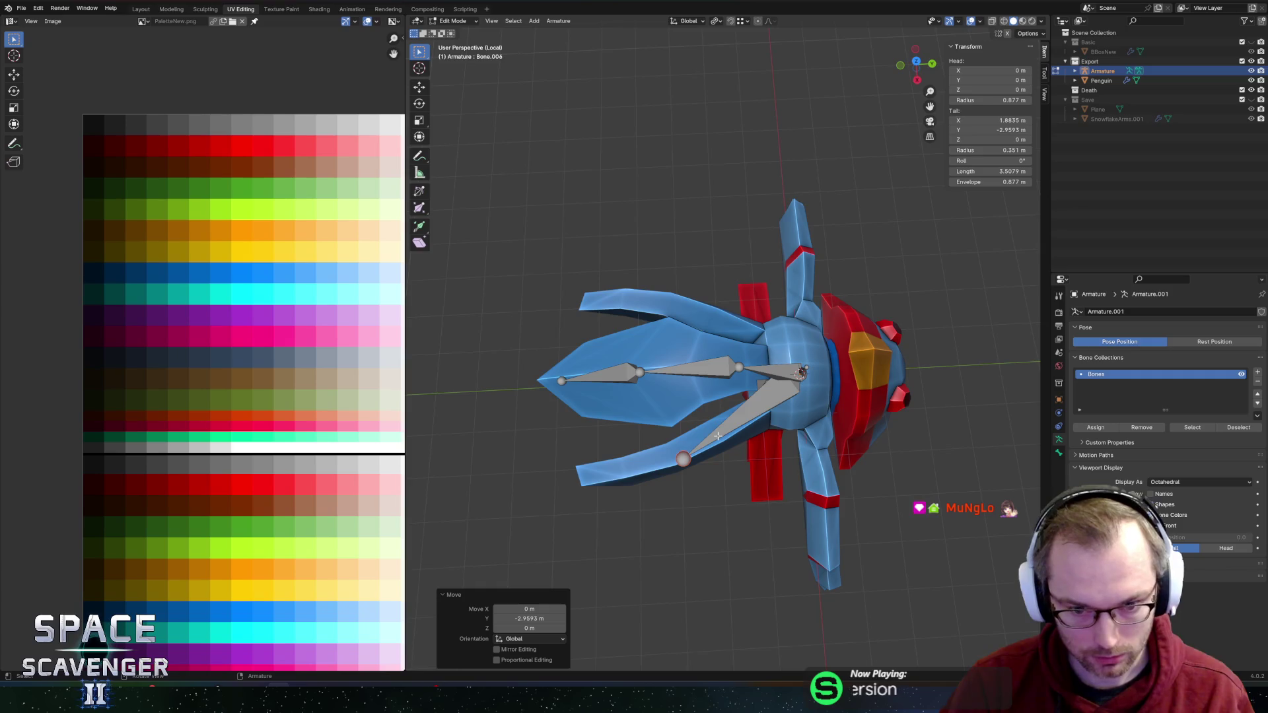
Step: Extrude a second tail bone along Y and shift its tip along X
key("e")
key("y")
left_click(617, 448)
key("g")
key("x")
left_click(627, 455)
Step: Refine the tip of the first tail bone, Bone.006, along Y and then X
mouse_move(701, 362)
left_mouse_down()
mouse_move(740, 343)
mouse_move(726, 311)
mouse_move(694, 356)
mouse_move(709, 365)
mouse_move(746, 343)
mouse_move(644, 332)
mouse_move(667, 402)
left_mouse_up()
left_click(645, 331)
key("g")
key("y")
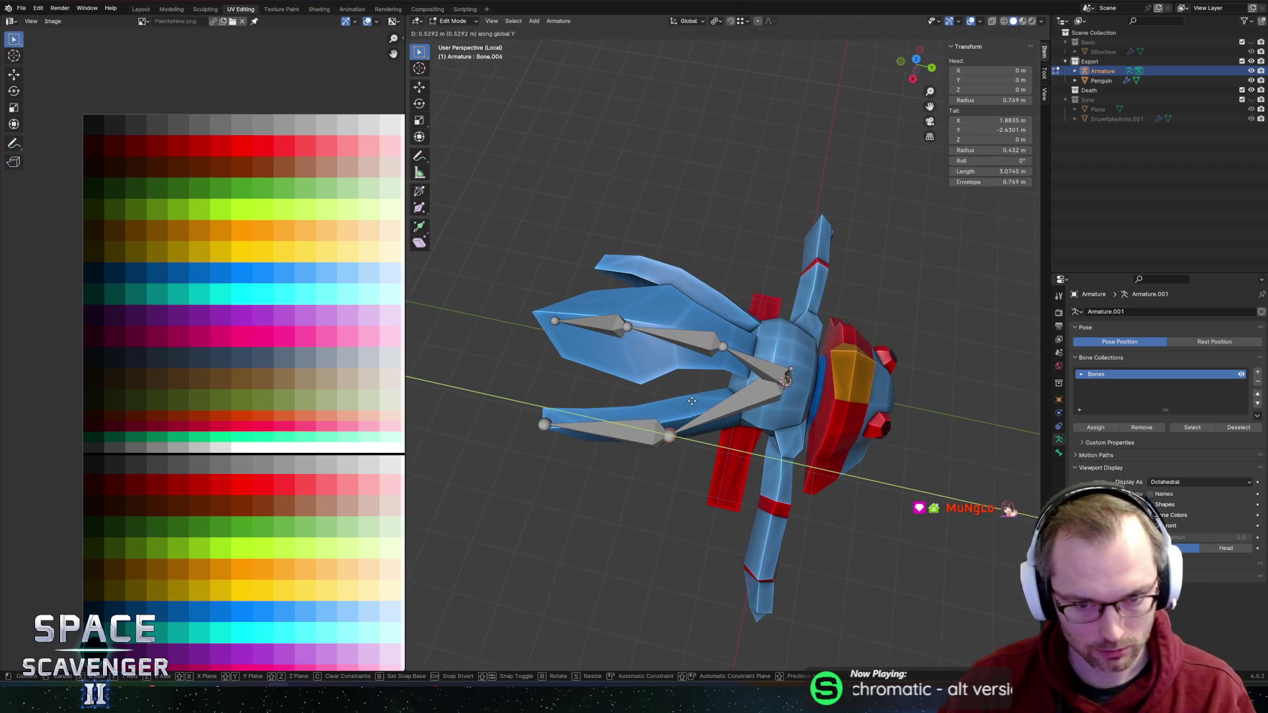
left_click(694, 396)
key("g")
key("x")
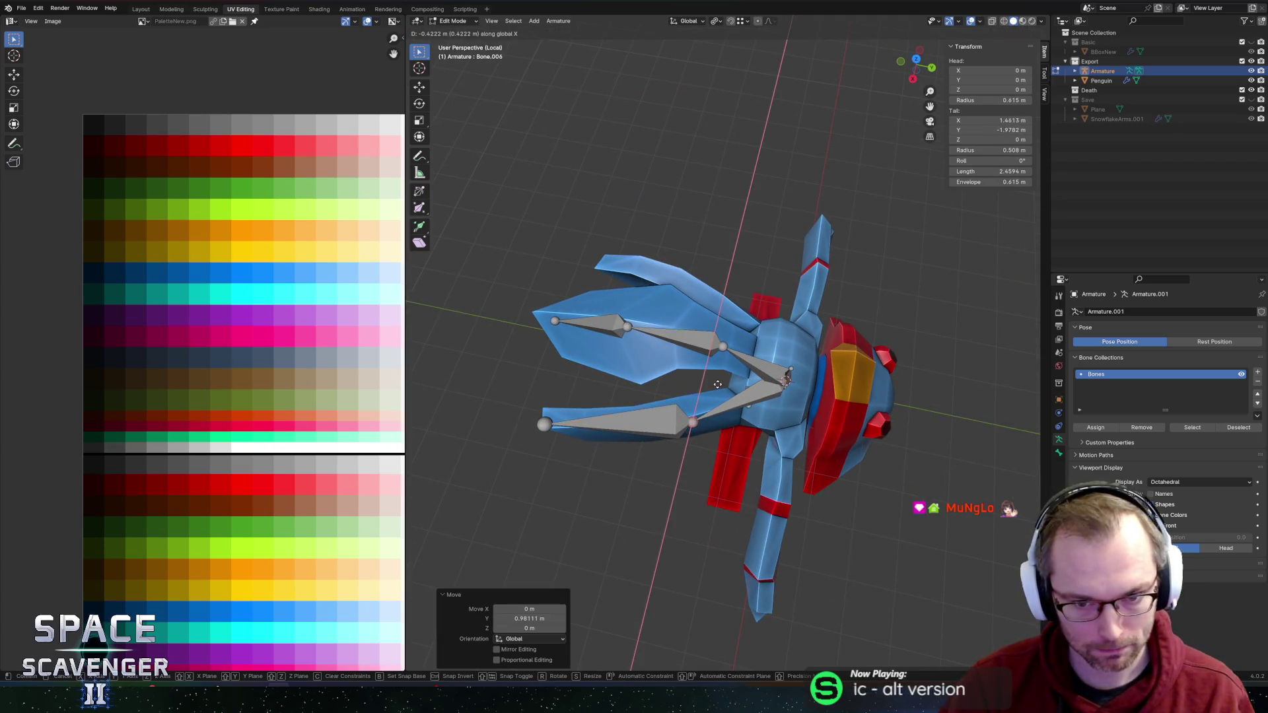
left_click(718, 387)
Step: Check the tail chain in top orthographic view and select the armature's root bone
left_click(916, 62)
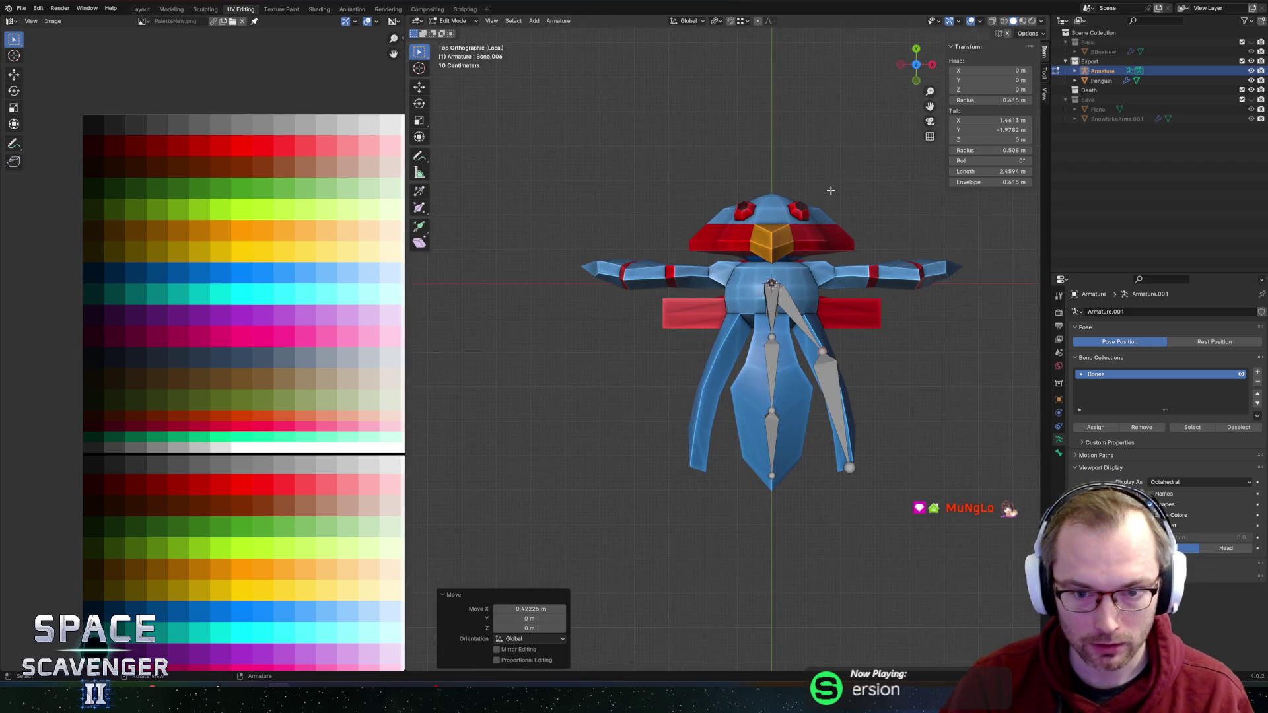
left_click_drag(863, 288, 776, 313)
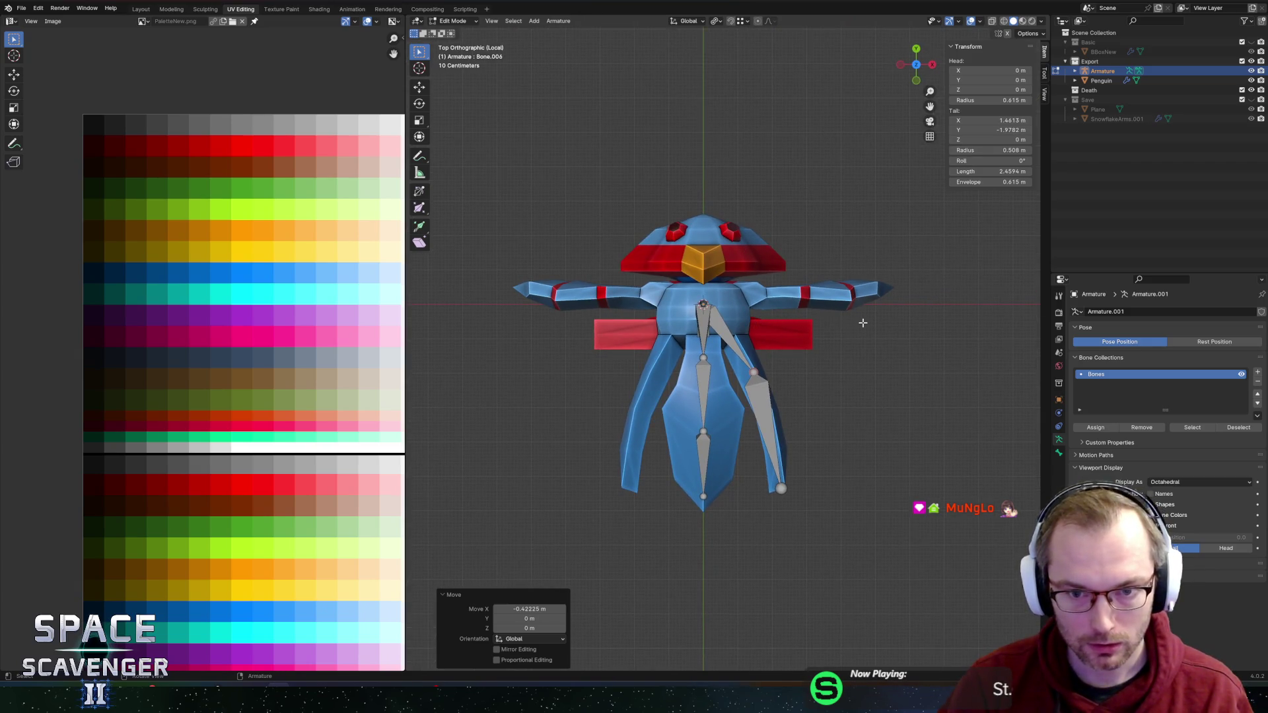
left_click(790, 297)
mouse_move(803, 280)
left_mouse_down()
mouse_move(752, 260)
mouse_move(735, 353)
left_mouse_up()
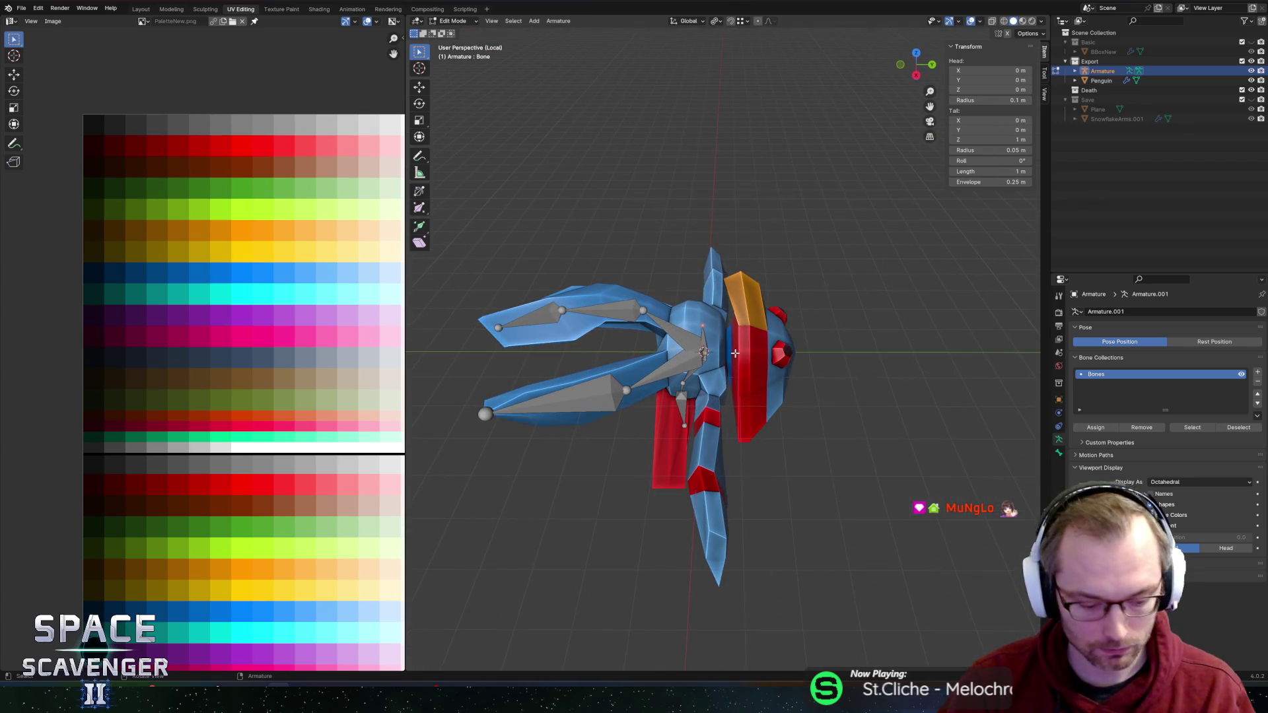
Step: Cancel the stray Y extrusion from the root bone and reselect Bone.004
key("e")
key("y")
right_click(778, 352)
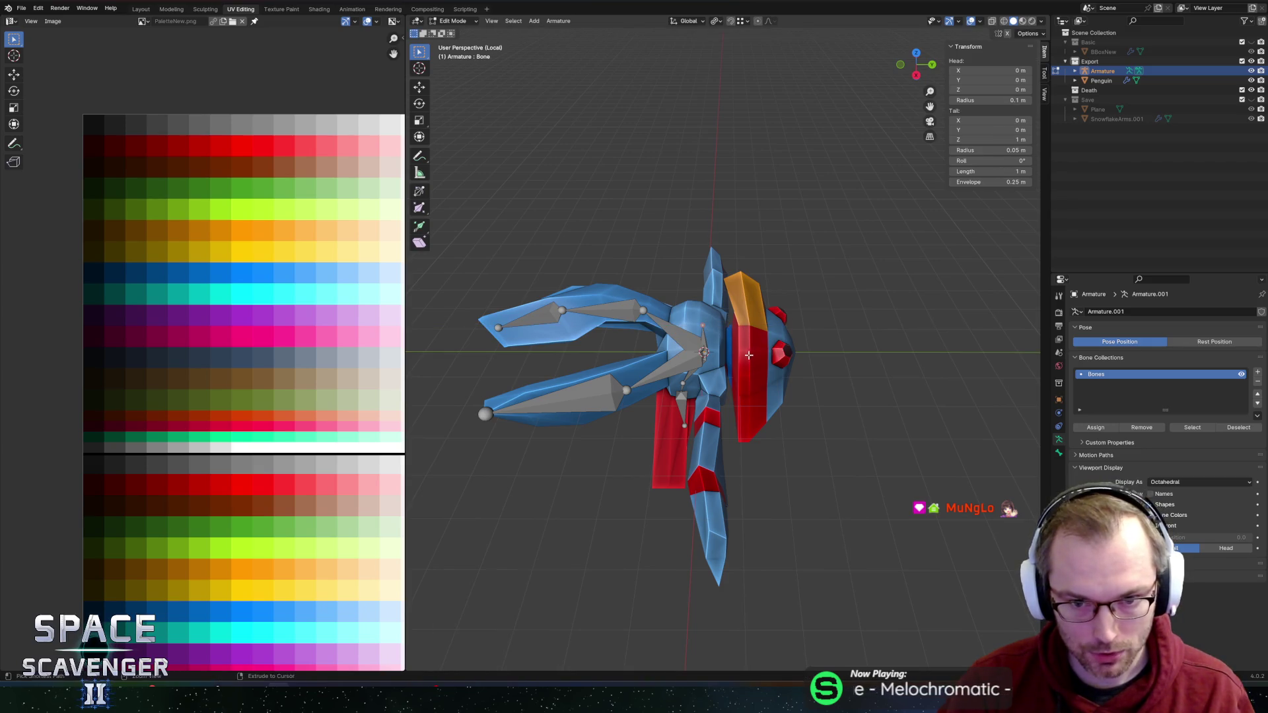
scroll(740, 337, "up", 5)
left_click(690, 359)
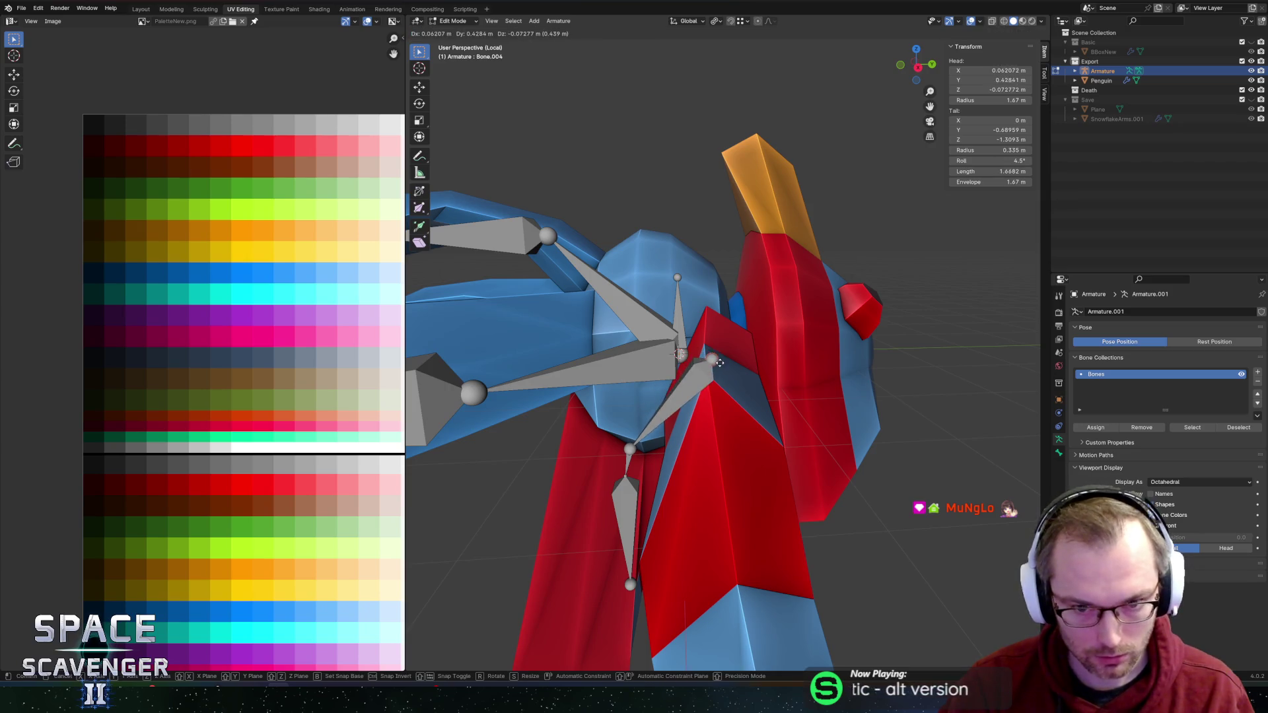
left_click(680, 325)
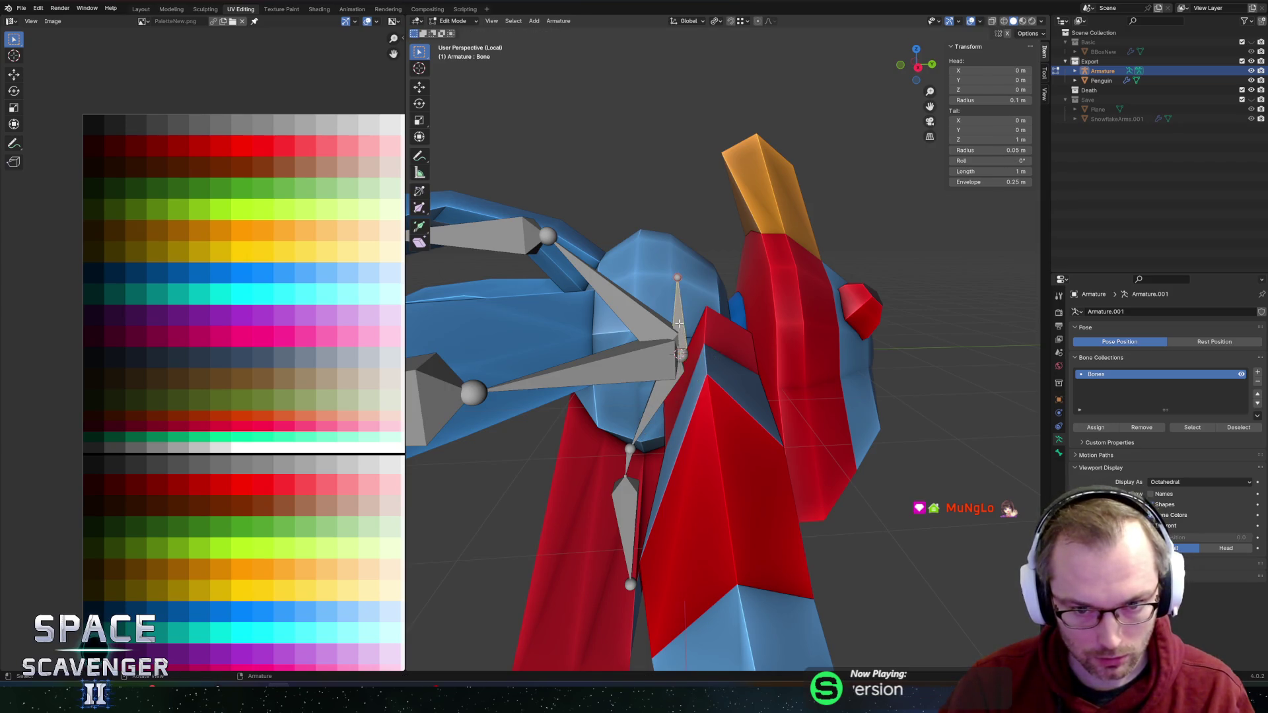
left_click(680, 355)
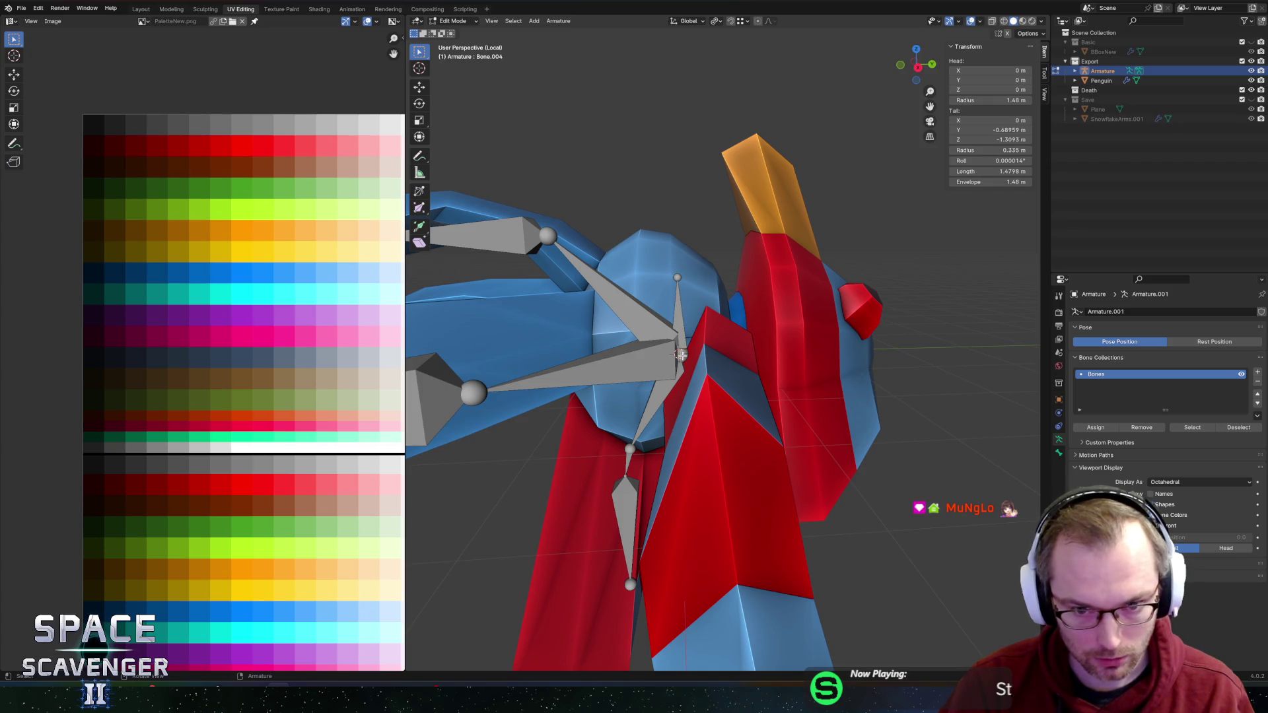
Step: Extrude Bone.009 forward along Y from Bone.004's joint into the penguin's head
key("e")
key("y")
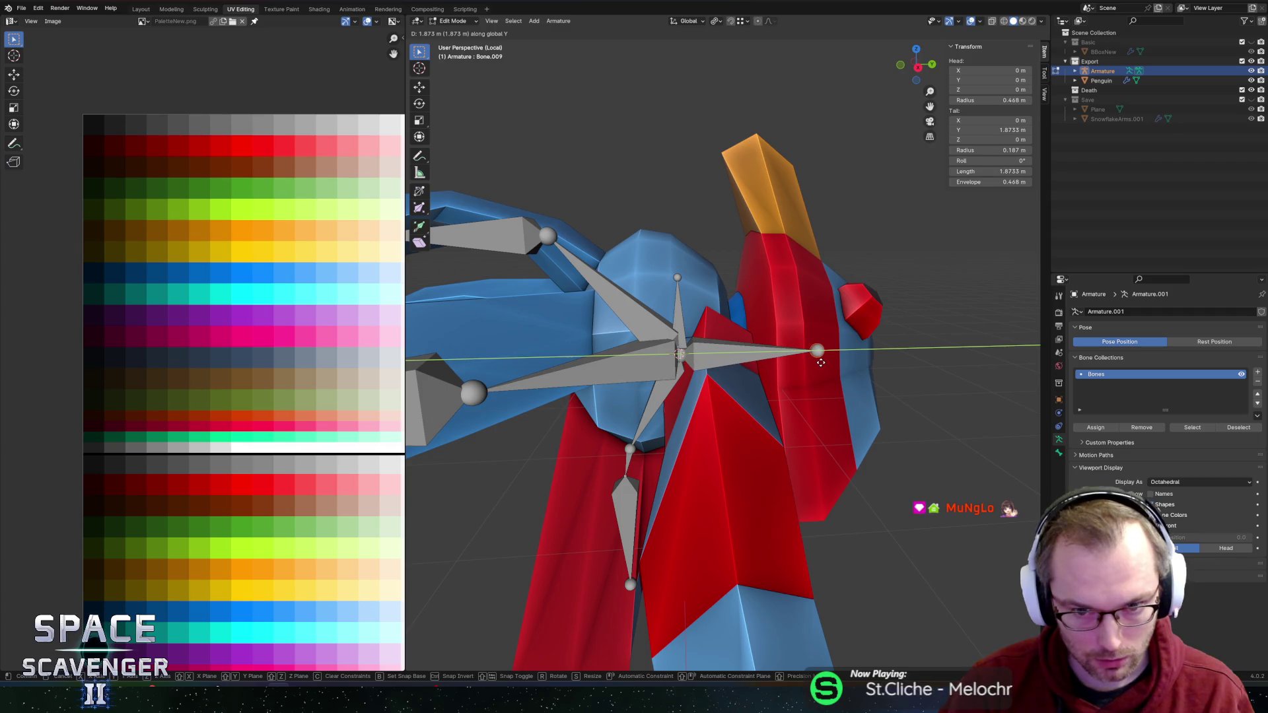
left_click(950, 349)
scroll(950, 350, "down", 4)
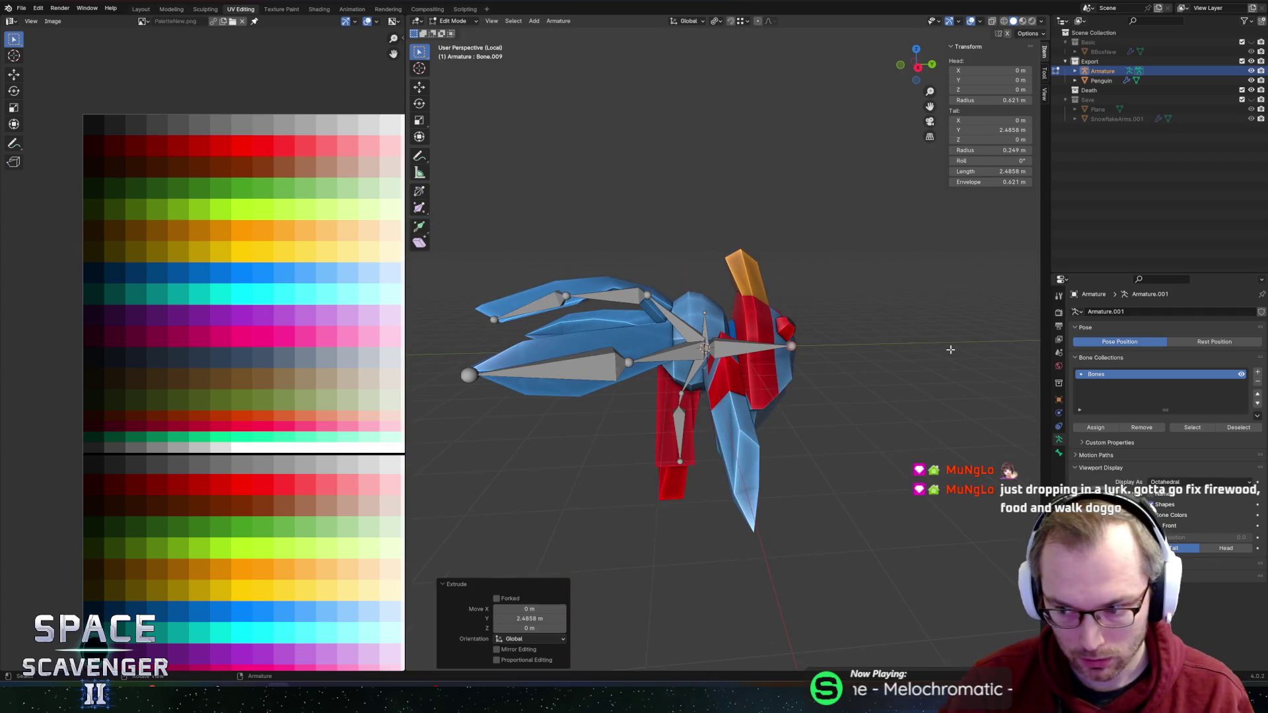
left_click_drag(950, 349, 911, 356)
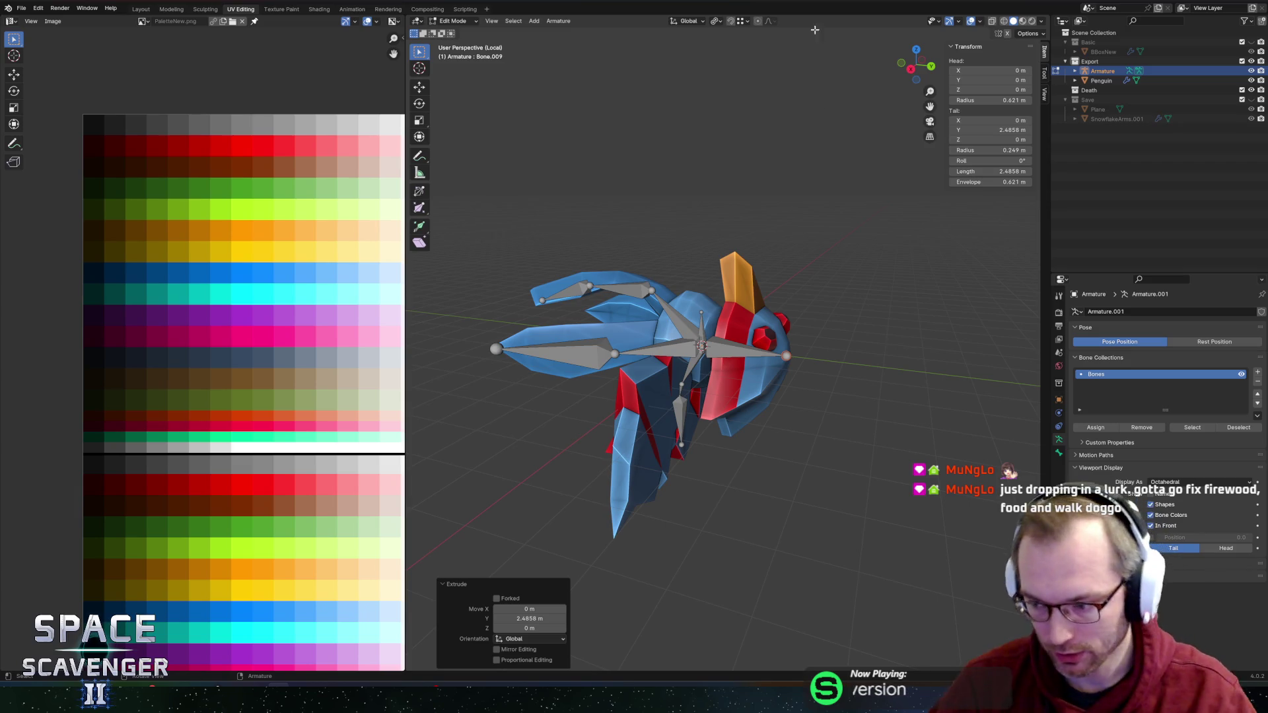
scroll(757, 306, "up", 2)
left_click(694, 350)
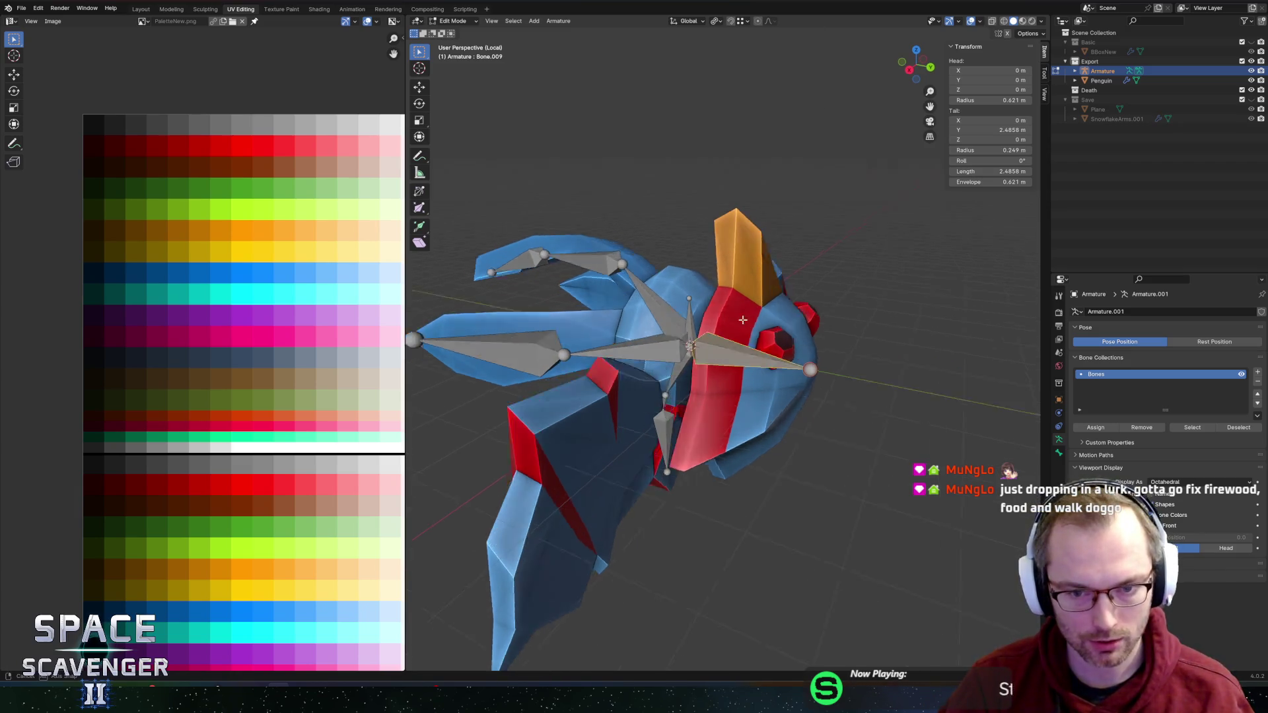
left_click(694, 338)
Step: Extrude a first wing bone along X from the Bone.001 joint and adjust its tip along Z
left_click(692, 333)
key("e")
key("x")
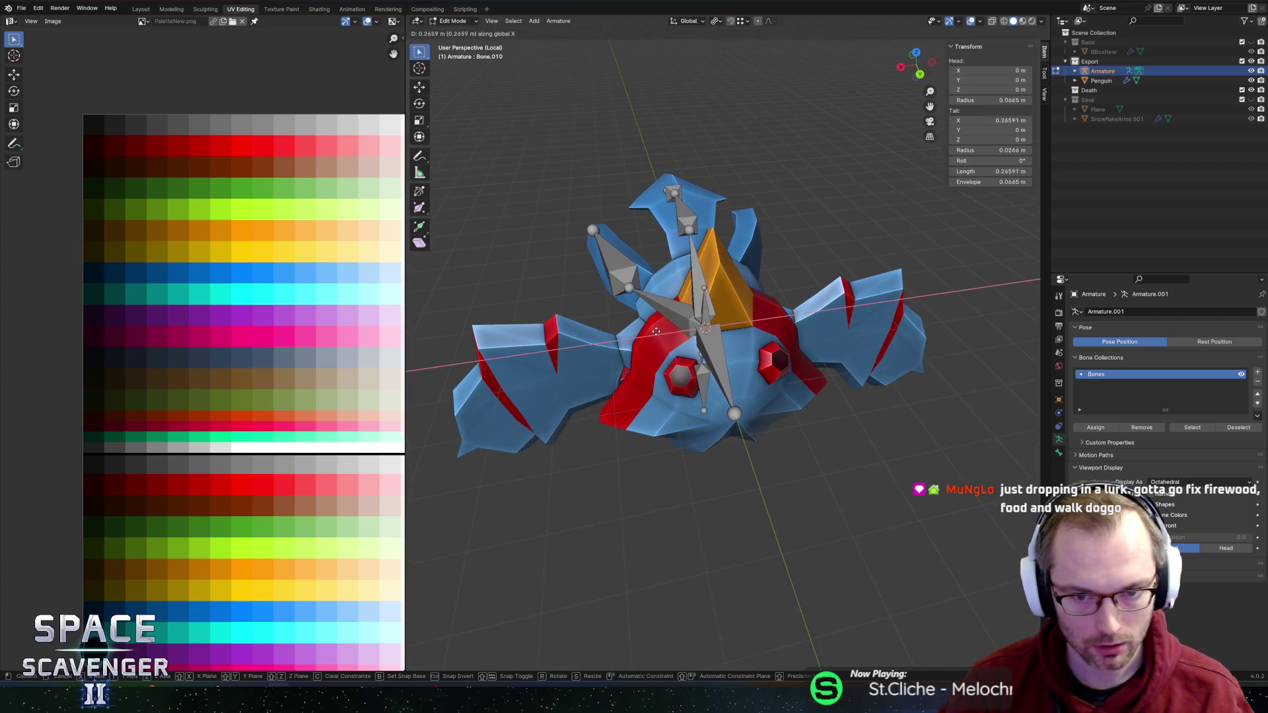
left_click(601, 346)
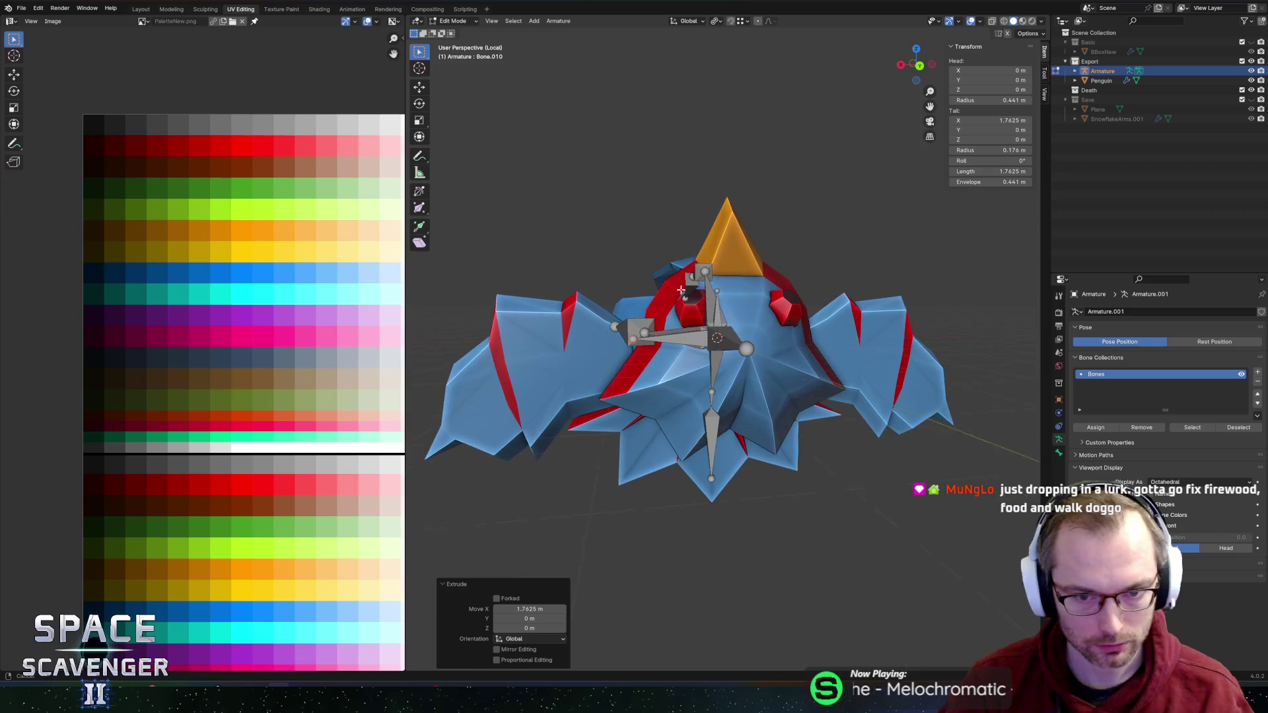
key("g")
key("z")
left_click(646, 282)
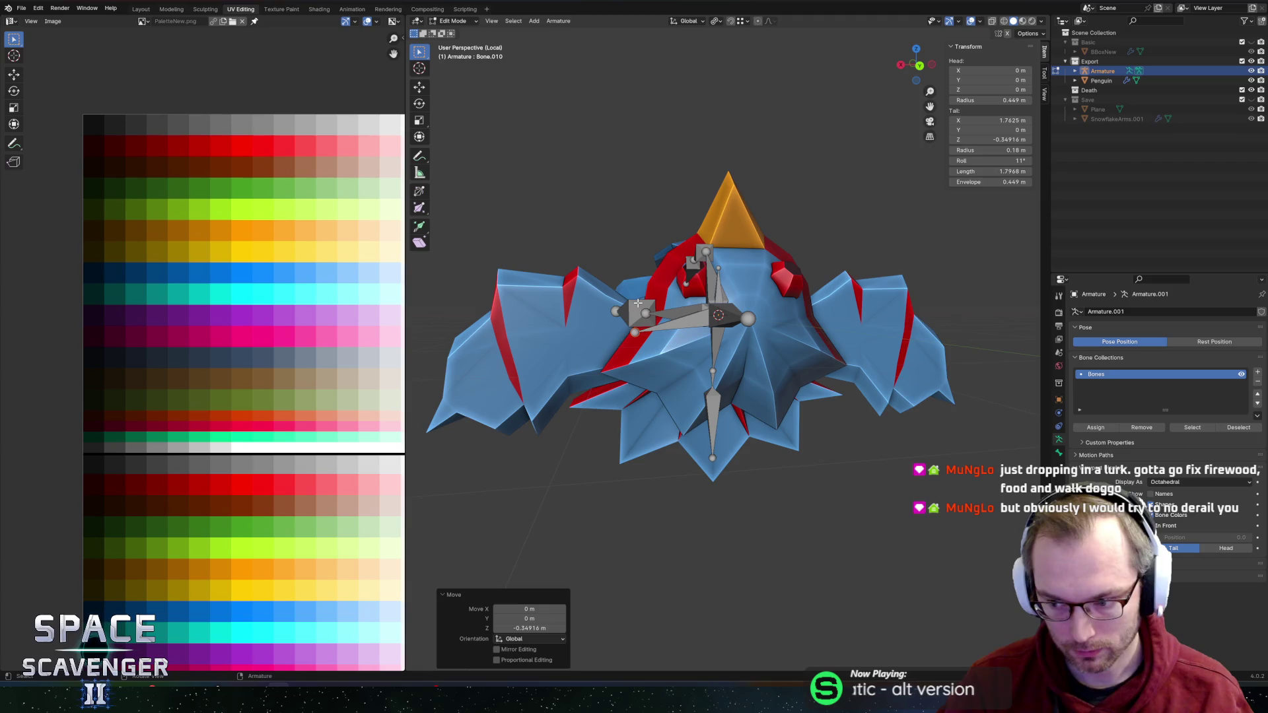
Step: Extrude two more wing bones along X toward the wingtip and lower the tip along Z
key("e")
key("x")
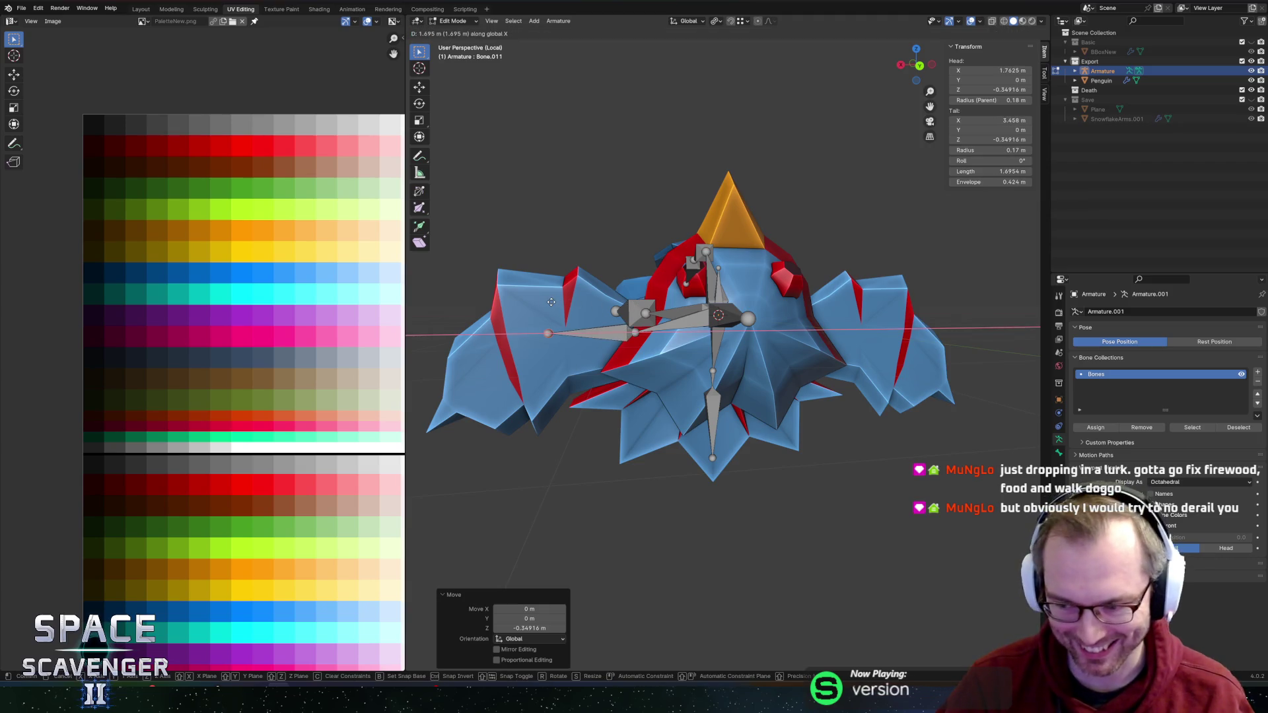
left_click(551, 302)
key("e")
key("x")
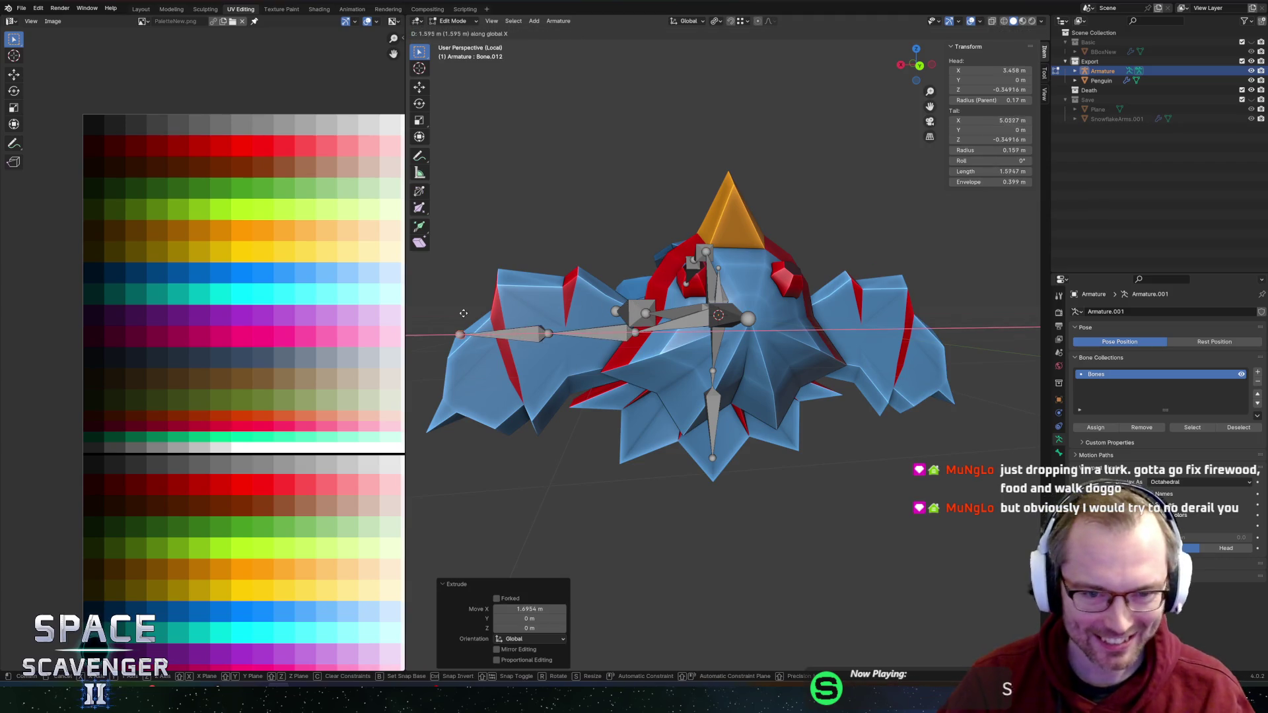
left_click(447, 314)
key("g")
key("z")
left_click(489, 370)
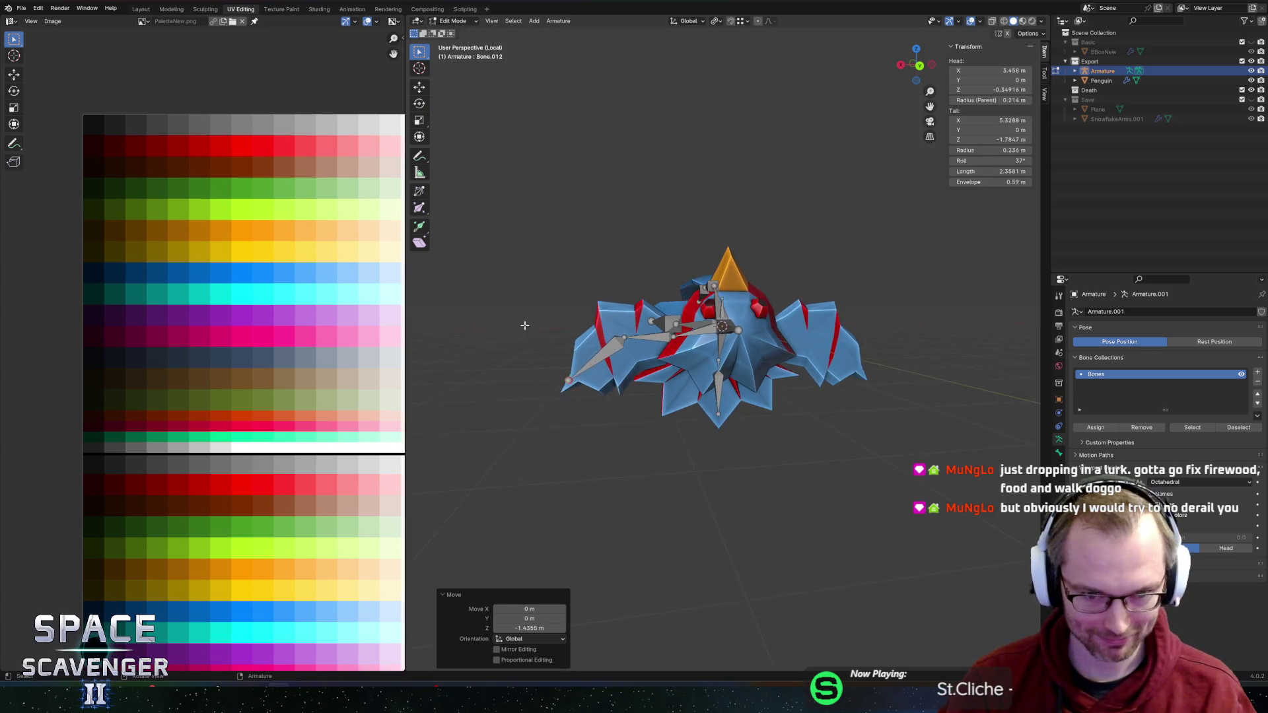
Step: Move the middle wing joint and Bone.010's joint along Y to line up with the wing mesh
left_click_drag(644, 343, 646, 412)
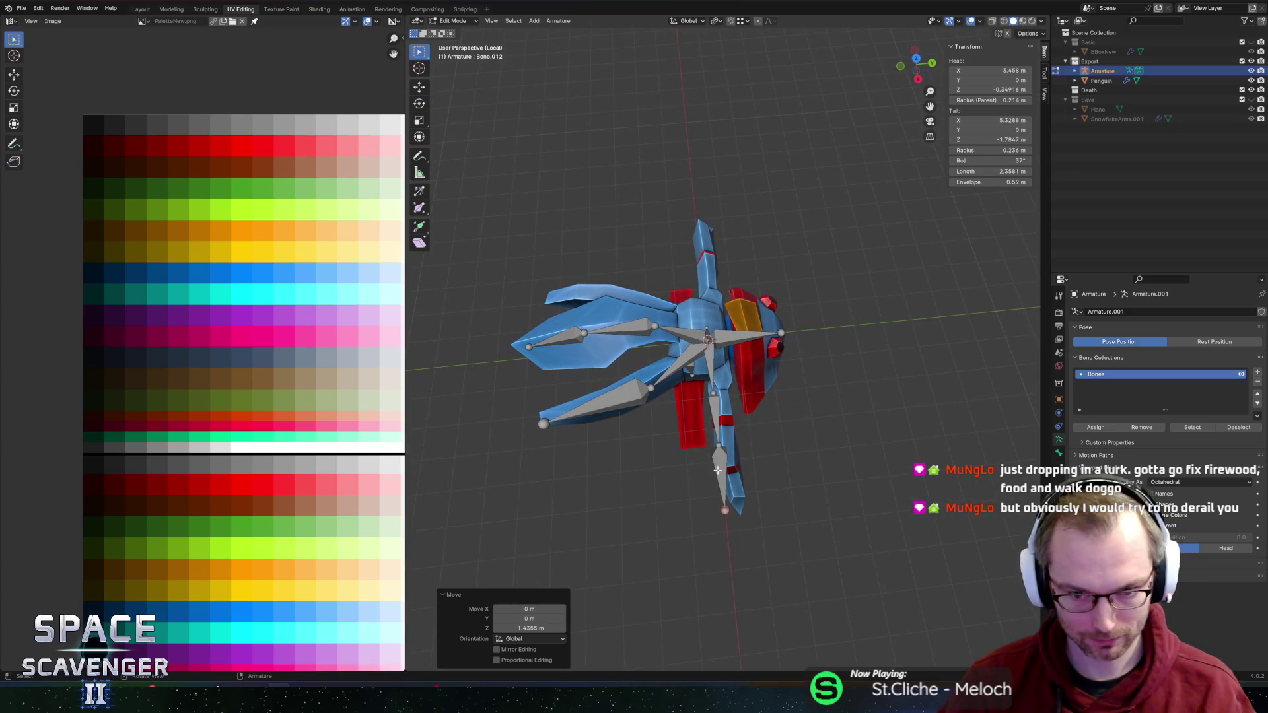
left_click(722, 445)
scroll(722, 443, "up", 1)
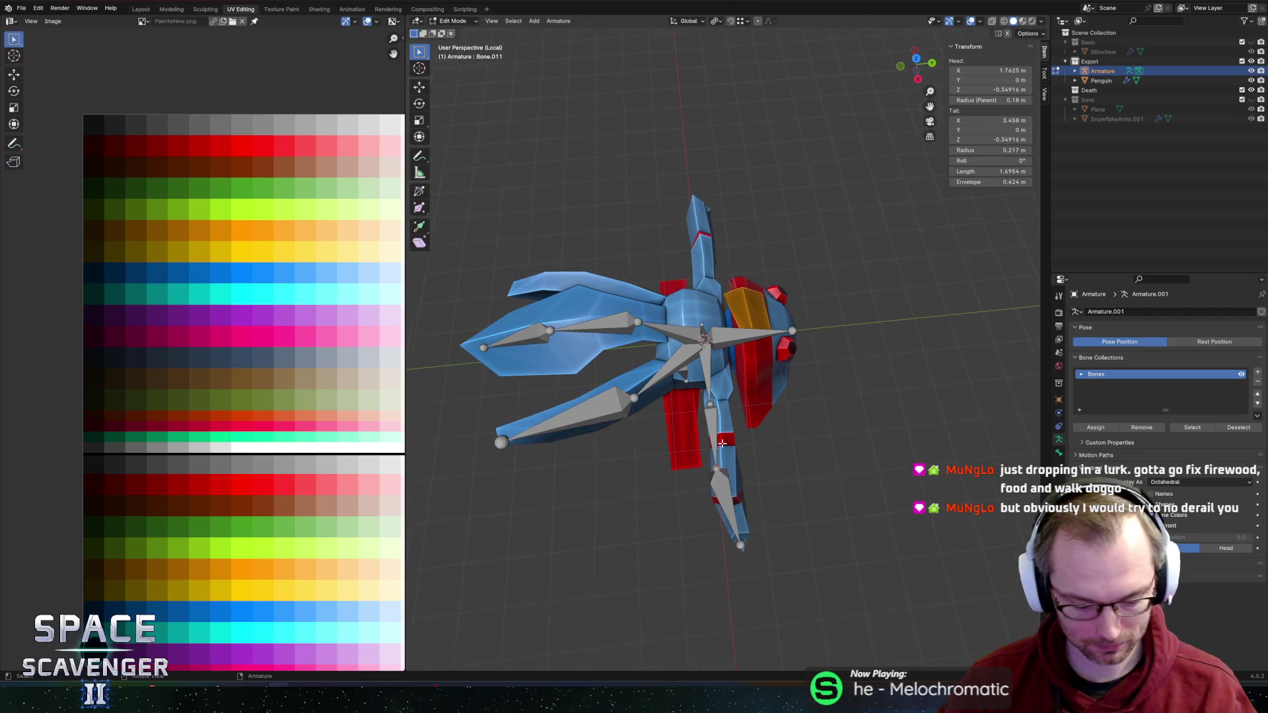
scroll(722, 443, "up", 1)
key("g")
key("y")
left_click(733, 440)
left_click(708, 417)
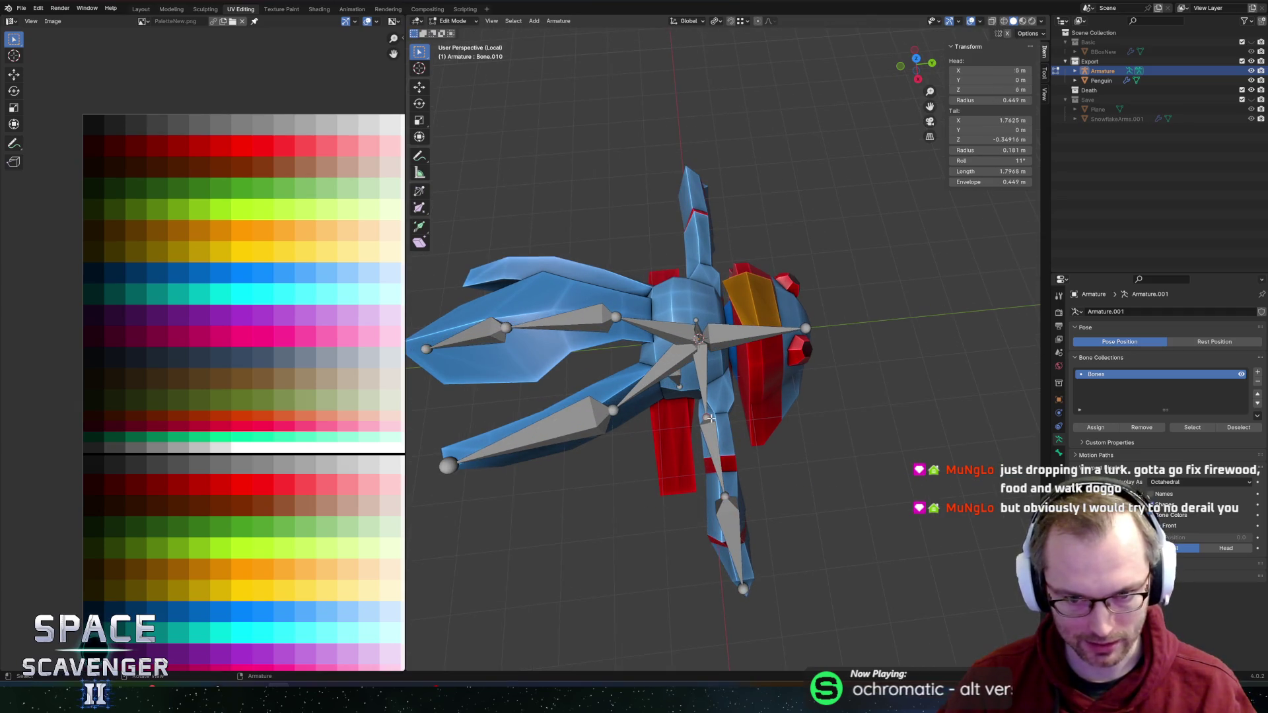
scroll(708, 418, "up", 2)
key("g")
key("y")
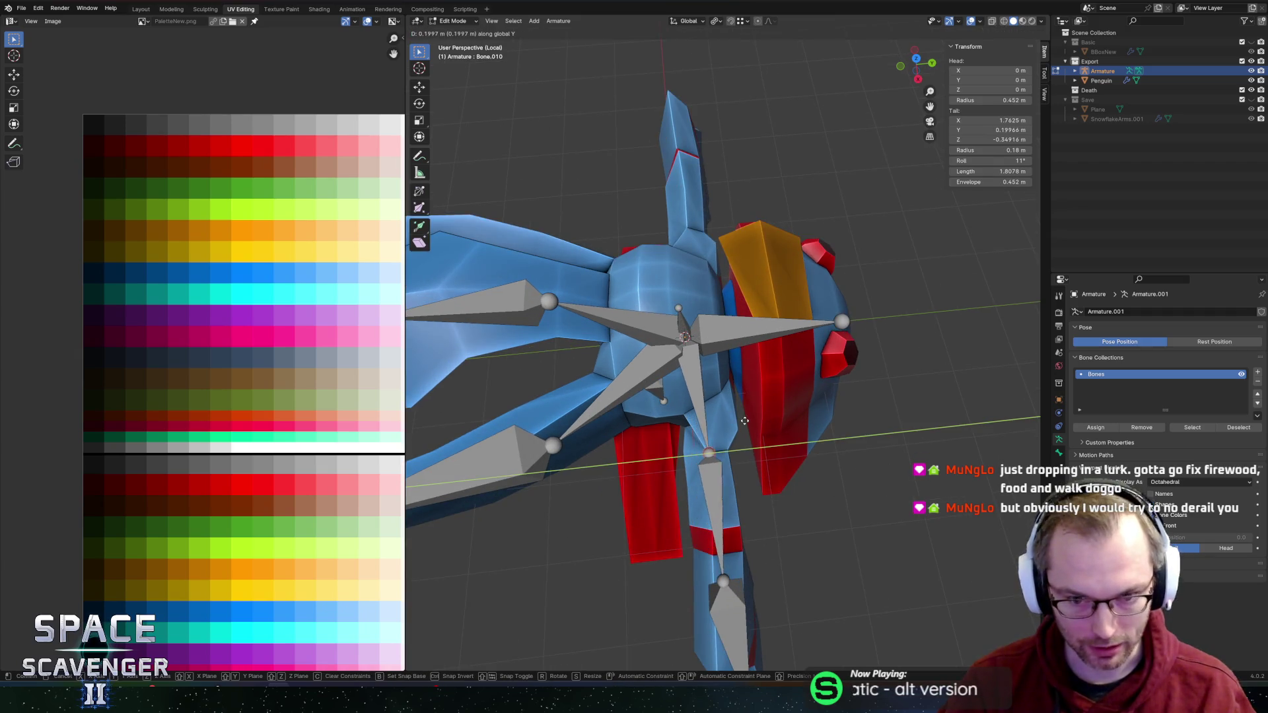
left_click(743, 420)
scroll(583, 303, "down", 5)
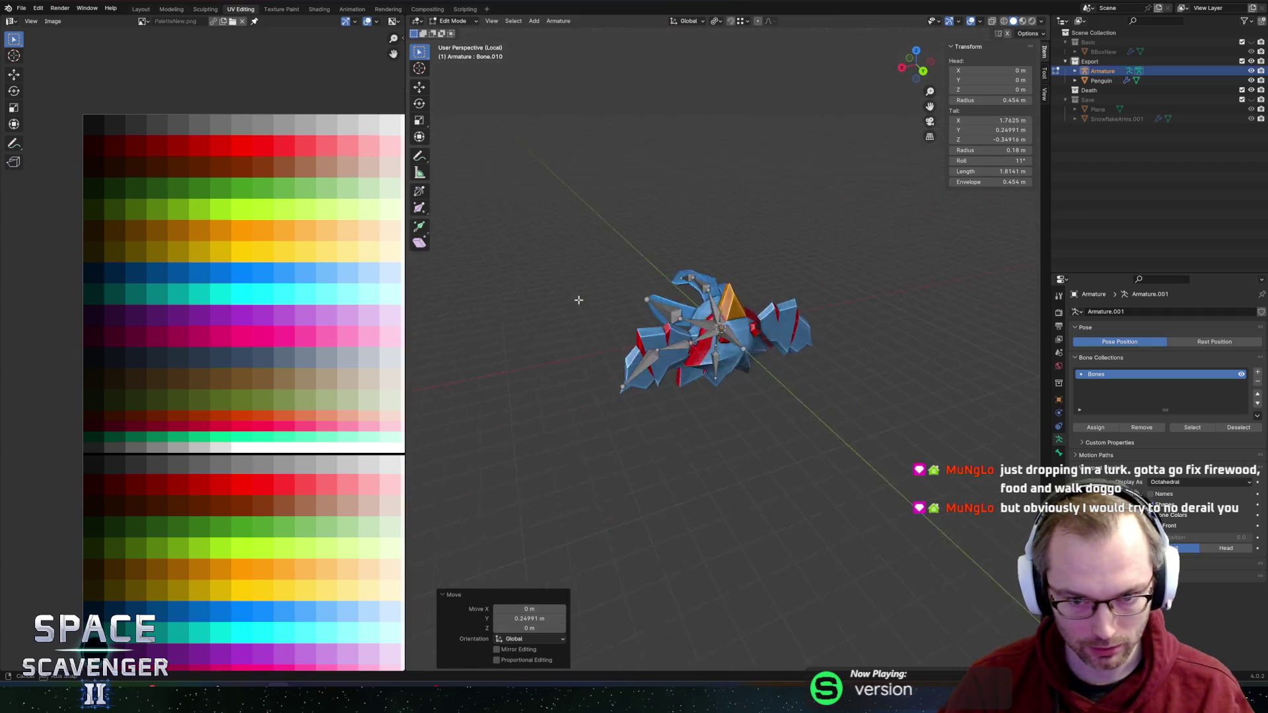
scroll(497, 288, "up", 3)
Step: Adjust Bone.011's joint along X and Z, then return to Object Mode
left_click_drag(498, 289, 667, 270)
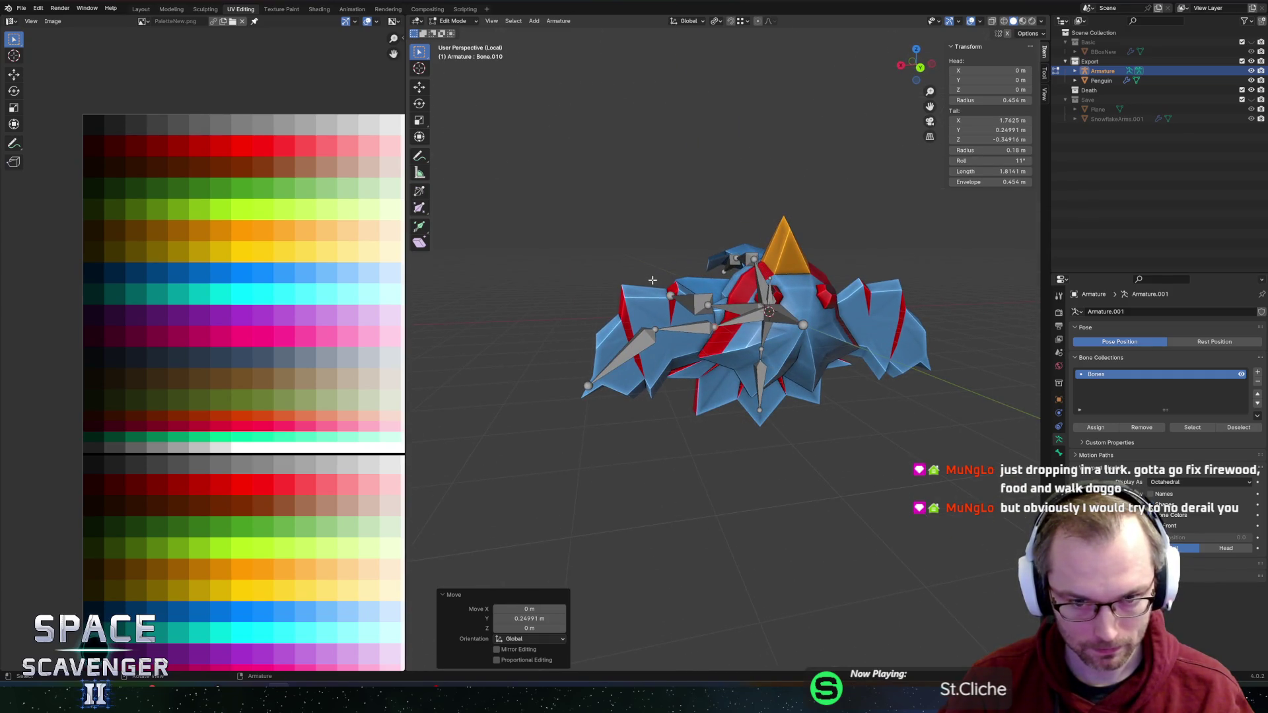
left_click(654, 328)
key("g")
key("x")
left_click(644, 334)
key("g")
key("z")
left_click(641, 335)
key("Tab")
mouse_move(733, 291)
left_mouse_down()
mouse_move(809, 323)
mouse_move(719, 204)
mouse_move(835, 276)
mouse_move(626, 286)
left_mouse_up()
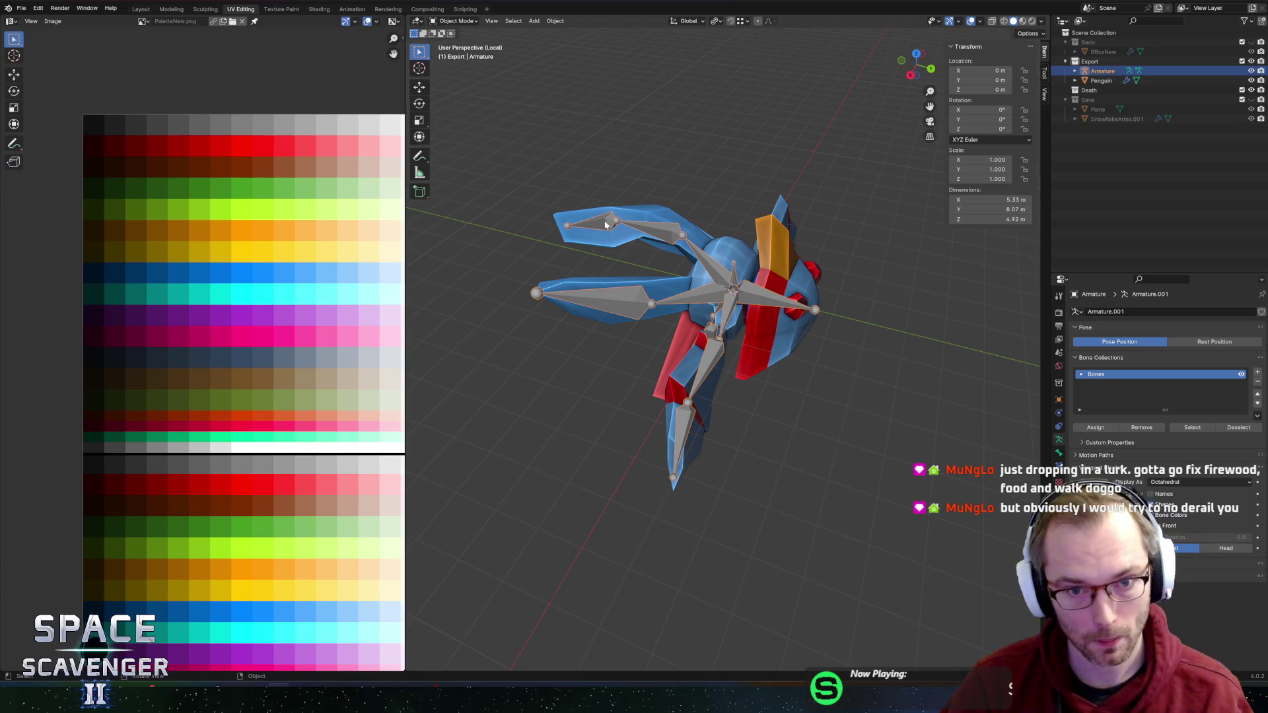
Step: In armature Edit Mode, lower the tail joint of upper wing bone Bone.002 along Z
key("Tab")
left_click(652, 228)
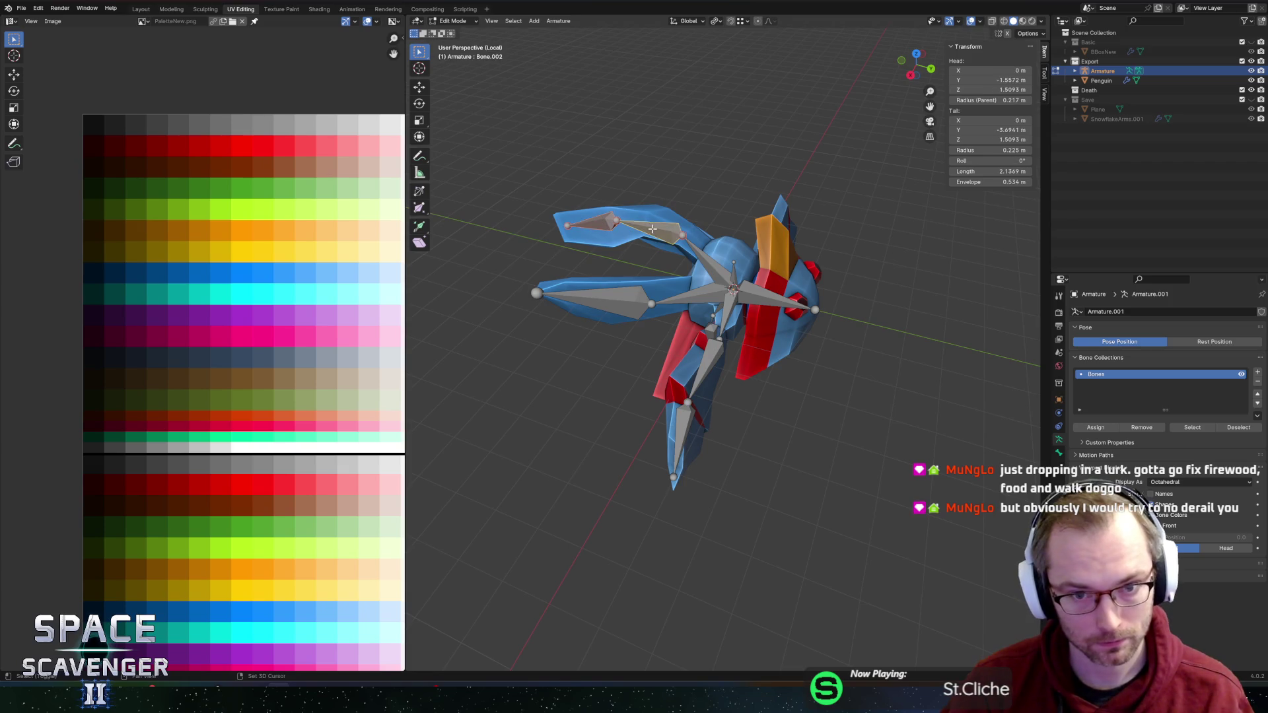
left_click(662, 203)
scroll(684, 184, "left", 3)
scroll(672, 188, "left", 3)
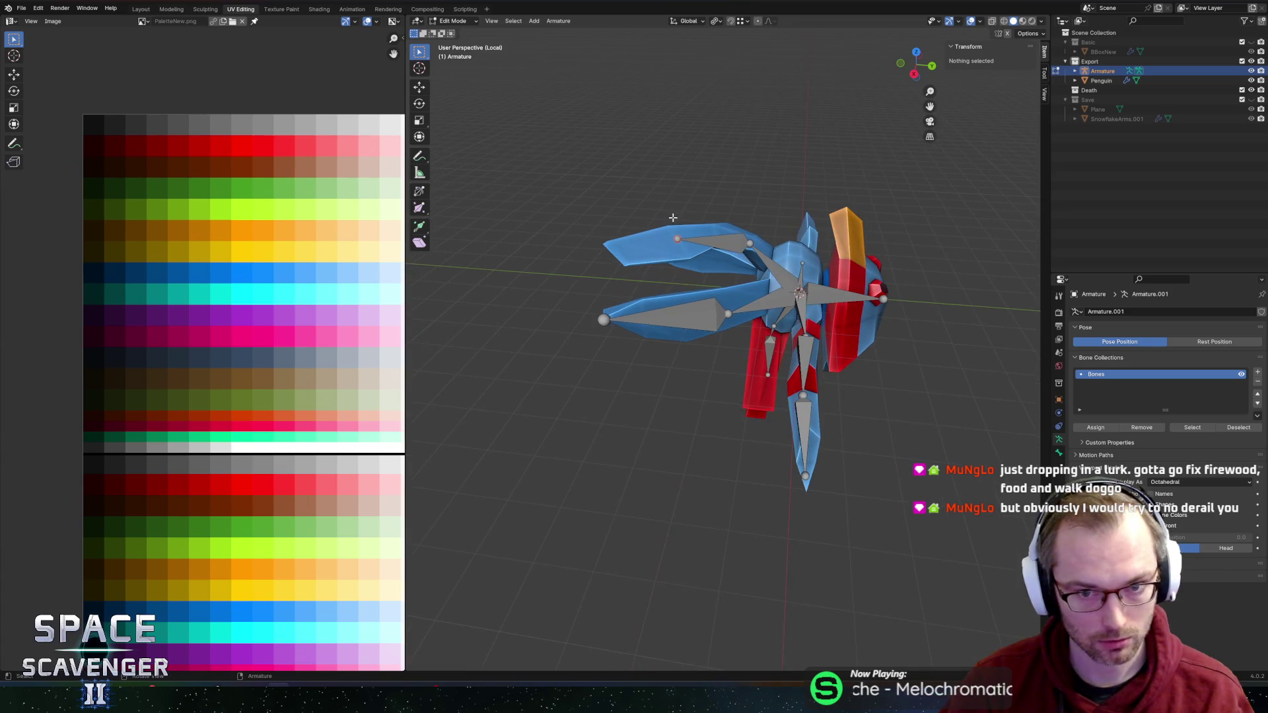
left_click(685, 240)
scroll(713, 254, "up", 4)
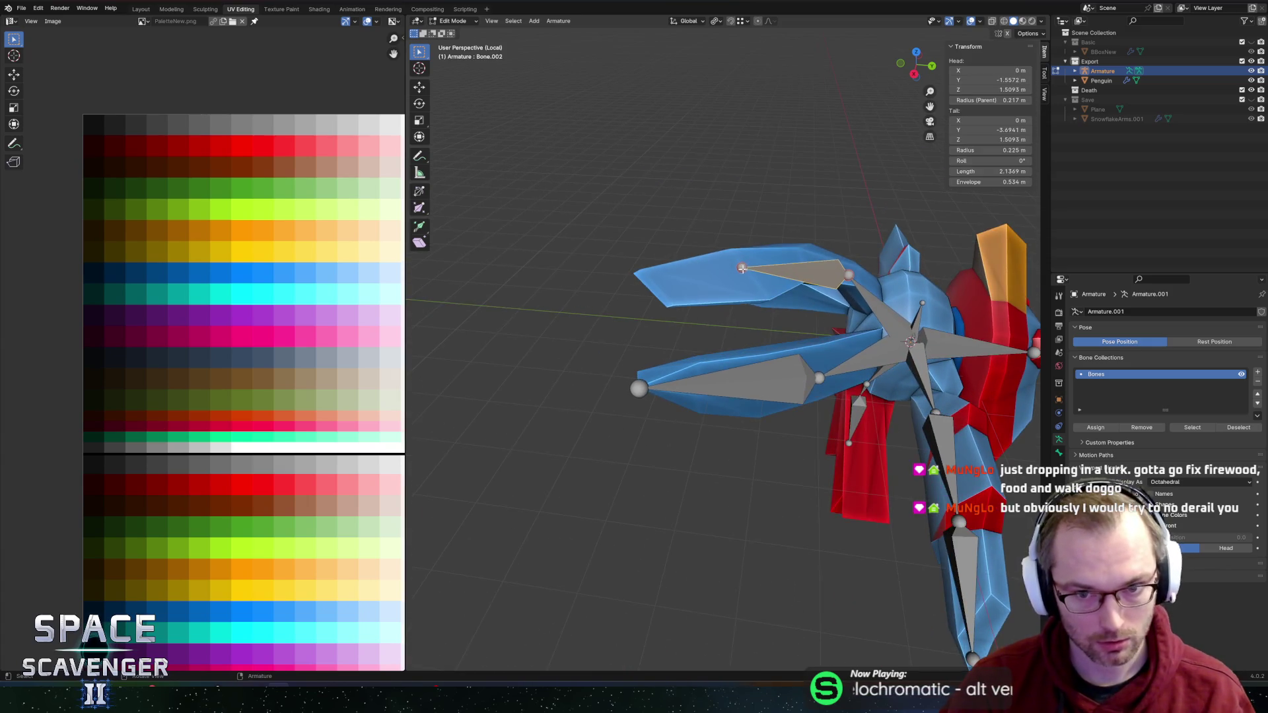
key("g")
left_click(687, 264)
key("g")
key("z")
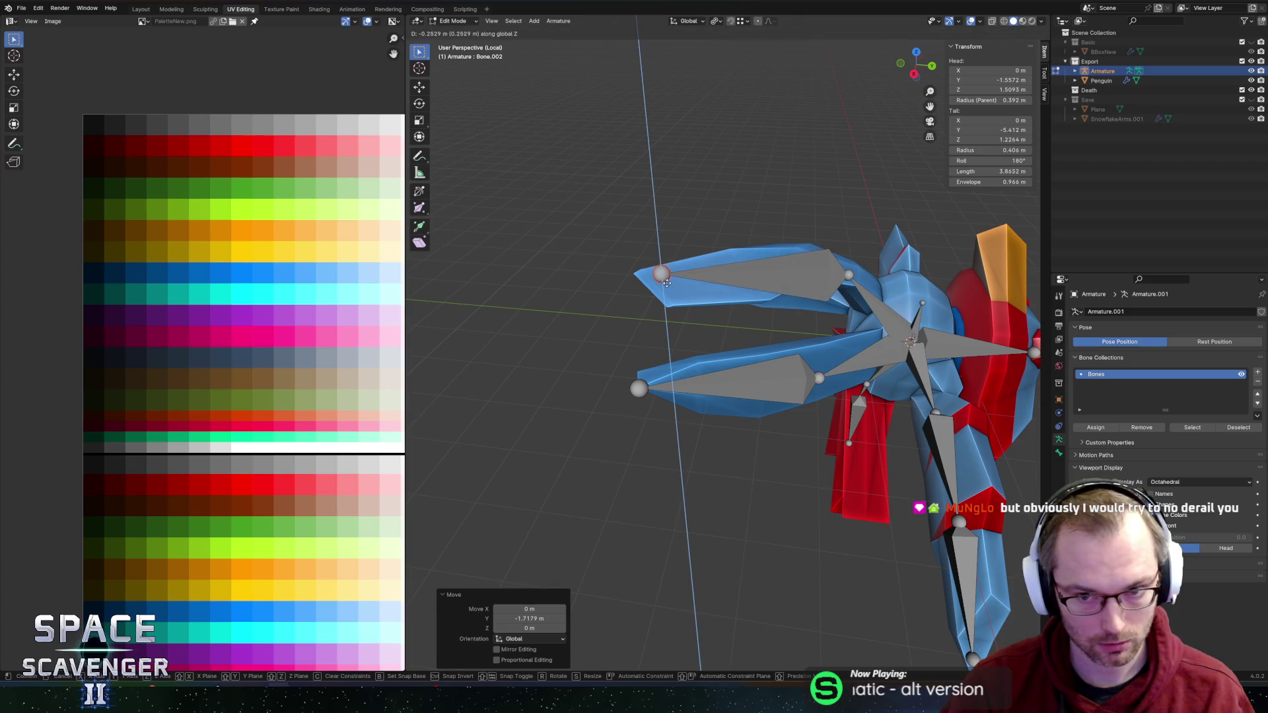
left_click(691, 284)
Step: Shift the joint above Bone.001 along Y into the upper wing
key("Tab")
scroll(692, 284, "left", 10)
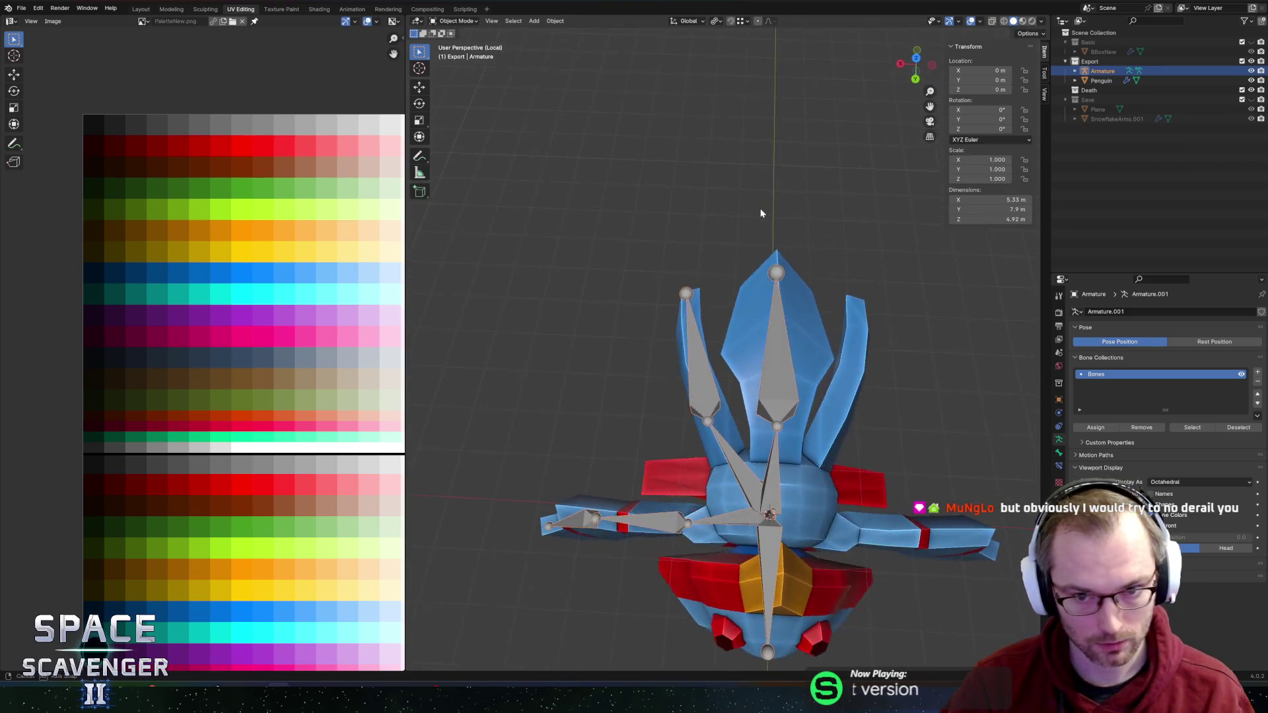
scroll(688, 184, "left", 5)
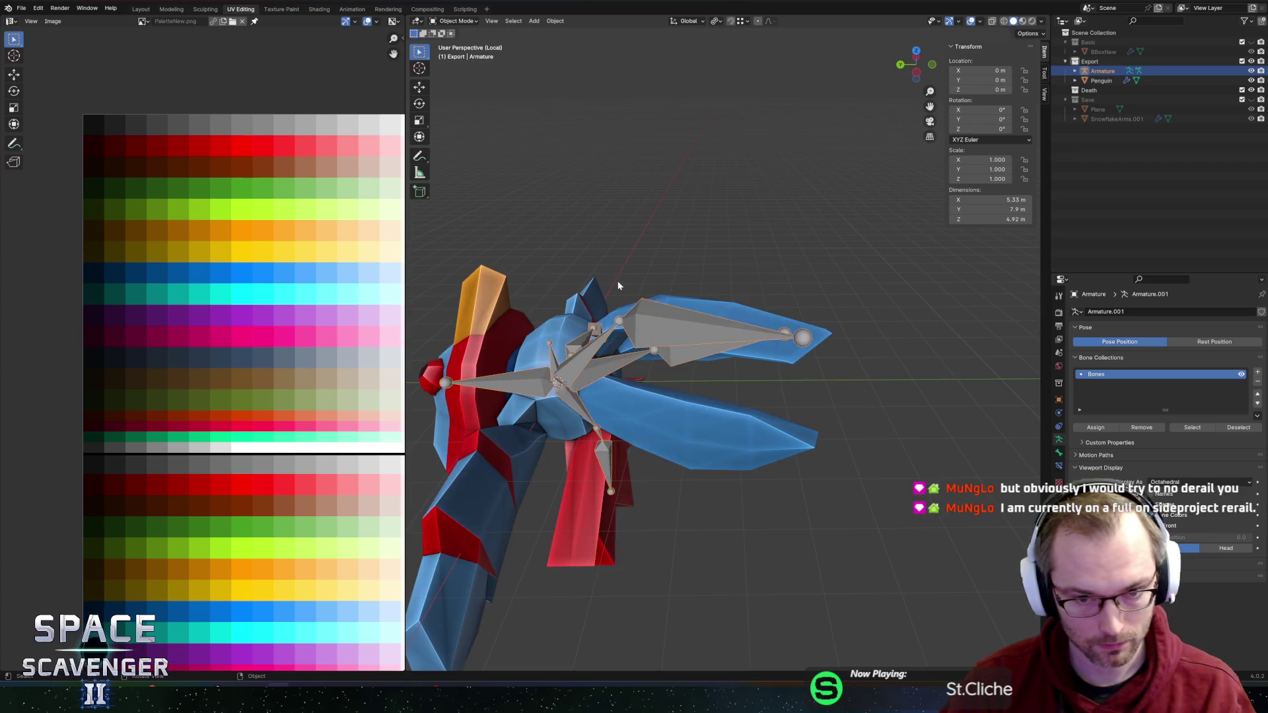
key("Tab")
left_click(623, 322)
left_click(623, 322)
key("g")
key("y")
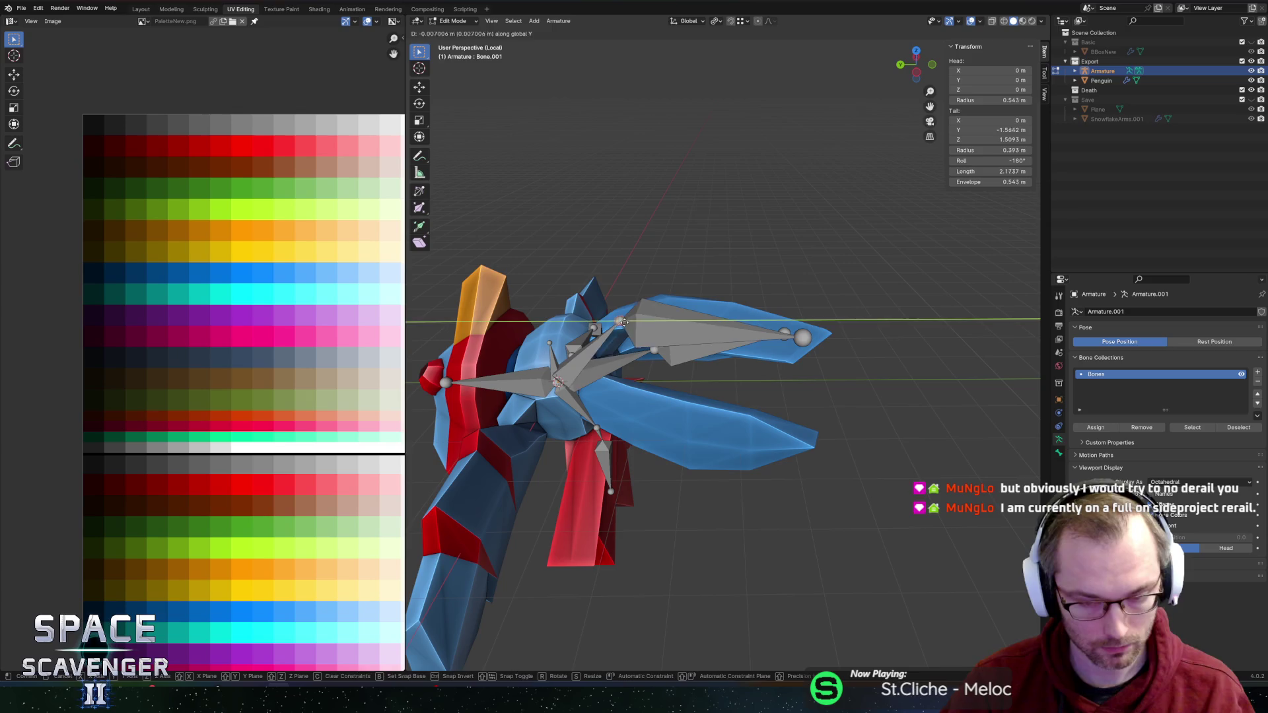
left_click(676, 321)
left_click_drag(675, 321, 566, 336)
Step: Raise the wing bone's head along Z and drop Bone.001's tail to Z 1.8554 m
left_click(566, 336)
key("g")
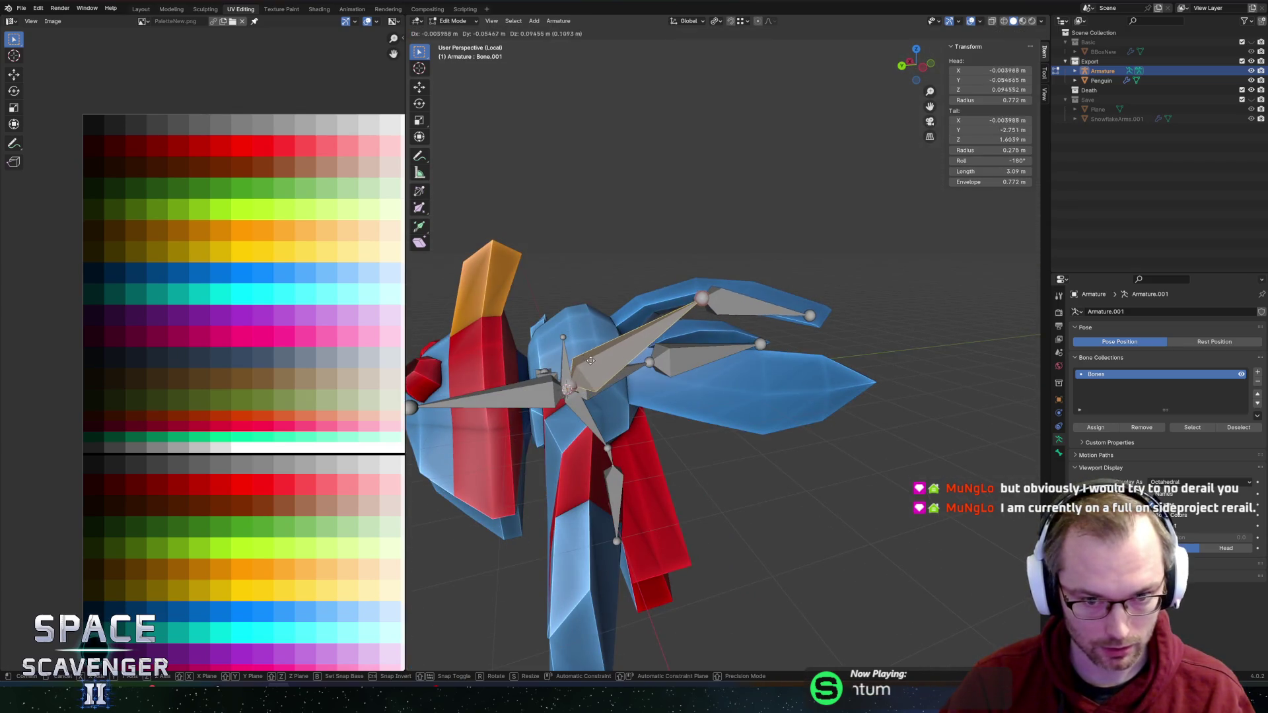
key("z")
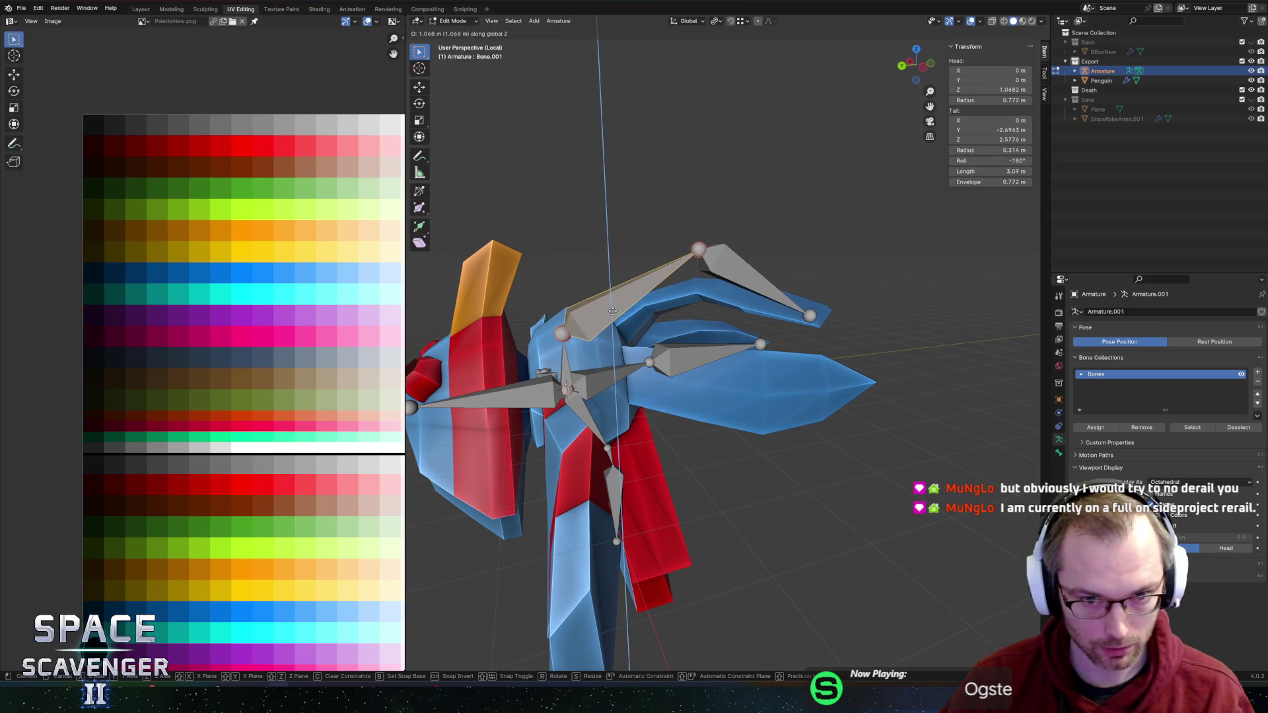
left_click(684, 232)
left_click(698, 256)
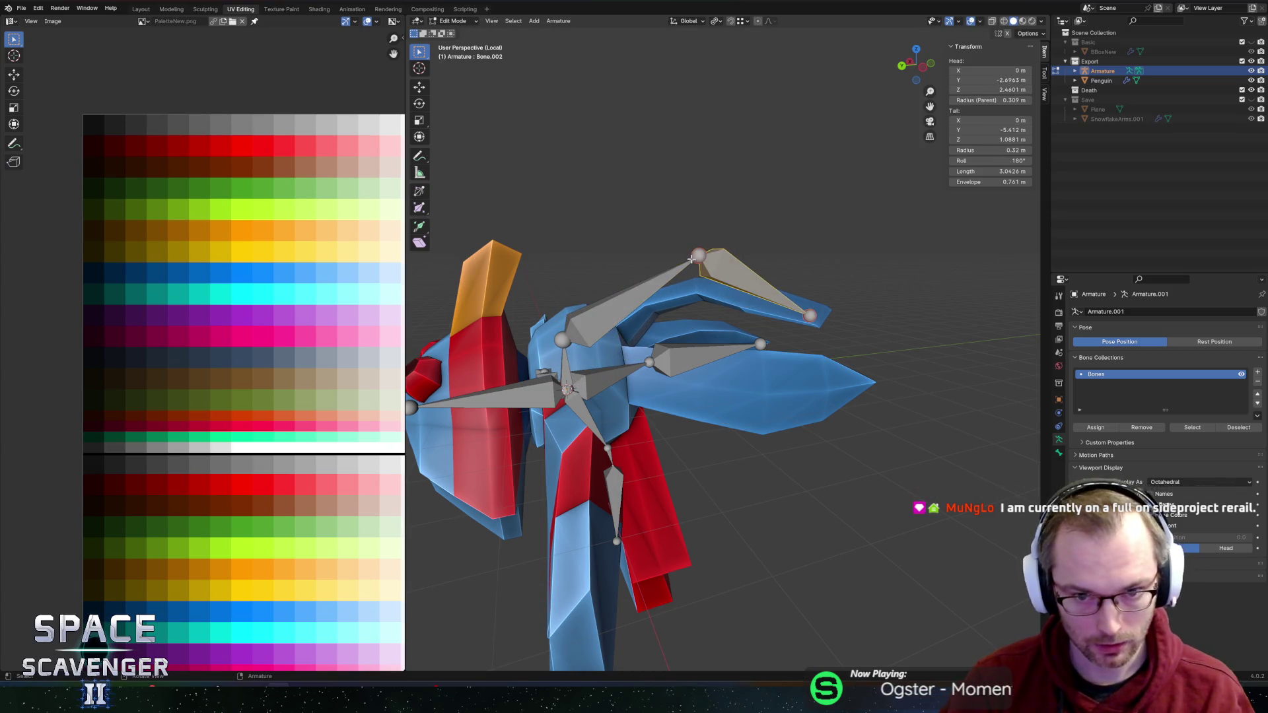
key("g")
key("z")
left_click(700, 285)
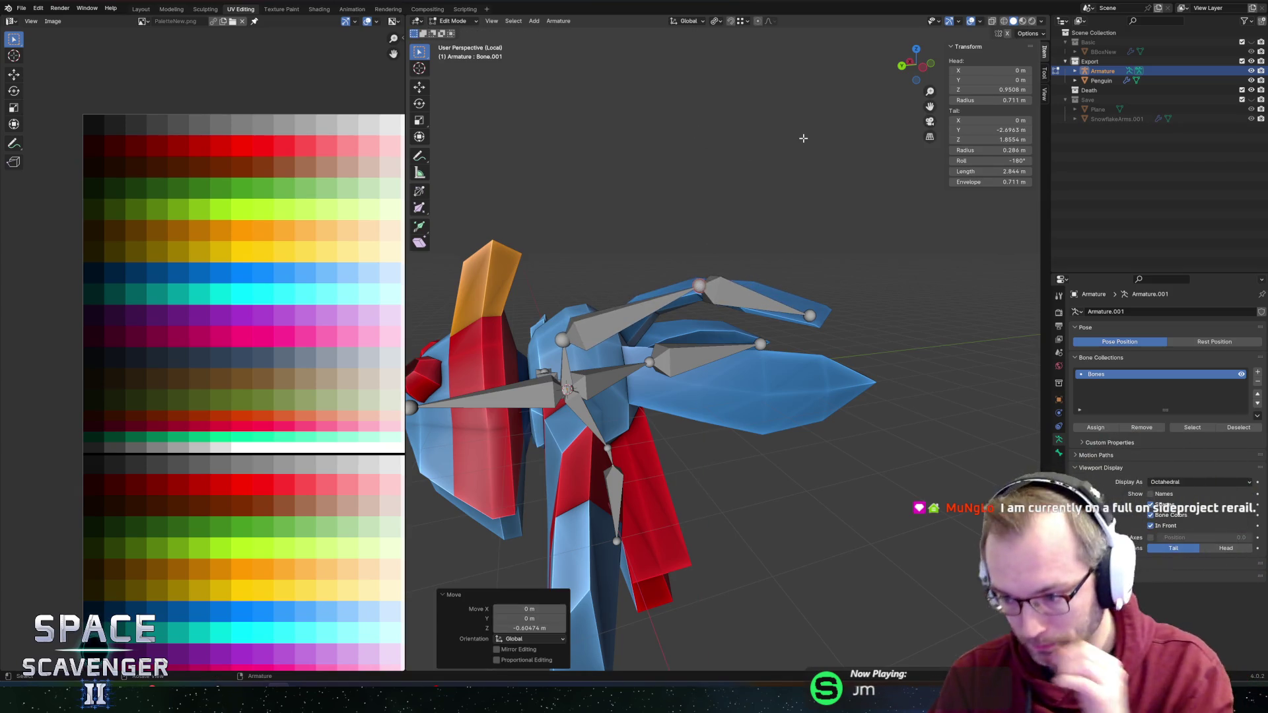
Step: Move Bone.001's head back along Y to -0.4606 m, shortening the bone to 2.384 m
mouse_move(722, 198)
left_mouse_down()
mouse_move(492, 215)
mouse_move(863, 227)
left_mouse_up()
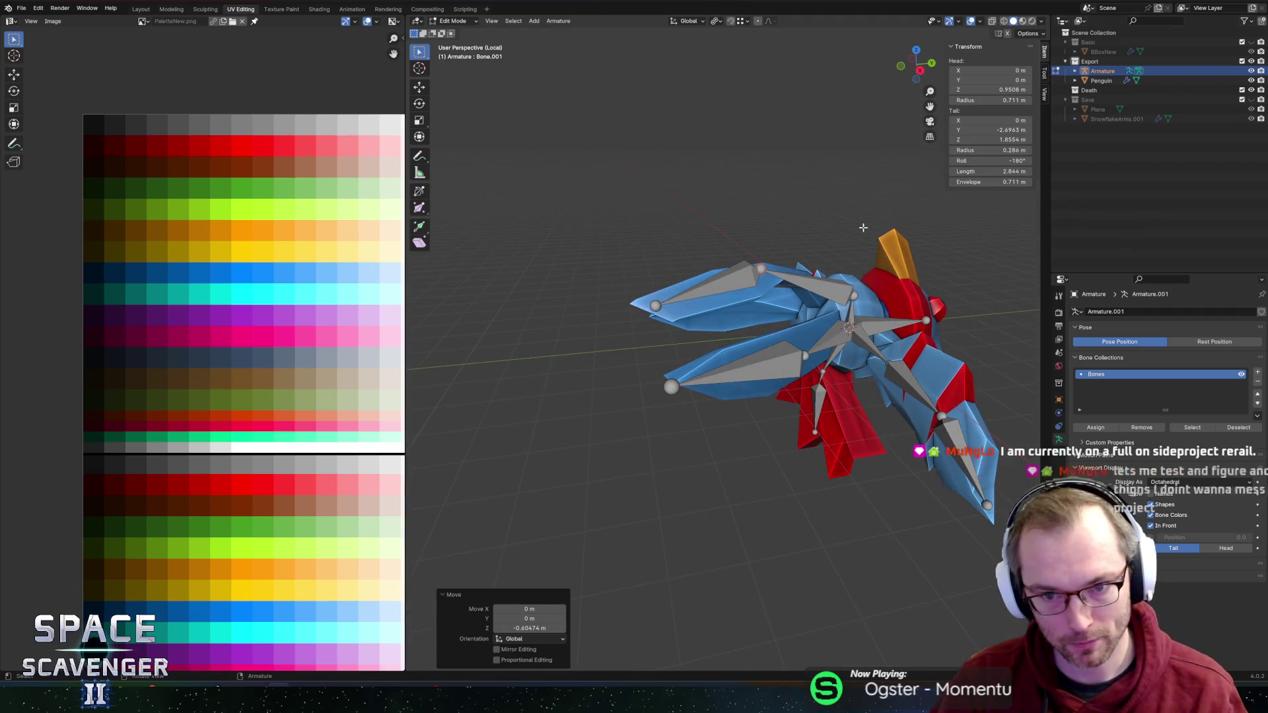
scroll(863, 228, "up", 3)
left_click_drag(853, 271, 689, 261)
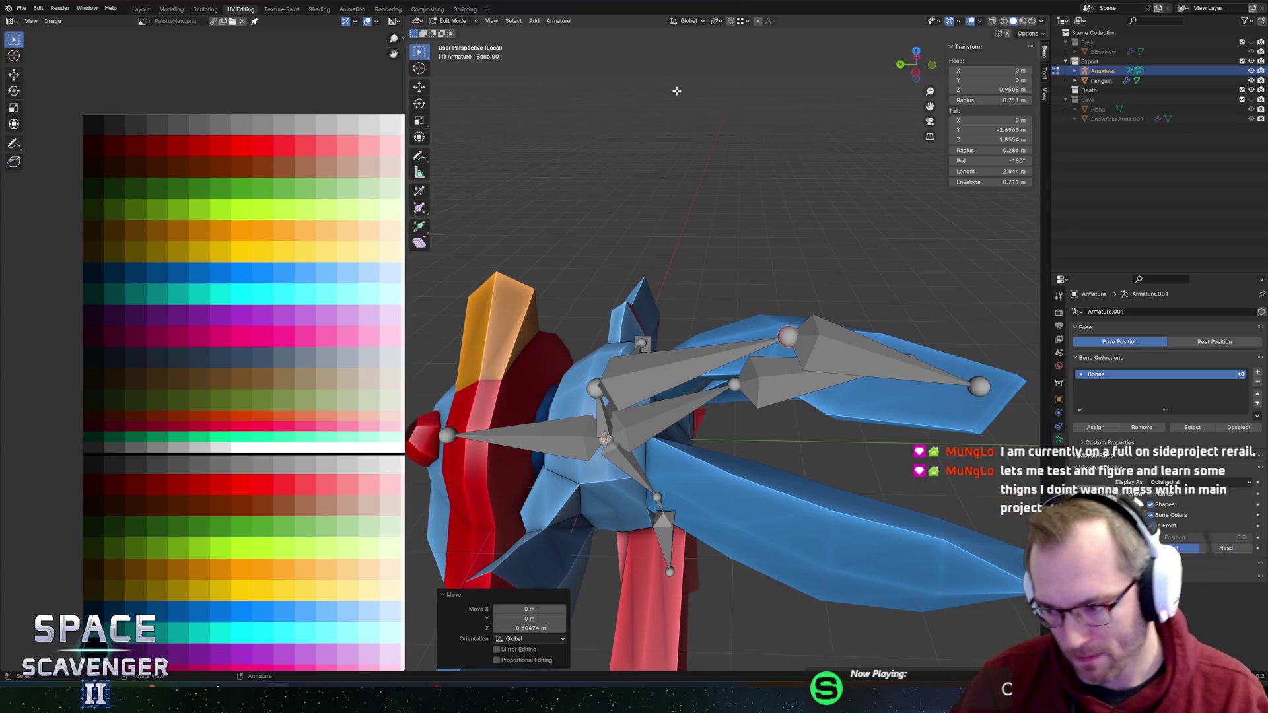
scroll(649, 337, "right", 3)
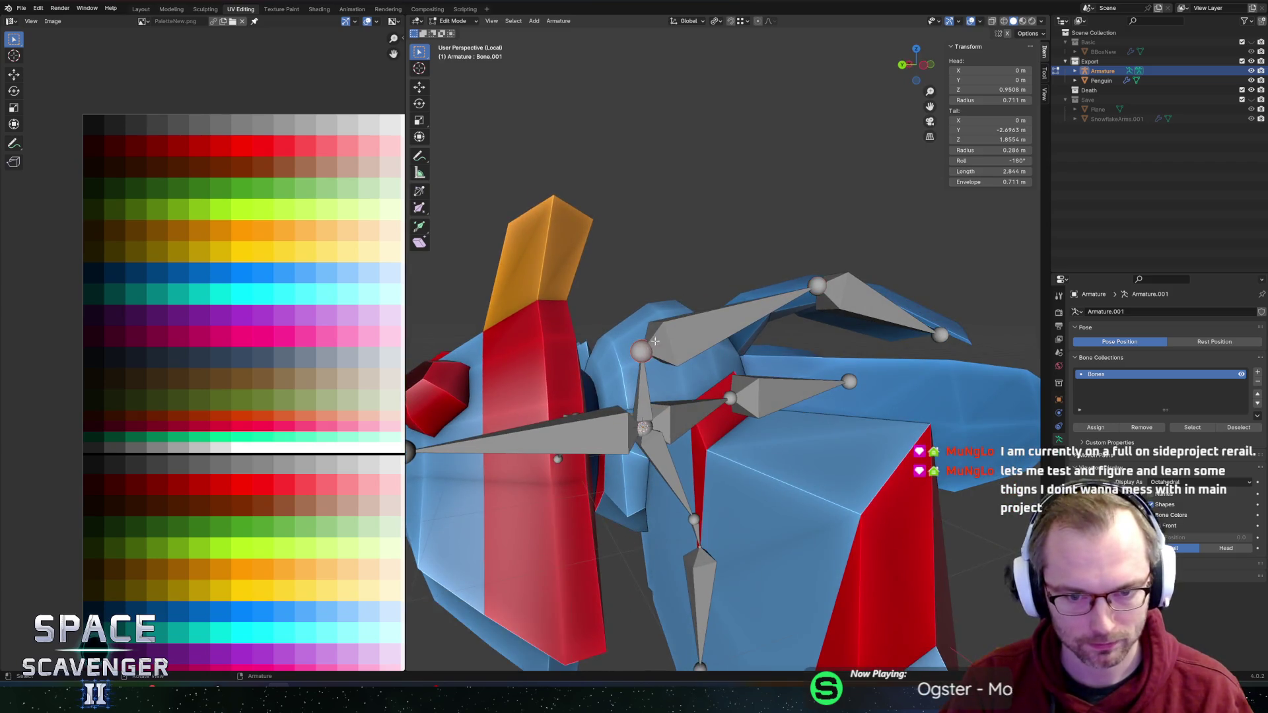
scroll(650, 343, "right", 3)
key("g")
key("y")
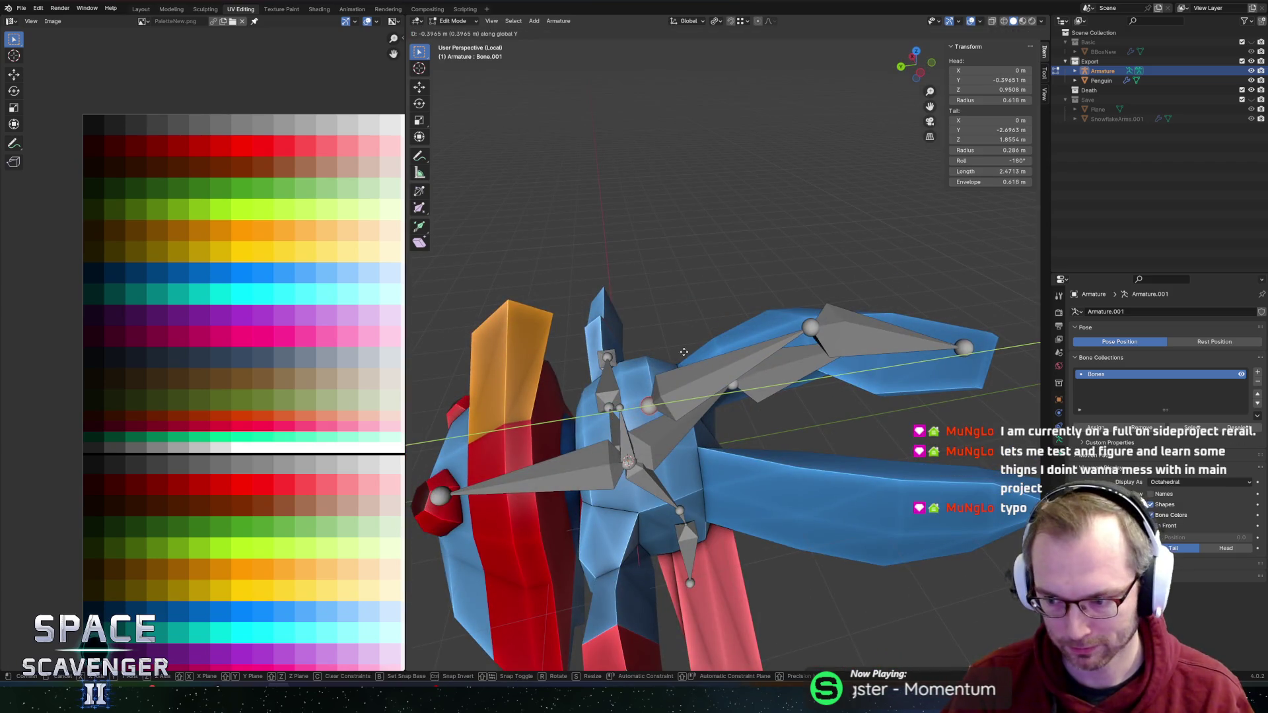
left_click(683, 352)
Step: Select the armature's root bone
scroll(802, 294, "right", 5)
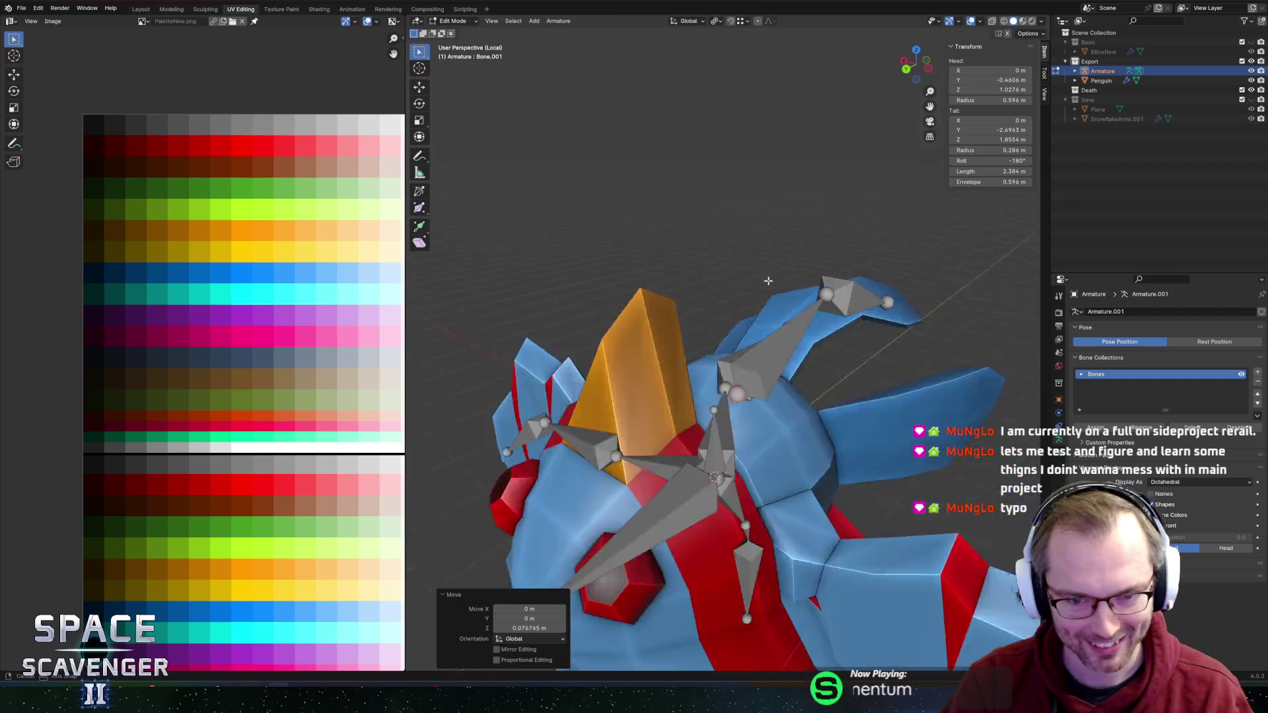
scroll(802, 293, "right", 8)
scroll(727, 291, "down", 3)
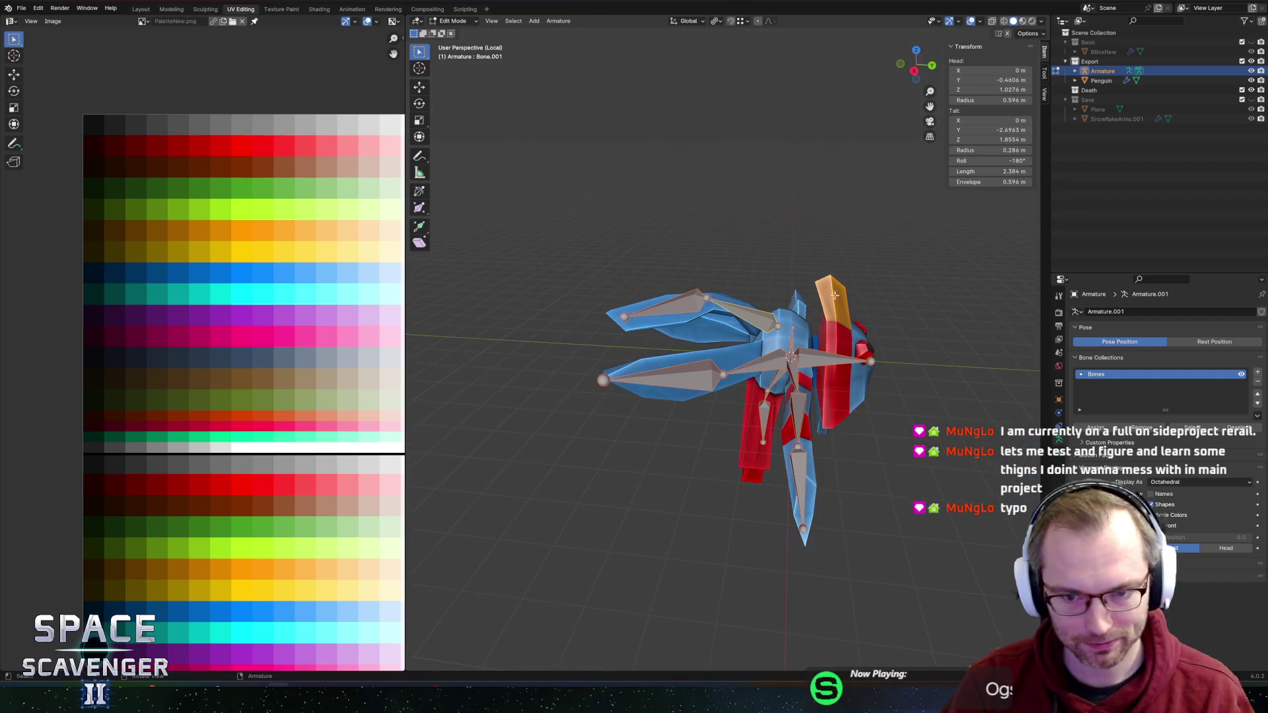
scroll(651, 287, "right", 10)
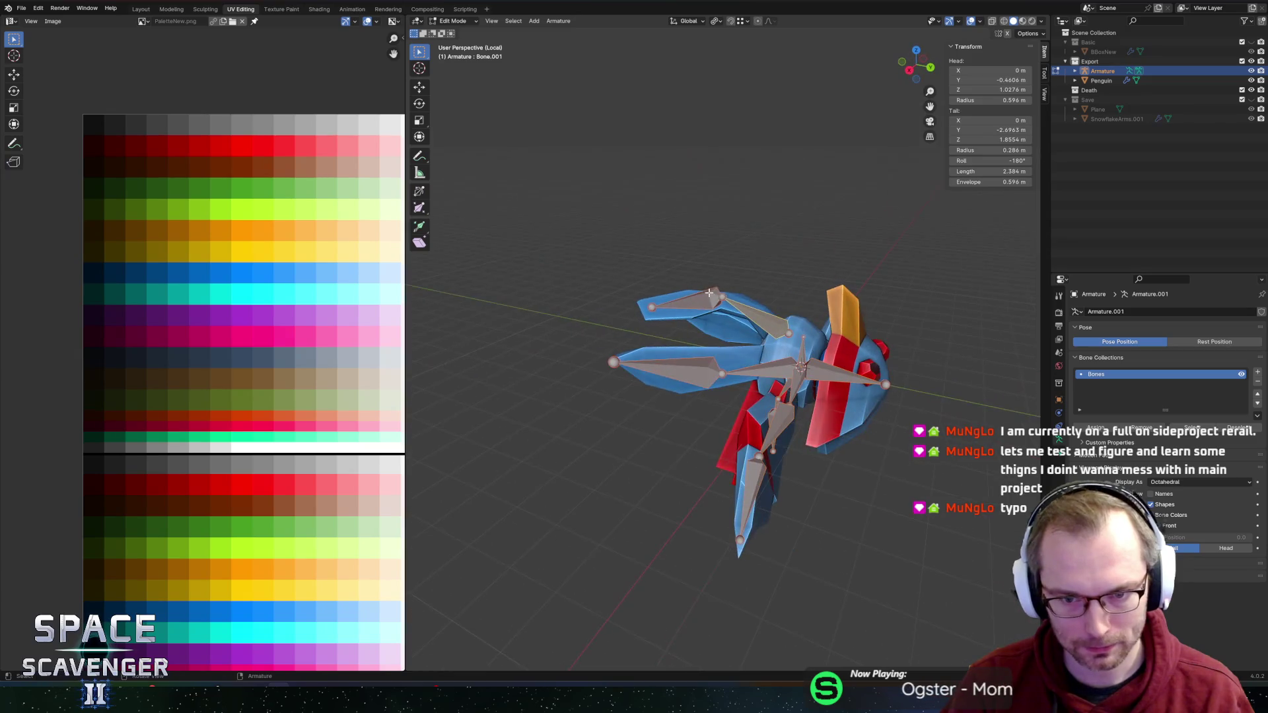
scroll(753, 299, "right", 5)
left_click(797, 340)
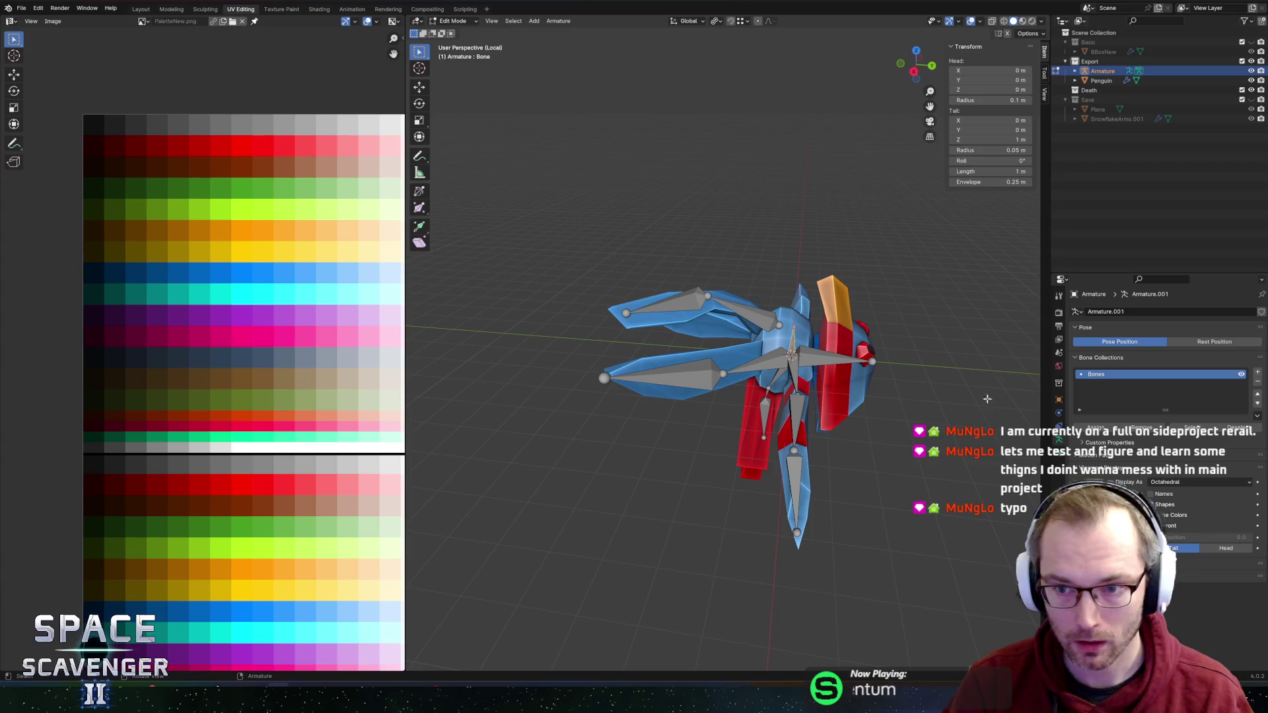
Step: In Bone properties, rename the root bone to MainBone and Bone.009 to Head
left_click(1058, 440)
type("ainBon")
key("Return")
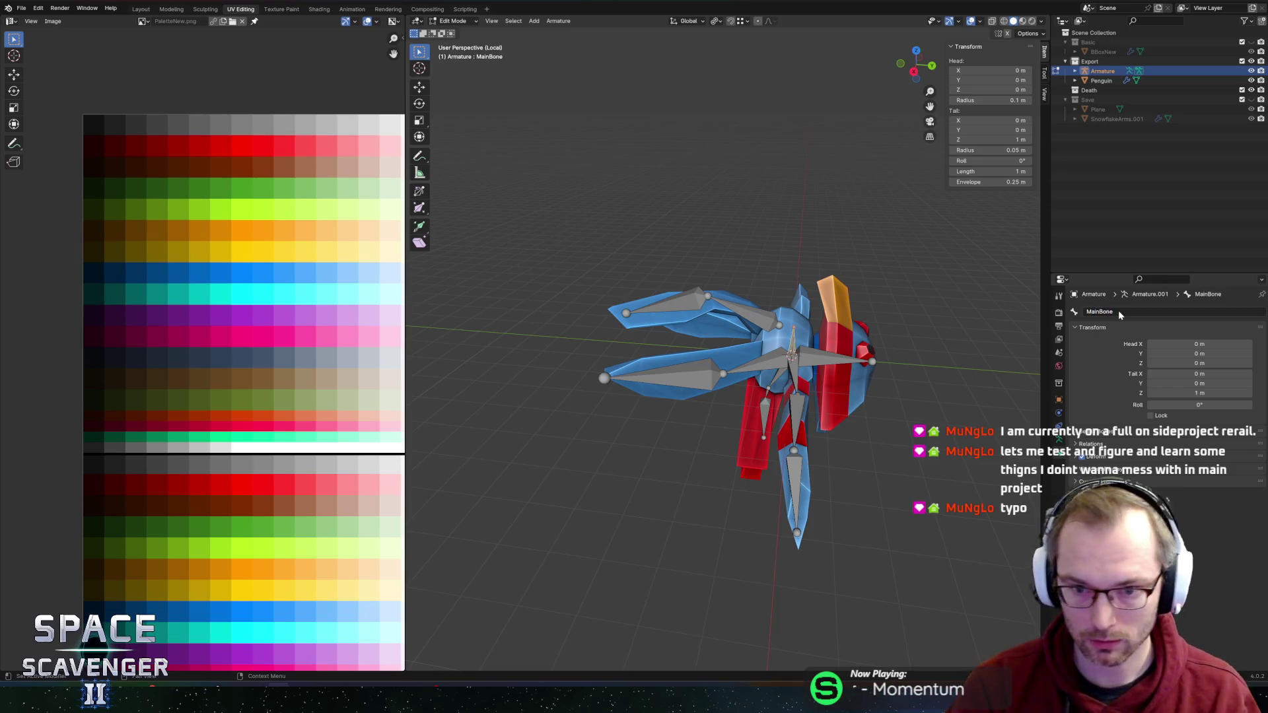
left_click(1100, 311)
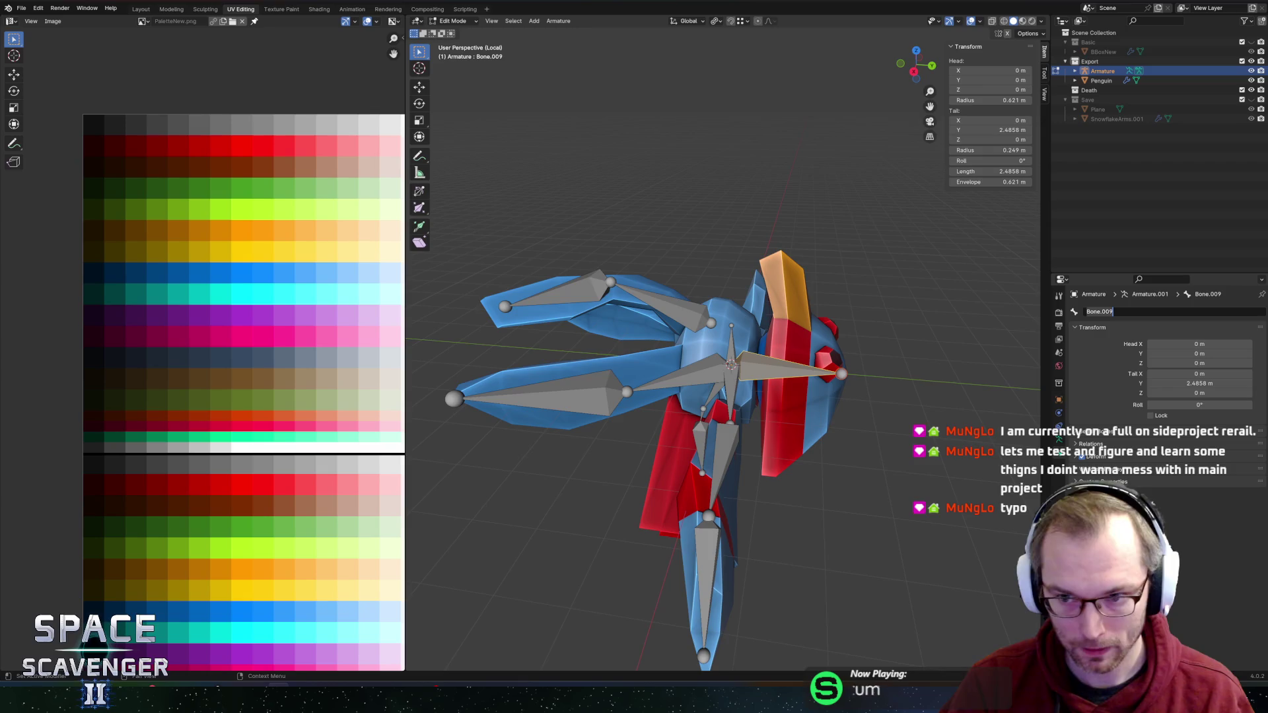
type("Head")
key("Return")
Step: Select the upper wing bone Bone.001 and begin editing its name
left_click_drag(870, 423, 713, 317)
left_click(690, 303)
left_click(1106, 314)
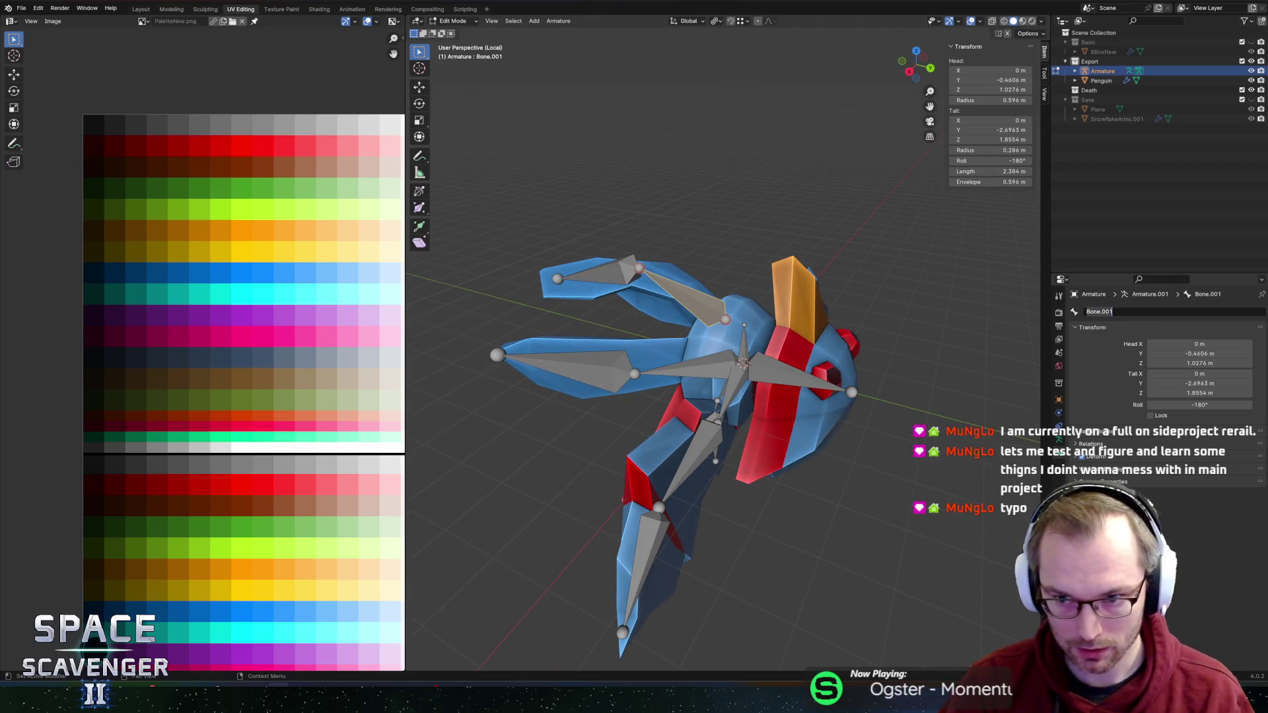
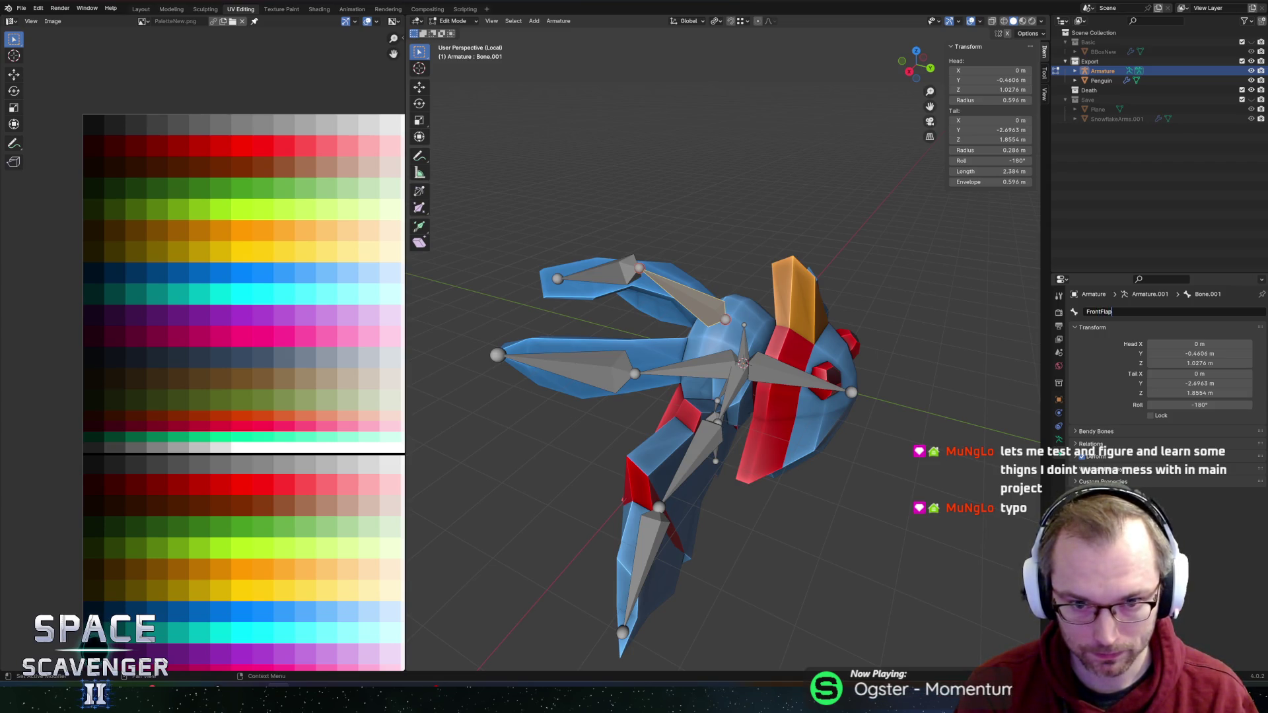
Step: Name the two front flap bones FrontFlapBase and FrontFlapTip
type("Base")
key("Return")
left_click(595, 265)
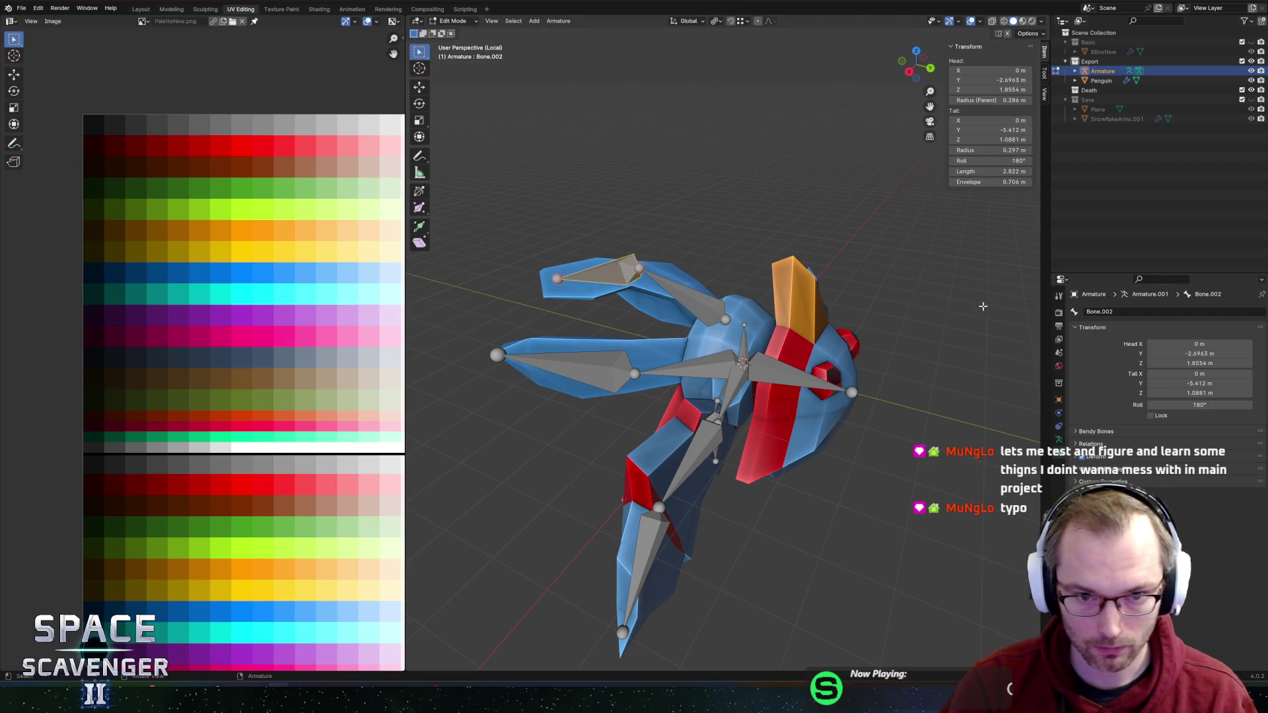
type("FrontFl")
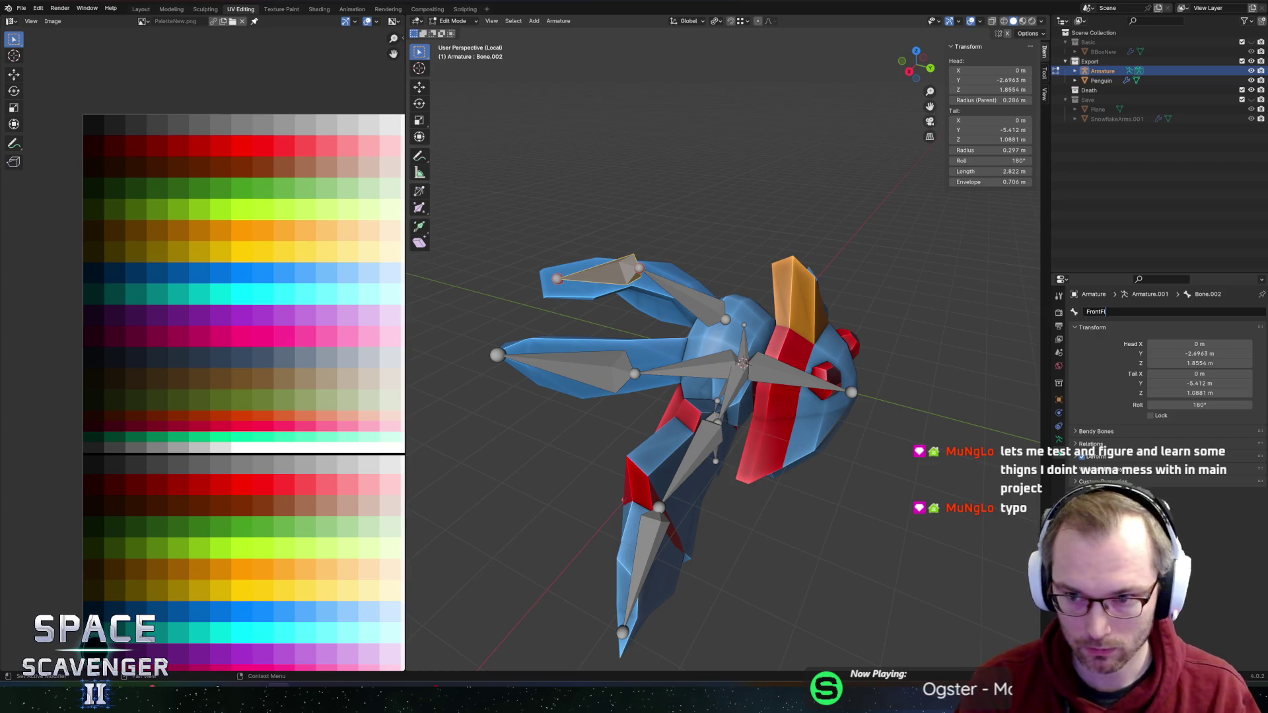
type("apTip")
key("Return")
Step: Rename the front flap bones to FrontFlap2 and FrontFlap1
left_click(1122, 312)
left_click(1115, 312)
type("2")
key("Return")
left_click(690, 309)
left_click(1123, 312)
type("1")
key("Return")
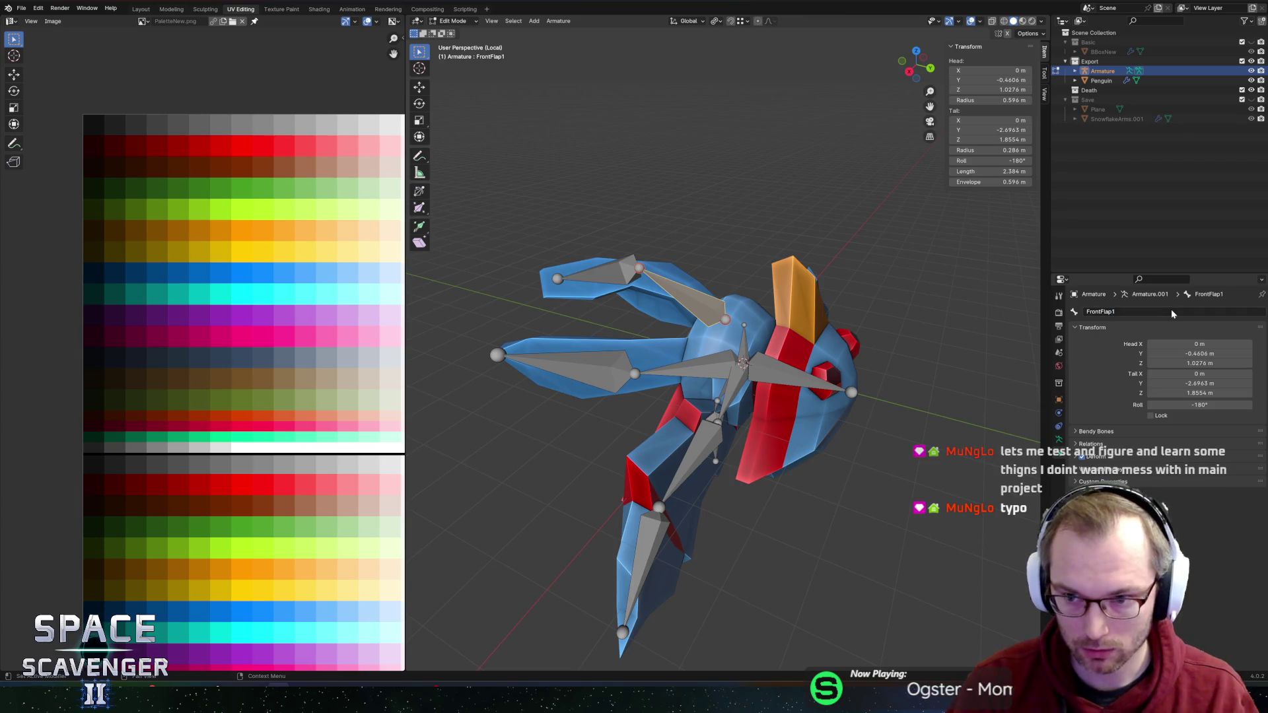
Step: Name the left side flap bones SideFlap1.L and SideFlap2.L
left_click(649, 381)
left_click(1136, 312)
type("SideF")
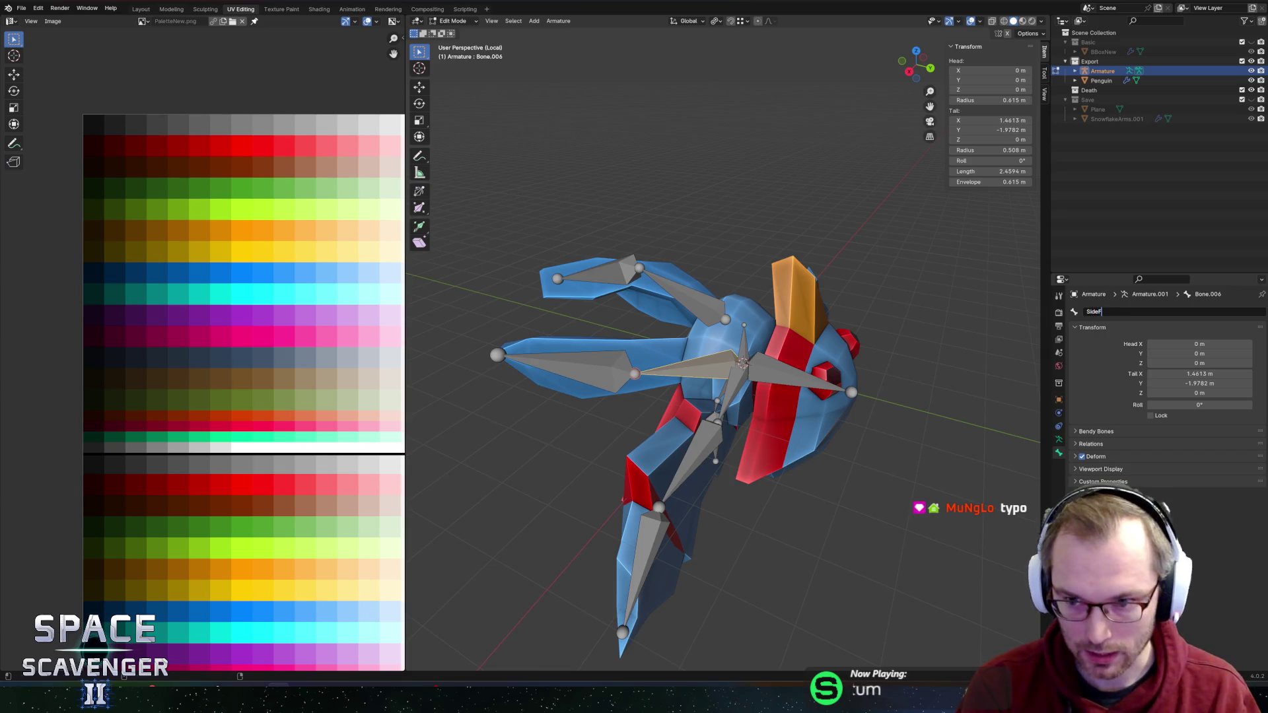
type("lat")
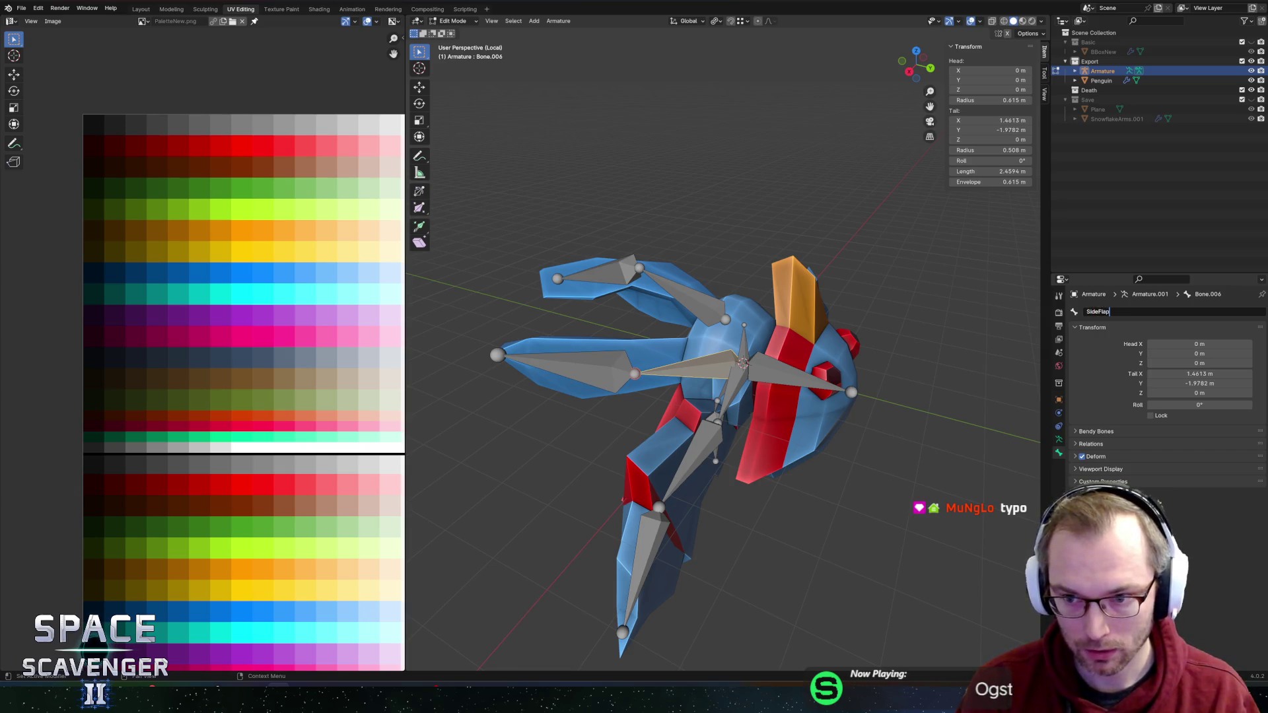
type("1.L")
key("Return")
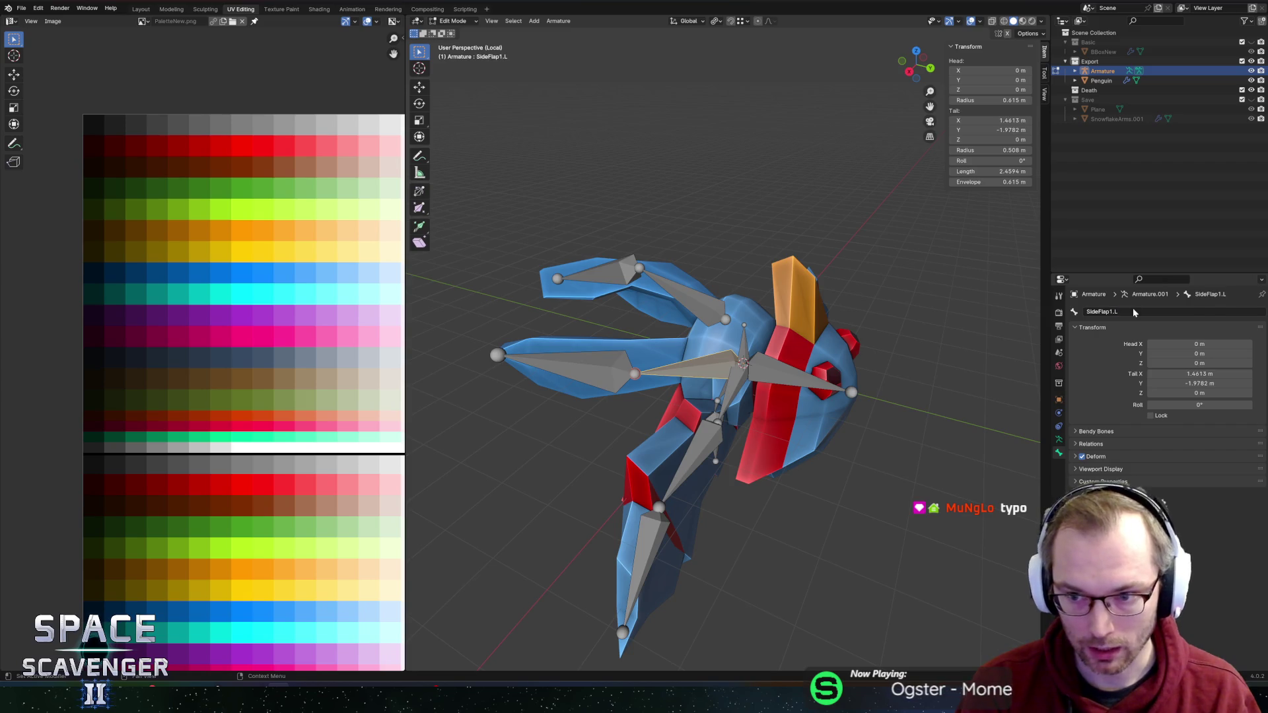
left_click(582, 368)
left_click(1136, 311)
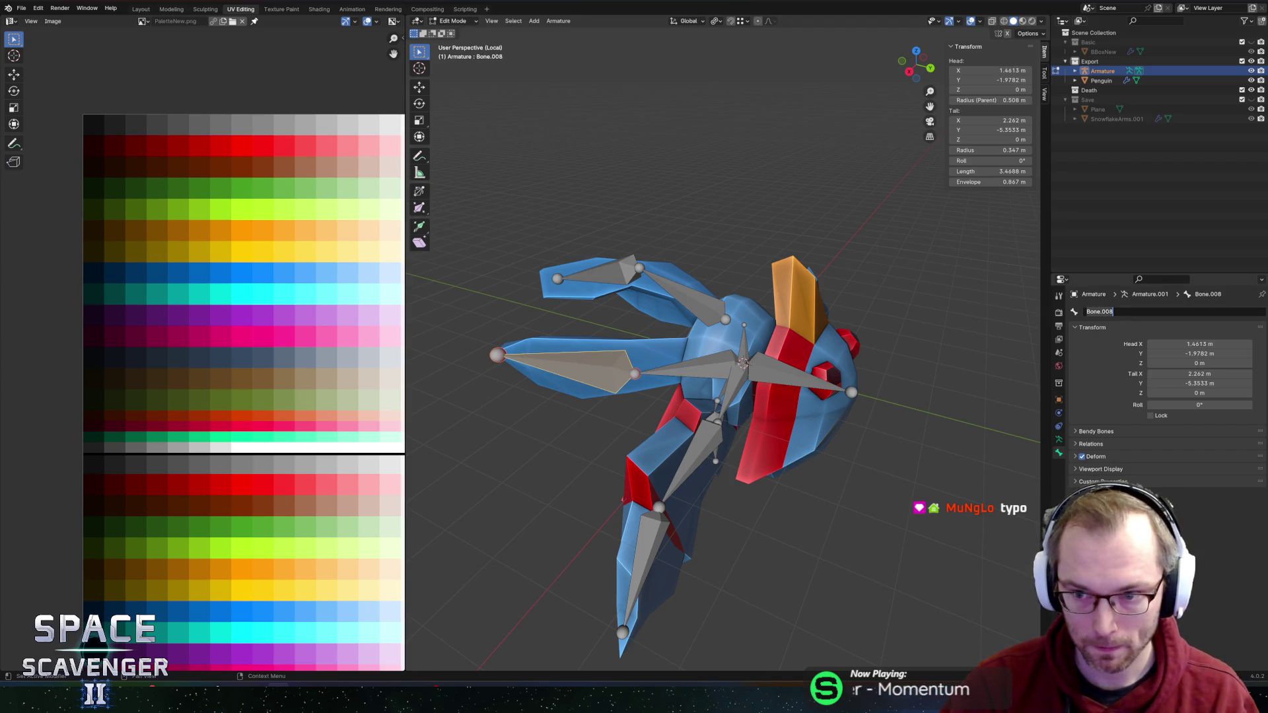
type("Side")
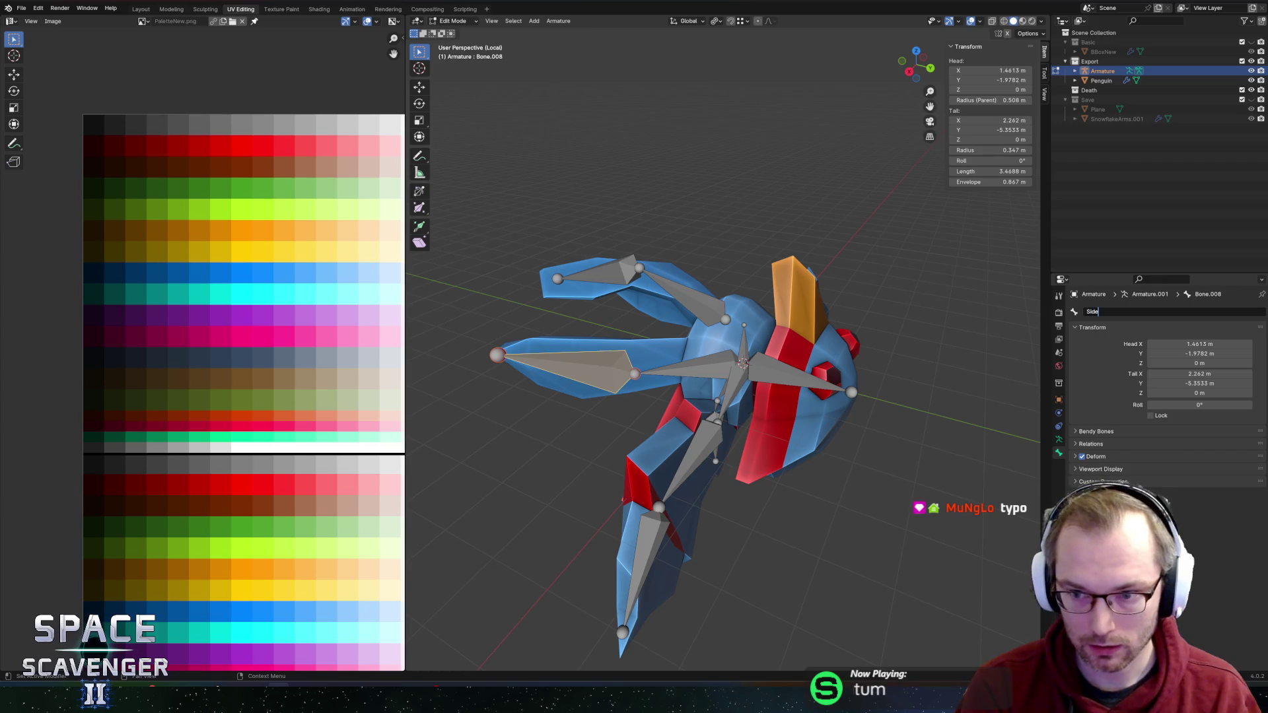
type("Flap2.L")
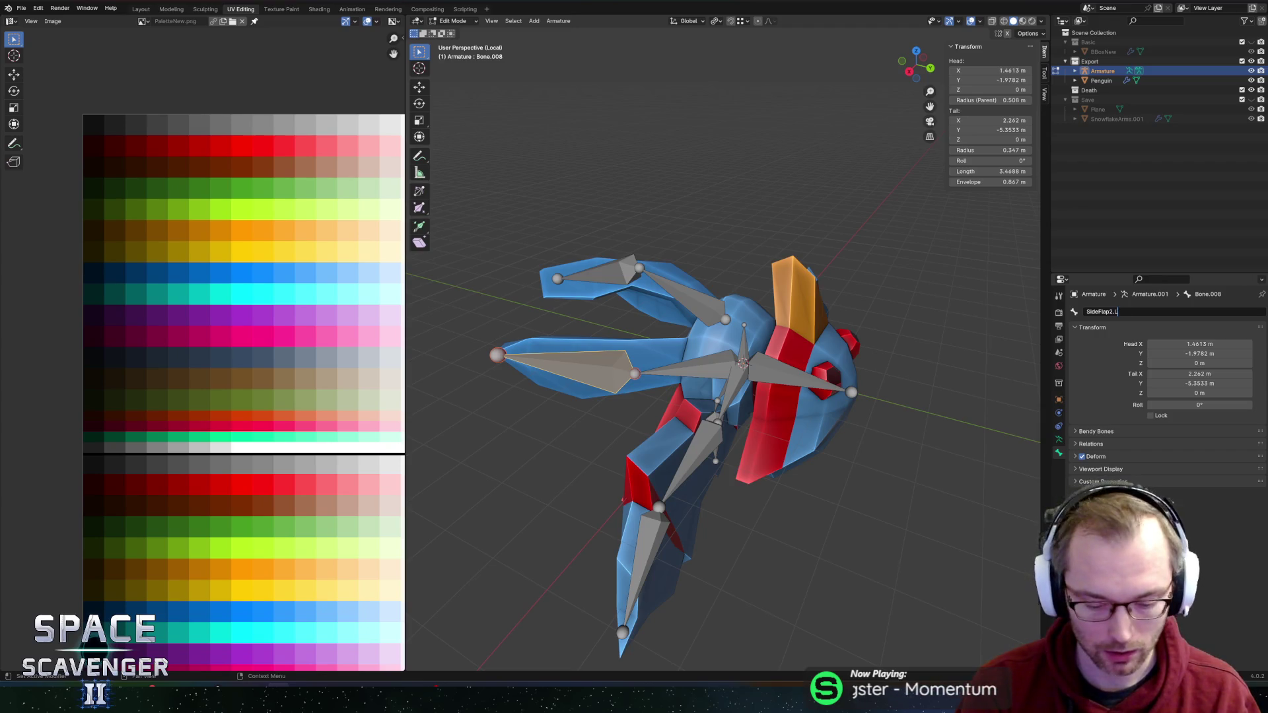
key("Return")
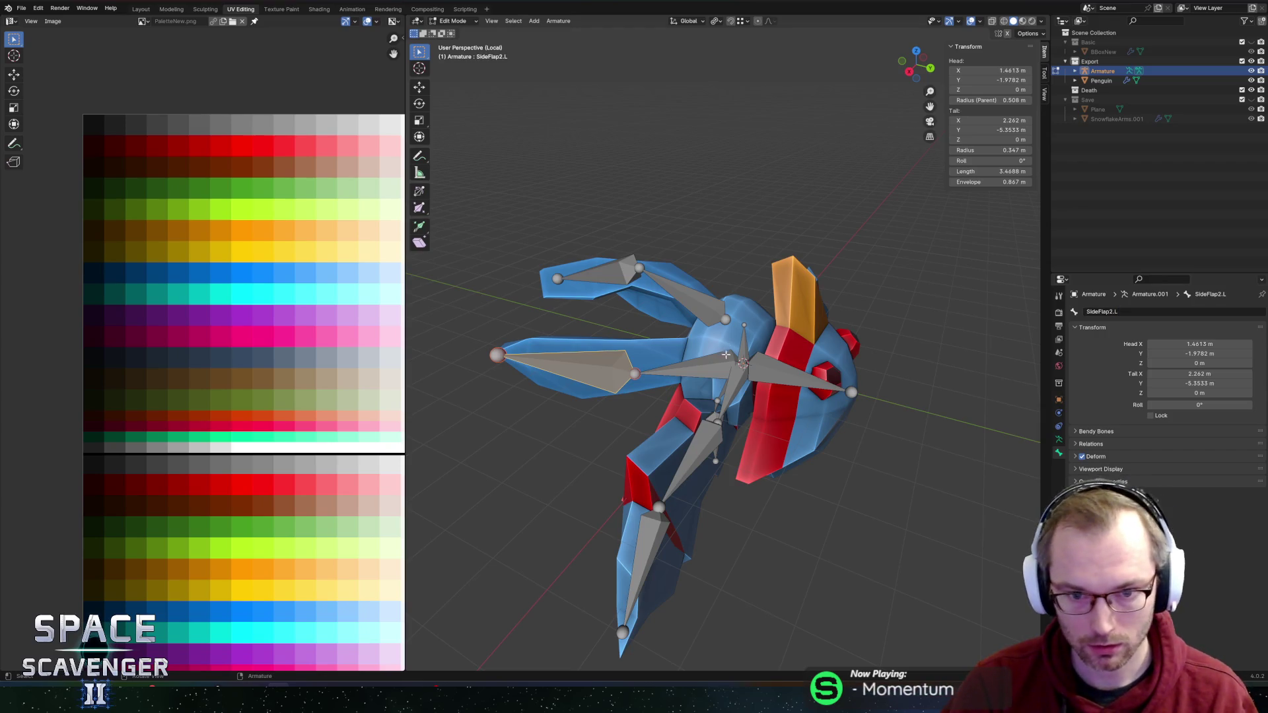
Step: Switch to a front view and begin renaming the first left wing bone
left_click(714, 366)
left_click(646, 426)
left_click(716, 409)
double_click(1101, 312)
type("Wing1")
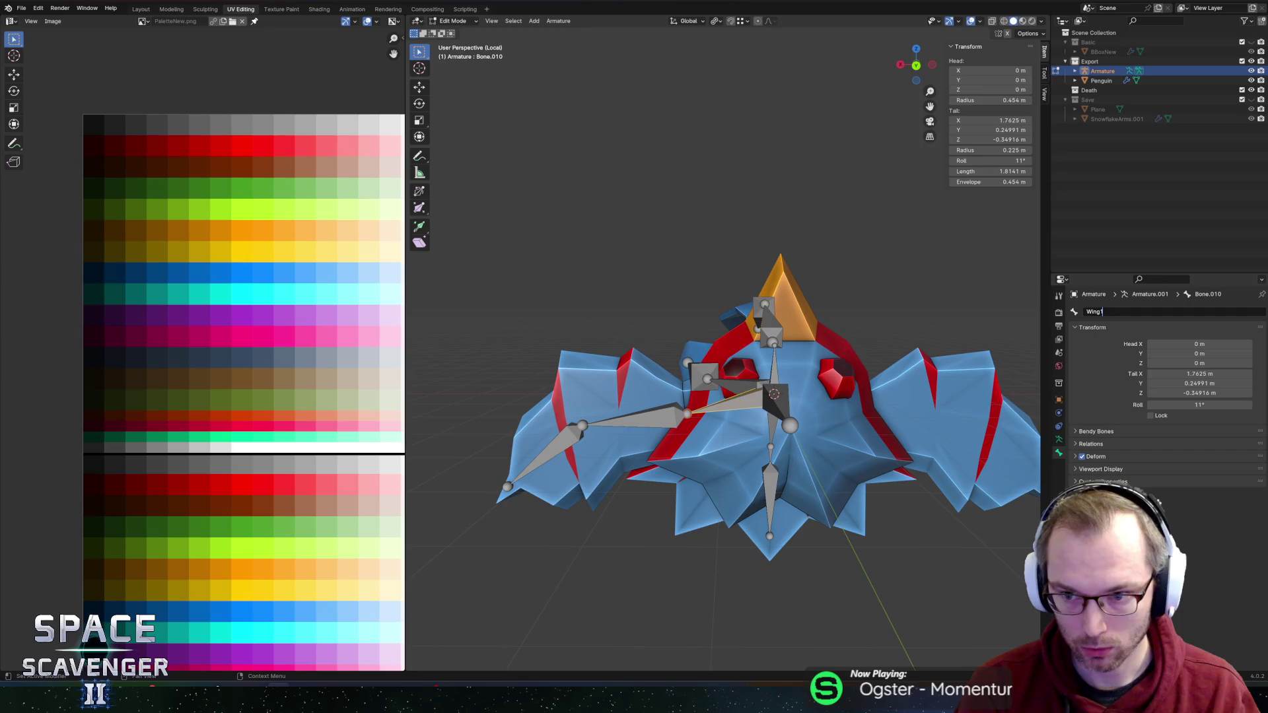
Step: Name the left wing bones Wing1.L, Wing2.L and Wing3.L
key("Return")
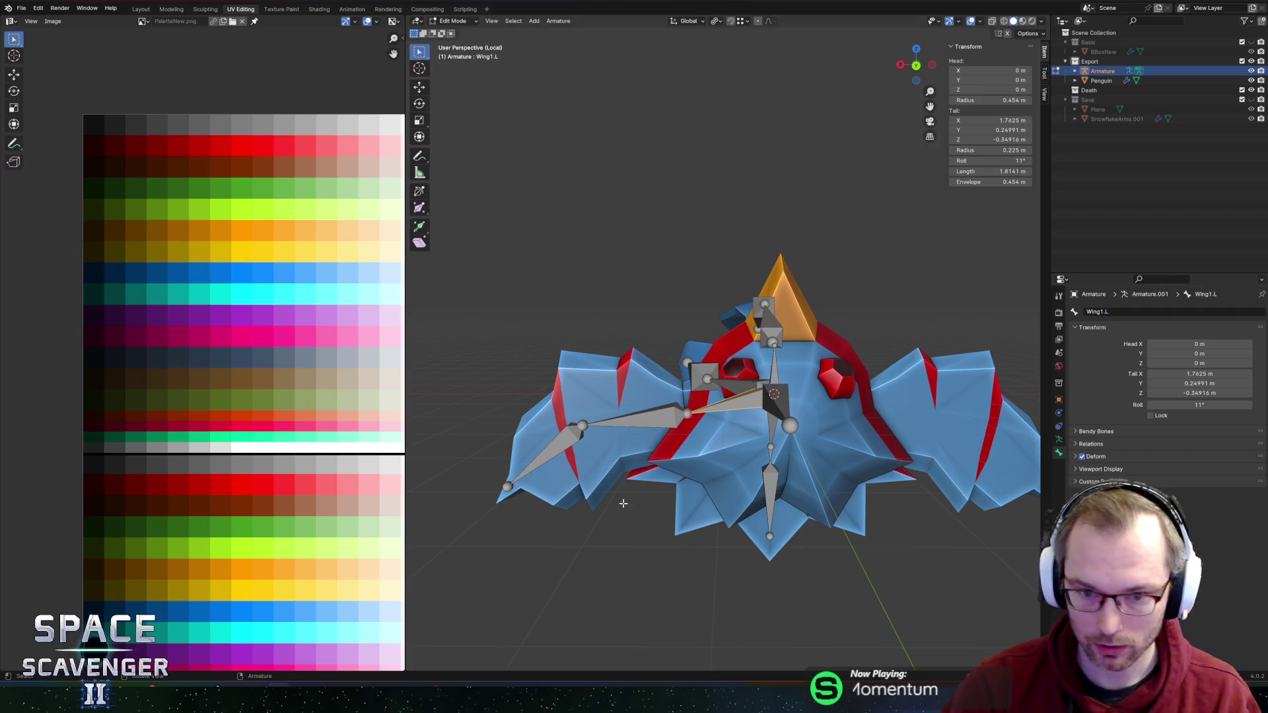
left_click(652, 429)
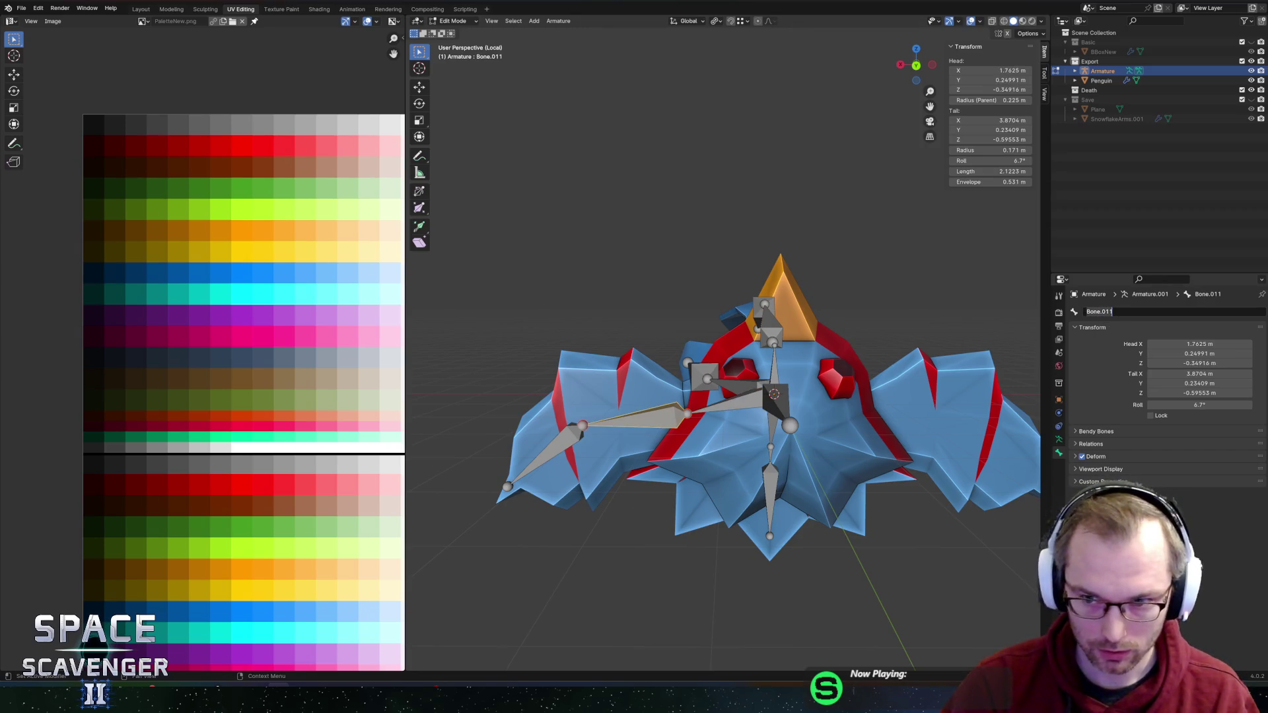
key("Return")
left_click(542, 447)
double_click(1100, 311)
type(".L")
key("Return")
Step: Name the first tail bone Tail1
left_click_drag(1025, 339, 746, 390)
left_click(735, 390)
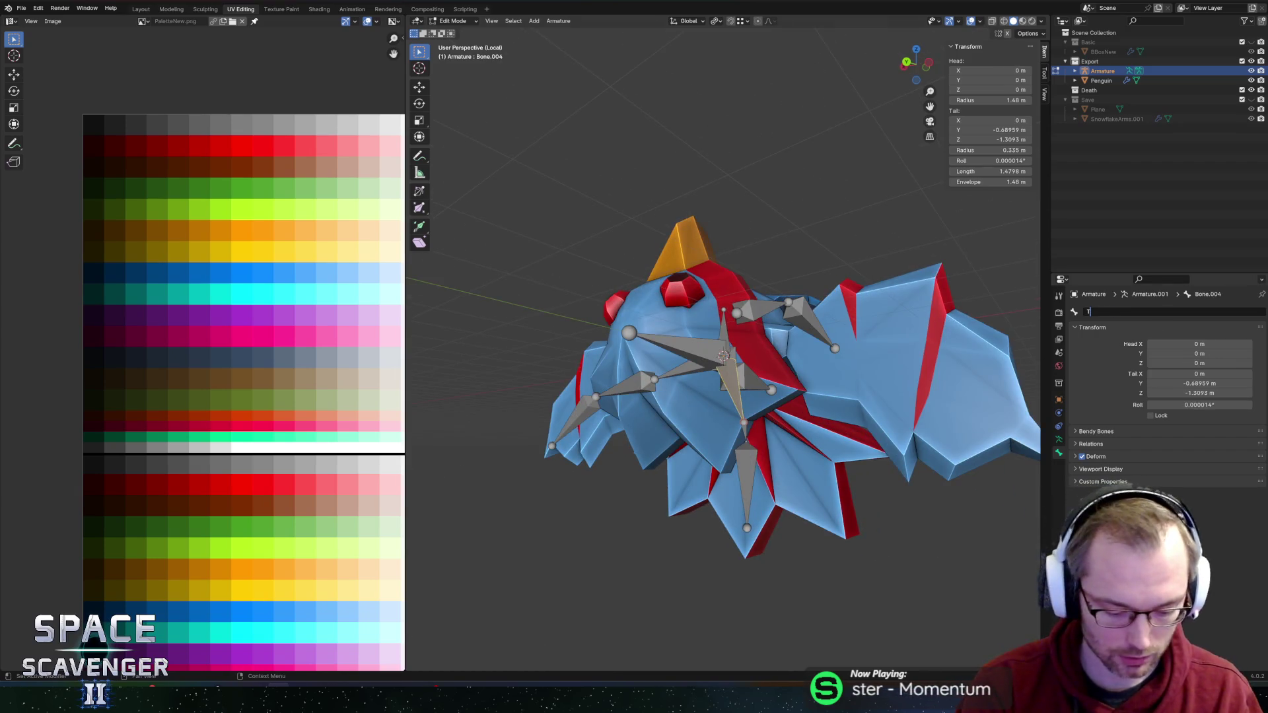
key("Return")
Step: Delete the extra lower tail bone and lower the remaining tail bone's tip 2.07 m on Z
left_click_drag(793, 491, 727, 395)
scroll(727, 394, "up", 4)
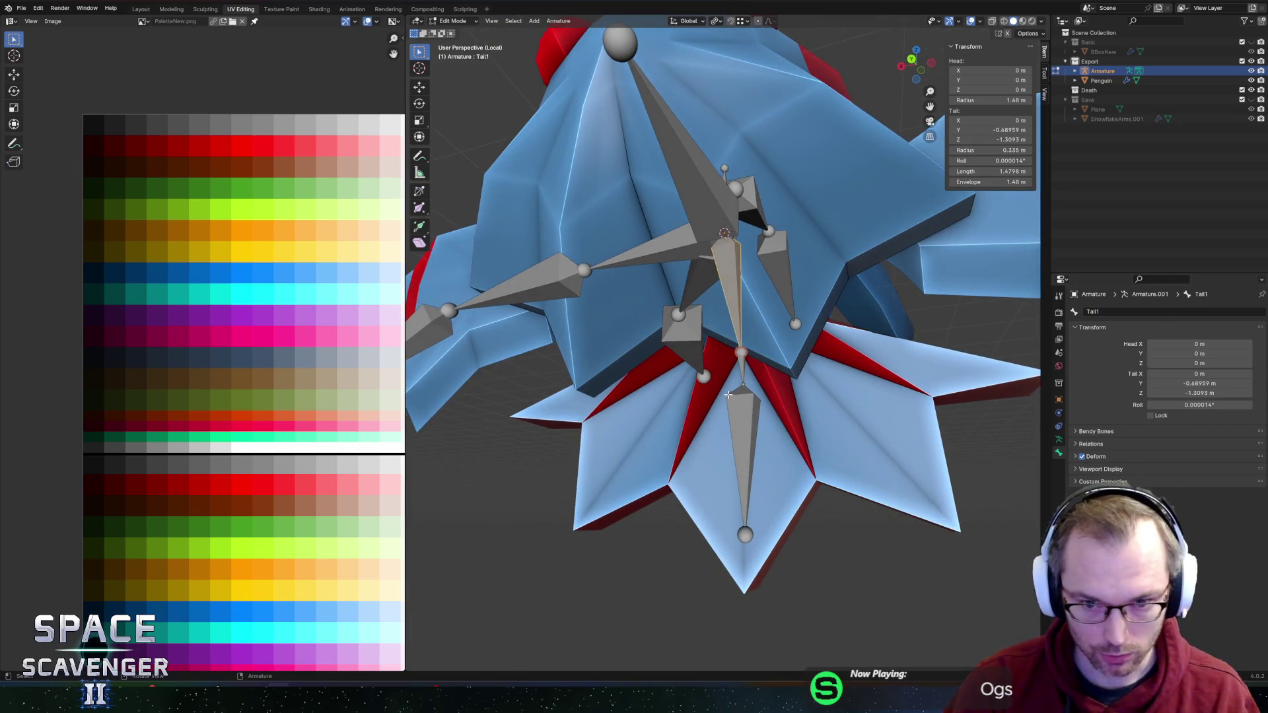
left_click(741, 396)
key("x")
left_click(739, 398)
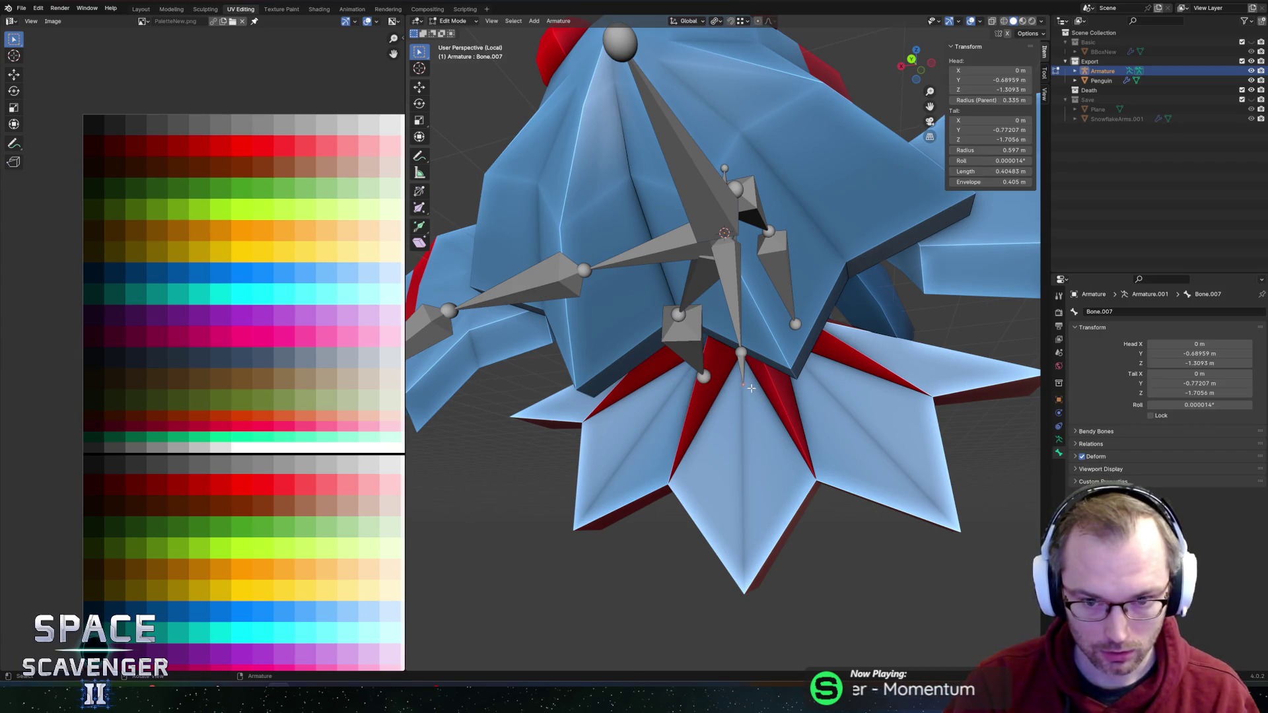
key("g")
key("z")
left_click(749, 567)
Step: Name the lengthened tail bone Tail2 and frame the whole penguin
left_click_drag(750, 567, 859, 455)
left_click(759, 429)
left_click(1100, 311)
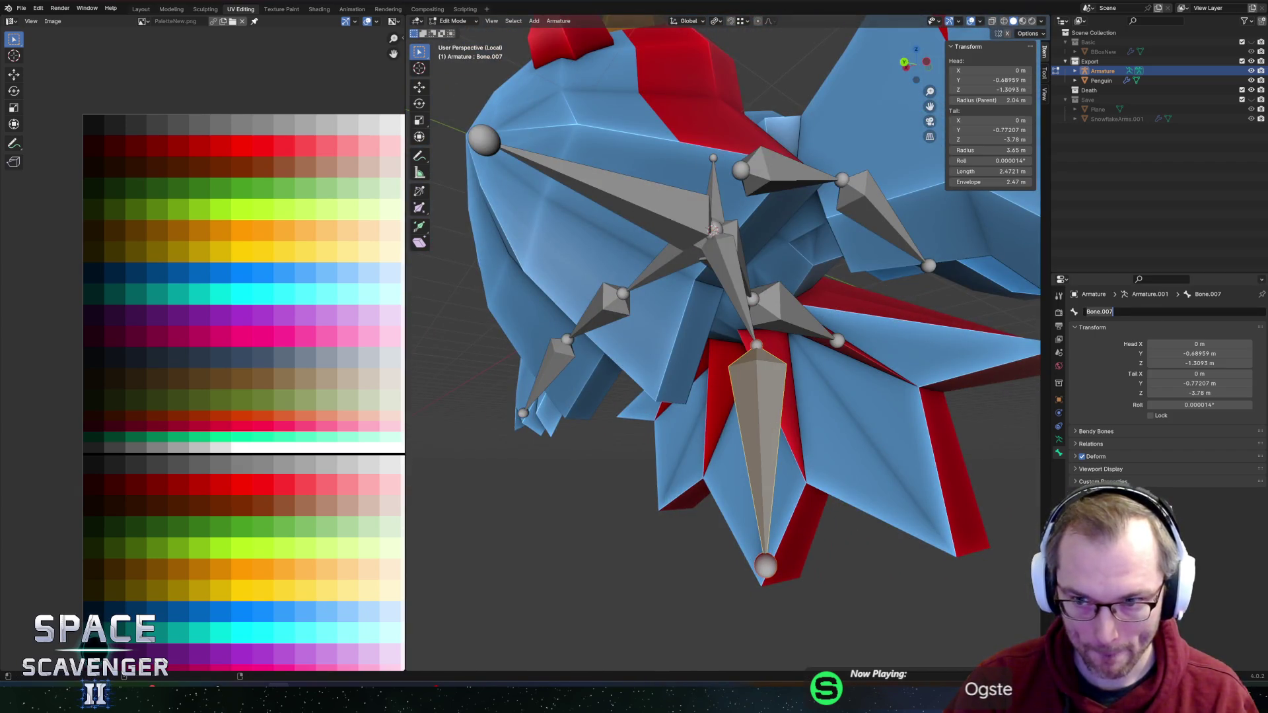
type("Tail2")
key("Return")
key("Home")
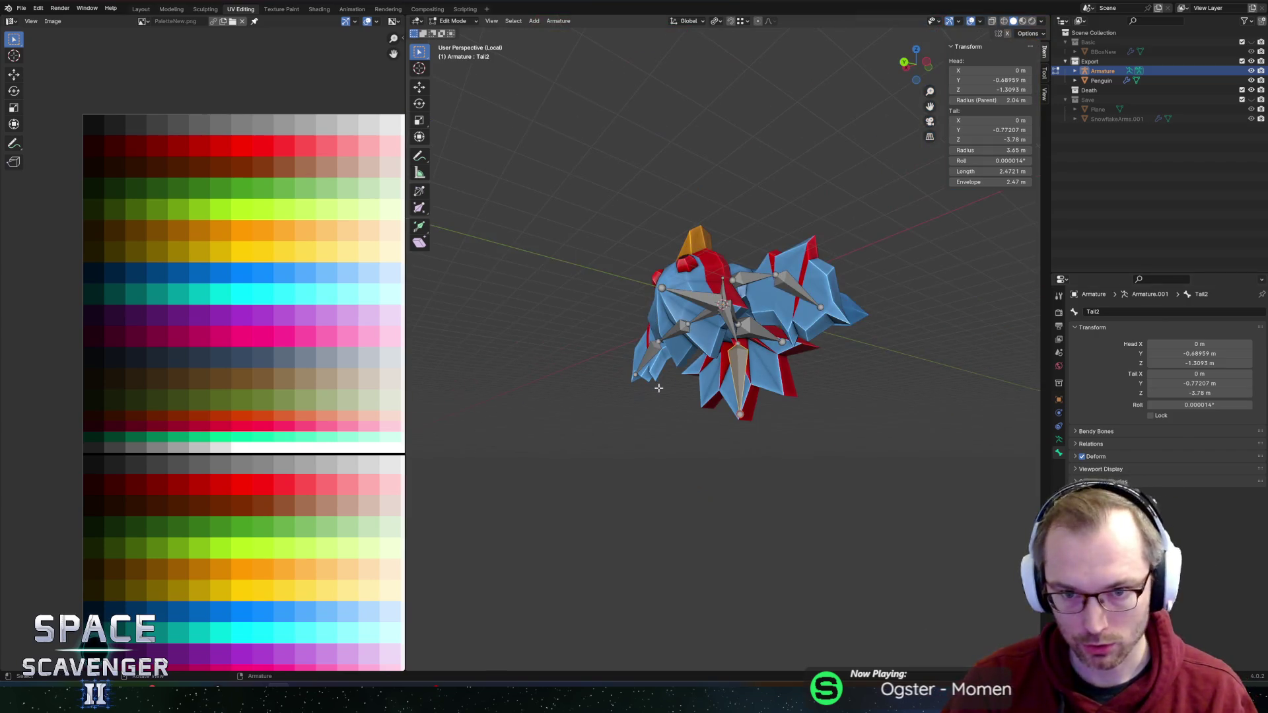
left_click(558, 21)
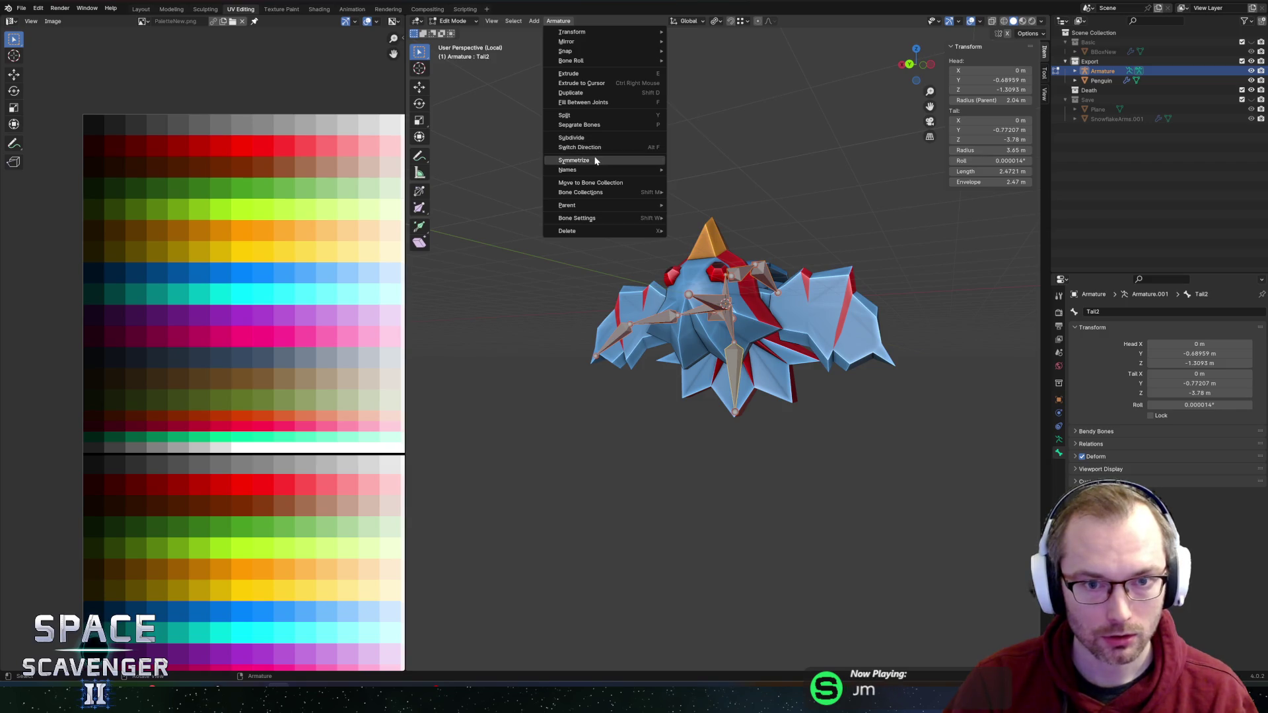
Step: Symmetrize the left bones to the right and parent Penguin to the armature with automatic weights
left_click(573, 159)
mouse_move(674, 269)
left_mouse_down()
mouse_move(603, 294)
mouse_move(659, 300)
mouse_move(674, 238)
mouse_move(819, 218)
mouse_move(795, 289)
left_mouse_up()
key("Tab")
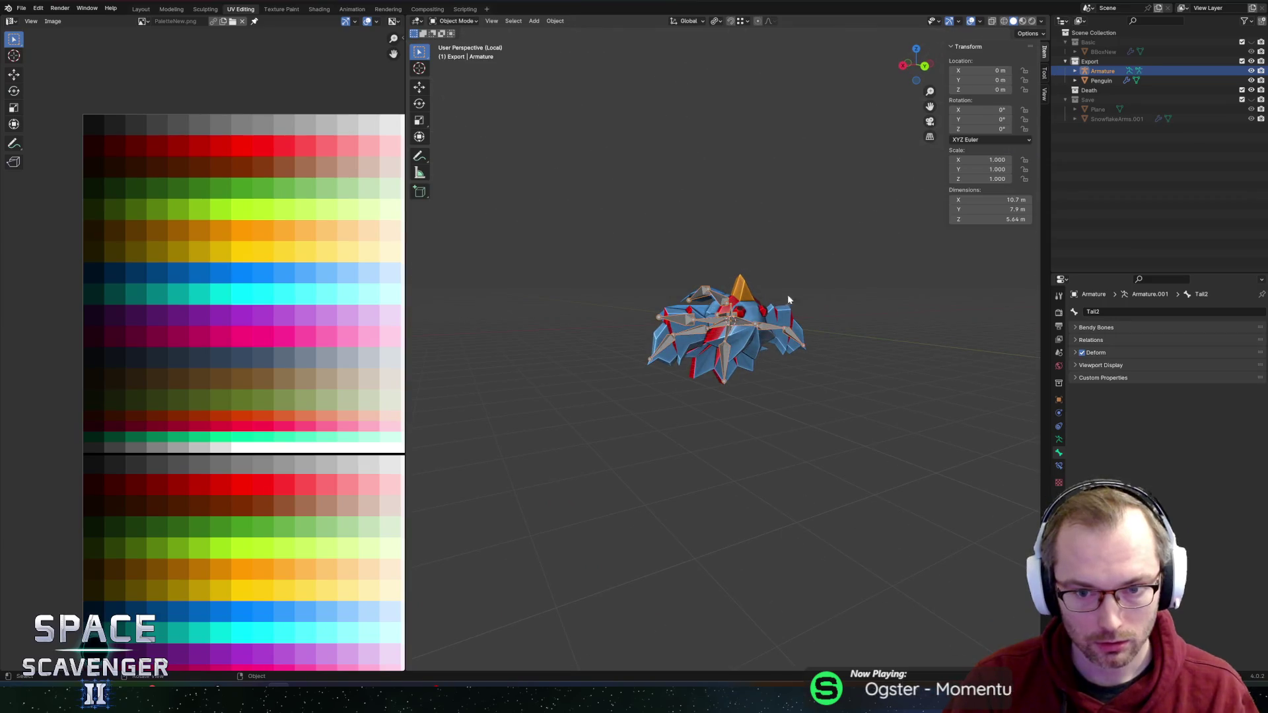
scroll(716, 300, "up", 3)
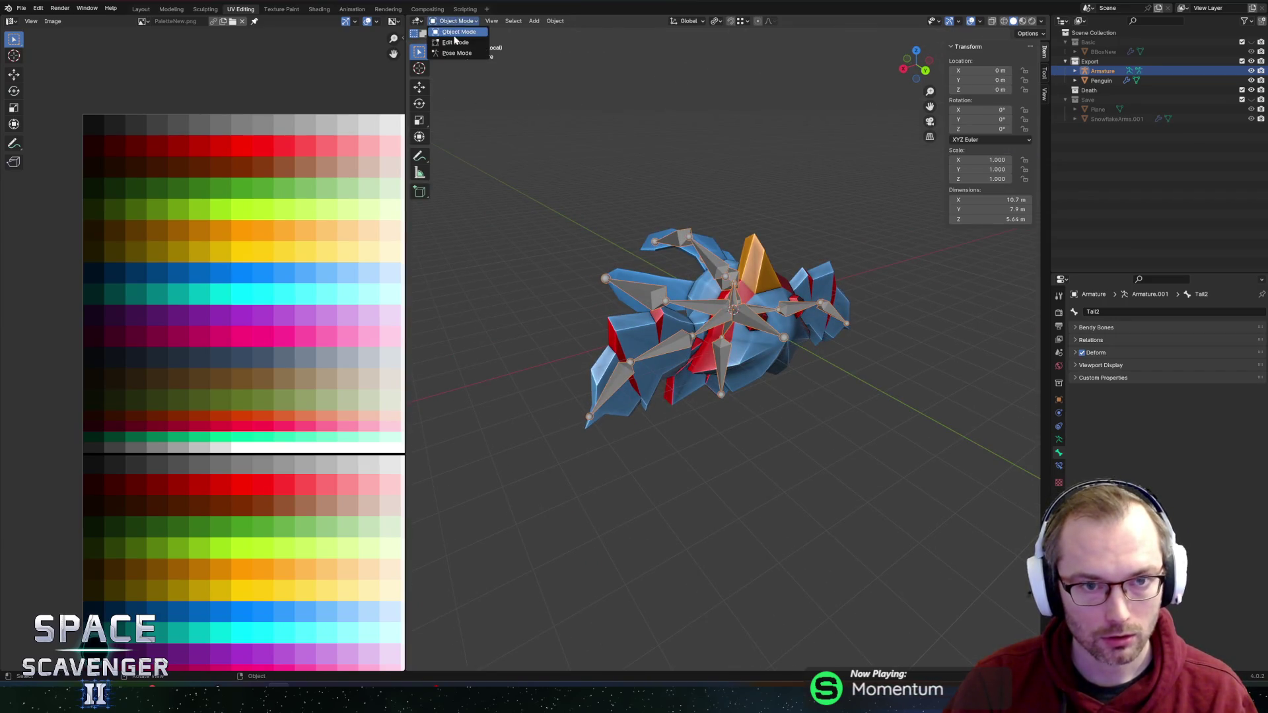
left_click(767, 267, "shift")
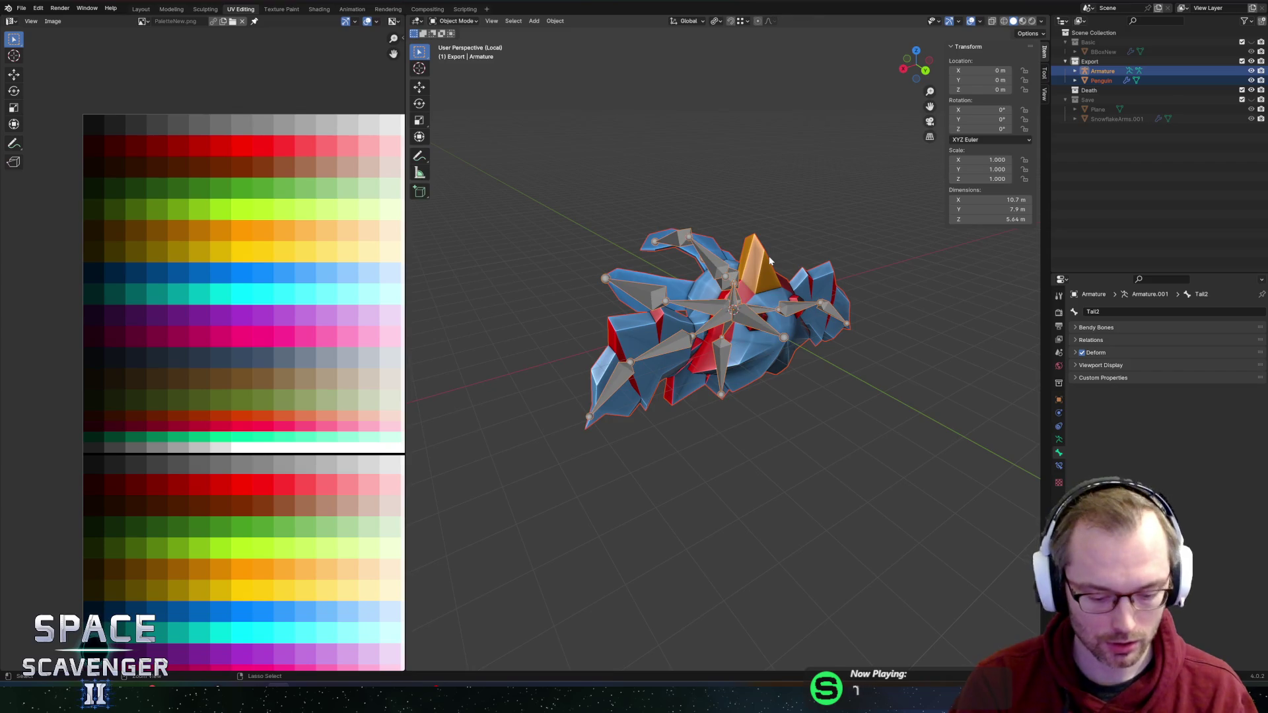
key("ctrl+p")
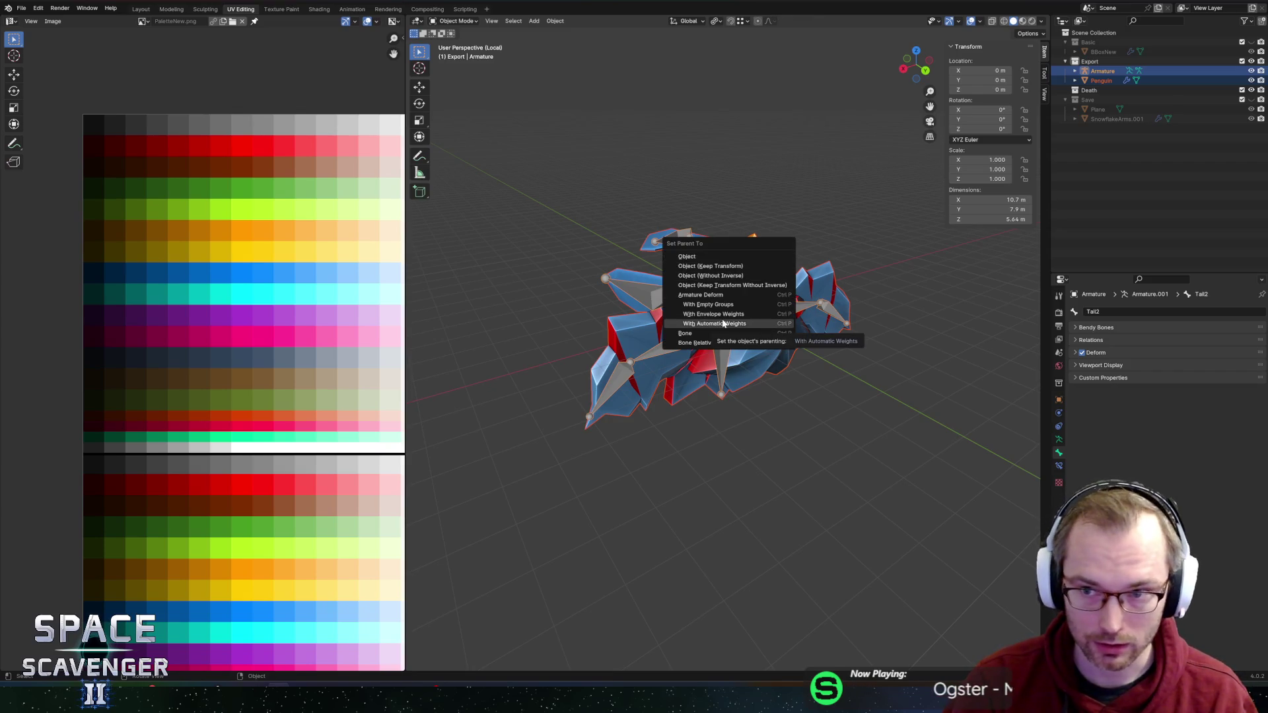
left_click(723, 323)
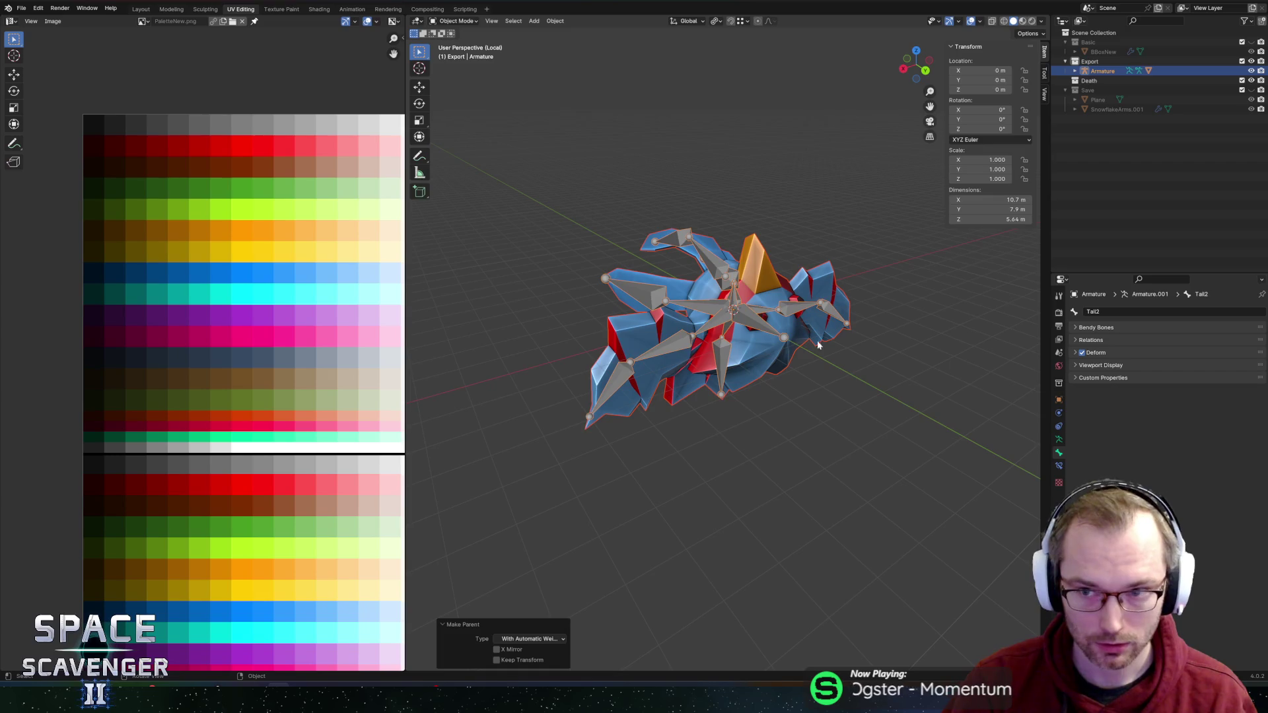
Step: Enter Pose Mode to start testing the Tail2 bone
left_click(454, 20)
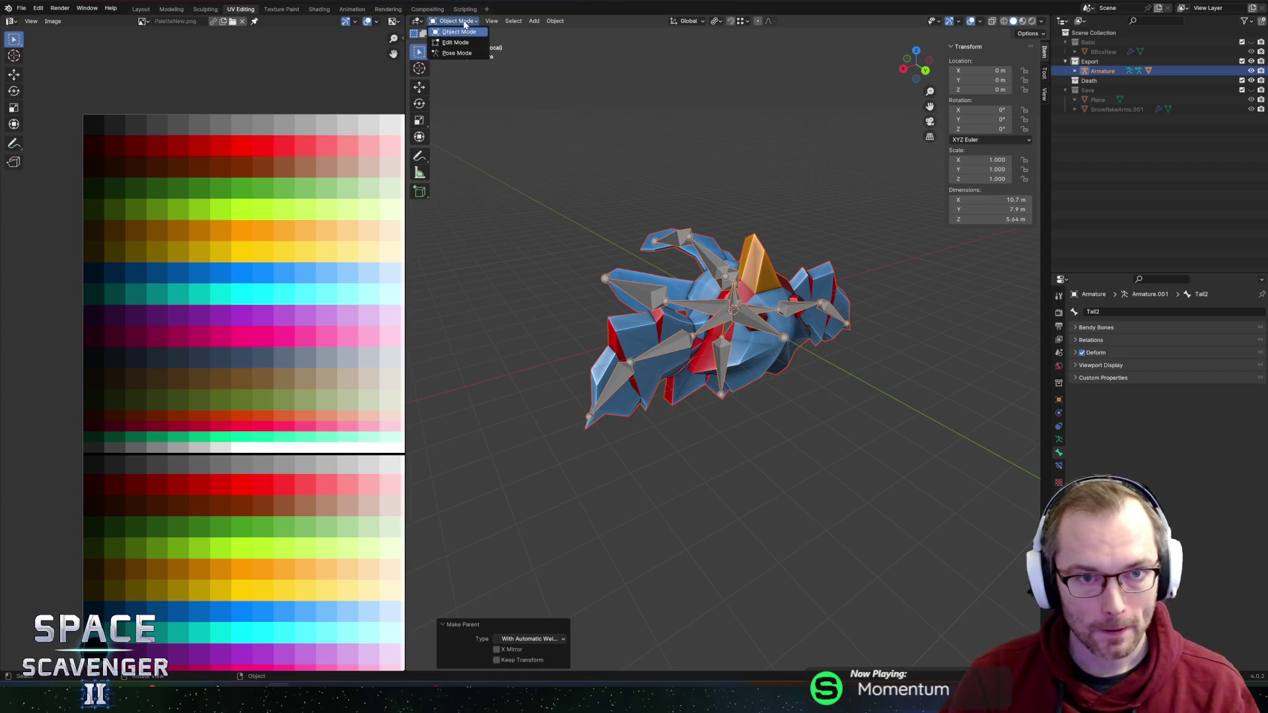
left_click(456, 54)
key("KP_8")
key("KP_8")
Step: Test-rotate Tail2 to check the mesh bends, then reset it
key("r")
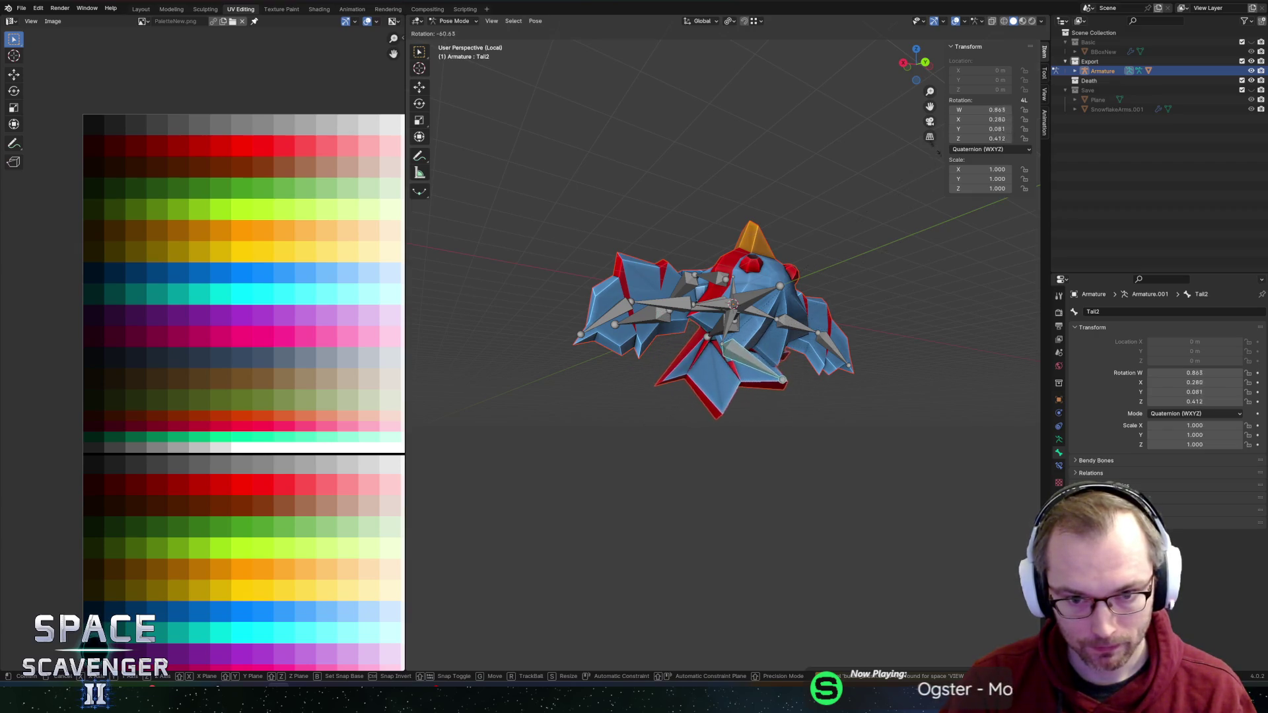
key("Escape")
key("KP_8")
key("KP_8")
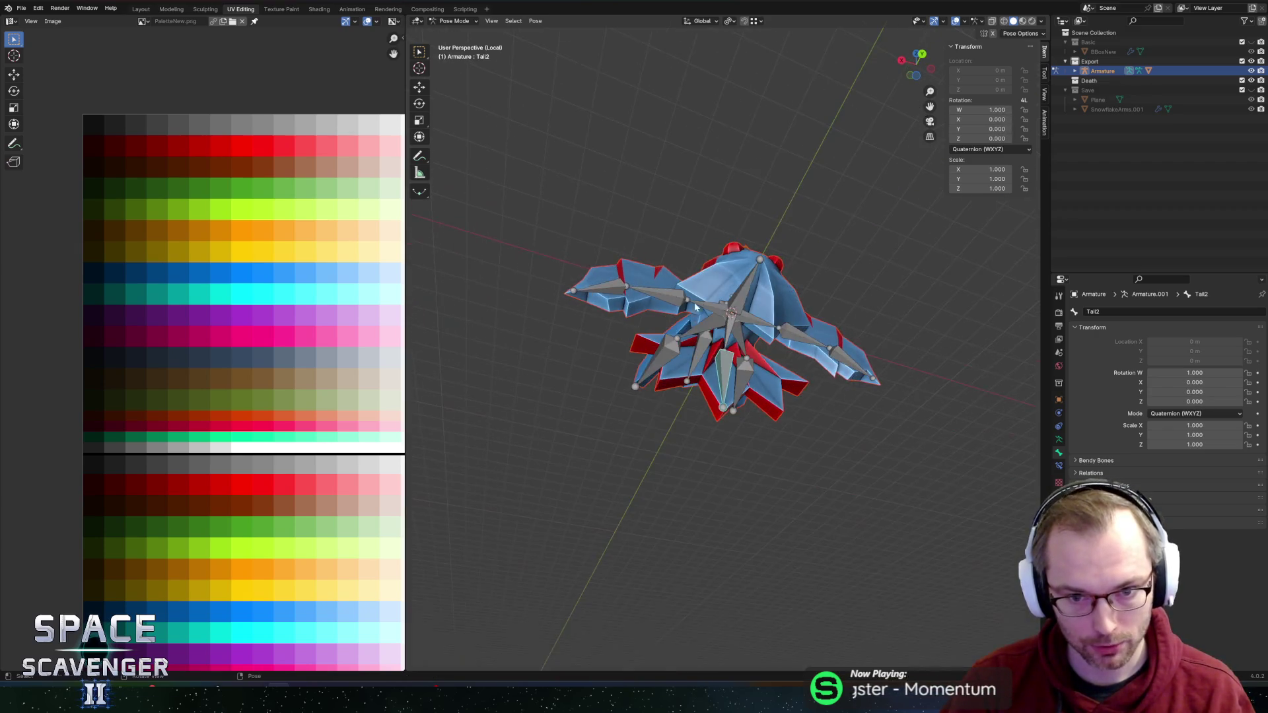
scroll(640, 288, "up", 2)
Step: Test-rotate Wing2.L and Wing1.L, cancelling each back to rest pose
left_click(642, 289)
key("r")
key("Escape")
left_click(693, 292)
key("r")
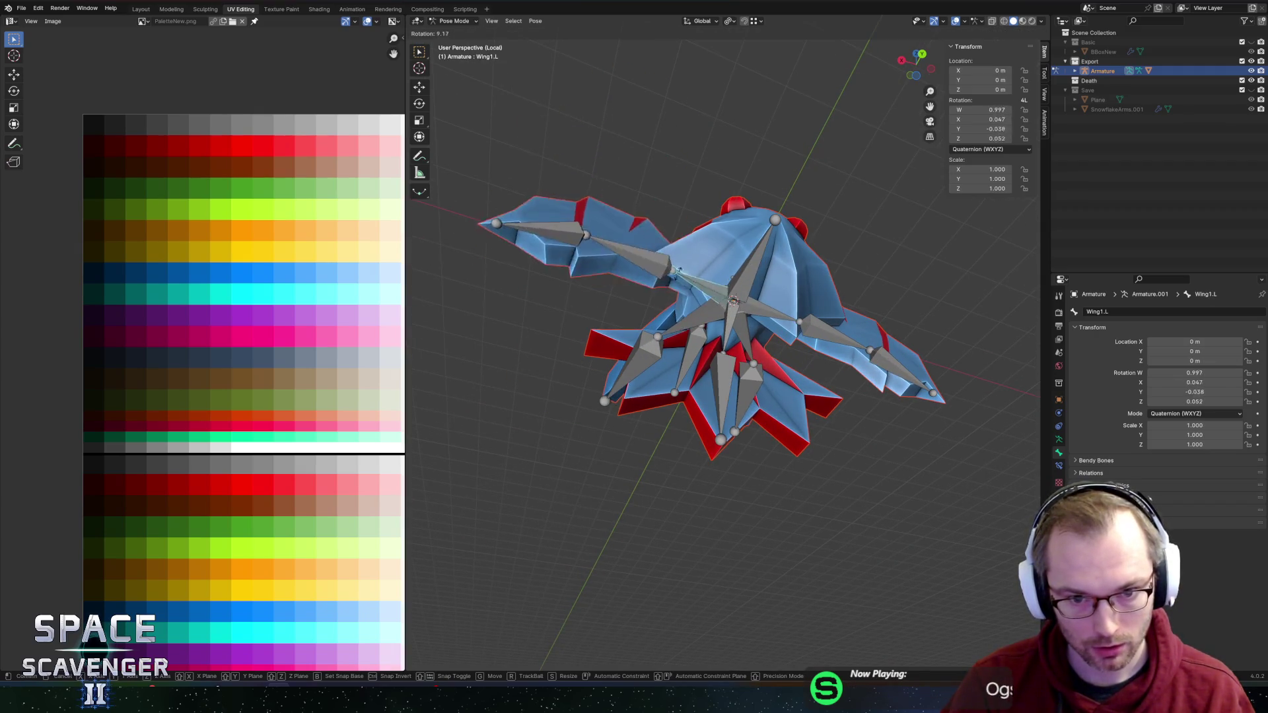
key("Escape")
Step: Test-rotate Tail1 around Z from a front view, then reset it to rest
key("KP_8")
key("KP_8")
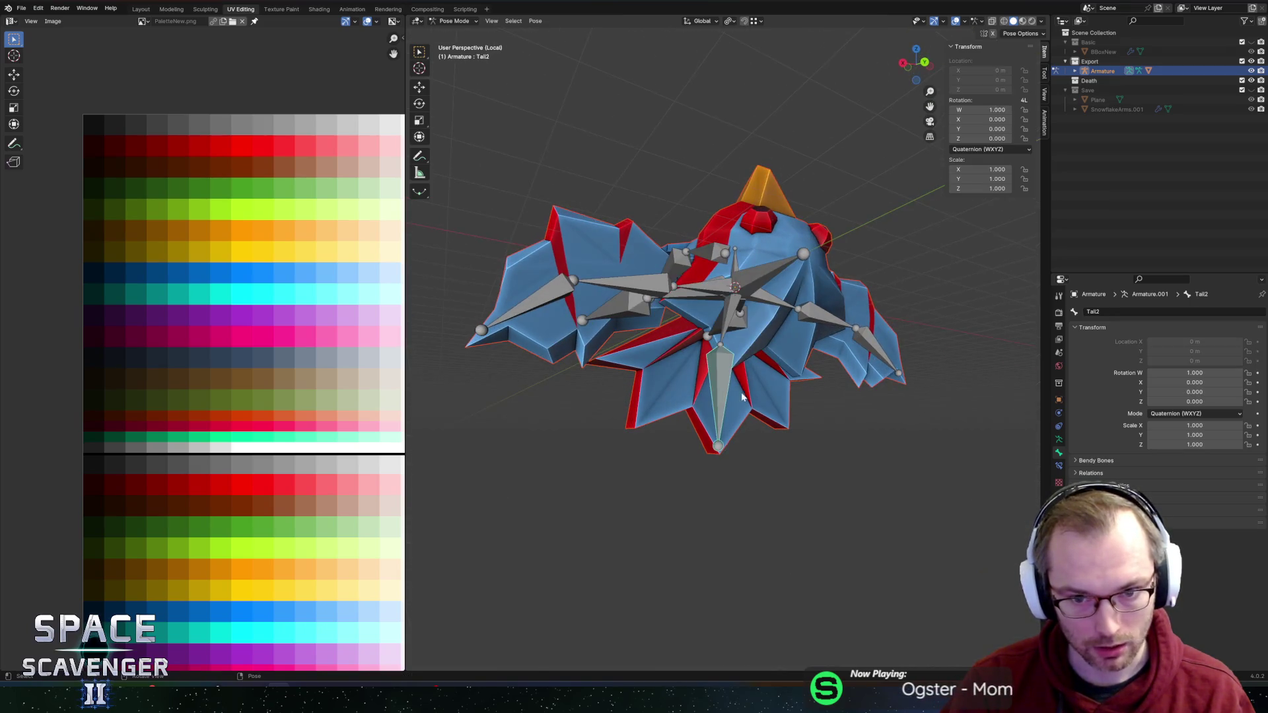
left_click(738, 332)
left_click(735, 328)
key("r")
key("z")
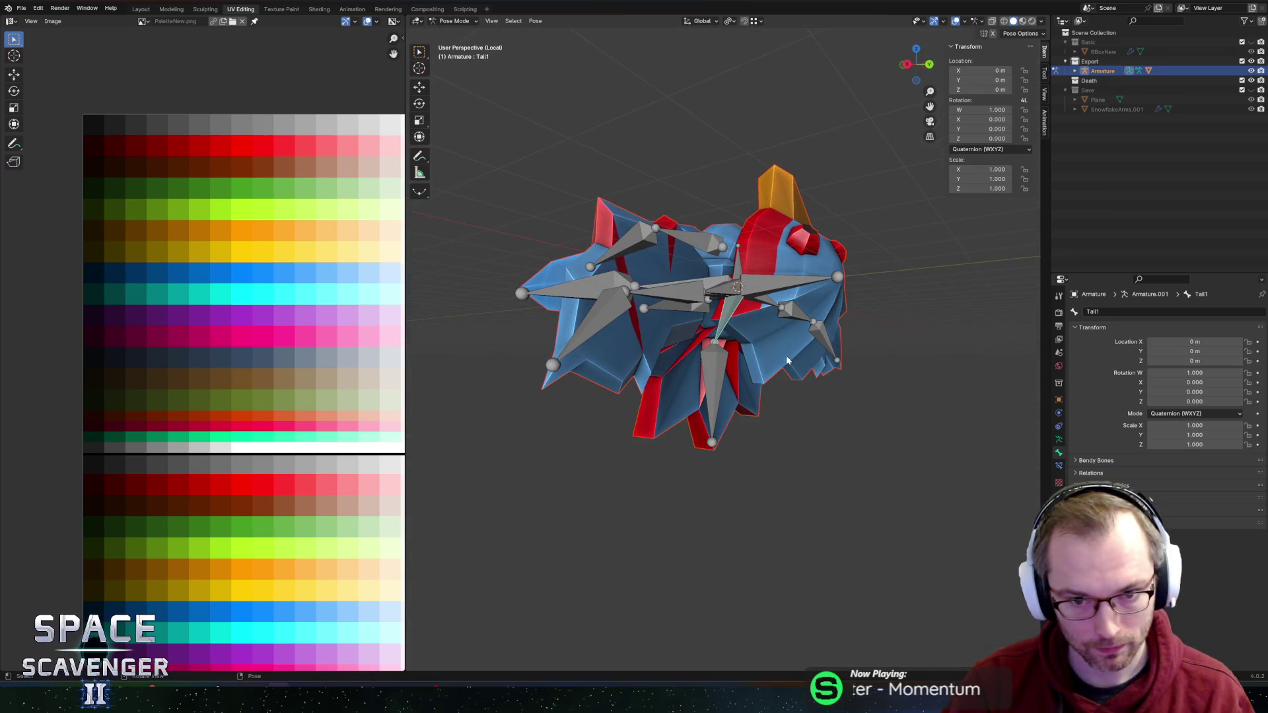
key("y")
key("Escape")
left_click_drag(903, 337, 817, 392)
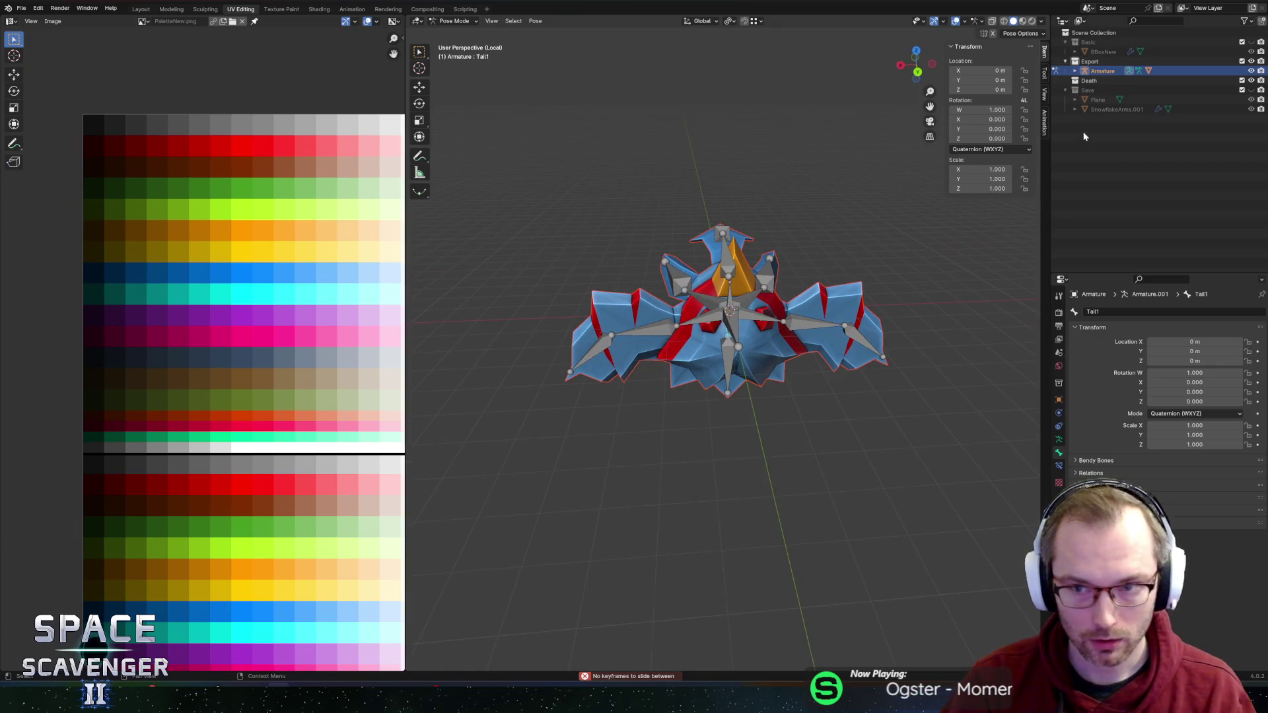
Step: Return to Object Mode and select the Export collection
left_click(454, 20)
left_click(456, 31)
left_click(1102, 52)
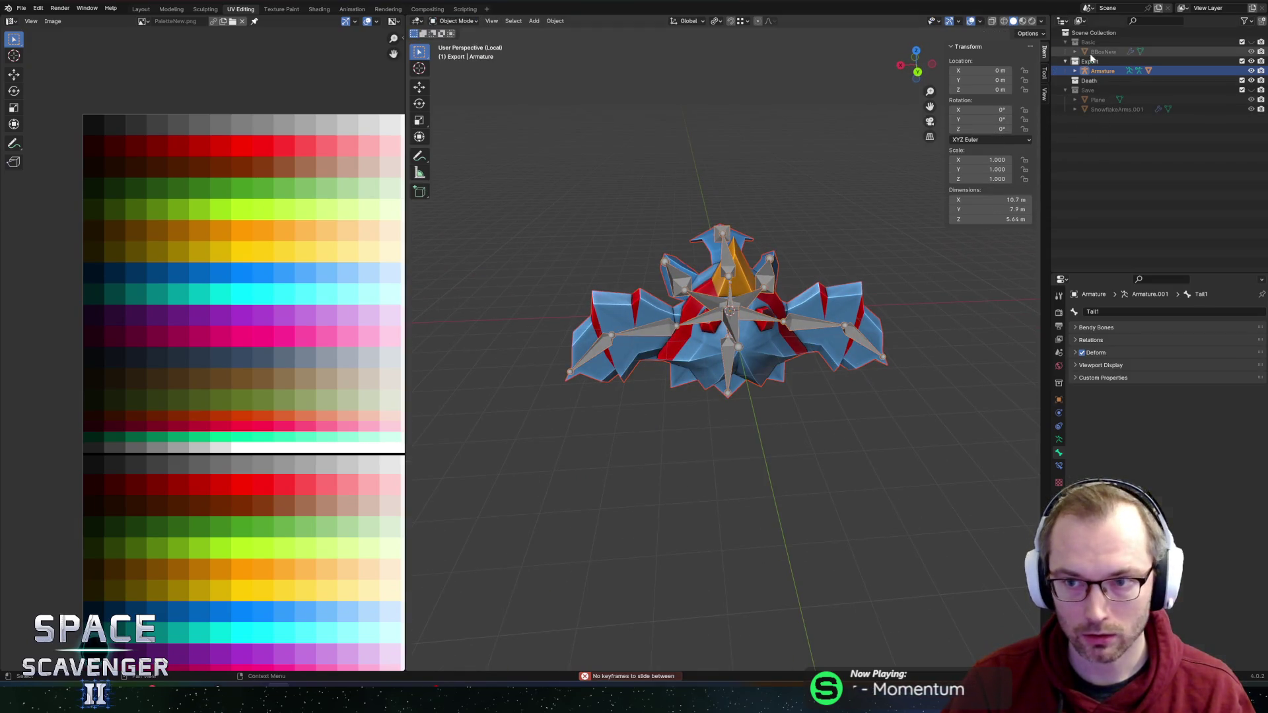
Step: Export the penguin mesh and armature as Penguin.fbx into the Enemies FBX folder
left_click(1090, 60)
key("ctrl+e")
key("Return")
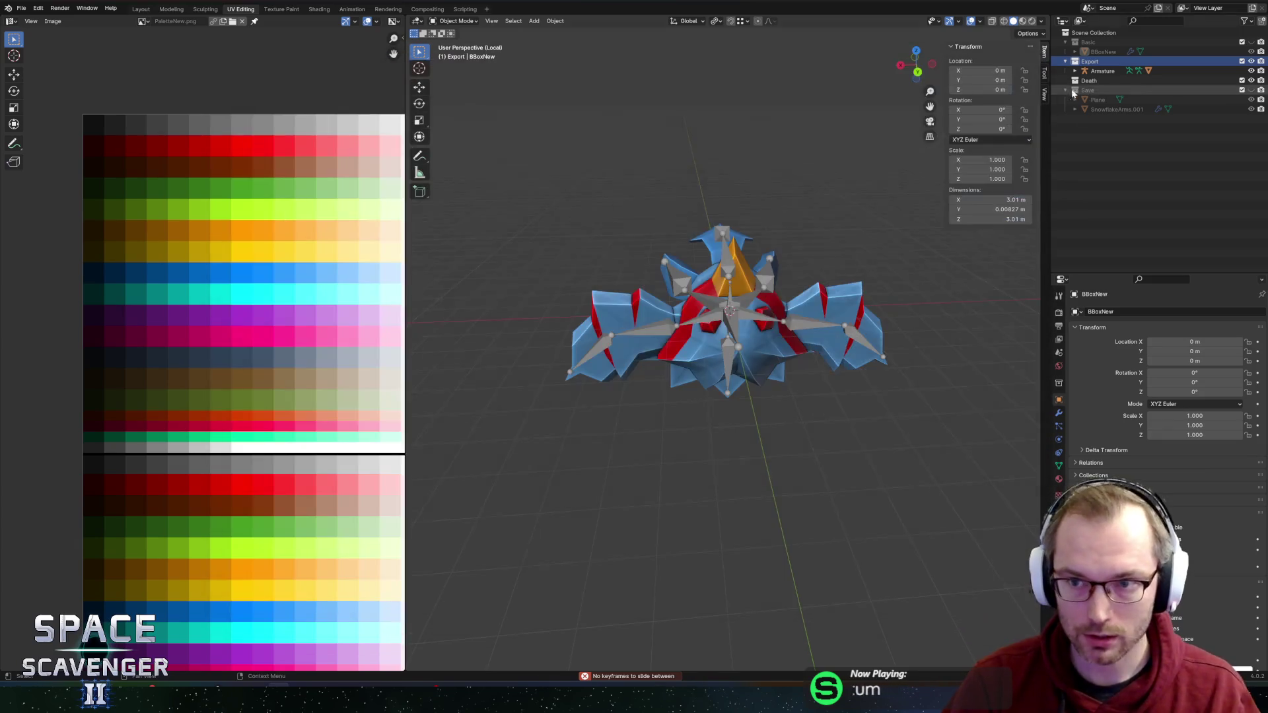
left_click(1103, 70)
key("ctrl+e")
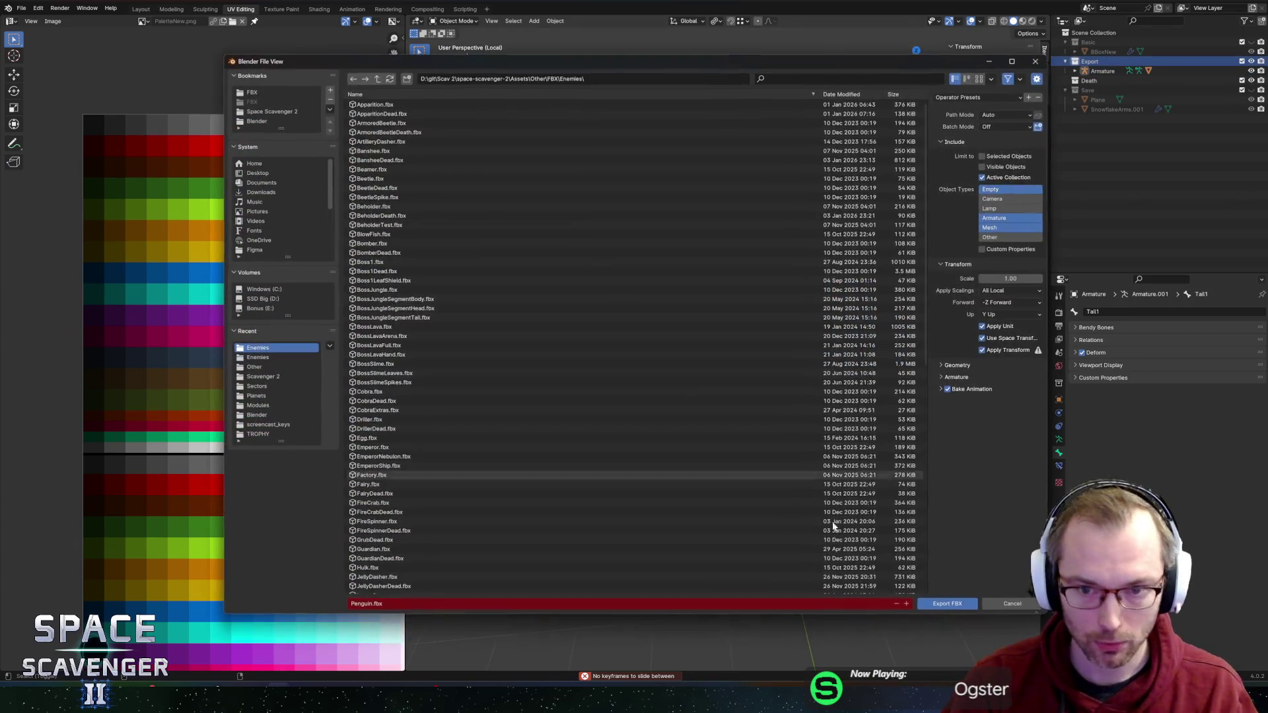
left_click(964, 604)
Step: Switch to Unity and open the Penguin prefab for editing
key("alt+Tab")
left_click(858, 526)
key("ctrl+f")
Step: Find the exported Penguin model and place it under the prefab's Model object
type("penguin")
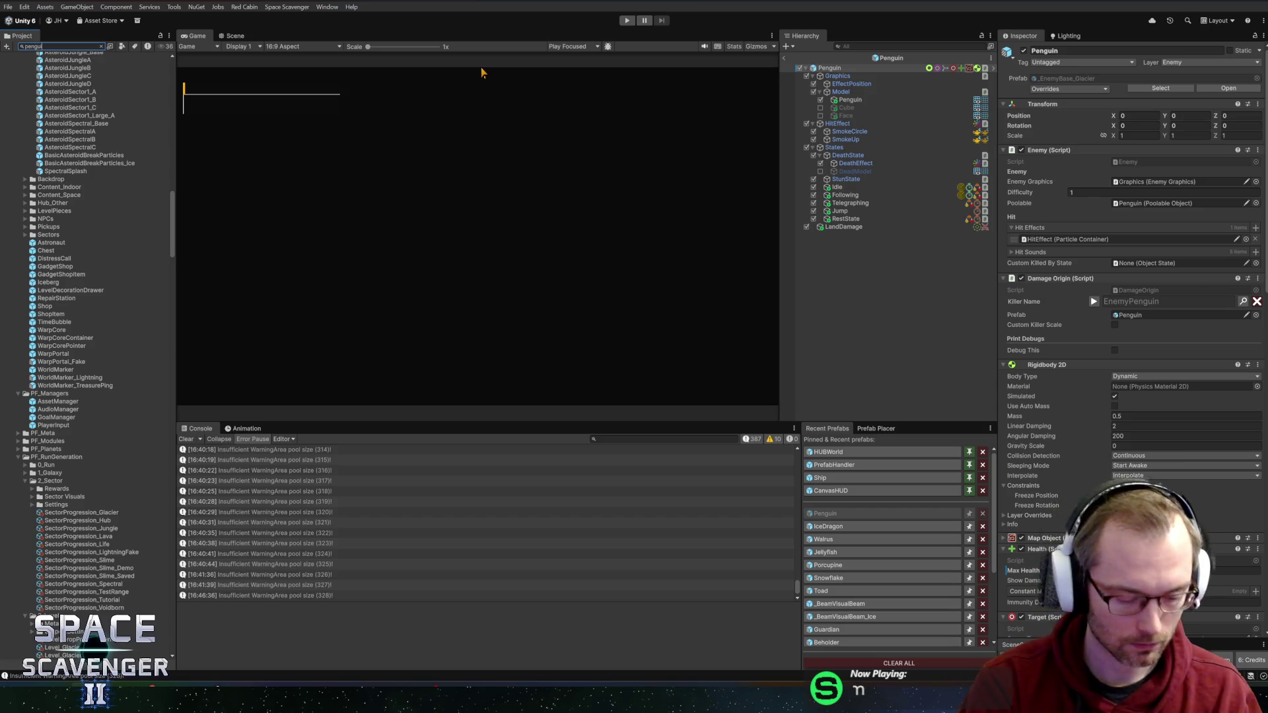
mouse_move(39, 66)
left_mouse_down()
mouse_move(764, 192)
mouse_move(853, 98)
mouse_move(846, 105)
left_mouse_up()
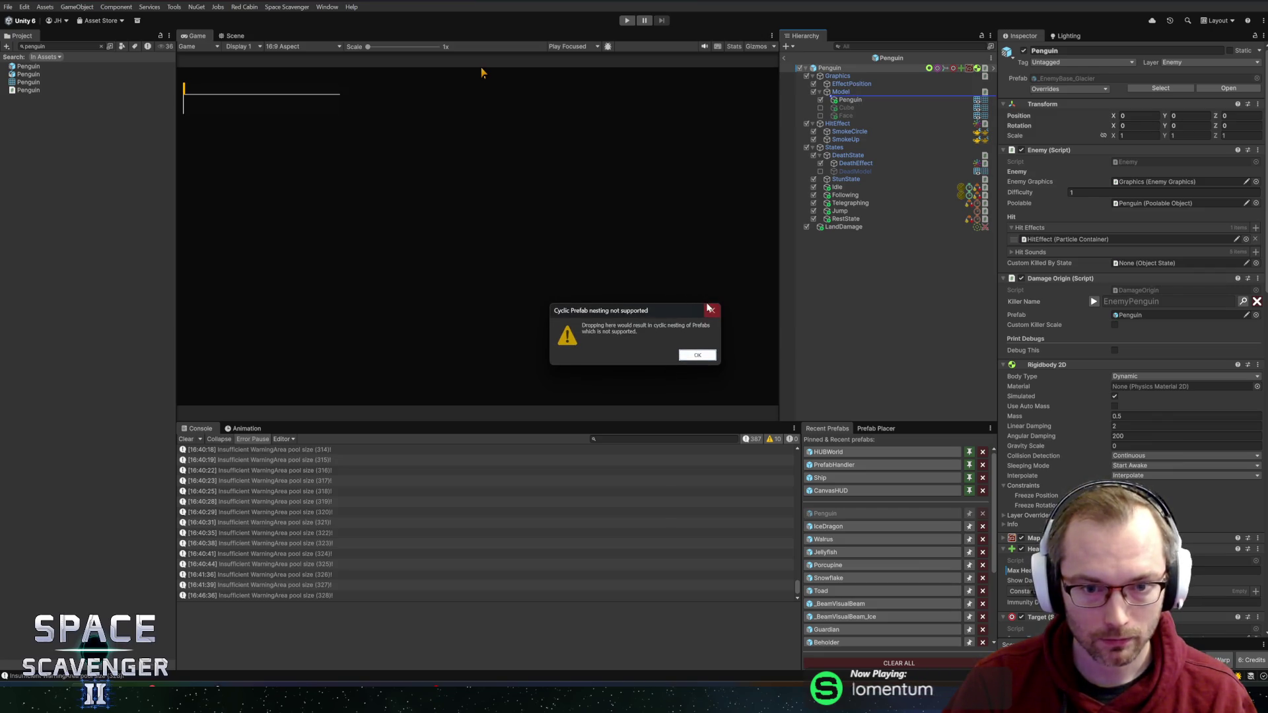
left_click(699, 360)
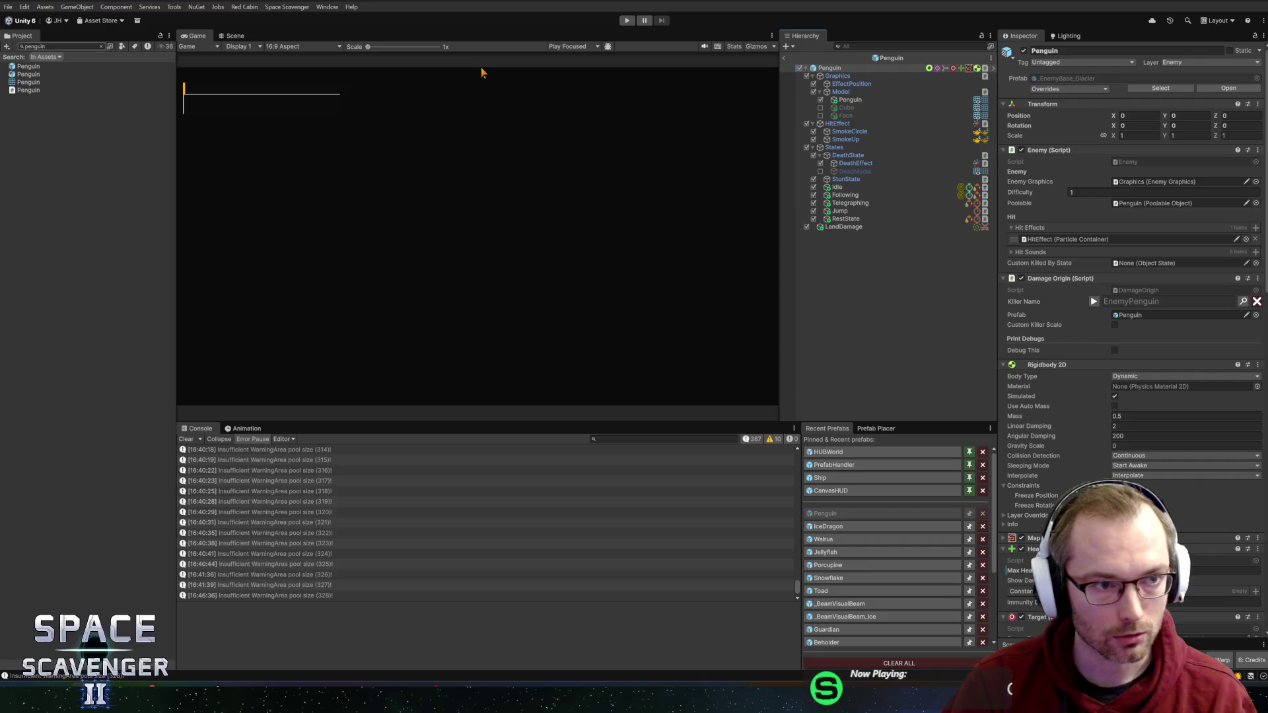
mouse_move(24, 78)
left_mouse_down()
mouse_move(707, 150)
mouse_move(856, 100)
left_mouse_up()
Step: Set Penguin_1 and its children to the Enemy layer
left_click(1212, 62)
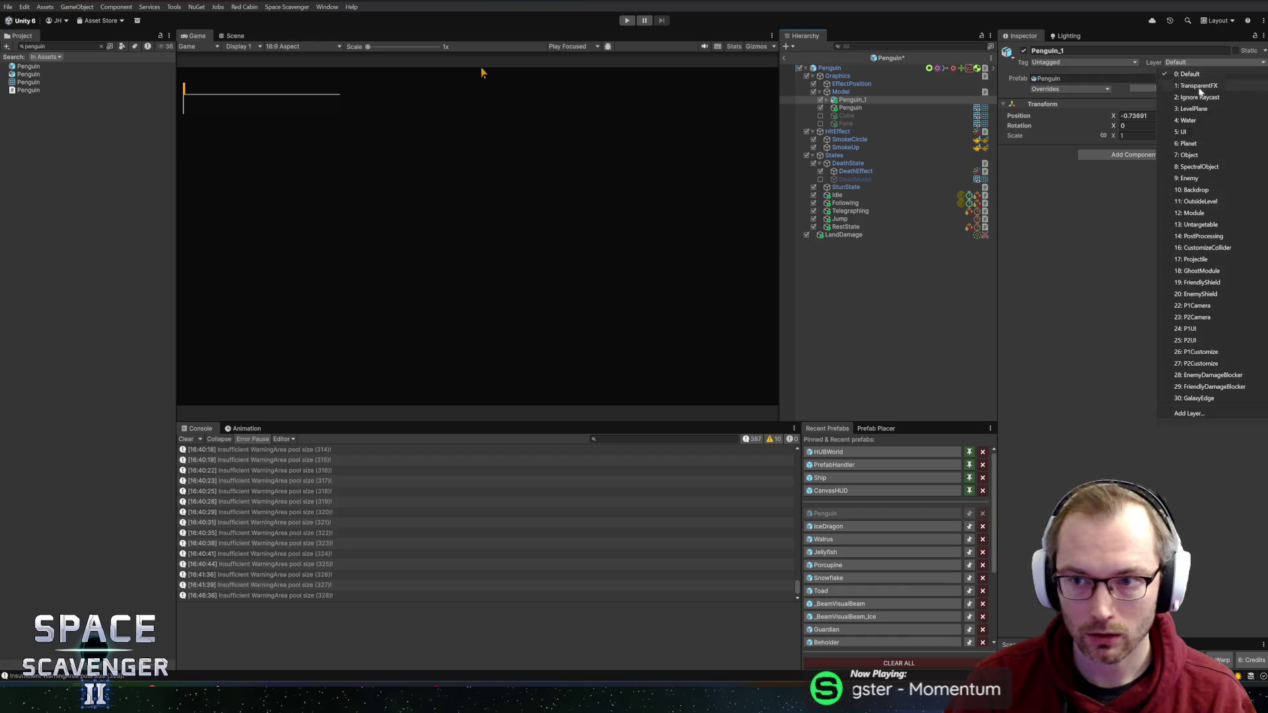
left_click(1189, 178)
left_click(607, 355)
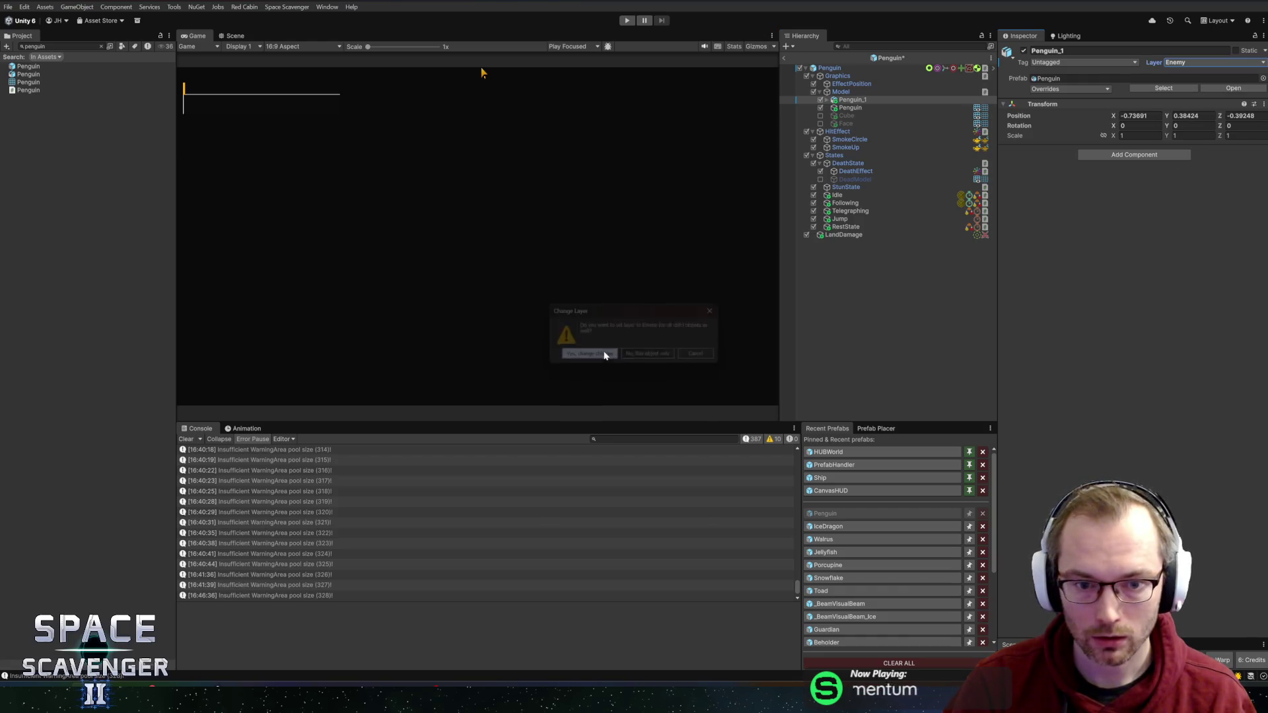
Step: Move Penguin_1 to position 0,0,0
left_click(233, 36)
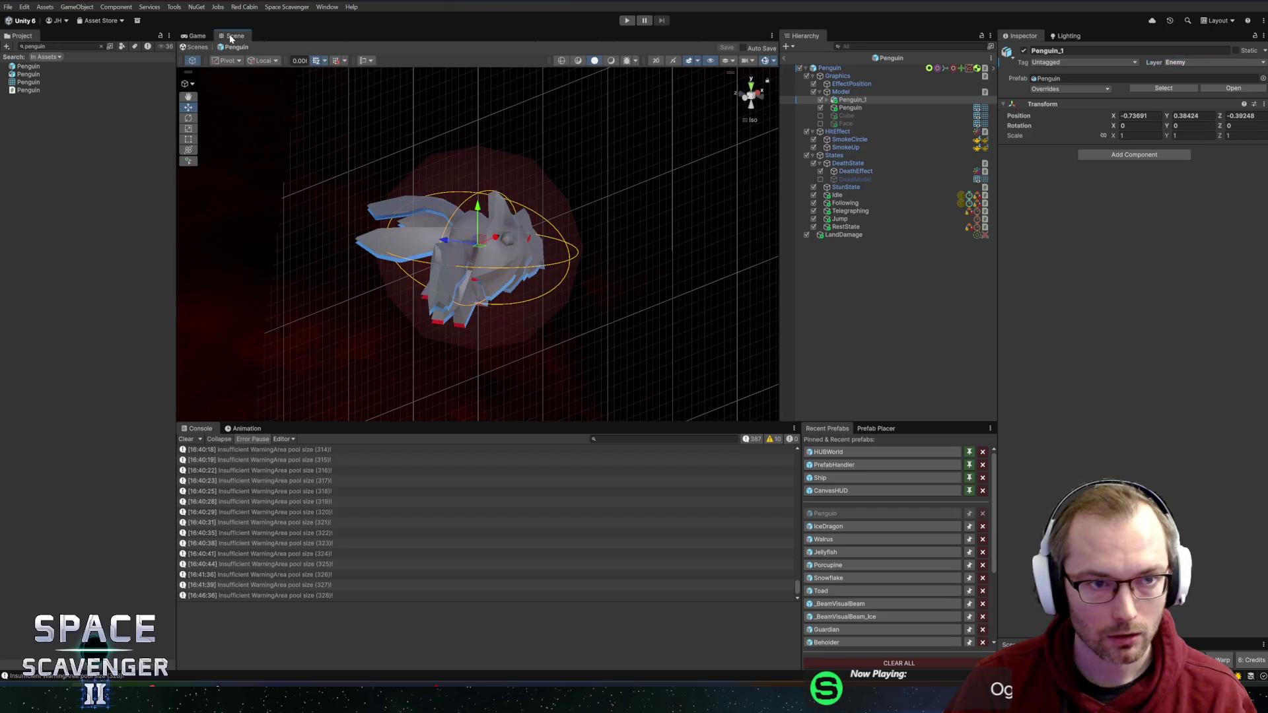
left_click_drag(453, 176, 413, 234)
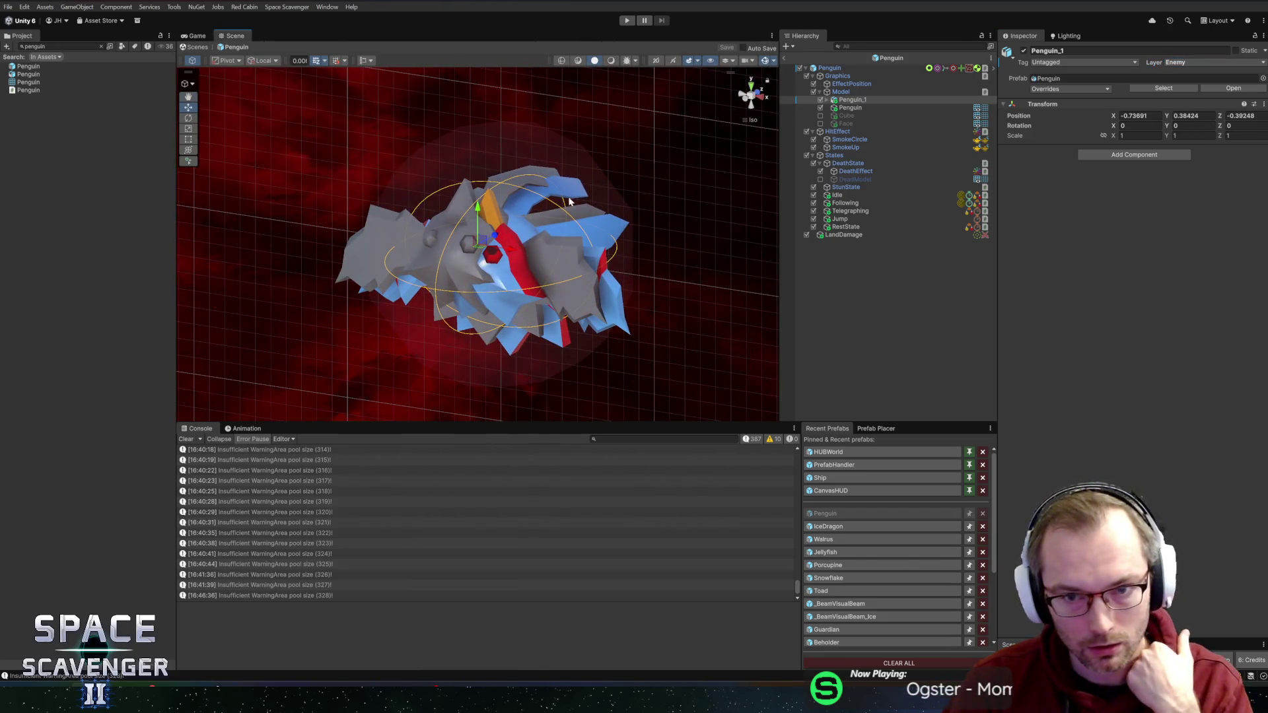
type("0")
key("Tab")
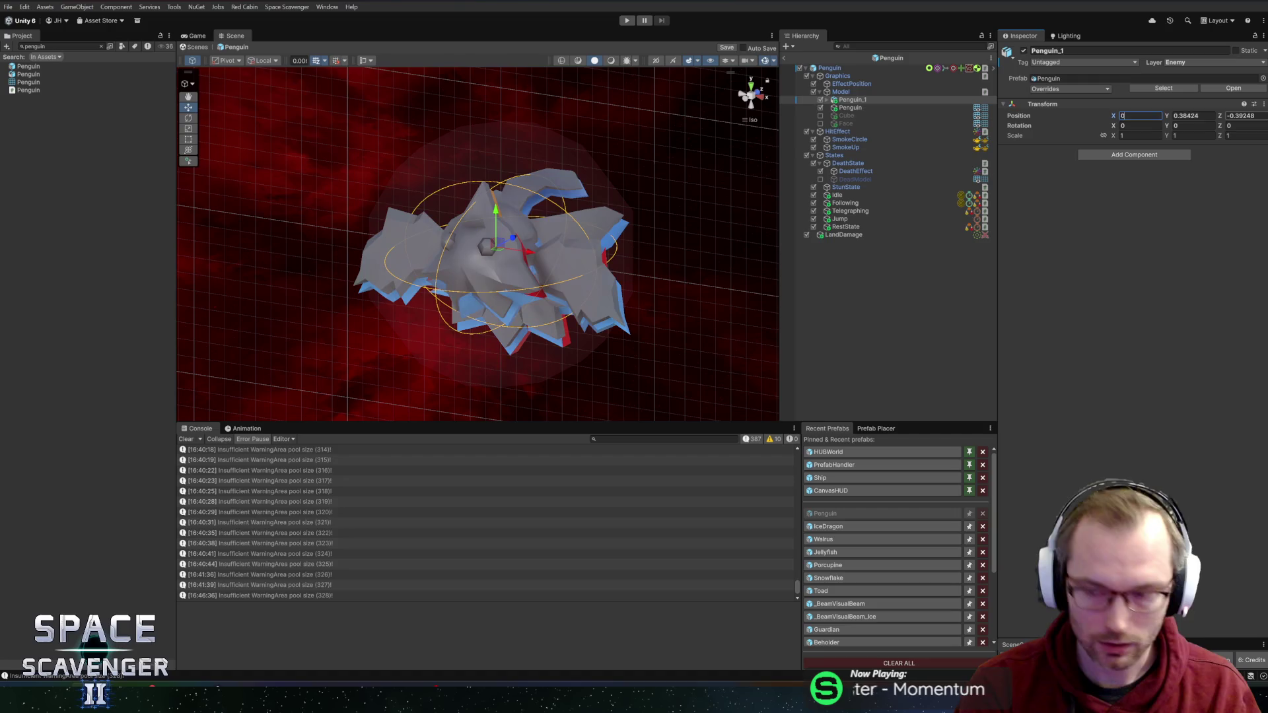
type("0")
key("Tab")
type("0")
Step: Delete the old Penguin, Cap and Face objects and select the new skinned Penguin mesh
left_click(850, 108)
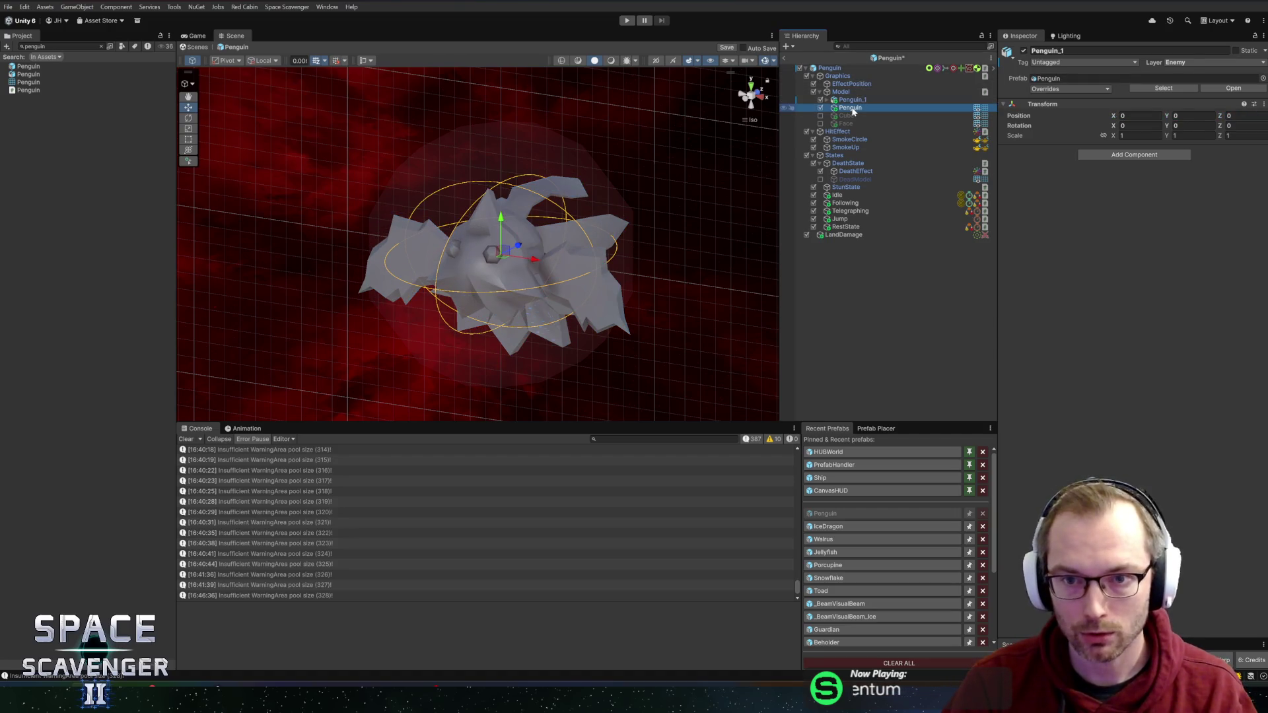
left_click(853, 122, "shift")
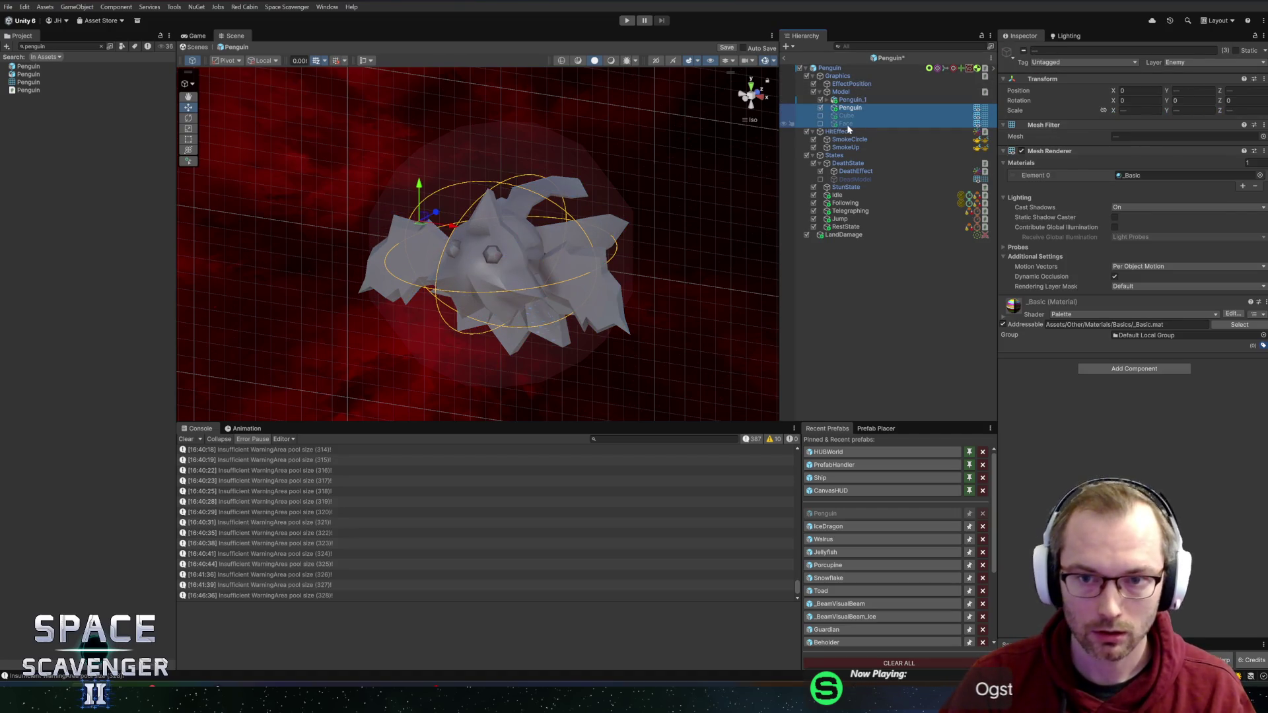
key("Delete")
left_click(851, 100)
left_click(826, 100)
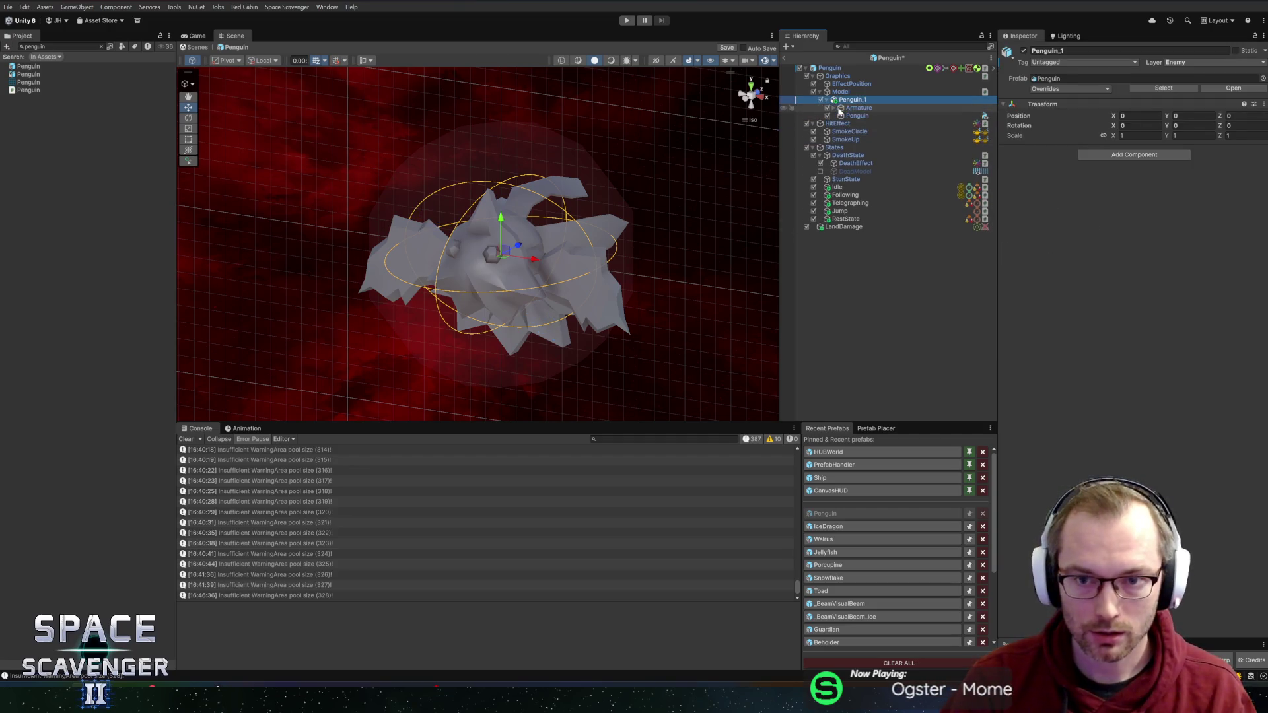
left_click(857, 115)
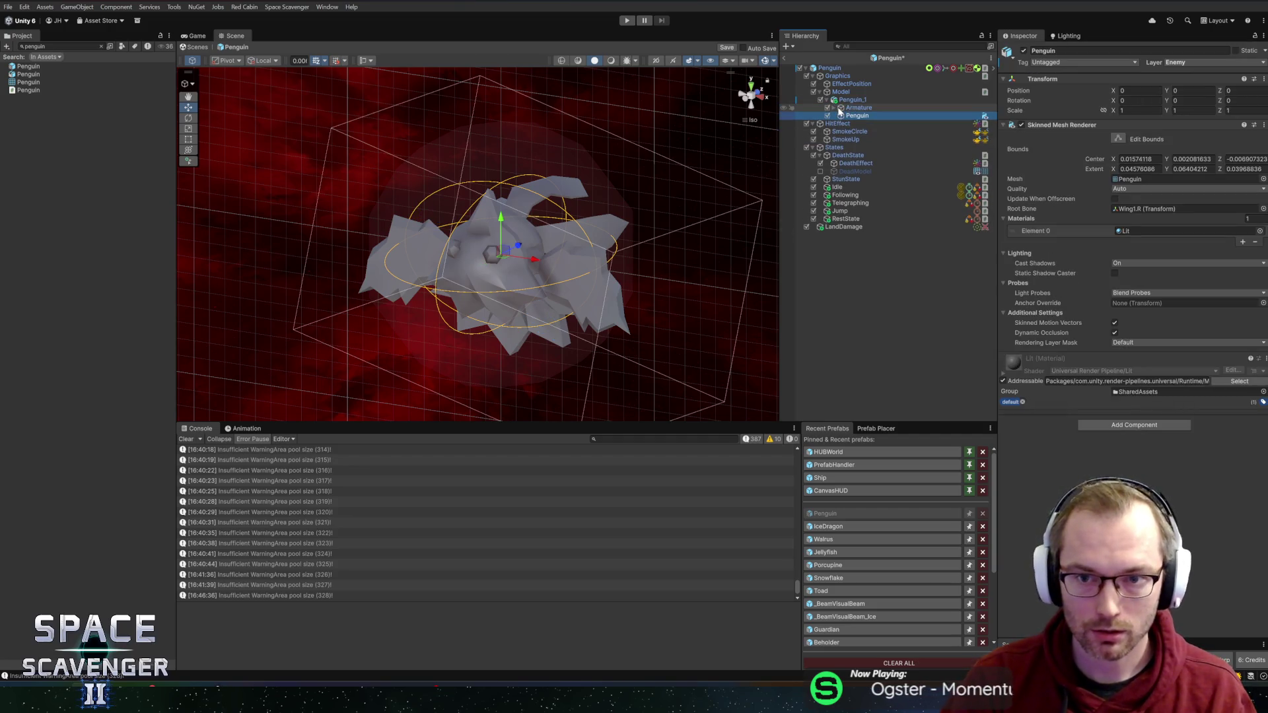
left_click(1261, 231)
Step: Assign the _Basic material to the penguin mesh's Element 0 slot
type("bas")
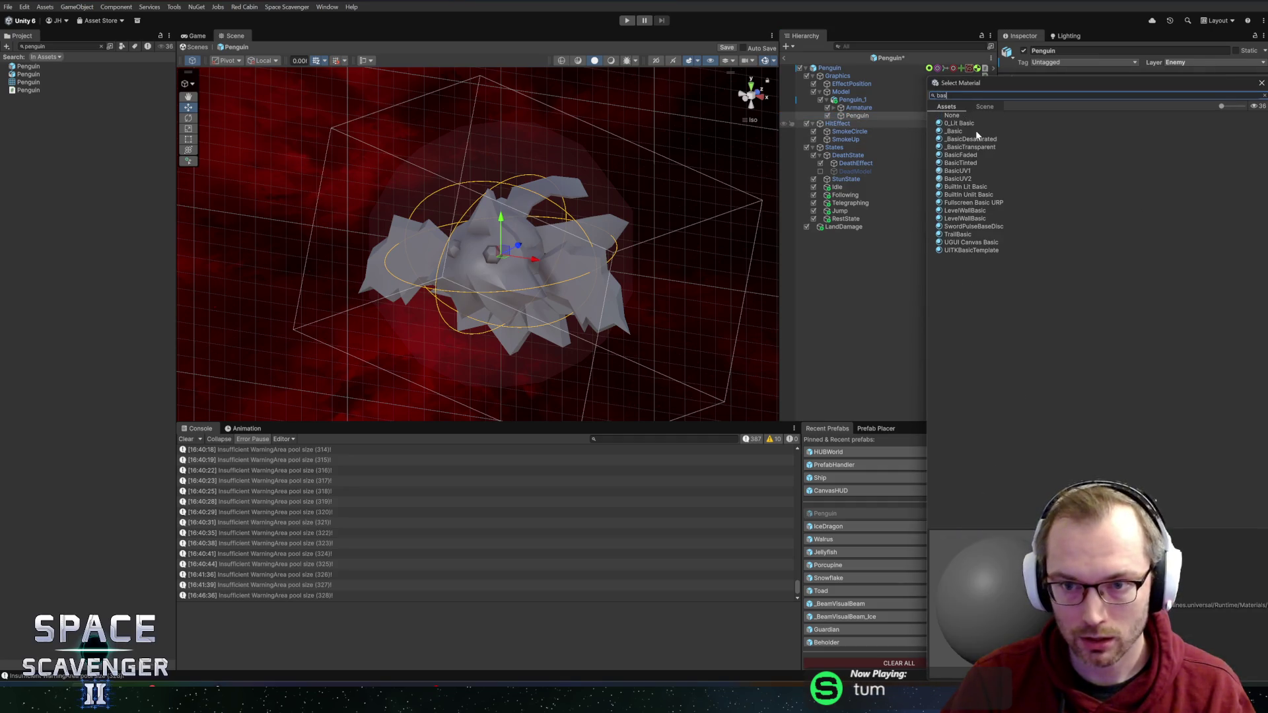
double_click(966, 132)
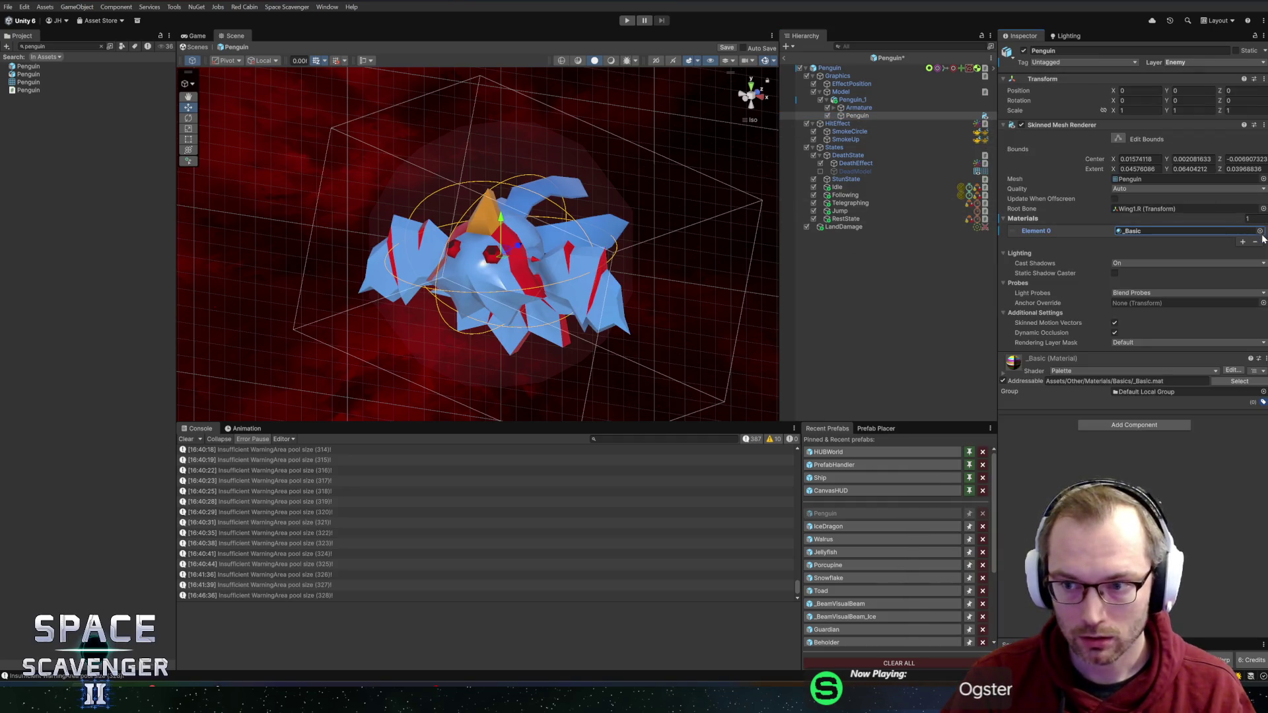
left_click(1261, 231)
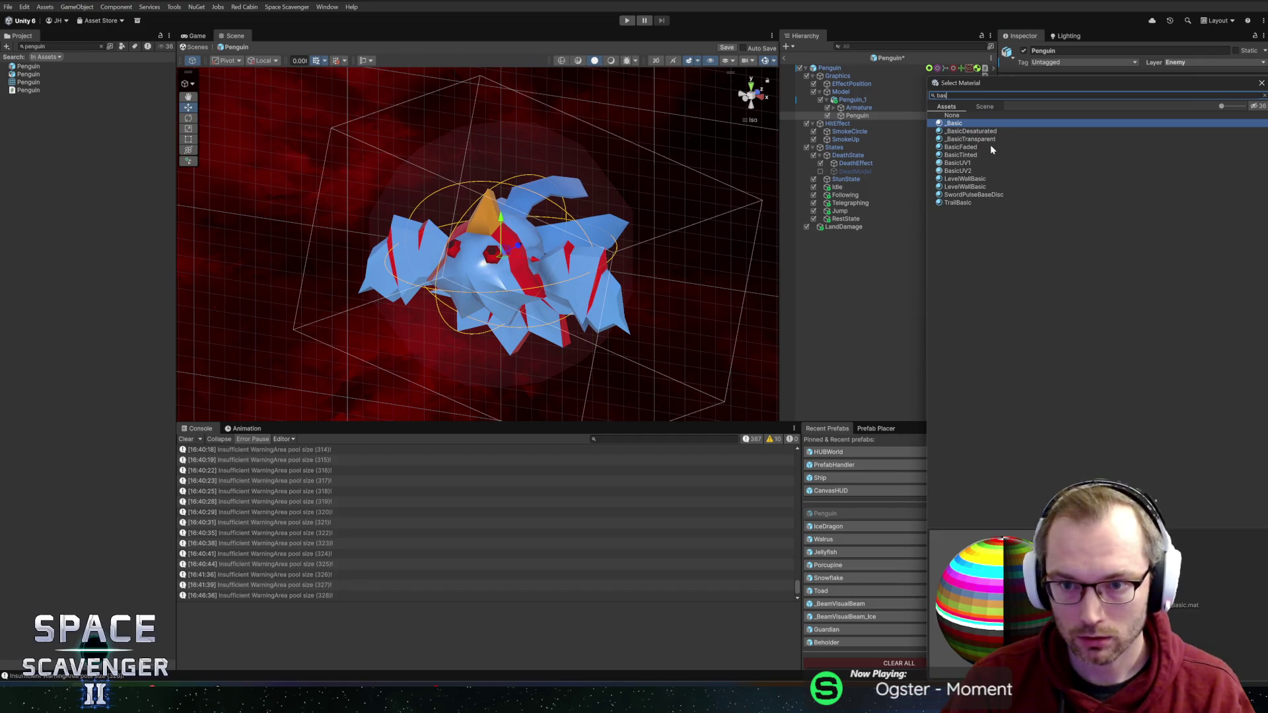
key("BackSpace")
key("BackSpace")
key("BackSpace")
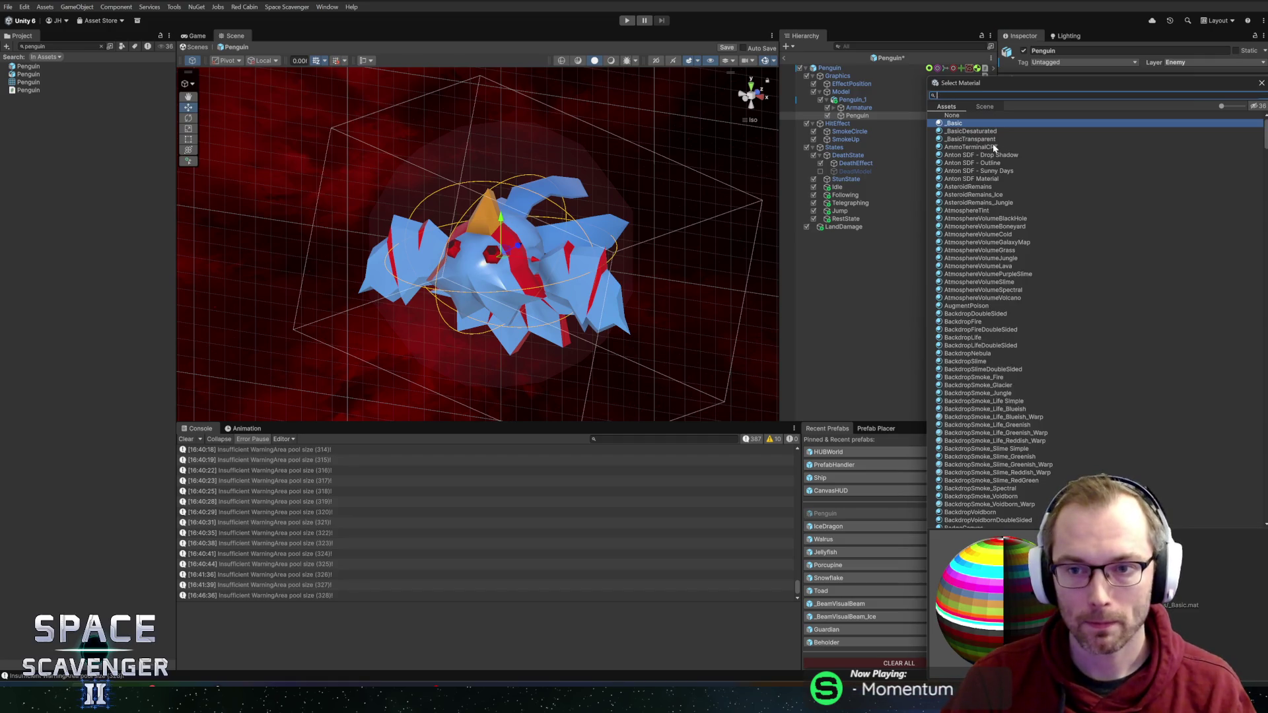
key("Escape")
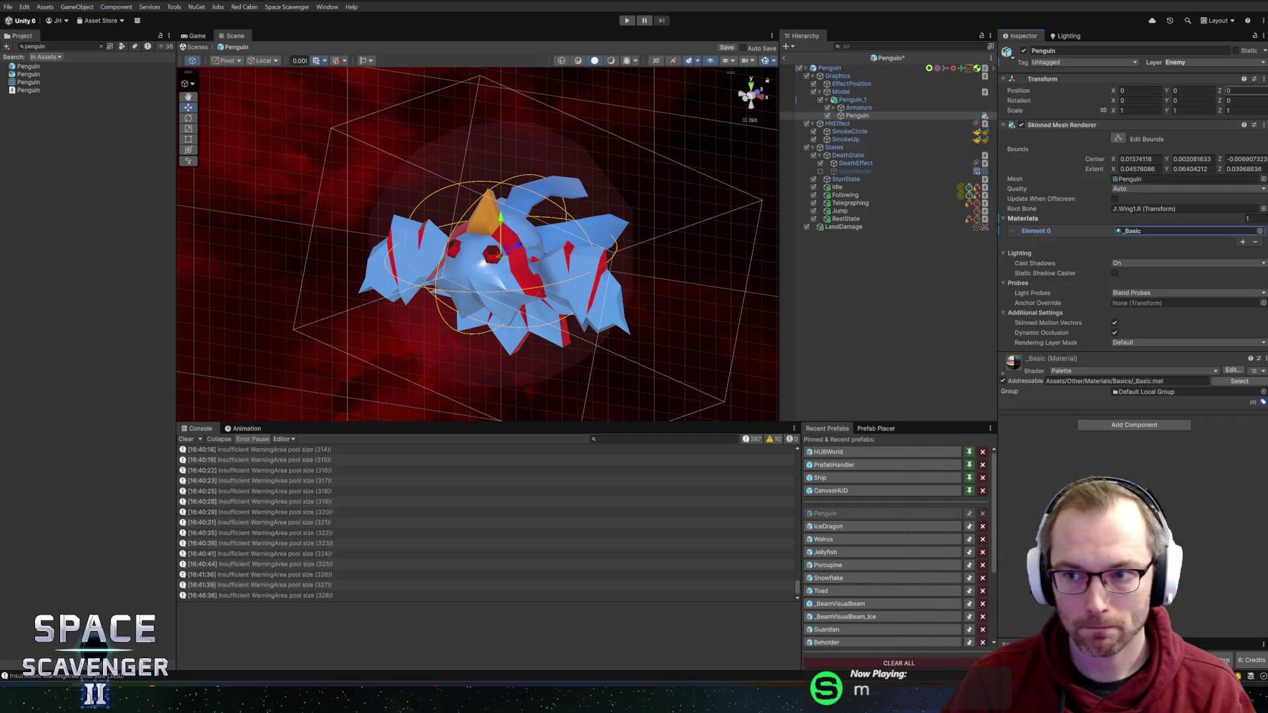
left_click(1260, 231)
type("bas")
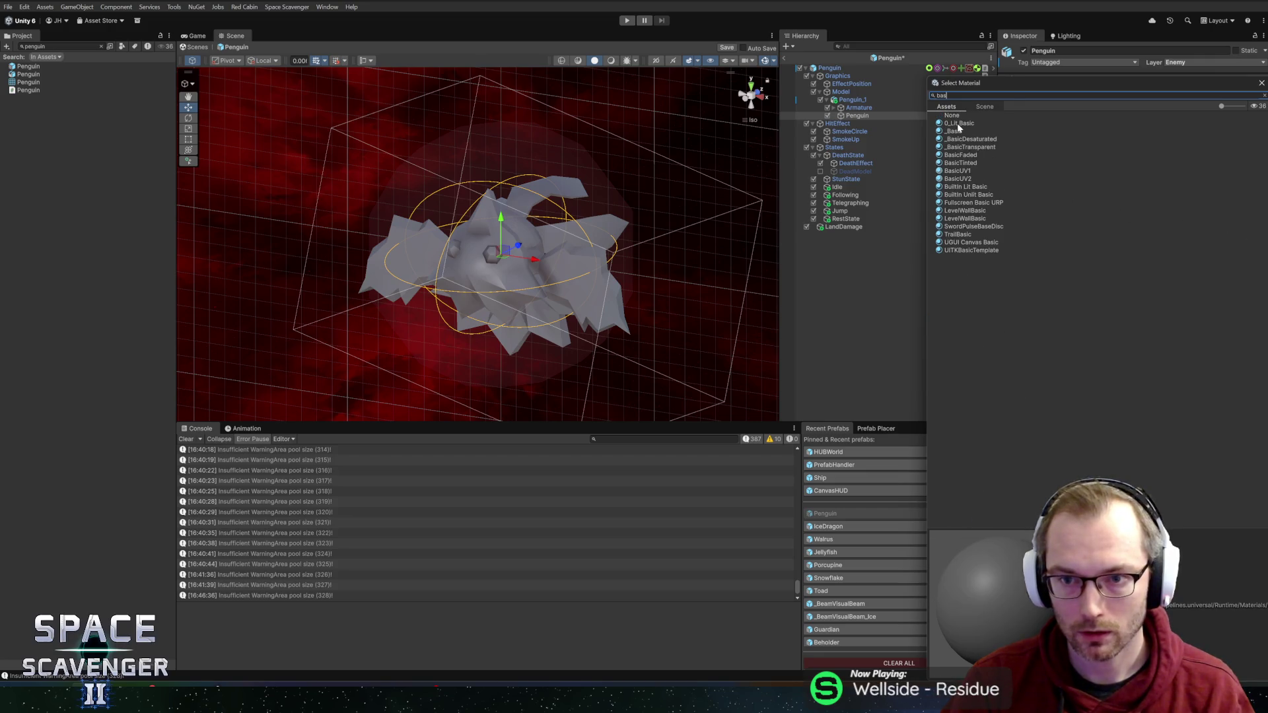
left_click(958, 124)
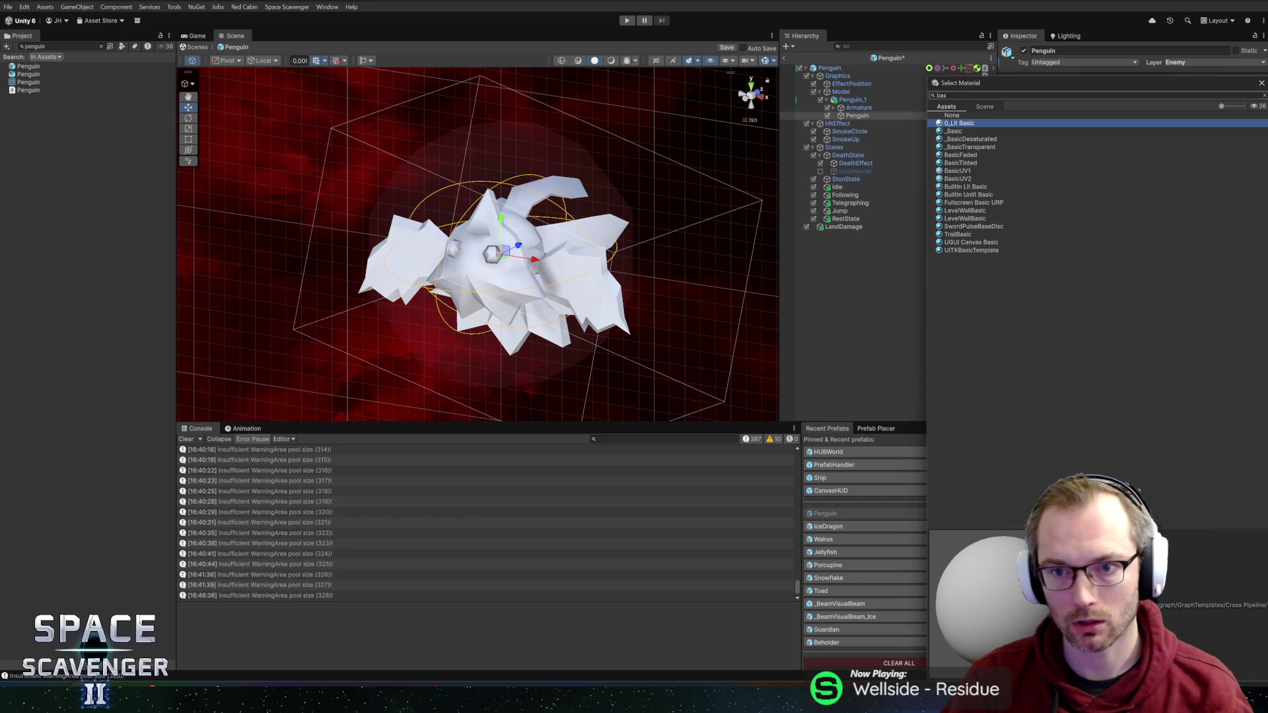
left_click(984, 106)
left_click(946, 106)
left_click(952, 132)
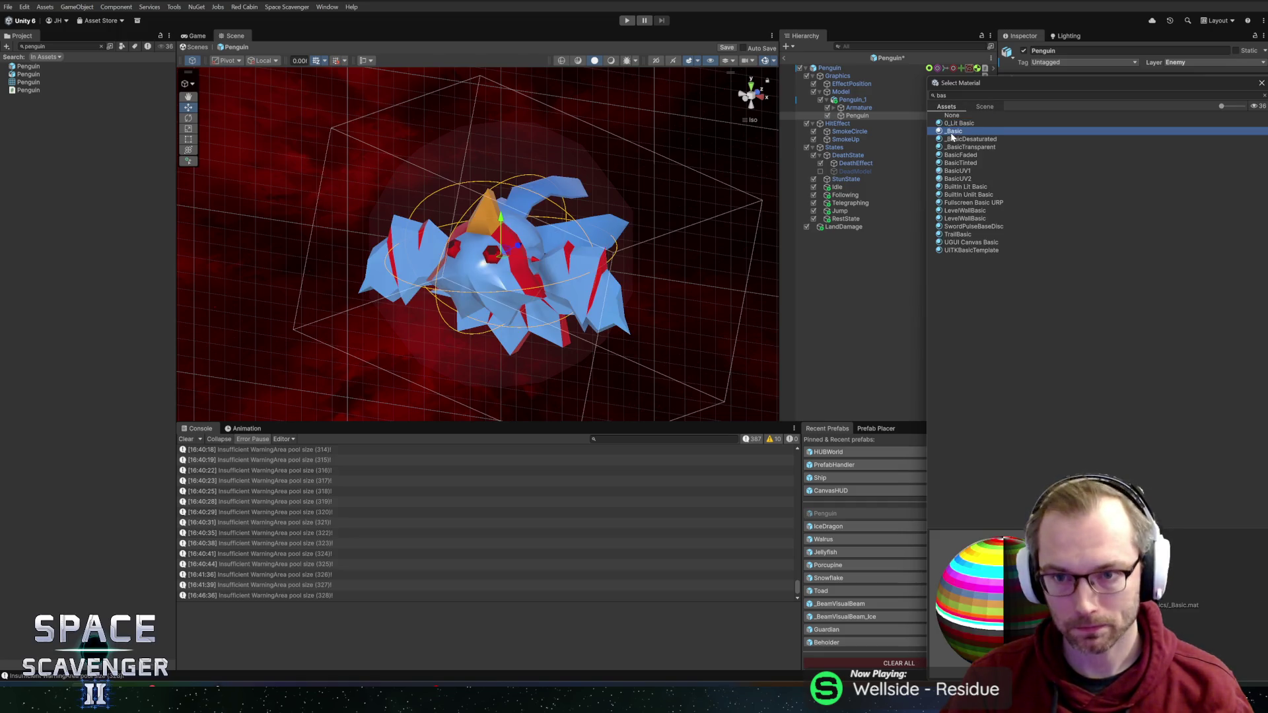
double_click(952, 132)
Step: Close the material picker and orbit to view the coloured penguin from the front
left_click(1258, 232)
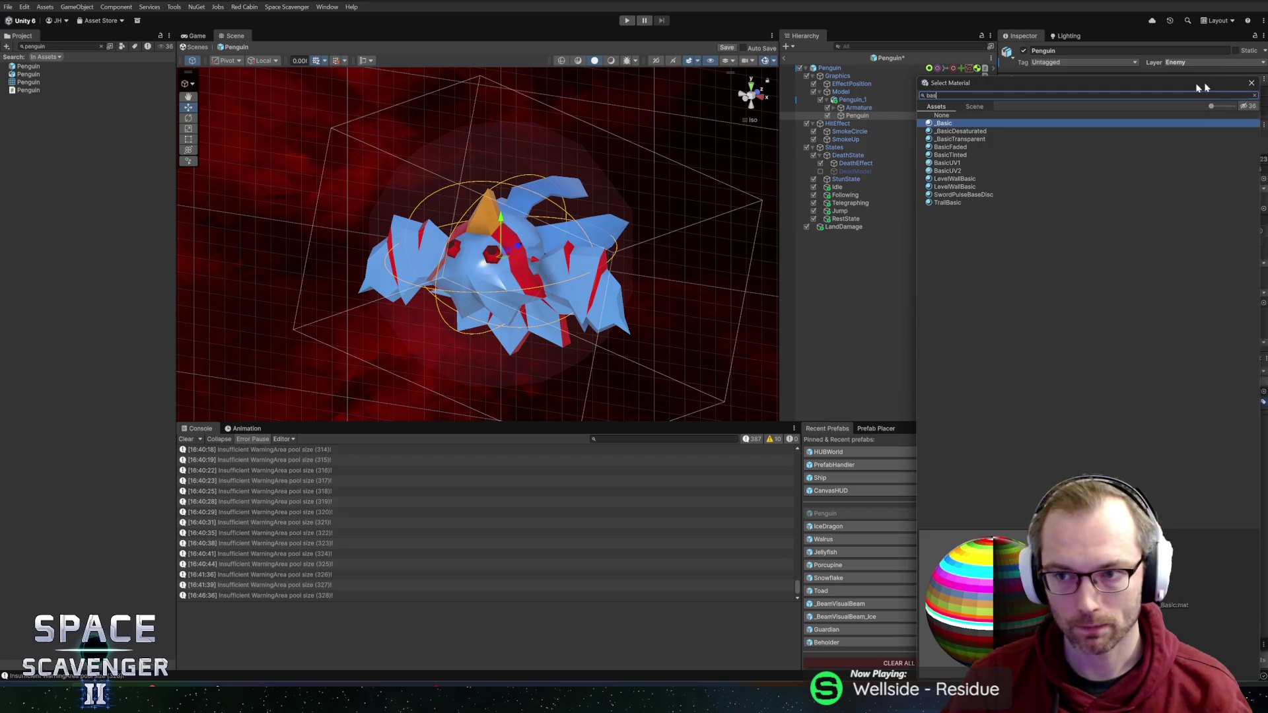
left_click_drag(1249, 83, 1124, 74)
left_click(1135, 76)
mouse_move(524, 329)
left_mouse_down()
mouse_move(419, 331)
mouse_move(385, 263)
mouse_move(702, 252)
mouse_move(676, 266)
mouse_move(830, 311)
mouse_move(568, 283)
mouse_move(363, 311)
mouse_move(391, 263)
mouse_move(502, 258)
left_mouse_up()
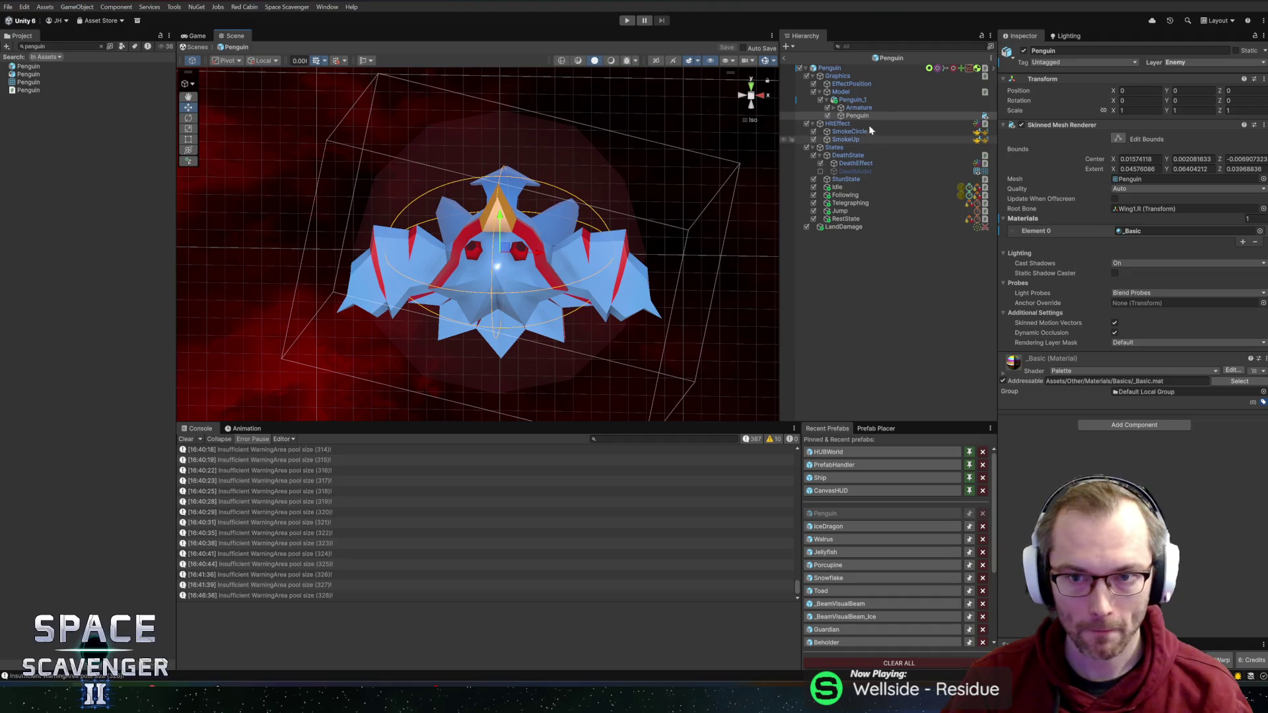
Step: Select the Penguin root object and open the PF_Animation > Enemies folder in the Project window
left_click(862, 68)
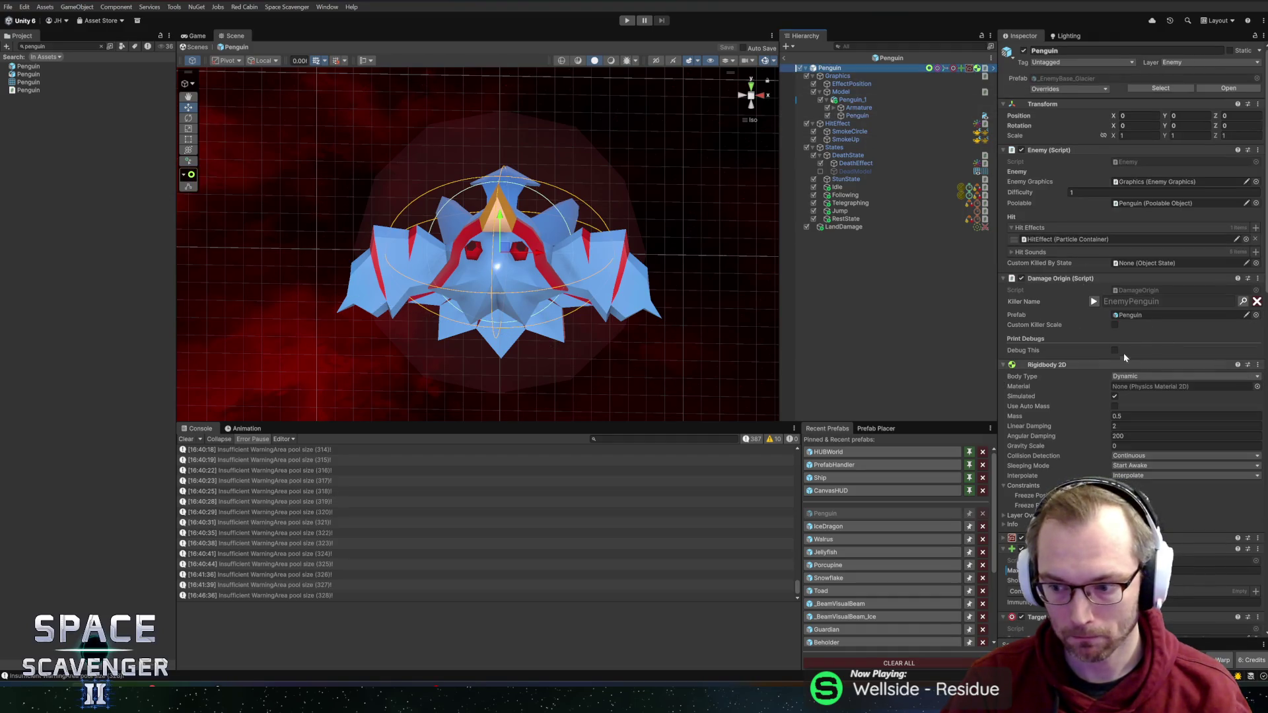
scroll(1092, 338, "down", 15)
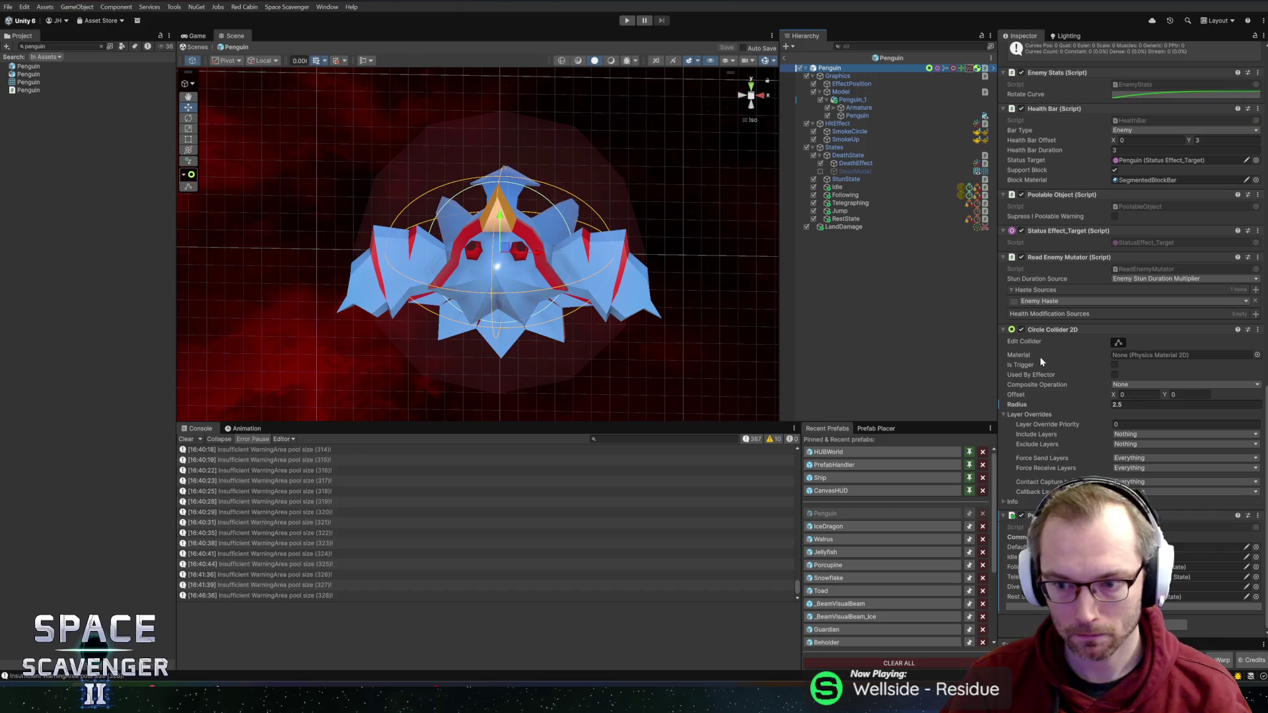
scroll(1105, 389, "up", 12)
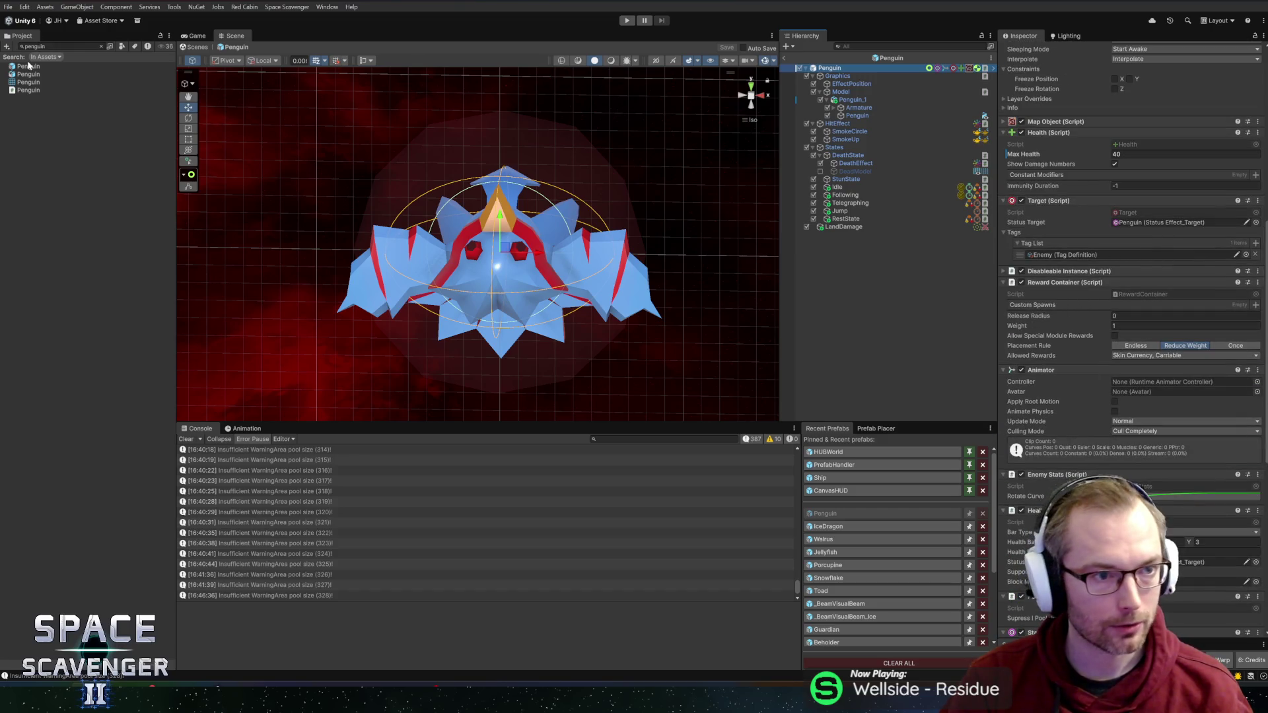
left_click(61, 46)
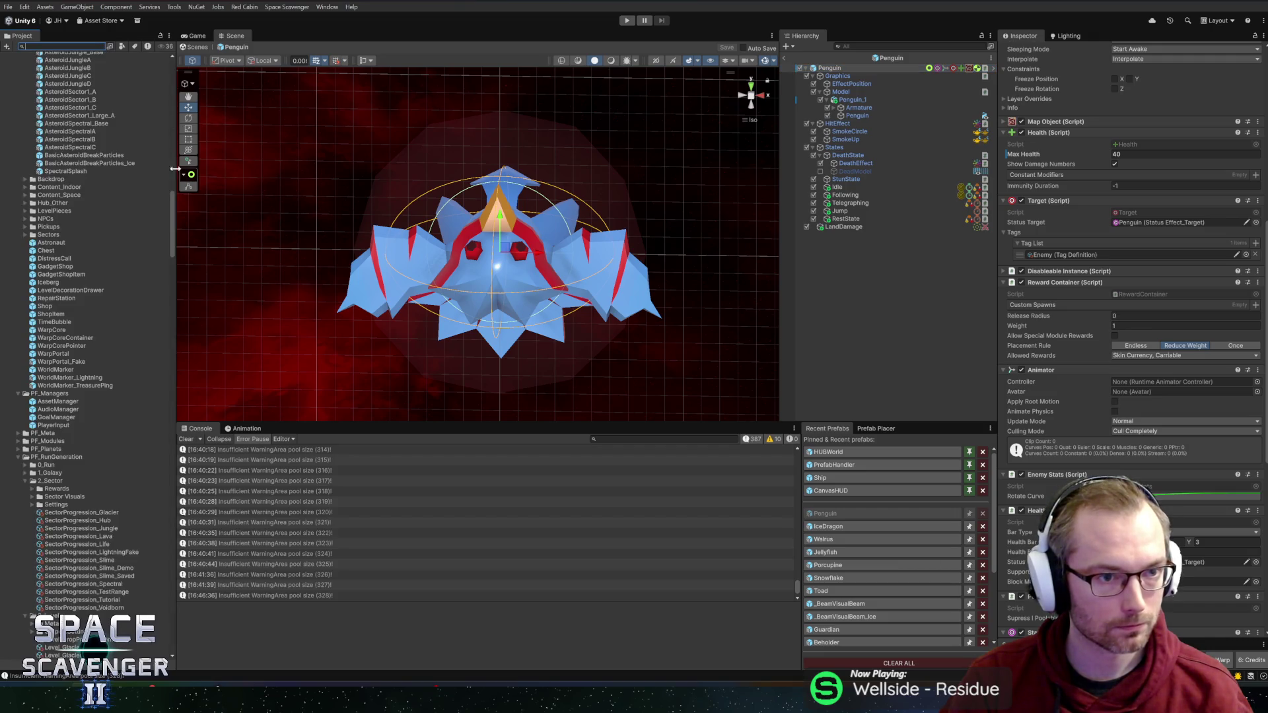
left_click_drag(171, 210, 153, 21)
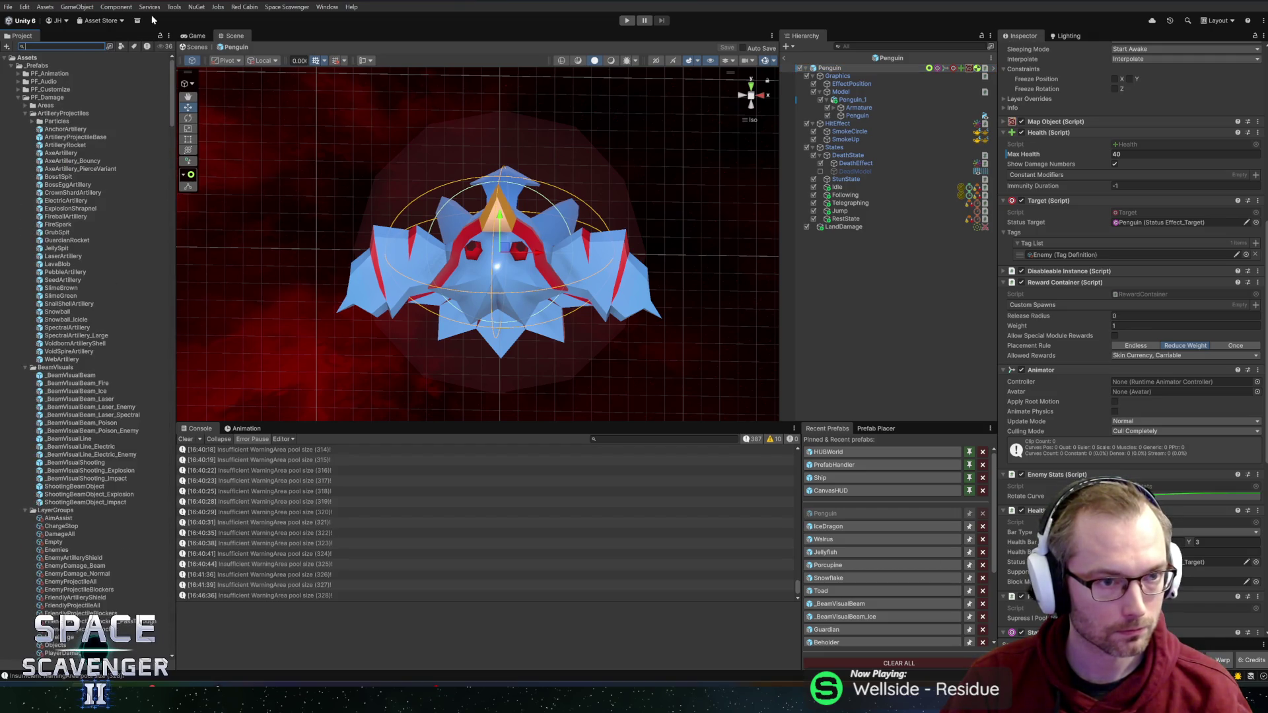
double_click(50, 73)
double_click(50, 81)
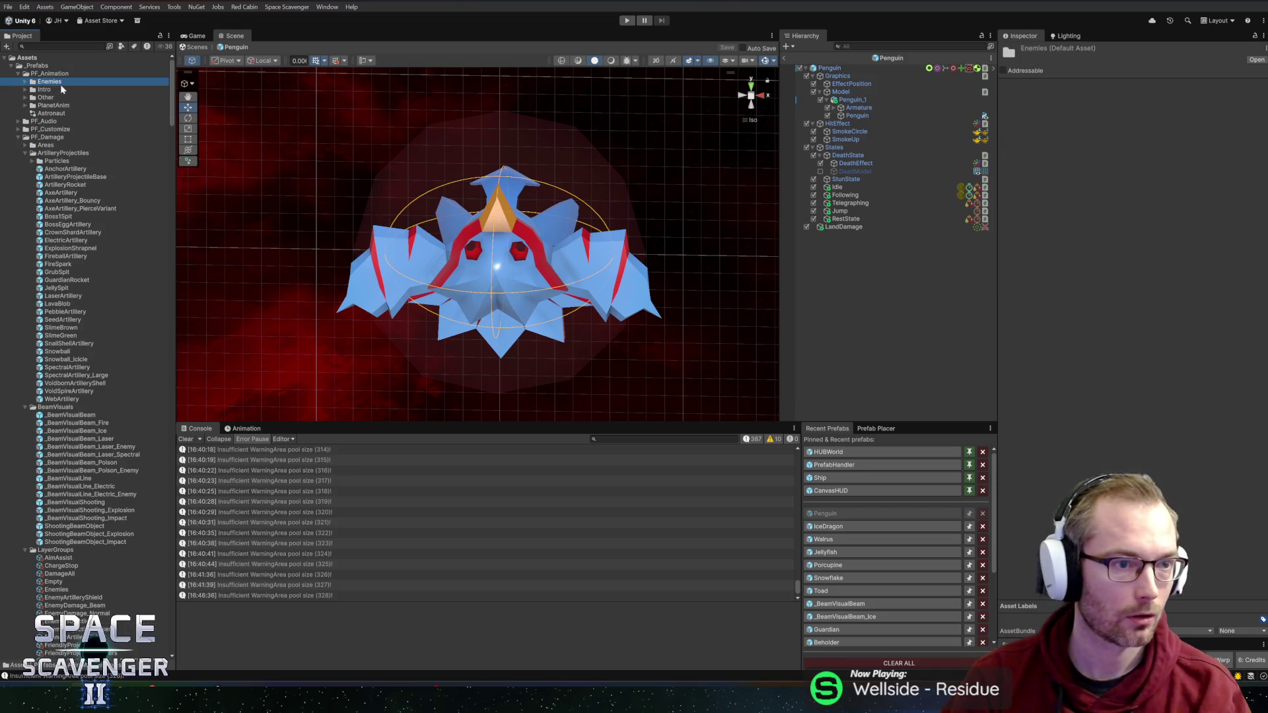
Step: Create a new folder named Penguin inside the Enemies folder
right_click(53, 82)
mouse_move(100, 86)
left_click(228, 89)
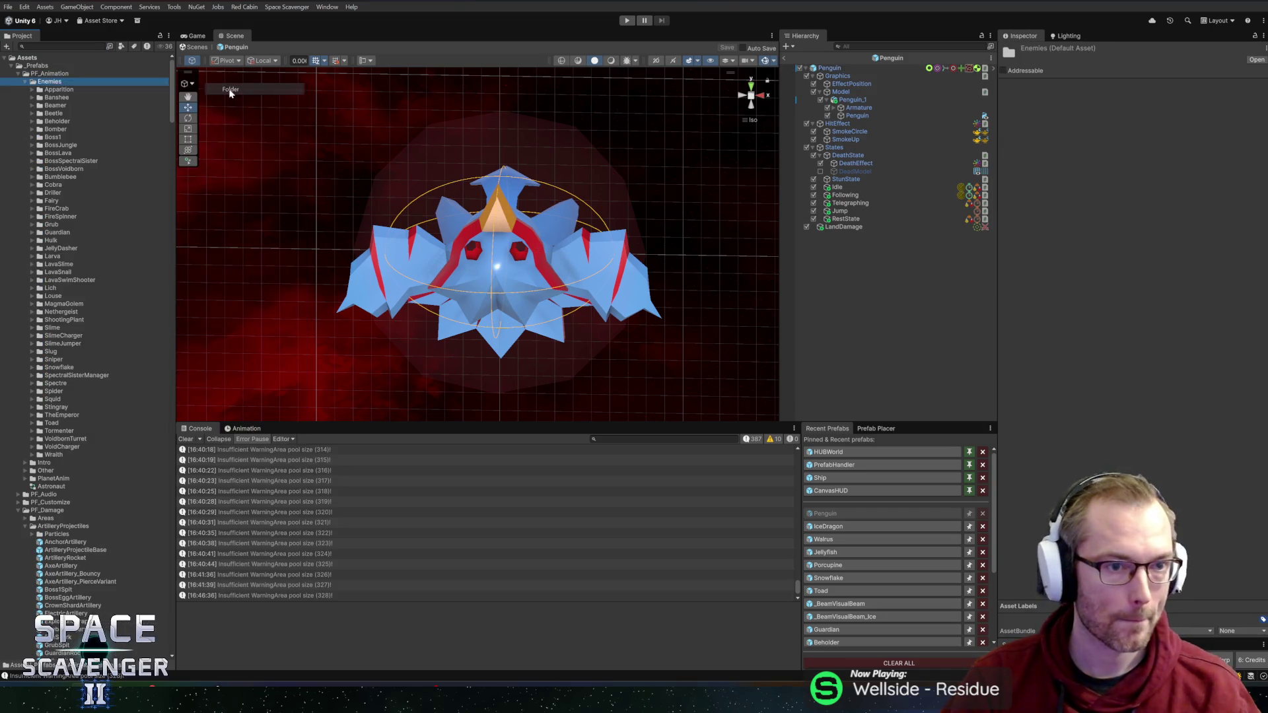
type("Penguin")
key("Return")
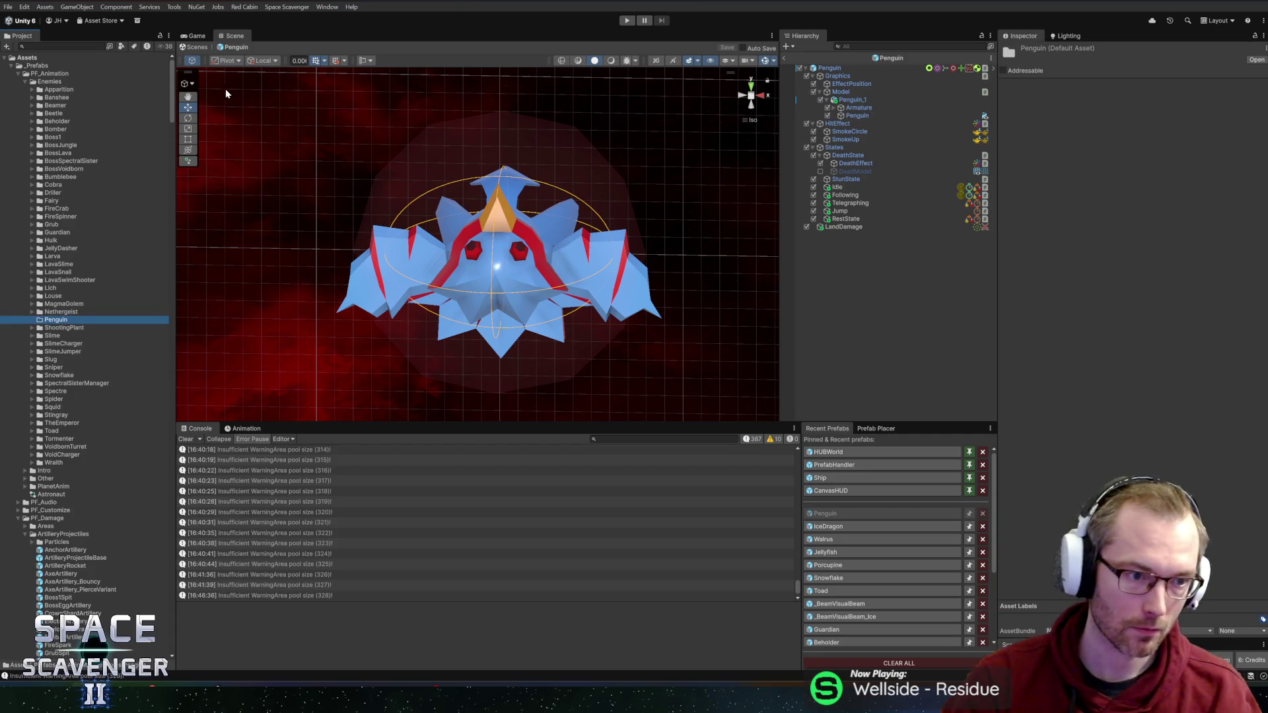
Step: Create an animator controller named Penguin in the Penguin folder
right_click(47, 319)
mouse_move(73, 325)
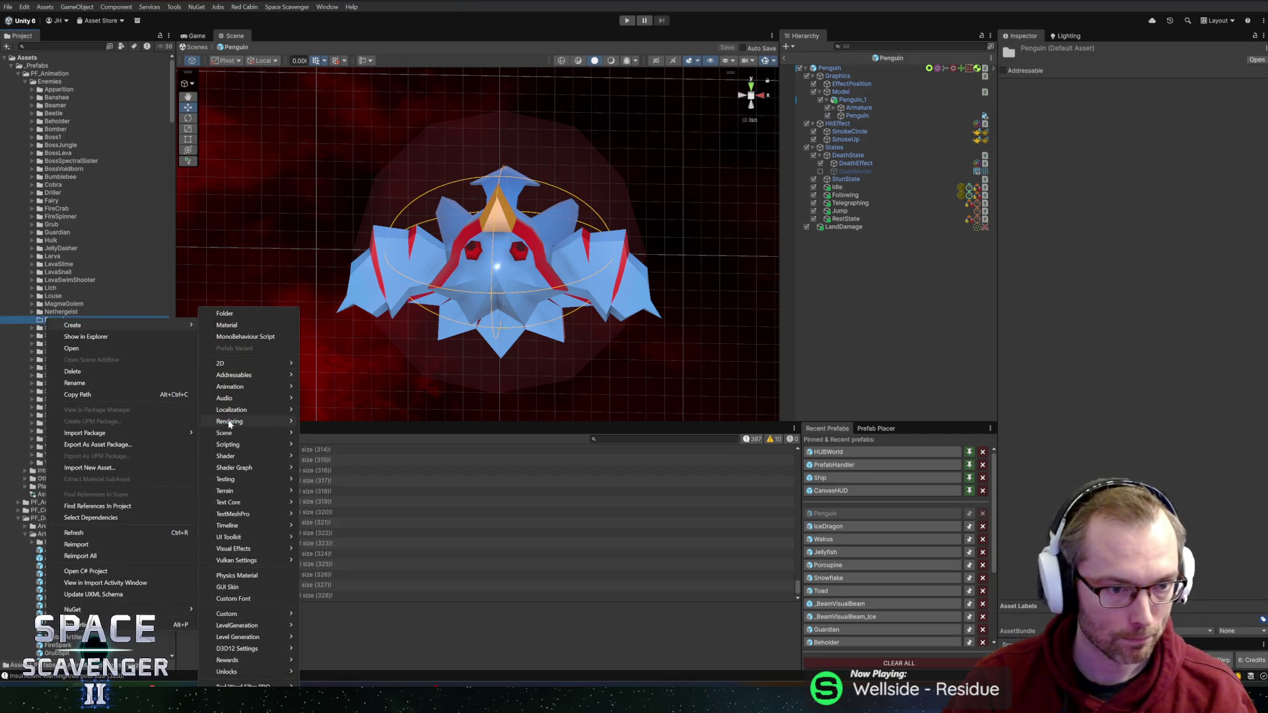
mouse_move(247, 388)
left_click(322, 389)
type("P")
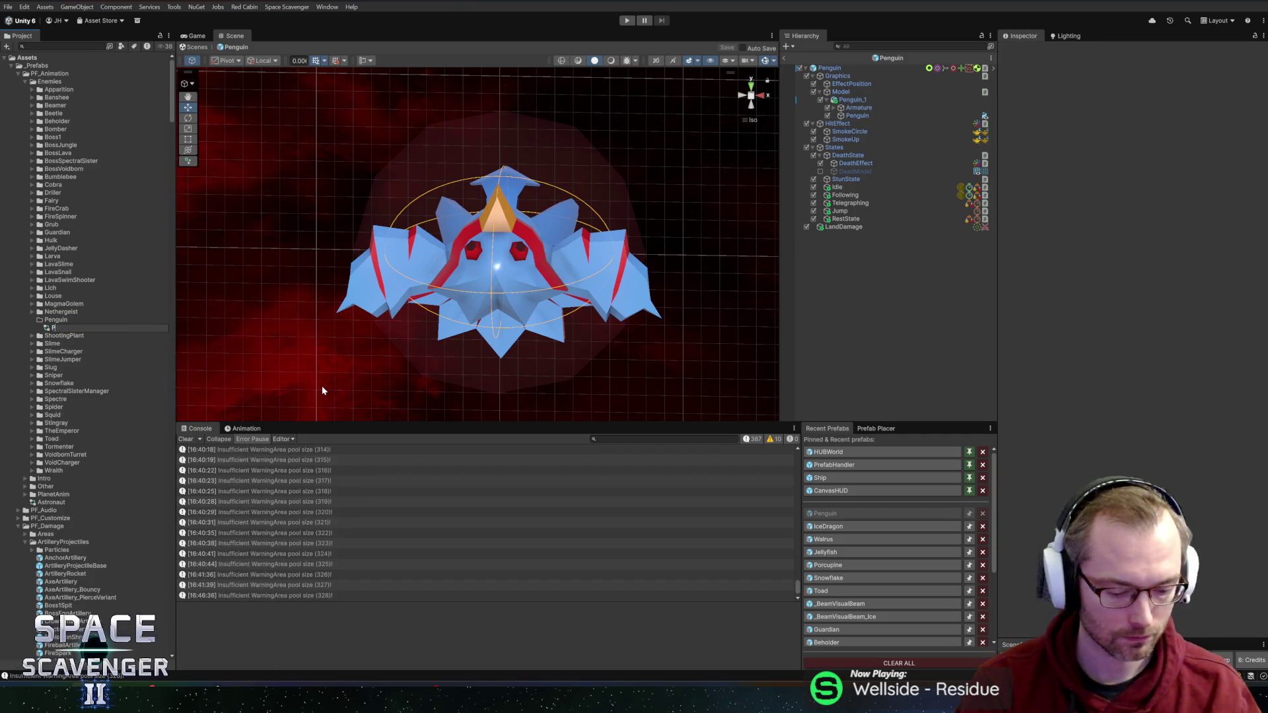
type("enguin")
key("Return")
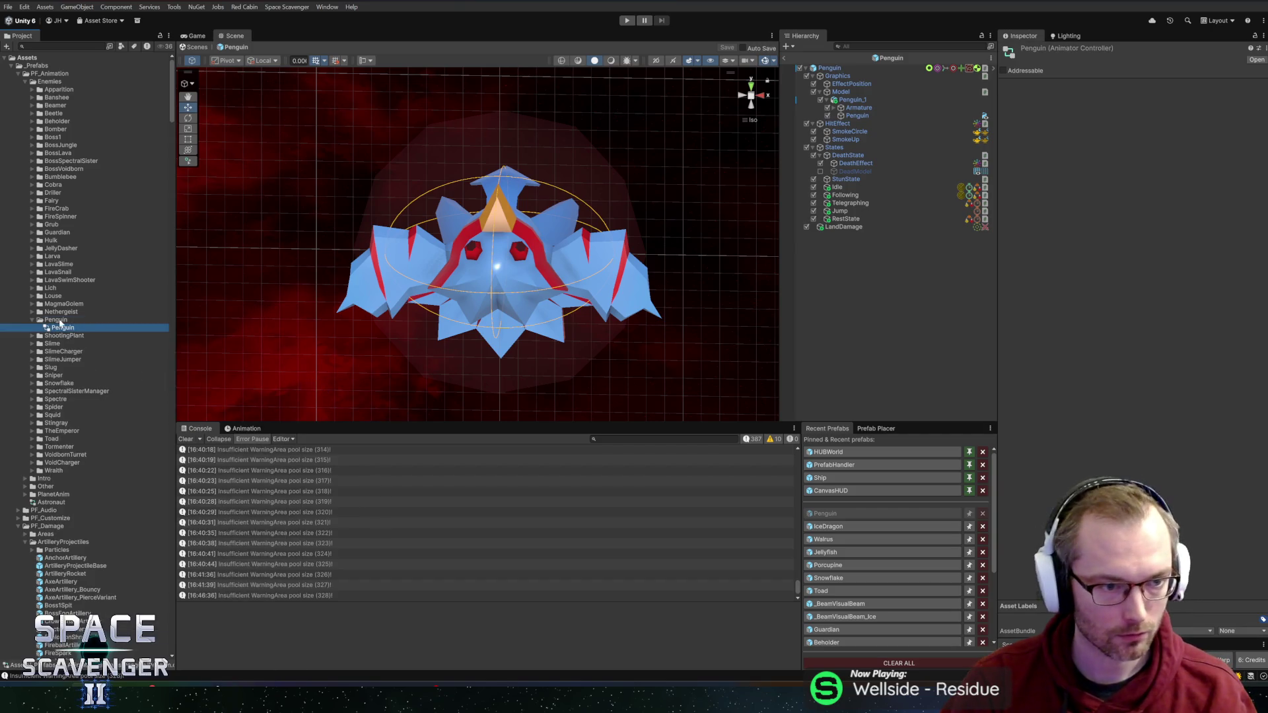
Step: Add an Idle animation clip and drag it into the Penguin controller as its default state
right_click(59, 321)
mouse_move(165, 326)
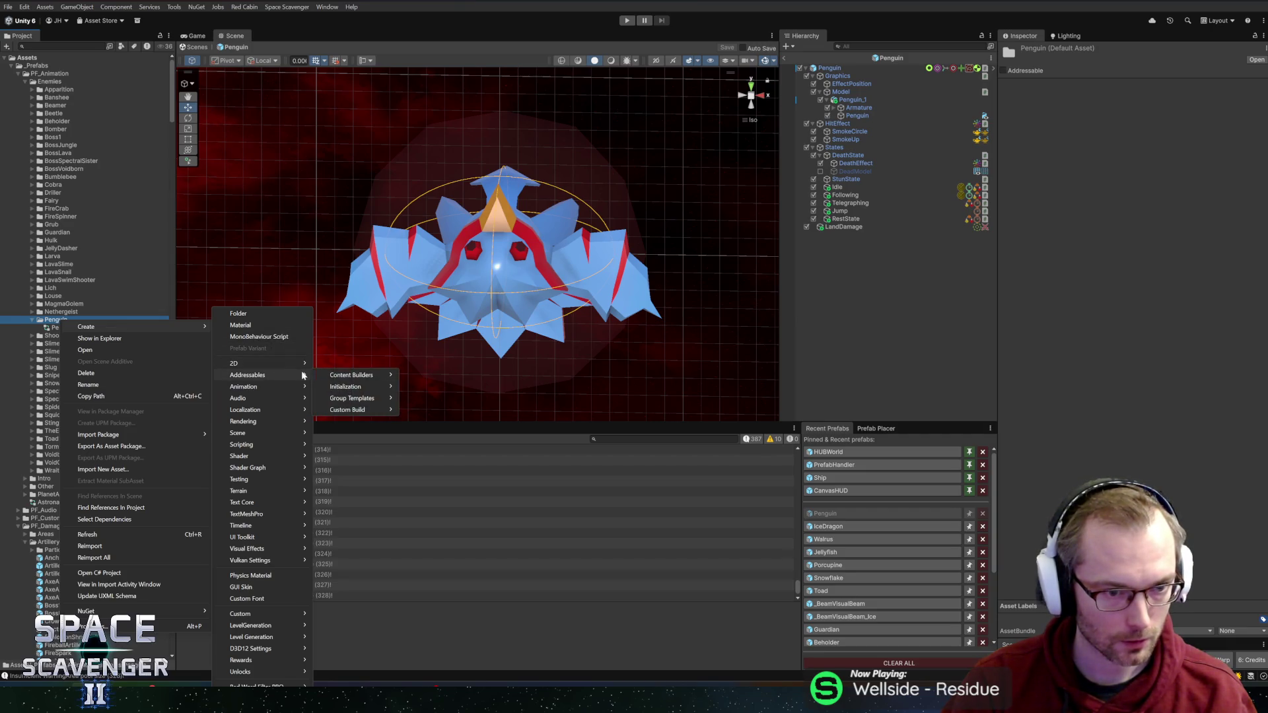
mouse_move(249, 366)
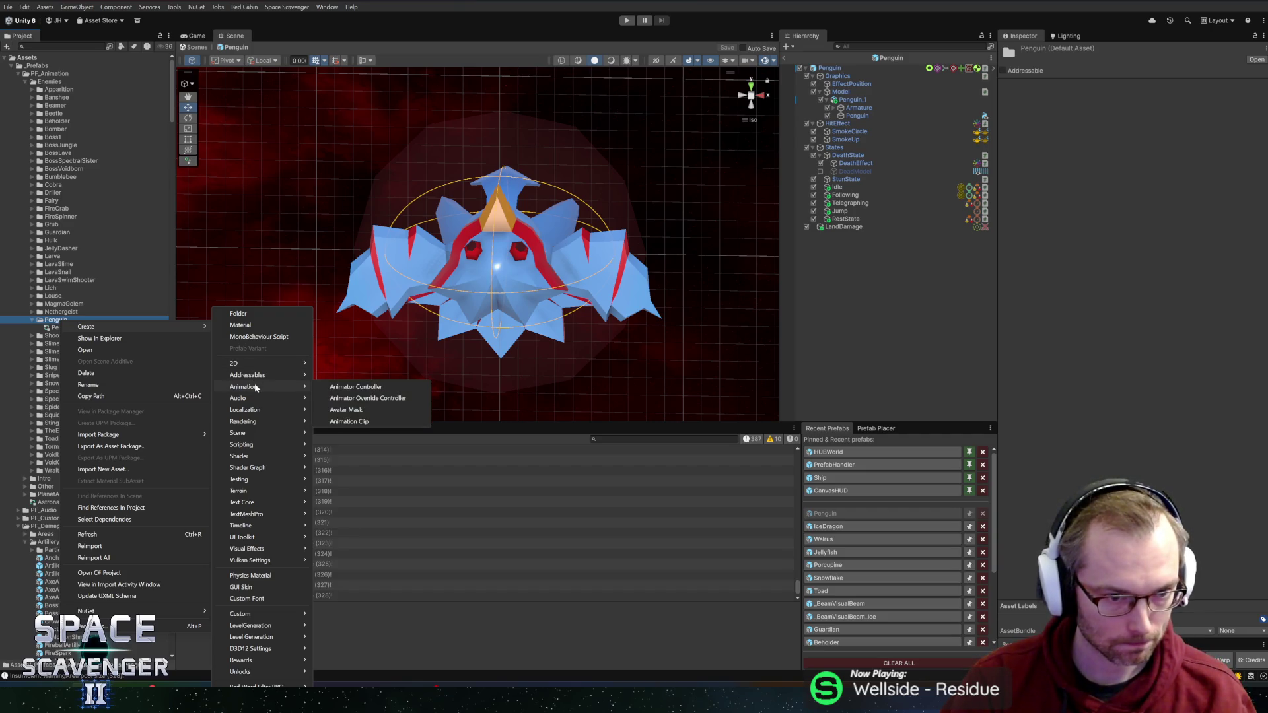
left_click(348, 420)
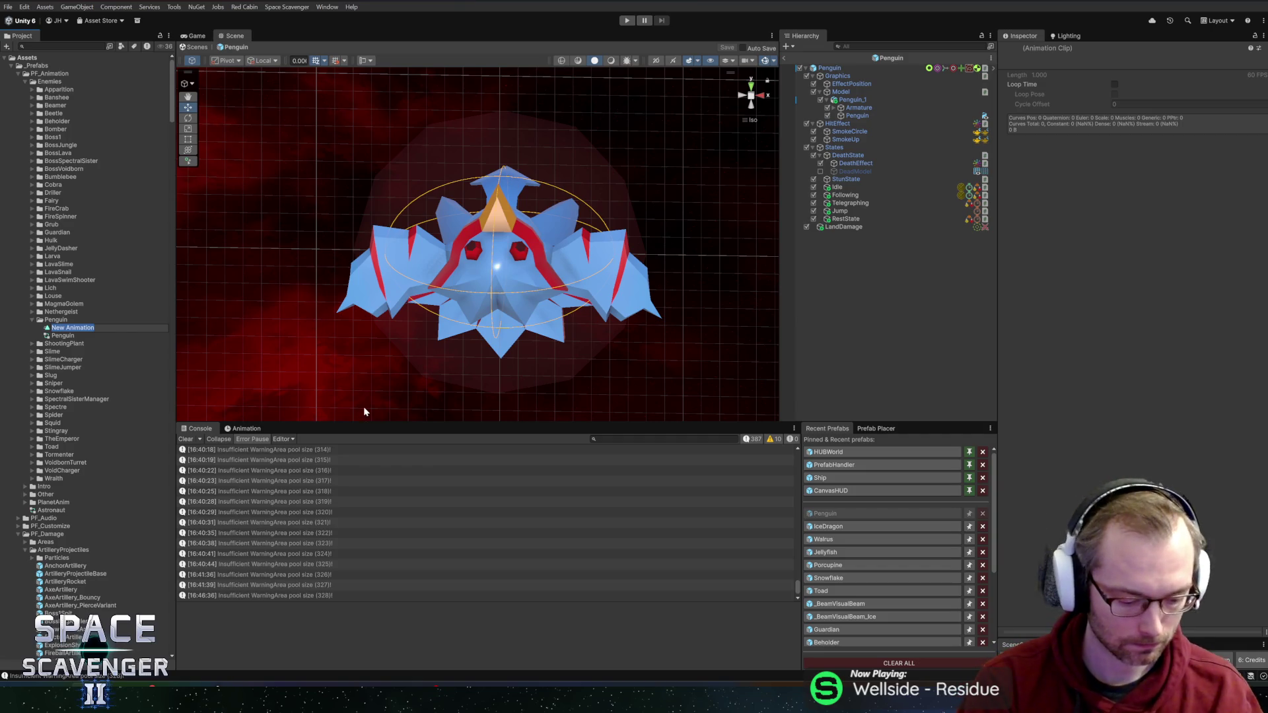
type("Idle")
key("Return")
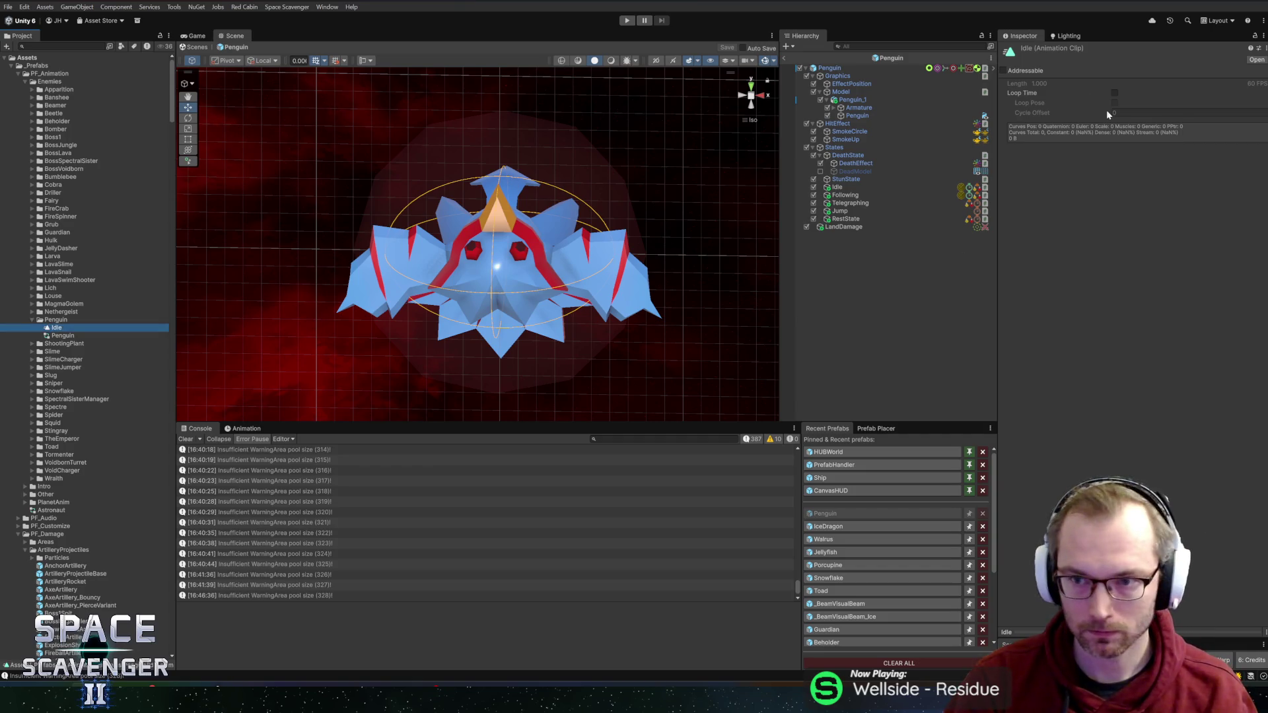
double_click(60, 336)
mouse_move(55, 333)
left_mouse_down()
mouse_move(444, 218)
mouse_move(496, 114)
mouse_move(497, 129)
left_mouse_up()
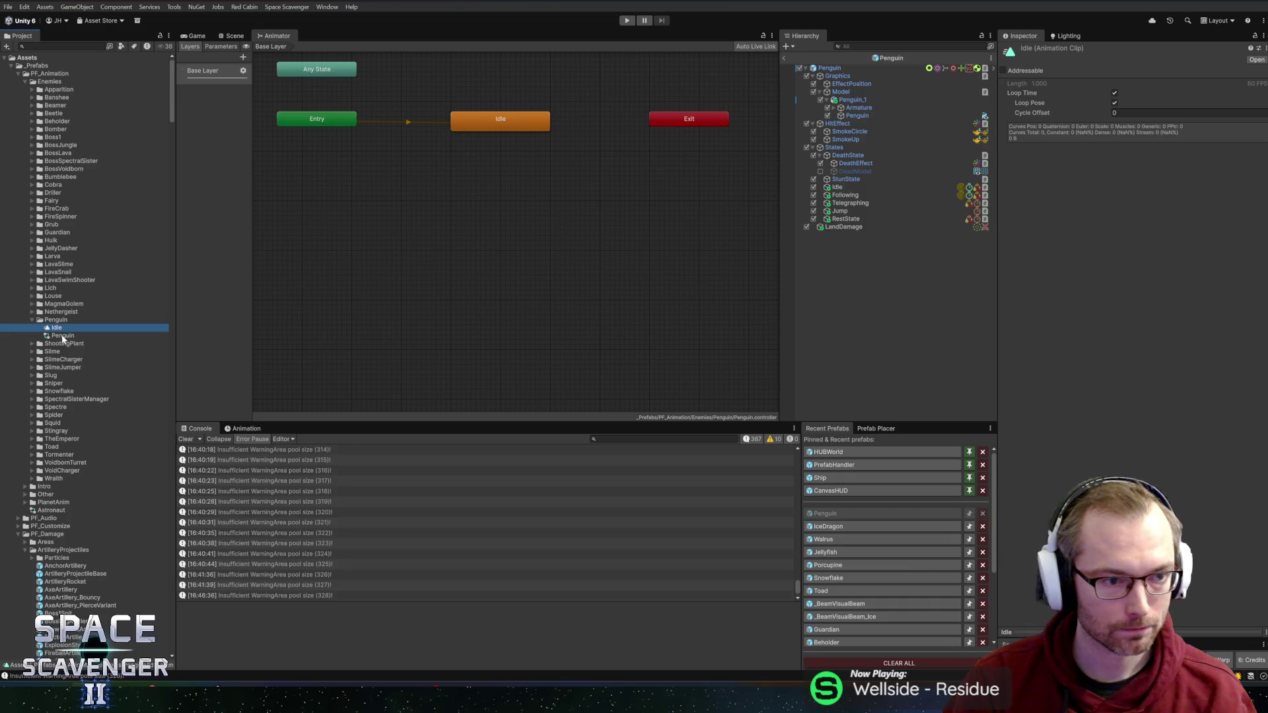
Step: Rename the copied Idle clip to JumpTelegraph and duplicate it into a Jump clip
key("F2")
type("JumpTelegraph")
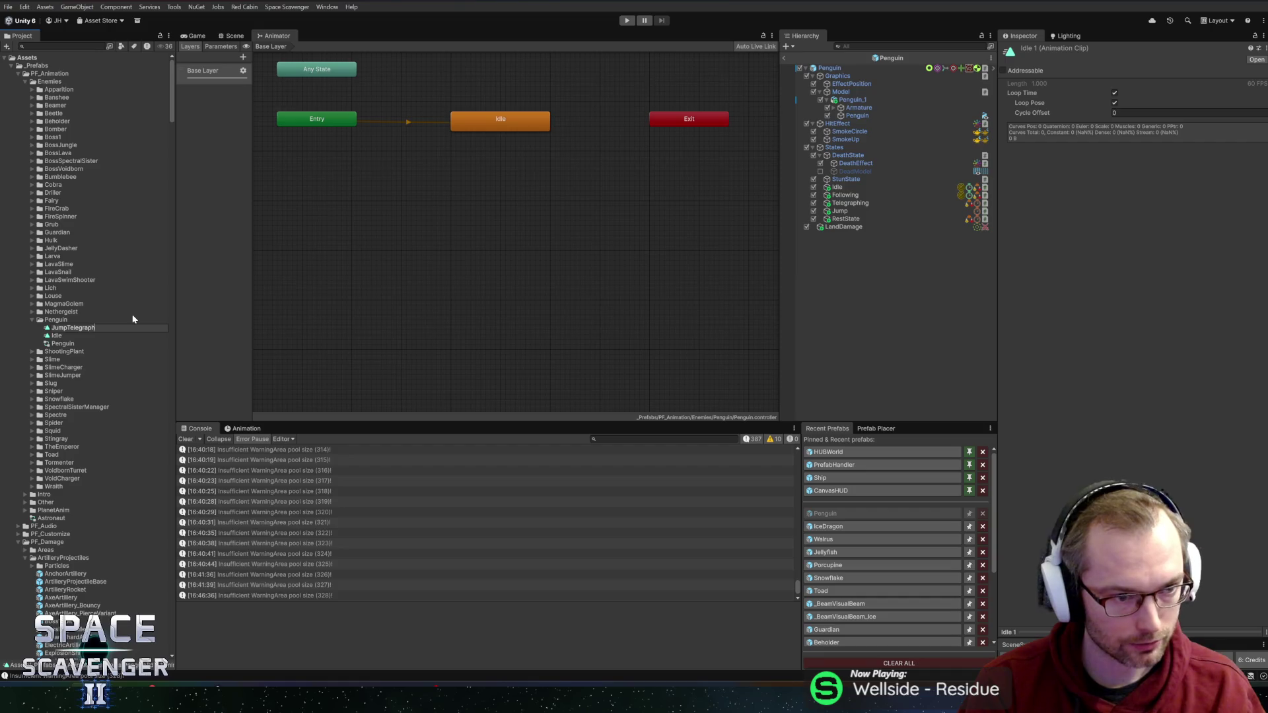
key("Return")
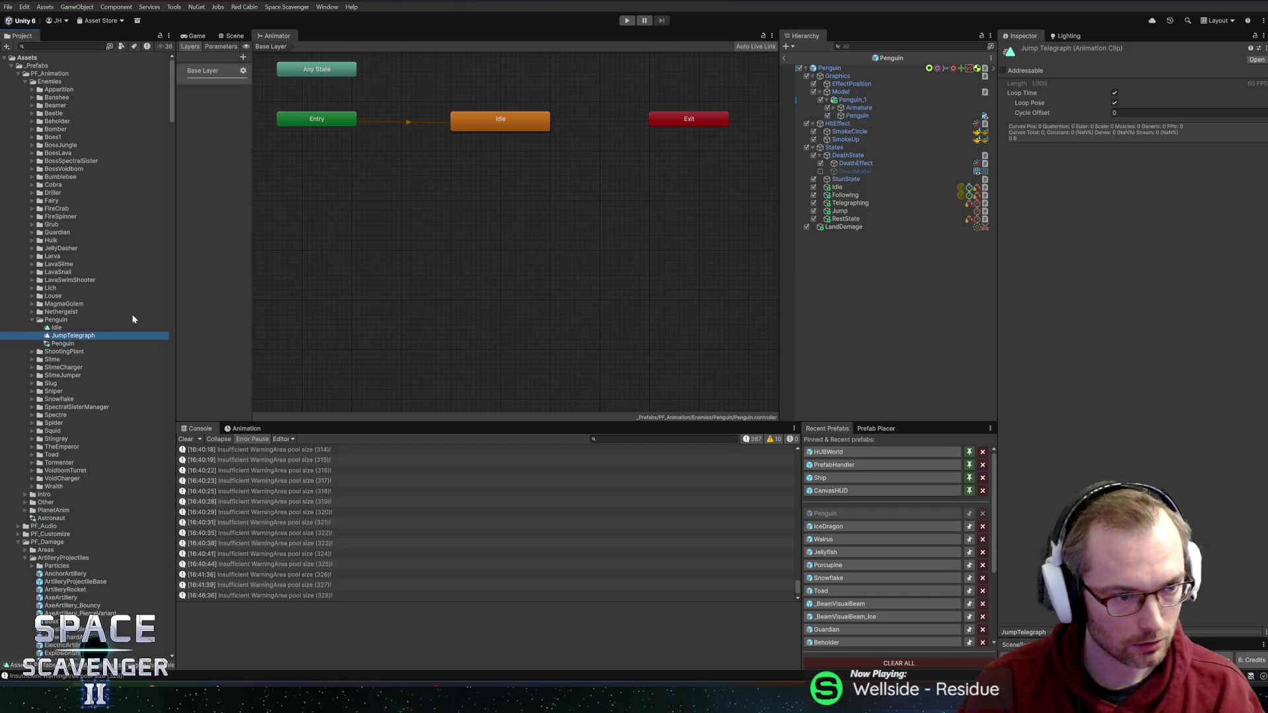
key("ctrl+d")
key("F2")
type("Jump")
key("Return")
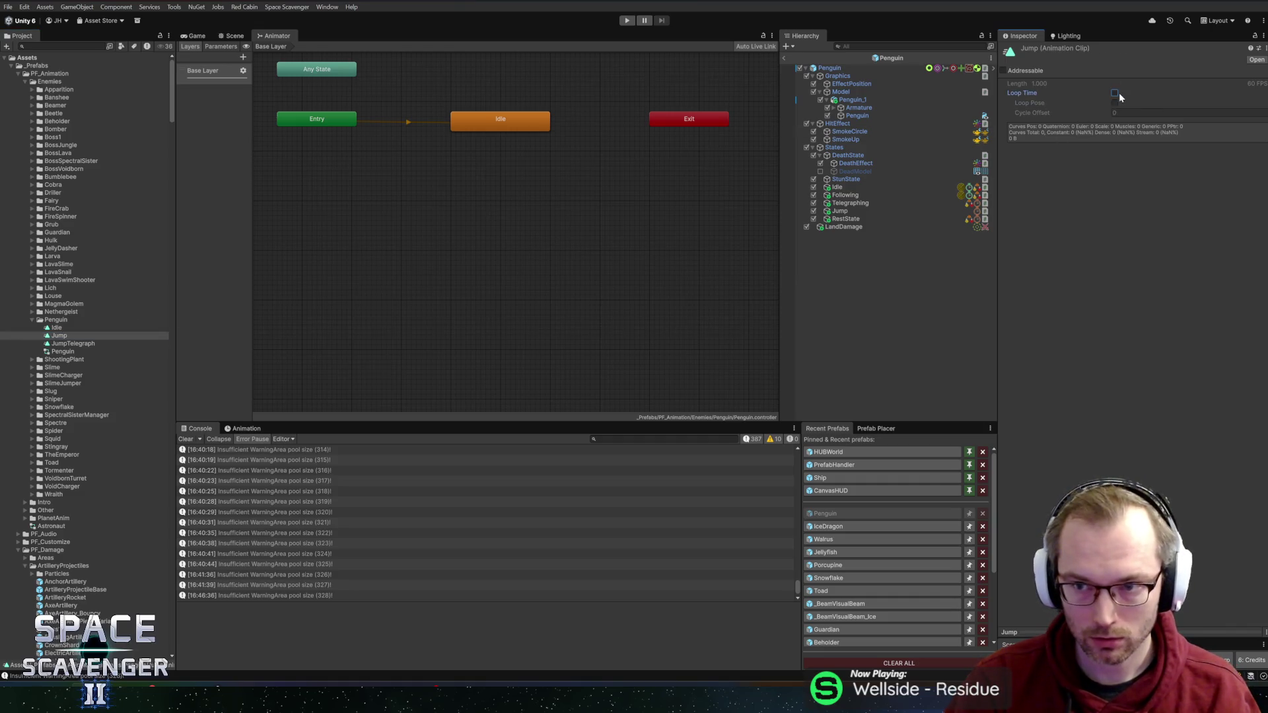
Step: Make JumpTelegraph loop by enabling Loop Time and Loop Pose
left_click(73, 344)
left_click(1114, 93)
left_click(1116, 103)
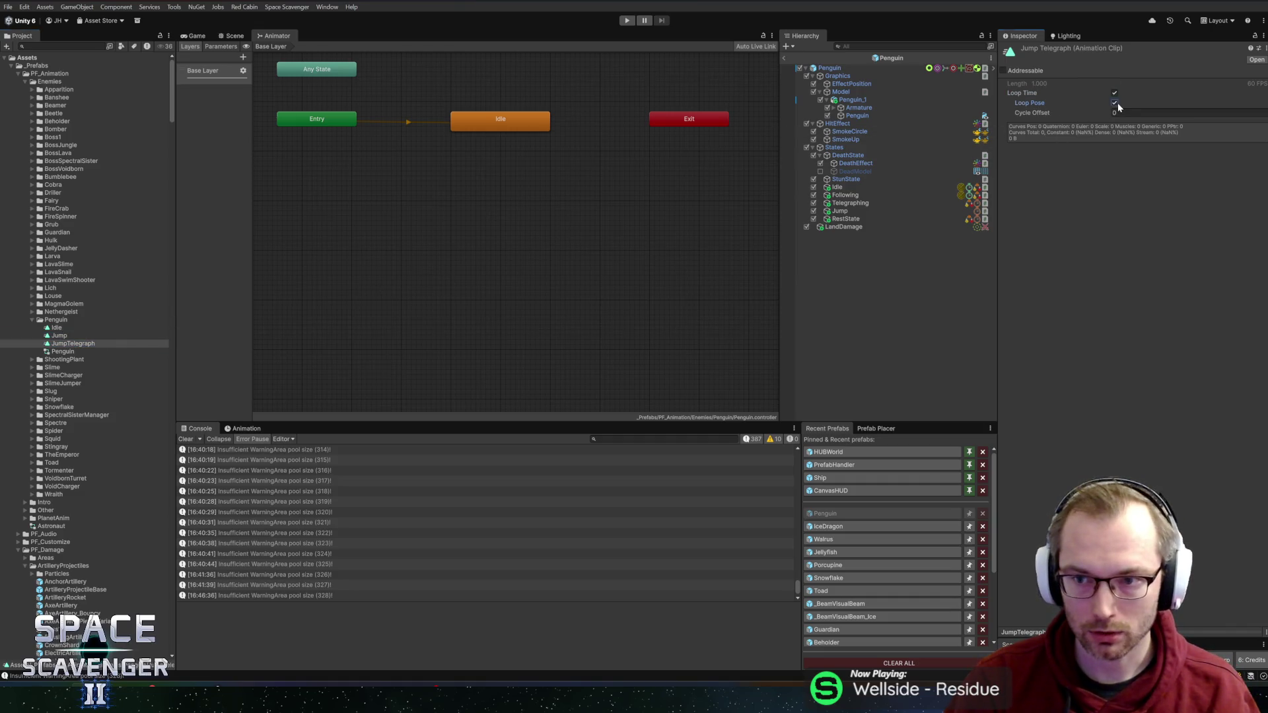
Step: Duplicate the Jump clip into a new clip named Rest
left_click(132, 335)
key("ctrl+d")
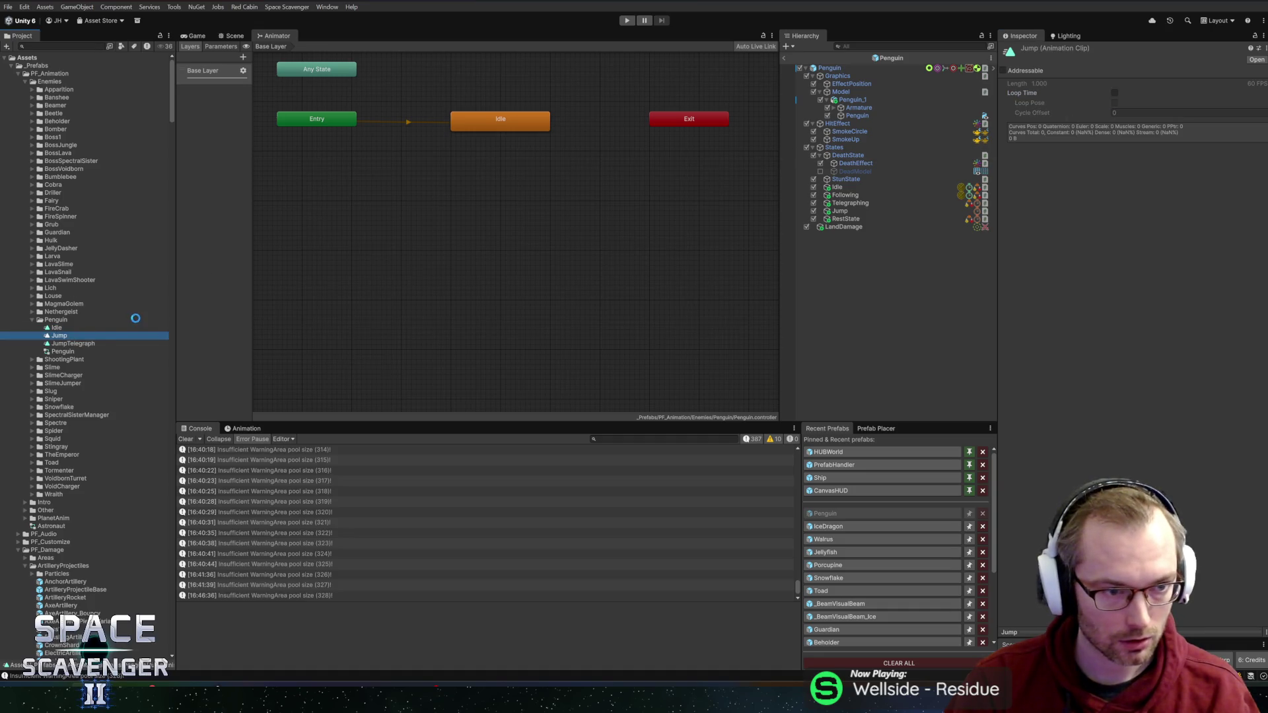
key("F2")
type("Rest")
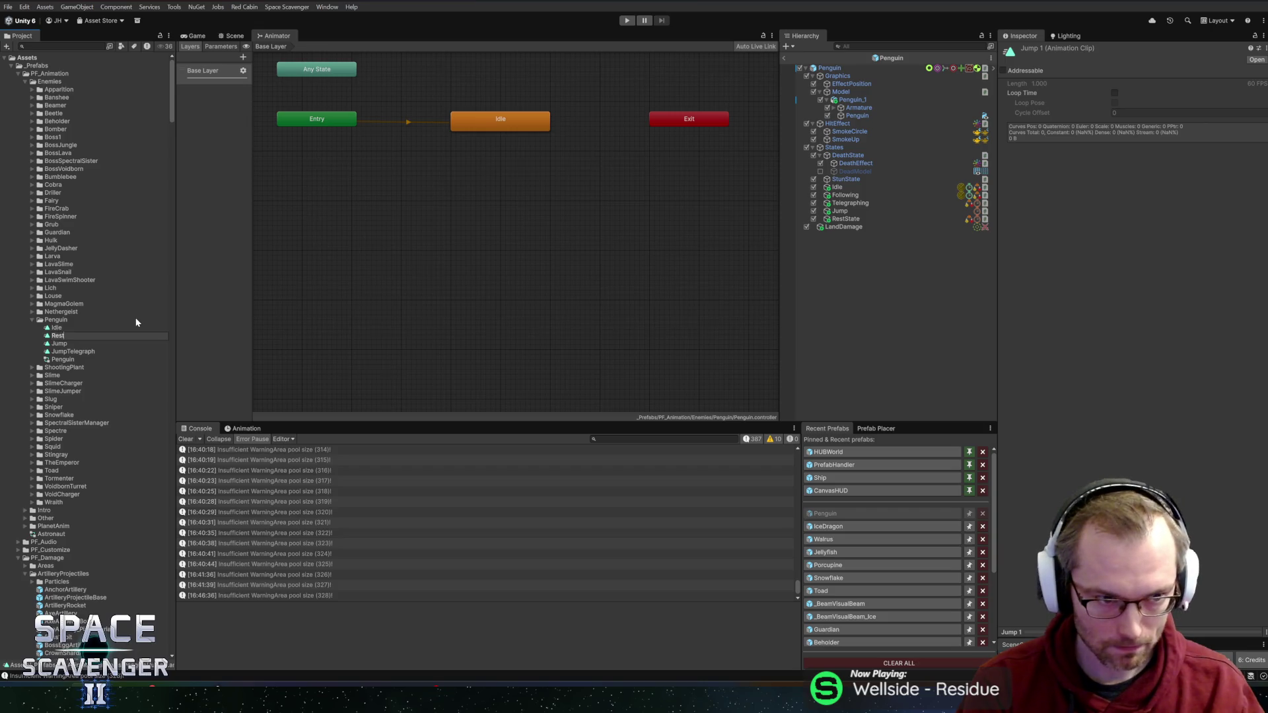
key("Return")
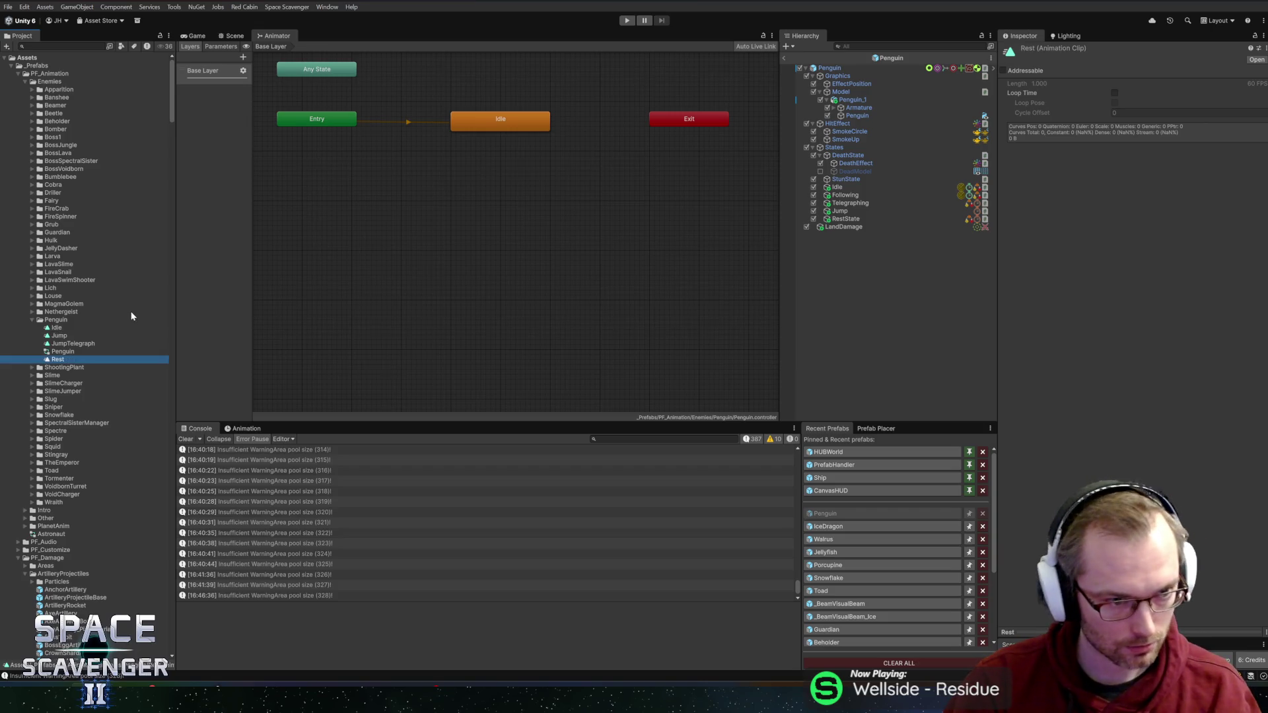
Step: Drag the Jump, JumpTelegraph and Rest clips into the Animator as states
left_click(55, 329)
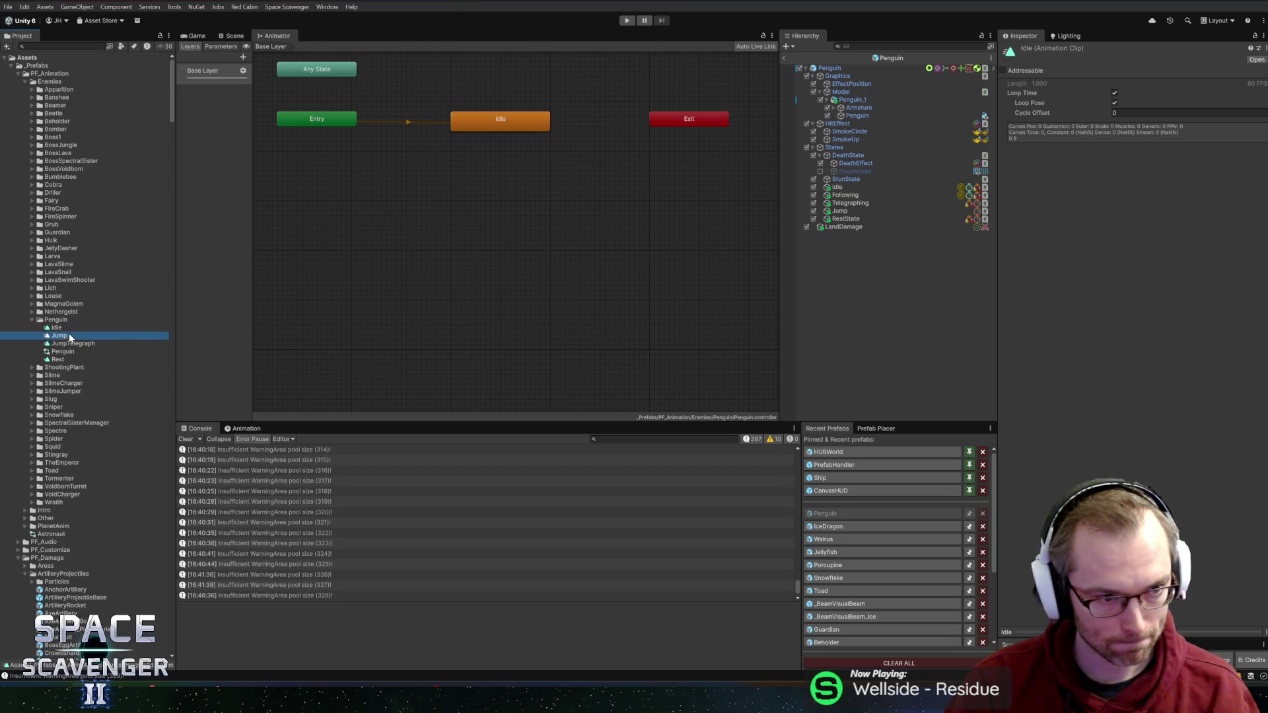
left_click_drag(59, 335, 498, 256)
left_click_drag(55, 344, 548, 234)
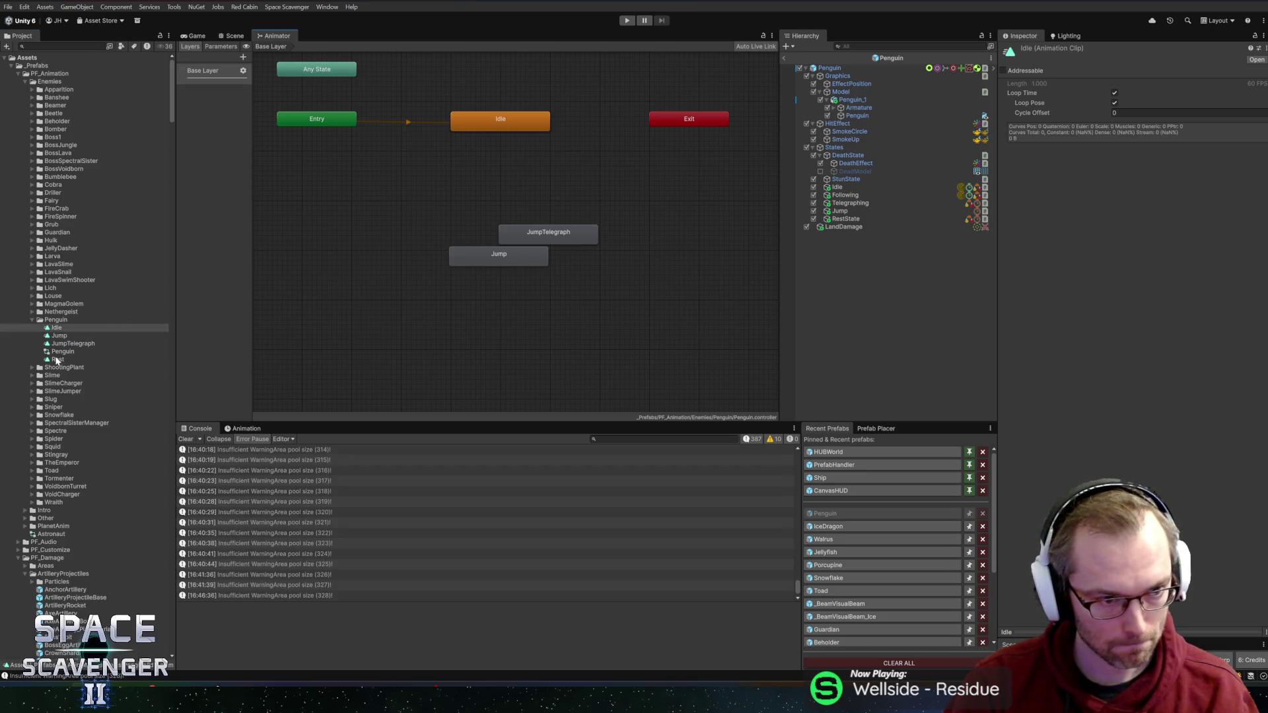
left_click_drag(57, 361, 518, 321)
Step: Align the three states in a column beneath Idle, then return to the Penguin root in the Scene
left_click_drag(521, 254, 543, 268)
left_click_drag(514, 322, 541, 285)
mouse_move(499, 194)
left_mouse_down()
mouse_move(546, 234)
mouse_move(546, 317)
left_mouse_up()
left_click_drag(546, 260, 497, 171)
left_click(591, 203)
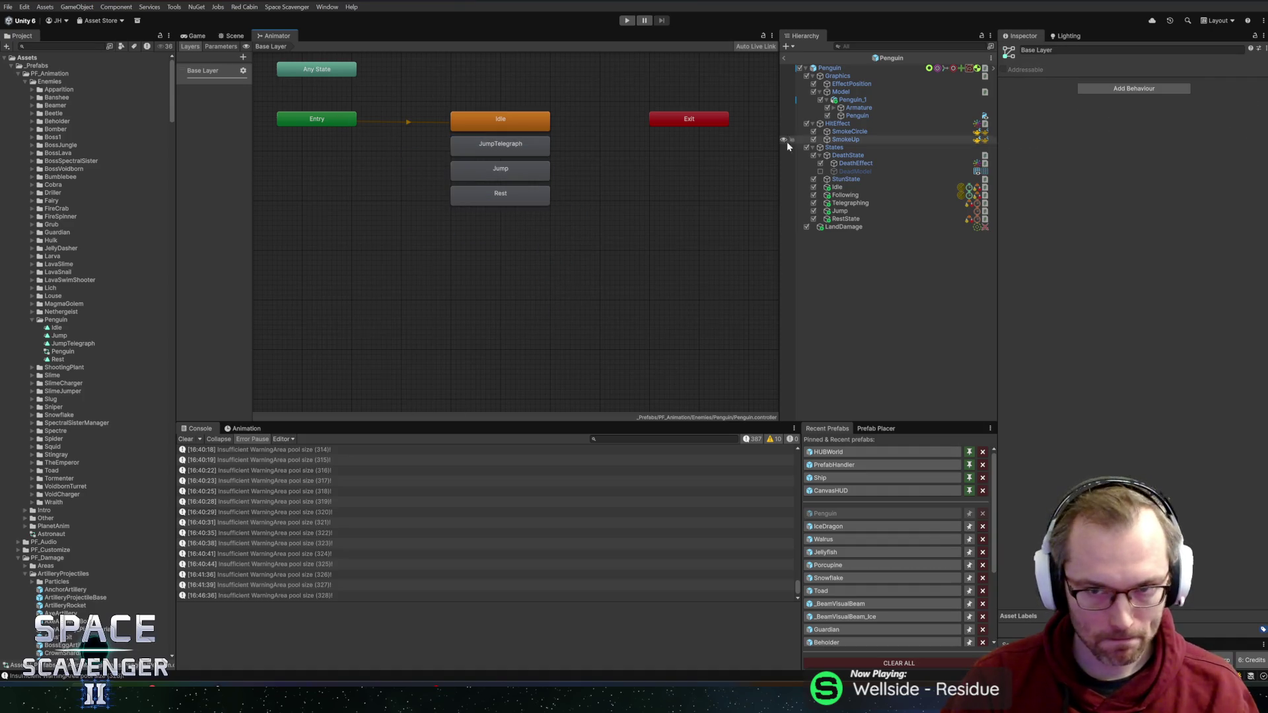
left_click(829, 68)
left_click(233, 36)
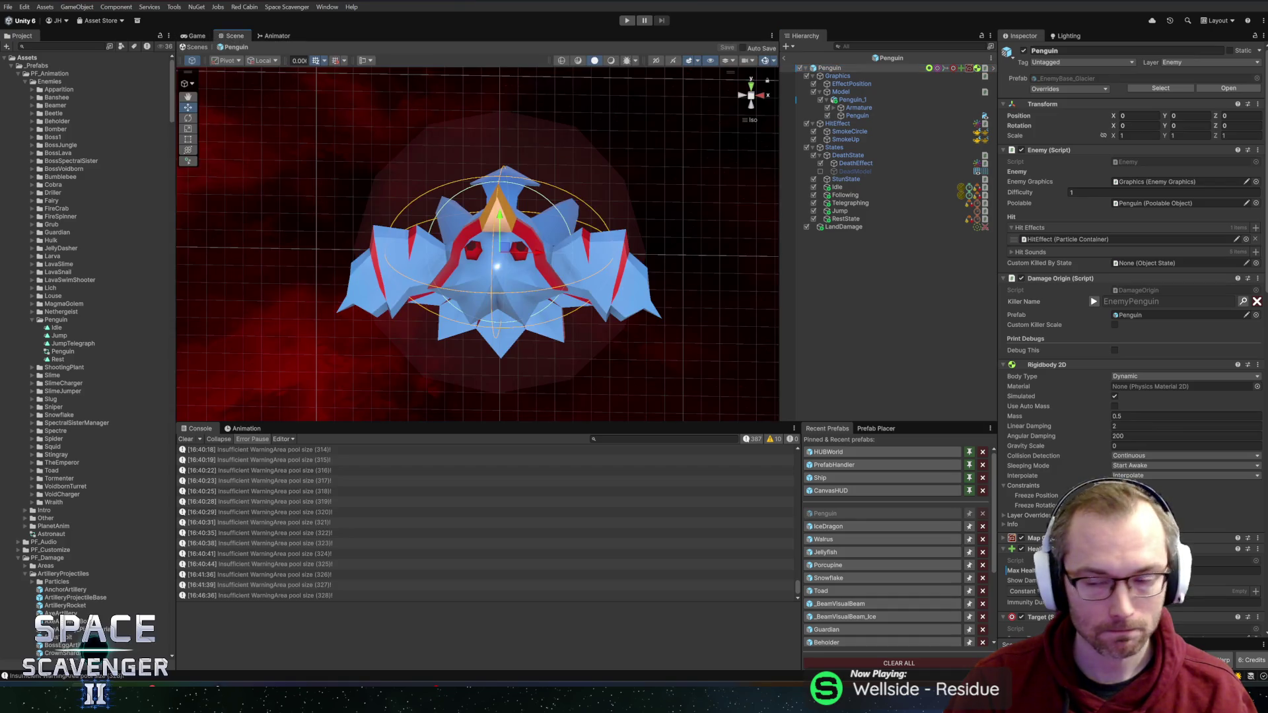
Step: Assign the Penguin controller to the Animator via a 'peng' search, then select RestState
scroll(1113, 403, "down", 10)
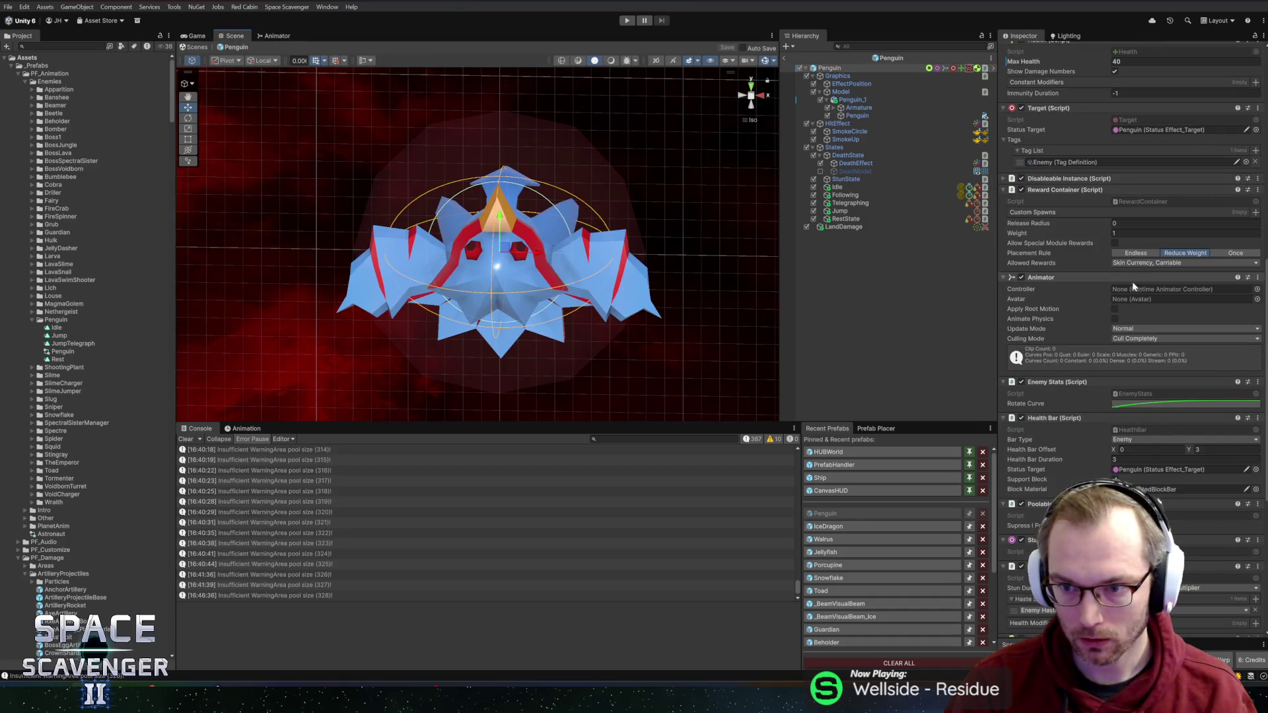
scroll(1092, 389, "down", 5)
scroll(1120, 305, "down", 1)
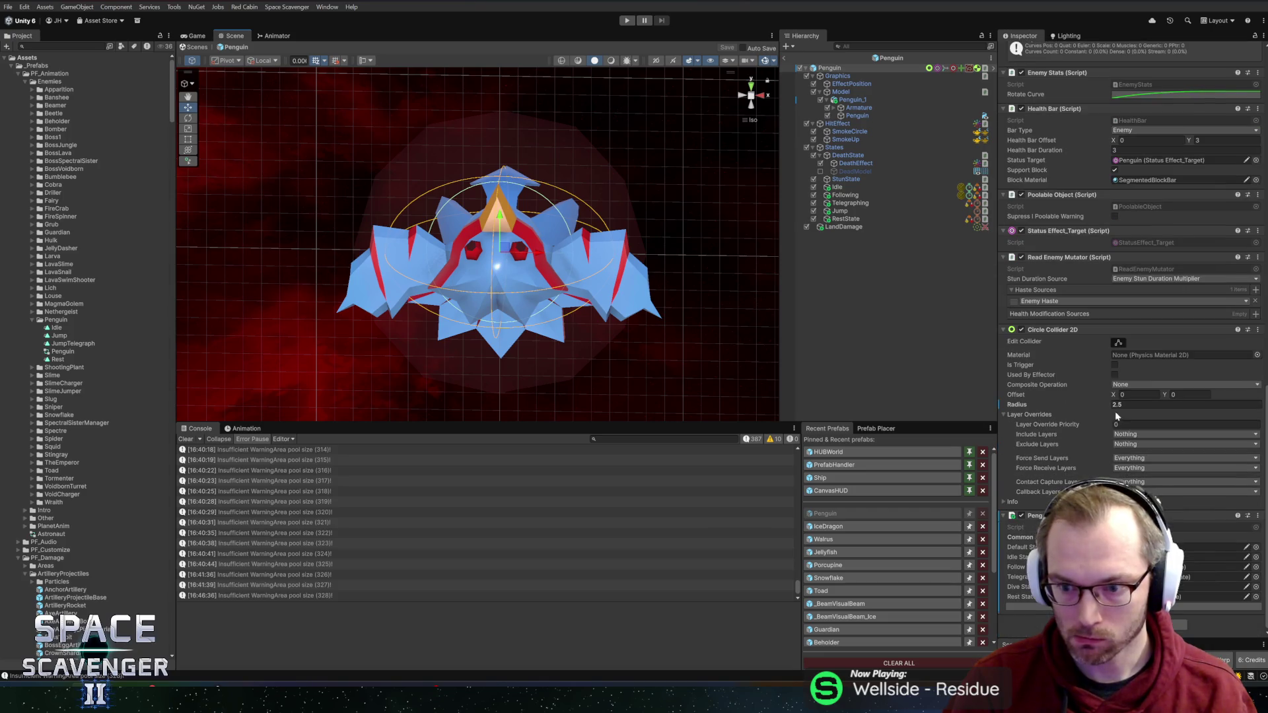
scroll(1092, 395, "up", 10)
scroll(1091, 399, "up", 1)
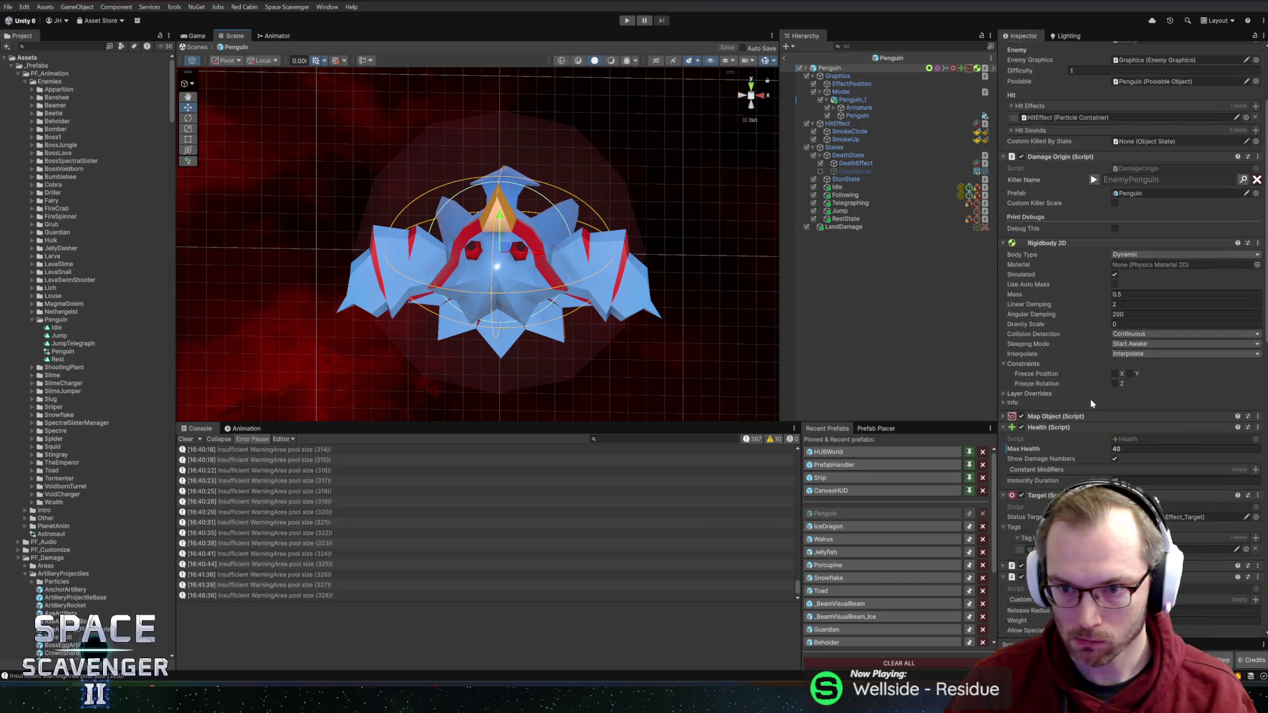
scroll(1091, 397, "down", 10)
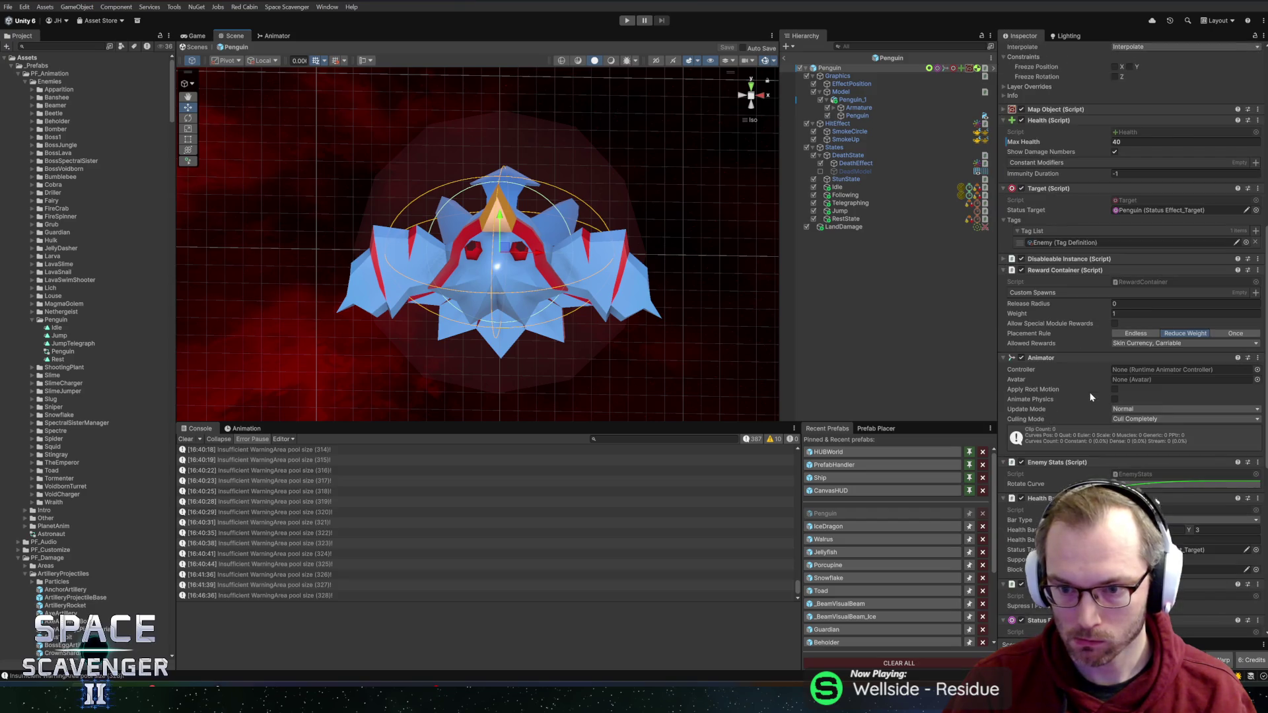
scroll(1089, 402, "up", 7)
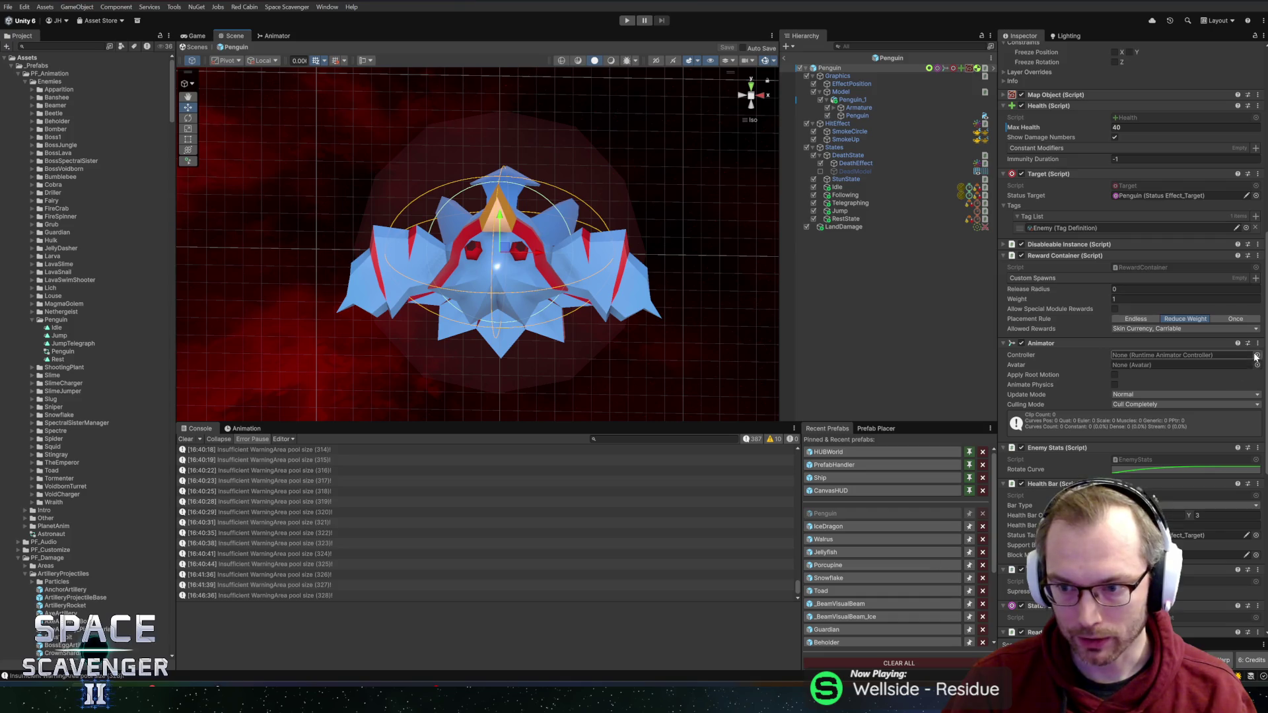
left_click(1256, 355)
type("peng")
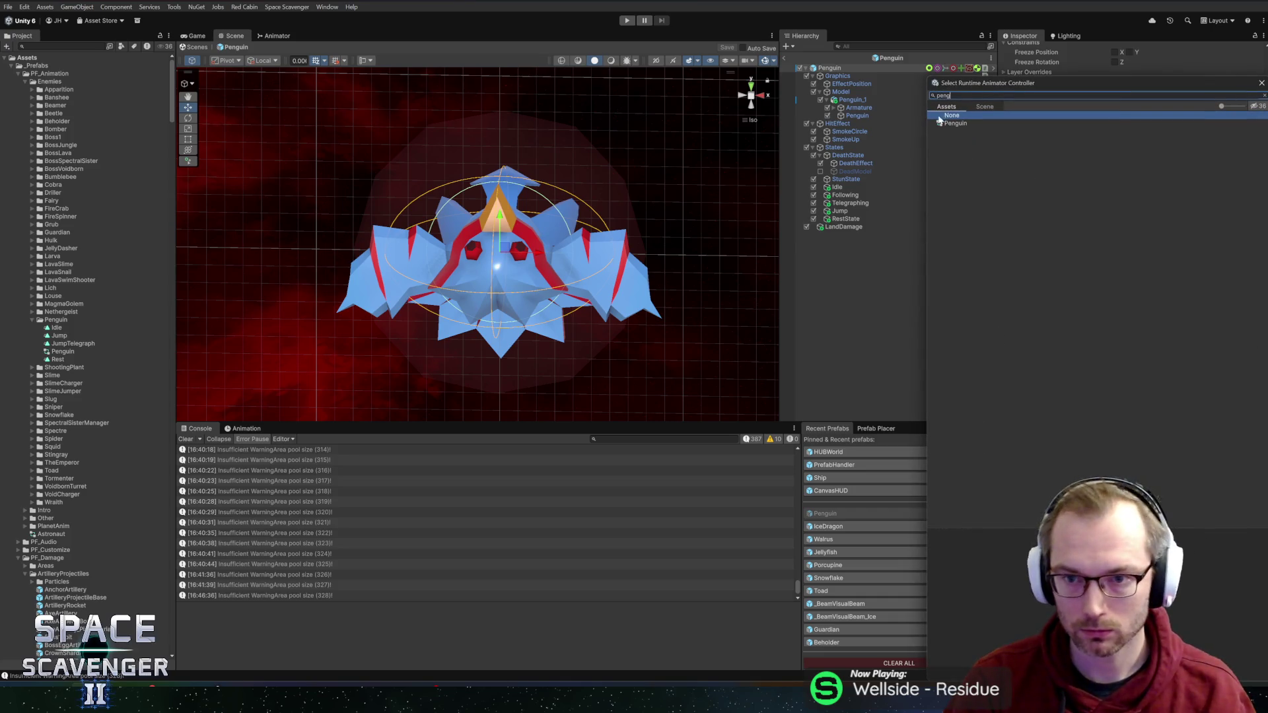
double_click(955, 123)
mouse_move(647, 237)
left_mouse_down()
mouse_move(643, 267)
mouse_move(642, 235)
mouse_move(651, 241)
mouse_move(628, 263)
mouse_move(637, 227)
mouse_move(485, 262)
mouse_move(311, 280)
mouse_move(628, 223)
mouse_move(660, 252)
mouse_move(277, 334)
mouse_move(354, 286)
mouse_move(264, 286)
mouse_move(417, 251)
mouse_move(325, 247)
mouse_move(629, 241)
mouse_move(297, 255)
mouse_move(660, 218)
mouse_move(302, 266)
mouse_move(263, 246)
mouse_move(181, 238)
mouse_move(586, 212)
mouse_move(497, 261)
mouse_move(660, 263)
mouse_move(473, 251)
left_mouse_up()
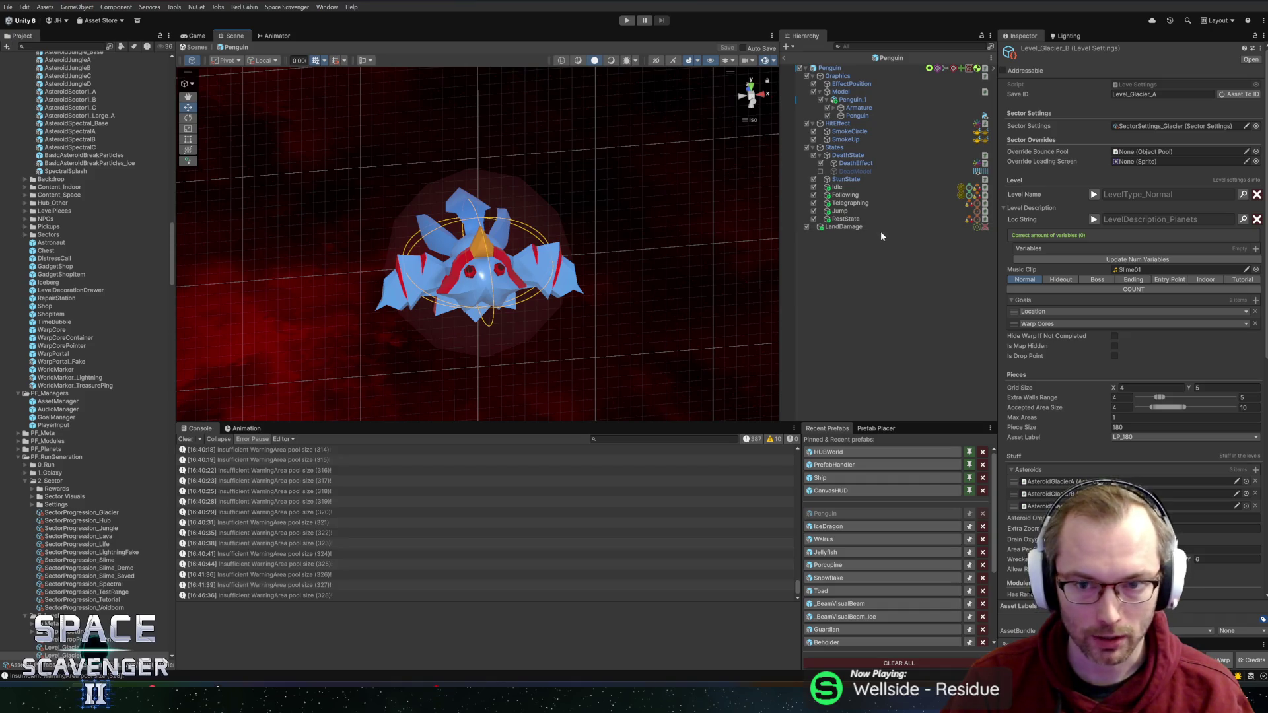
left_click(855, 219)
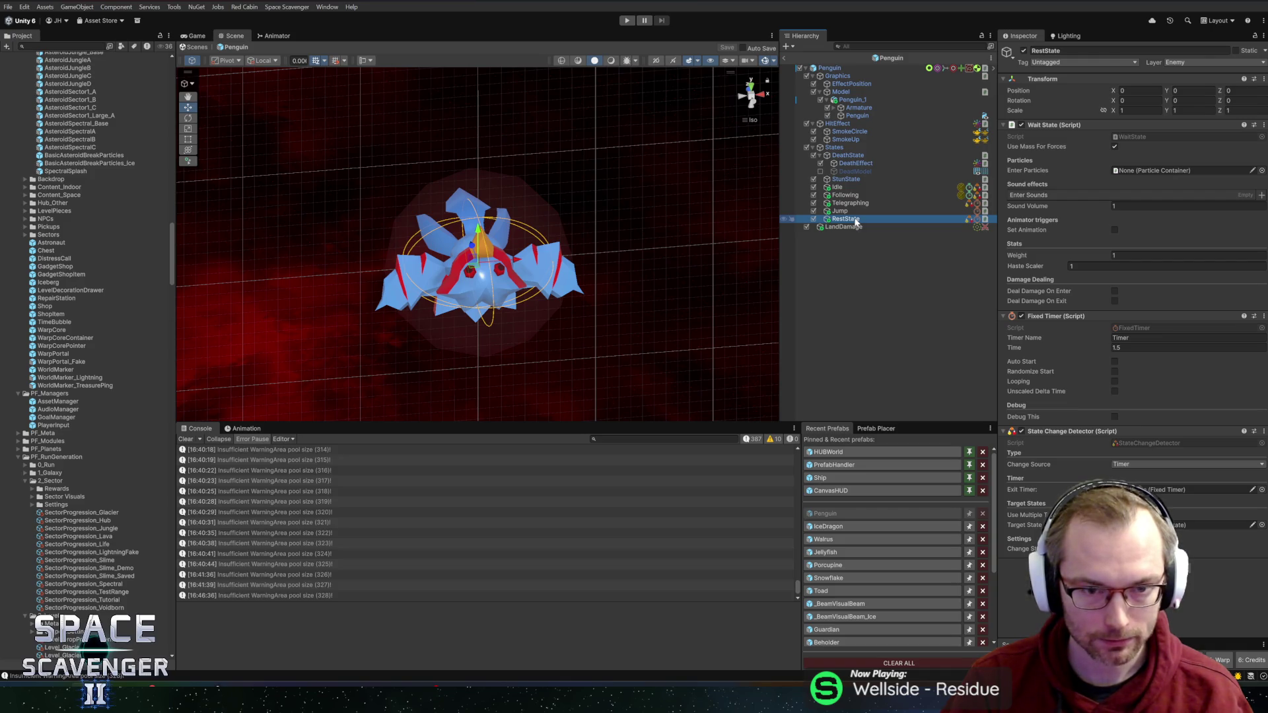
Step: Orbit around the penguin model to check its shape, ending on a front view
mouse_move(589, 222)
left_mouse_down()
mouse_move(648, 176)
mouse_move(623, 167)
mouse_move(699, 176)
mouse_move(578, 193)
mouse_move(586, 207)
mouse_move(671, 212)
mouse_move(640, 167)
mouse_move(582, 200)
left_mouse_up()
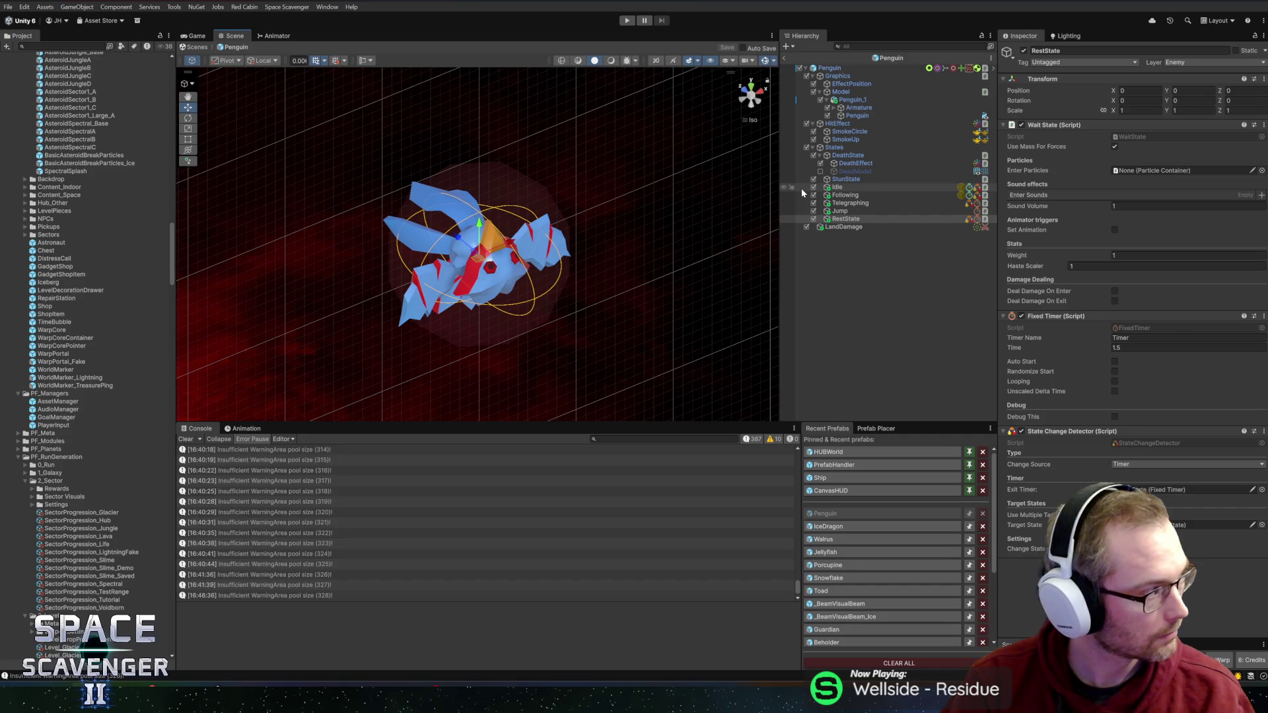
mouse_move(647, 214)
left_mouse_down()
mouse_move(242, 207)
mouse_move(620, 178)
mouse_move(543, 190)
left_mouse_up()
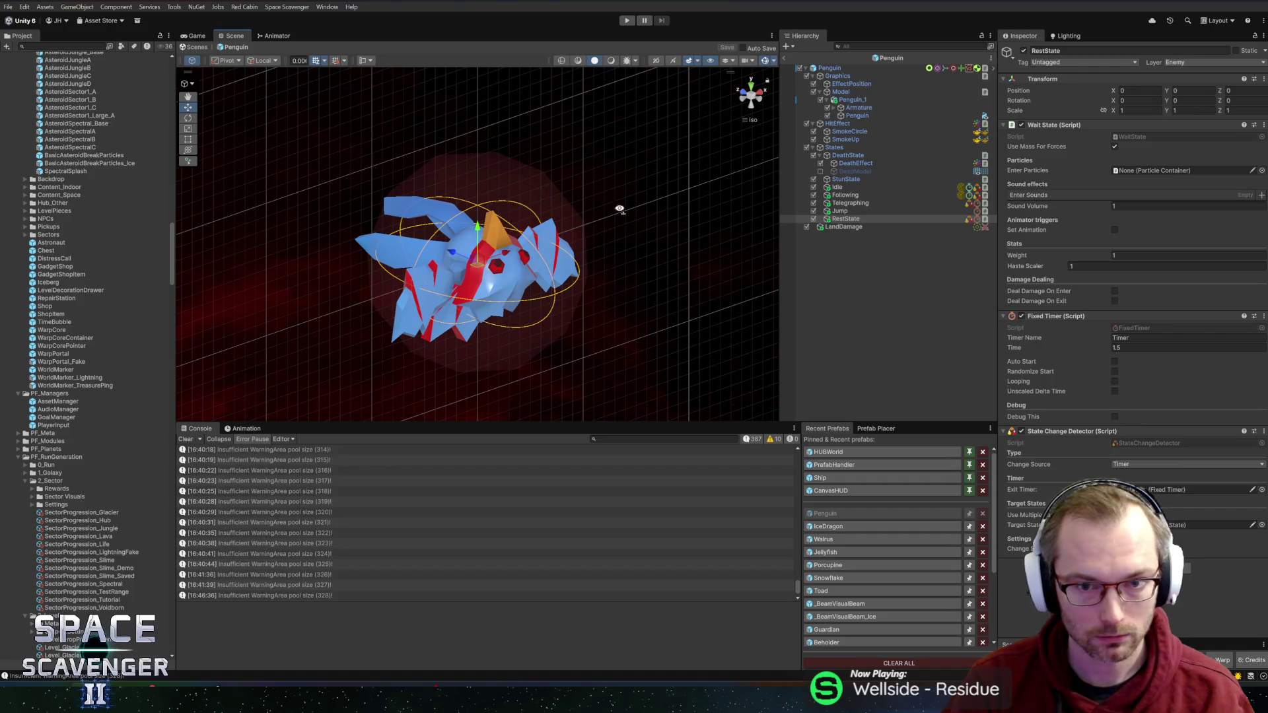
left_click_drag(636, 212, 548, 198)
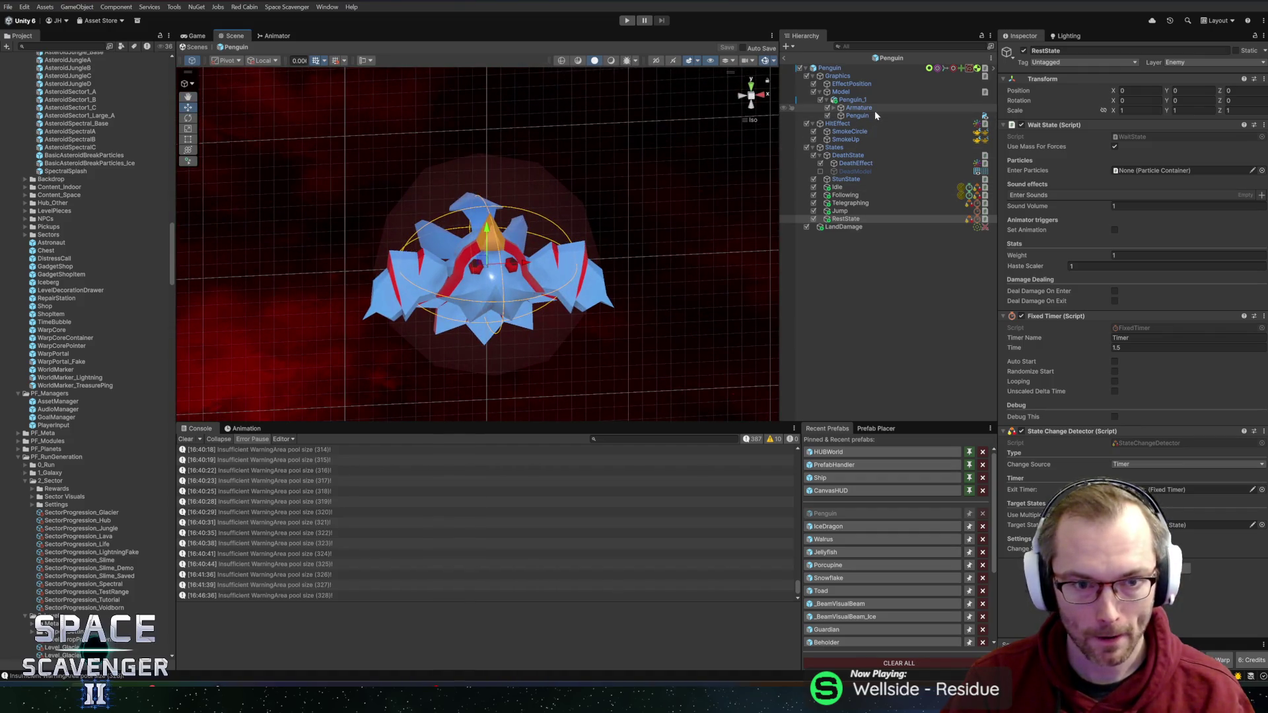
Step: Open the Animation window and assign the Penguin controller to the Penguin root's Animator
left_click(247, 428)
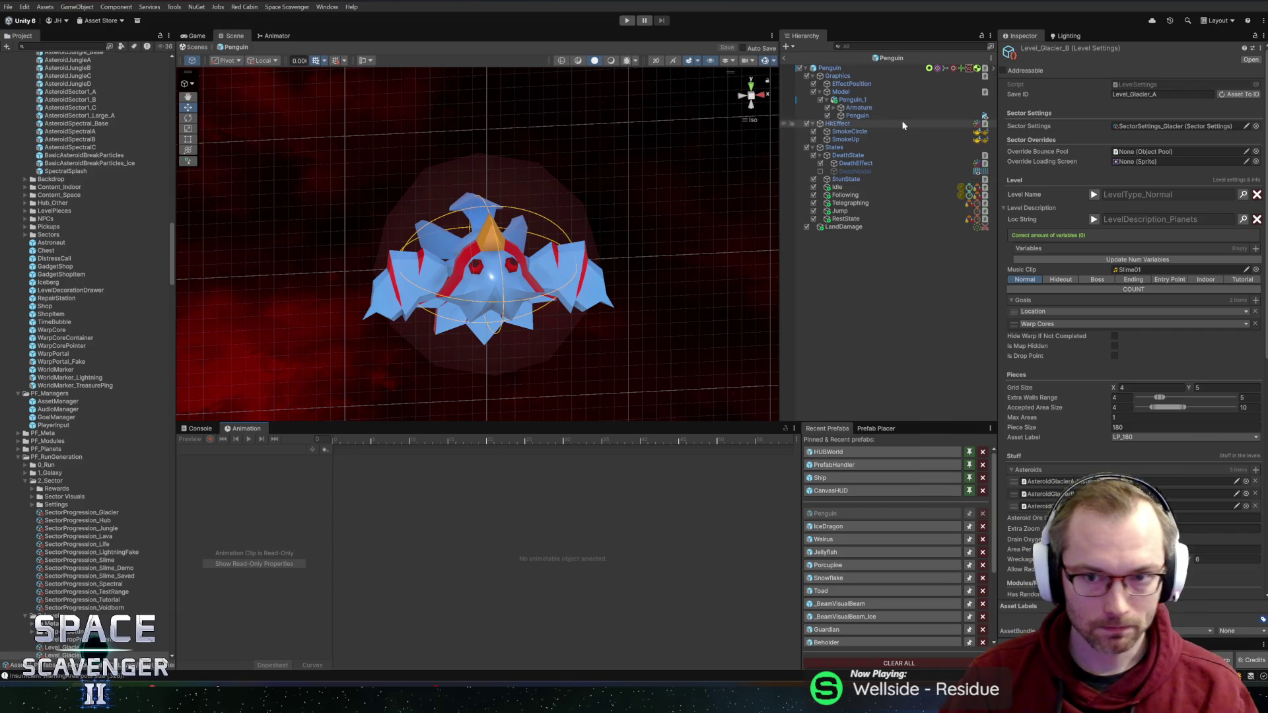
left_click(839, 68)
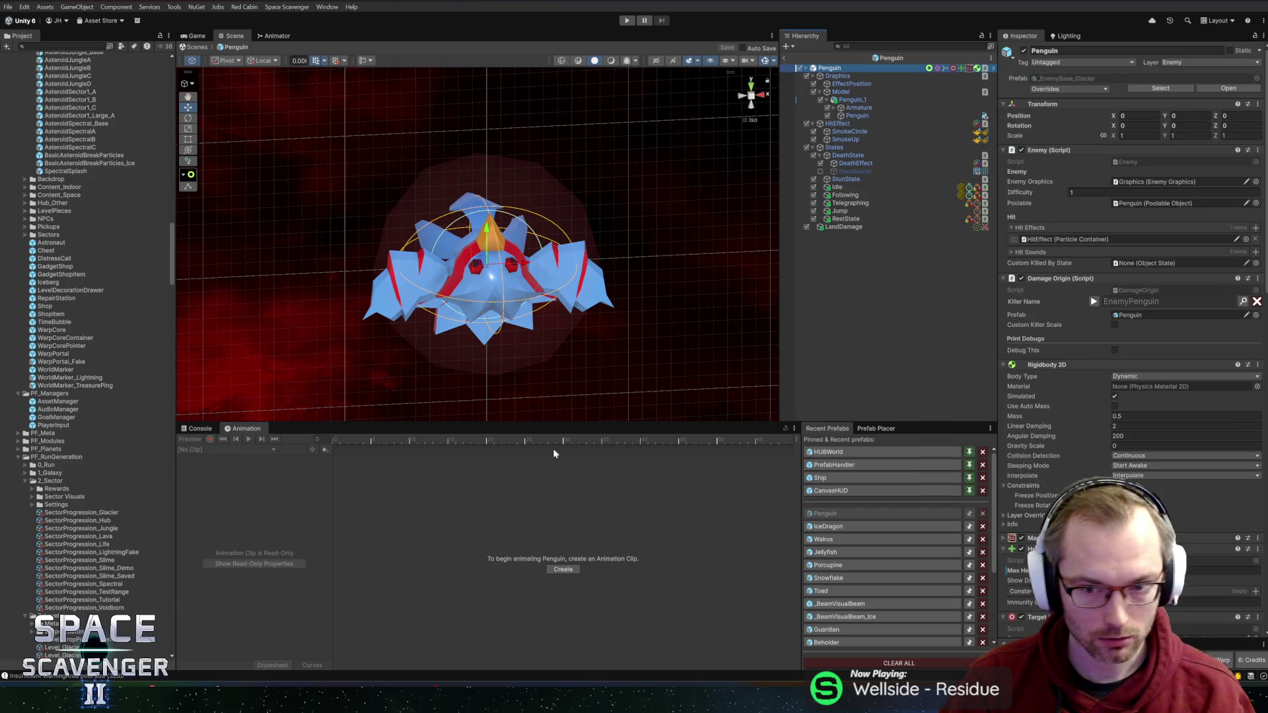
scroll(1091, 376, "down", 10)
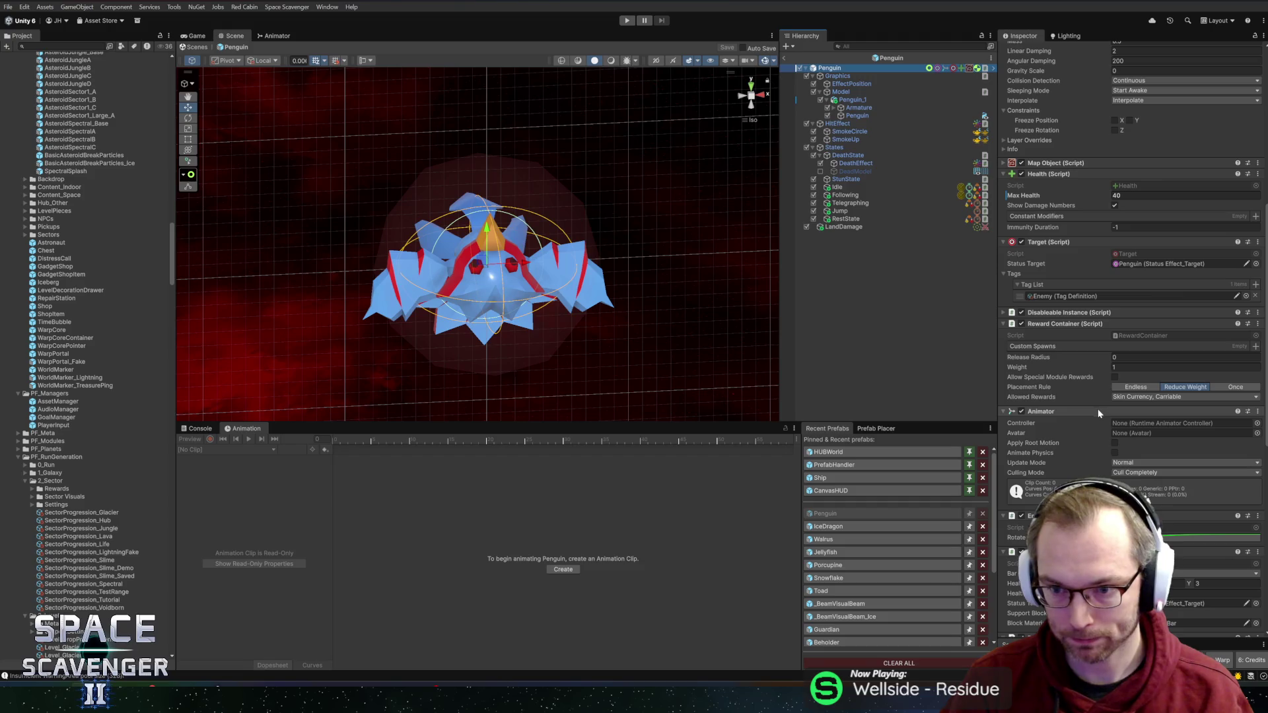
scroll(1097, 406, "down", 10)
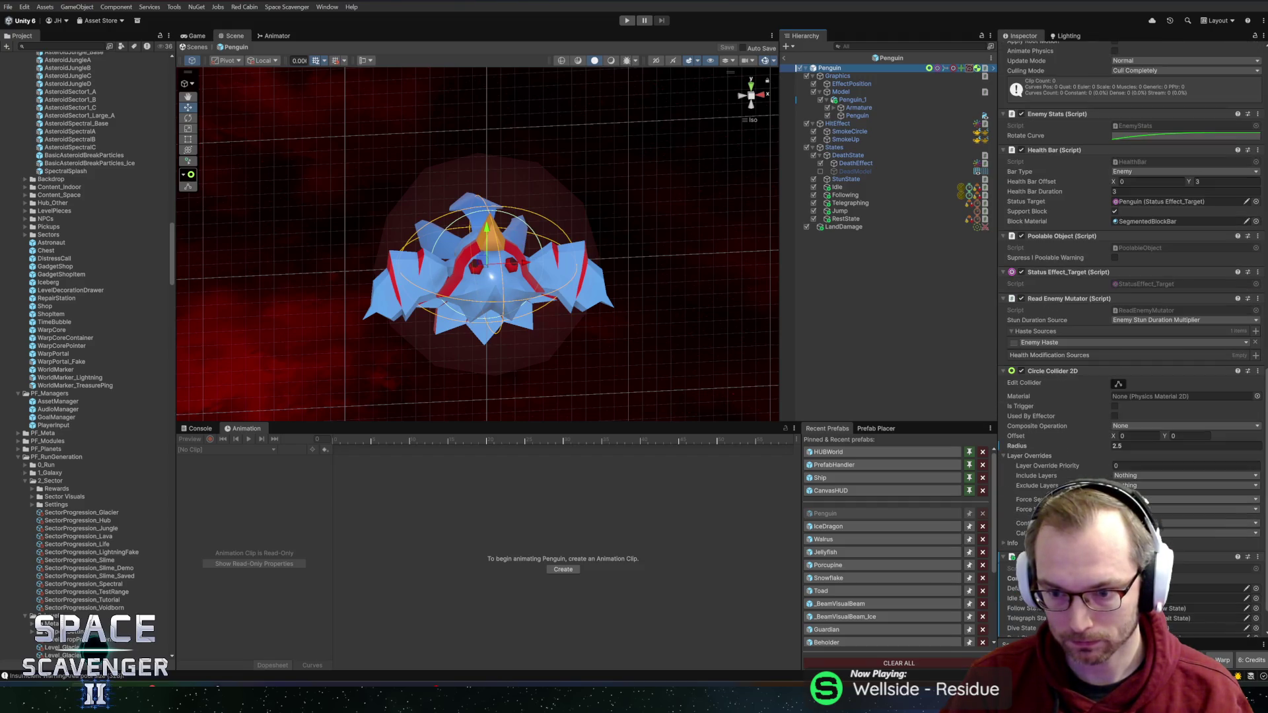
scroll(1046, 353, "up", 3)
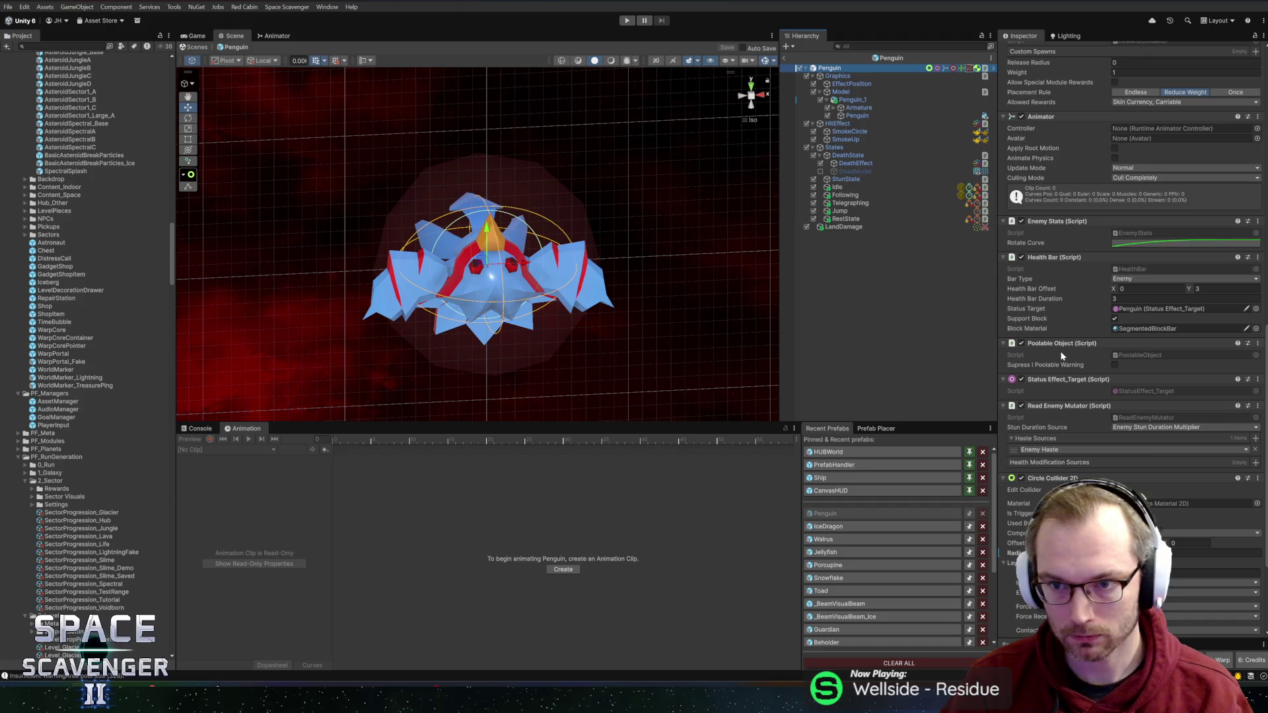
scroll(1188, 266, "up", 2)
left_click(1258, 185)
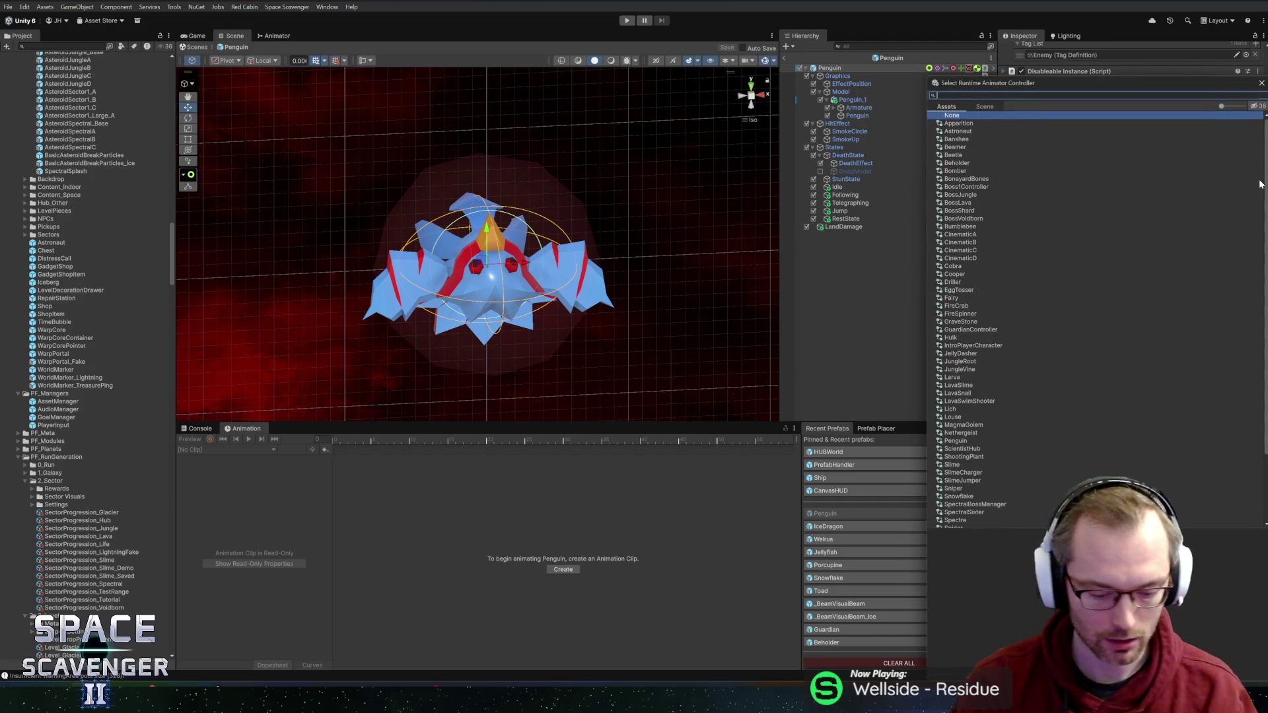
type("peng")
double_click(964, 124)
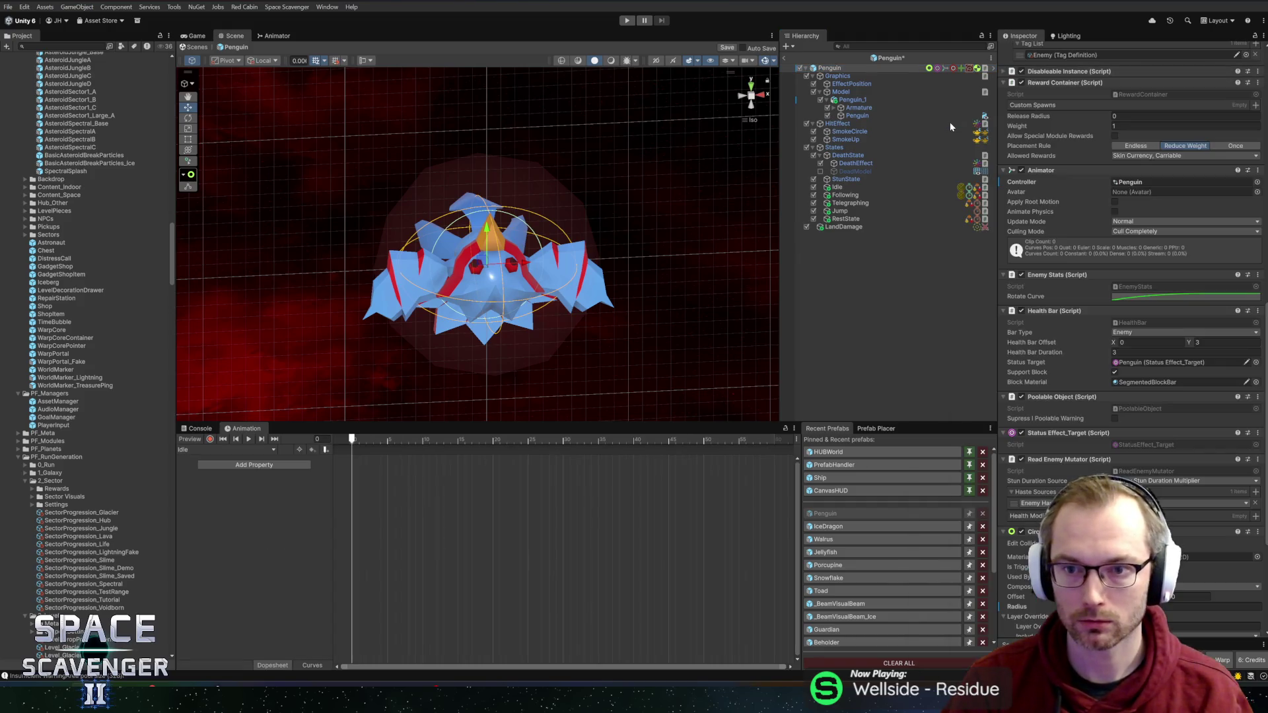
Step: Expand the armature to reveal every bone and select the Tail1 bone
left_click_drag(352, 439, 563, 441)
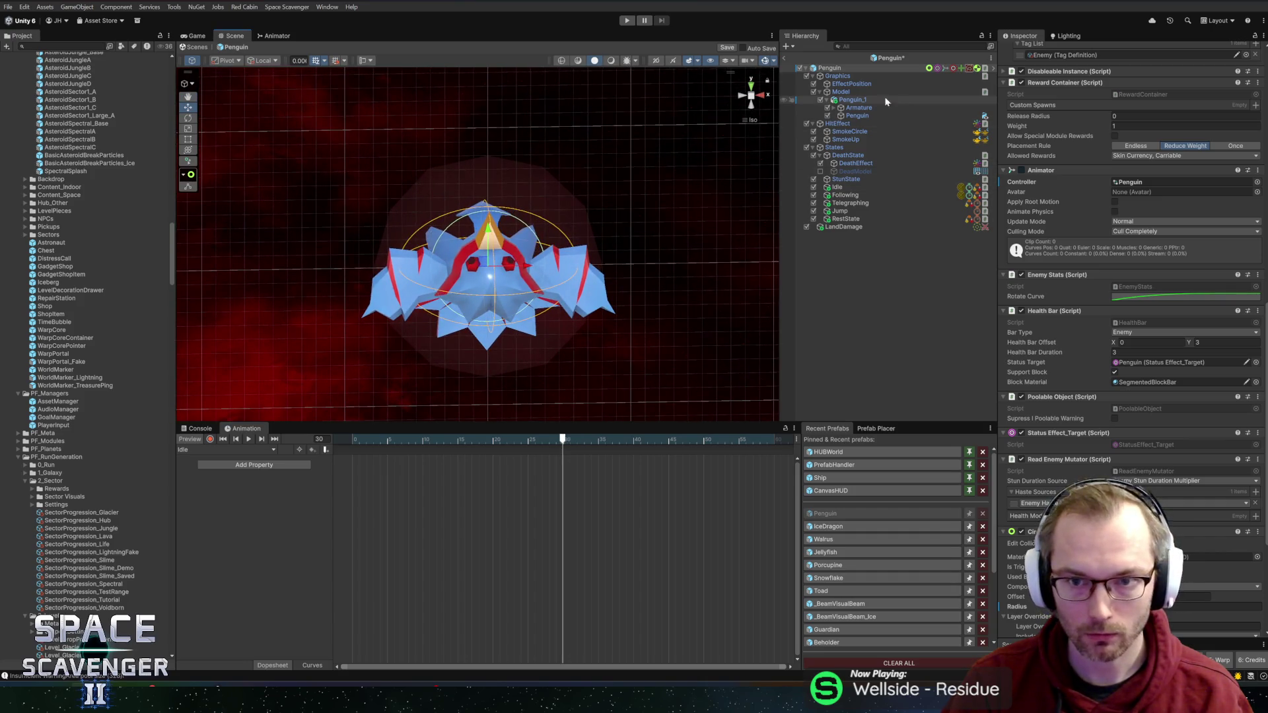
left_click(834, 108, "alt")
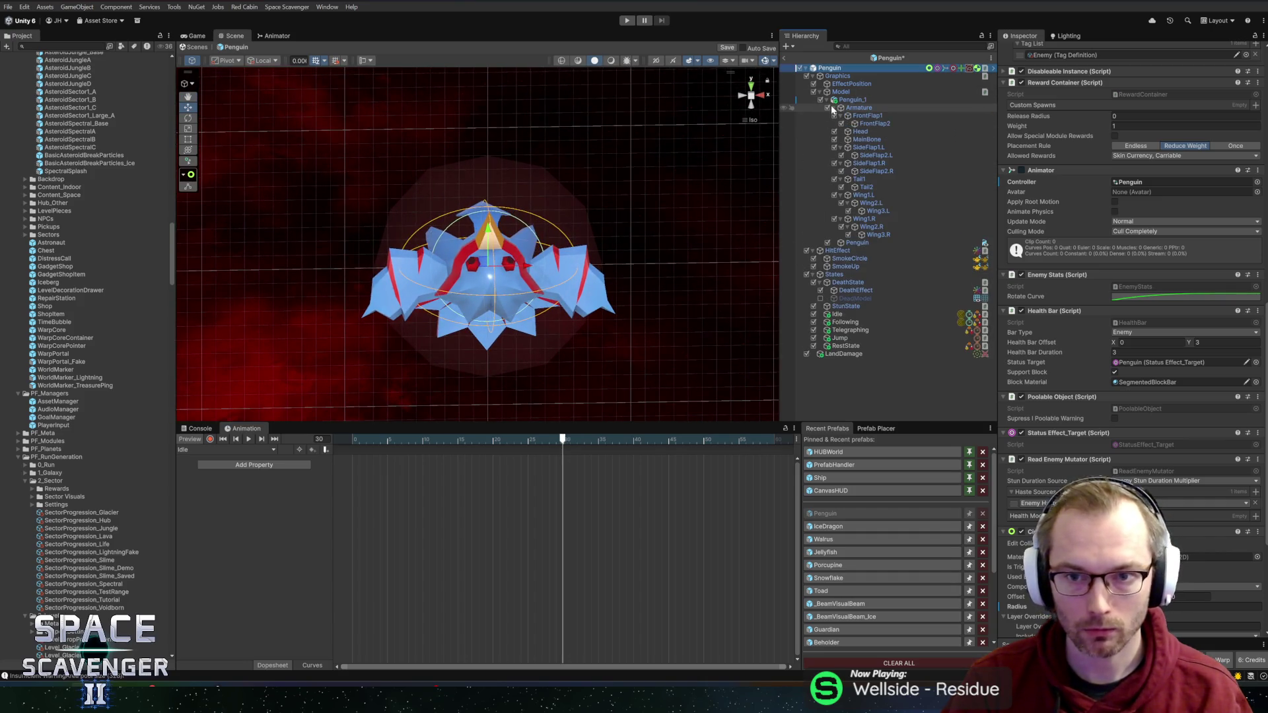
left_click(886, 148)
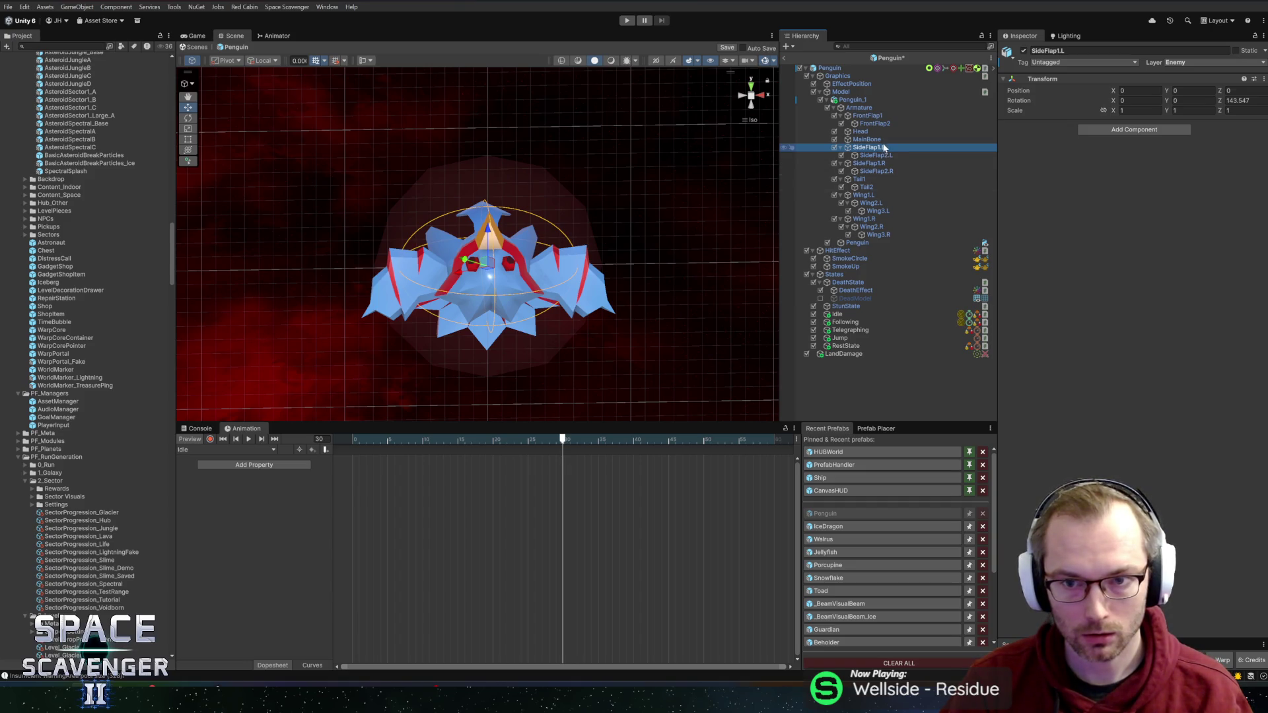
left_click(870, 180)
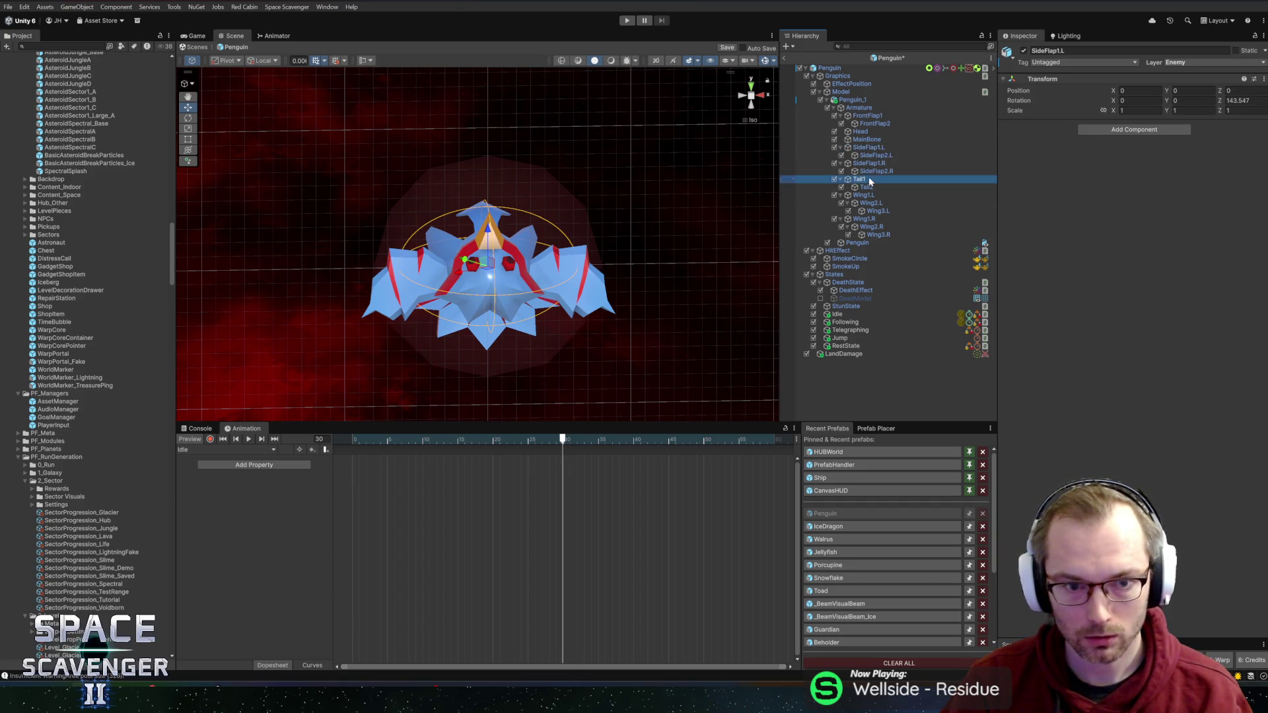
left_click_drag(553, 305, 565, 260)
Step: Enable keyframe recording at frame 15 with the Rotate tool, viewing from behind, and select Tail2
left_click(210, 439)
left_click(458, 441)
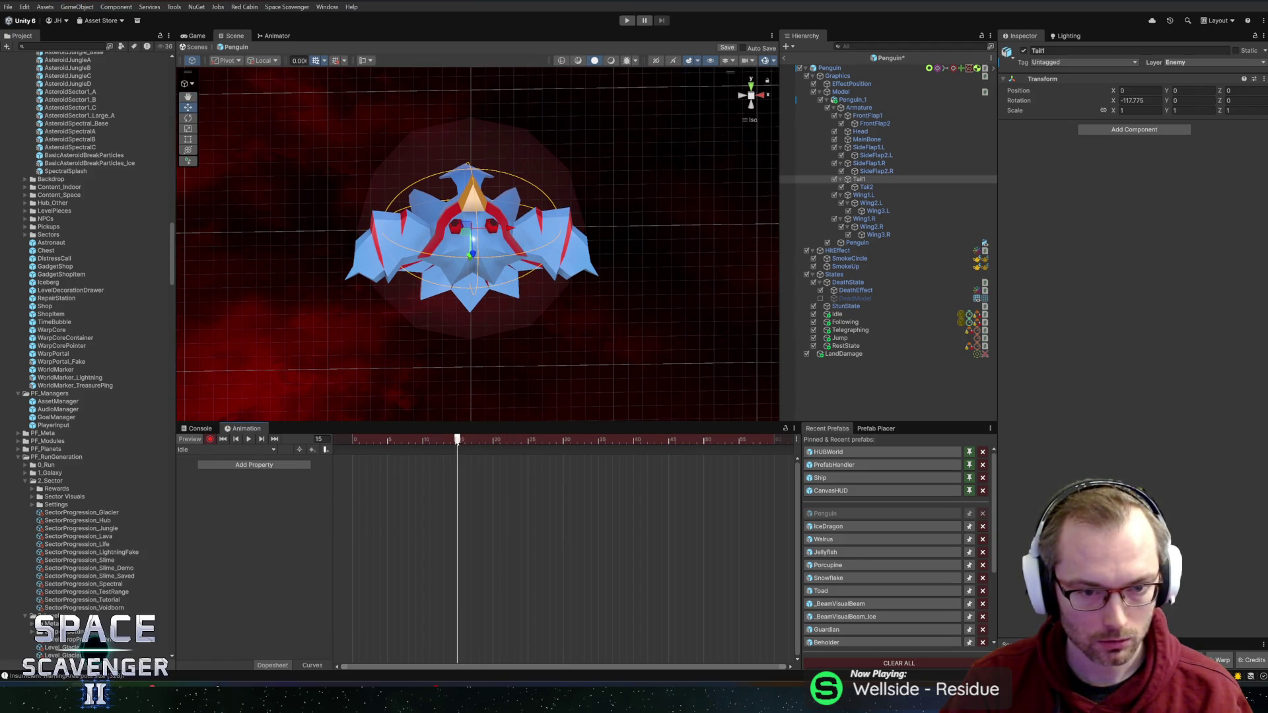
key("e")
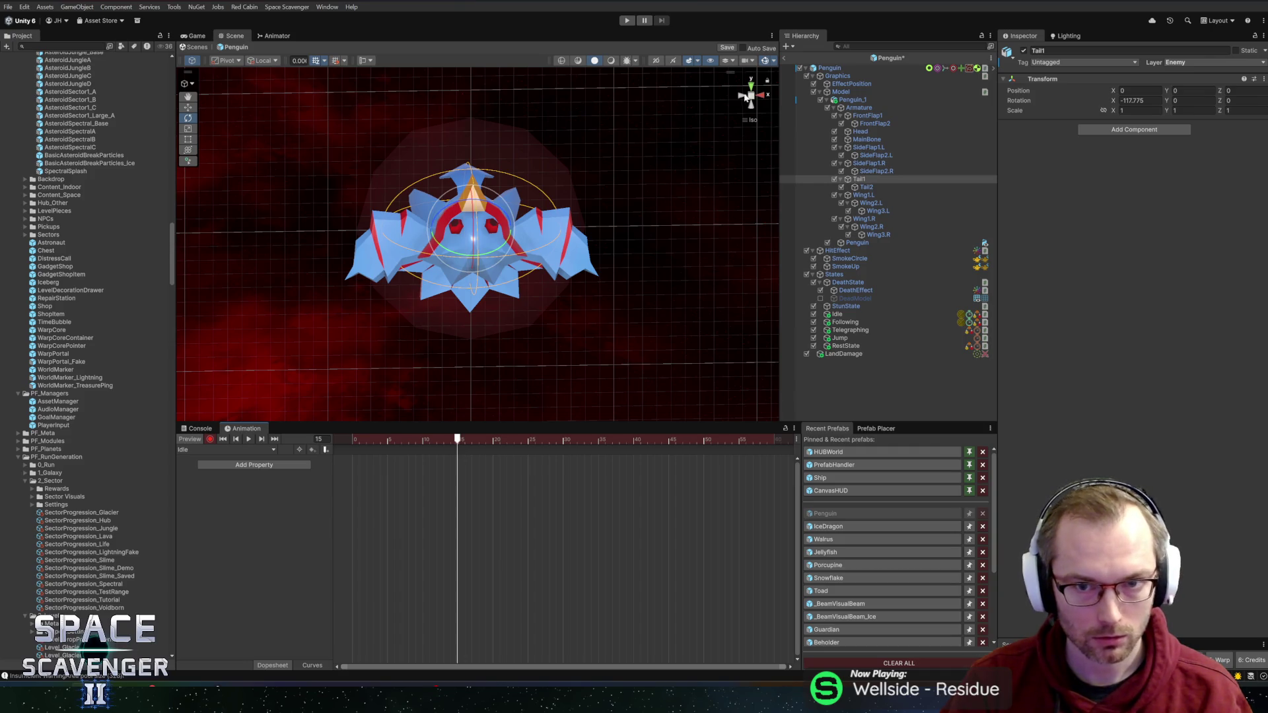
left_click(746, 98)
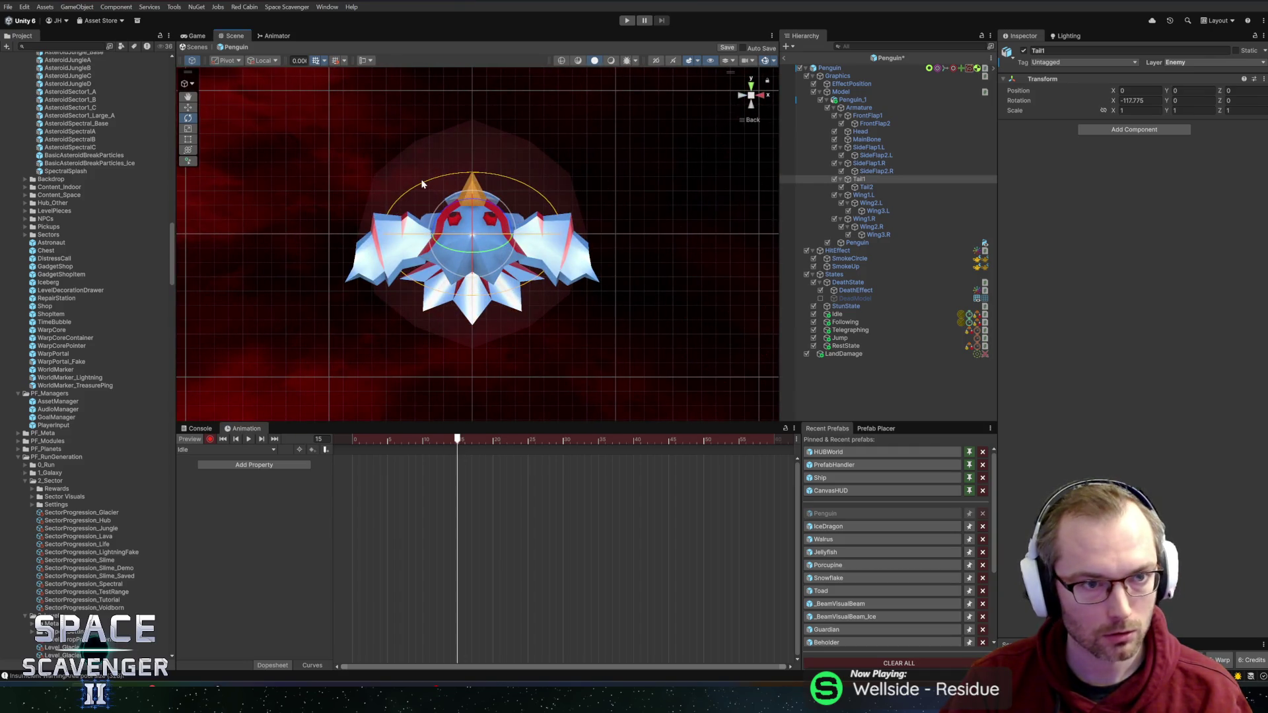
left_click(499, 238)
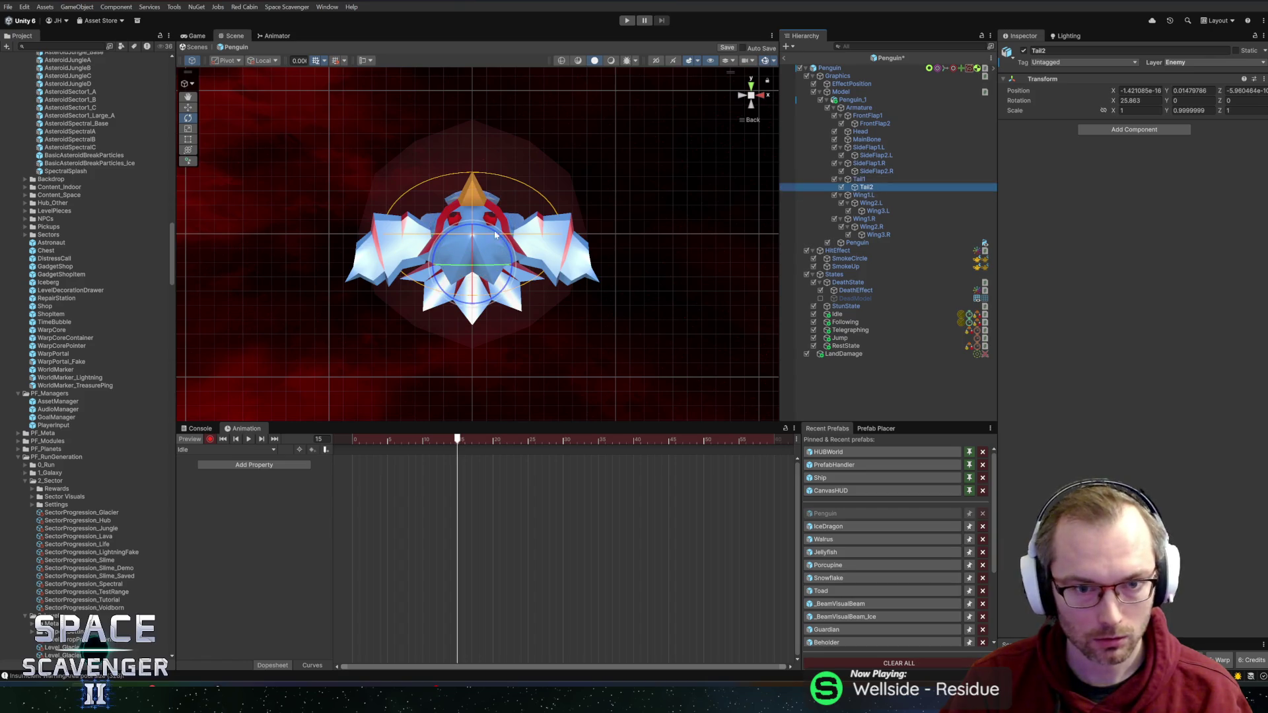
Step: Rotate Tail2 one way at frame 15 and back at frame 45, then play the Idle preview
left_click_drag(488, 236, 469, 189)
mouse_move(457, 439)
left_mouse_down()
mouse_move(354, 440)
mouse_move(671, 446)
left_mouse_up()
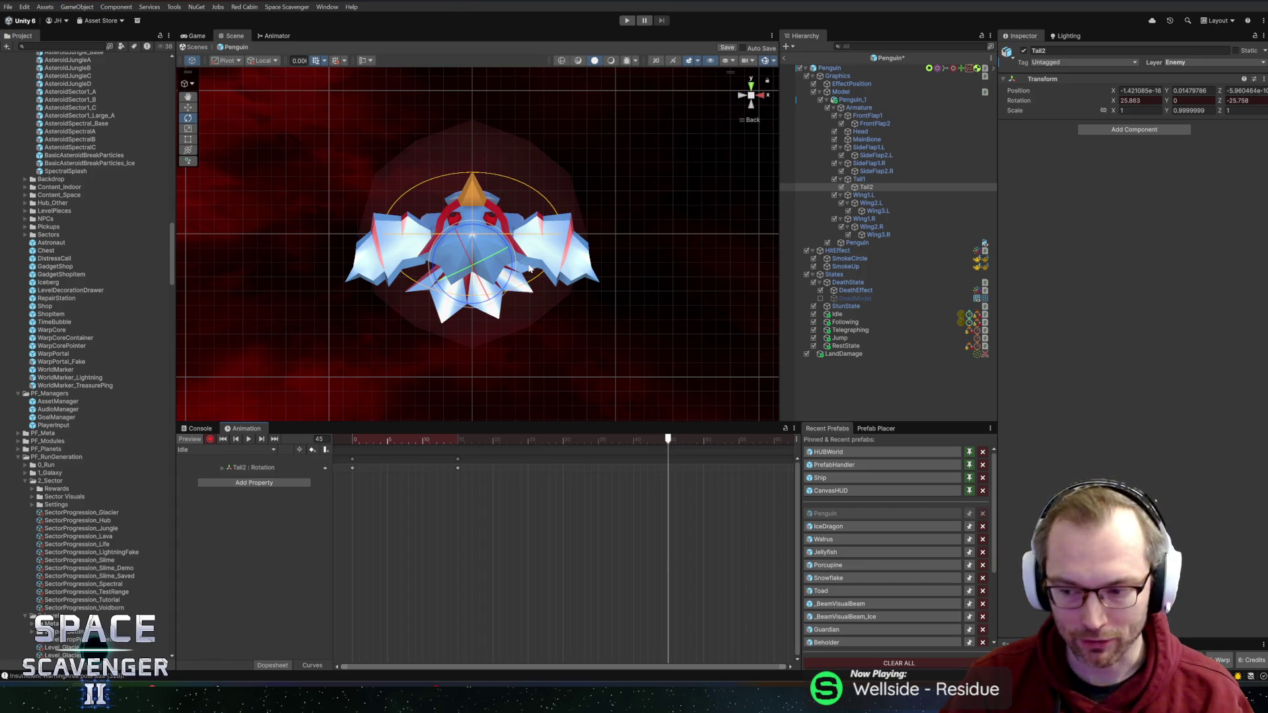
mouse_move(488, 230)
left_mouse_down()
mouse_move(565, 222)
mouse_move(555, 200)
mouse_move(588, 251)
left_mouse_up()
mouse_move(648, 443)
left_mouse_down()
mouse_move(352, 441)
mouse_move(774, 445)
left_mouse_up()
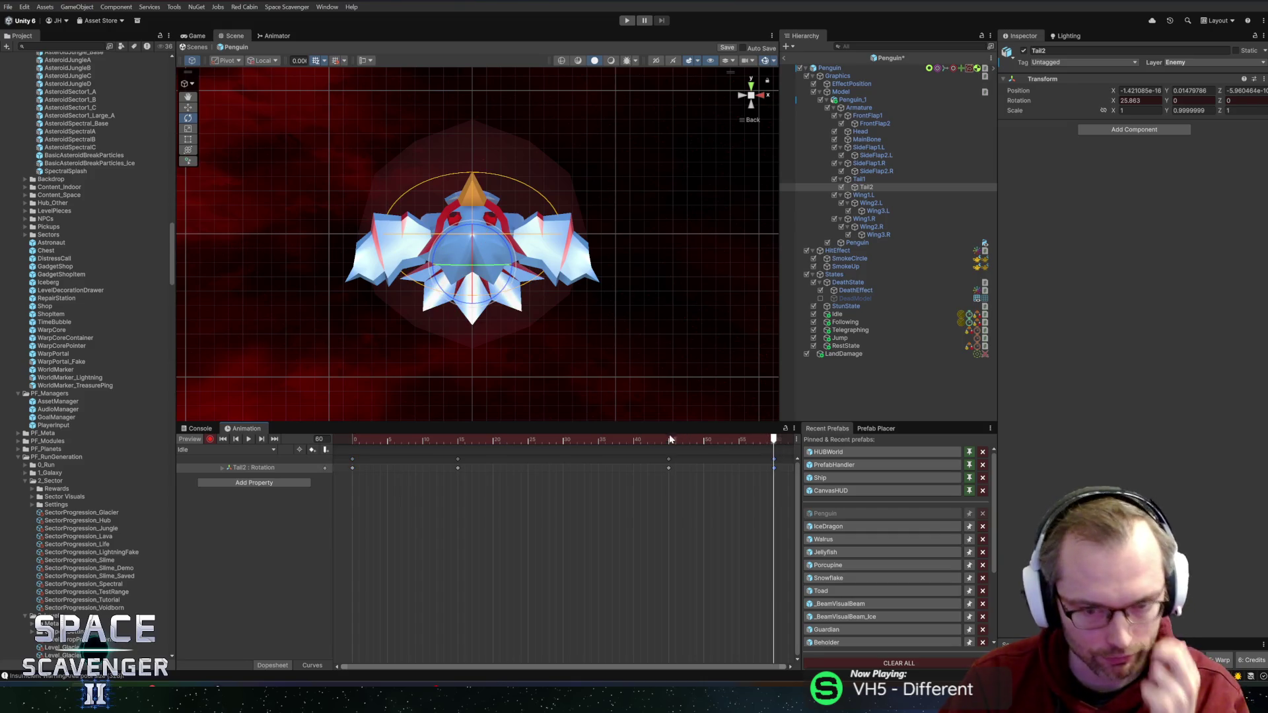
key("space")
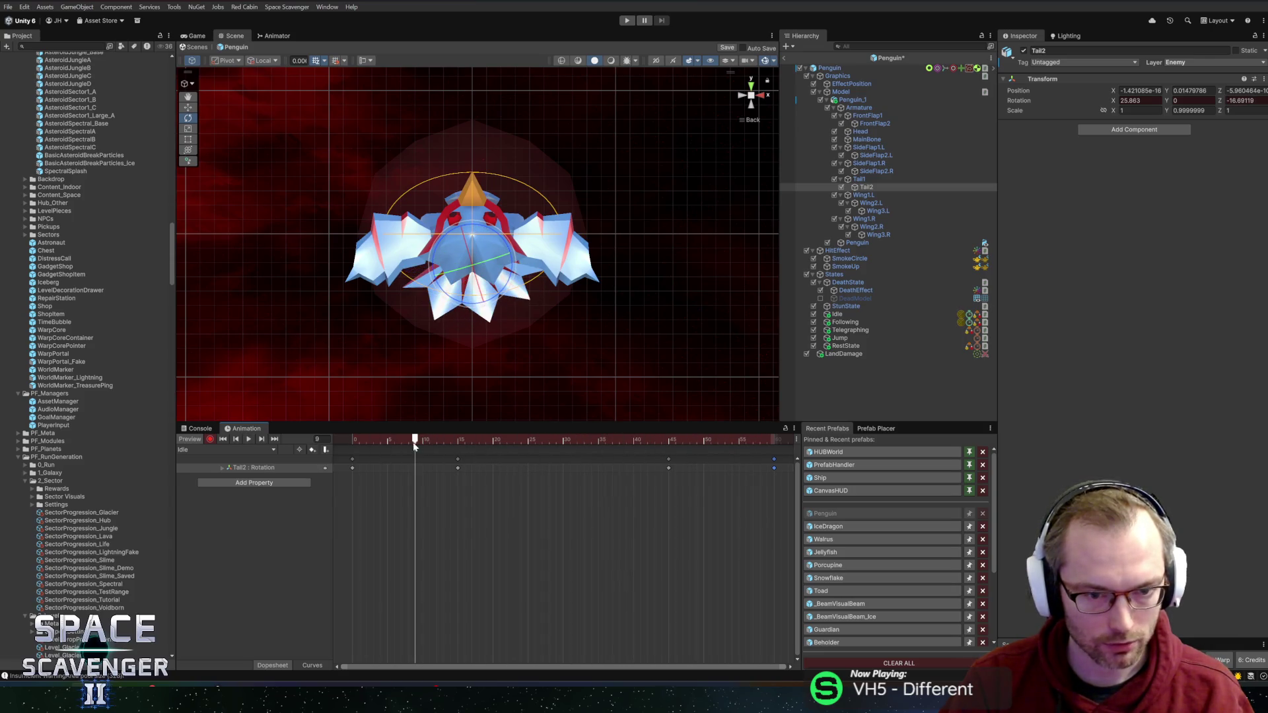
left_click(312, 667)
Step: Frame the Tail2 curves, steepen the first key's tangent, and replay the Idle preview
key("f")
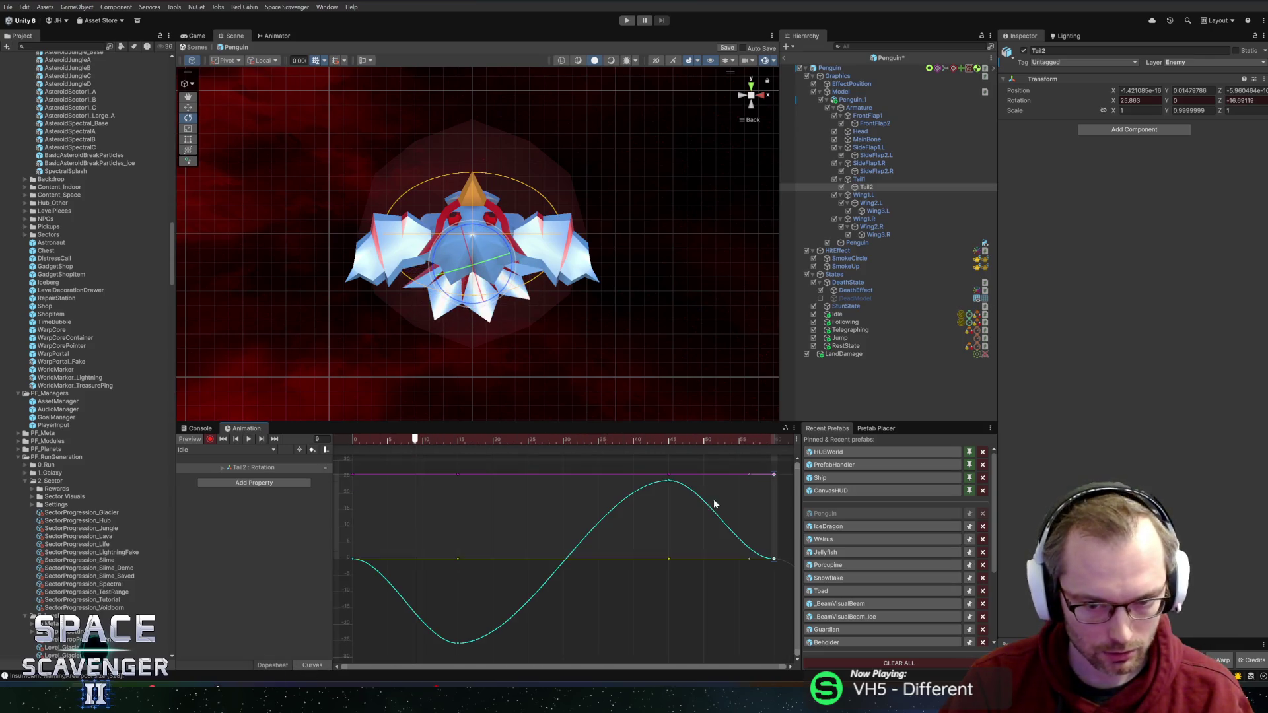
left_click_drag(661, 495, 679, 475)
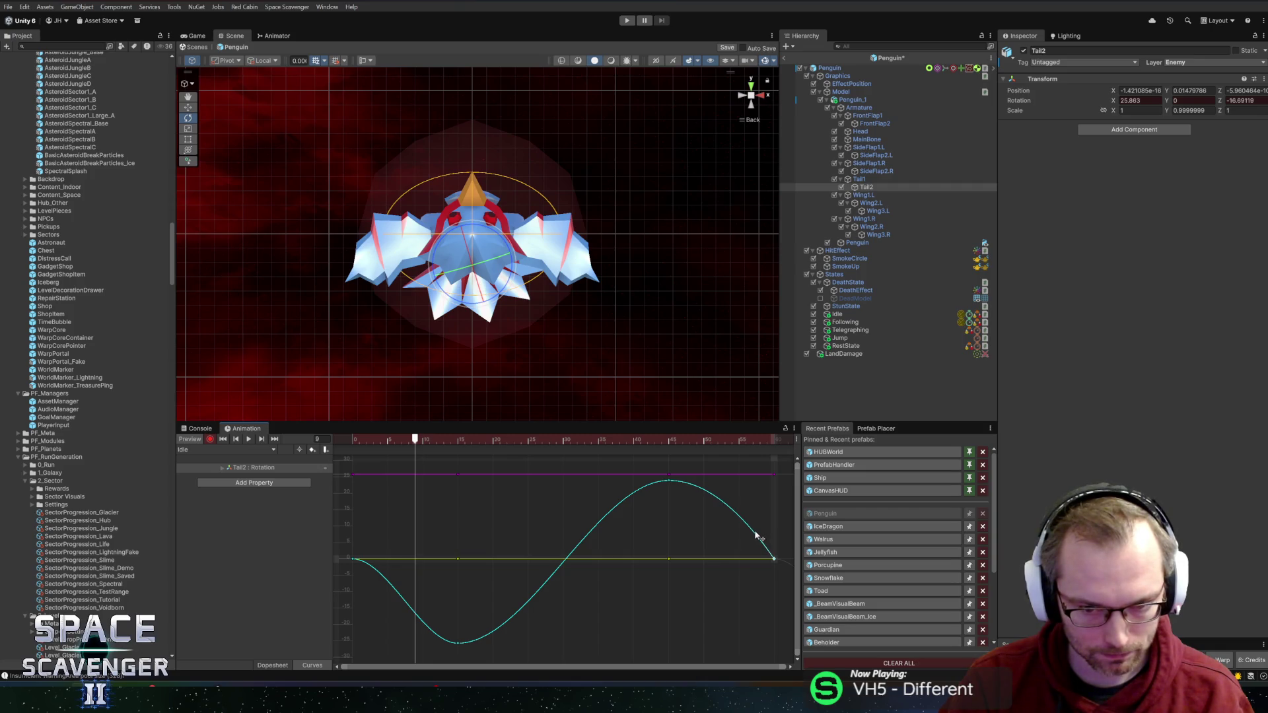
left_click_drag(382, 562, 368, 581)
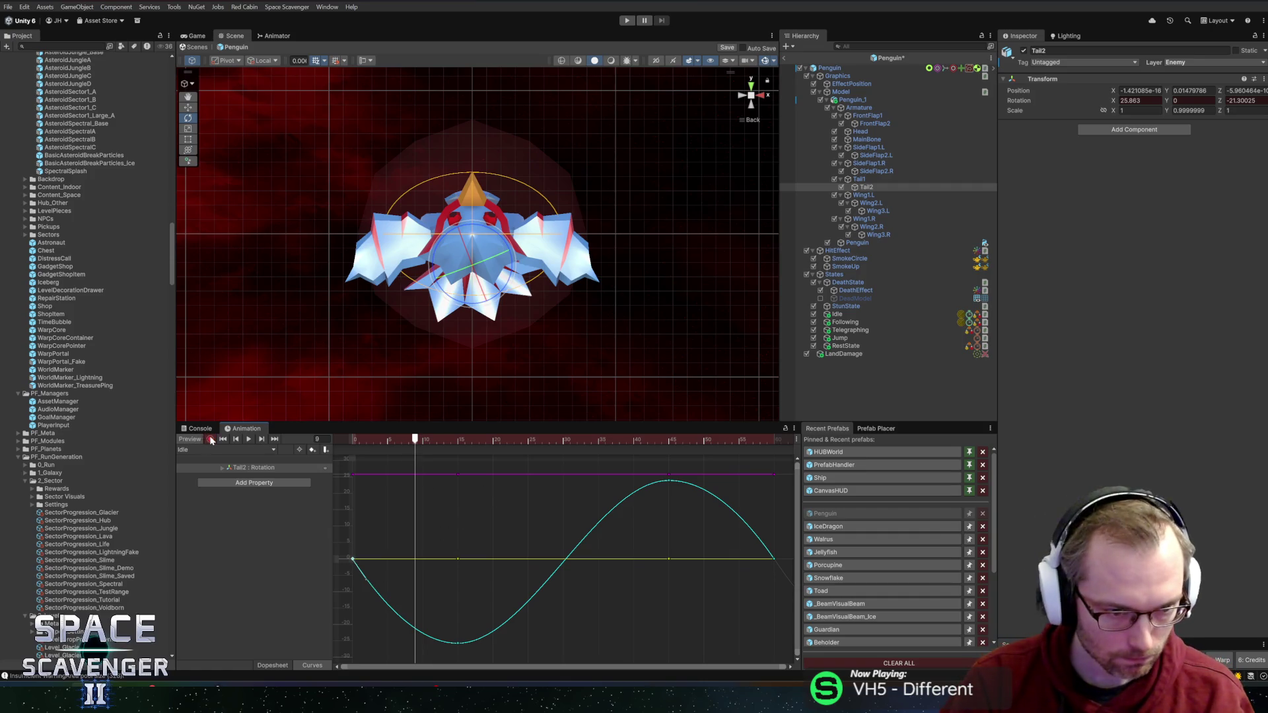
left_click(408, 439)
key("space")
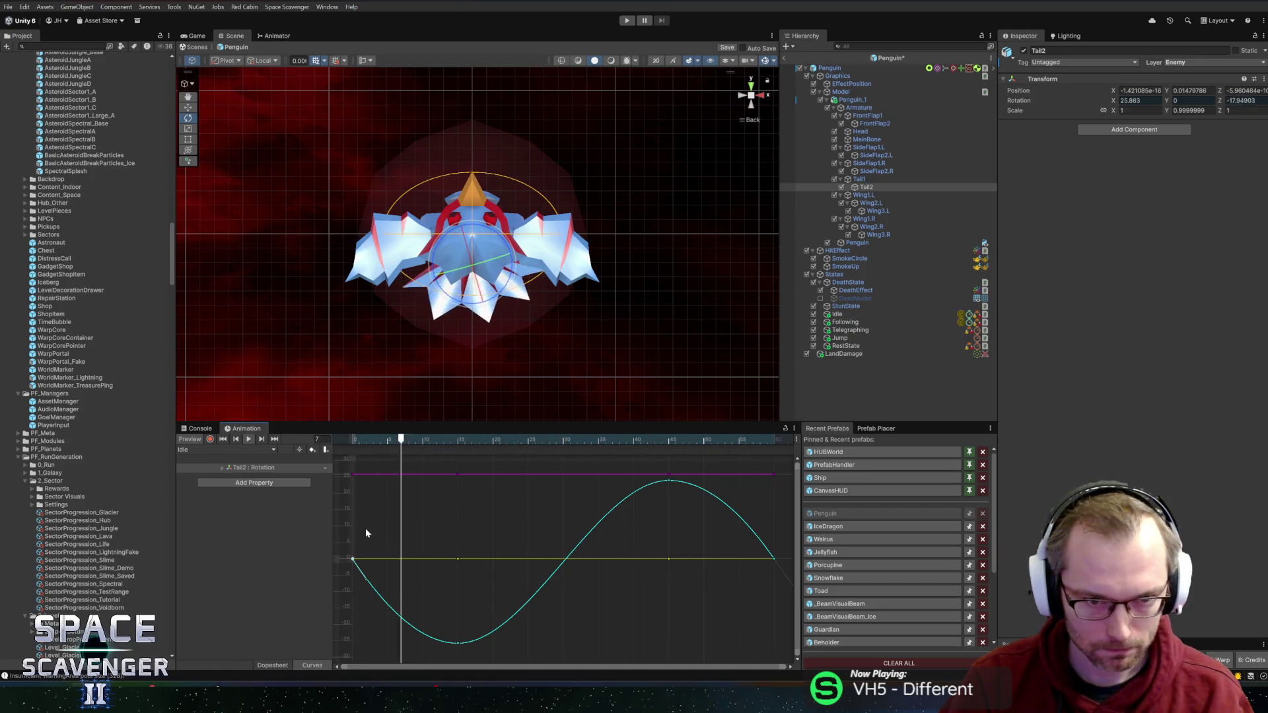
Step: Return to the Dopesheet near frame 15 and turn keyframe recording back on
left_click(279, 667)
left_click_drag(365, 440, 453, 441)
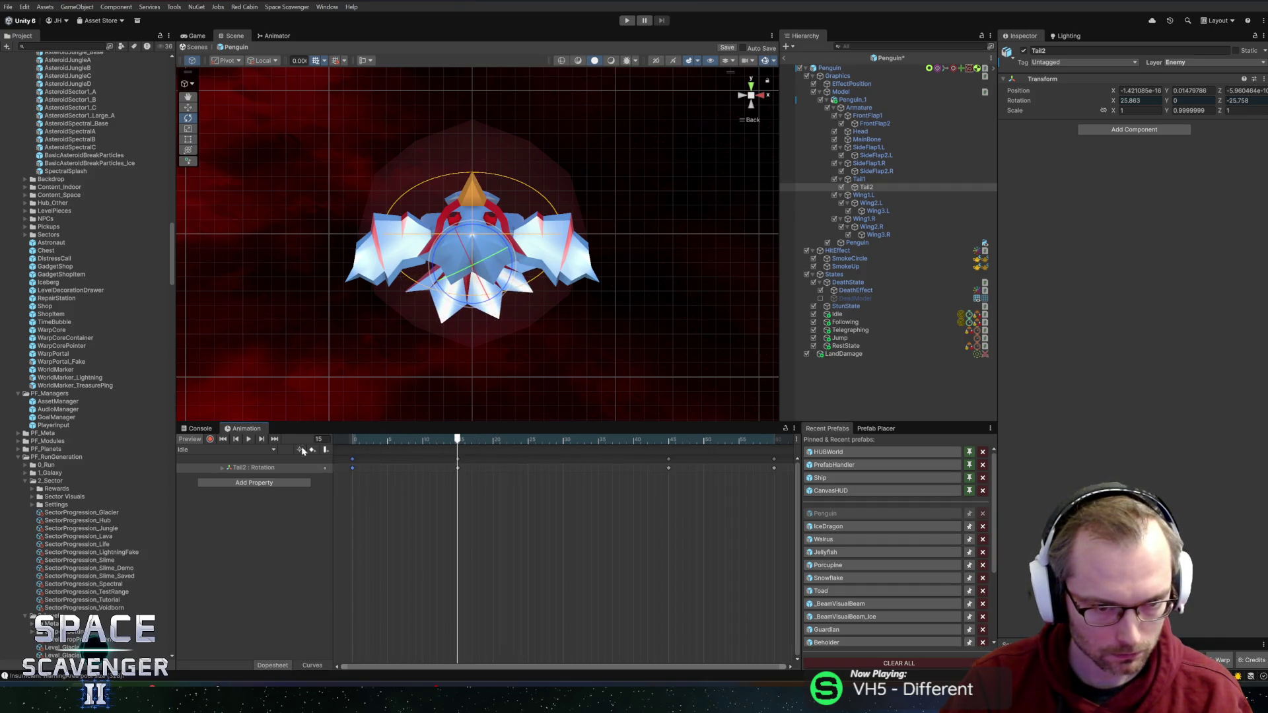
left_click(210, 439)
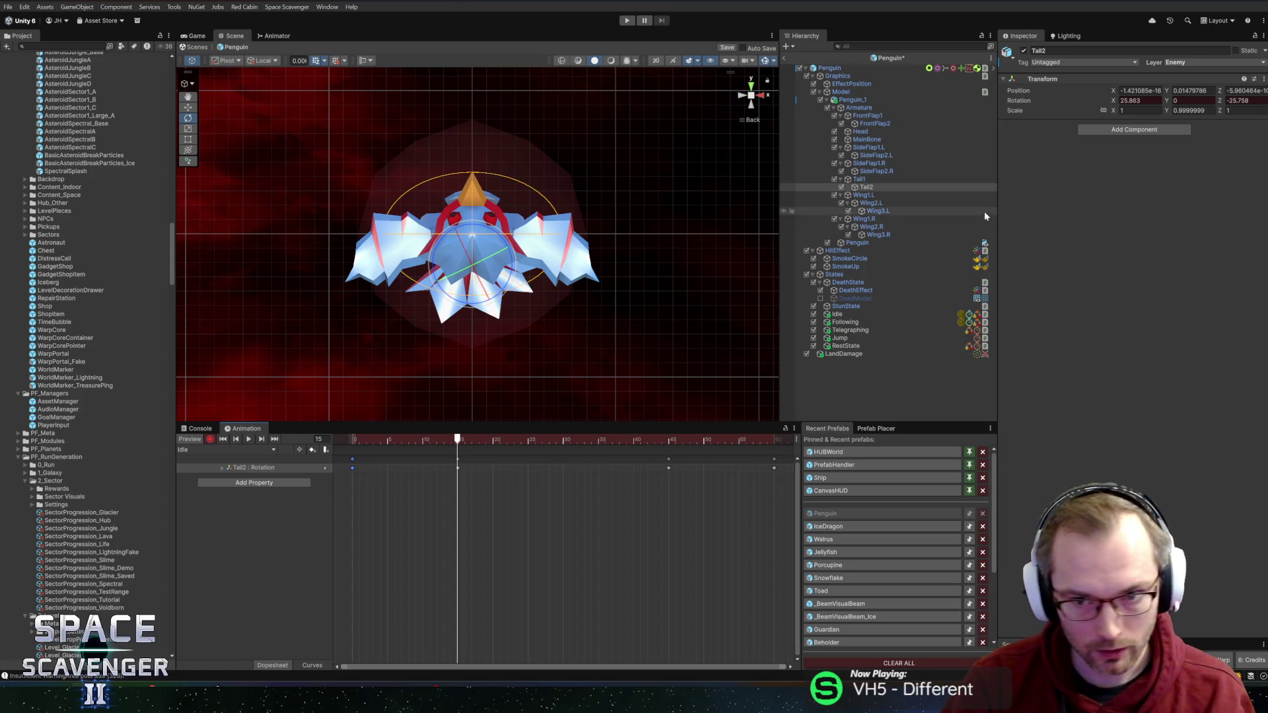
Step: Rotate and key the Wing1.L and Wing1.R bones, then undo those wing keys
left_click(920, 196)
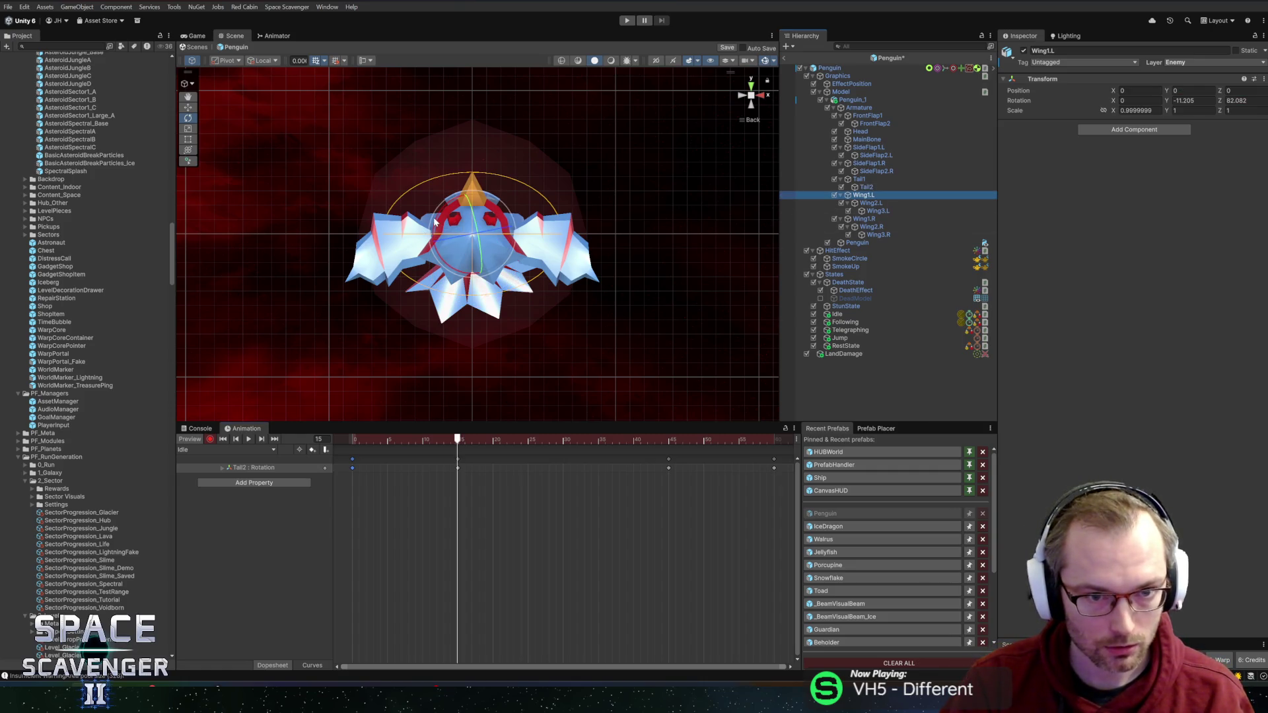
left_click_drag(435, 224, 432, 235)
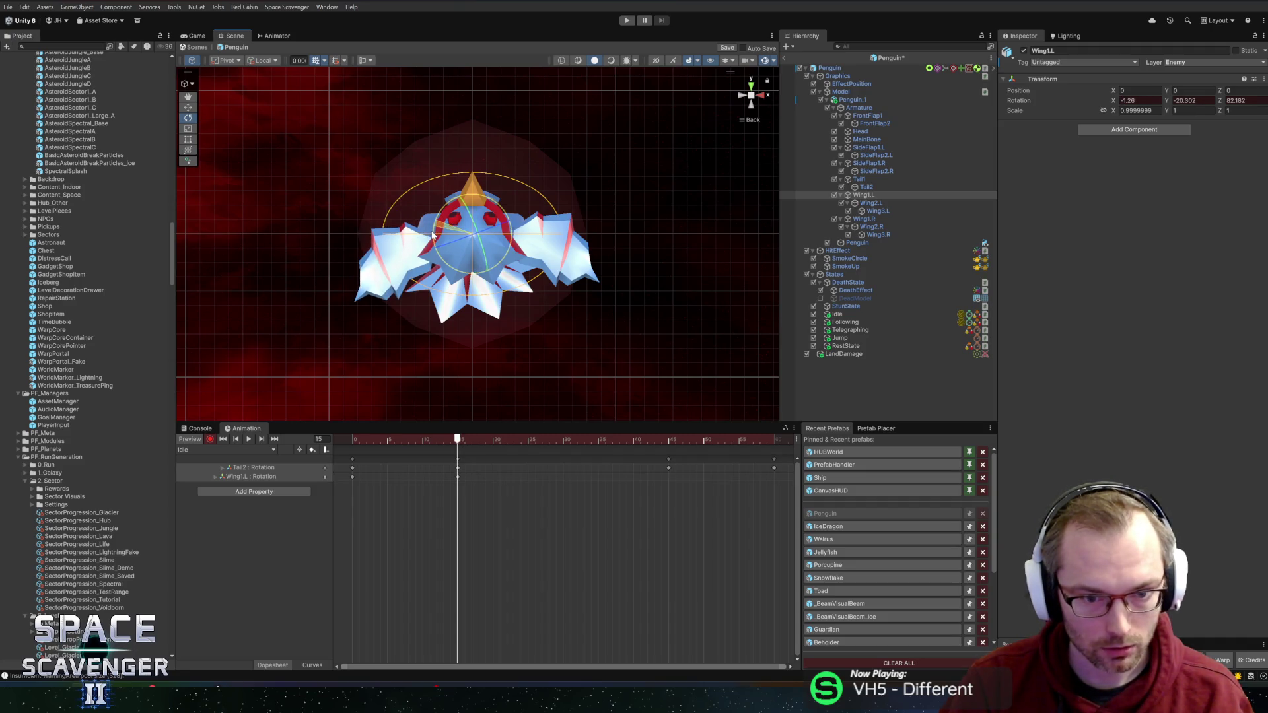
left_click(873, 220)
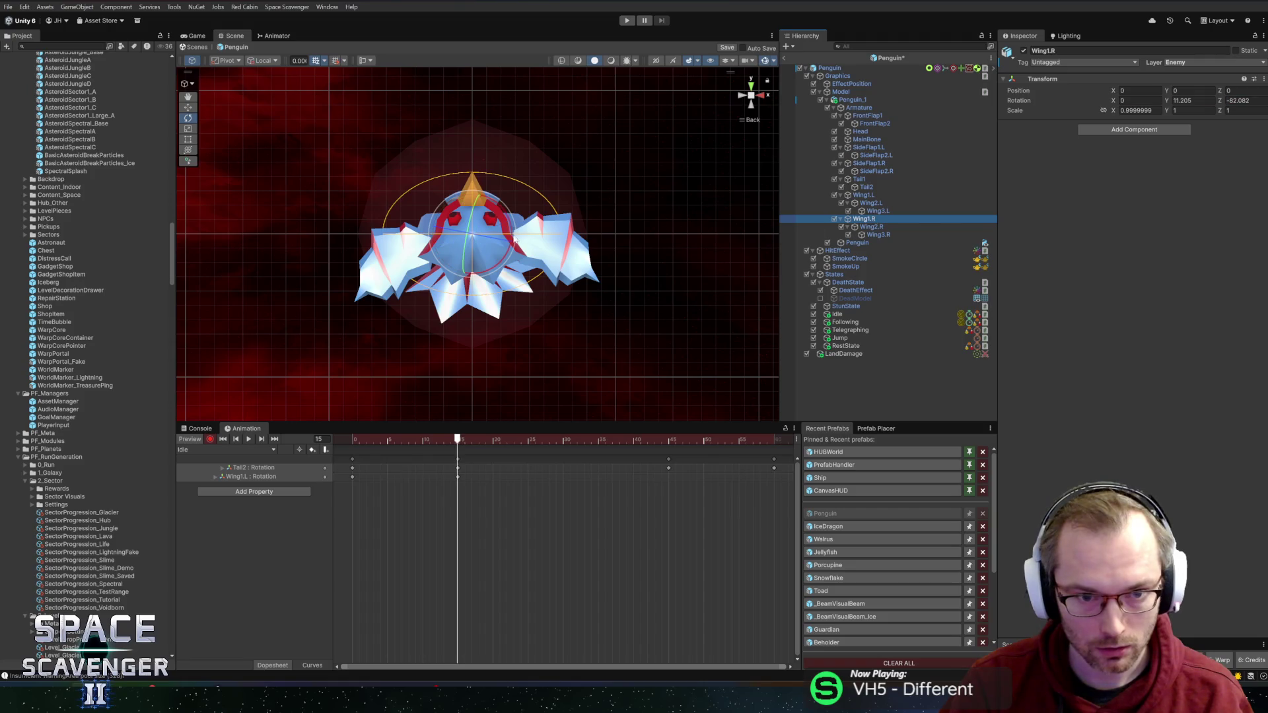
left_click_drag(504, 218, 503, 197)
mouse_move(341, 440)
left_mouse_down()
mouse_move(471, 443)
mouse_move(458, 441)
left_mouse_up()
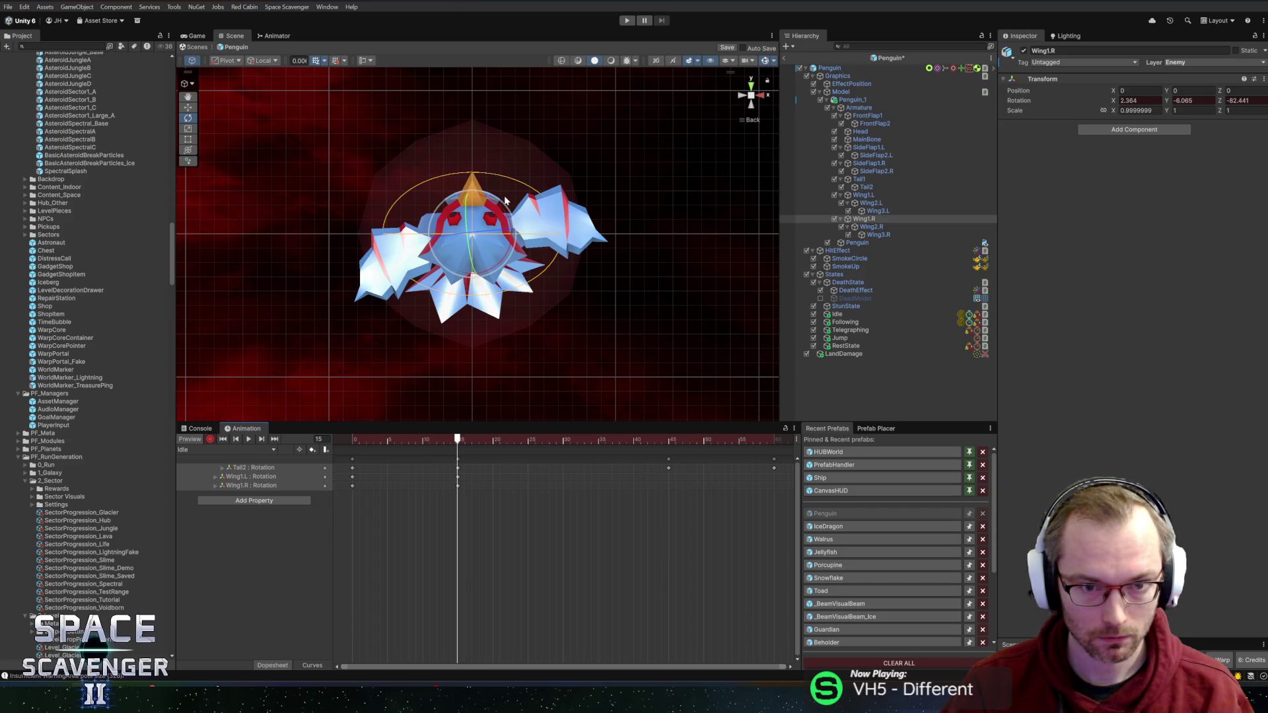
key("ctrl+z")
key("ctrl+z")
key("ctrl+z")
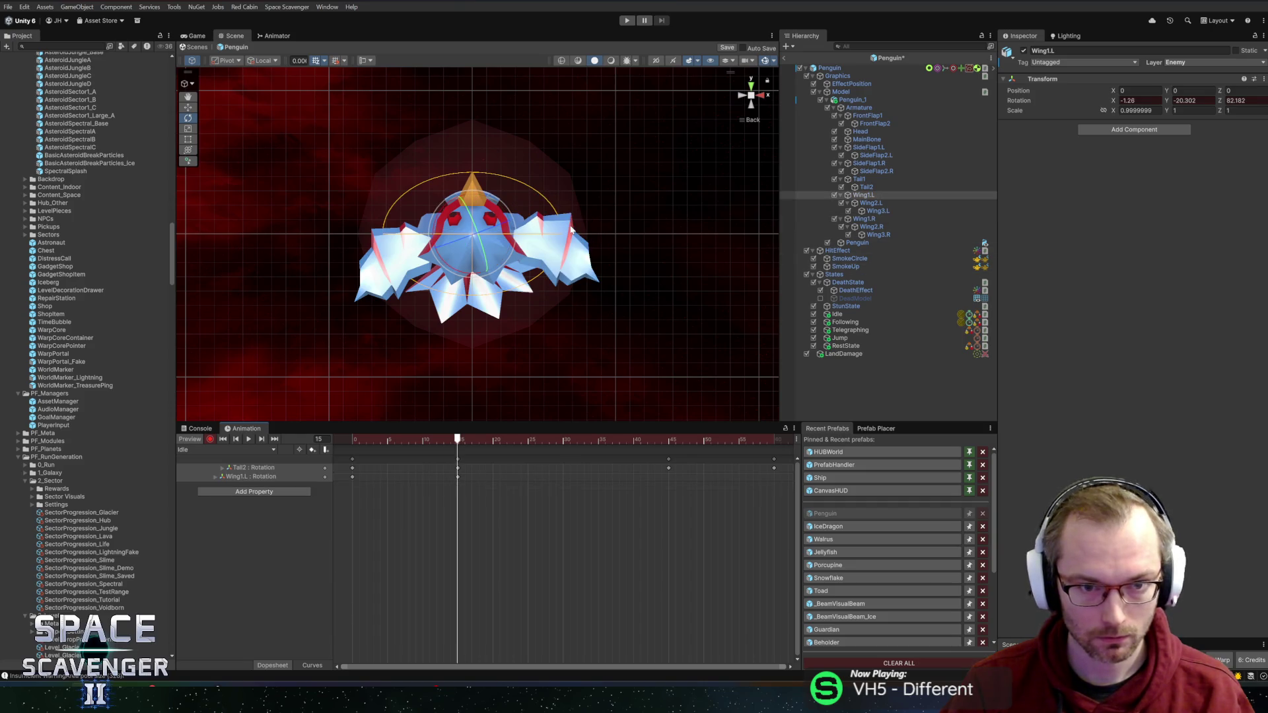
Step: Re-key the left wing, then key both wing rotations at frame 45
left_click_drag(441, 219, 518, 222)
left_click(864, 219)
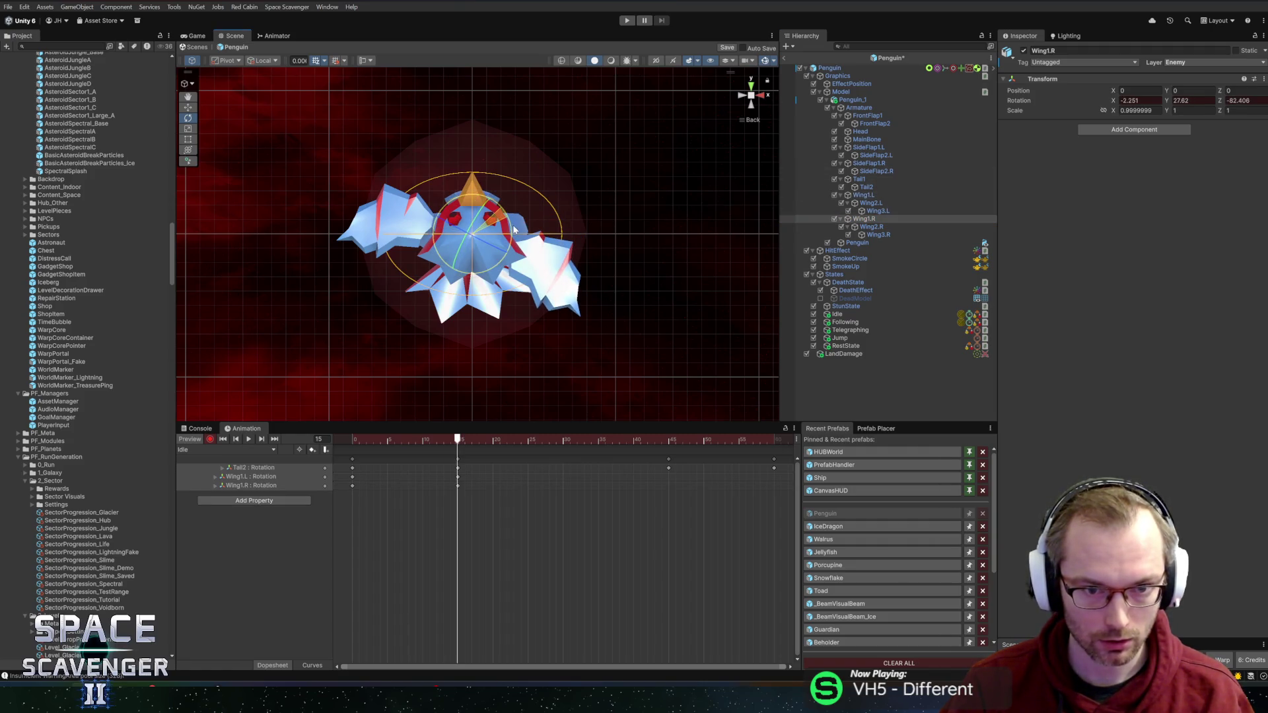
left_click_drag(644, 440, 669, 443)
left_click_drag(509, 235, 507, 190)
left_click(476, 203)
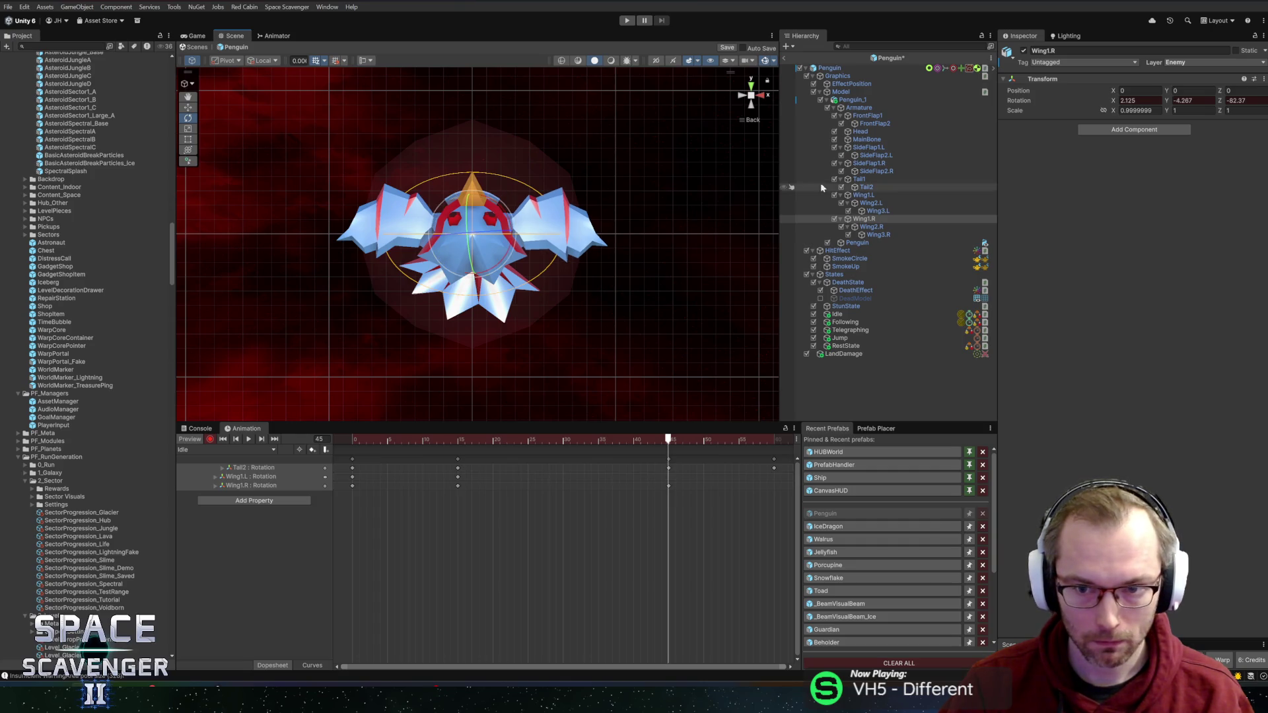
left_click_drag(442, 209, 362, 292)
Step: Copy every track's starting keys to frame 60 to close the loop
mouse_move(388, 516)
left_mouse_down()
mouse_move(325, 448)
mouse_move(774, 441)
left_mouse_up()
key("ctrl+c")
key("ctrl+v")
left_click(301, 665)
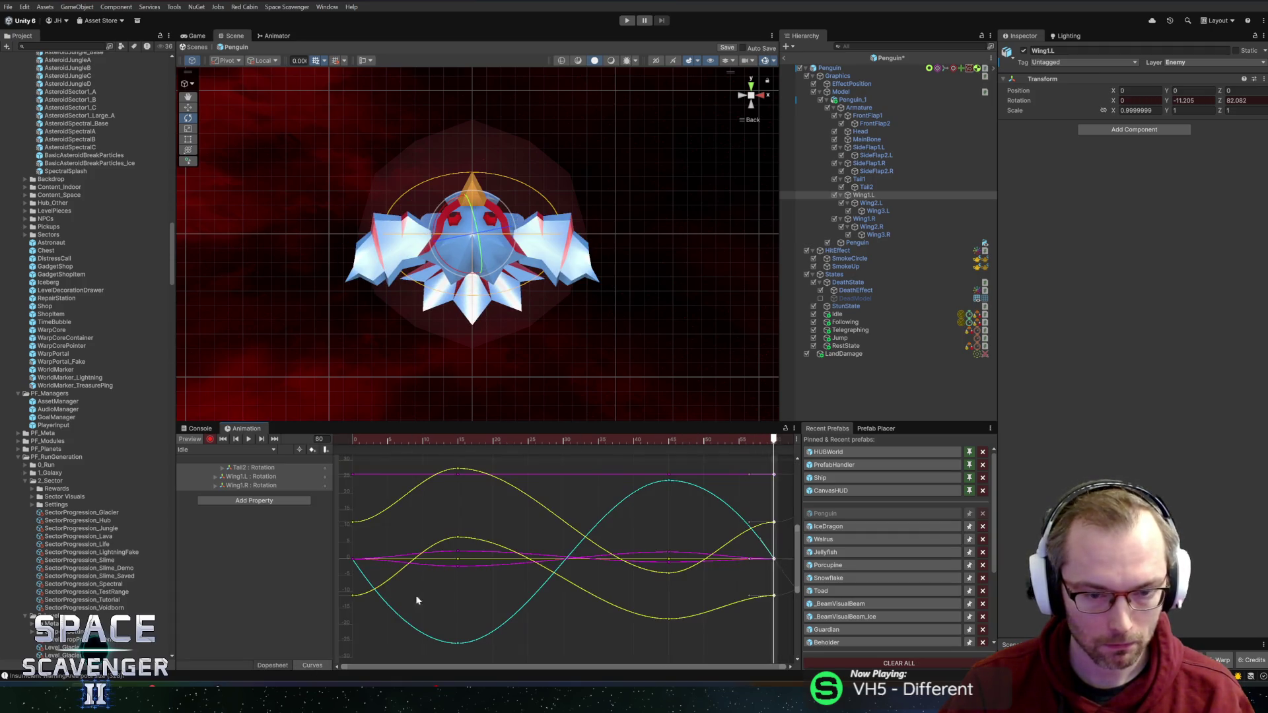
Step: Steepen the lower yellow curve's tangents at its frame-0 and frame-60 keys
left_click(354, 597)
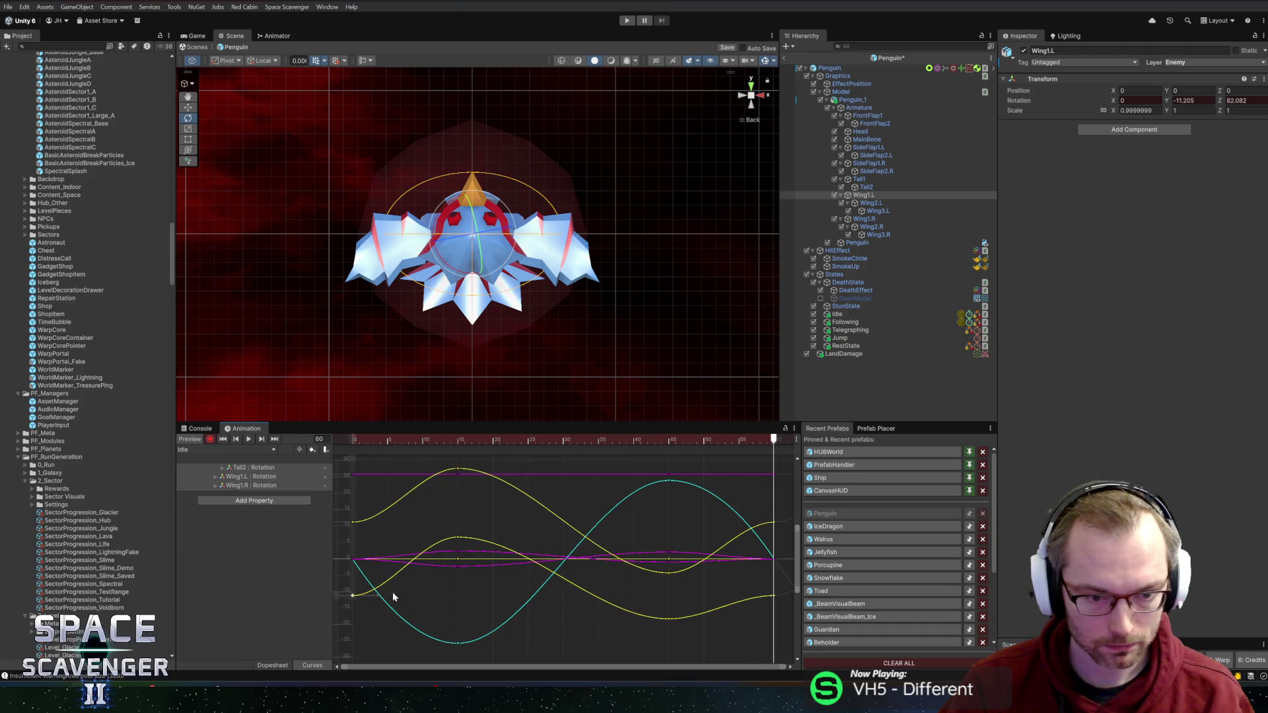
left_click_drag(375, 601, 381, 576)
left_click(772, 596)
left_click_drag(749, 598, 752, 610)
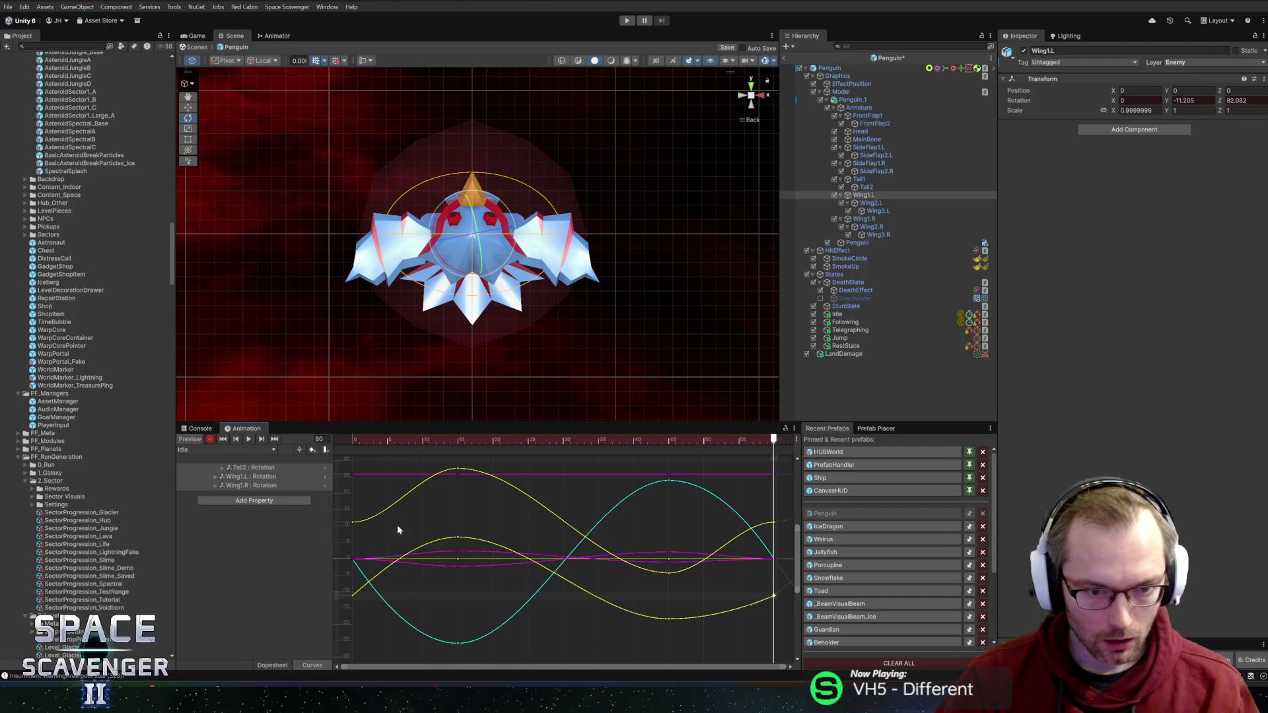
Step: Steepen the upper yellow curve's tangents at frame 60 and frame 0 as well
left_click(353, 521)
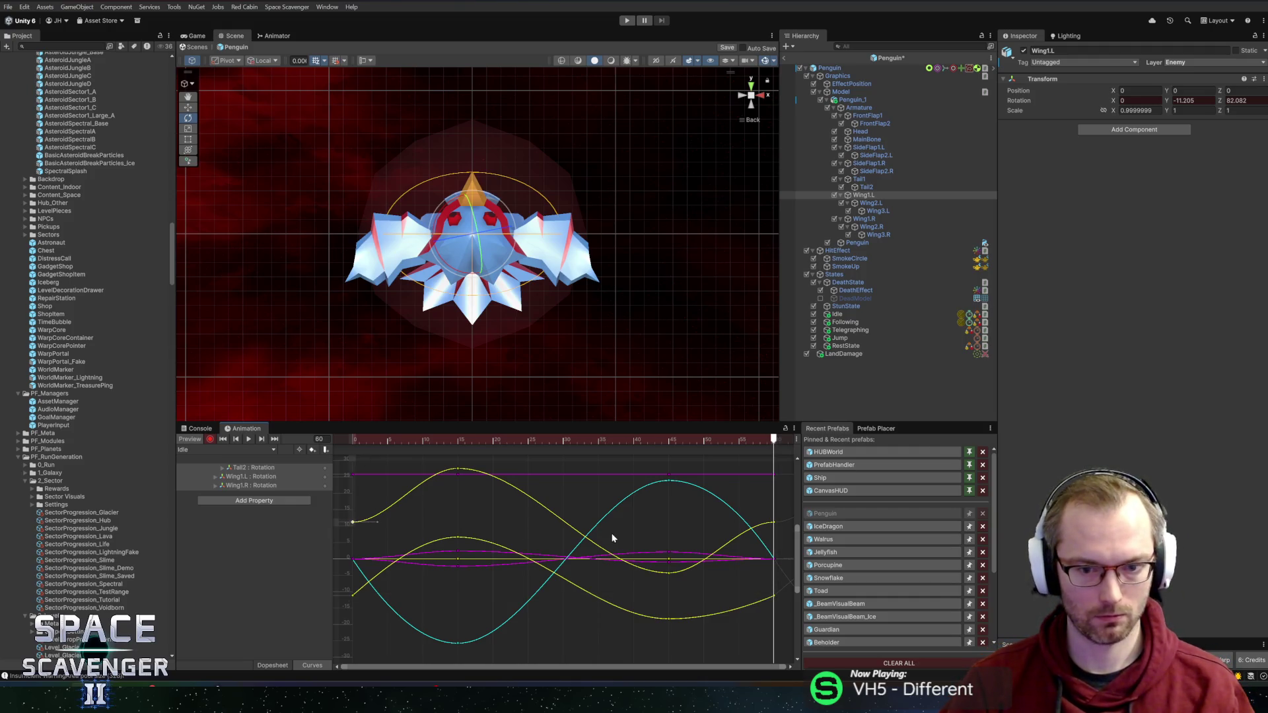
left_click(775, 523)
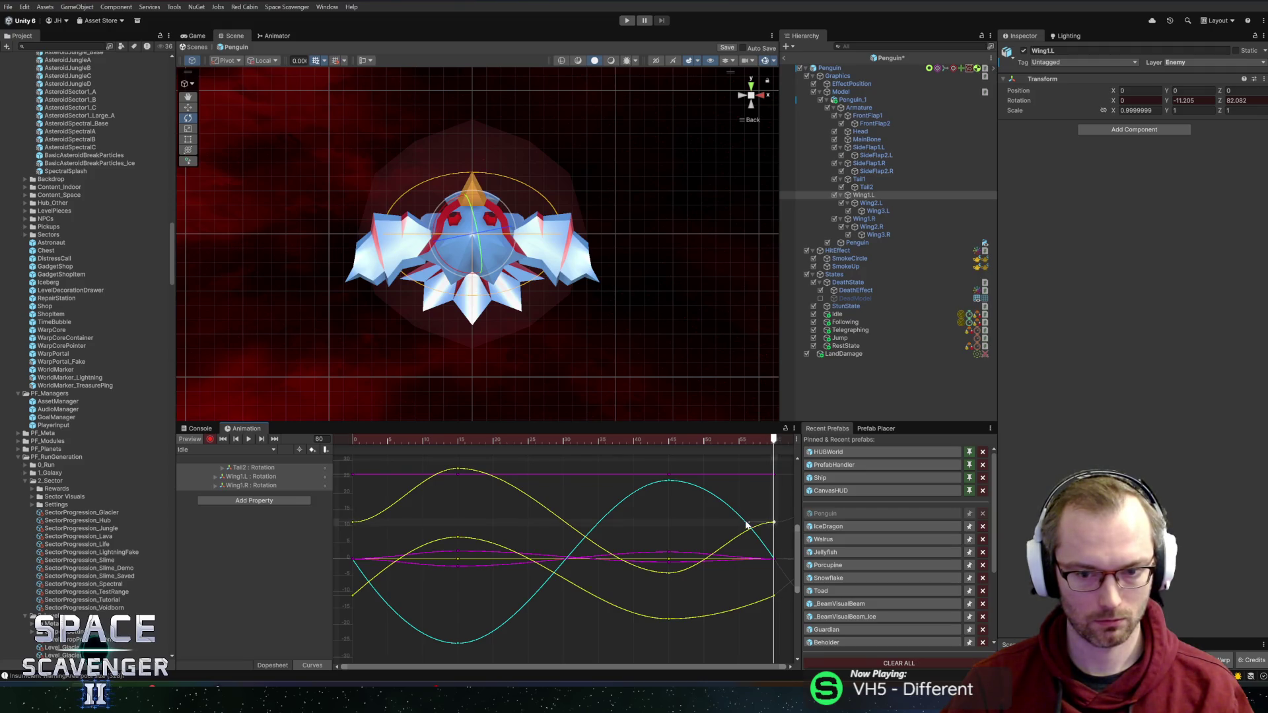
left_click_drag(750, 524, 754, 543)
left_click(355, 522)
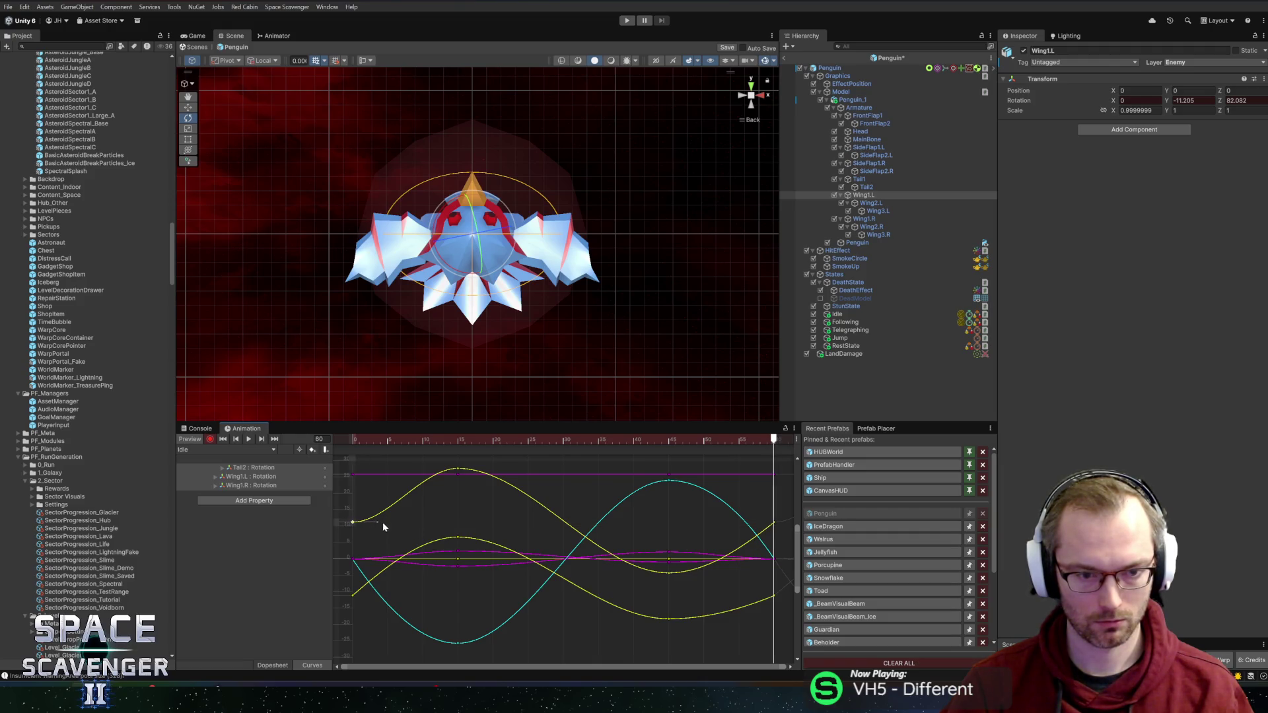
left_click_drag(375, 523, 374, 504)
Step: Frame the two magenta wing keys at frame 15 in the Curves view
left_click(458, 566)
left_click(457, 550)
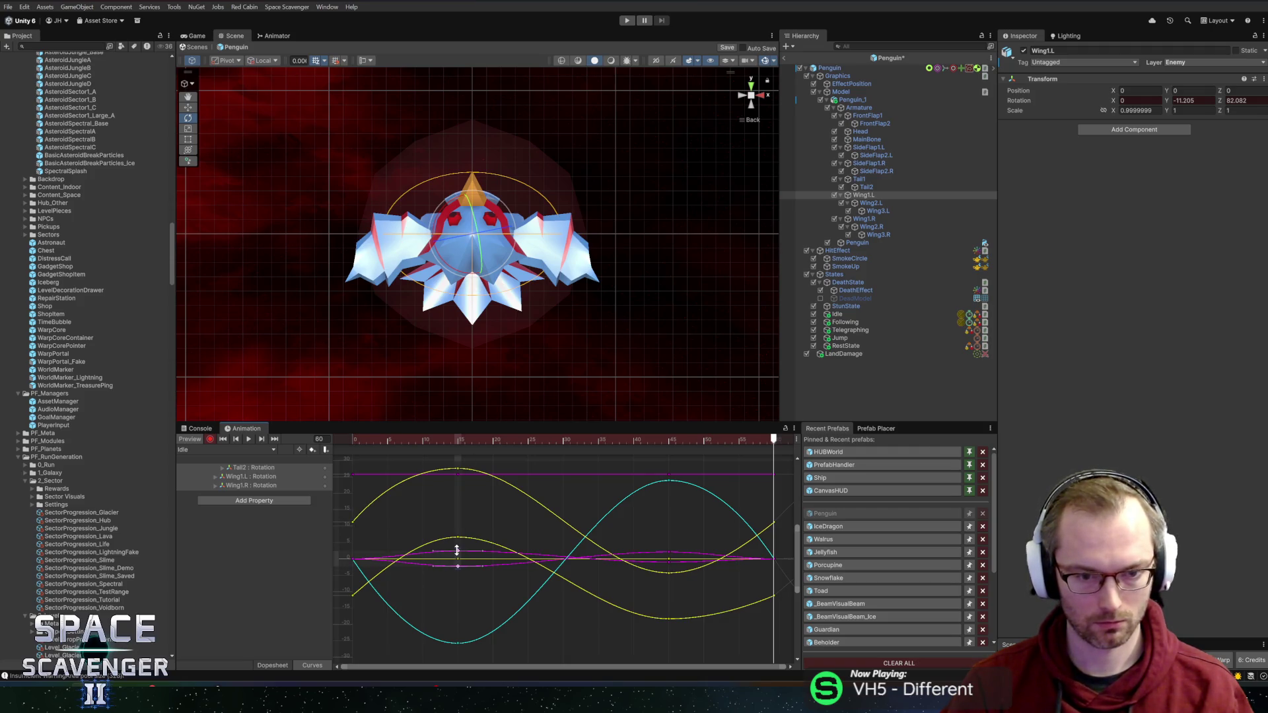
key("f")
scroll(462, 544, "down", 10)
scroll(465, 550, "down", 6)
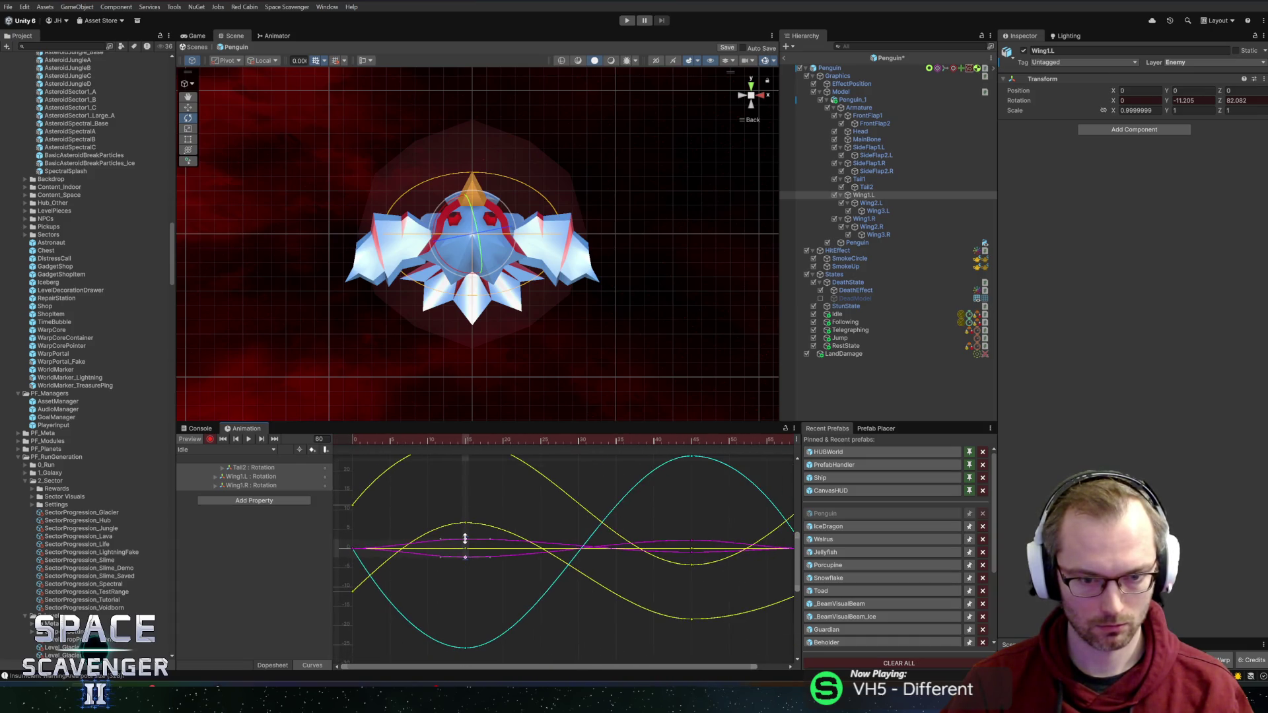
Step: Select the magenta wing keys at frames 0, 15, 45 and 60 and fit them in view
left_click(466, 558)
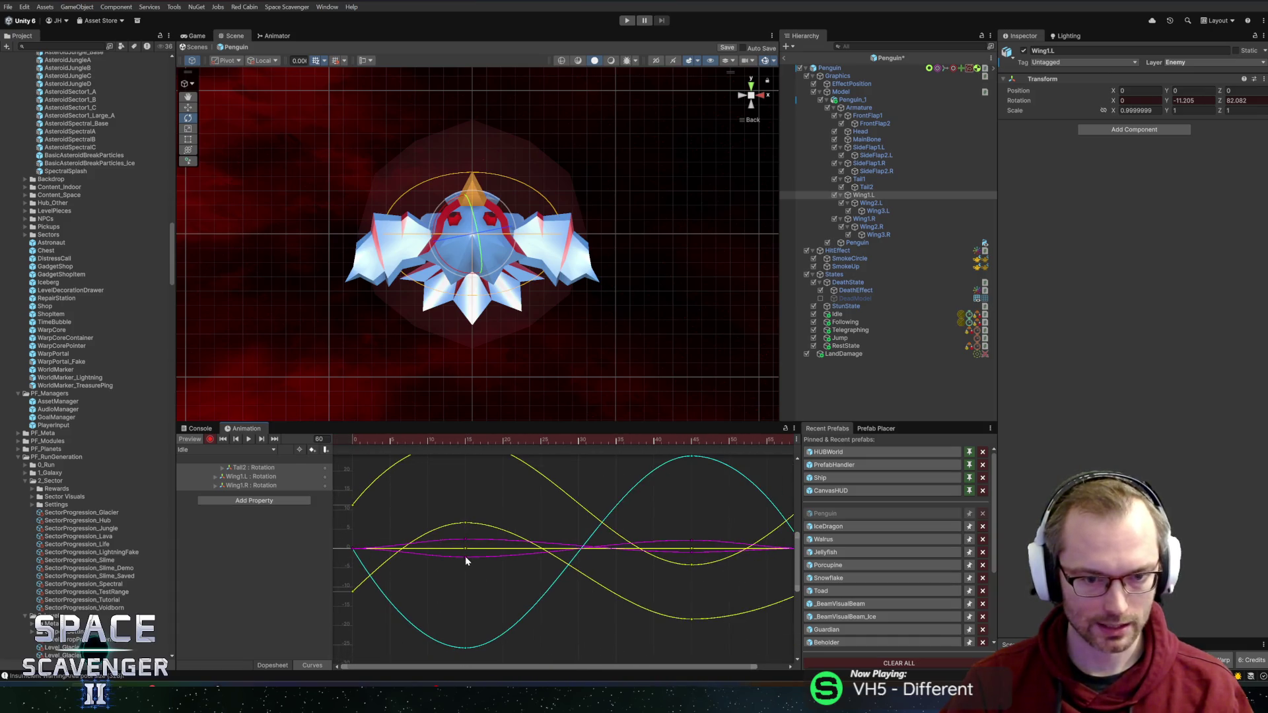
left_click(465, 557)
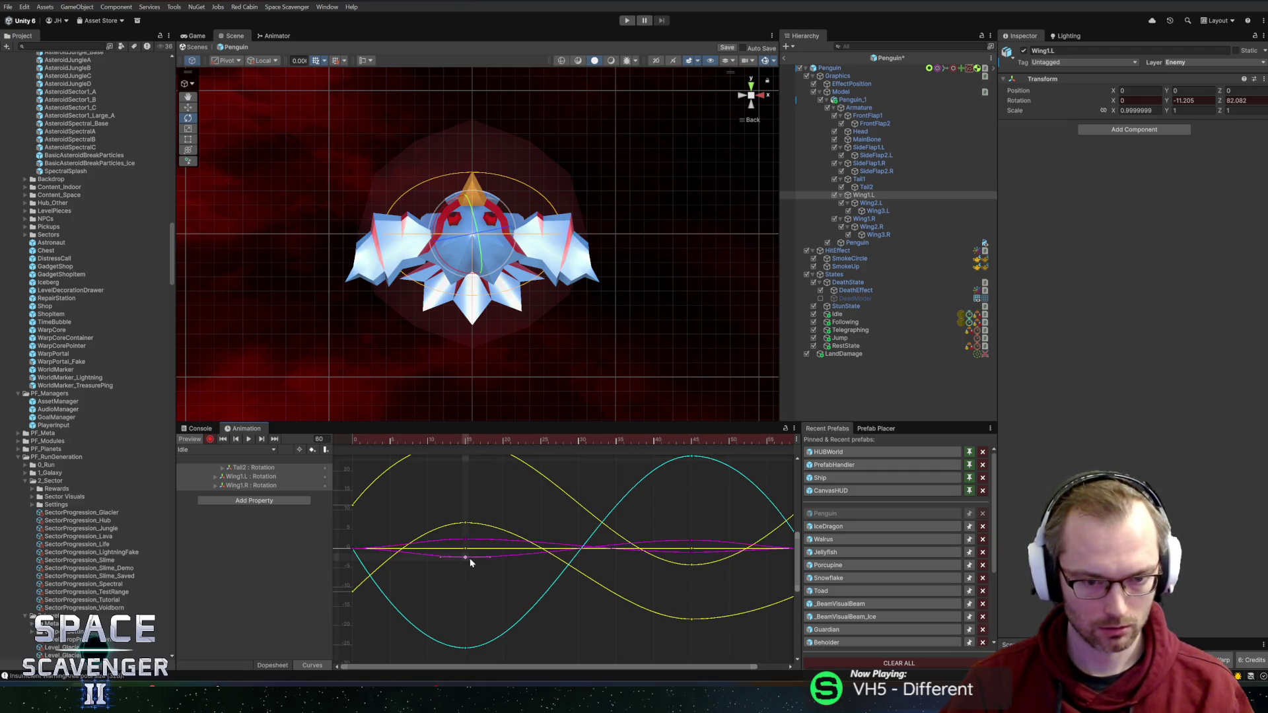
left_click(354, 548, "shift")
left_click(692, 553, "shift")
scroll(796, 554, "up", 3)
scroll(720, 575, "down", 5)
scroll(661, 581, "down", 3)
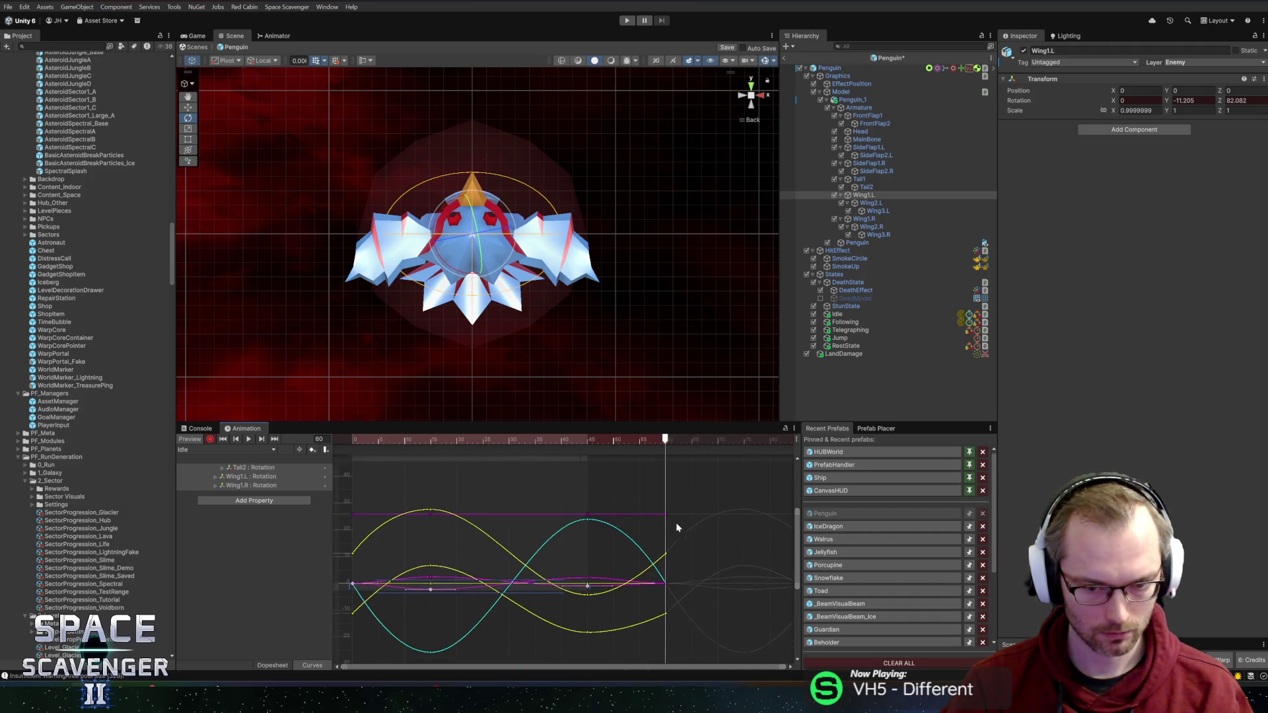
left_click(666, 578, "shift")
key("f")
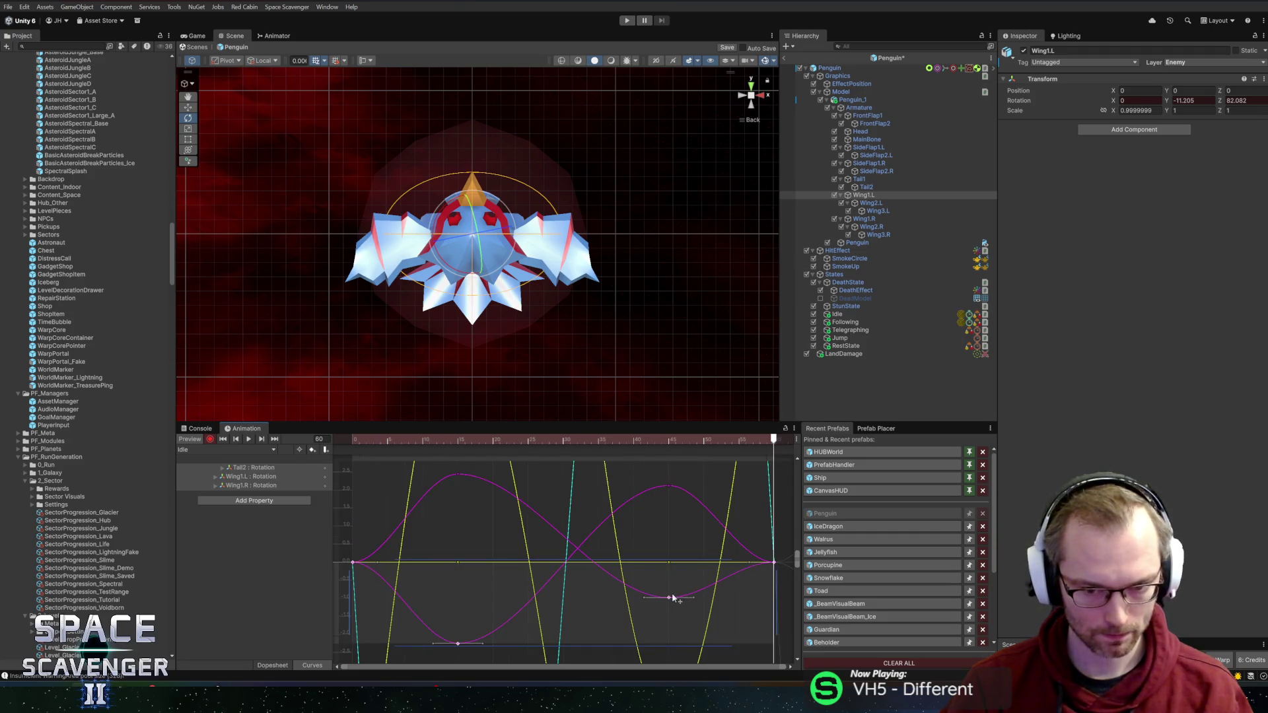
Step: Make the magenta wing curve rise more steeply out of its frame-0 key
left_click(687, 606)
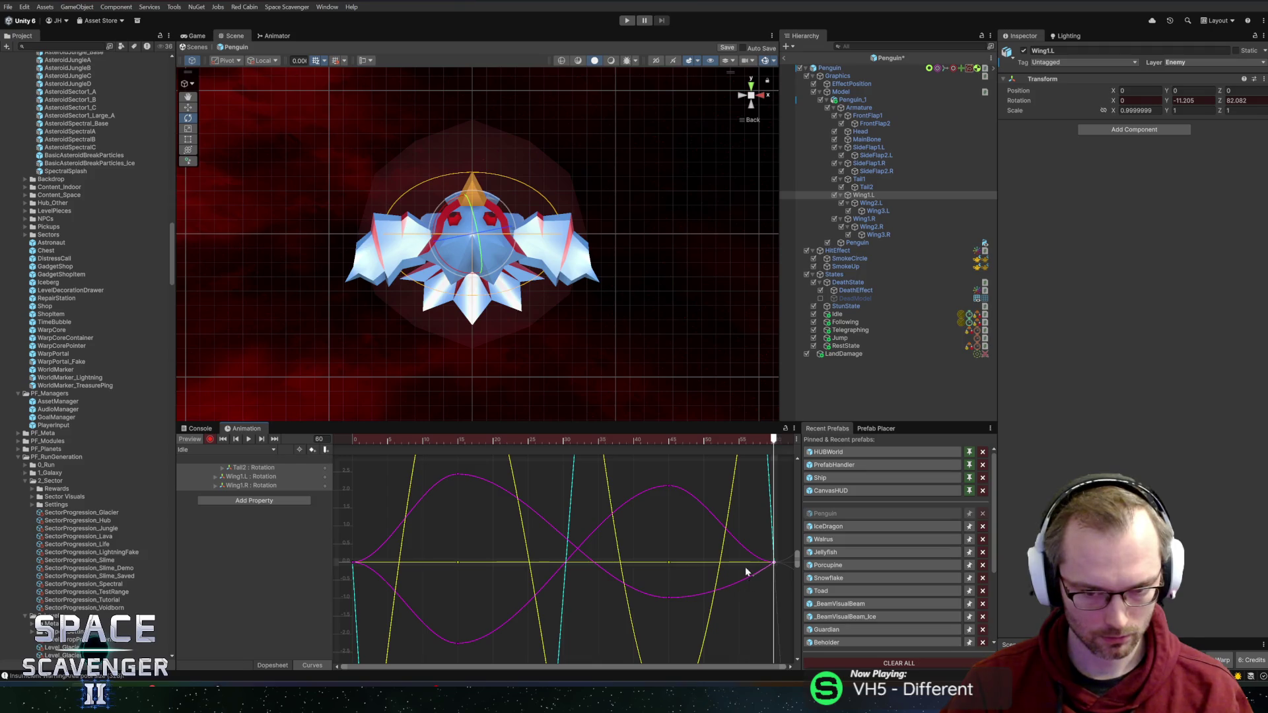
left_click(671, 486)
left_click(772, 563)
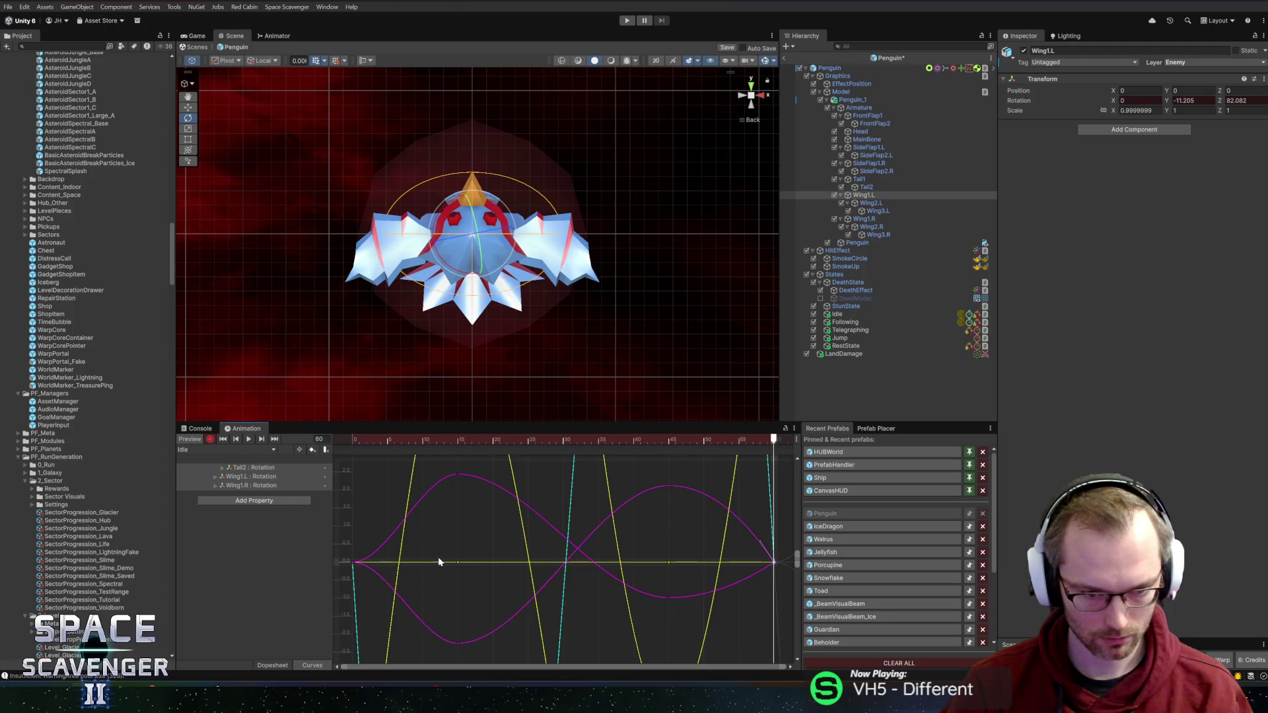
left_click(354, 563)
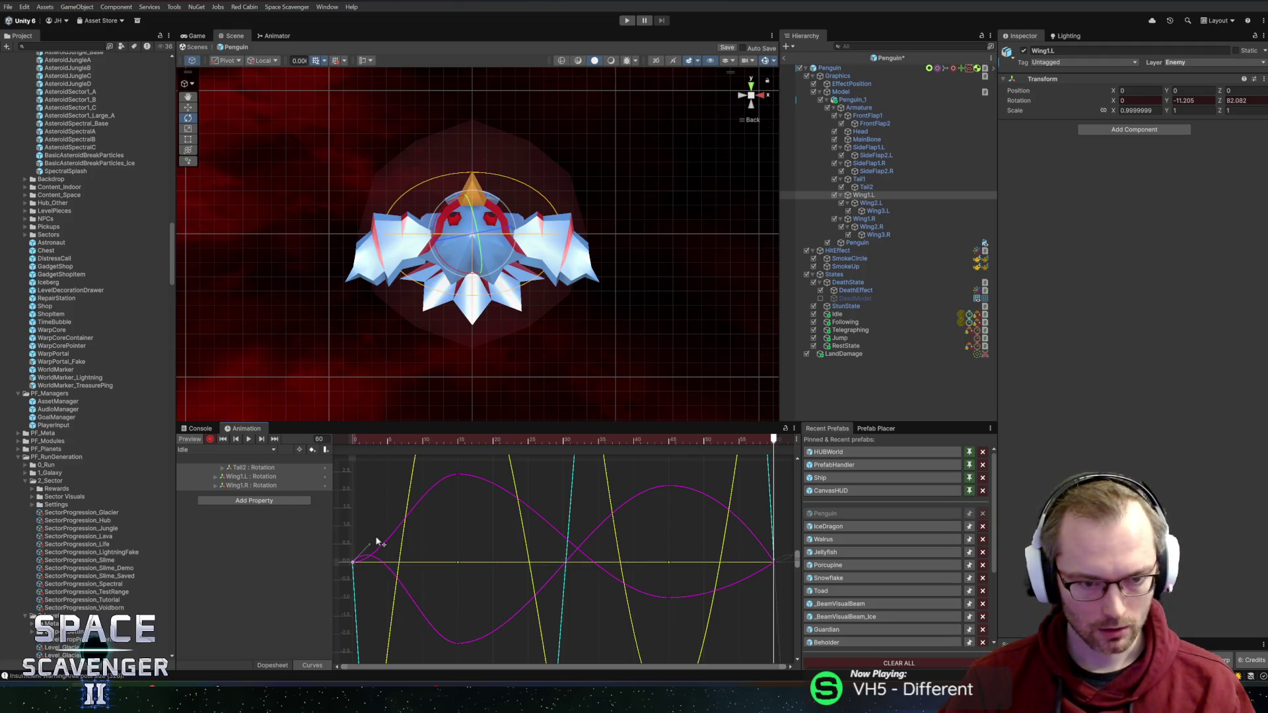
left_click_drag(383, 579, 366, 590)
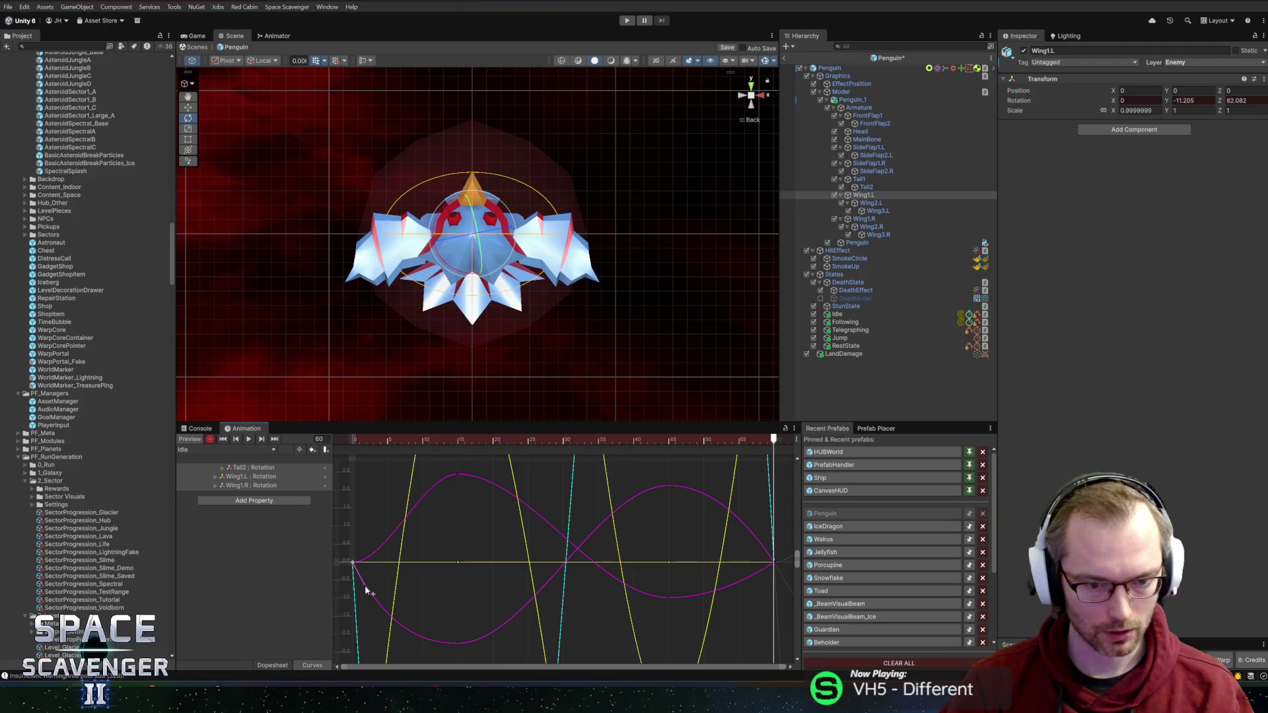
left_click(457, 474)
left_click(354, 563)
left_click_drag(377, 566, 378, 540)
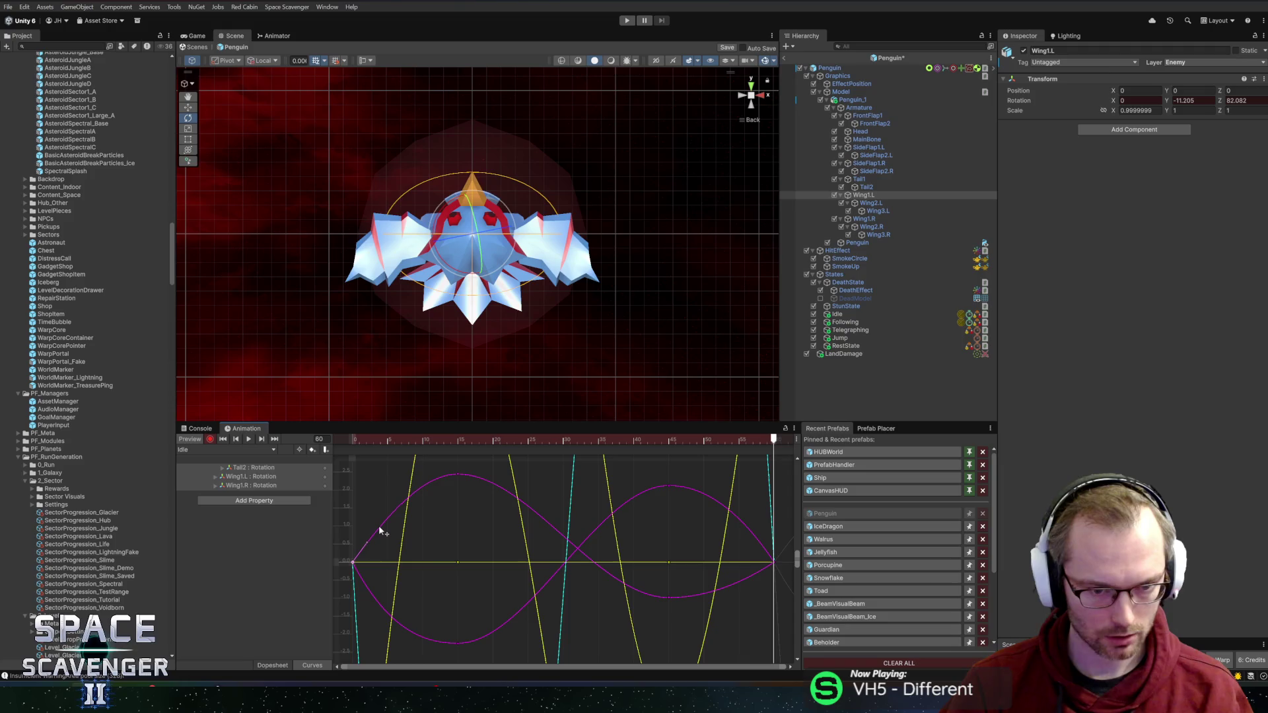
Step: Deepen the frame-45 wing trough, raise the peak to about 2.4, then preview in Dopesheet
left_click(667, 599)
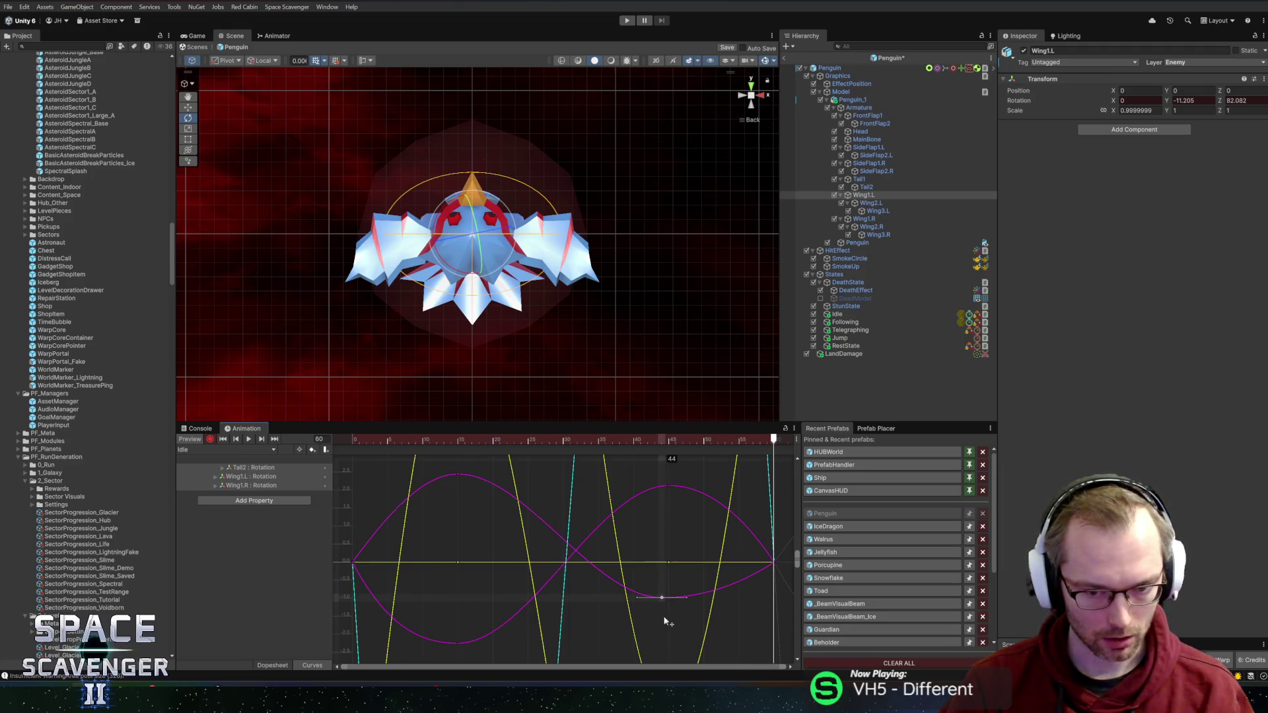
left_click_drag(669, 598, 669, 634)
left_click(667, 487)
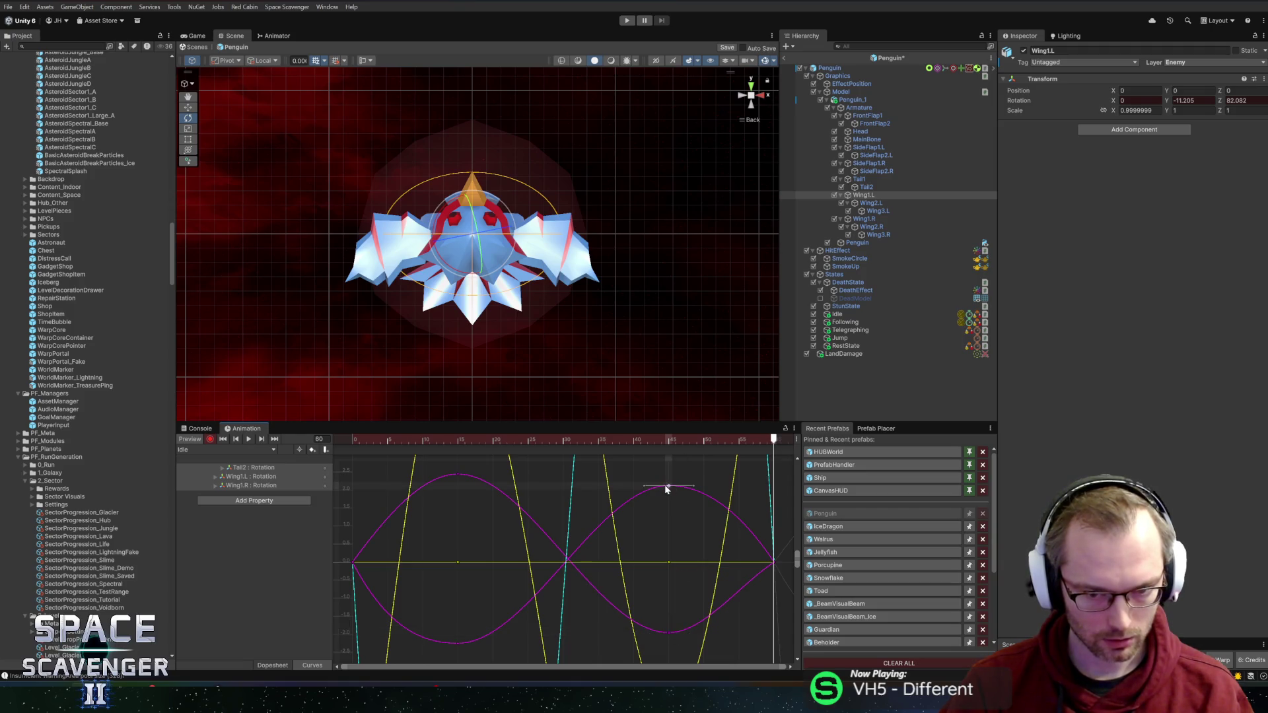
left_click_drag(669, 489, 669, 478)
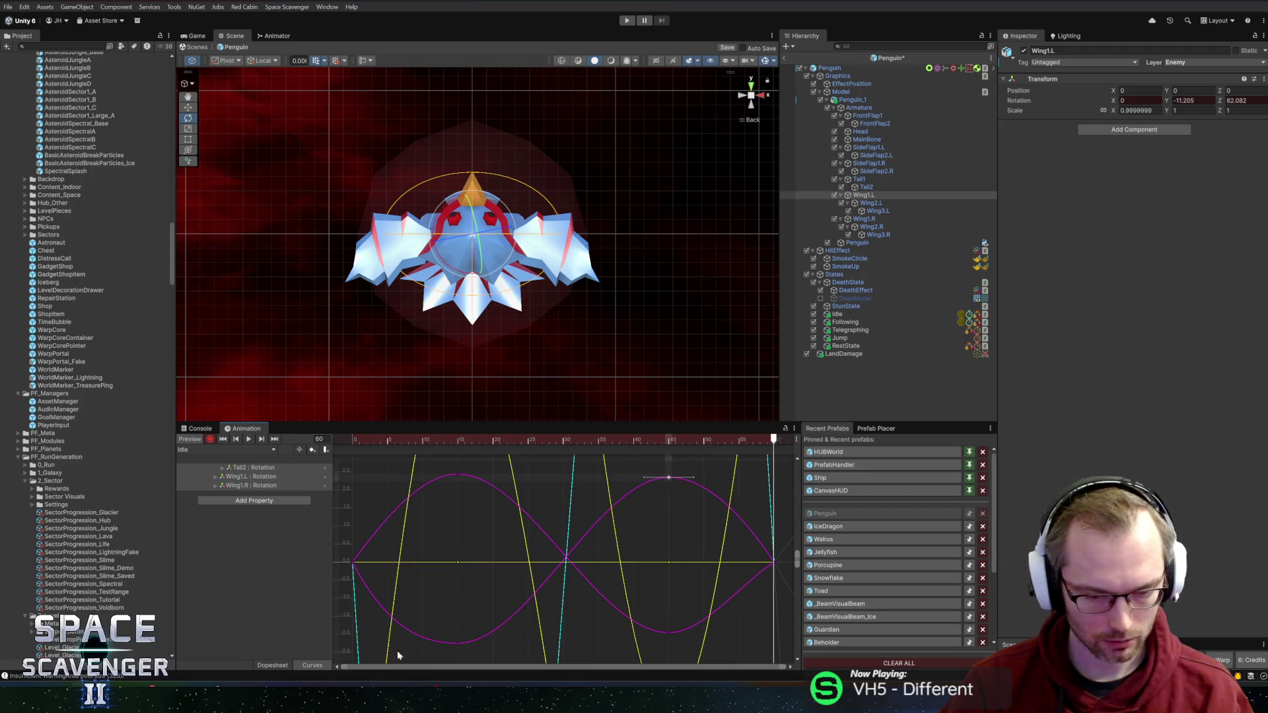
left_click(272, 666)
key("space")
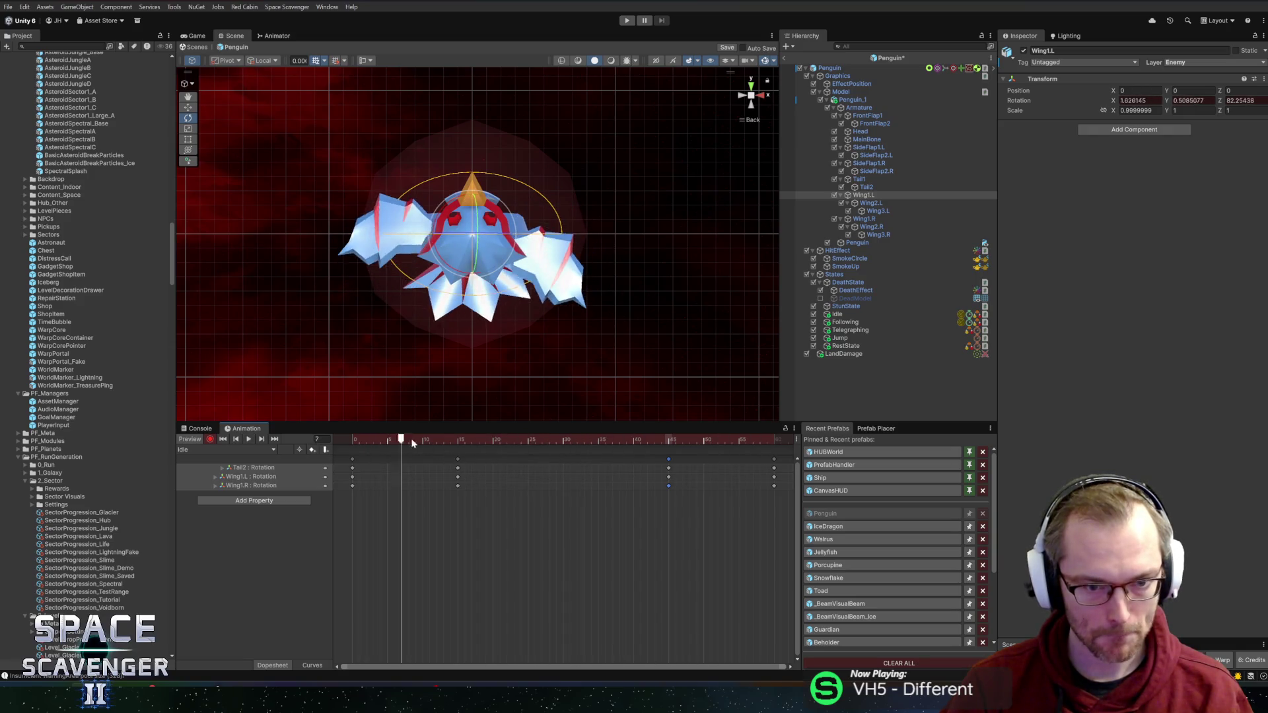
Step: At frame 15, key a moved and turned Head bone pose, shifted slightly left, and scrub to preview
left_click(458, 439)
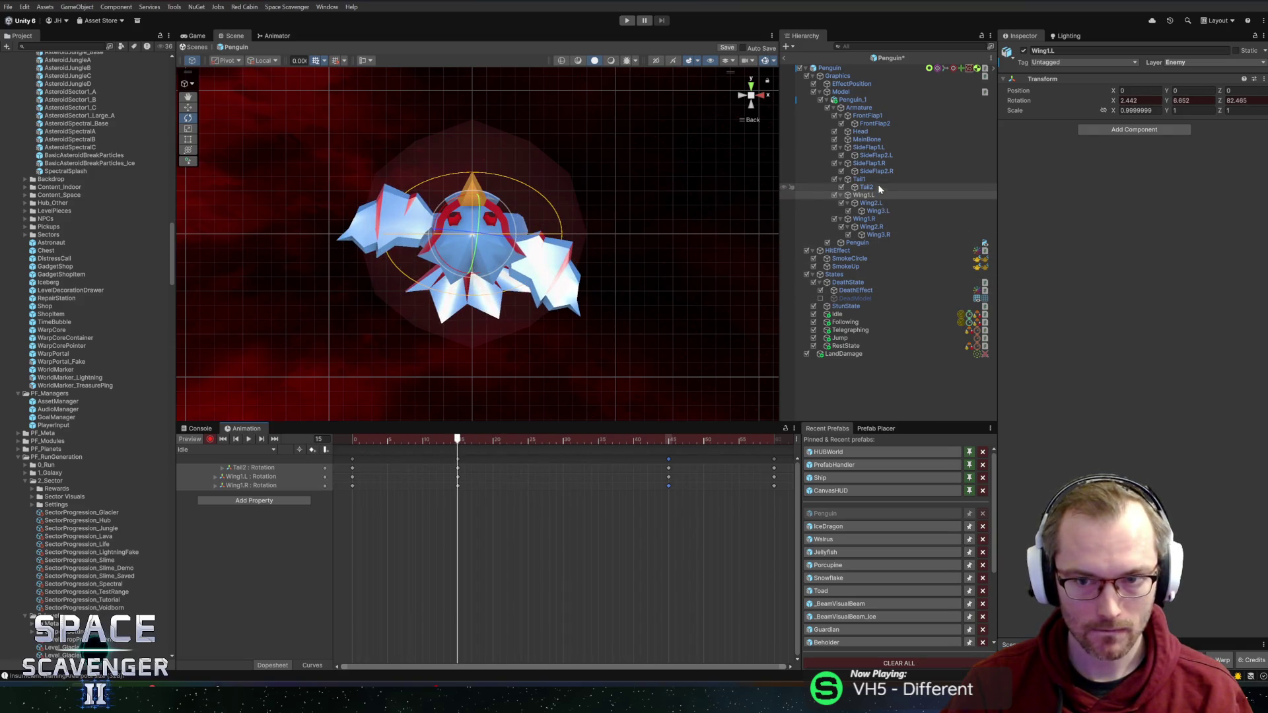
left_click(866, 131)
key("w")
mouse_move(473, 209)
left_mouse_down()
mouse_move(523, 241)
mouse_move(521, 356)
left_mouse_up()
key("e")
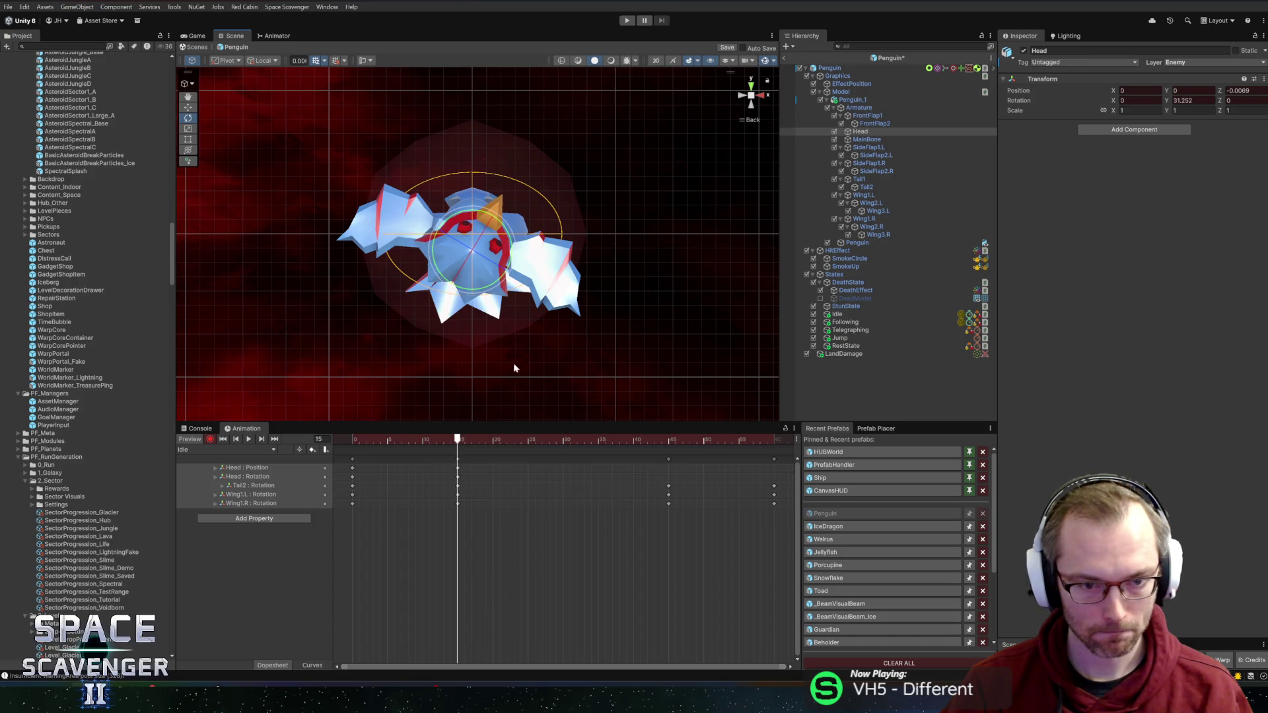
mouse_move(461, 434)
left_mouse_down()
mouse_move(367, 446)
mouse_move(458, 464)
left_mouse_up()
key("w")
left_click_drag(478, 252, 468, 250)
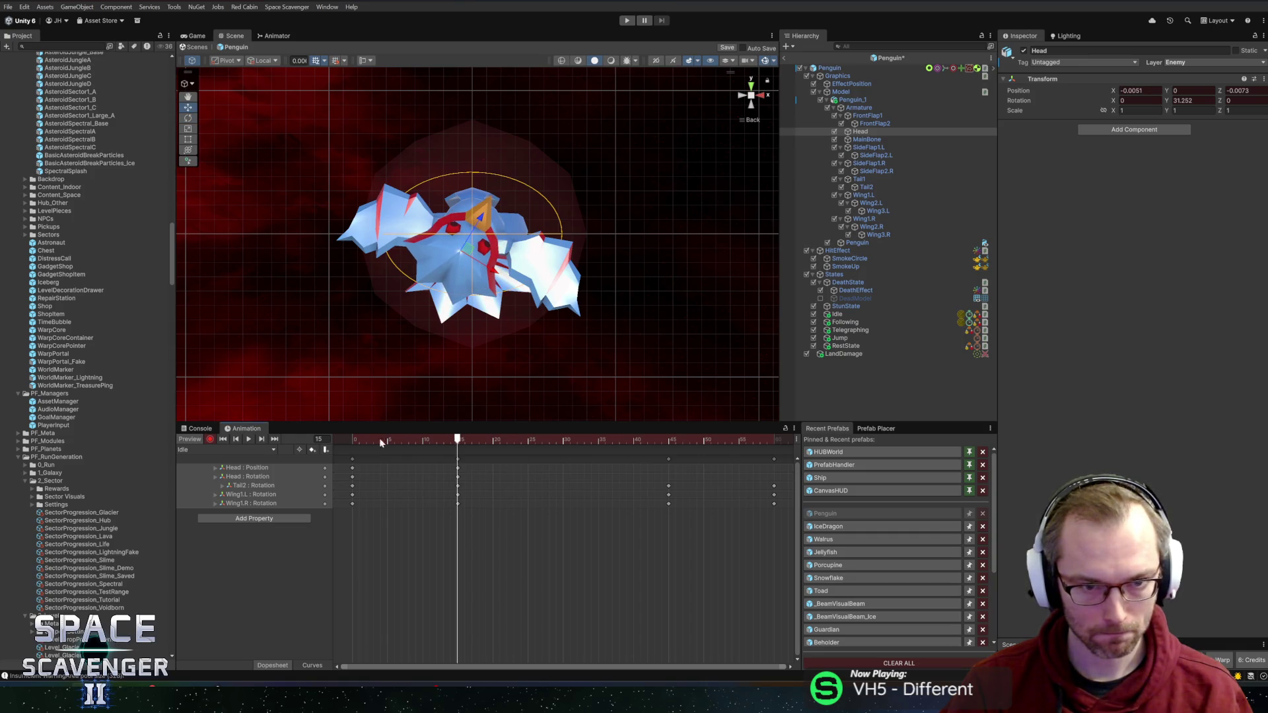
mouse_move(442, 439)
left_mouse_down()
mouse_move(334, 437)
mouse_move(624, 451)
mouse_move(564, 453)
left_mouse_up()
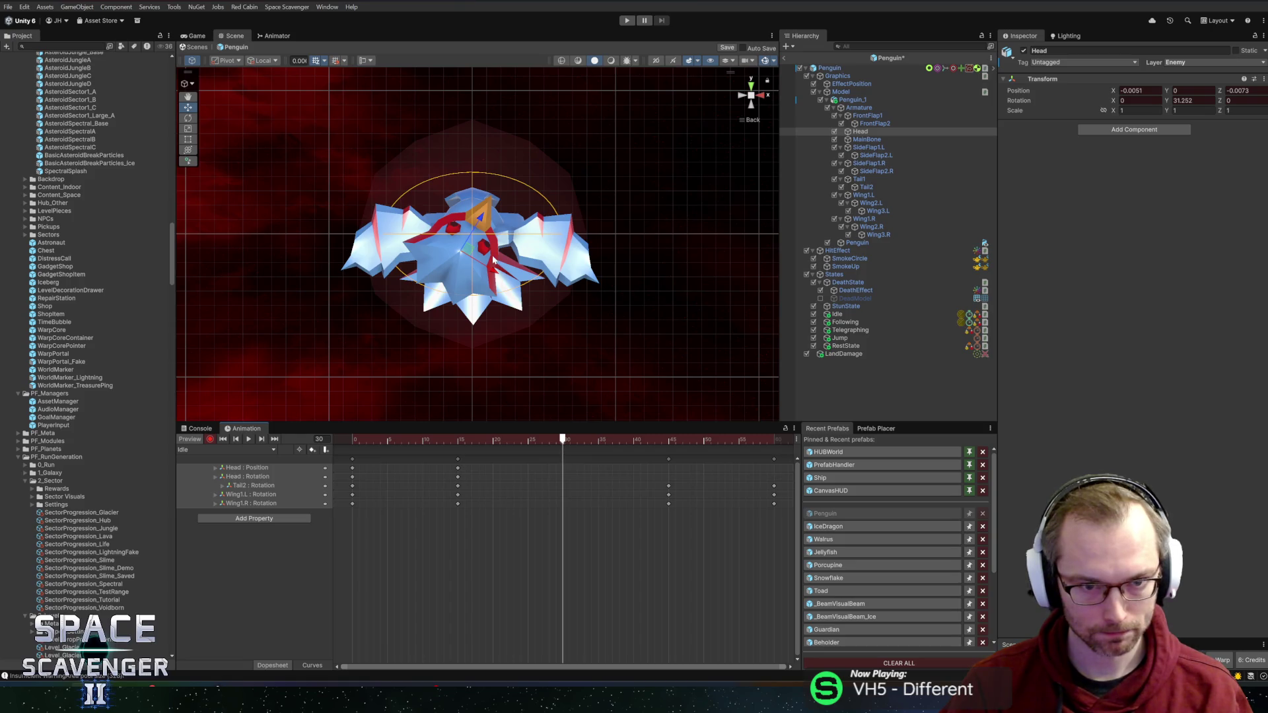
Step: Turn and shift the head right at frame 30, then shift it up-left at frame 45
key("e")
left_click_drag(463, 211, 373, 223)
key("w")
left_click_drag(460, 246, 487, 247)
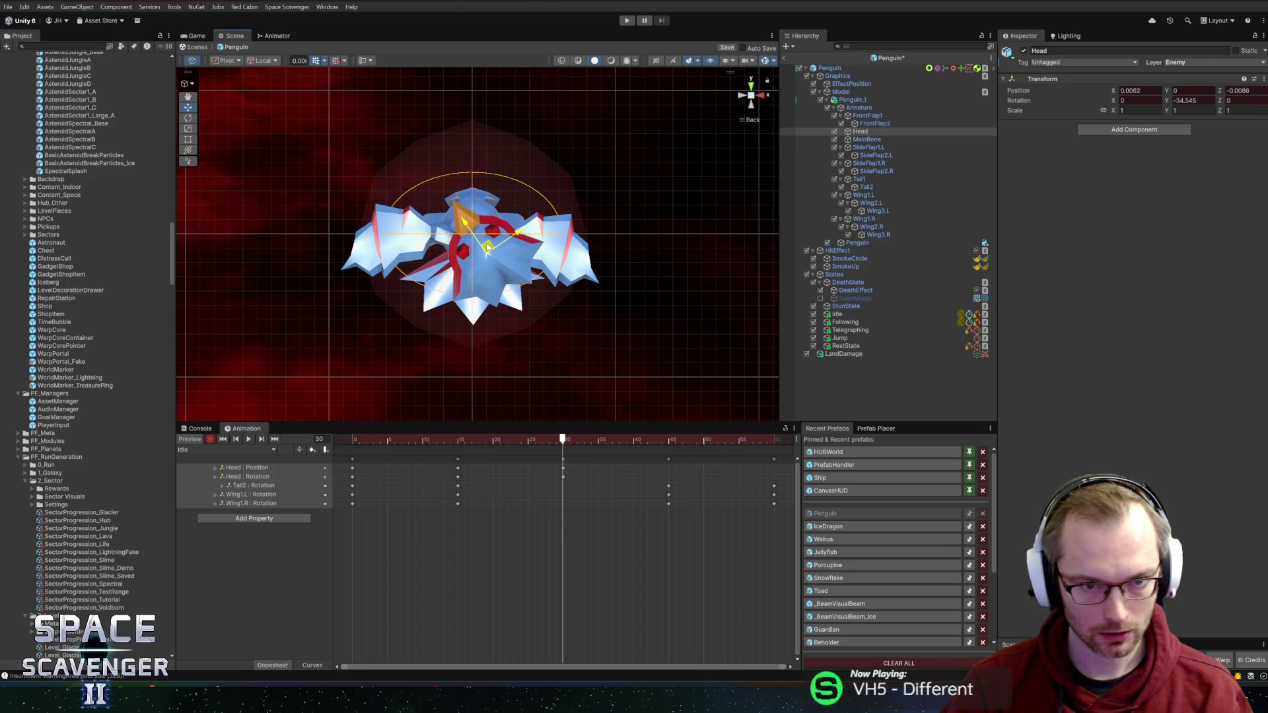
left_click_drag(571, 441, 669, 440)
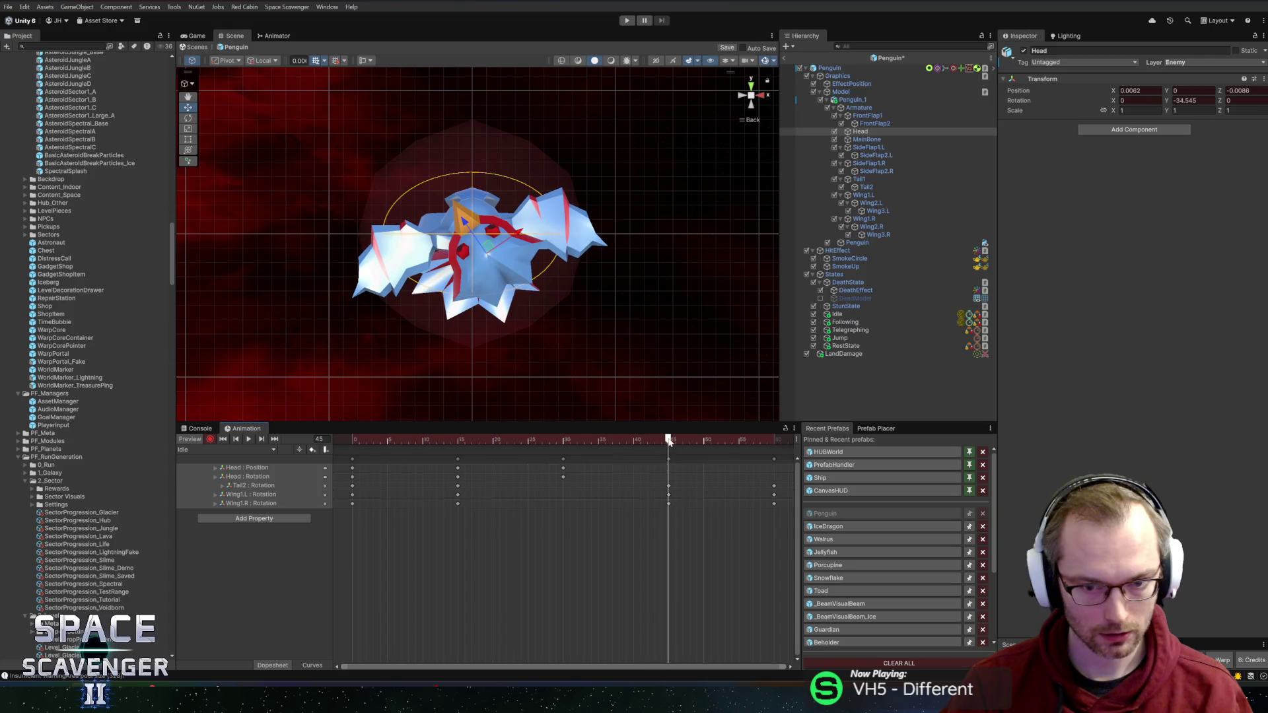
left_click_drag(497, 260, 441, 200)
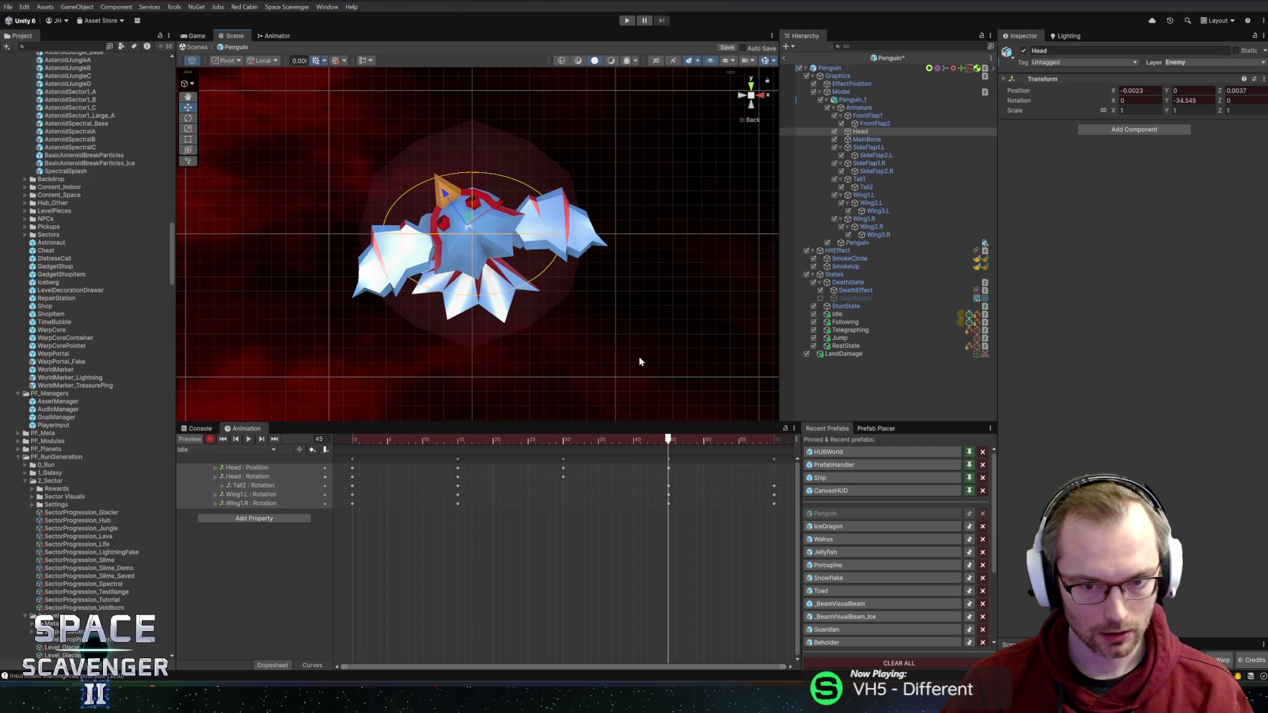
Step: Copy the frame-0 Head keys to frame 60 to close the loop, and preview
left_click(352, 459)
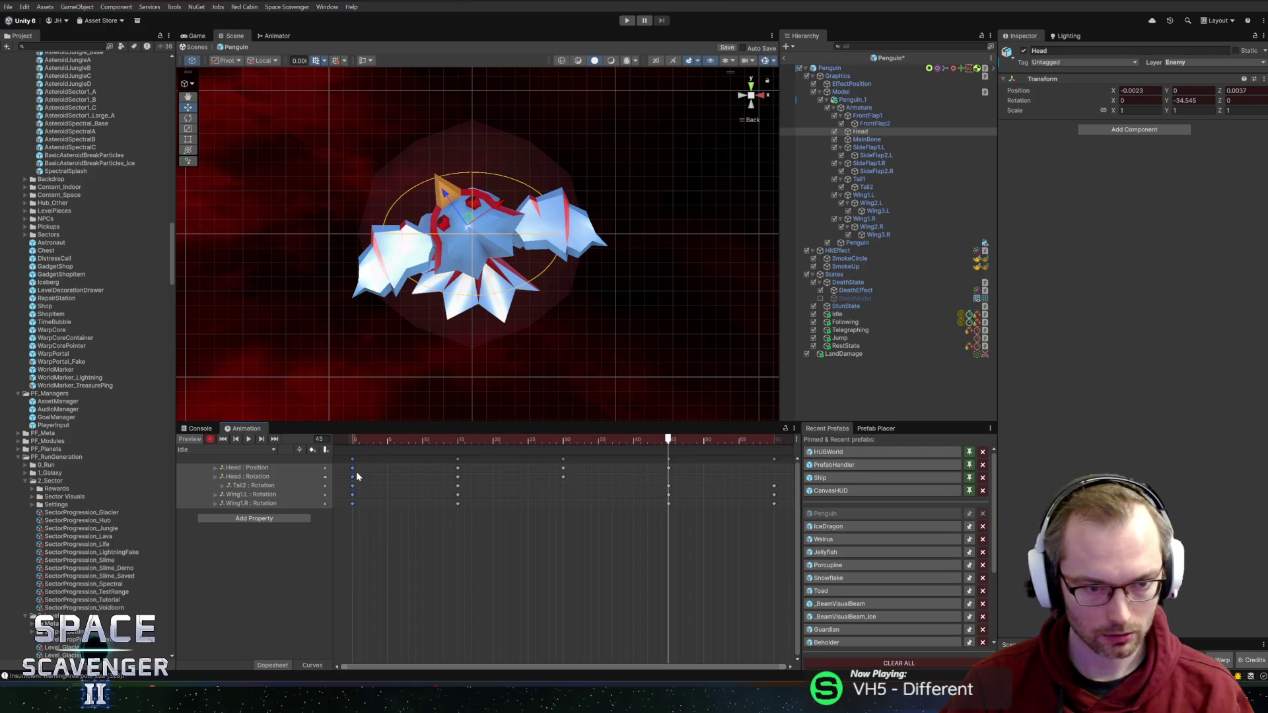
left_click_drag(362, 461, 347, 480)
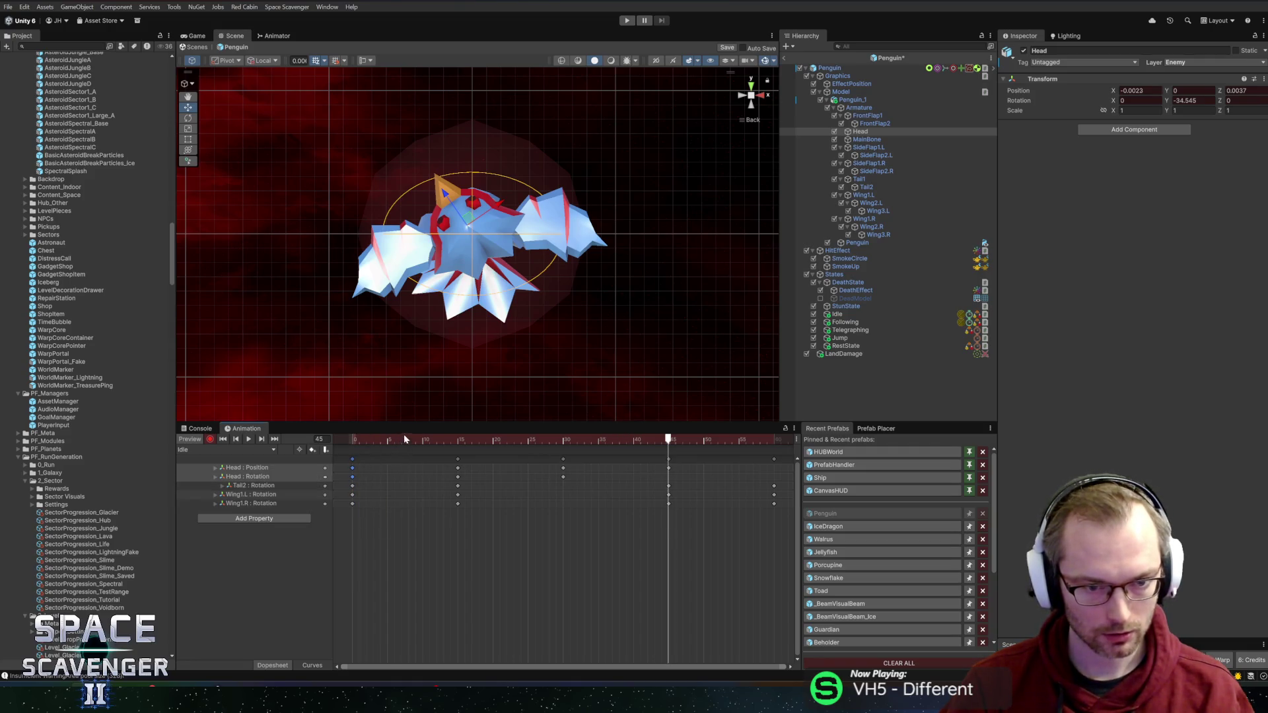
left_click_drag(401, 440, 793, 455)
key("ctrl+c")
key("ctrl+v")
left_click(644, 439)
key("space")
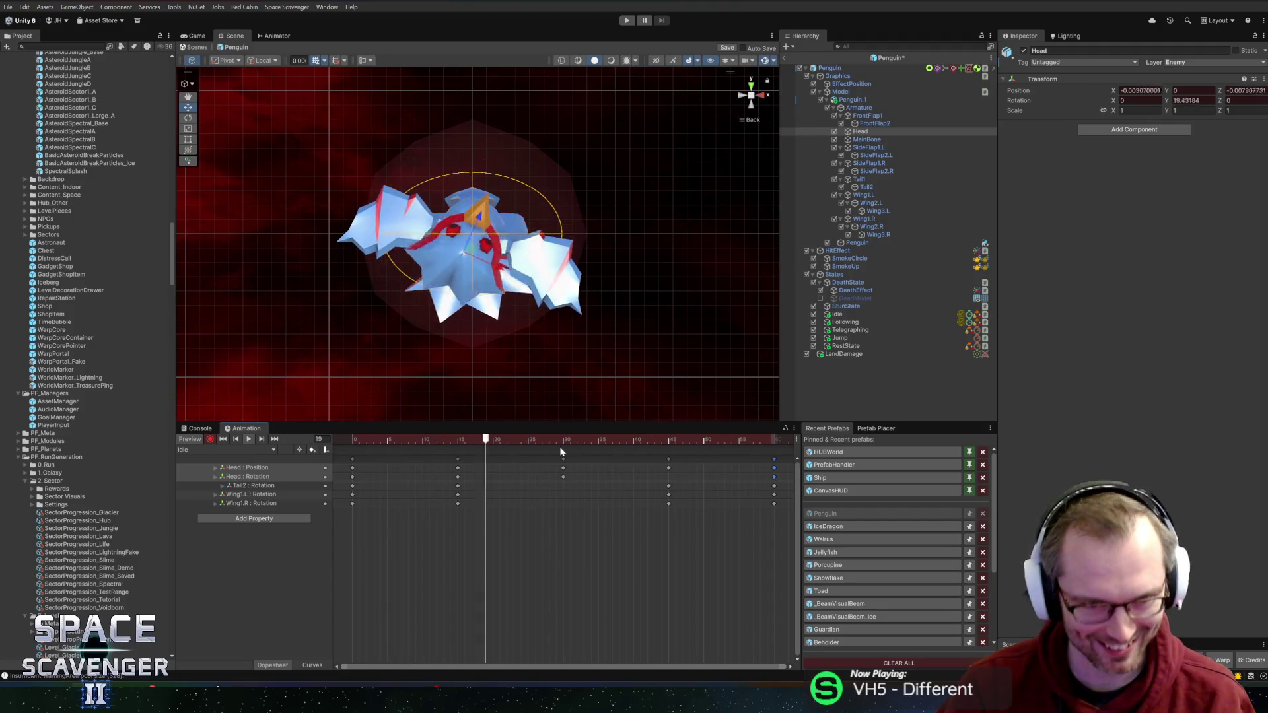
key("space")
Step: Delete the Head keys at frames 15 and 45, replay the loop, and select the Head rotation track
left_click_drag(437, 465, 469, 477)
key("Delete")
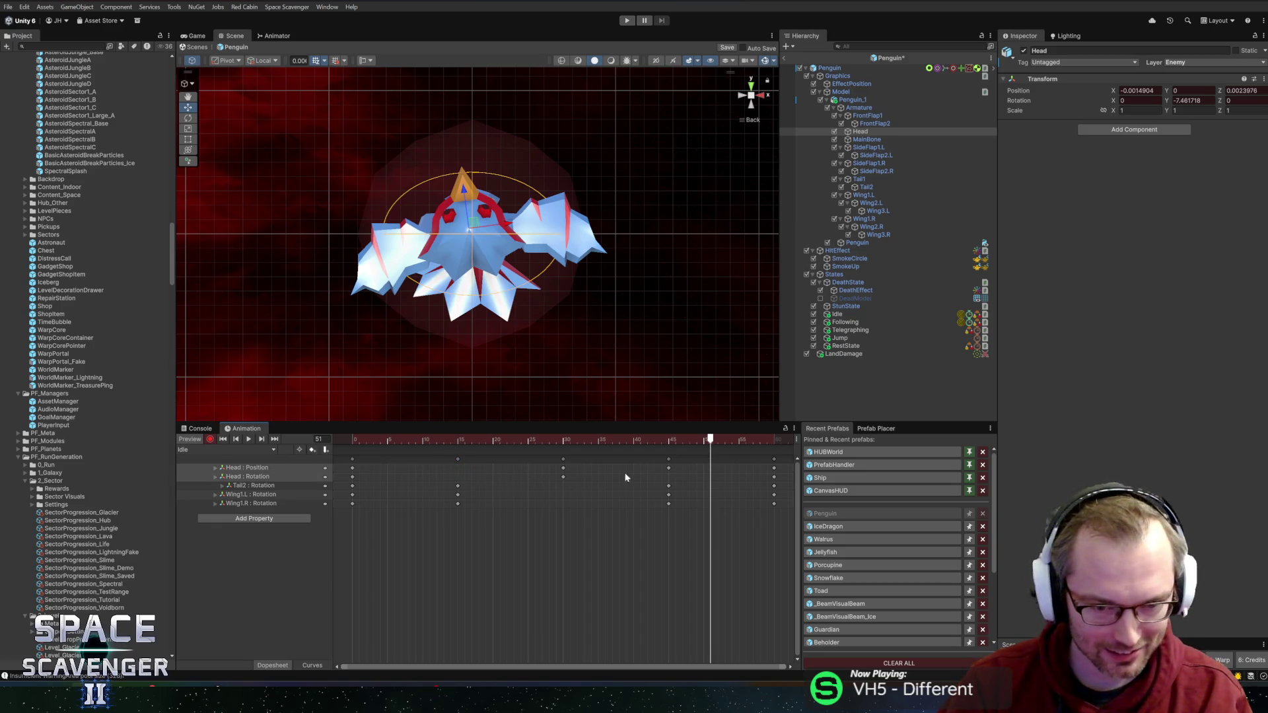
left_click_drag(675, 475, 661, 470)
key("Delete")
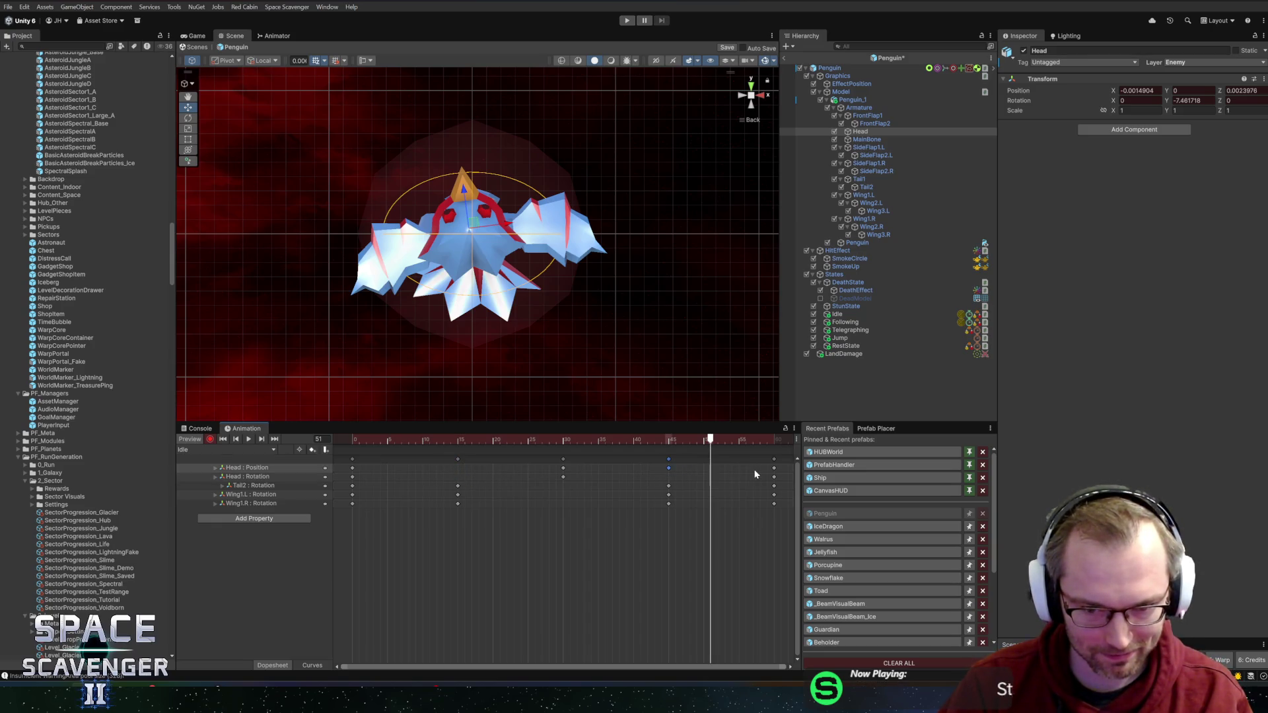
key("space")
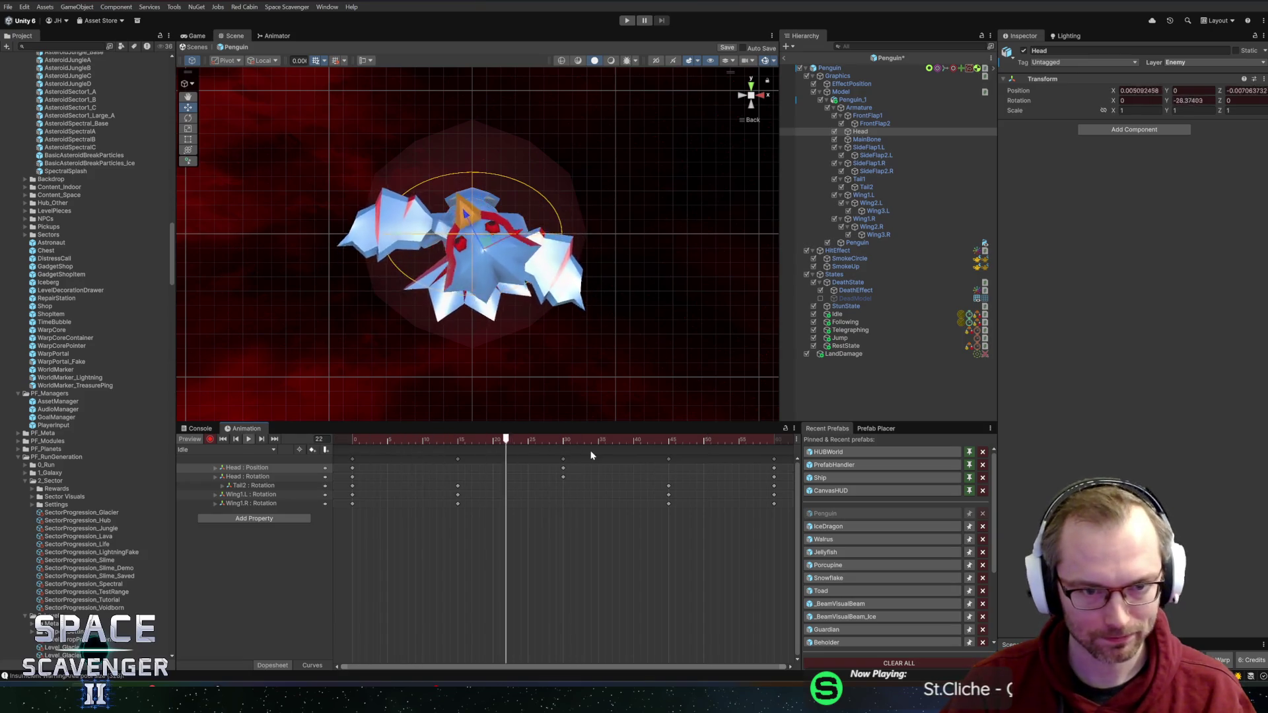
left_click(564, 441)
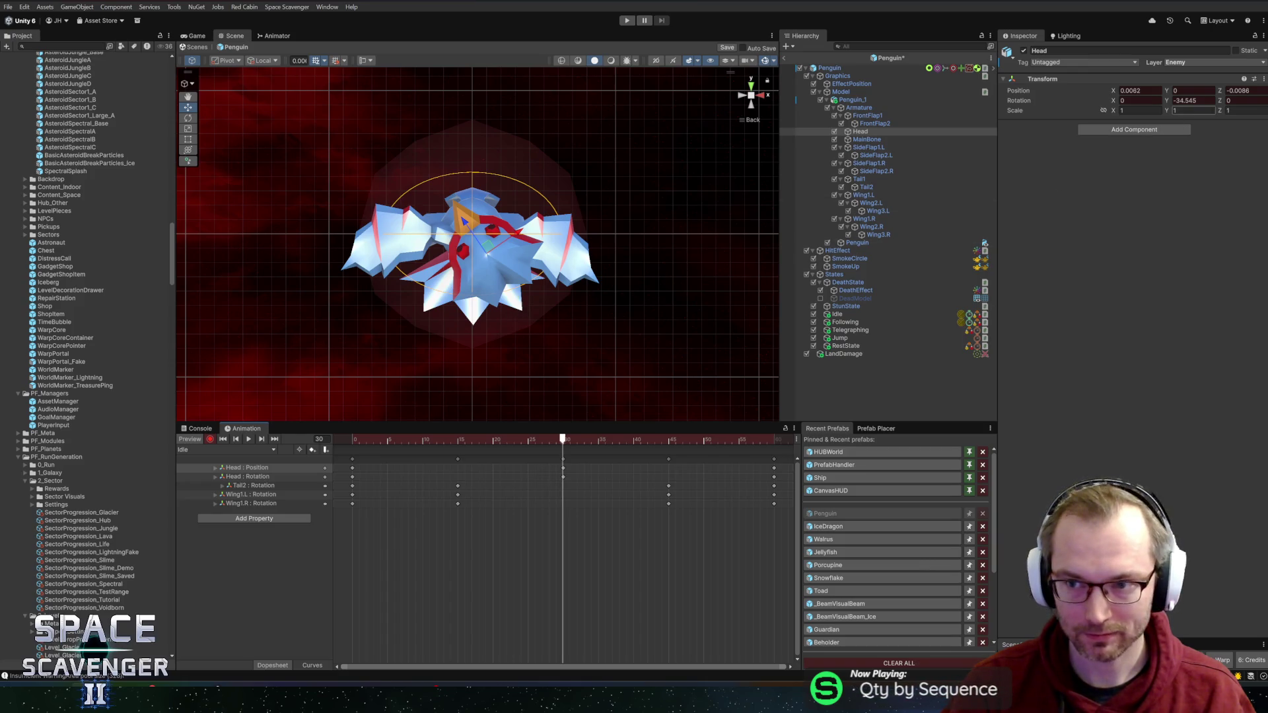
left_click(251, 476)
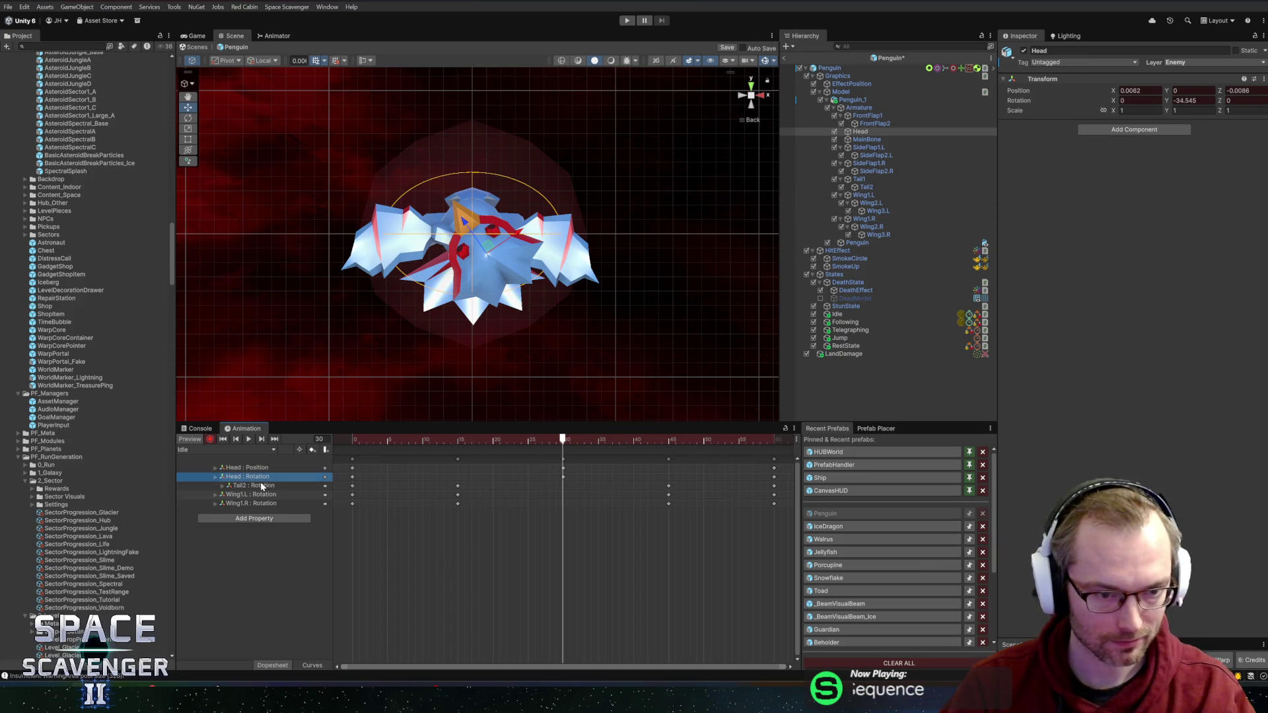
Step: Remove the Head rotation track, lower the head, and move that position key from frame 30 to 15
key("Delete")
key("space")
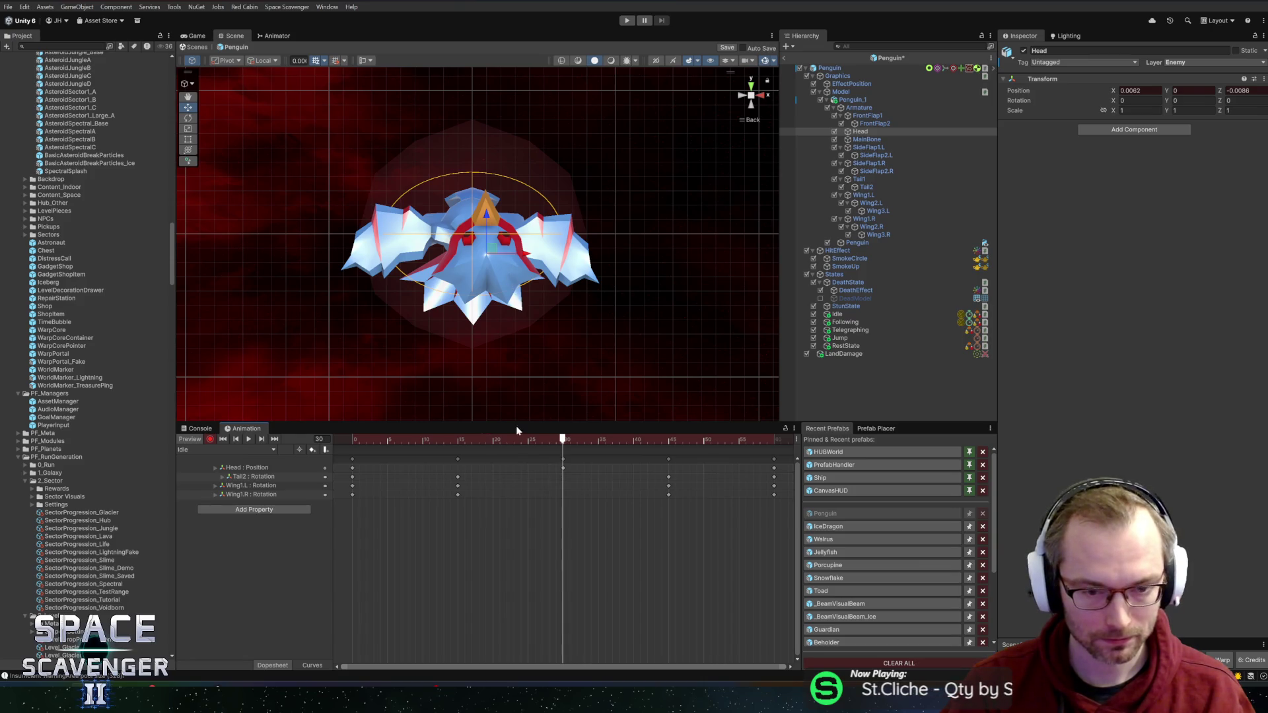
left_click(561, 467)
key("Delete")
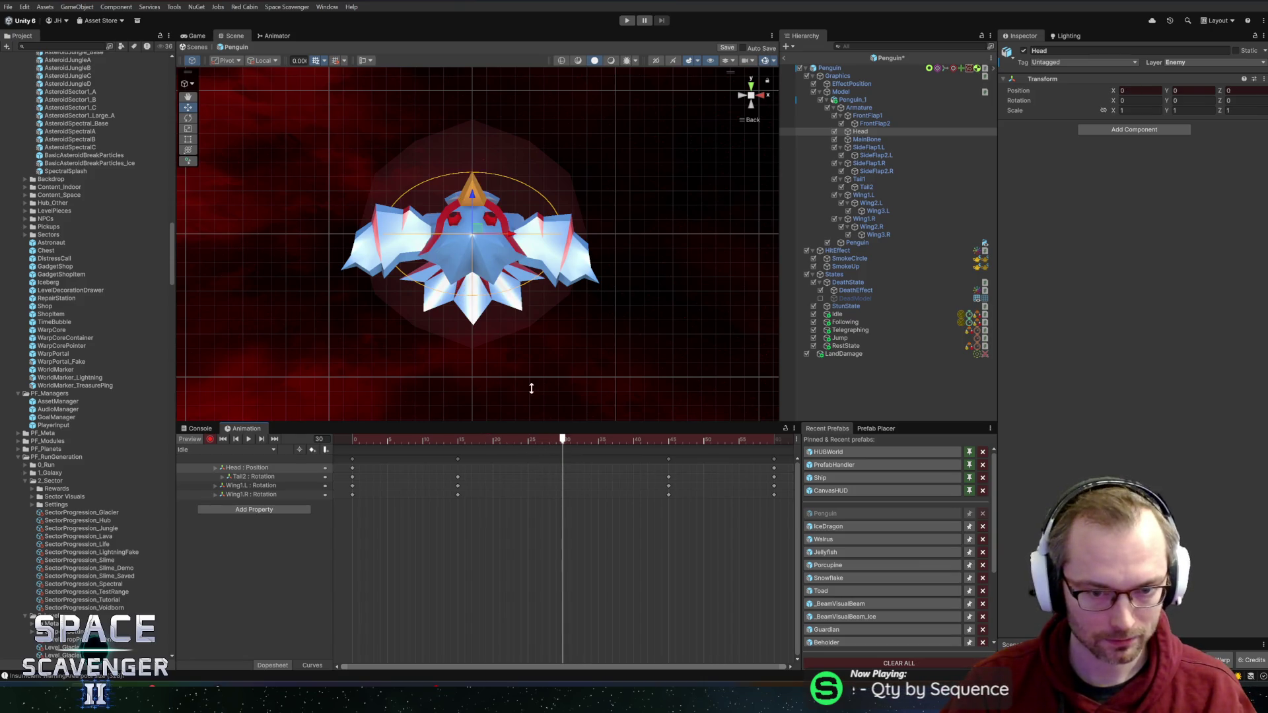
left_click_drag(473, 195, 473, 226)
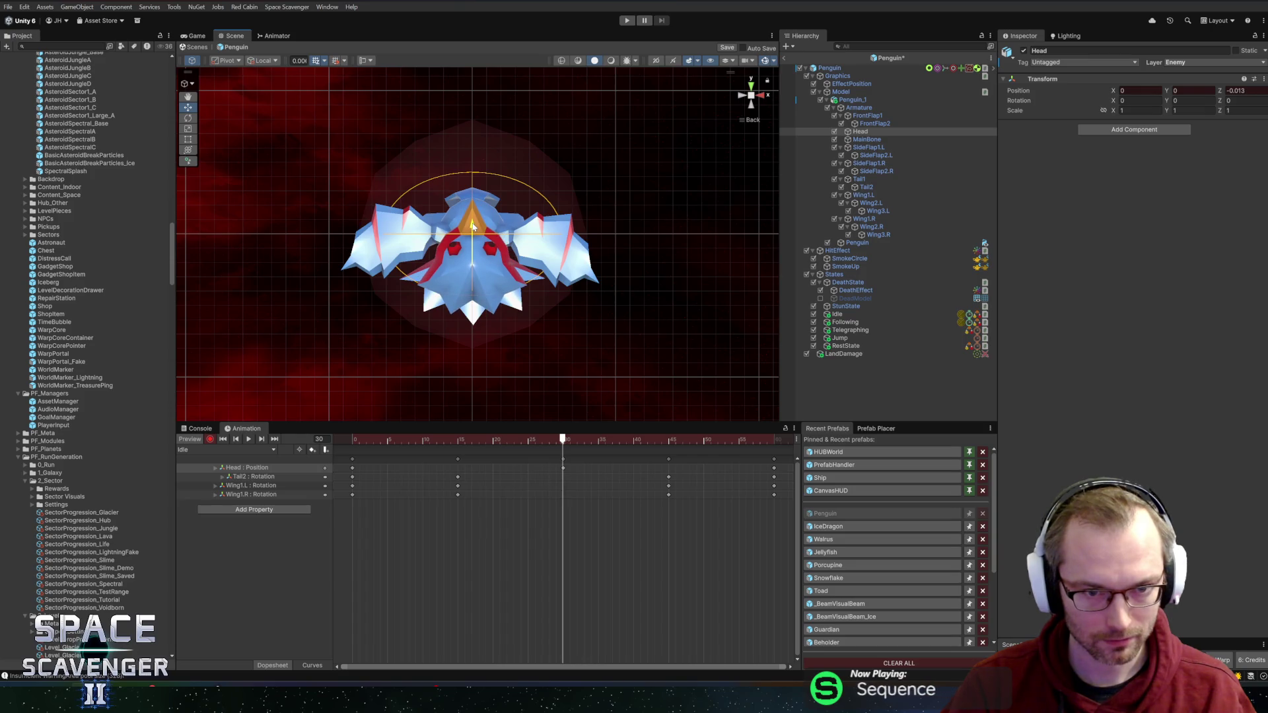
left_click(534, 439)
mouse_move(521, 440)
left_mouse_down()
mouse_move(408, 439)
mouse_move(457, 439)
left_mouse_up()
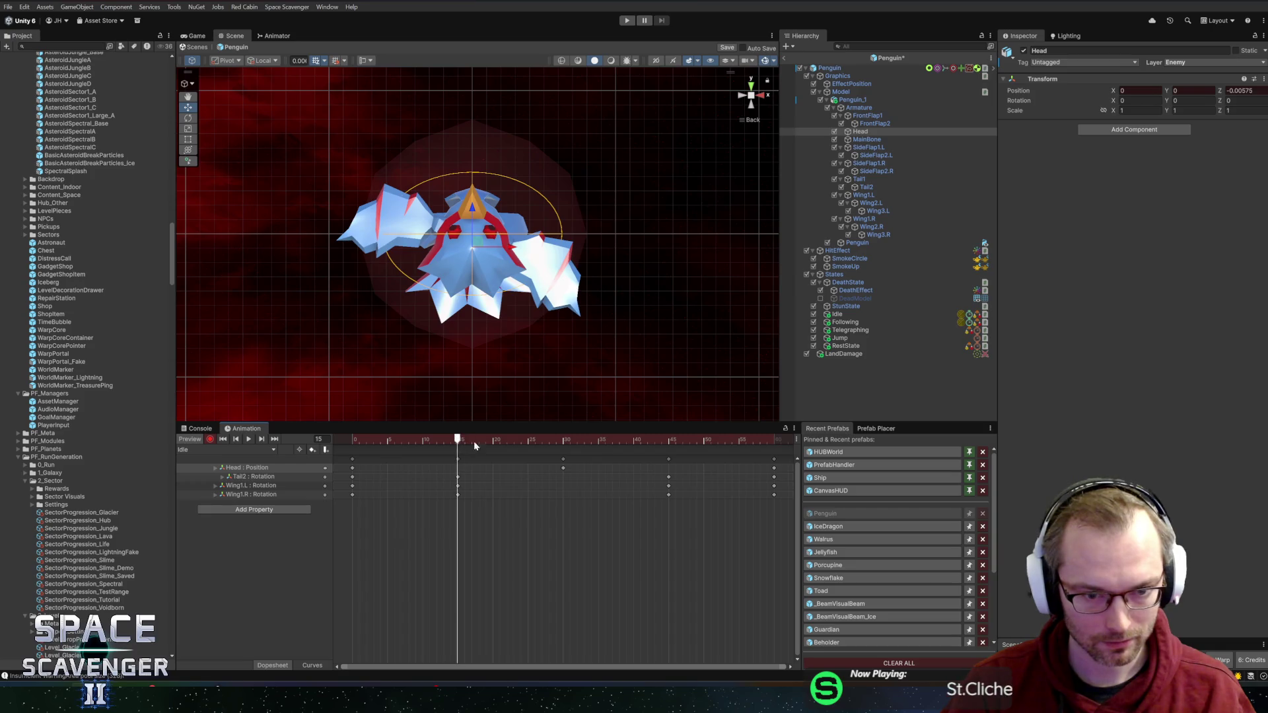
left_click_drag(563, 470, 458, 469)
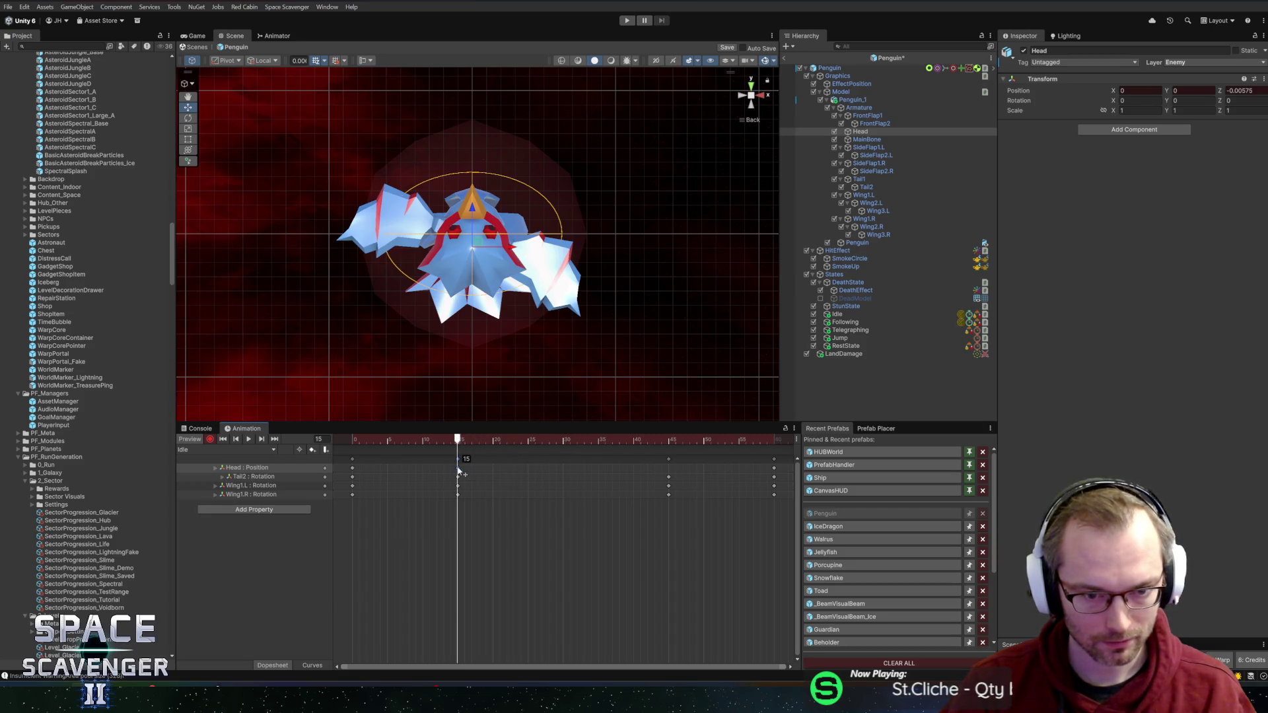
Step: Paste the frame-0 head position at frames 30 and 45, then play the loop
left_click(354, 469)
left_click(562, 439)
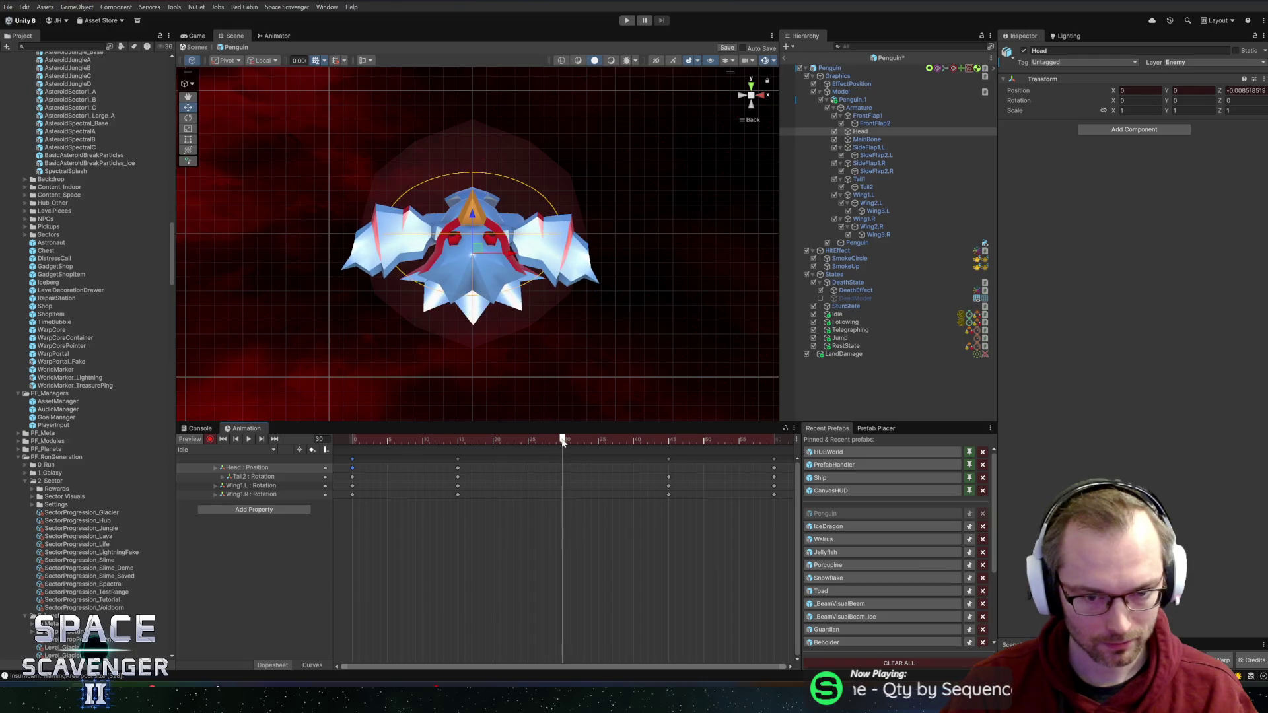
key("ctrl+v")
left_click(668, 439)
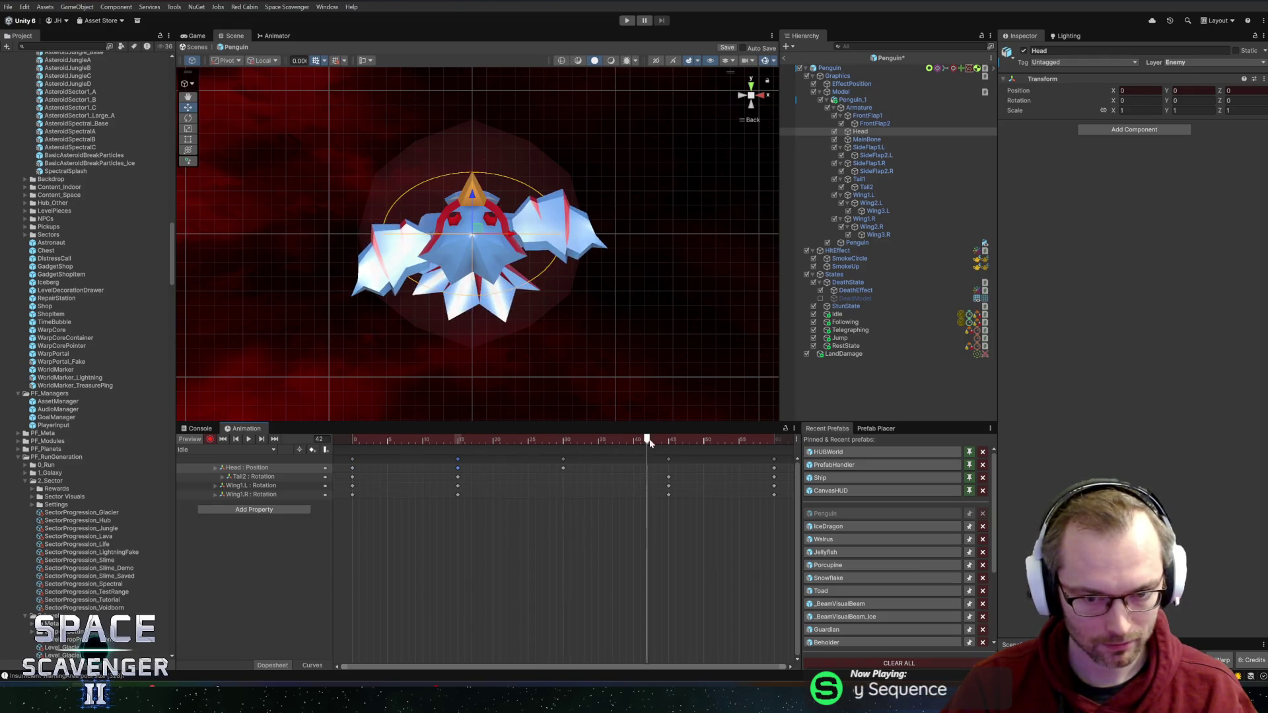
key("ctrl+v")
left_click(352, 439)
key("space")
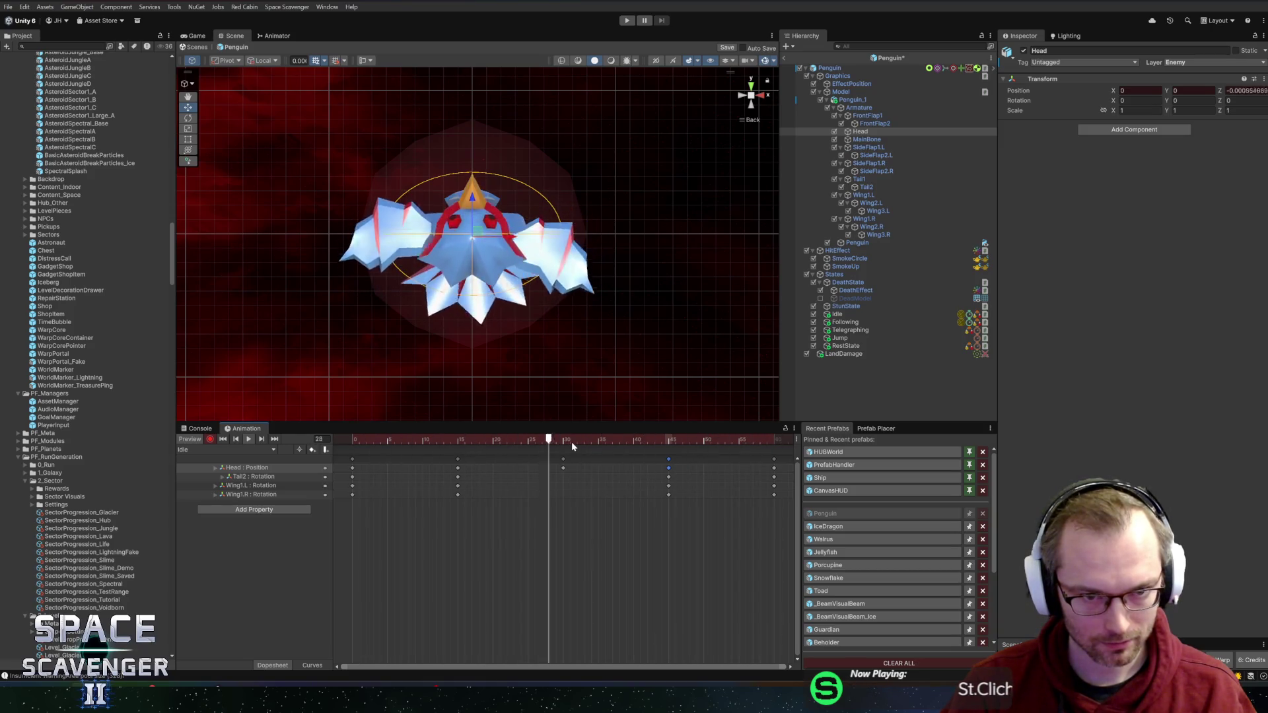
left_click_drag(557, 446, 306, 447)
Step: Tilt the head at frame 0 to create a new Head rotation track
key("e")
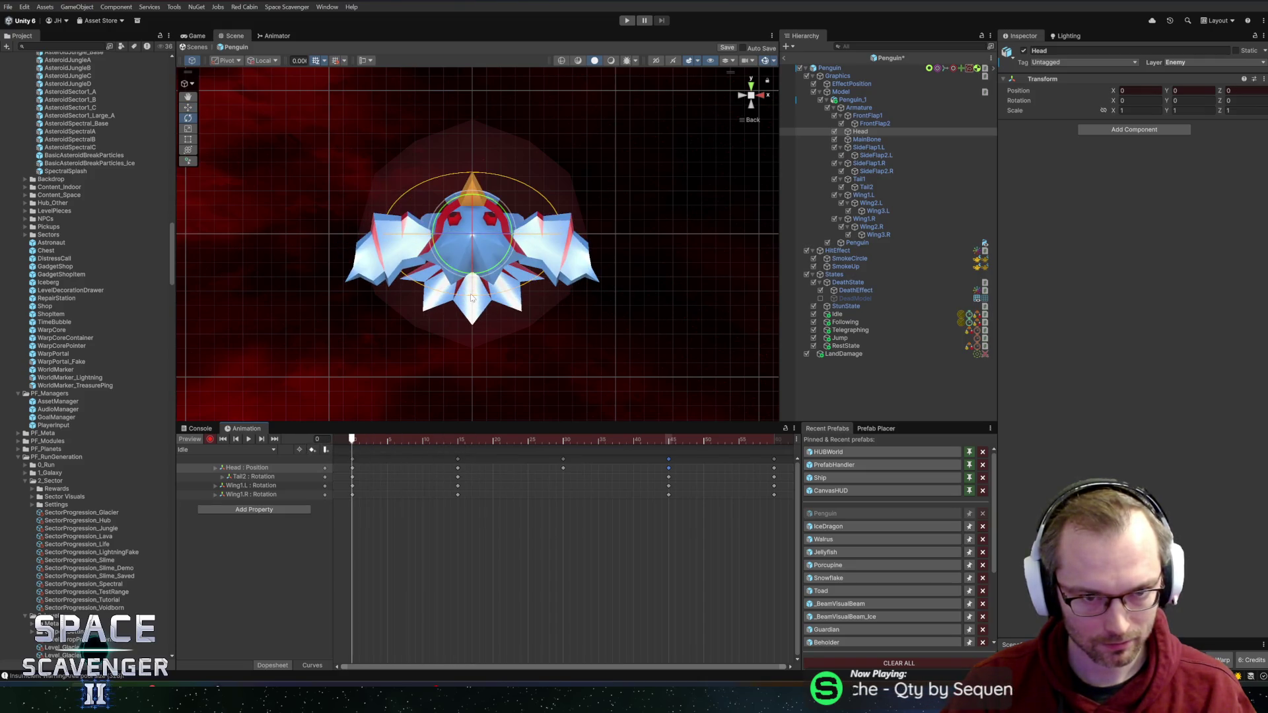
left_click_drag(476, 227, 477, 198)
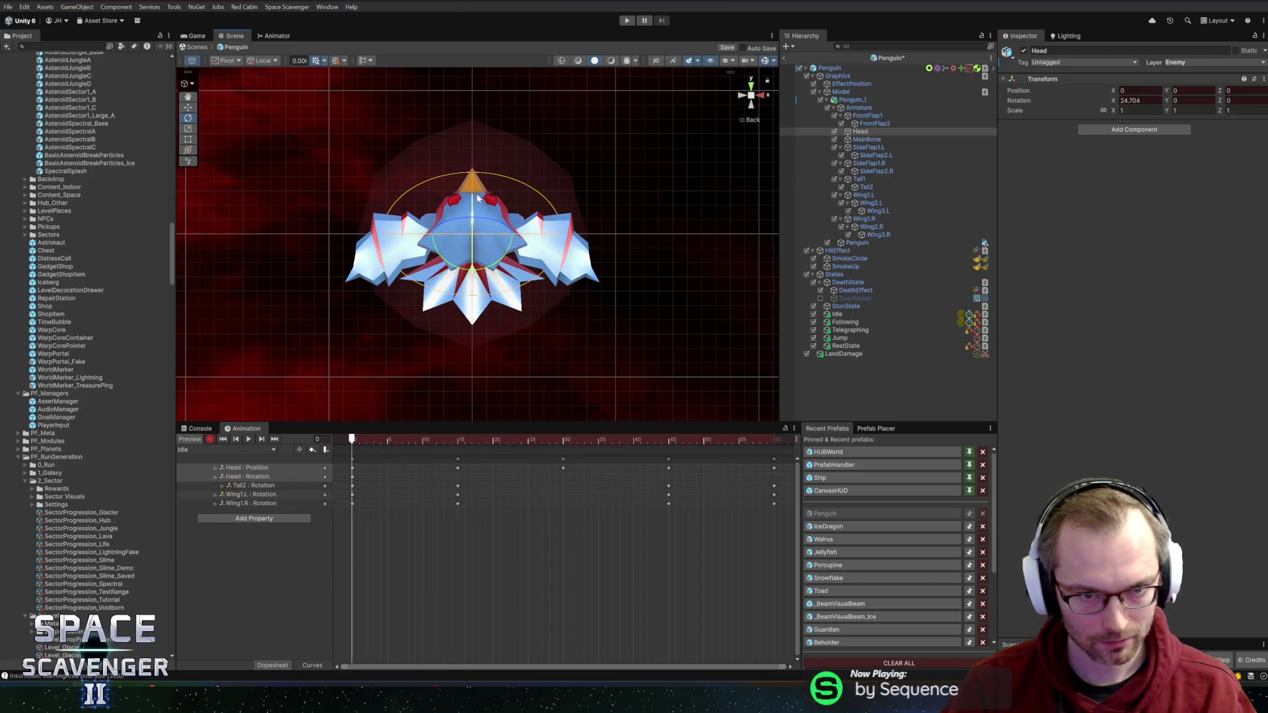
left_click(262, 477)
left_click(355, 476)
left_click(352, 477)
left_click_drag(381, 448, 562, 449)
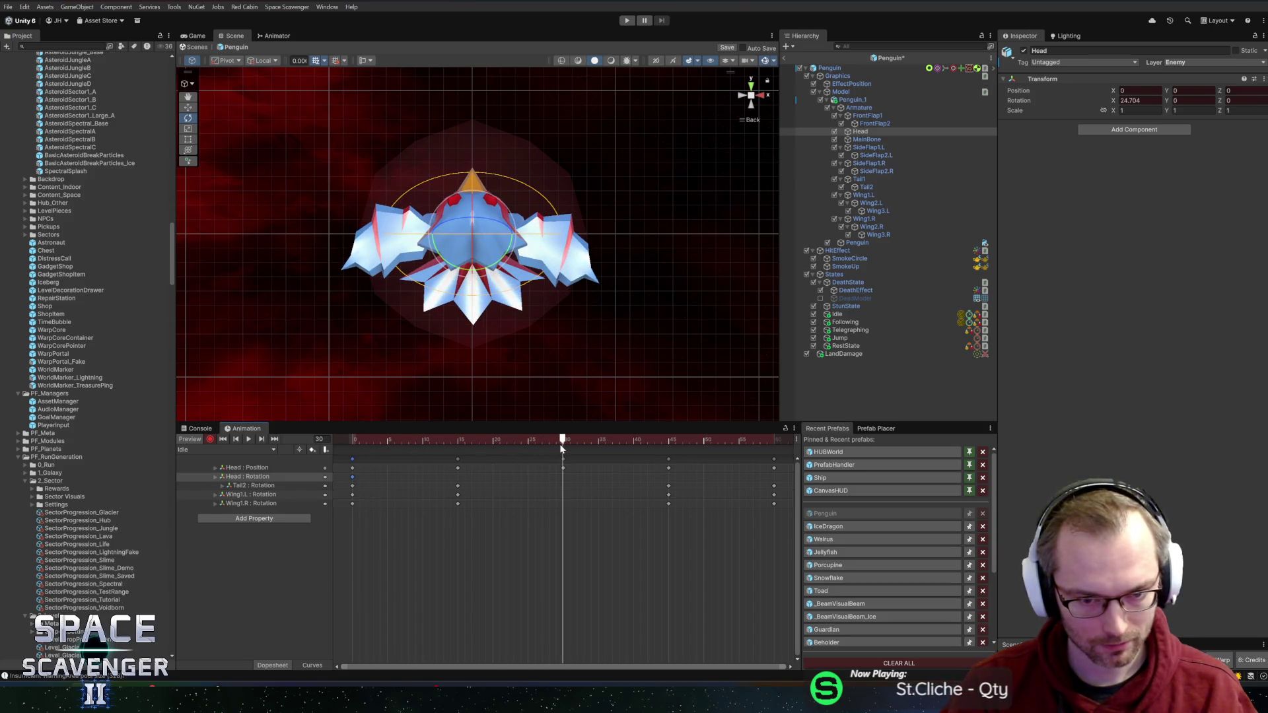
Step: Tilt the head forward at frame 15, paste the rotation key at frame 60, and preview
left_click(457, 441)
mouse_move(475, 252)
left_mouse_down()
mouse_move(459, 285)
mouse_move(479, 375)
left_mouse_up()
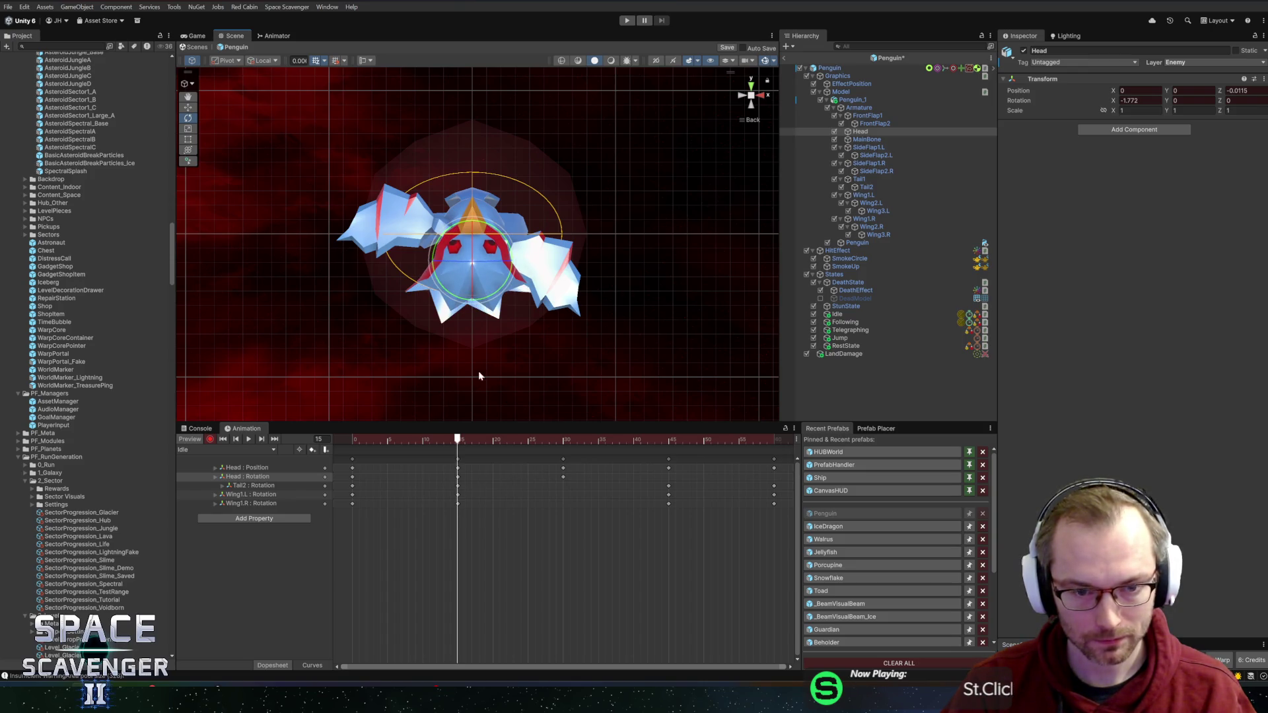
left_click(459, 478)
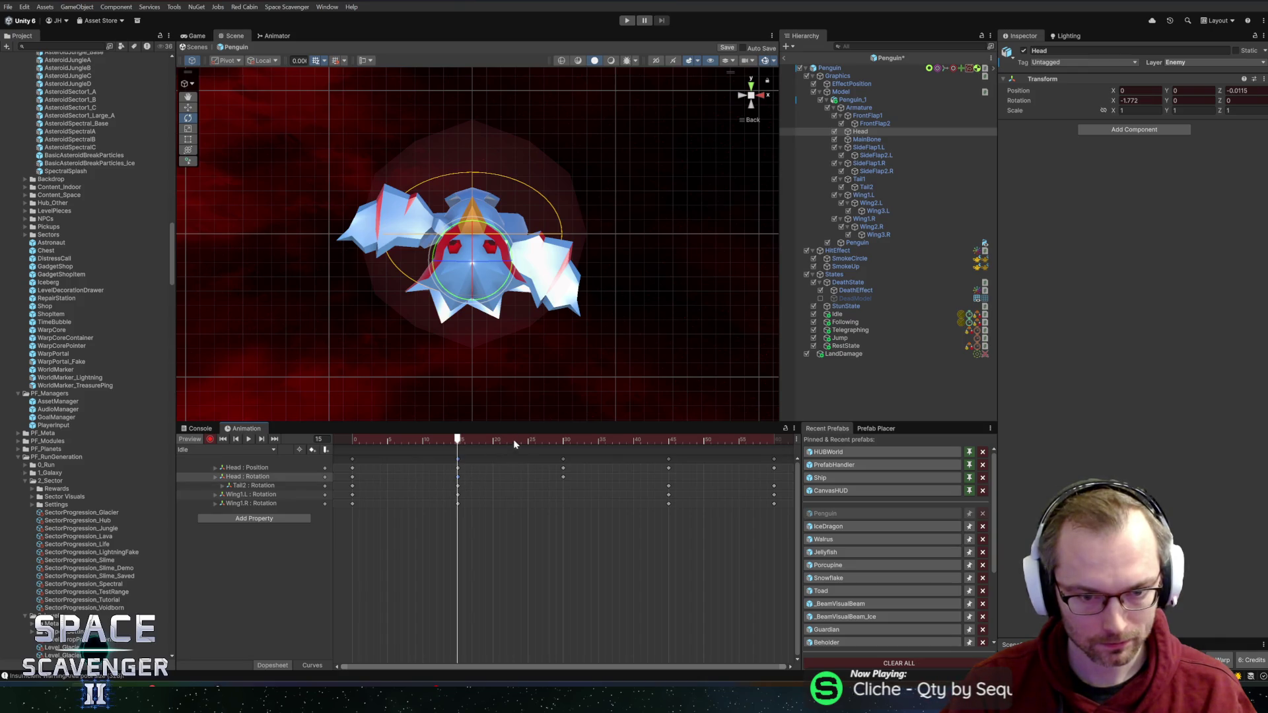
left_click(669, 439)
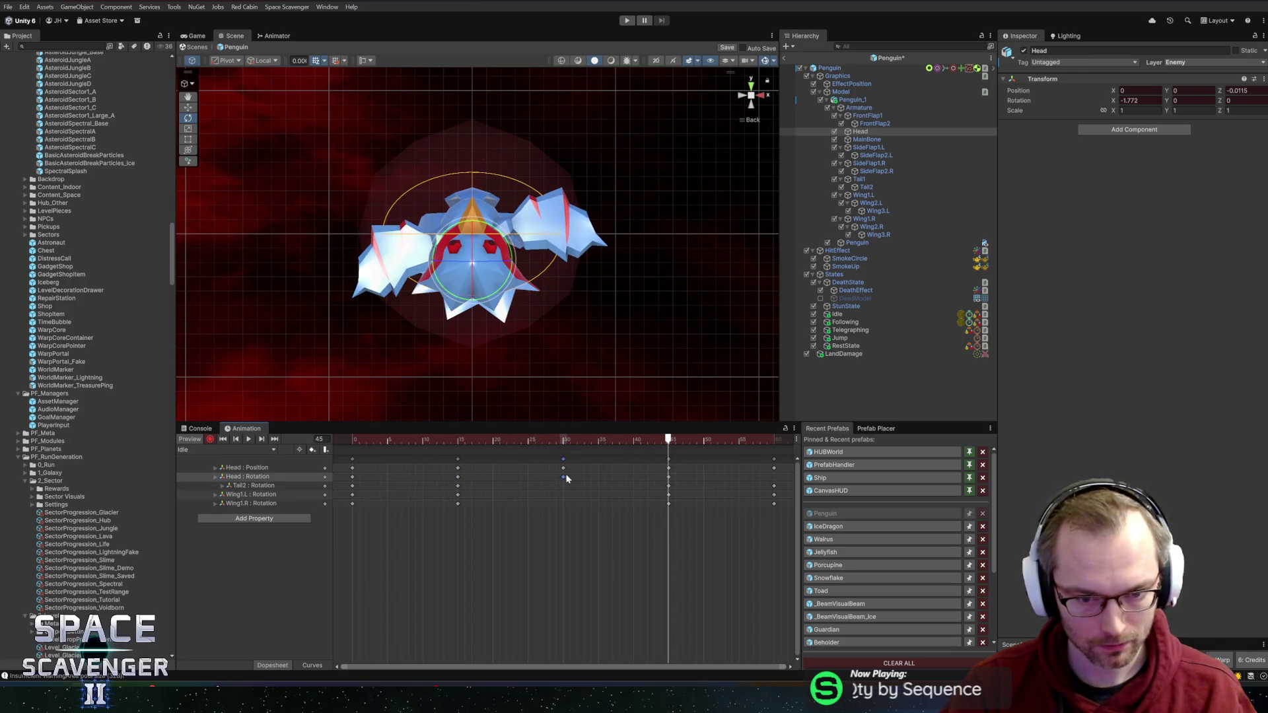
left_click(769, 440)
key("ctrl+v")
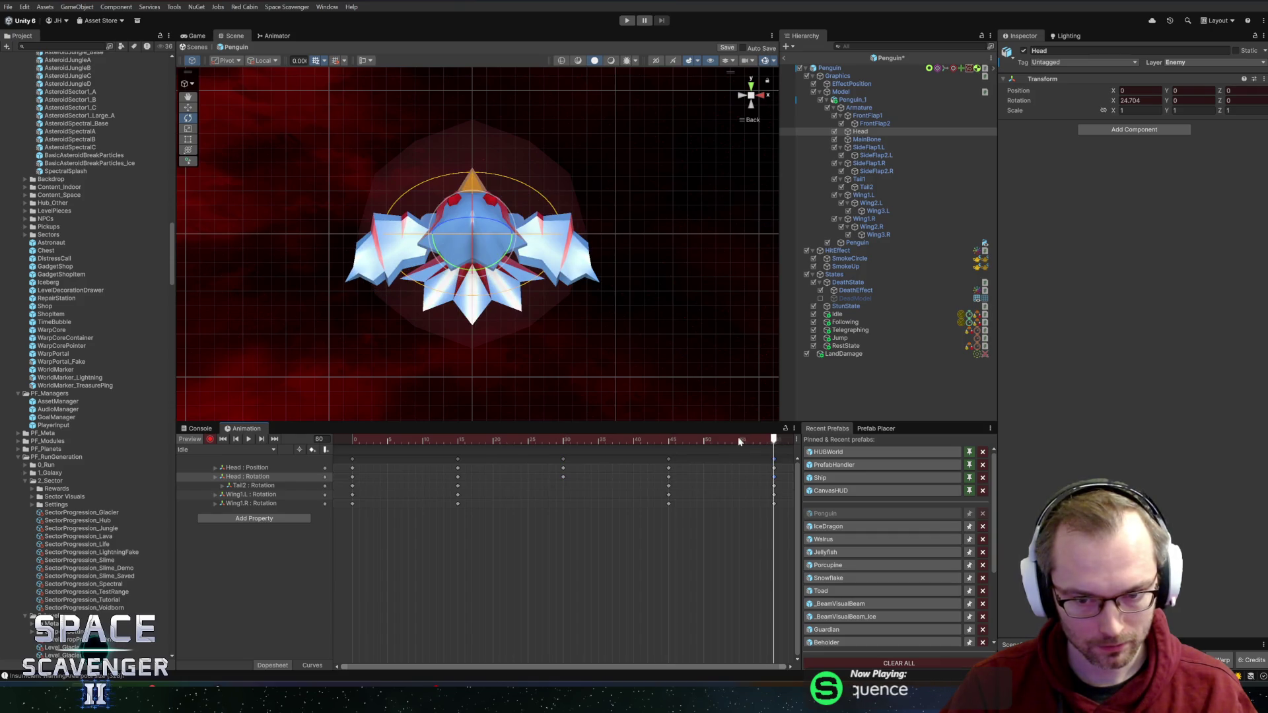
key("space")
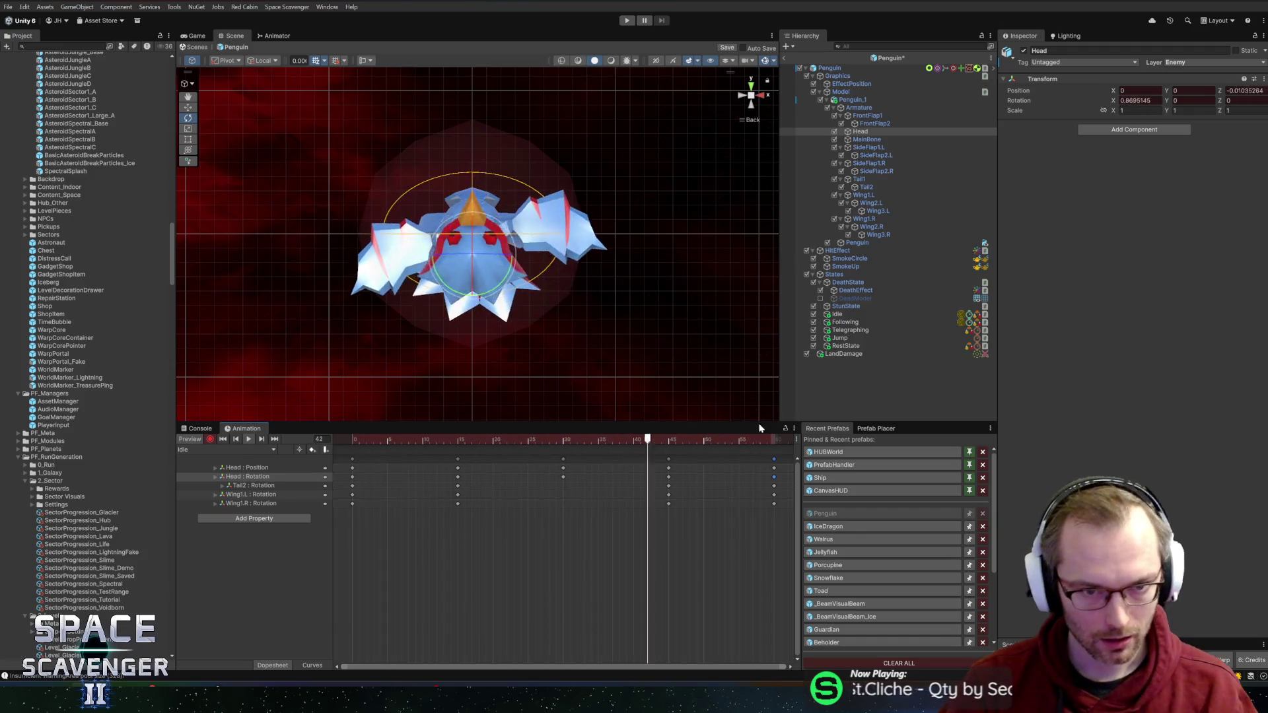
key("space")
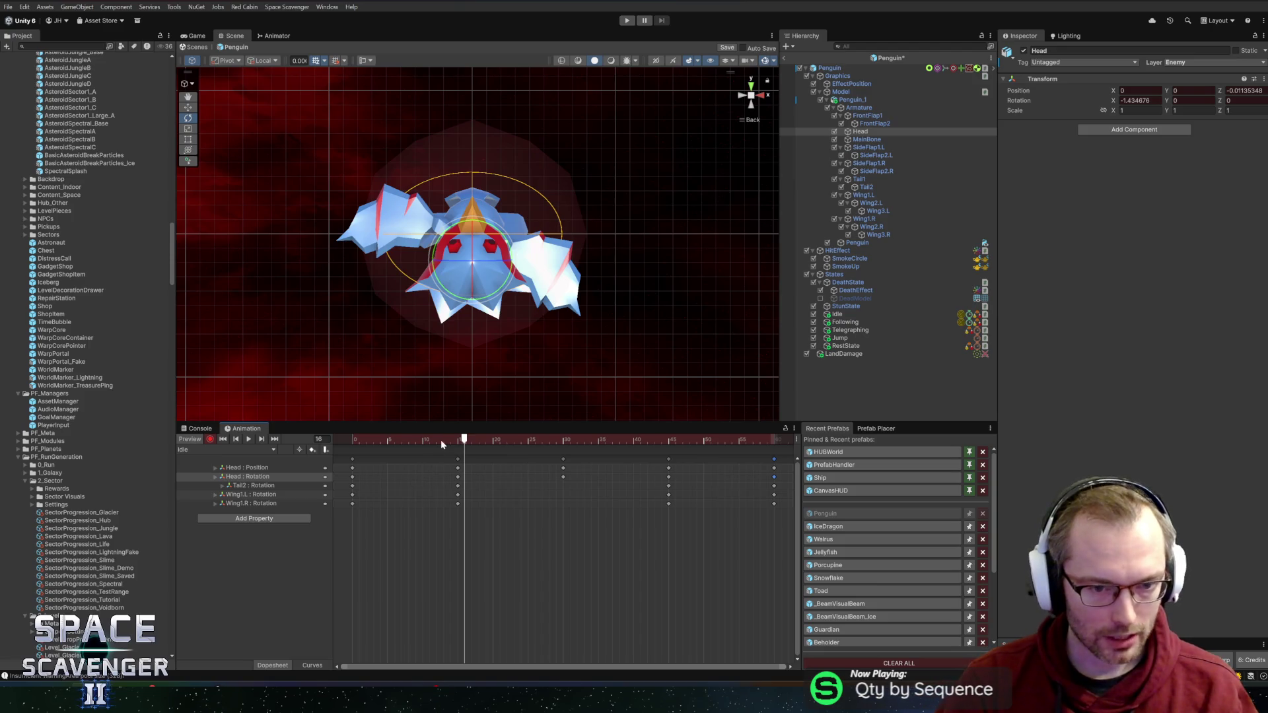
left_click_drag(441, 440, 342, 439)
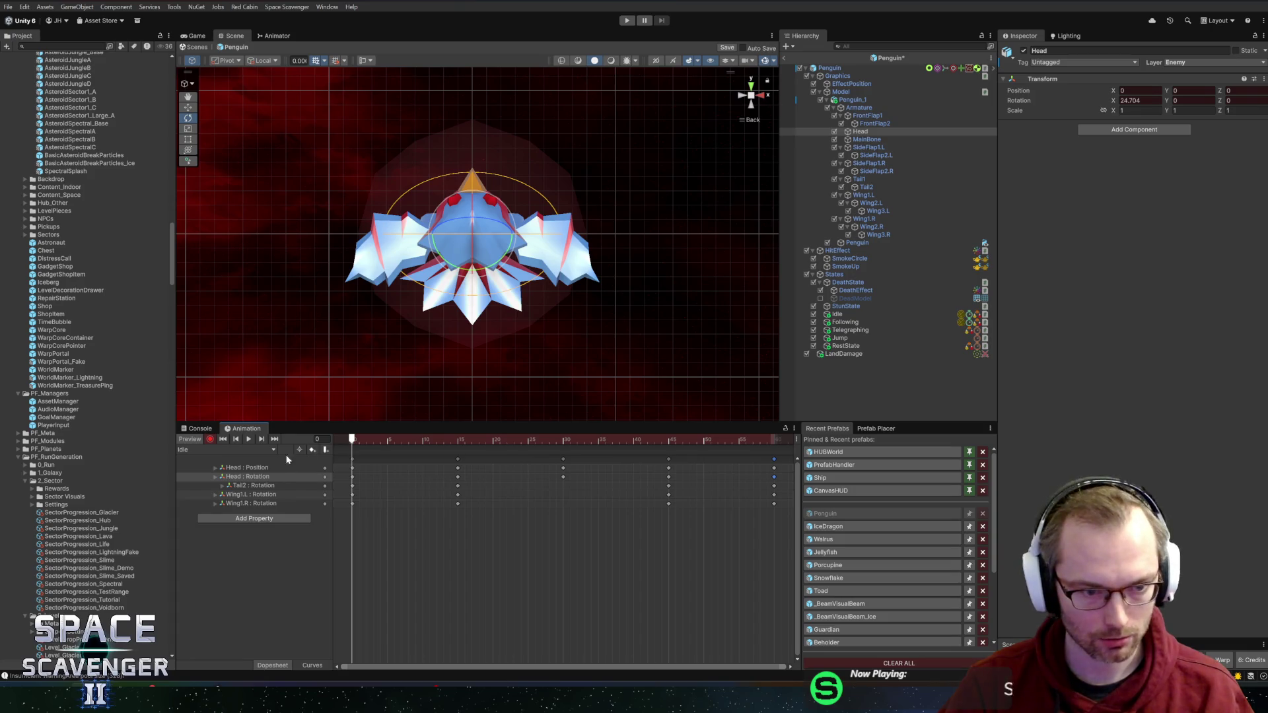
Step: With Global handles, lower the head at frame 0, check frames 13 to 60, and play the loop
left_click(271, 468)
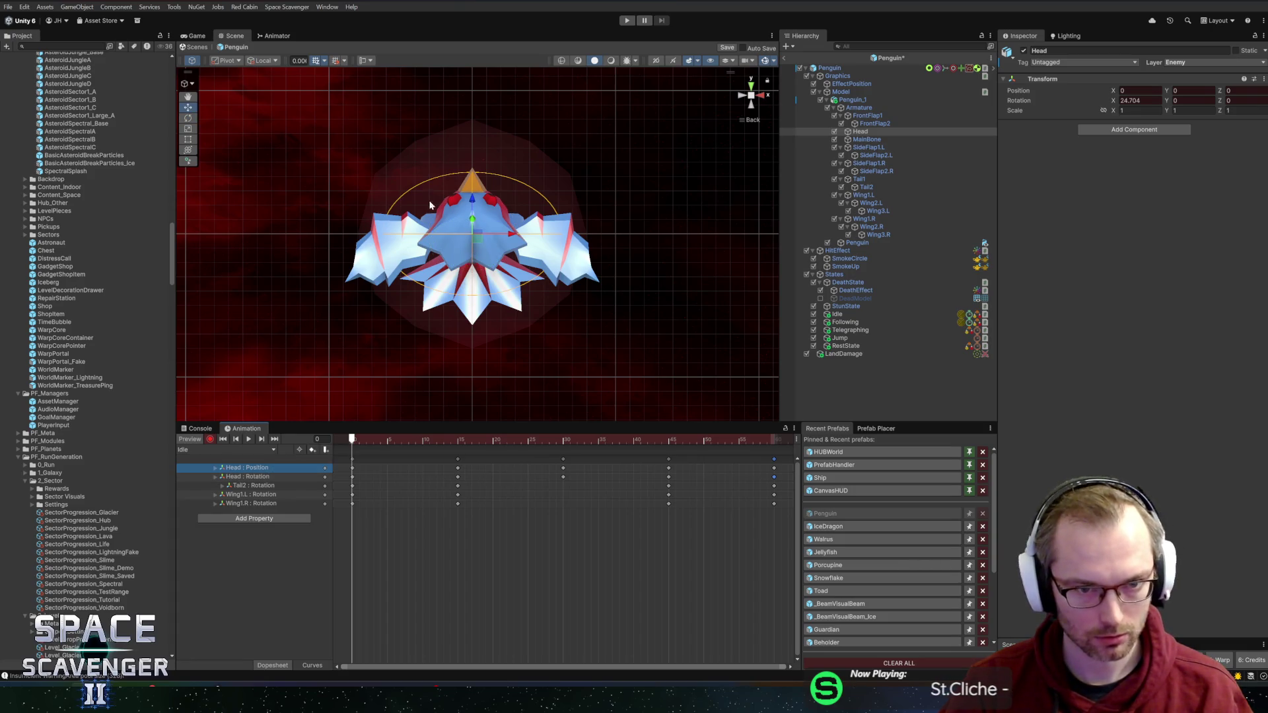
left_click(263, 61)
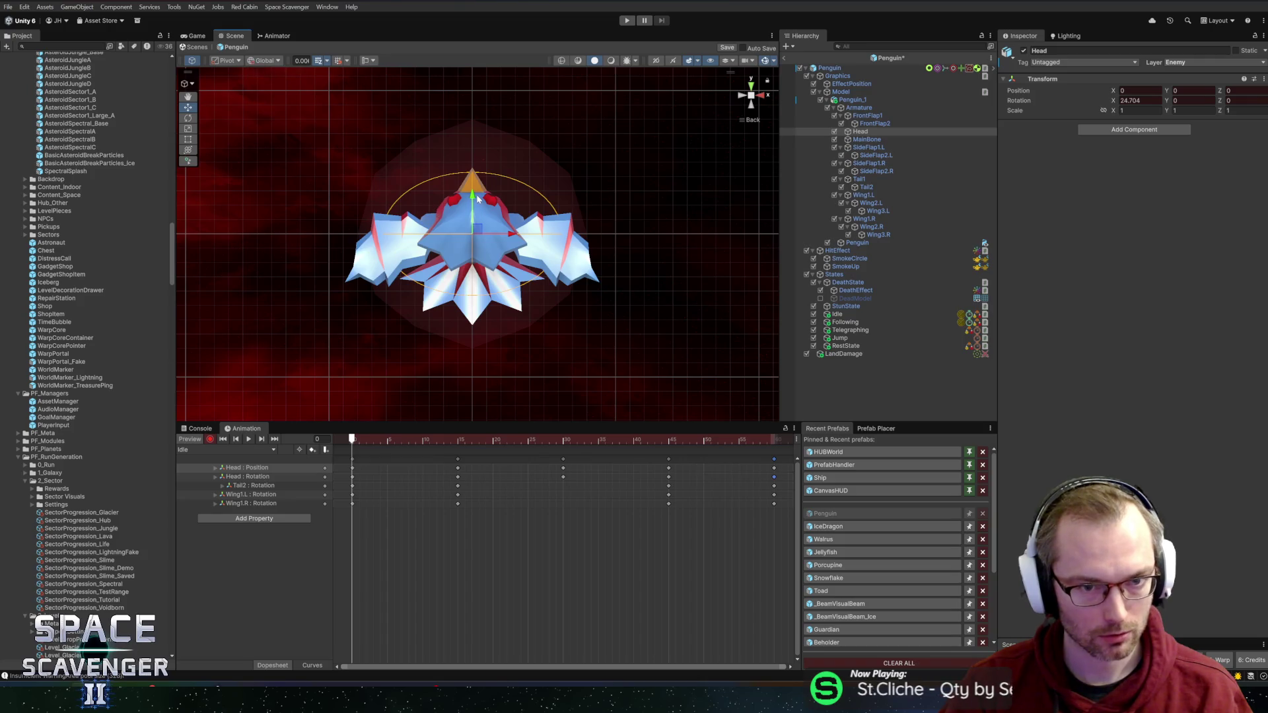
left_click_drag(474, 200, 474, 220)
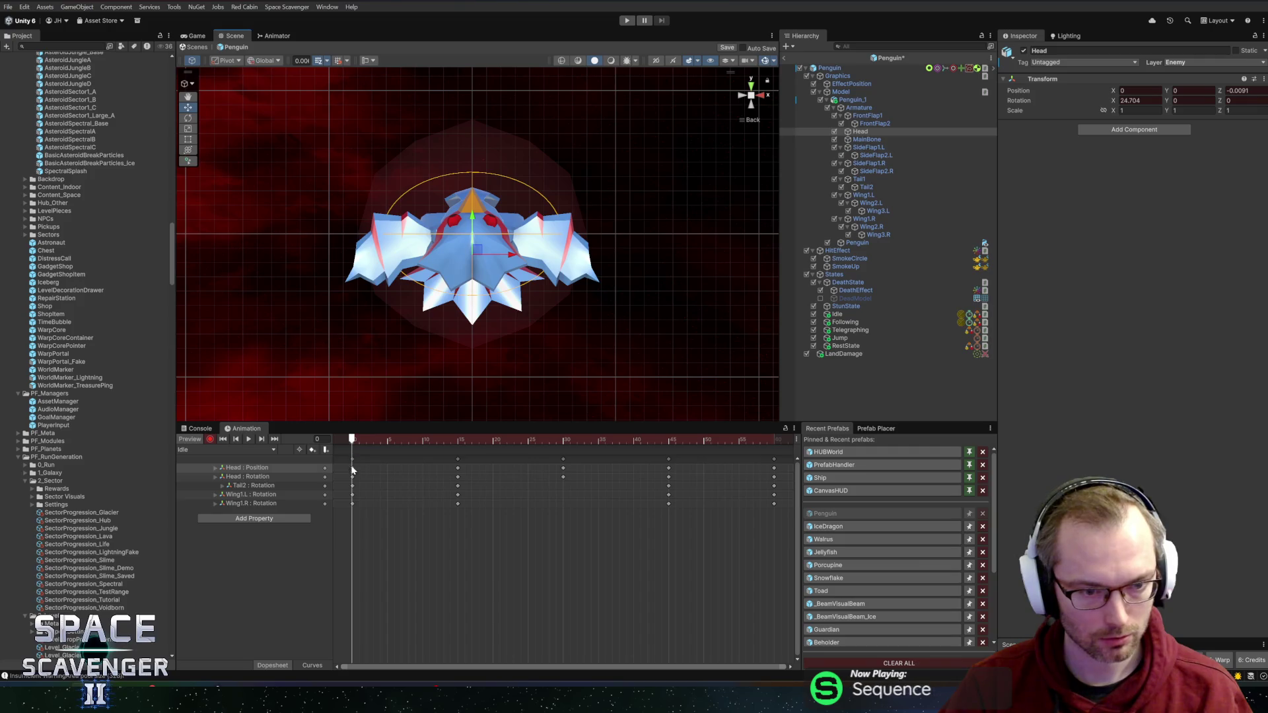
left_click(443, 440)
left_click(562, 441)
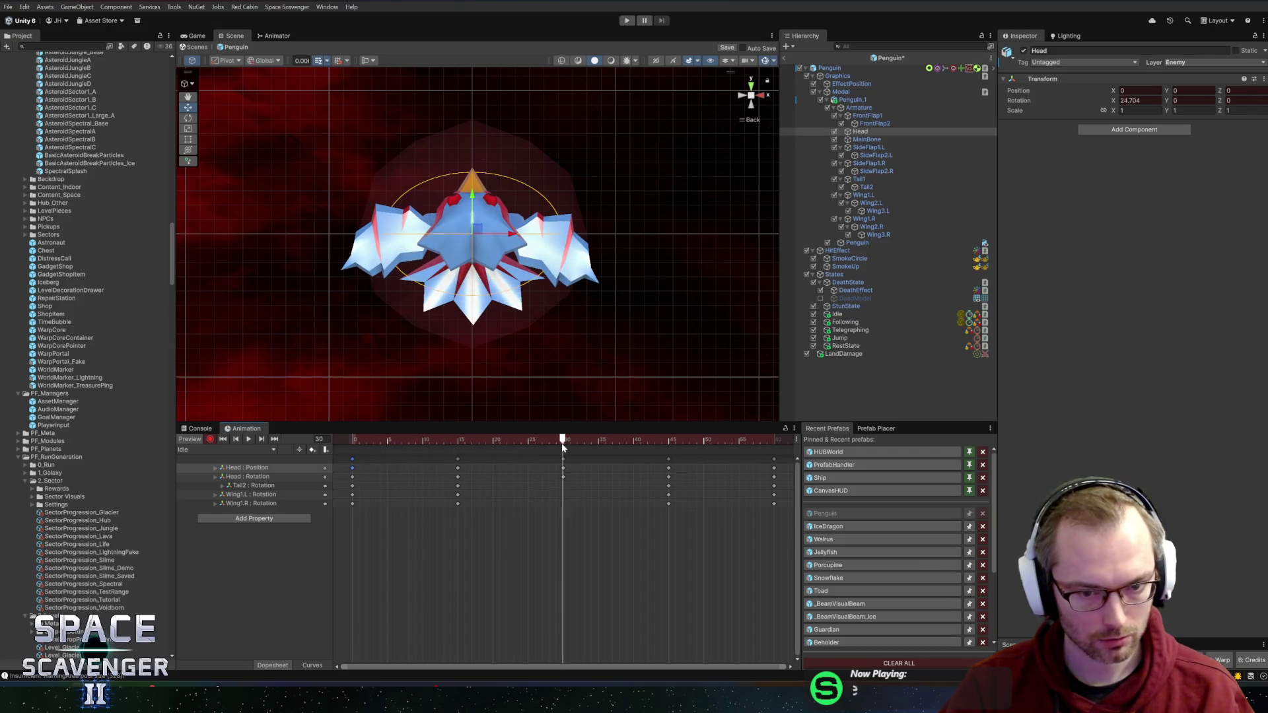
left_click(703, 441)
left_click(780, 440)
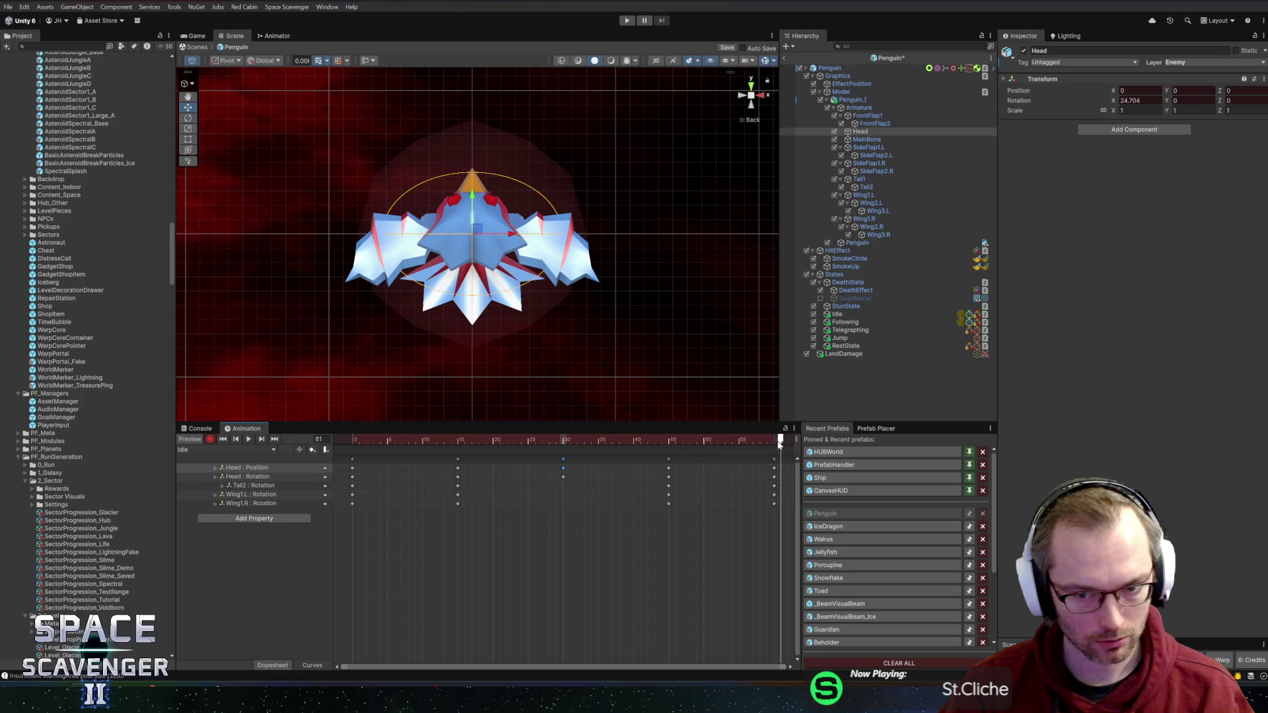
key("space")
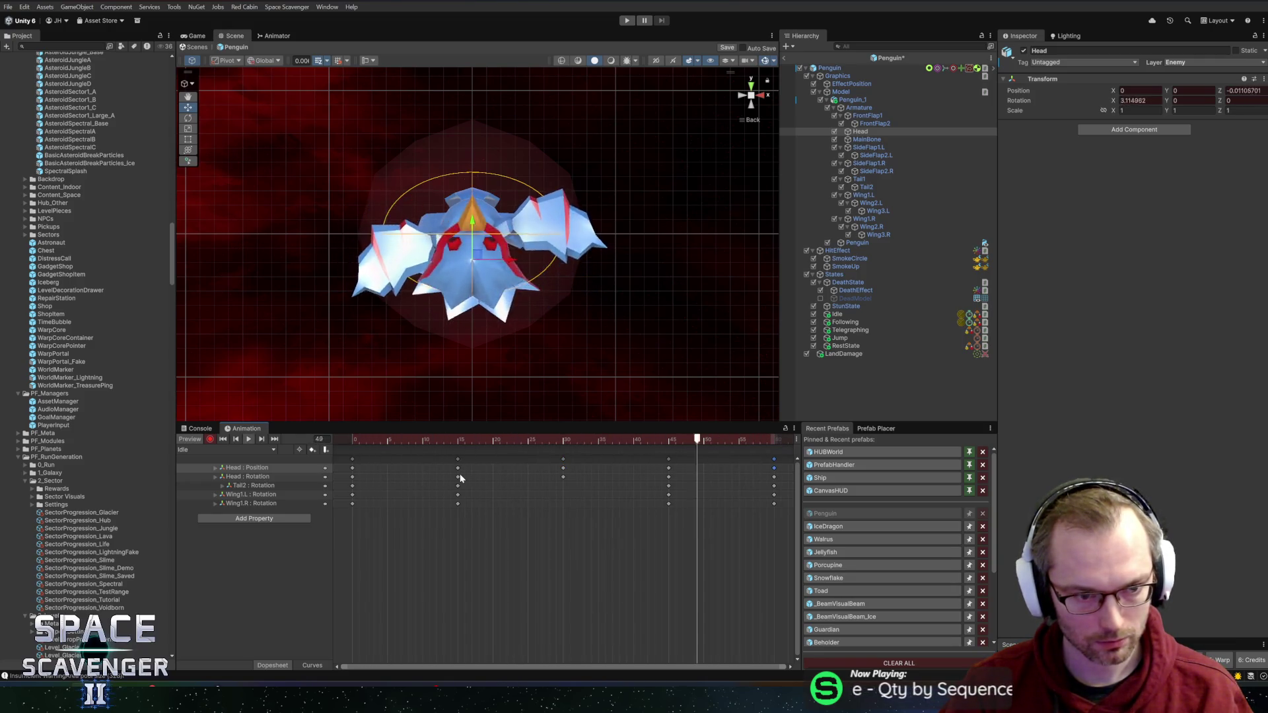
left_click(785, 466)
left_click(330, 476, "shift")
Step: Delete the Head tracks, turn the head on Y to -15 then 15, and paste the frame-0 rotation at 60
key("Delete")
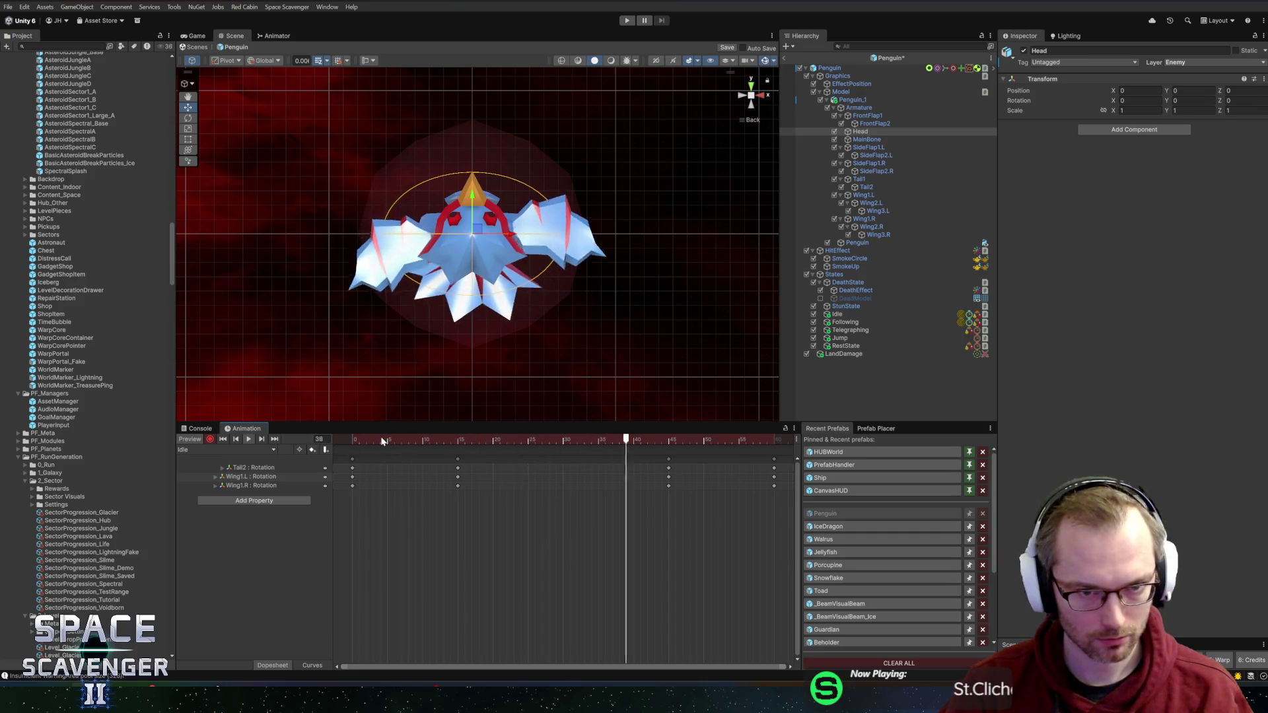
left_click(457, 439)
key("e")
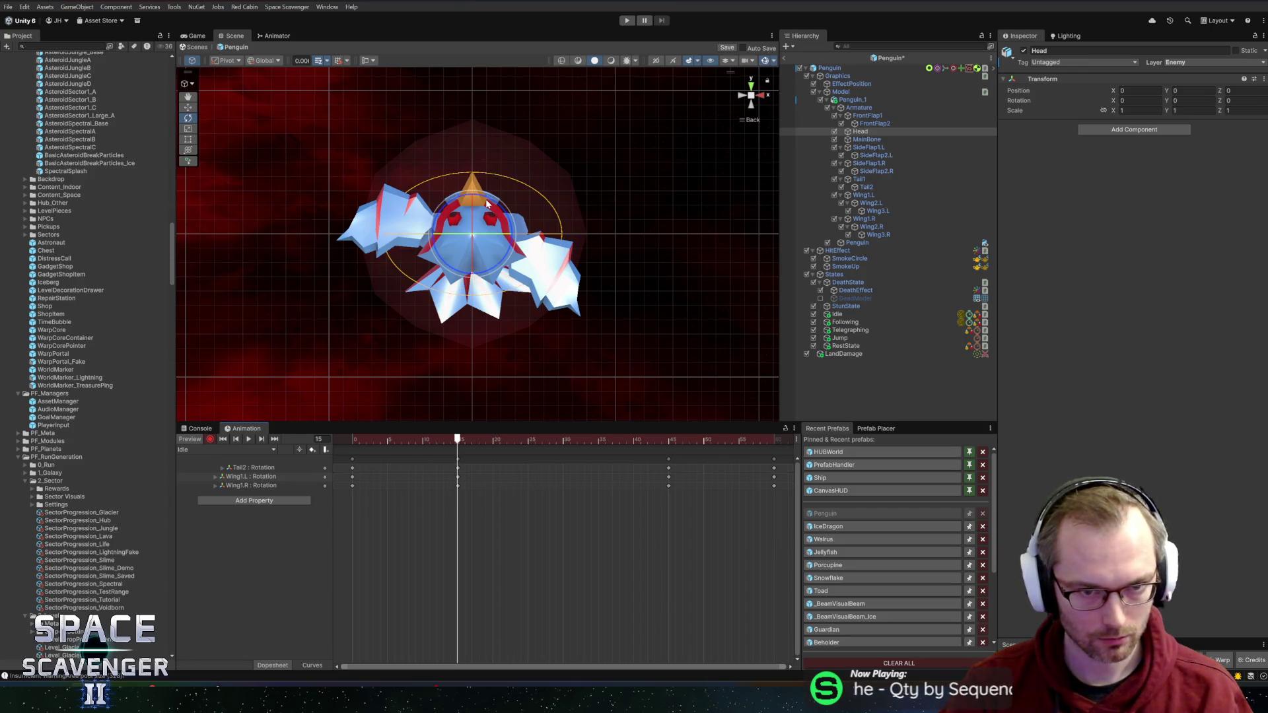
mouse_move(487, 203)
left_mouse_down()
mouse_move(447, 405)
mouse_move(693, 439)
mouse_move(668, 439)
left_mouse_up()
left_click_drag(484, 204, 523, 312)
key("space")
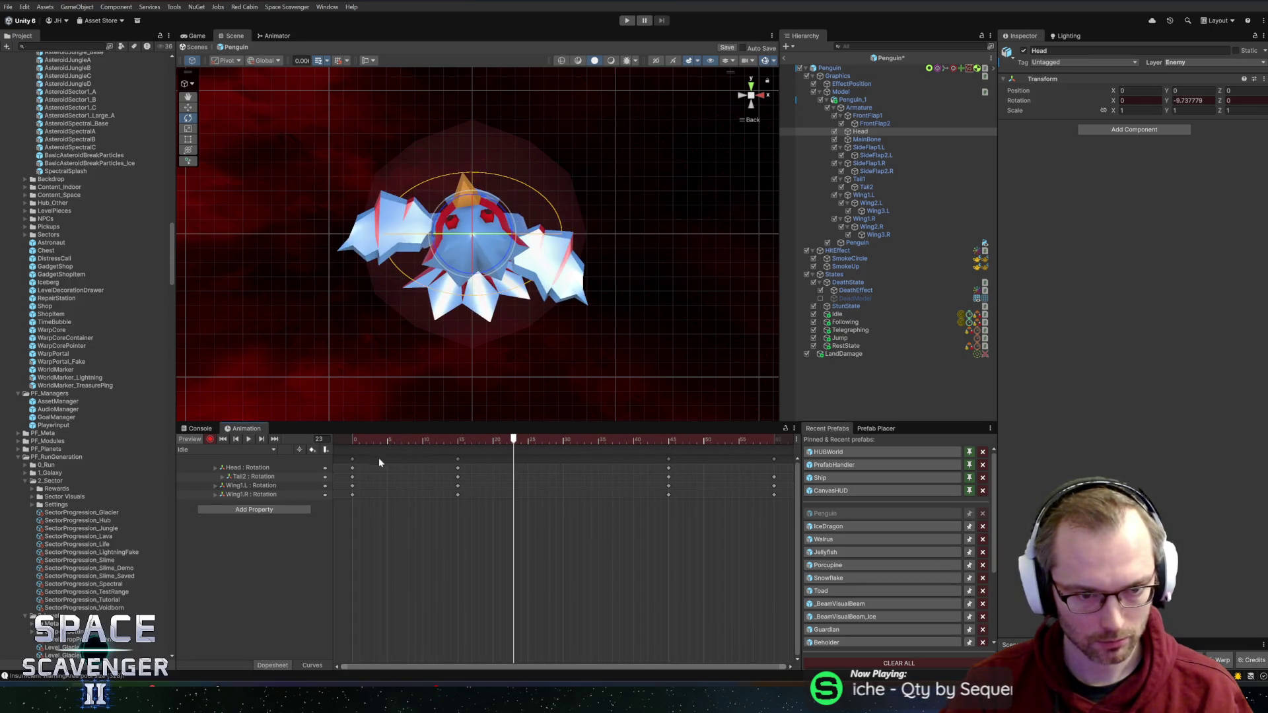
left_click(353, 467)
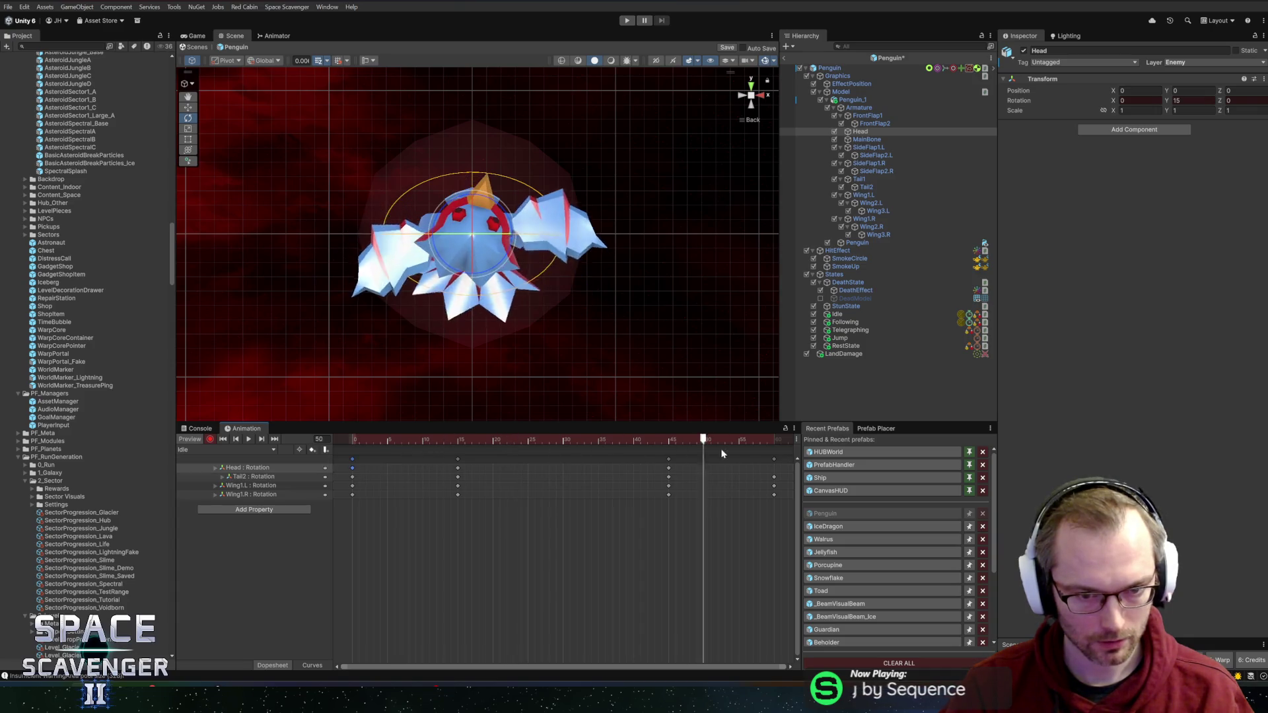
left_click(770, 443)
key("ctrl+v")
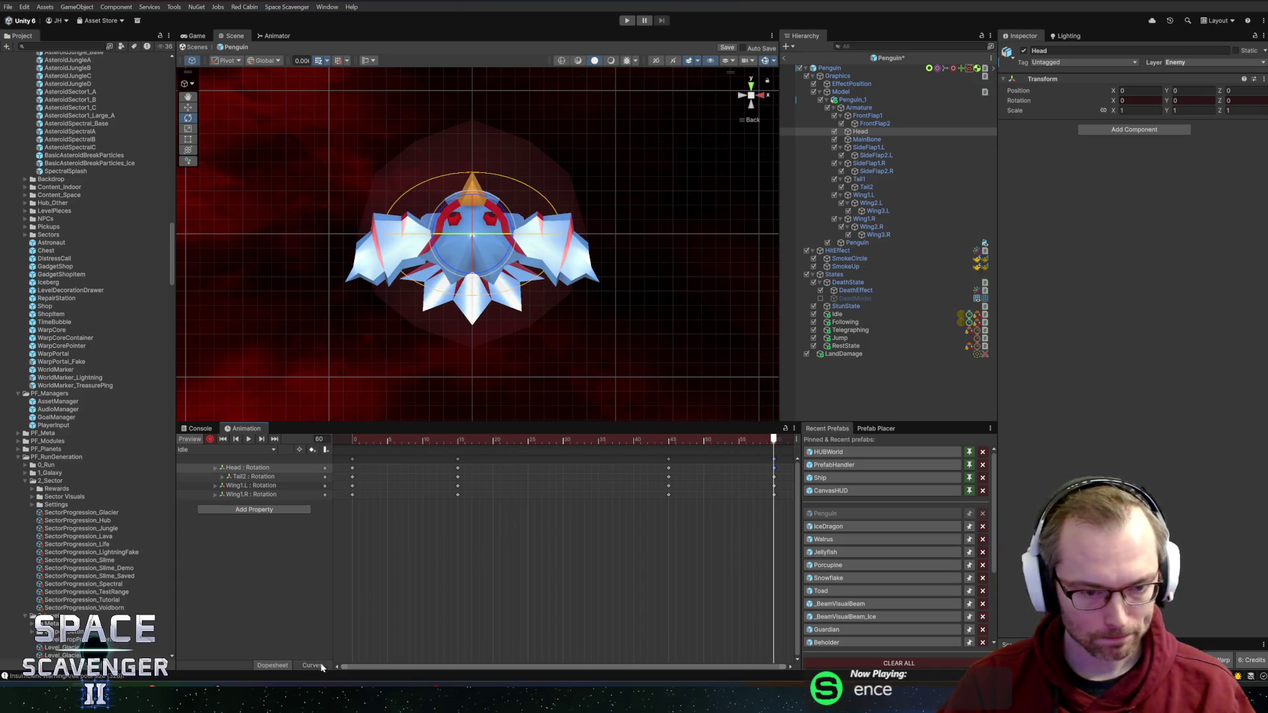
left_click(312, 665)
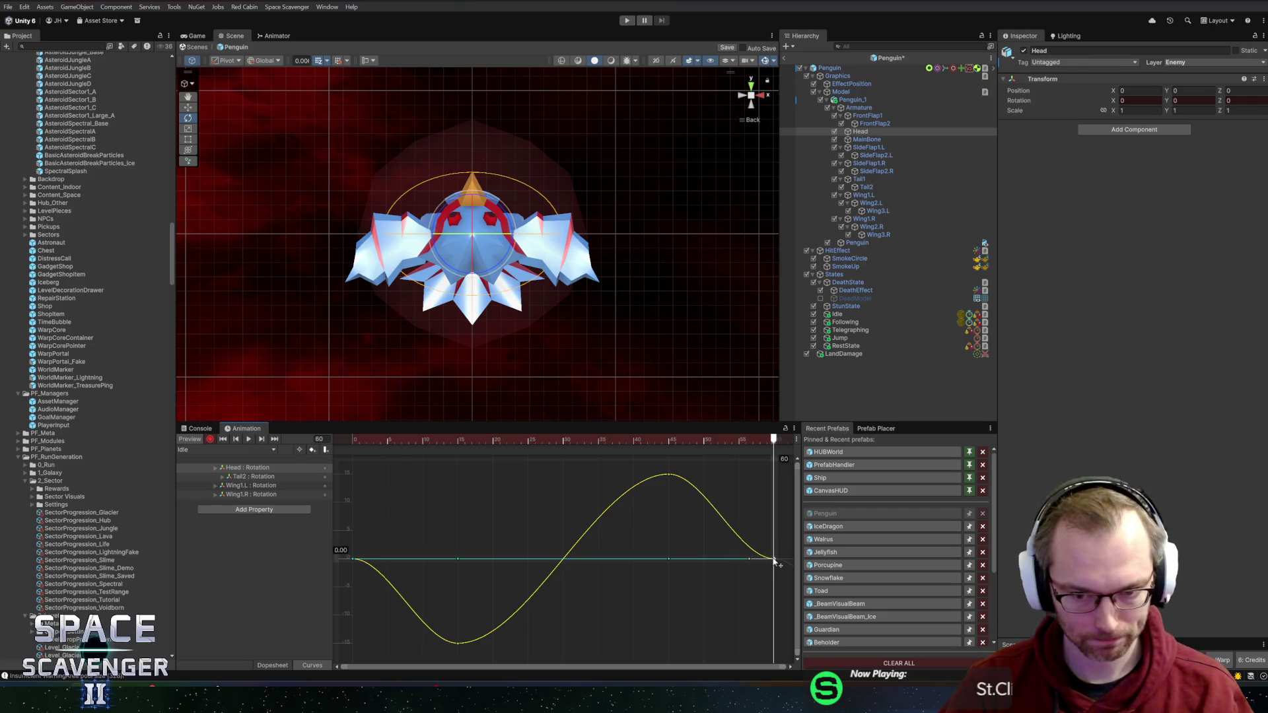
Step: Steepen the Head rotation curve's end and make it descend more steeply from frame 0
left_click_drag(753, 563, 761, 540)
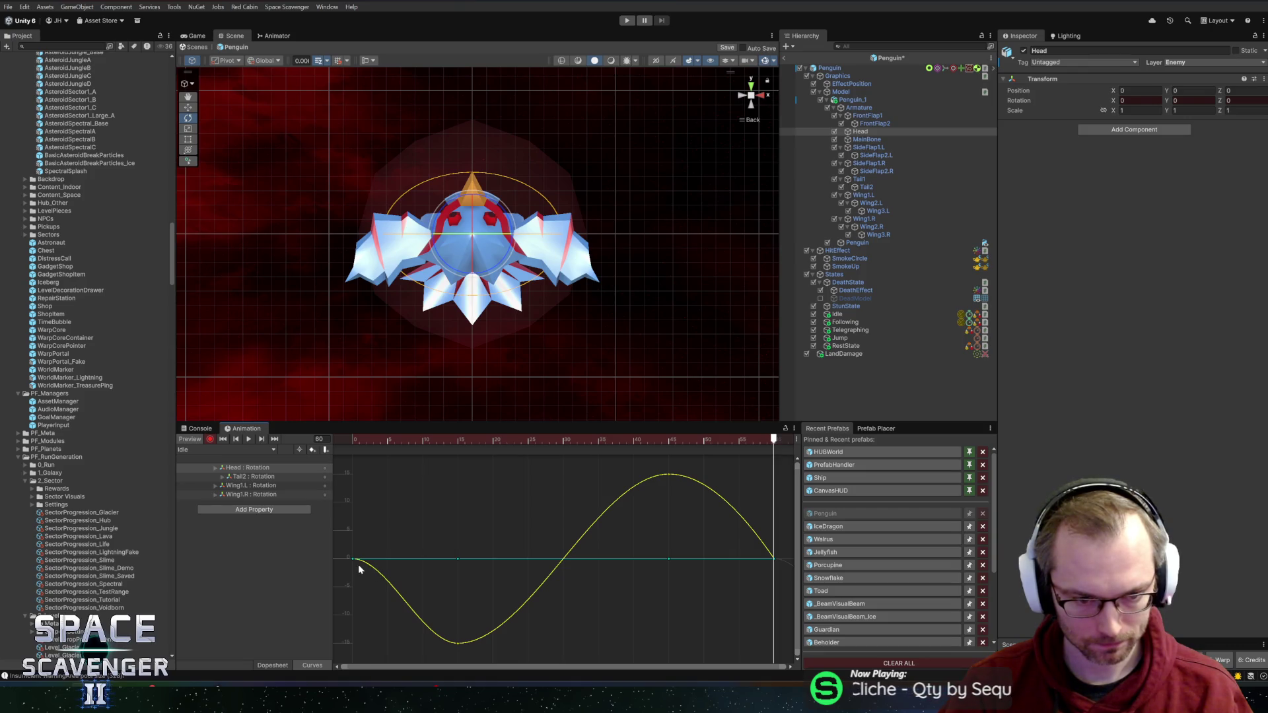
left_click(458, 642)
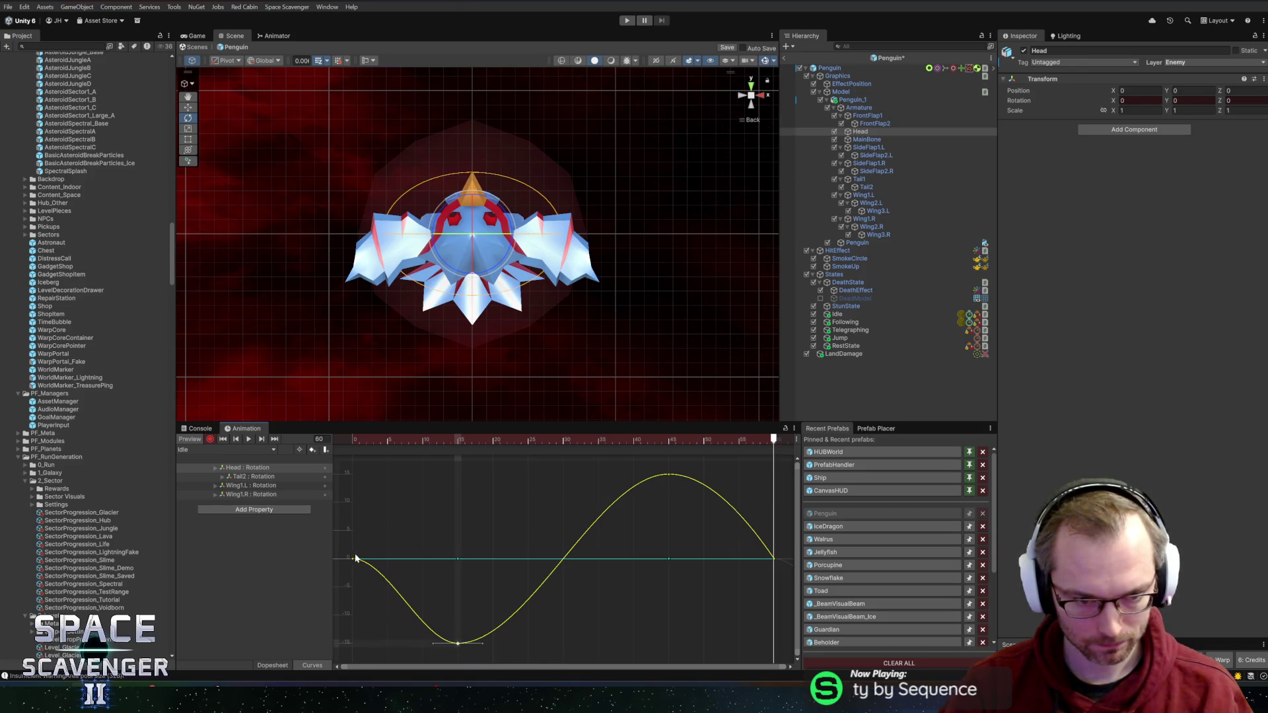
left_click_drag(375, 570, 369, 585)
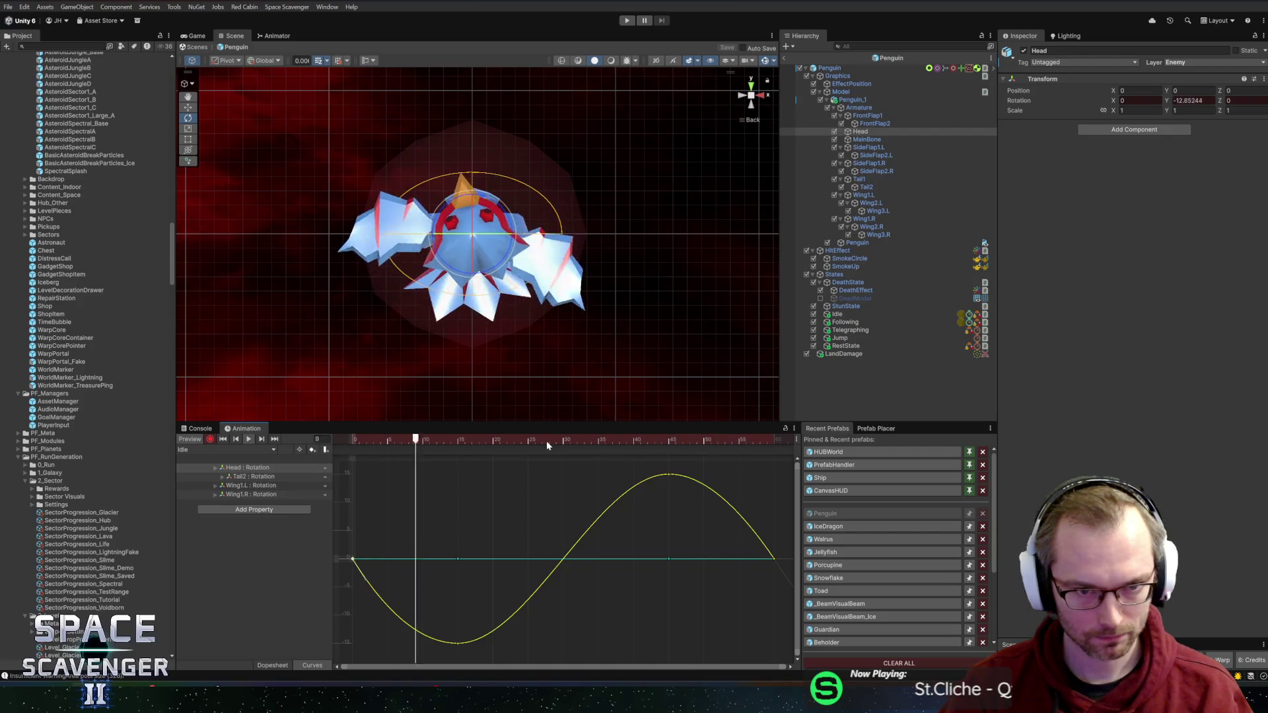
key("space")
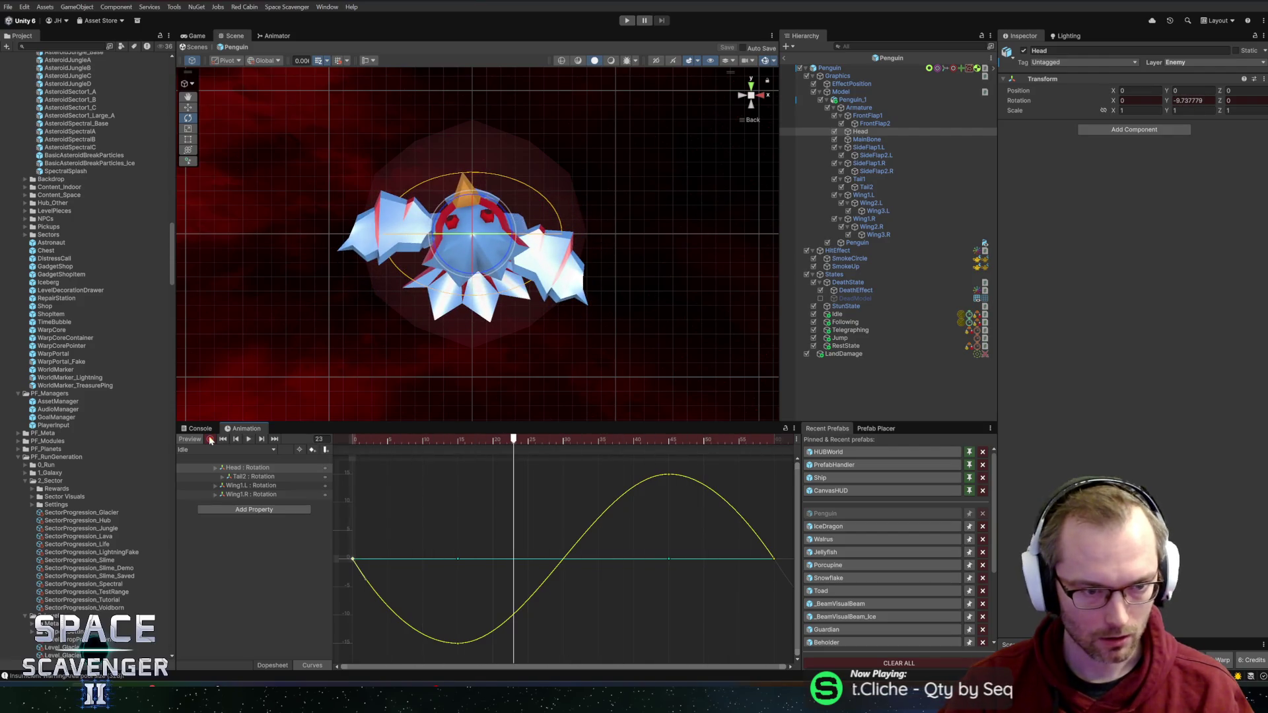
Step: Enable Set Animation in the Idle object's Idle State (Script)
left_click(852, 314)
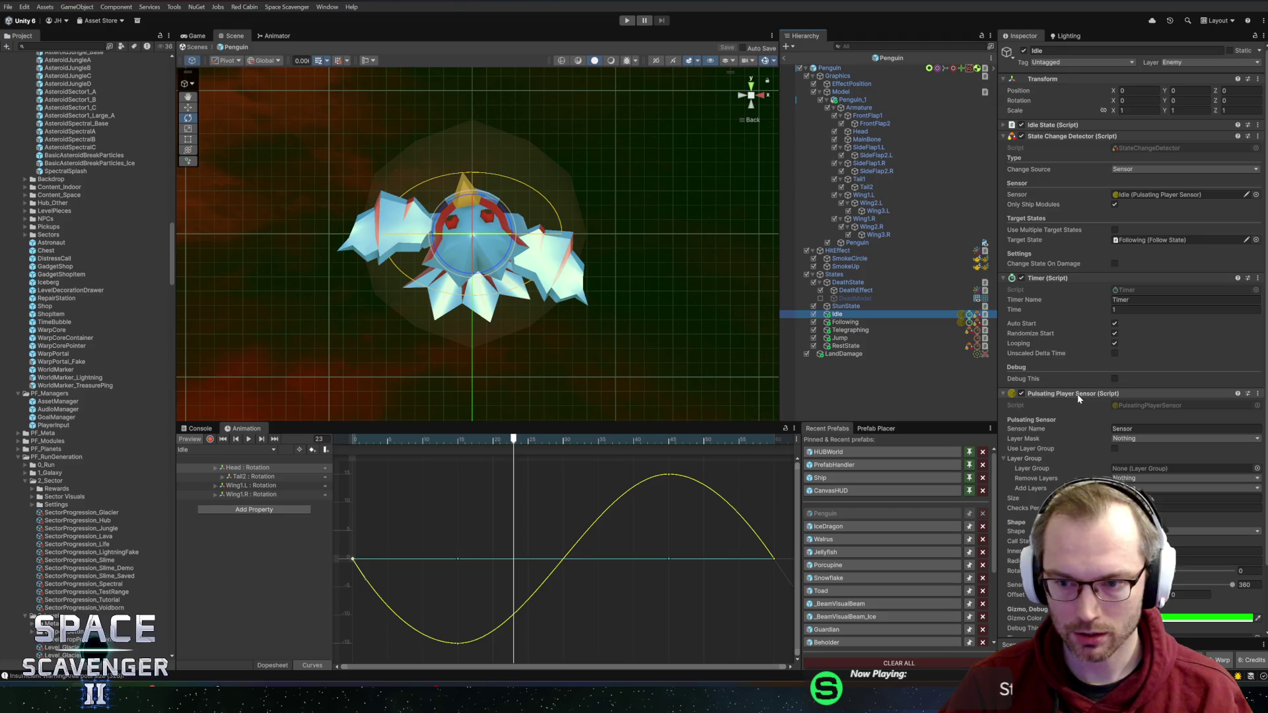
left_click(1053, 124)
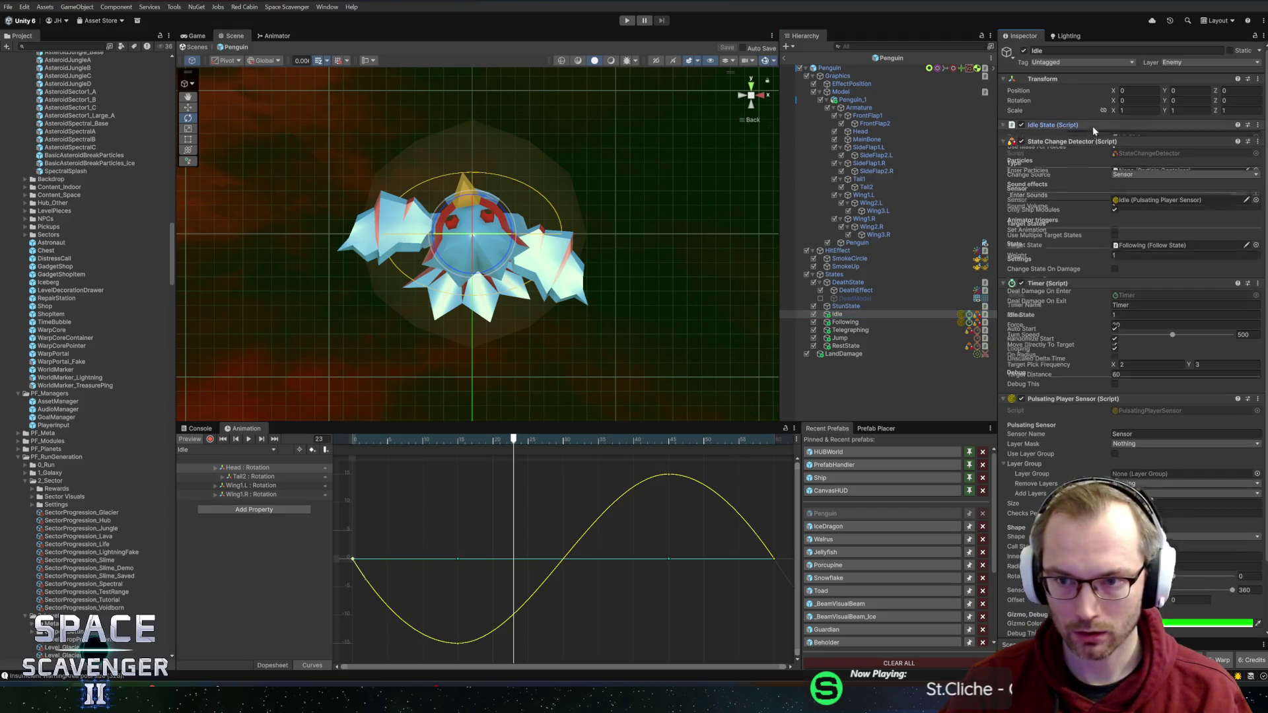
left_click(1115, 230)
Step: Play-test by flying the ship around the penguin enemy, then stop and reopen the Penguin prefab
key("ctrl+p")
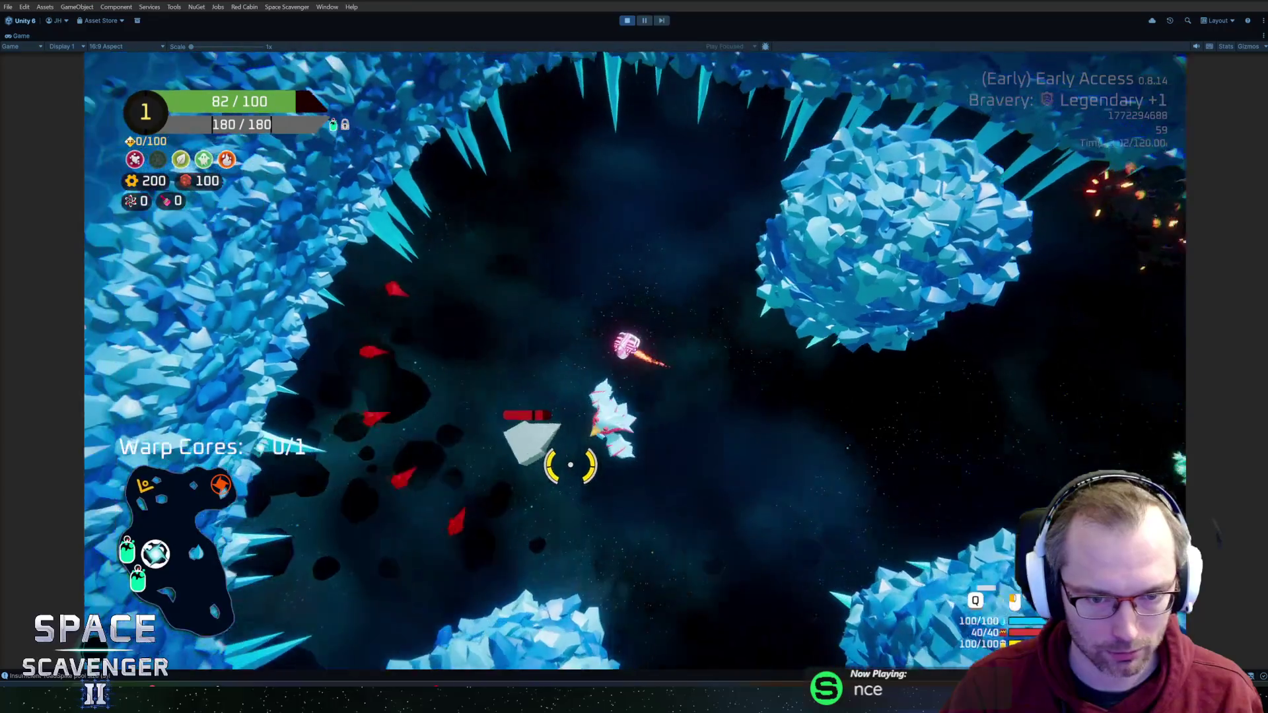
key("a")
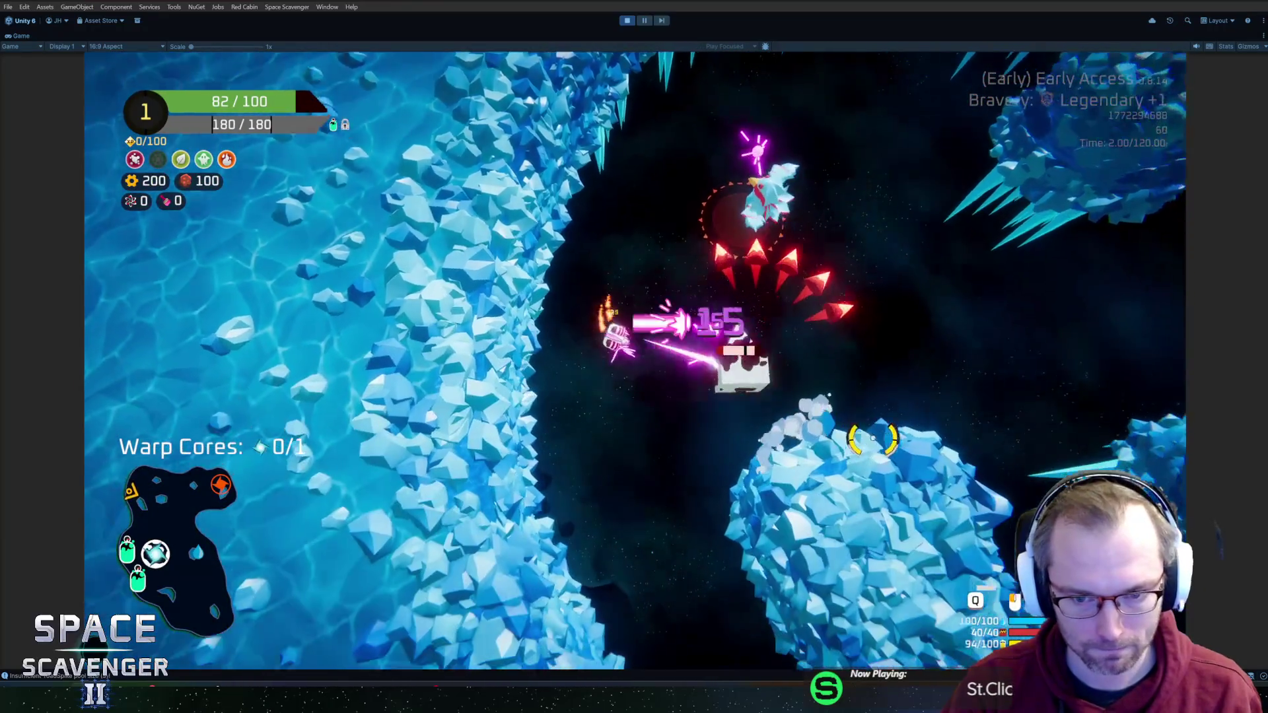
key("d")
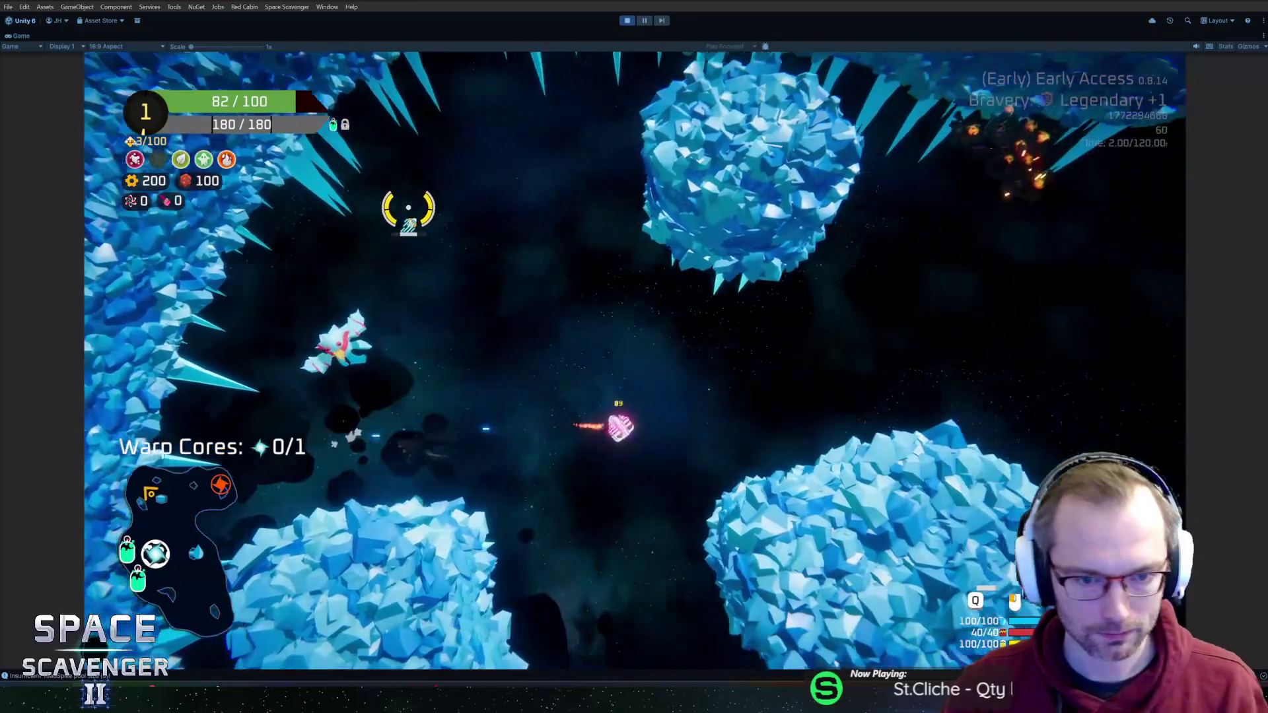
key("w")
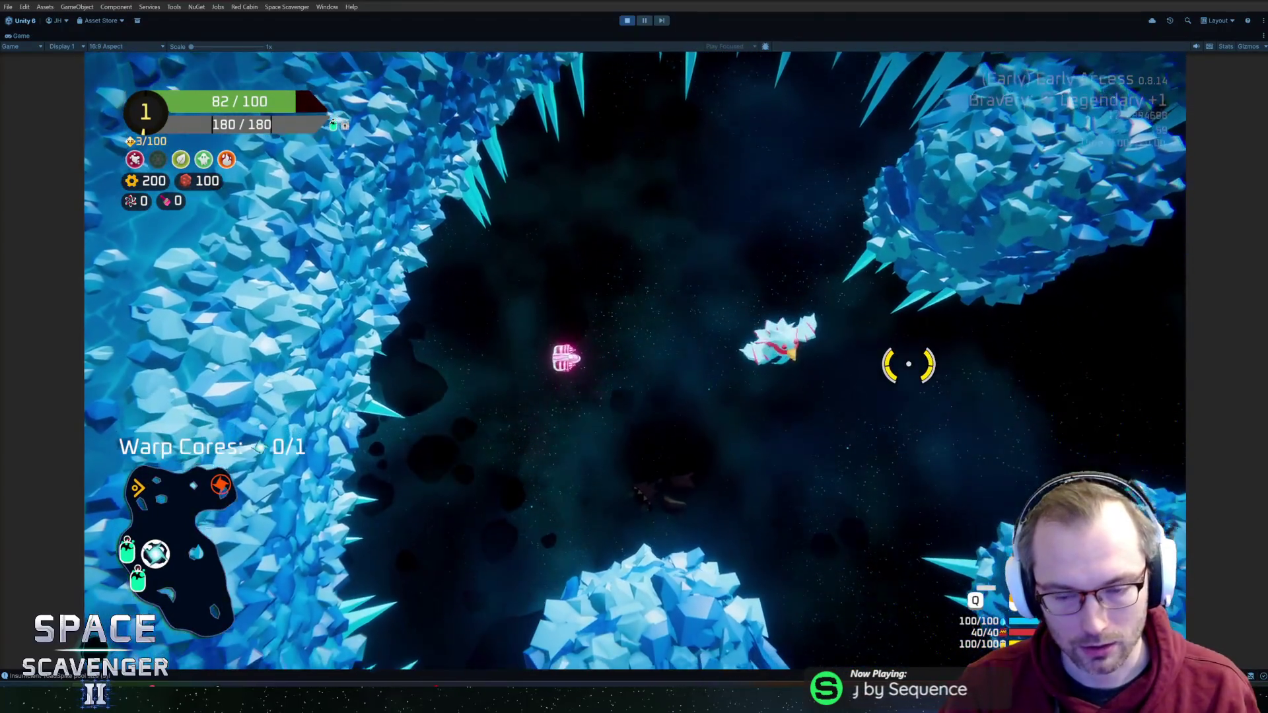
key("s")
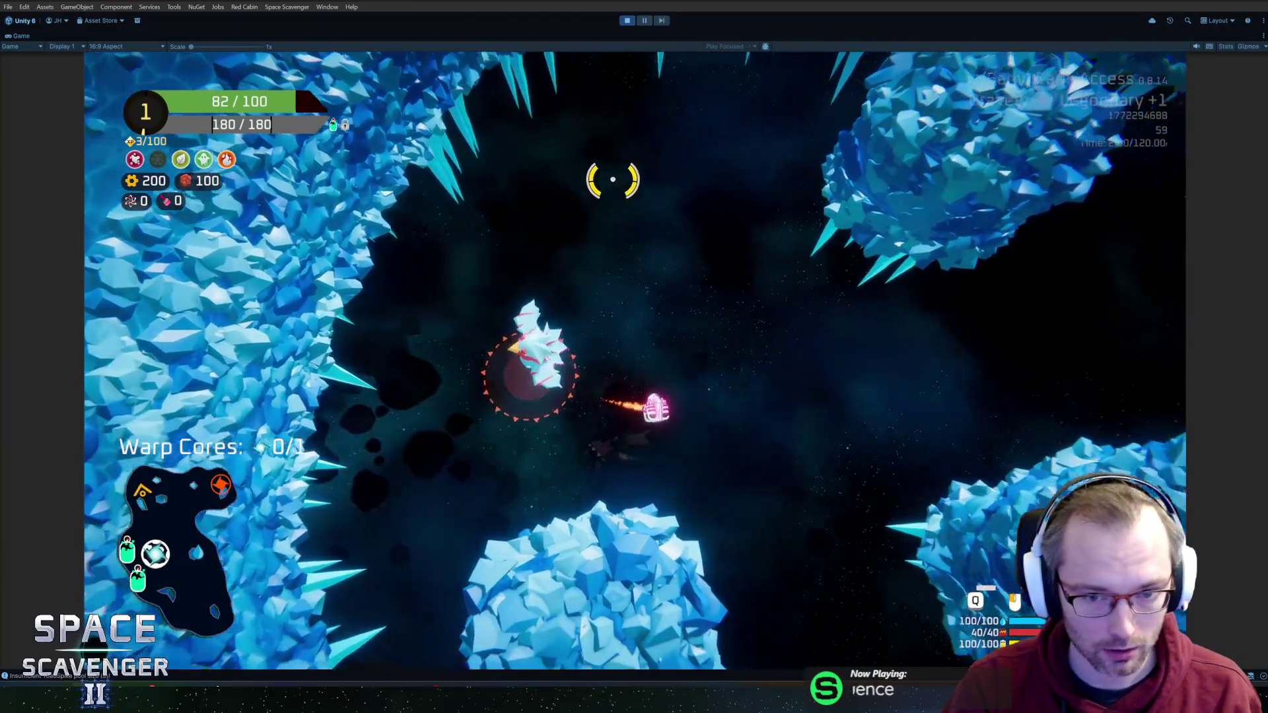
key("ctrl+p")
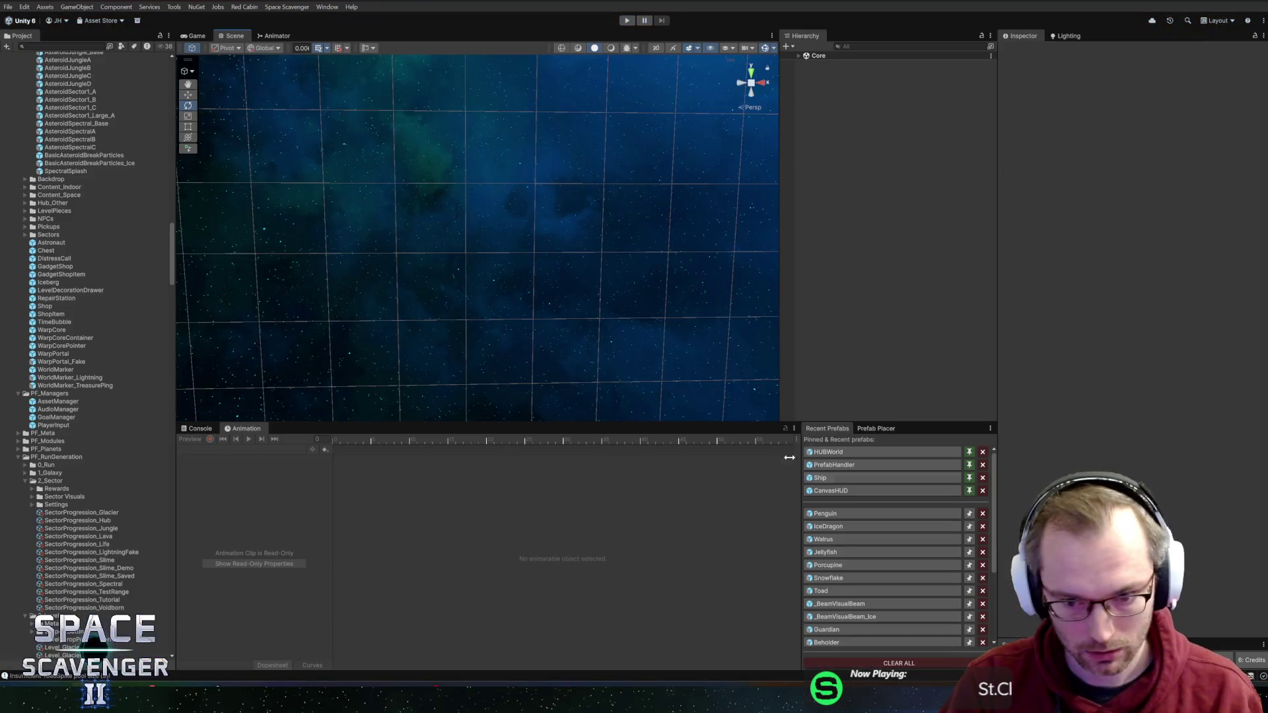
left_click(848, 513)
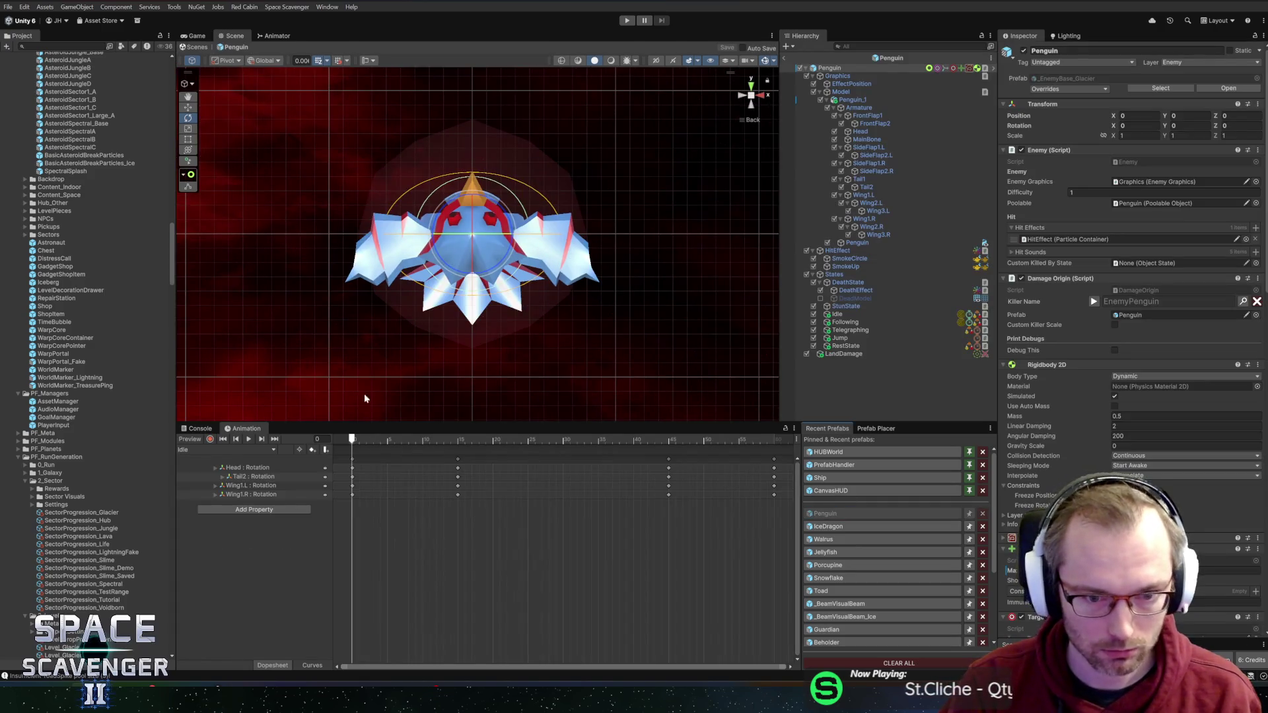
Step: In record mode, rotate Wing2.L and Wing2.R inward to key both inner wing bones
mouse_move(352, 440)
left_mouse_down()
mouse_move(396, 441)
mouse_move(352, 440)
left_mouse_up()
left_click_drag(375, 308, 504, 283)
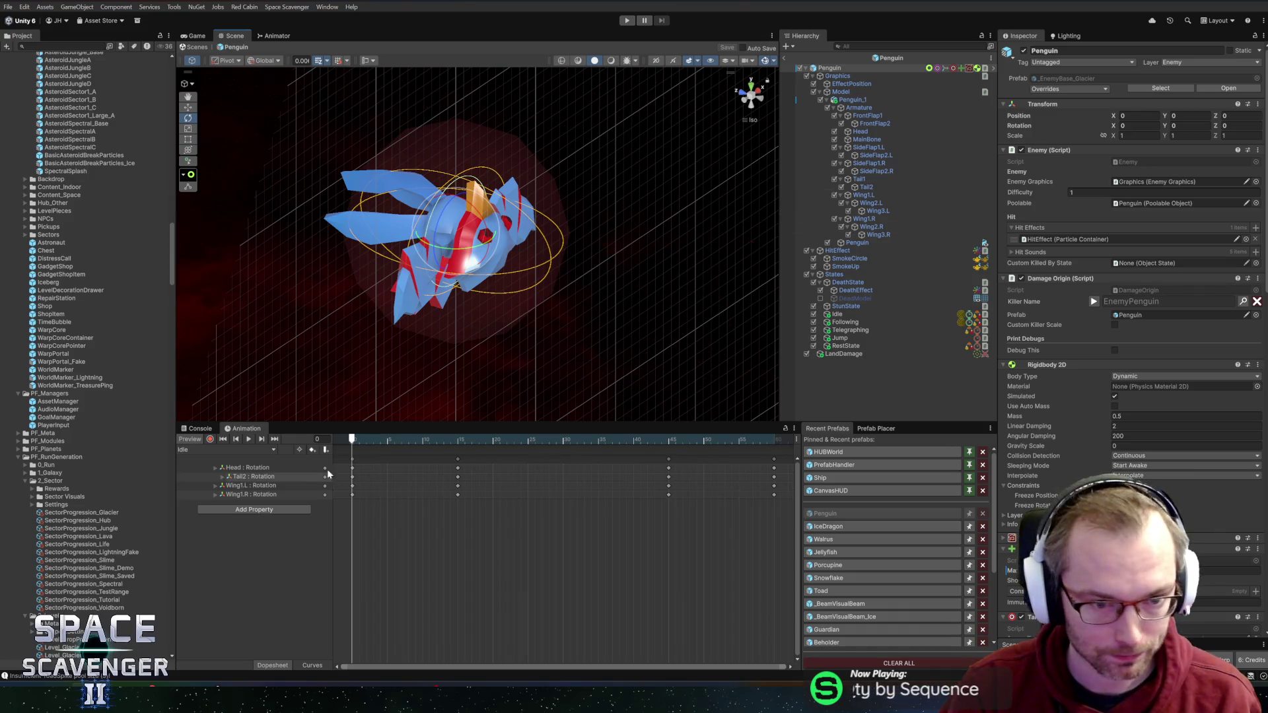
left_click(211, 439)
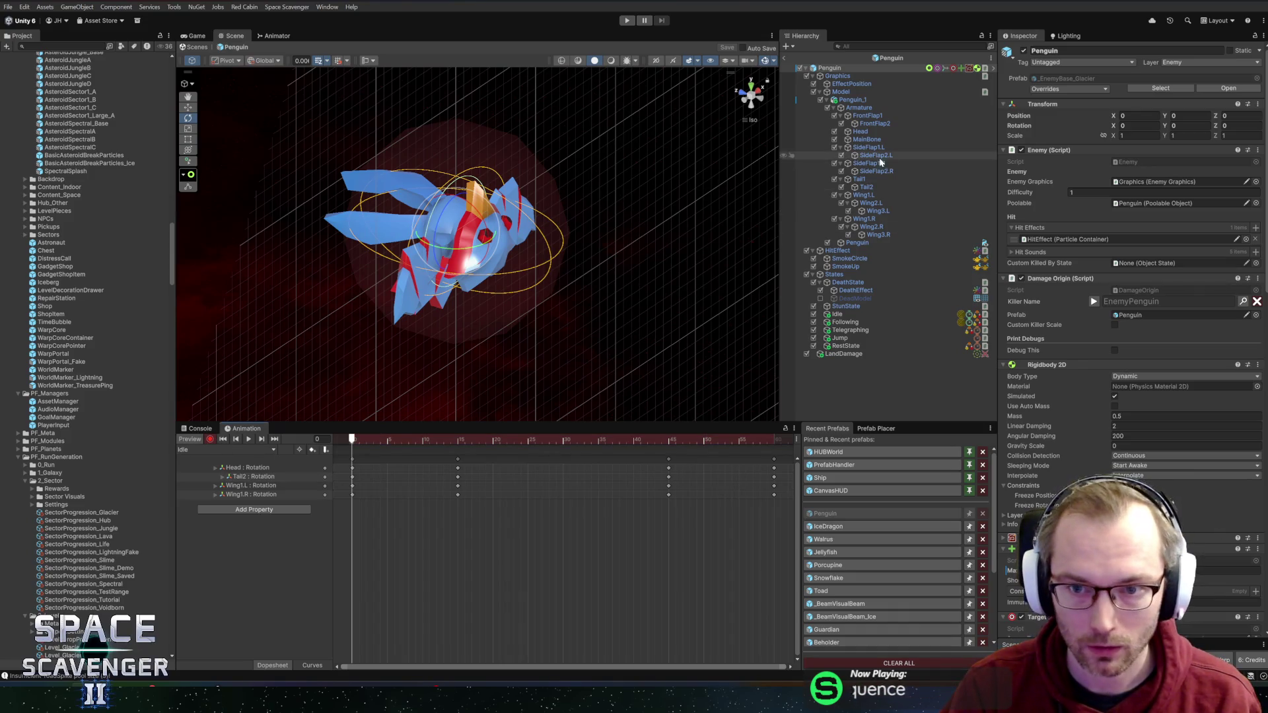
left_click(885, 203)
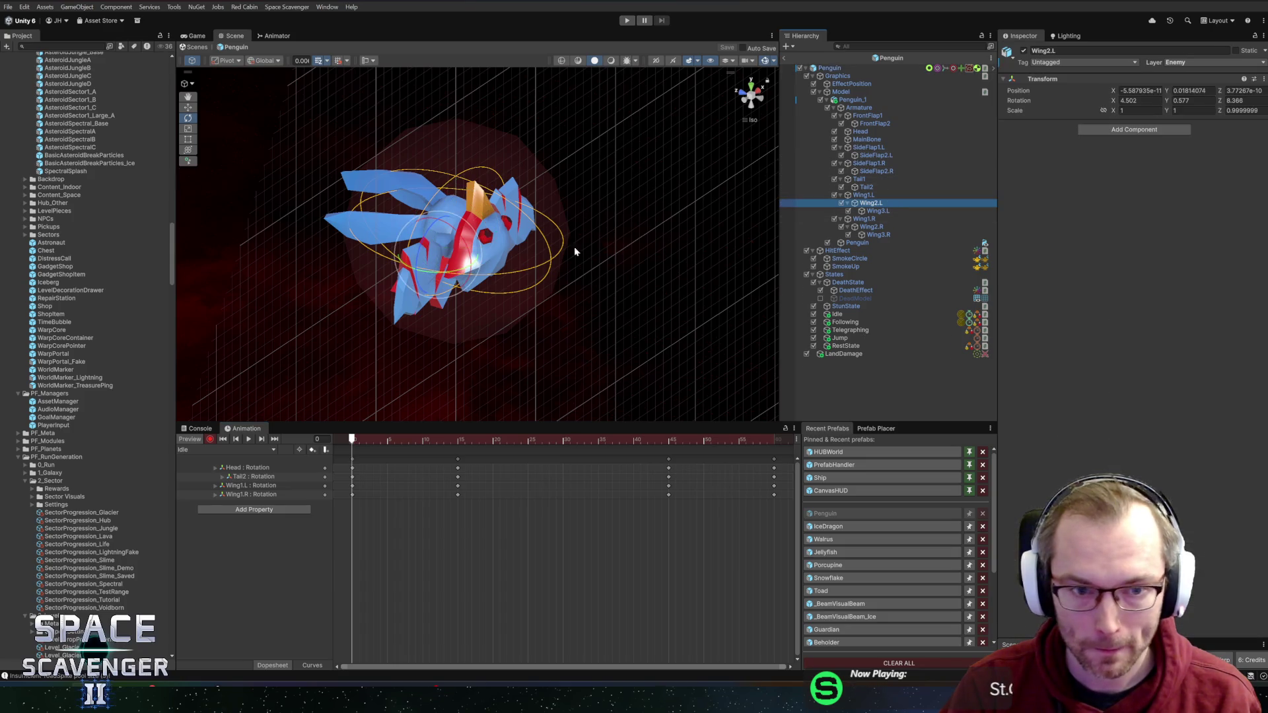
mouse_move(456, 279)
left_mouse_down()
mouse_move(595, 245)
mouse_move(745, 231)
mouse_move(528, 191)
mouse_move(644, 198)
left_mouse_up()
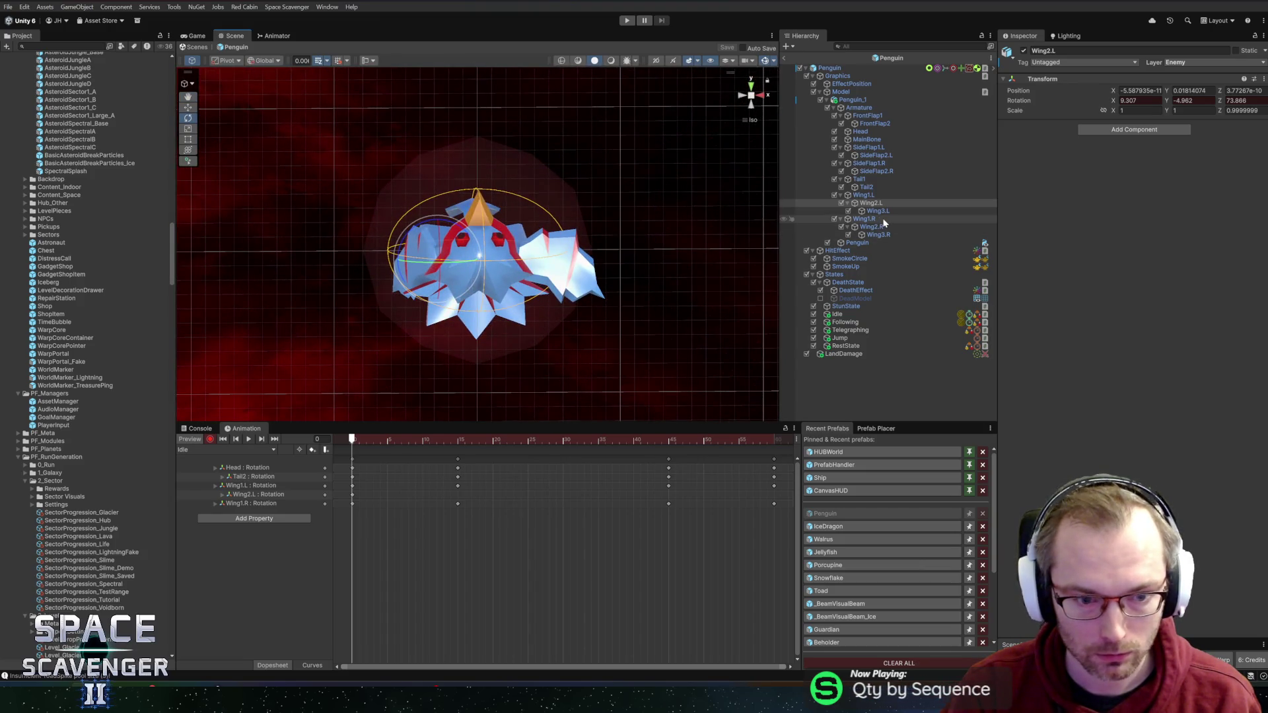
key("ctrl+z")
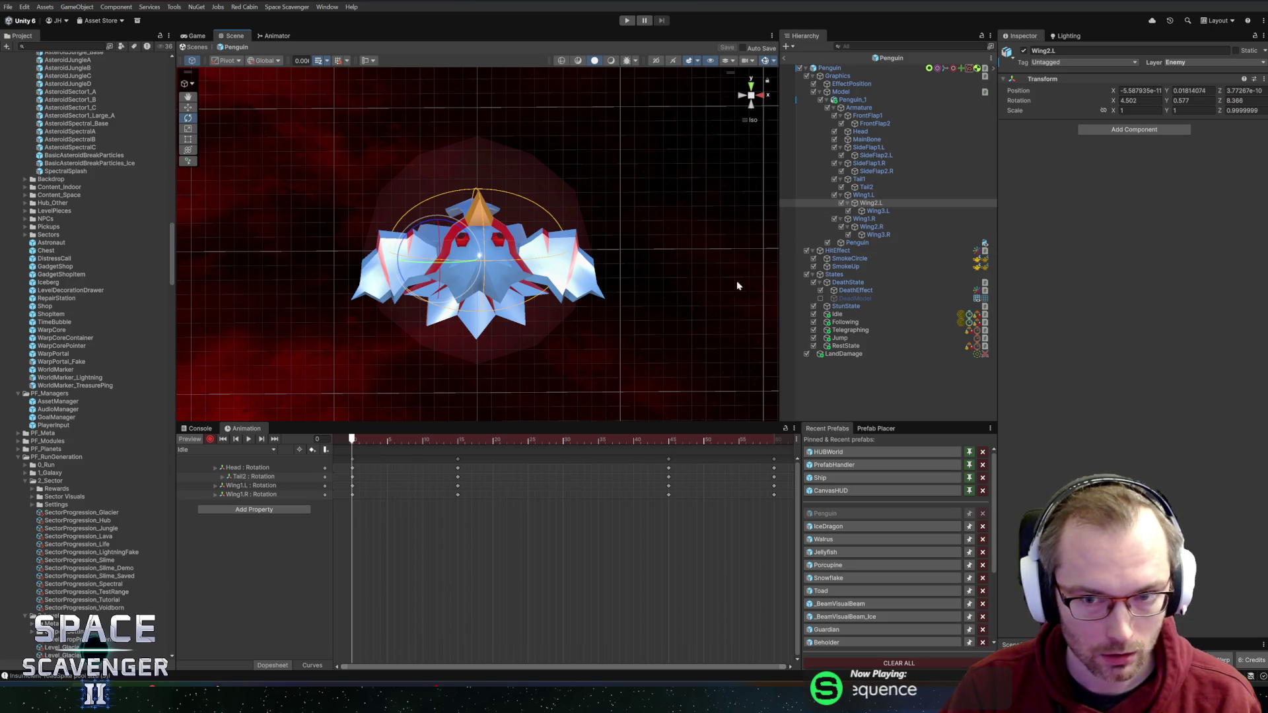
key("ctrl+y")
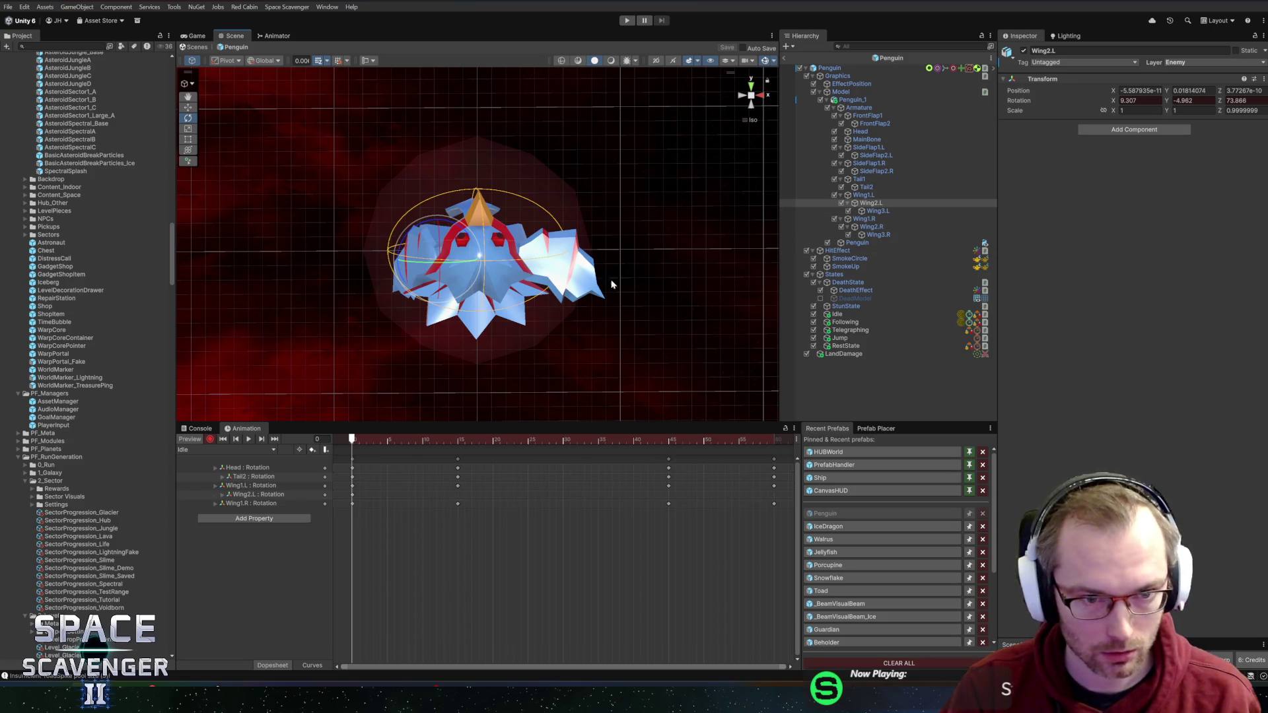
left_click(871, 226)
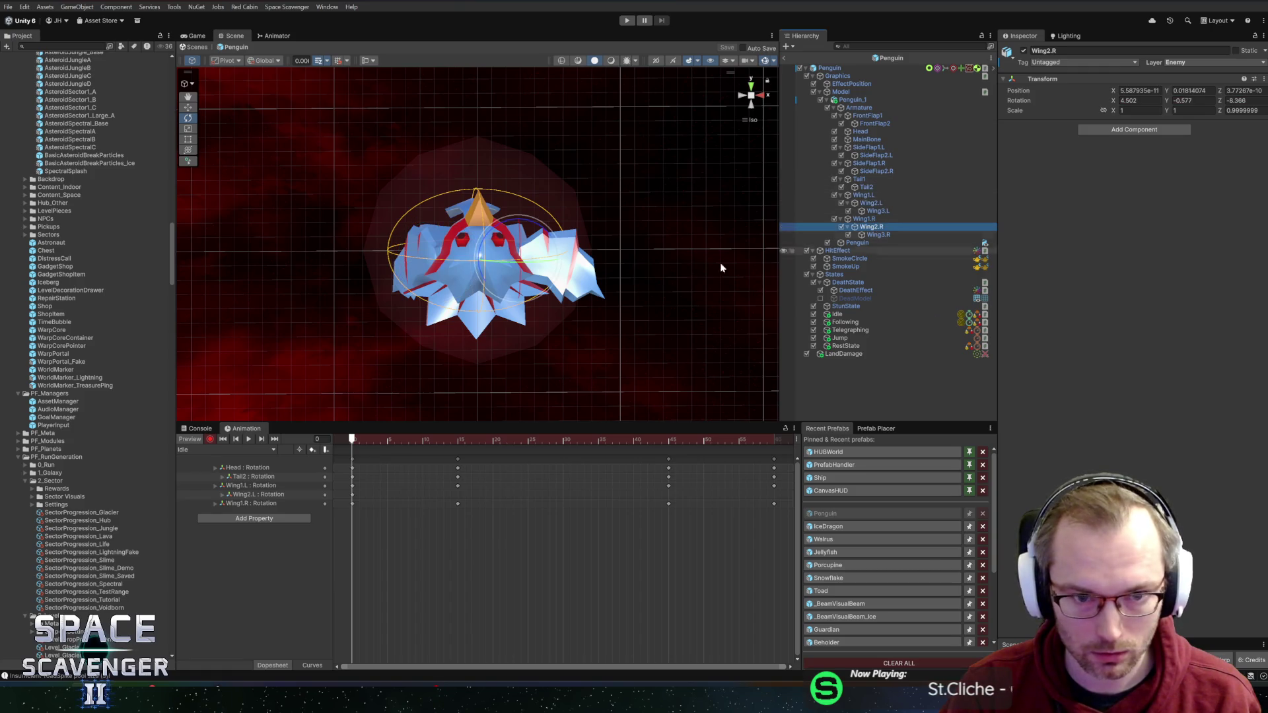
left_click_drag(515, 267, 585, 290)
Step: Check the wing motion, then select the Wing2.L and Wing2.R rotation tracks and their frame-0 keys
mouse_move(379, 440)
left_mouse_down()
mouse_move(509, 442)
mouse_move(306, 438)
left_mouse_up()
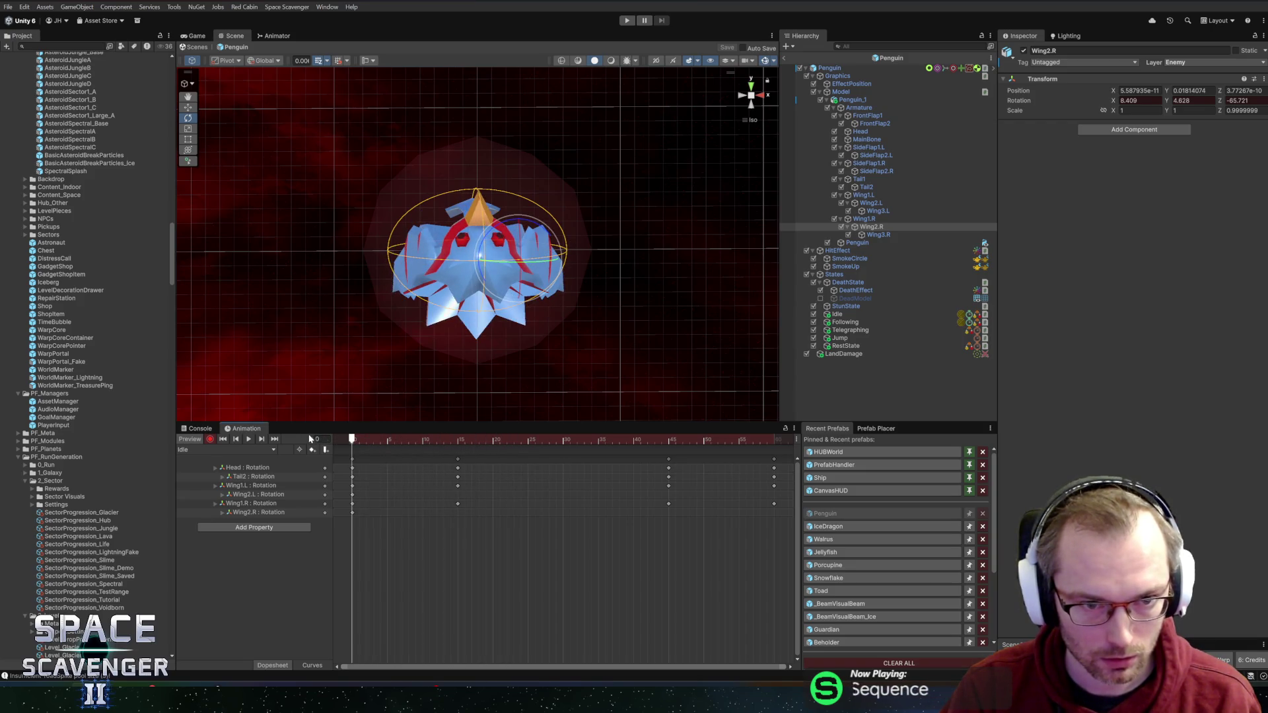
left_click(262, 492)
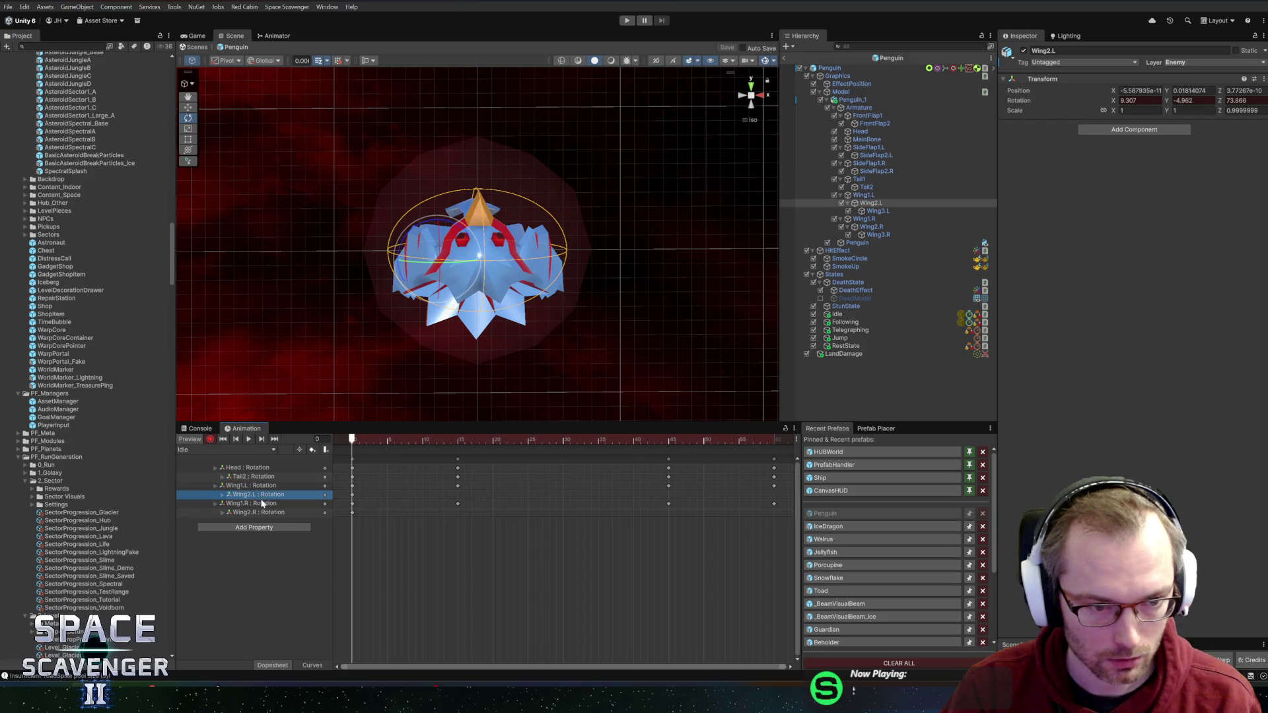
left_click(259, 512, "ctrl")
left_click(353, 494)
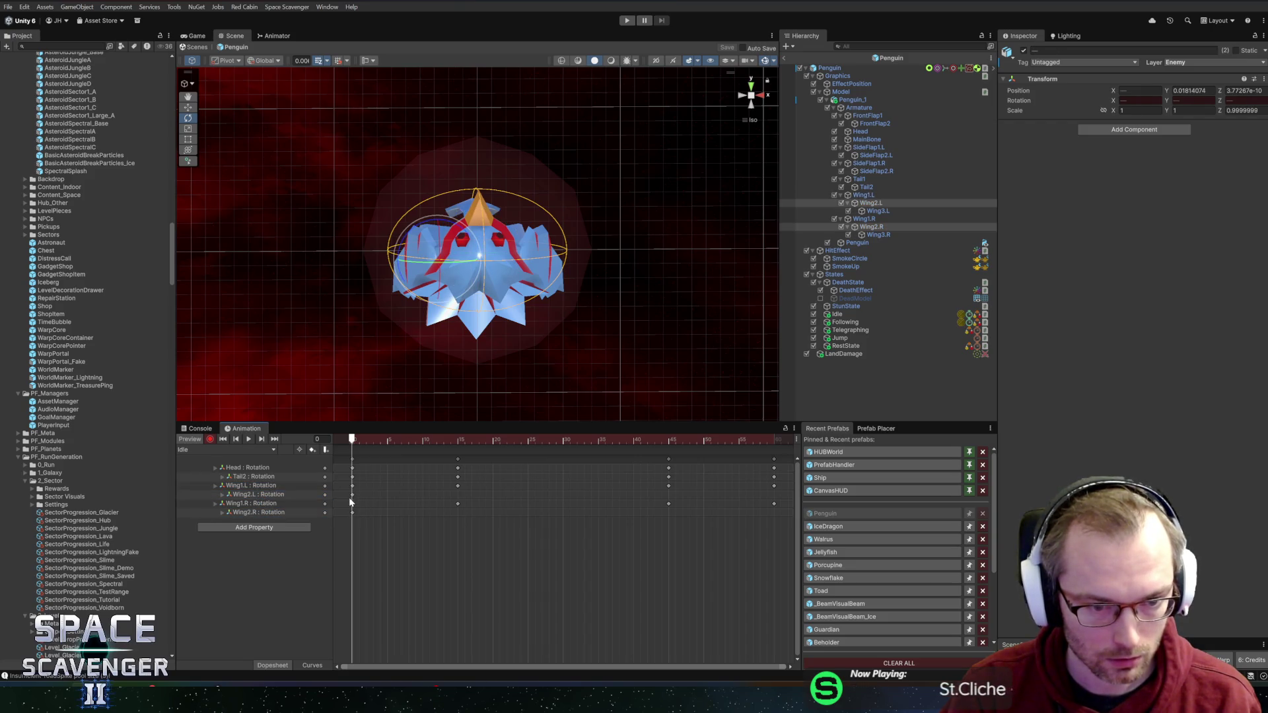
left_click(353, 514, "ctrl")
left_click_drag(404, 439, 774, 441)
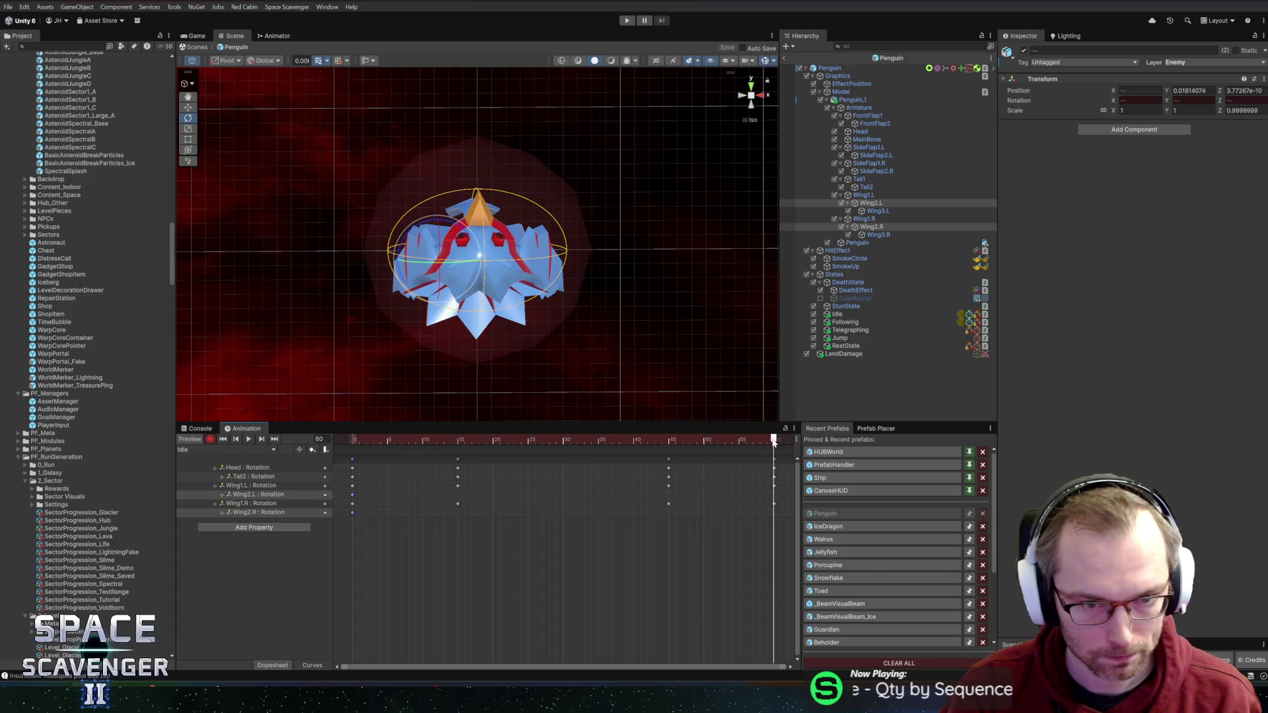
key("space")
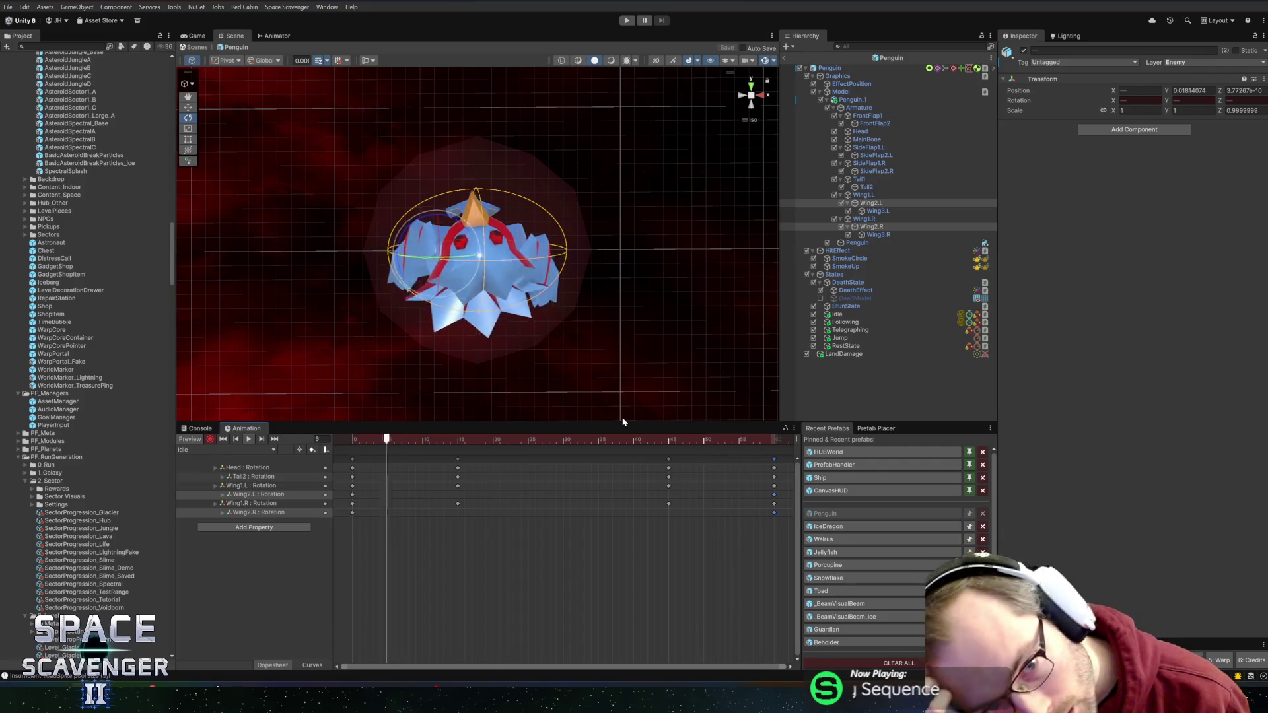
key("space")
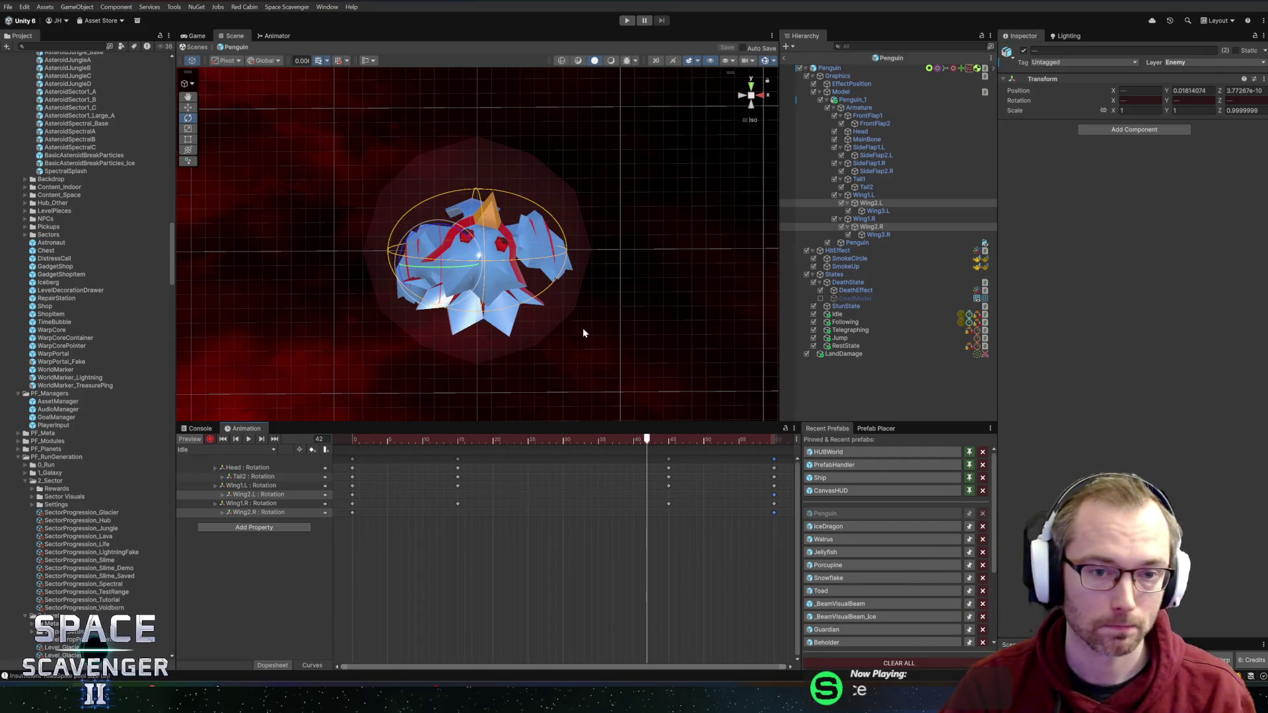
mouse_move(491, 441)
left_mouse_down()
mouse_move(358, 440)
mouse_move(731, 433)
mouse_move(460, 440)
left_mouse_up()
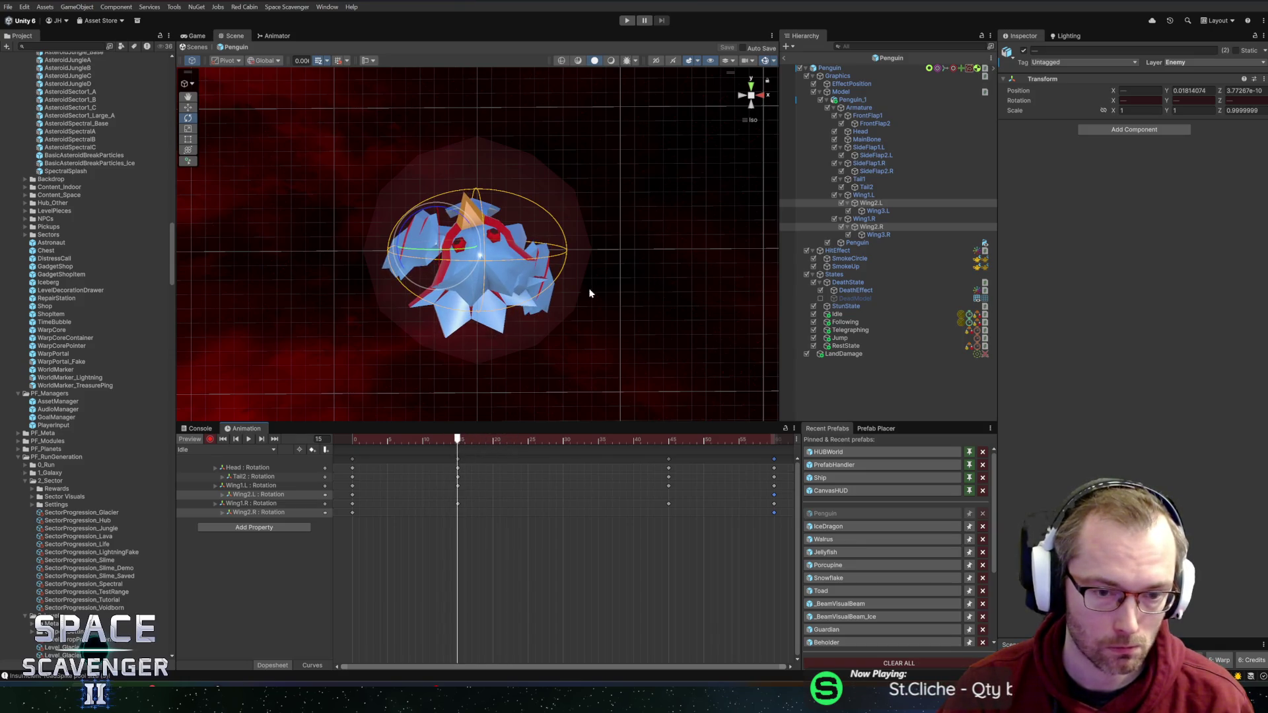
left_click_drag(613, 270, 583, 284)
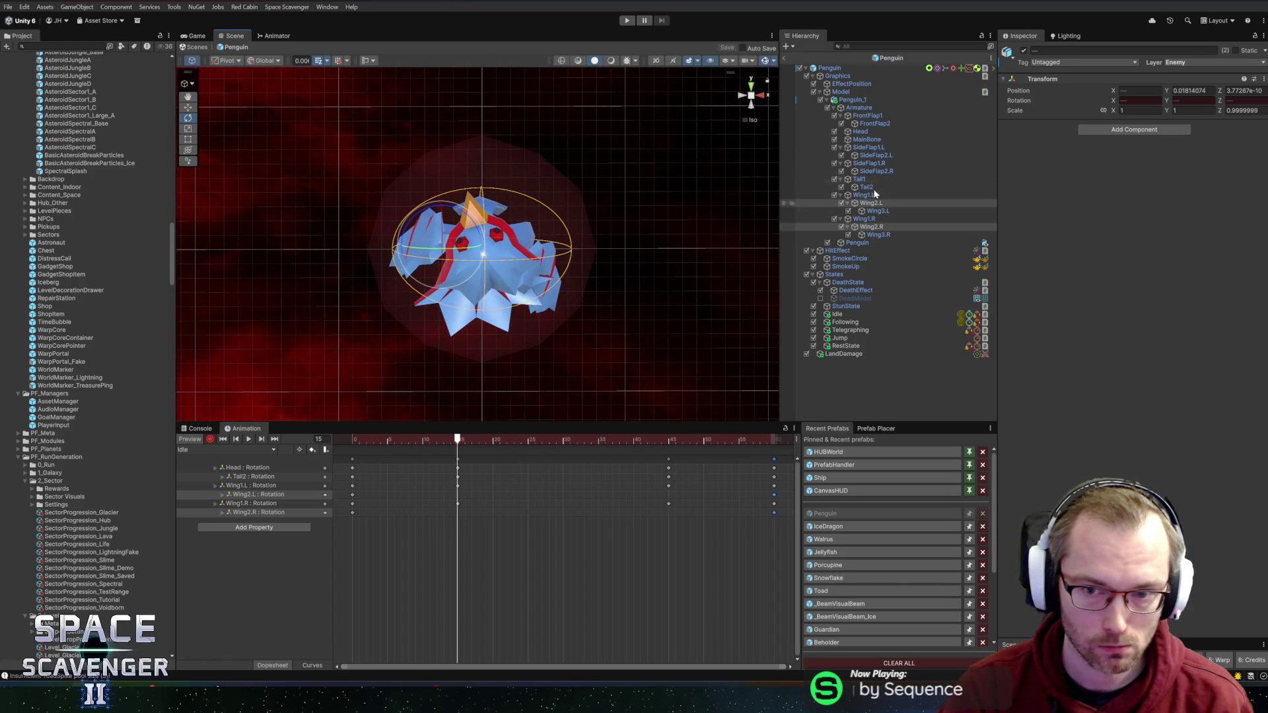
left_click(882, 116)
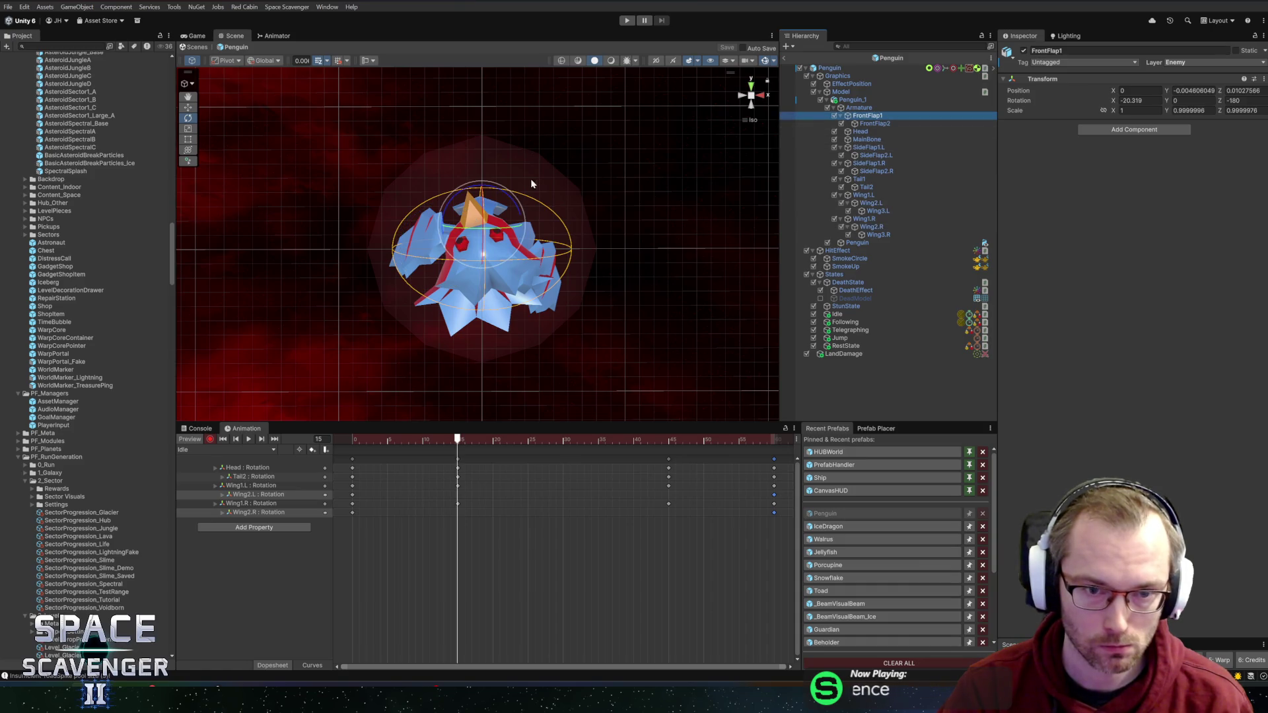
Step: Tilt the front flap back along its own axis using Local handle orientation
left_click_drag(482, 202, 486, 238)
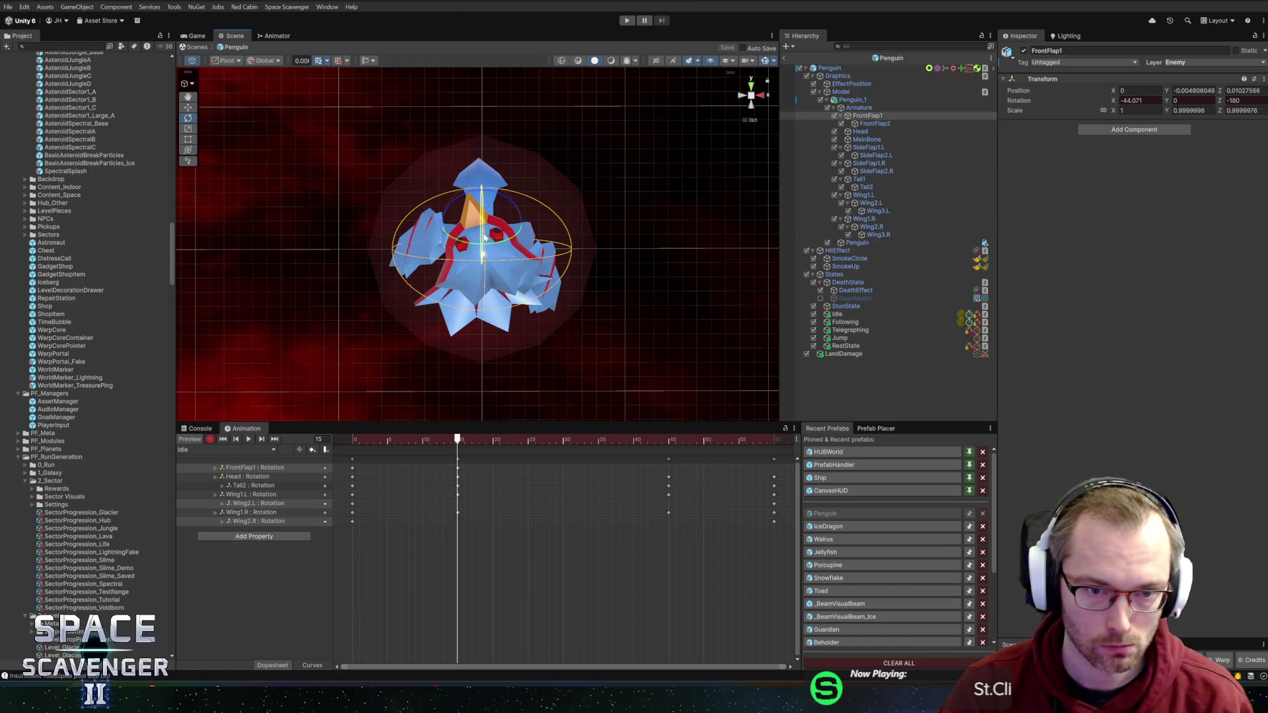
key("ctrl+z")
left_click(265, 60)
left_click(264, 83)
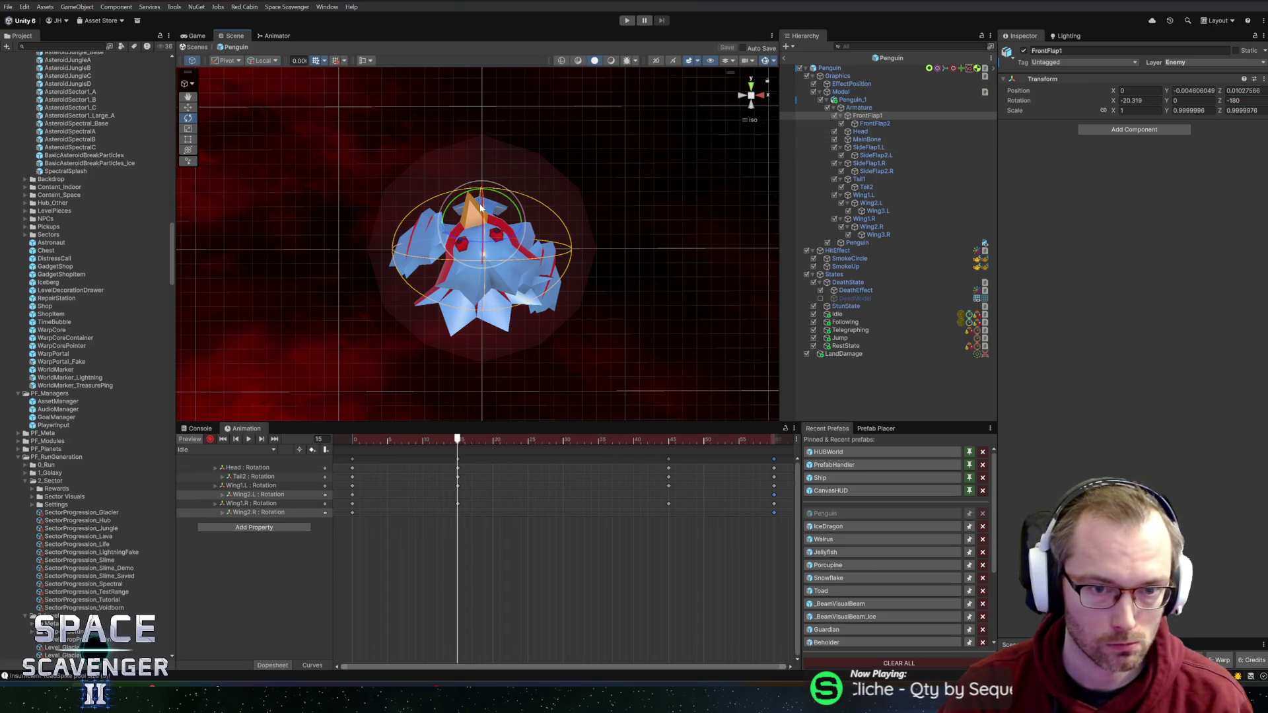
left_click_drag(483, 207, 484, 228)
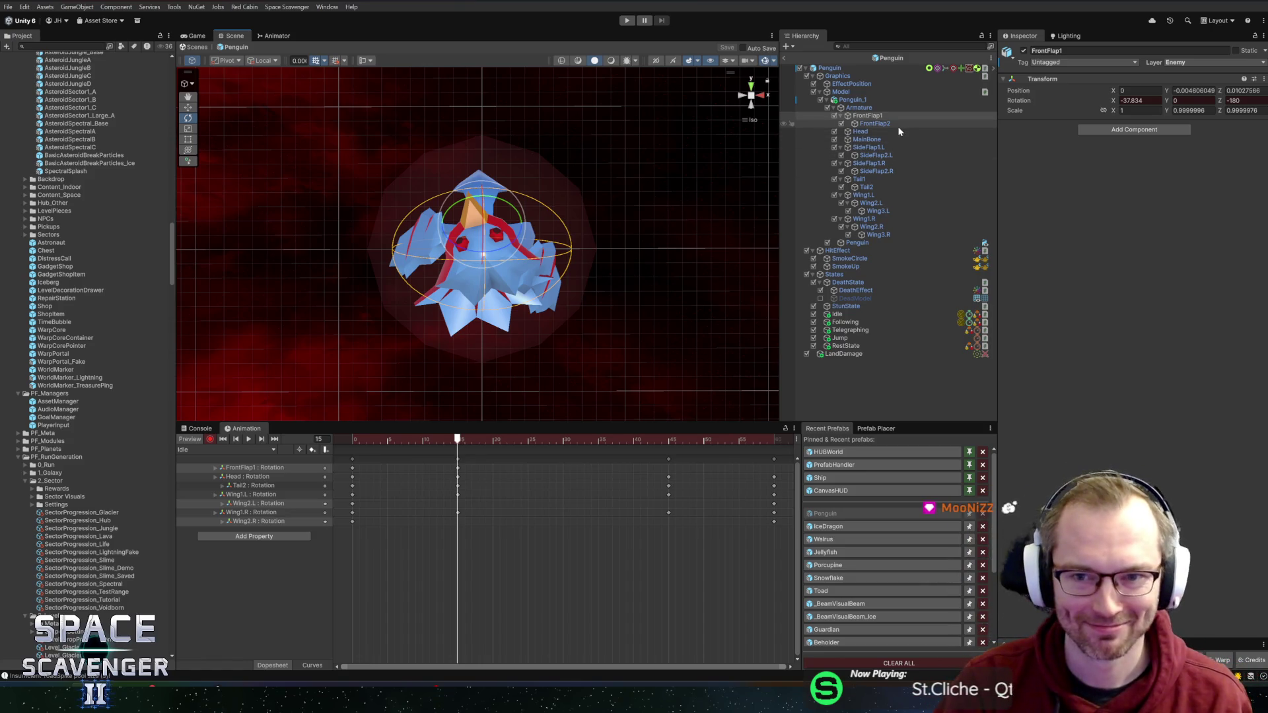
Step: Try rotating SideFlap1.L two different ways, undo both, and switch toward Blender
left_click(877, 123)
left_click(872, 154)
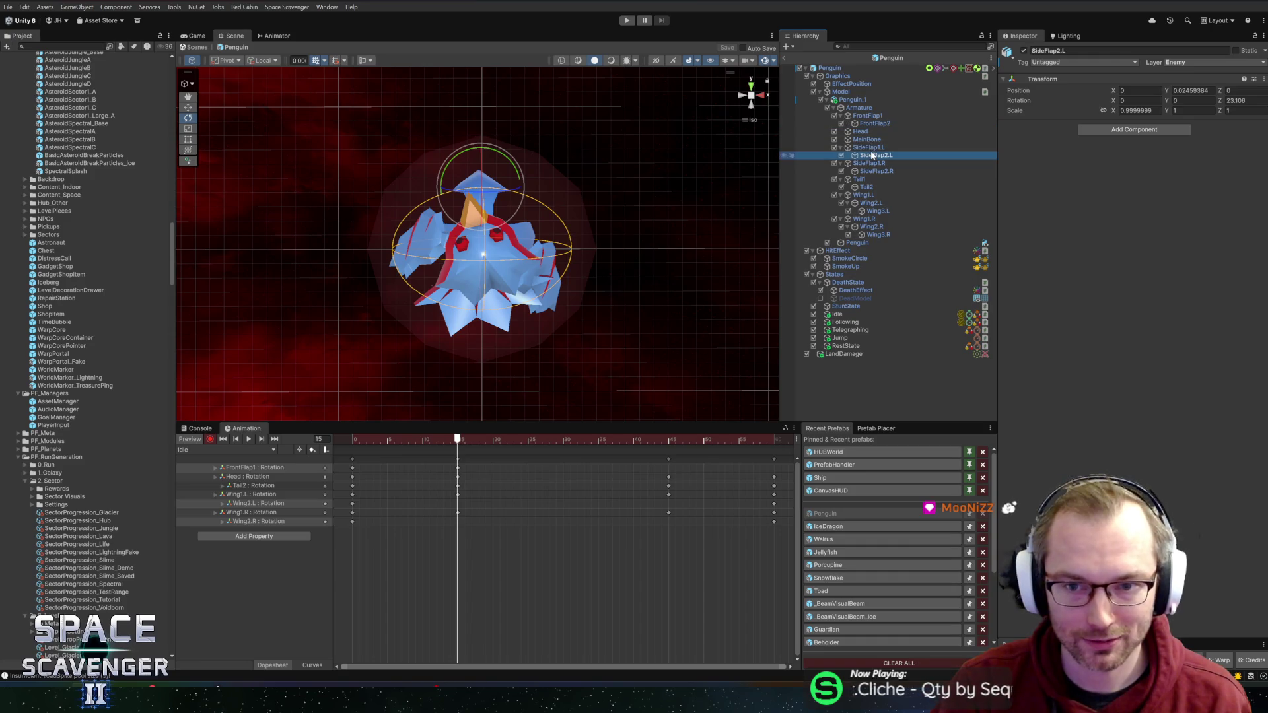
left_click(875, 148)
scroll(547, 310, "up", 3)
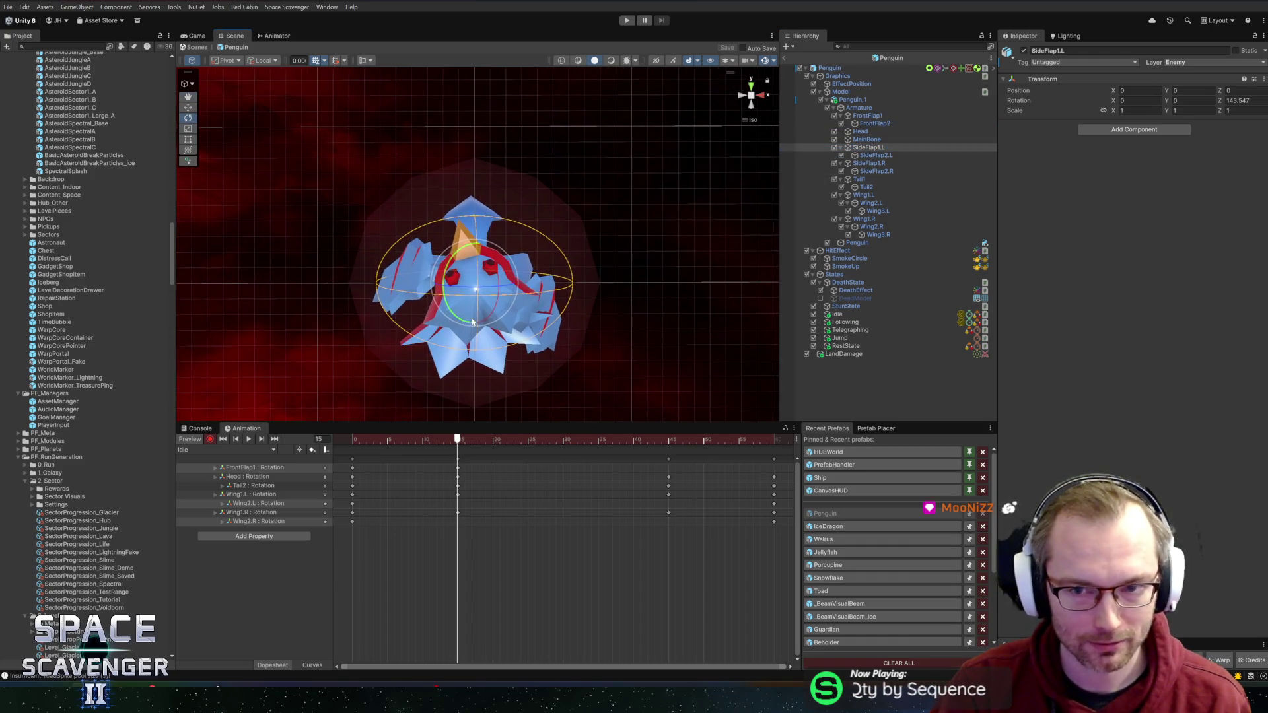
left_click_drag(465, 300, 498, 317)
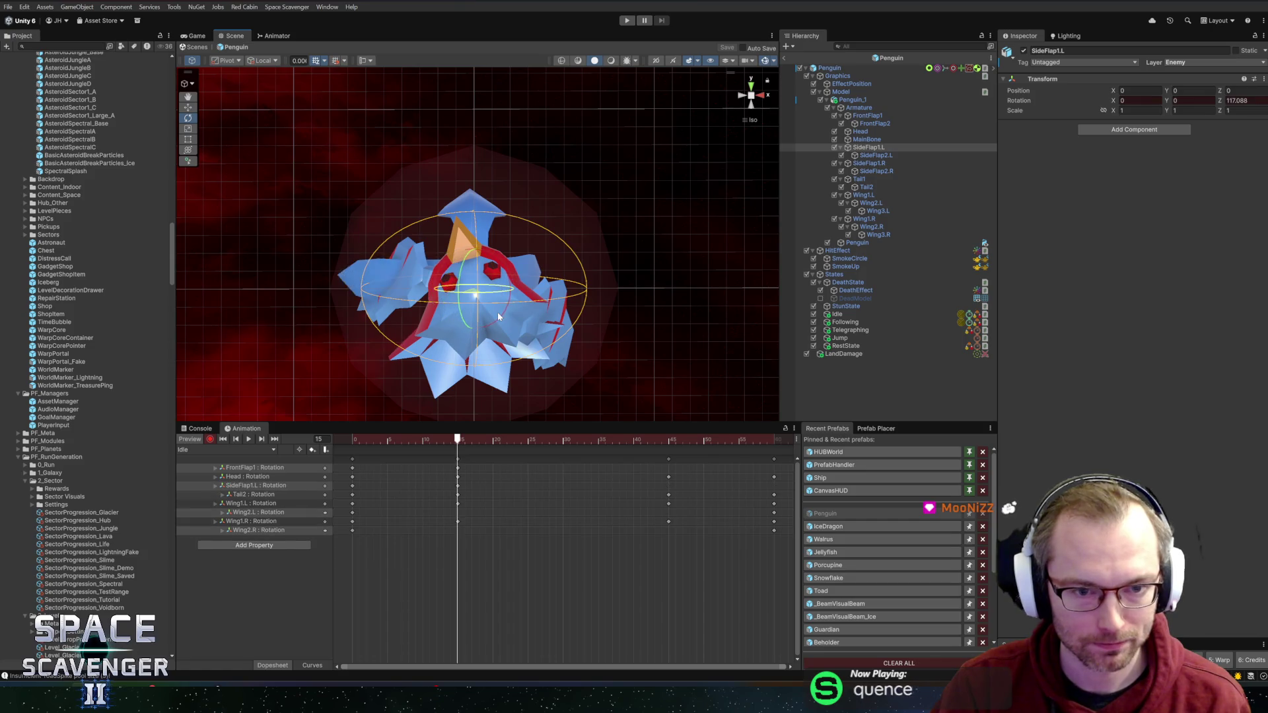
key("ctrl+z")
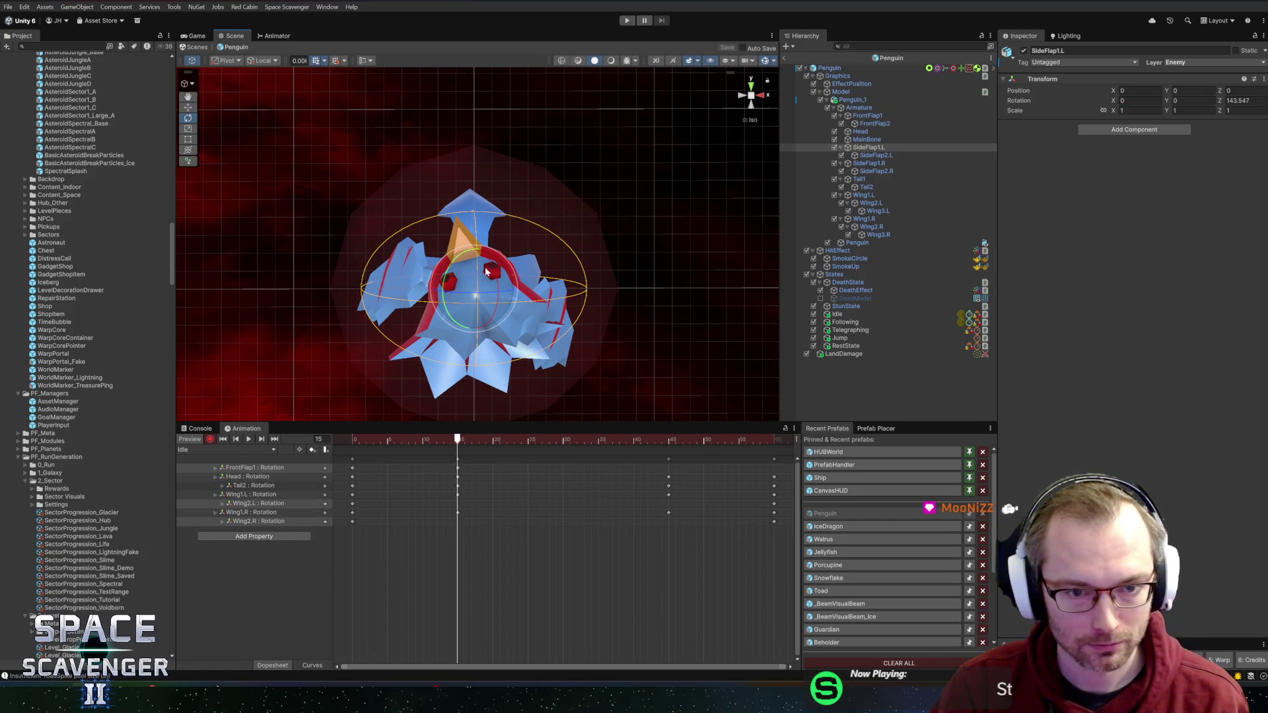
left_click_drag(497, 260, 474, 311)
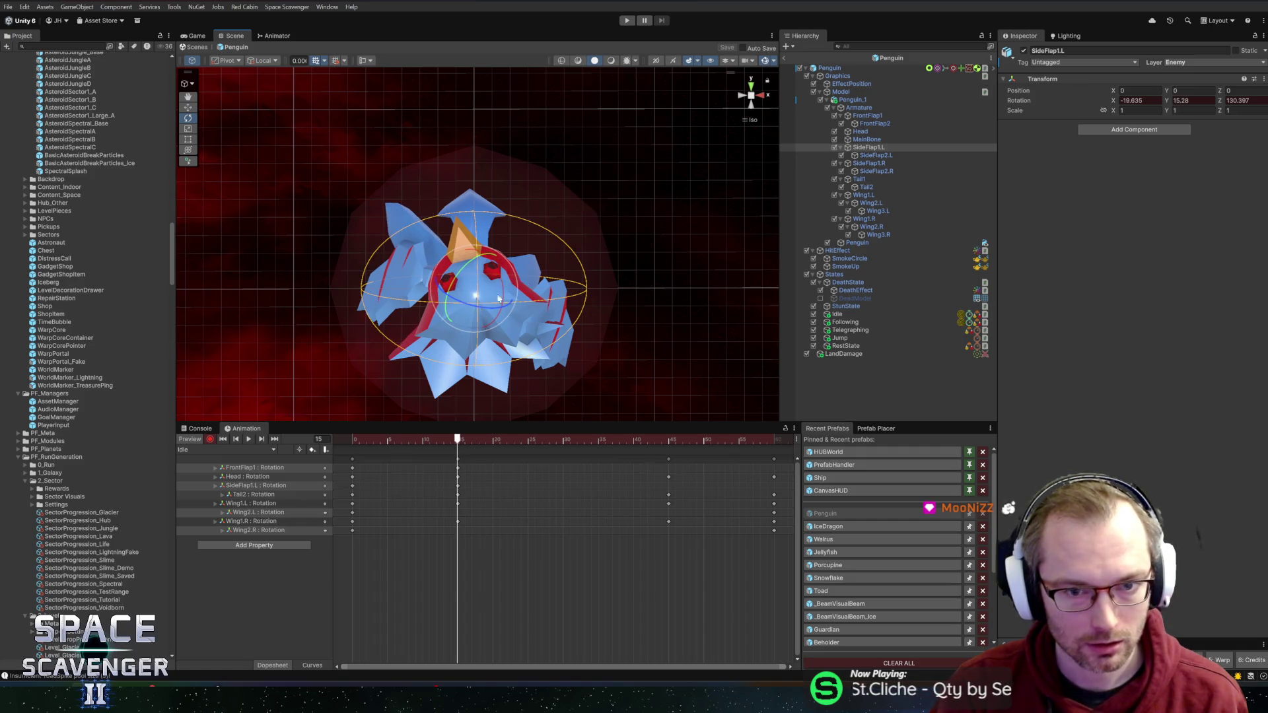
key("ctrl+z")
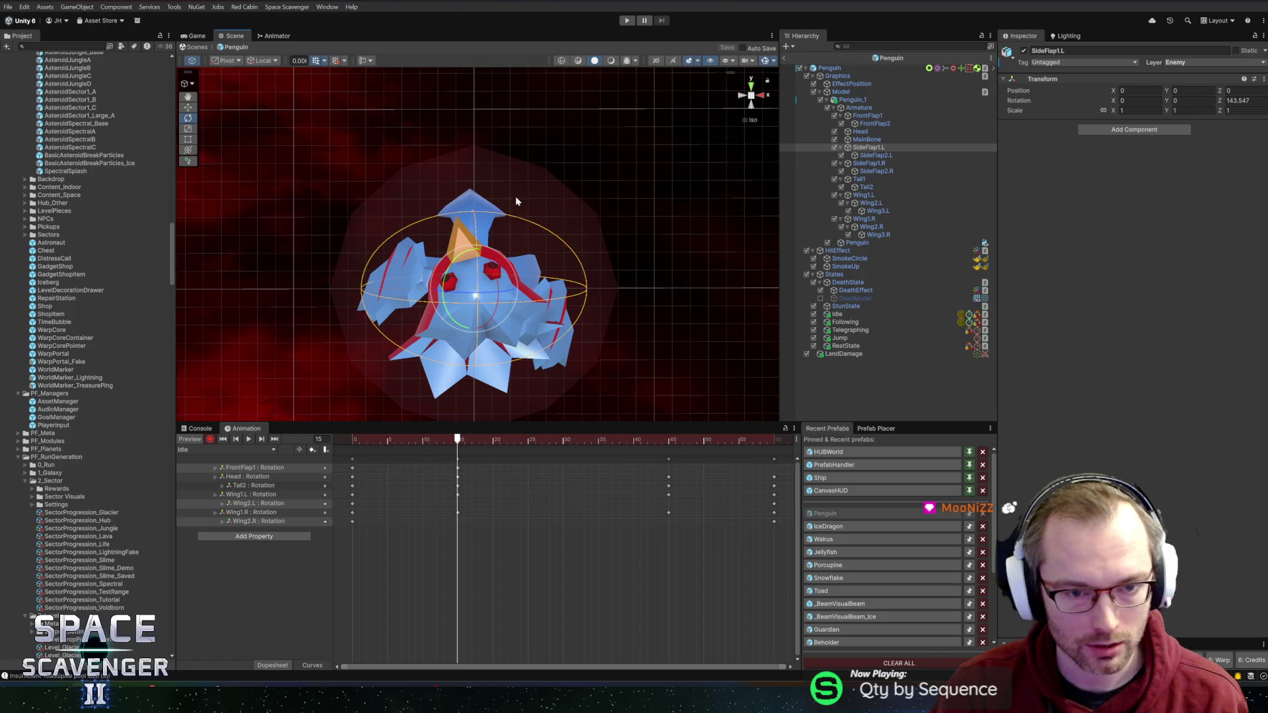
key("alt+Tab")
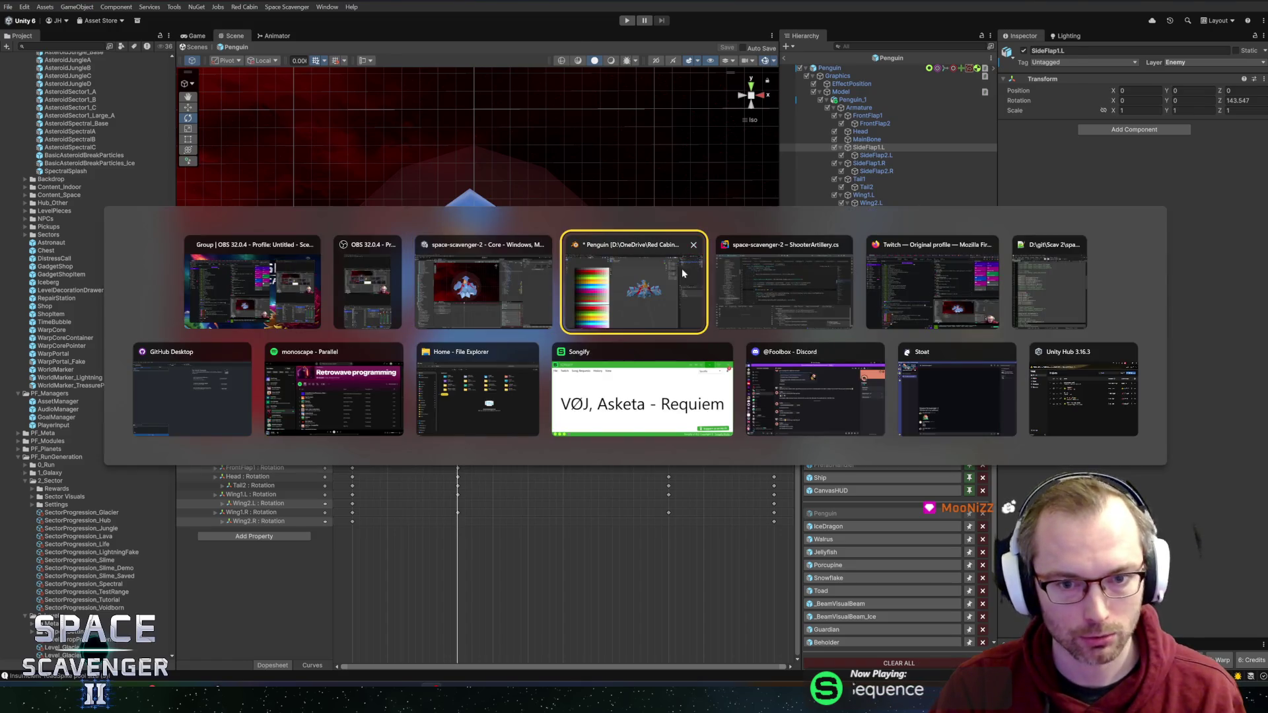
left_click(681, 268)
mouse_move(700, 276)
left_mouse_down()
mouse_move(801, 249)
mouse_move(821, 261)
mouse_move(685, 269)
left_mouse_up()
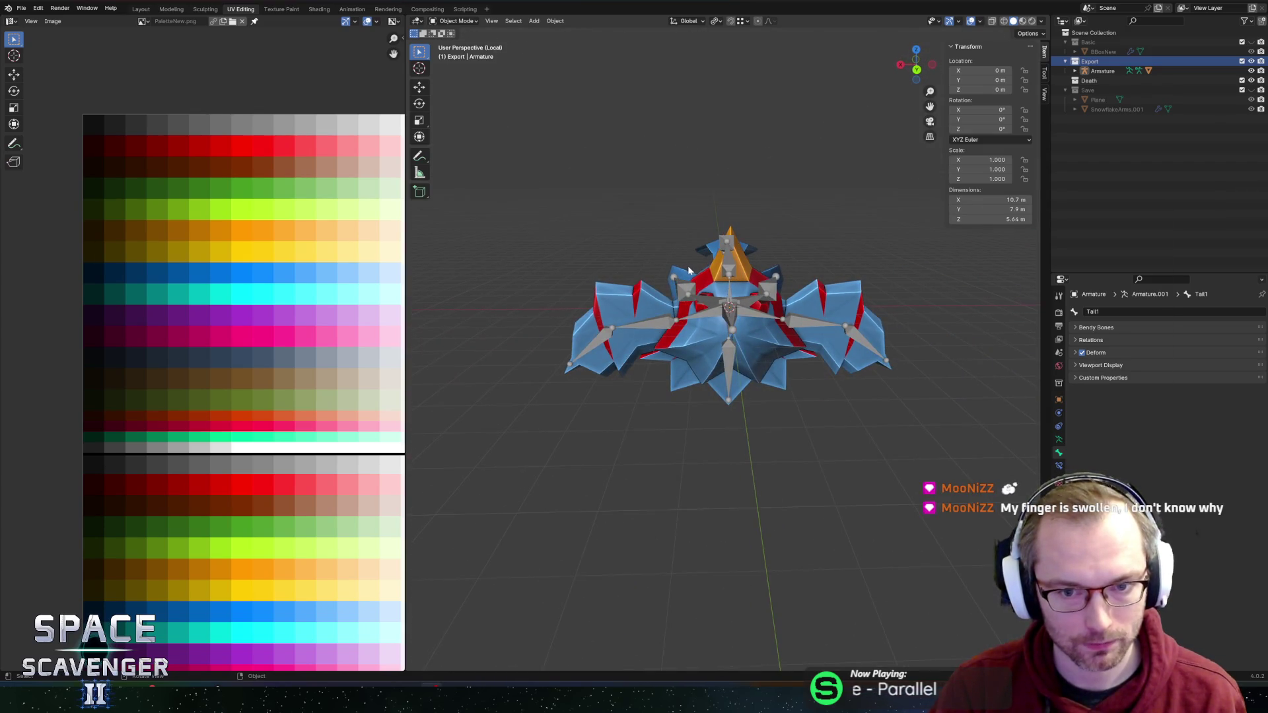
key("alt+Tab")
key("alt+Tab")
key("alt+Tab")
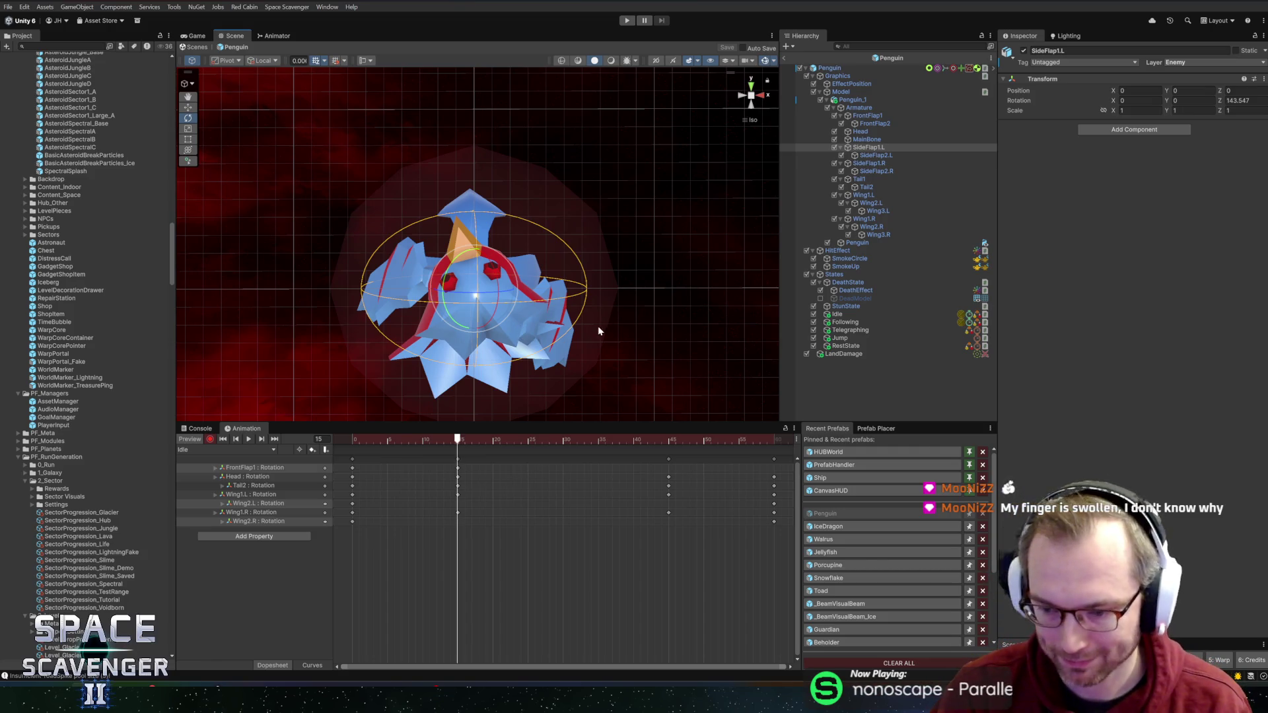
Step: Rotate SideFlap2.L outward and mirror it on SideFlap2.R, keying both at frame 15
left_click_drag(563, 284, 579, 292)
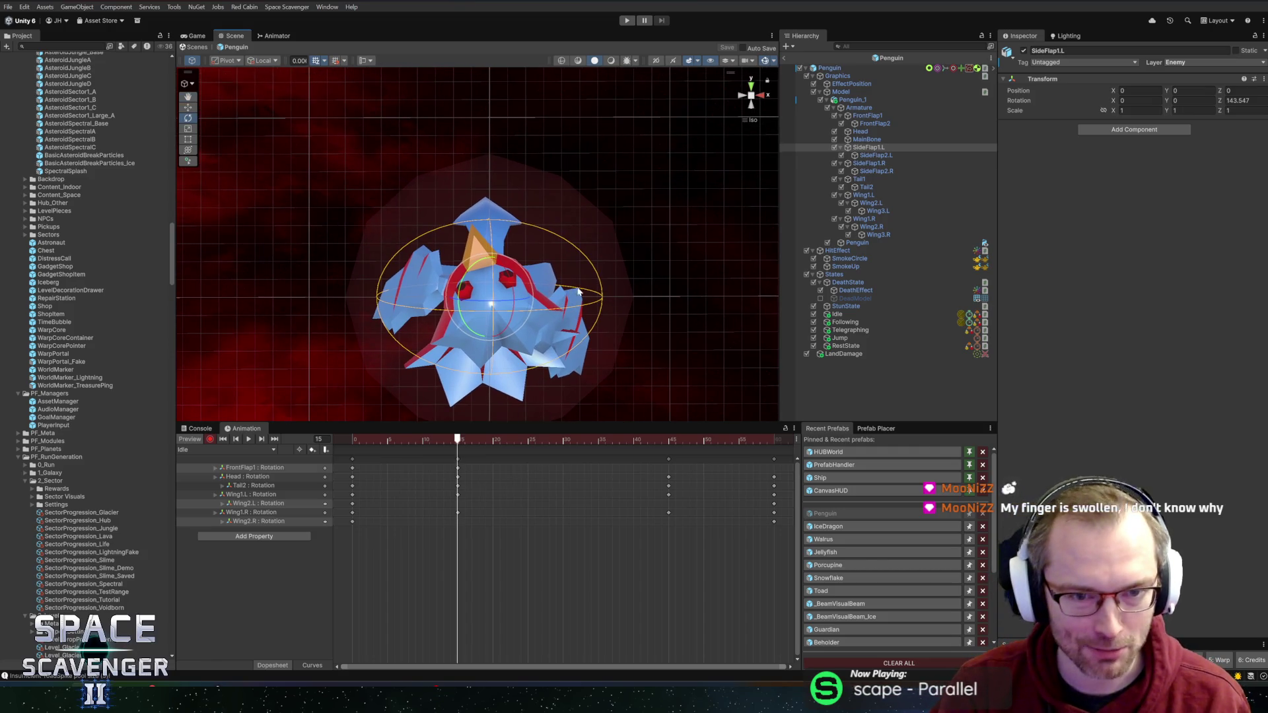
left_click(876, 155)
left_click_drag(514, 242, 585, 272)
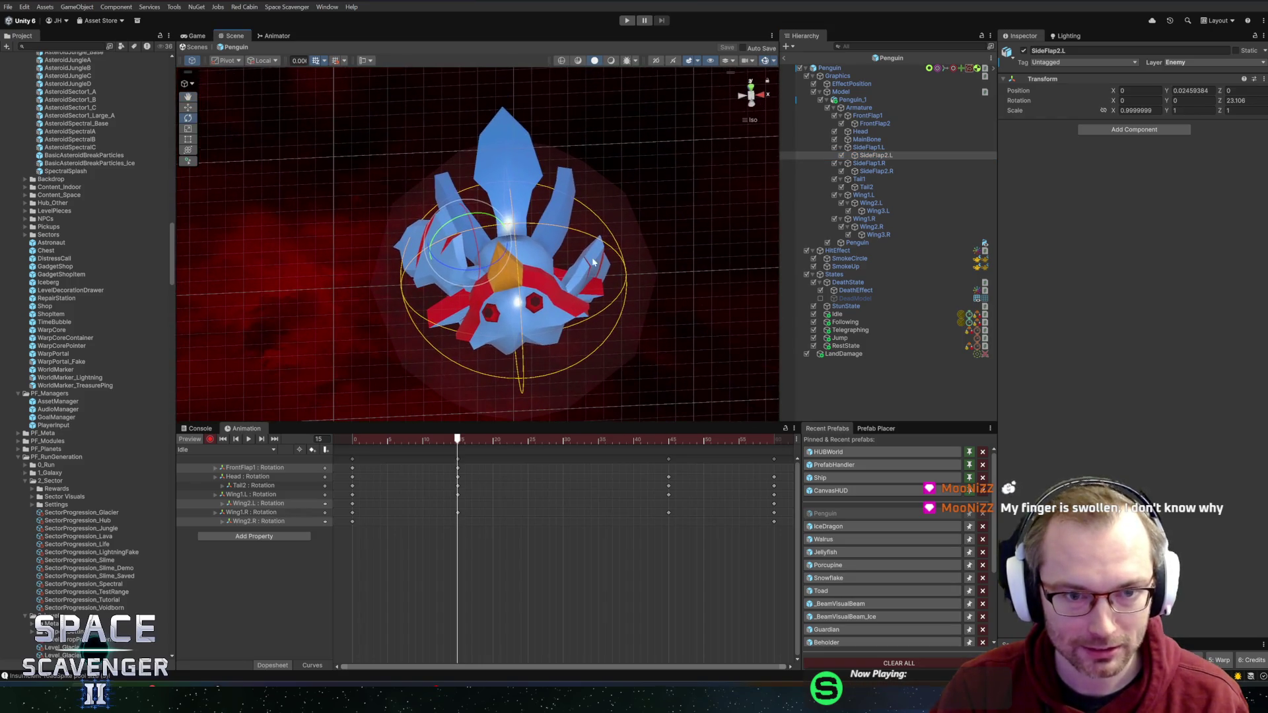
left_click_drag(491, 265, 475, 278)
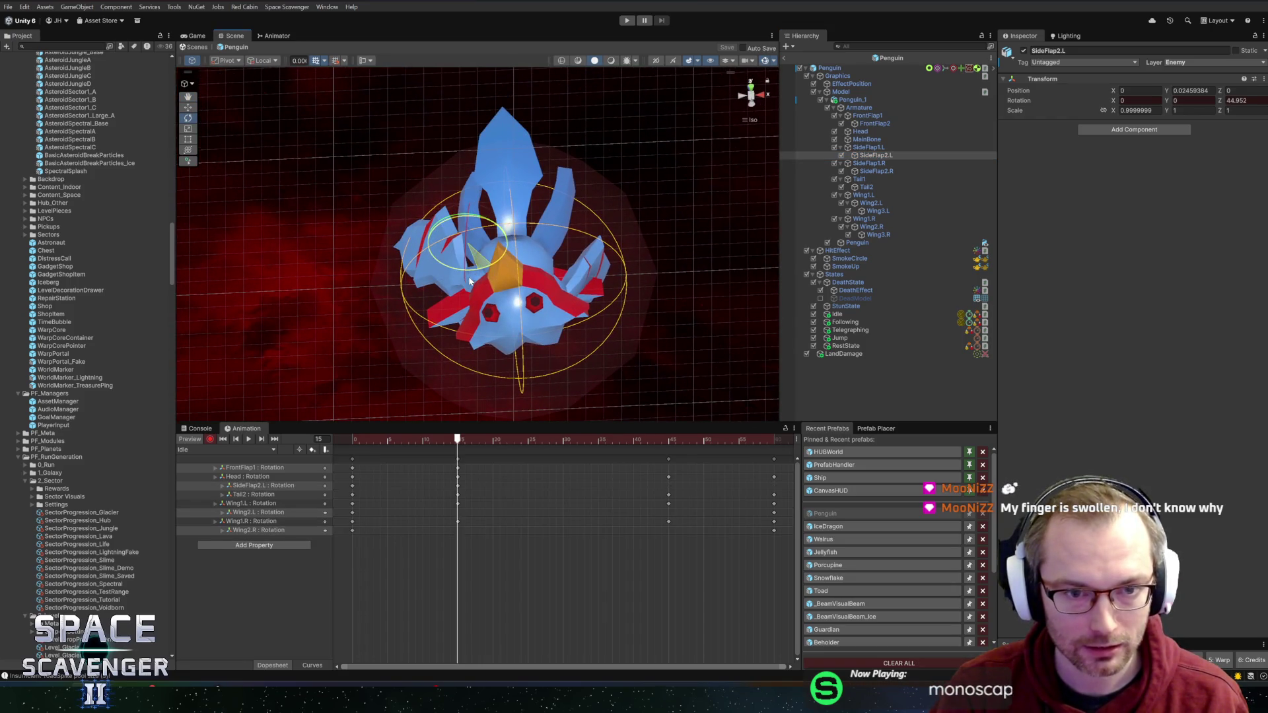
left_click(792, 172)
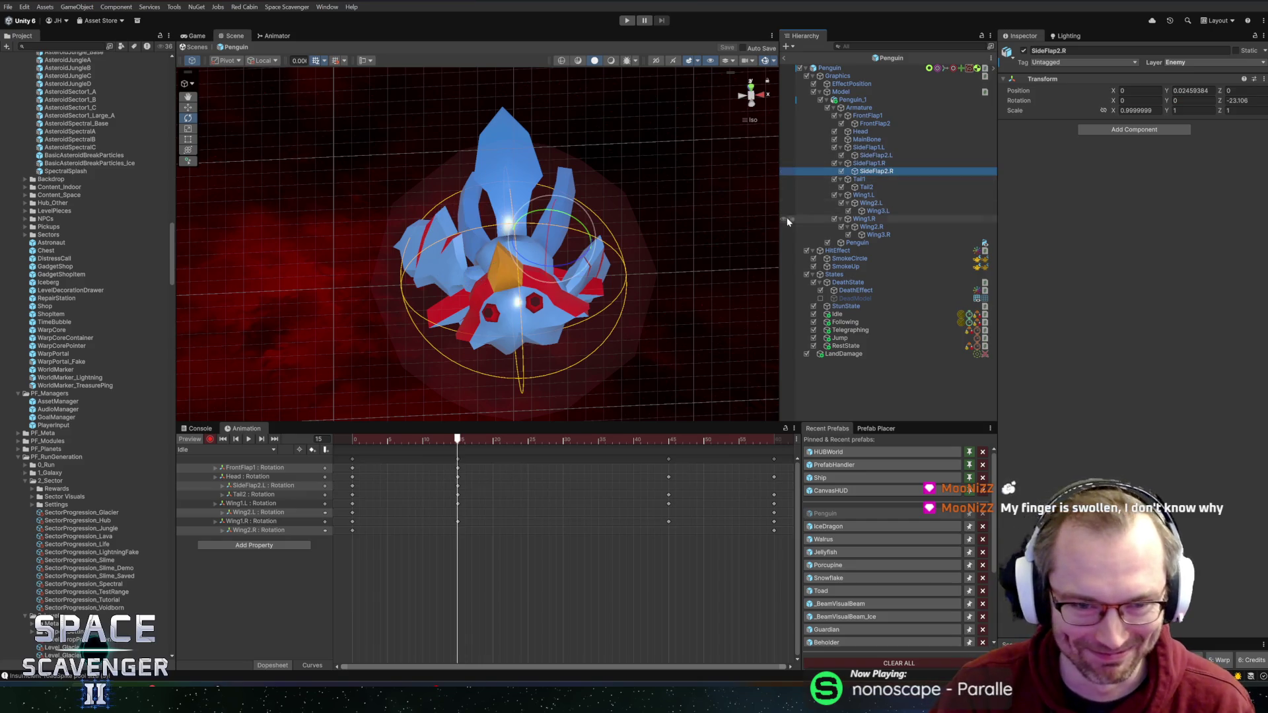
left_click_drag(558, 268, 575, 276)
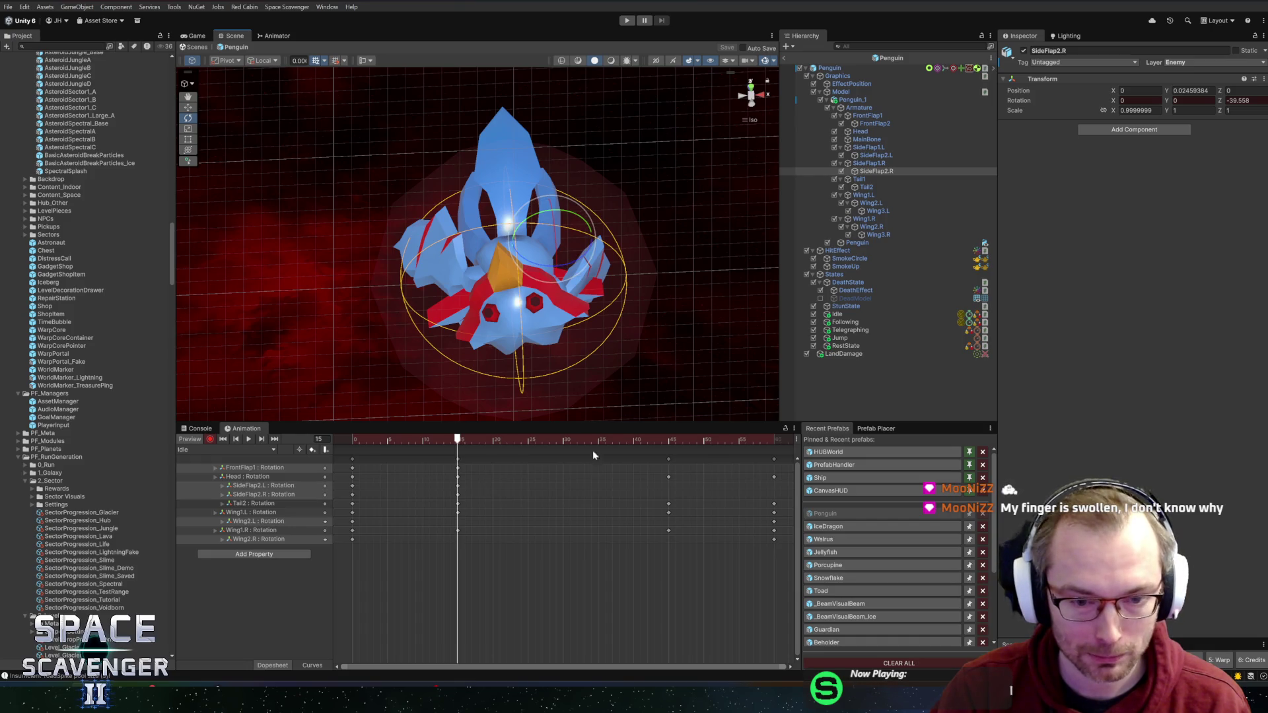
Step: At frame 30, re-pose both SideFlap2 bones and lower FrontFlap1, then preview frames 0-32
left_click_drag(461, 443, 562, 441)
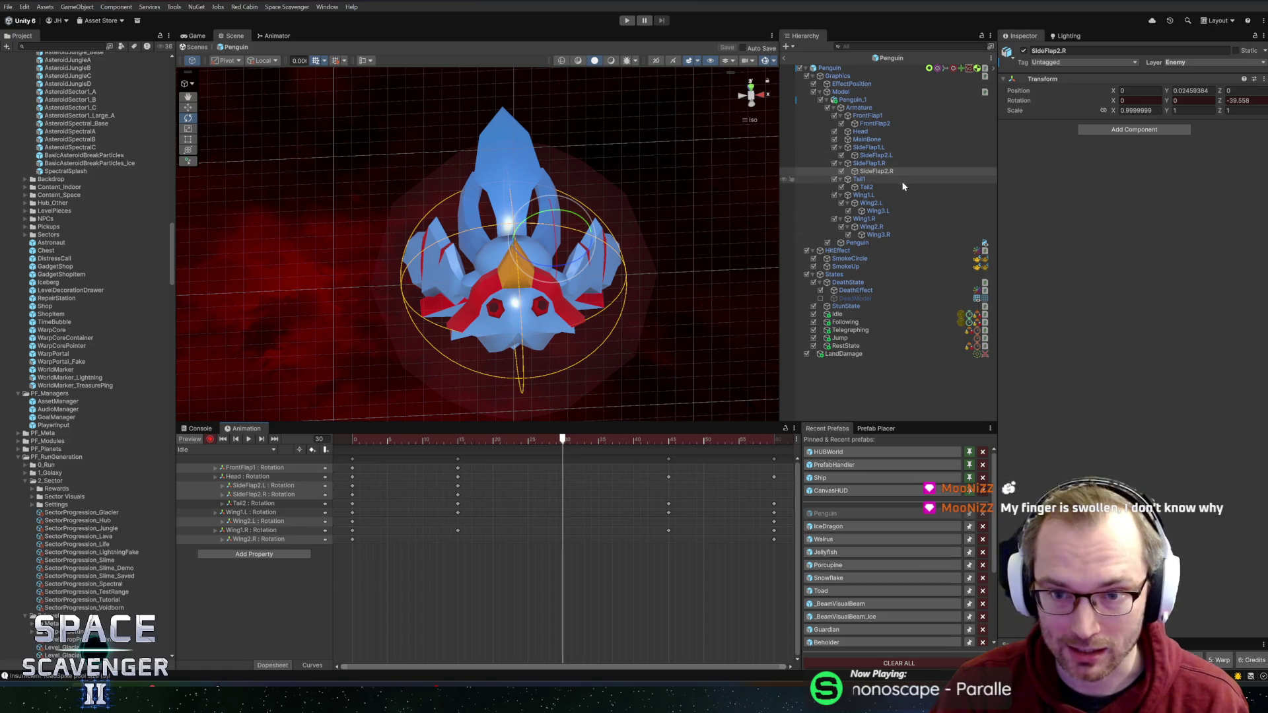
left_click_drag(583, 254, 568, 266)
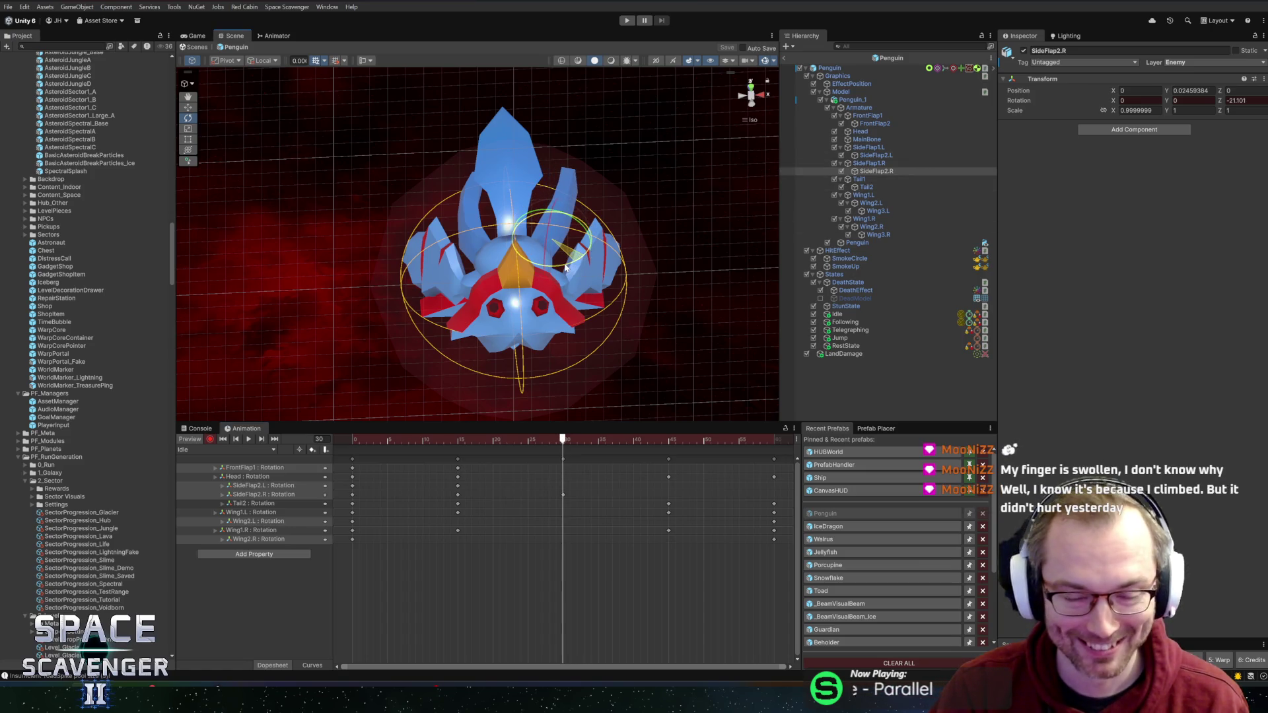
left_click(490, 253)
left_click_drag(476, 277, 510, 268)
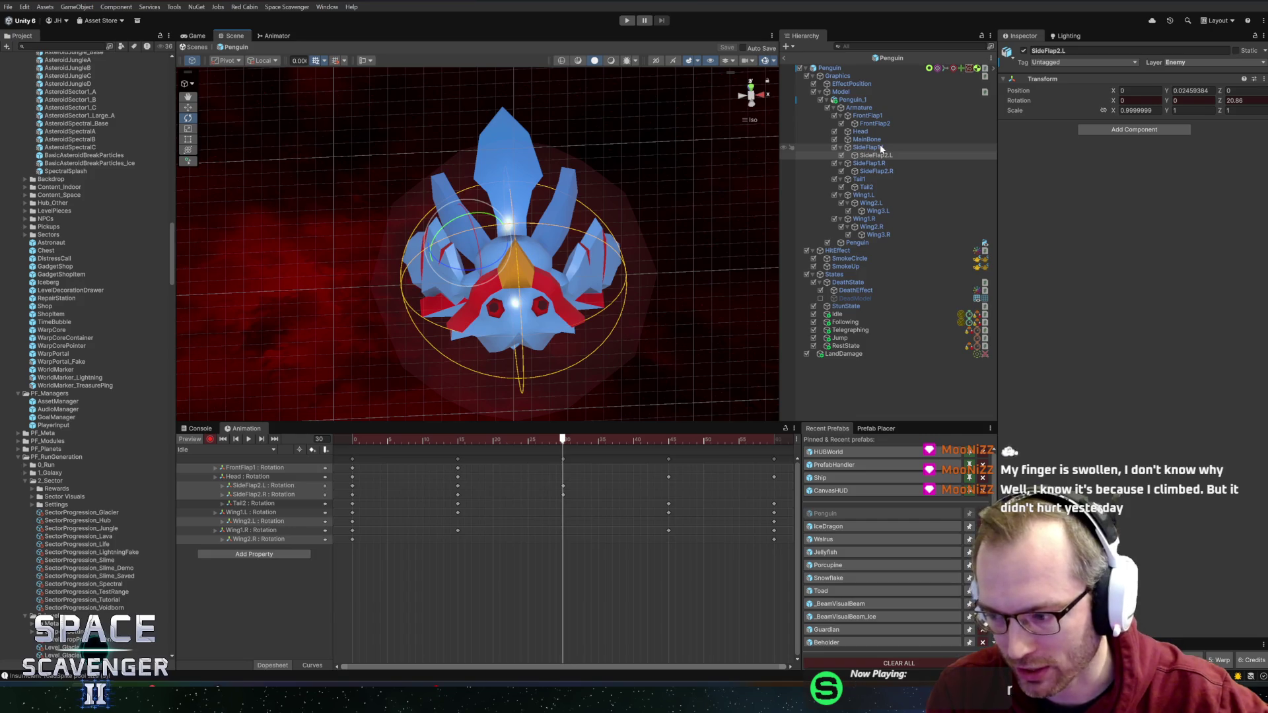
left_click(867, 117)
left_click_drag(522, 225, 531, 370)
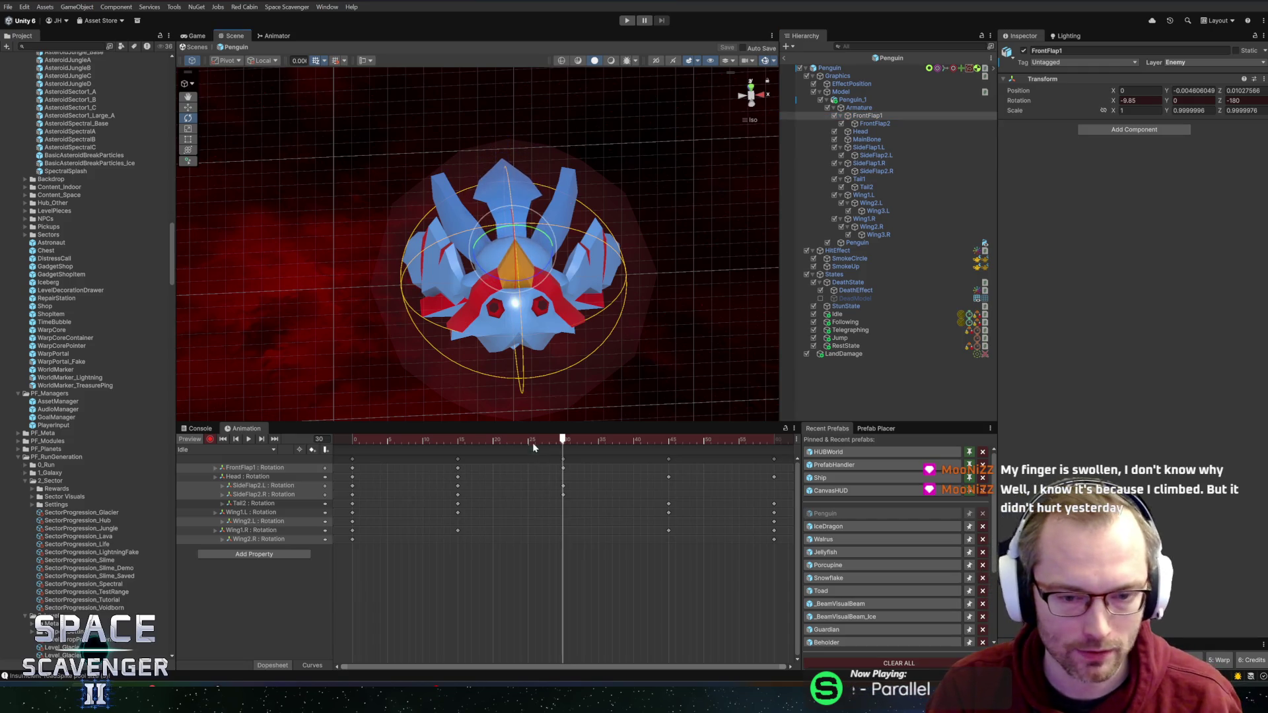
mouse_move(546, 441)
left_mouse_down()
mouse_move(351, 439)
mouse_move(576, 438)
mouse_move(458, 439)
left_mouse_up()
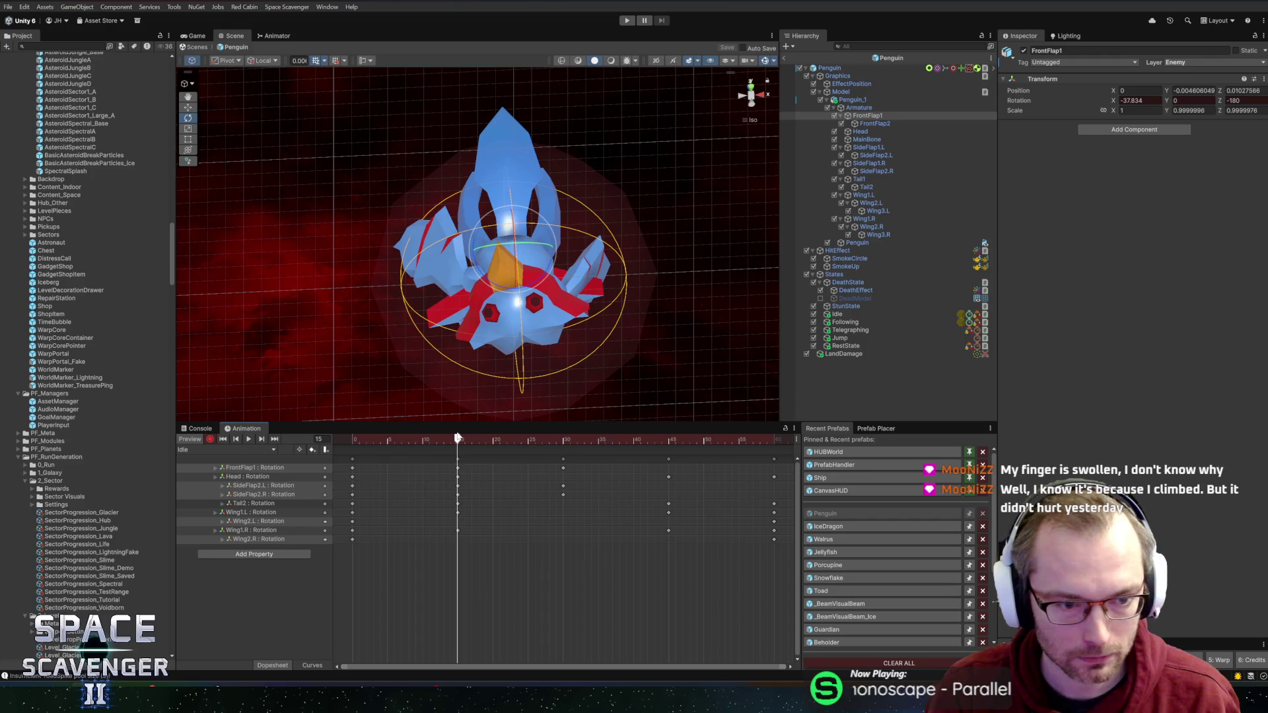
Step: Copy the three flaps' frame-30 keys and paste them at frame 60
left_click(461, 488)
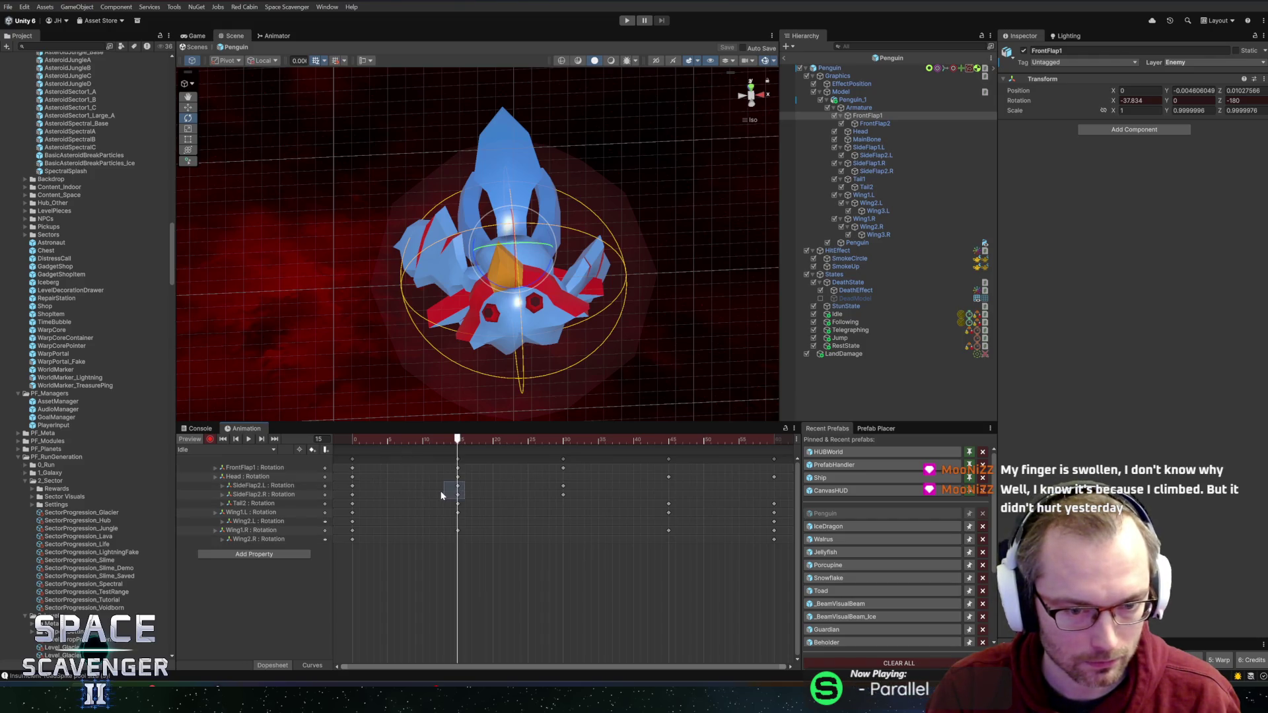
left_click_drag(441, 495, 442, 496)
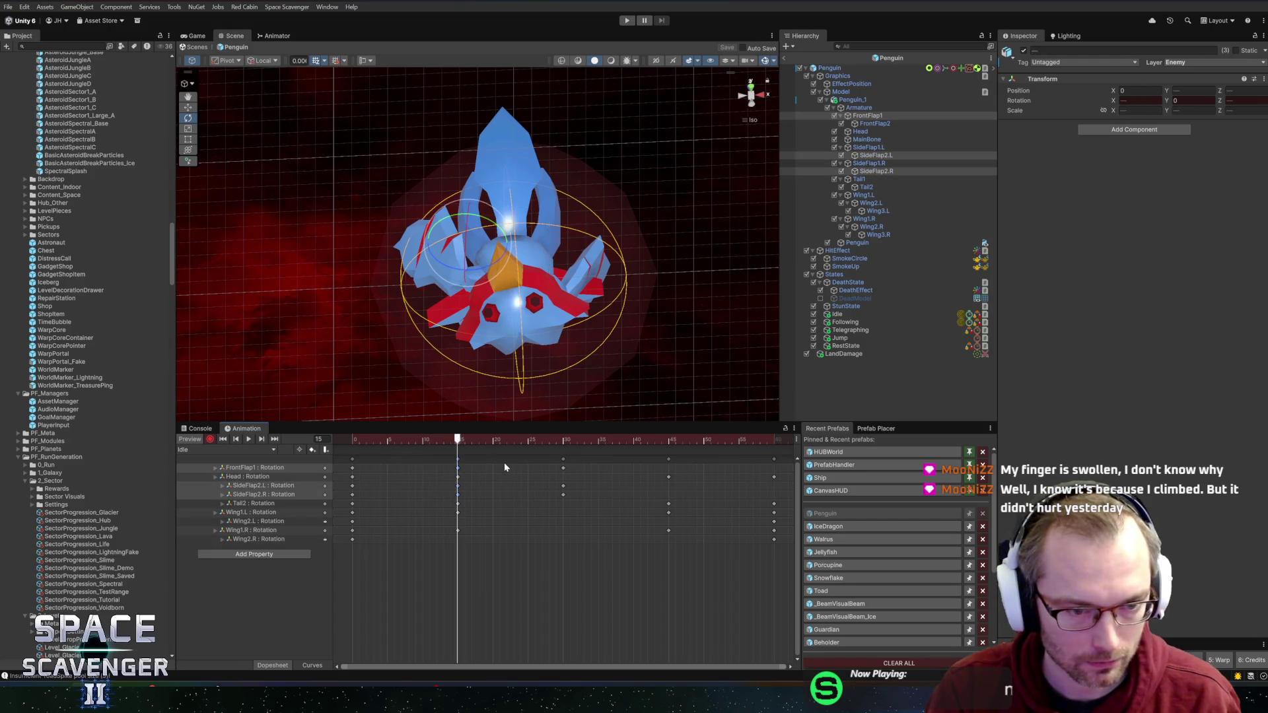
left_click_drag(473, 447, 668, 444)
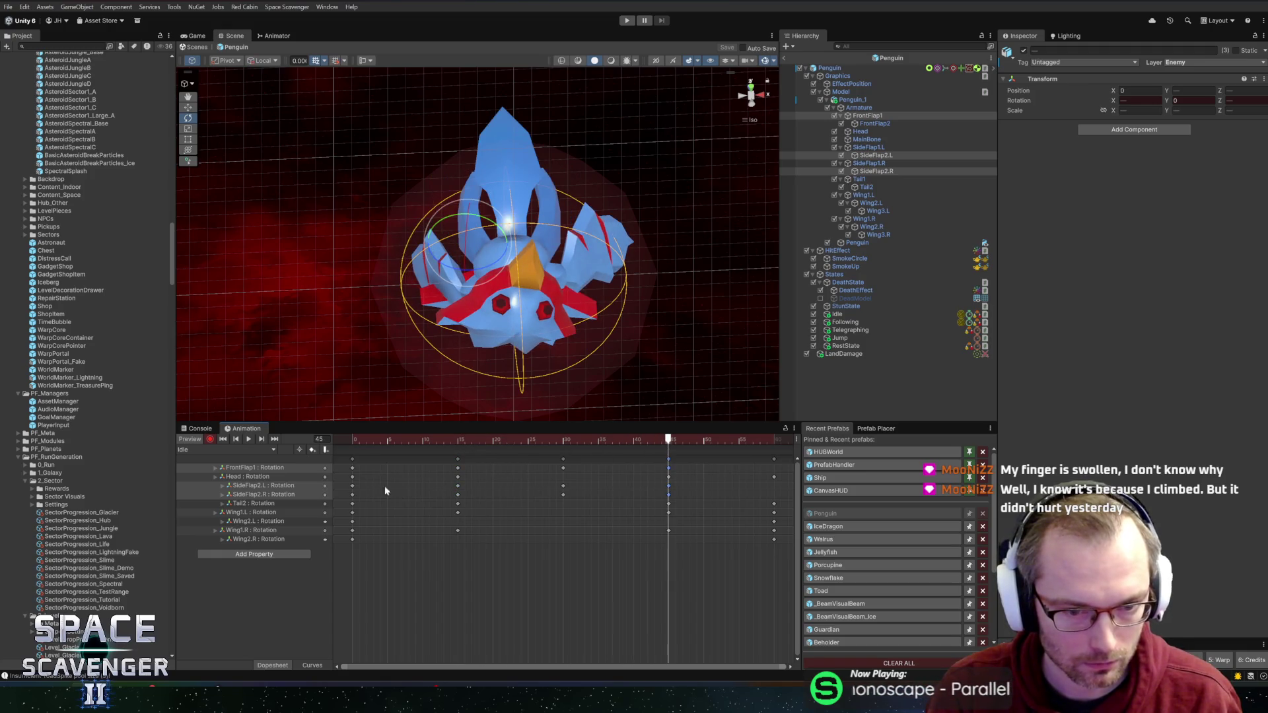
left_click_drag(542, 470, 572, 513)
key("space")
key("ctrl+c")
key("ctrl+v")
Step: Play back the Idle loop and check the pose between frames 14 and 35
key("space")
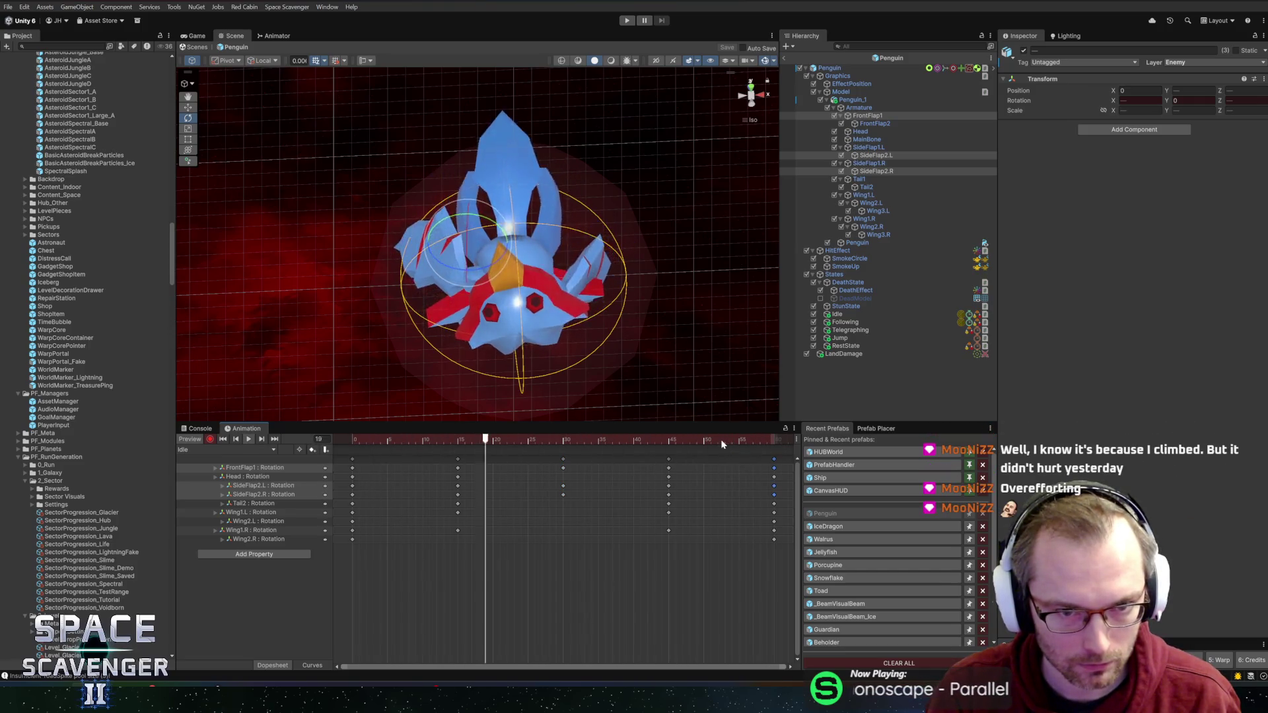
key("space")
mouse_move(631, 300)
left_mouse_down()
mouse_move(632, 237)
mouse_move(596, 284)
mouse_move(590, 244)
left_mouse_up()
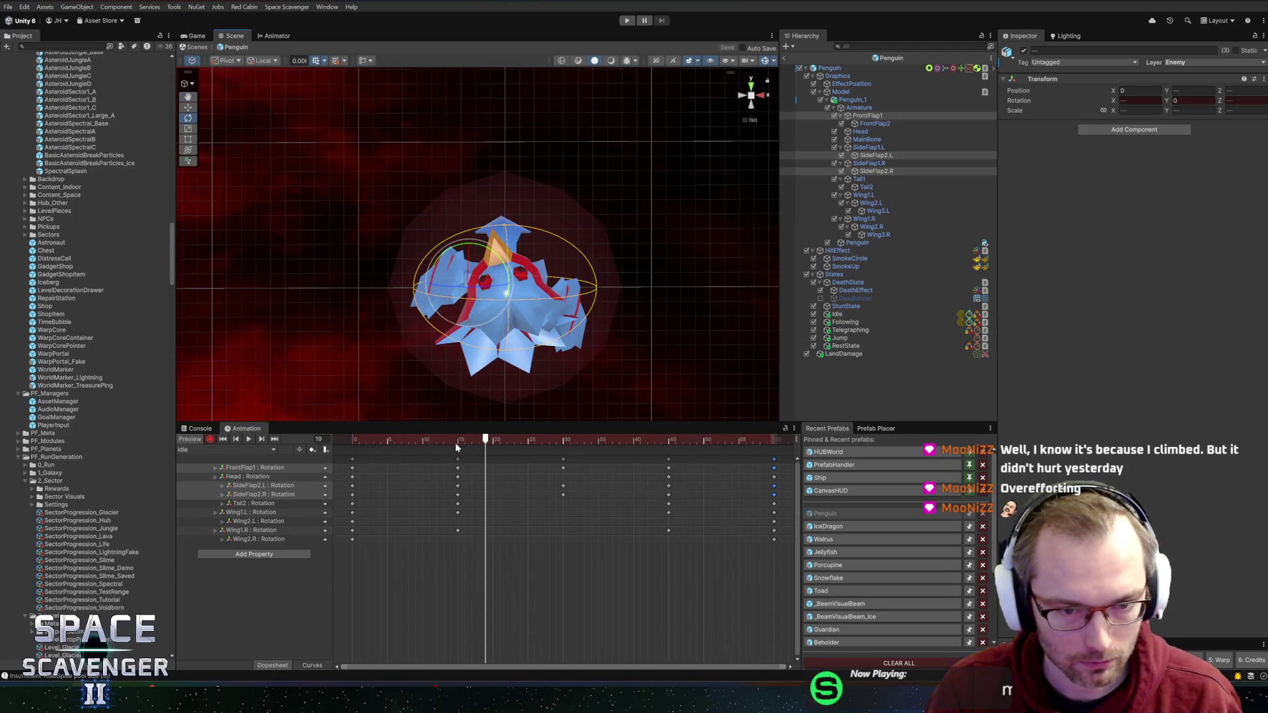
left_click(244, 440)
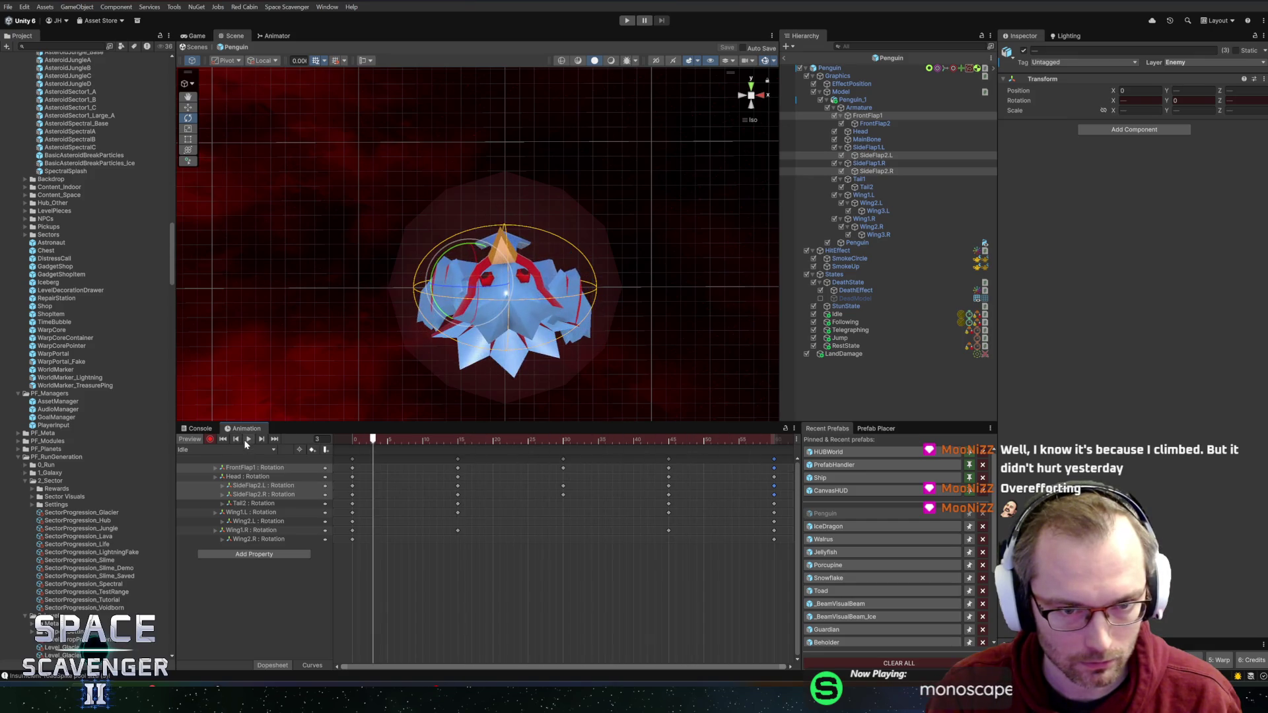
key("w")
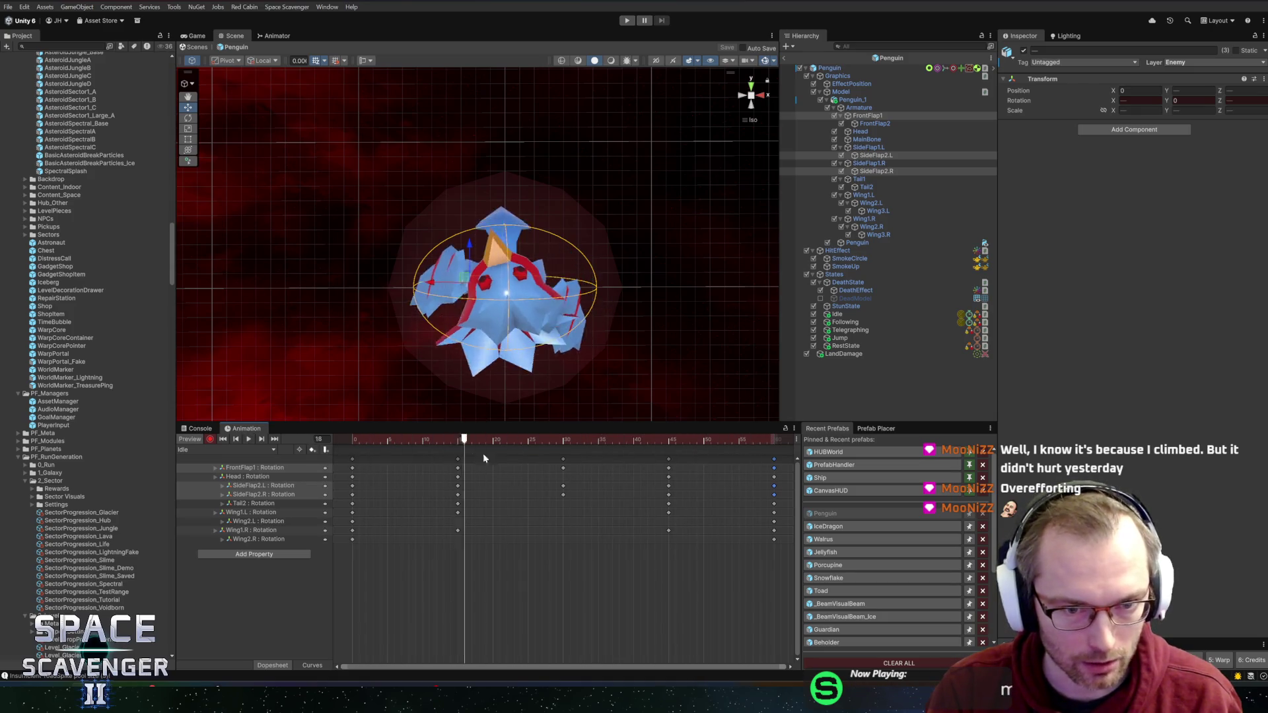
mouse_move(346, 458)
left_mouse_down()
mouse_move(603, 456)
mouse_move(449, 456)
mouse_move(563, 455)
left_mouse_up()
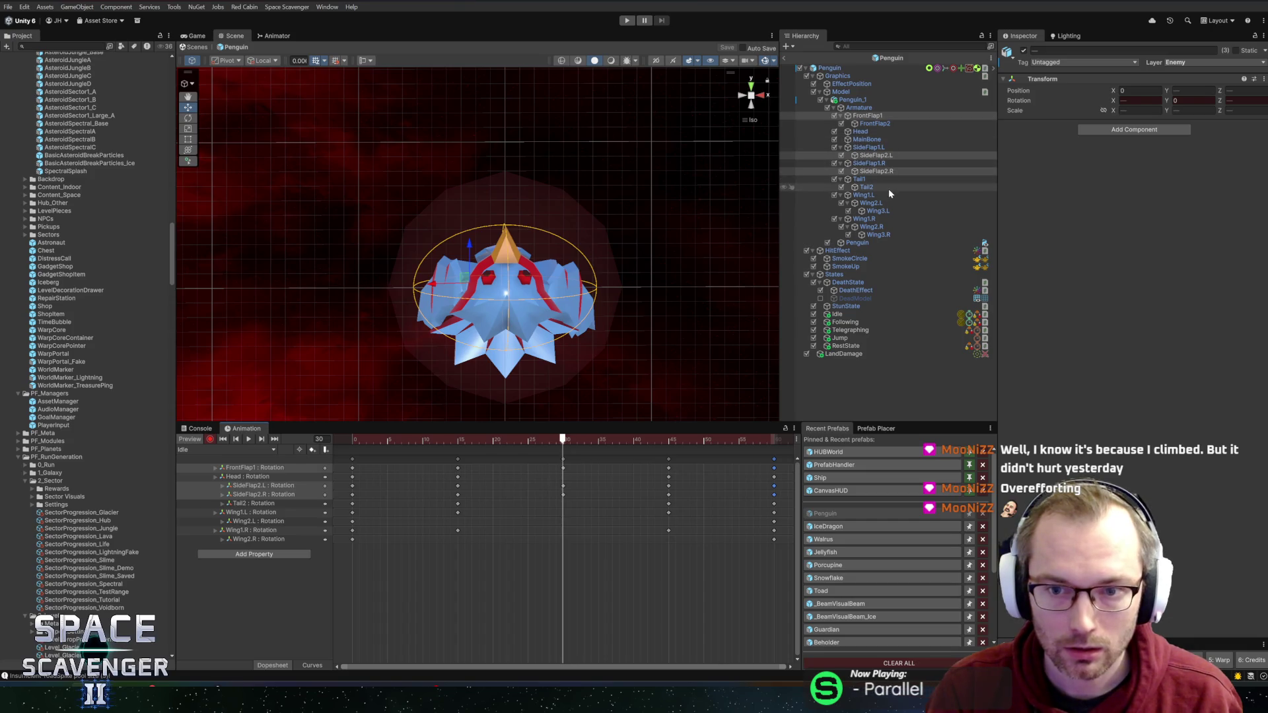
left_click(870, 131)
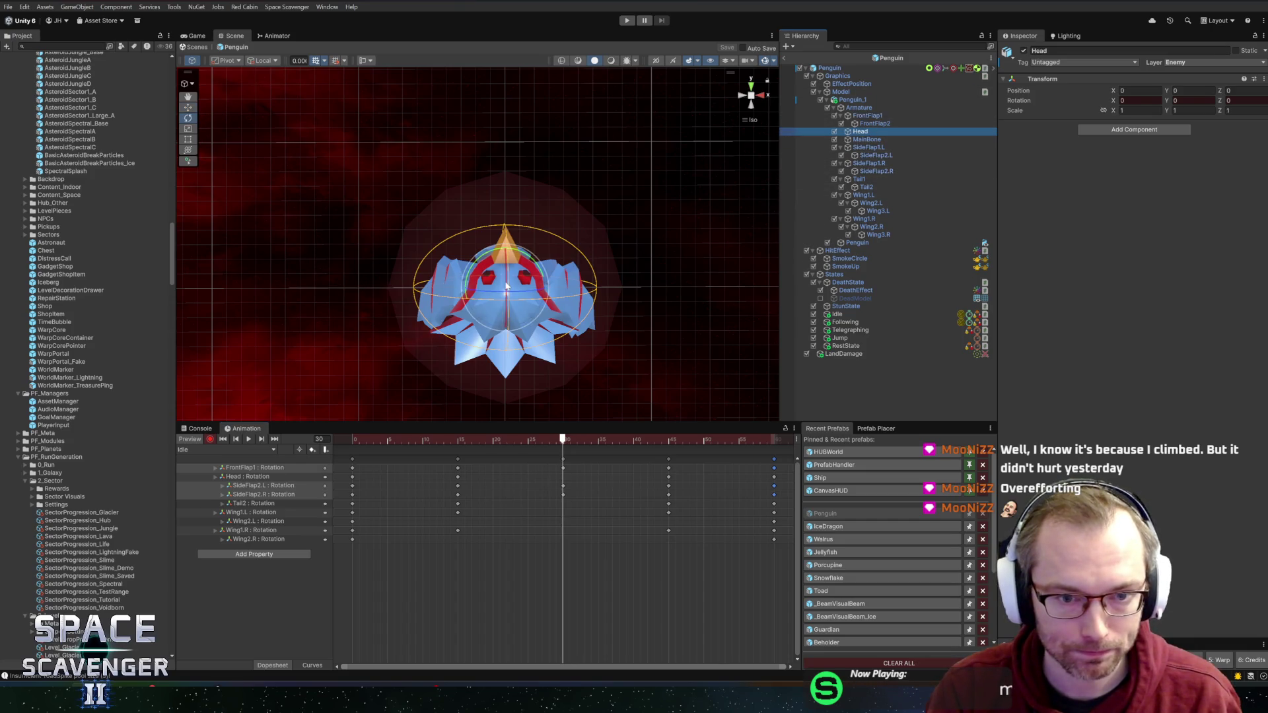
Step: Tilt the Head bone slightly and preview the head motion back to frame 16
left_click_drag(506, 285, 507, 287)
key("space")
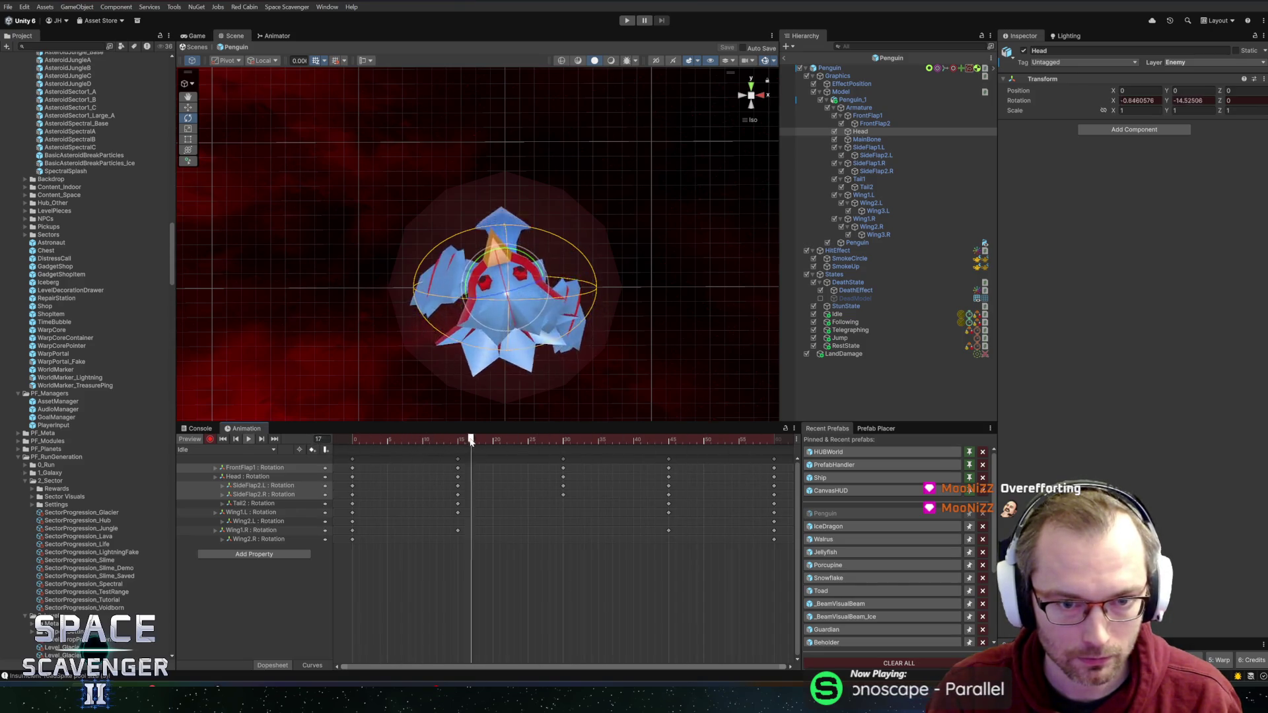
key("space")
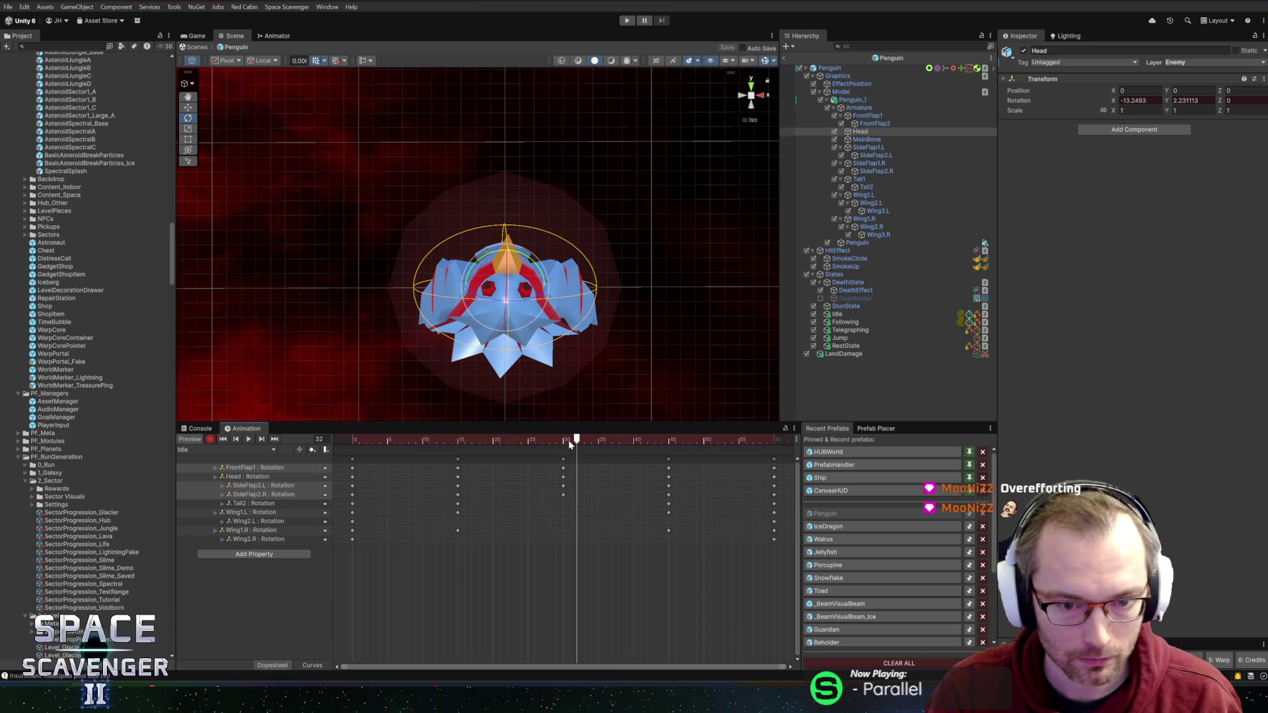
left_click(565, 441)
left_click_drag(563, 441, 464, 440)
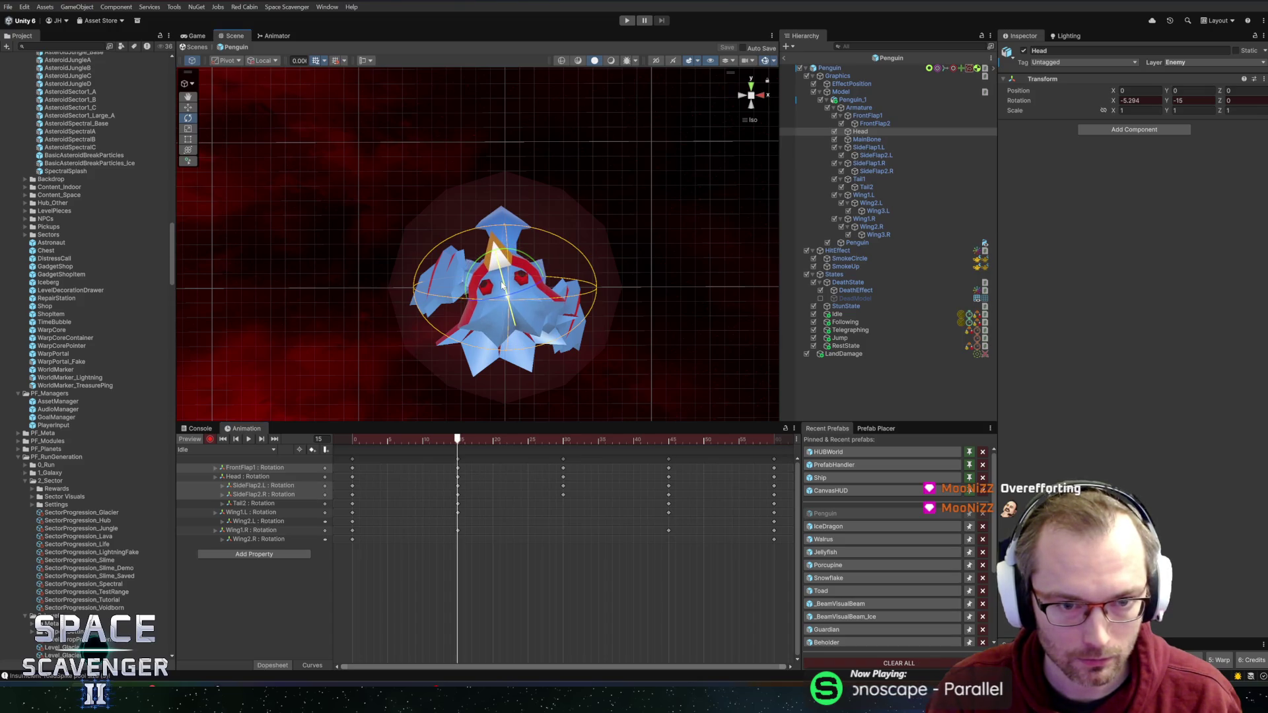
Step: Move the preview to frame 30, stop recording and leave the Penguin prefab
left_click_drag(473, 439, 669, 443)
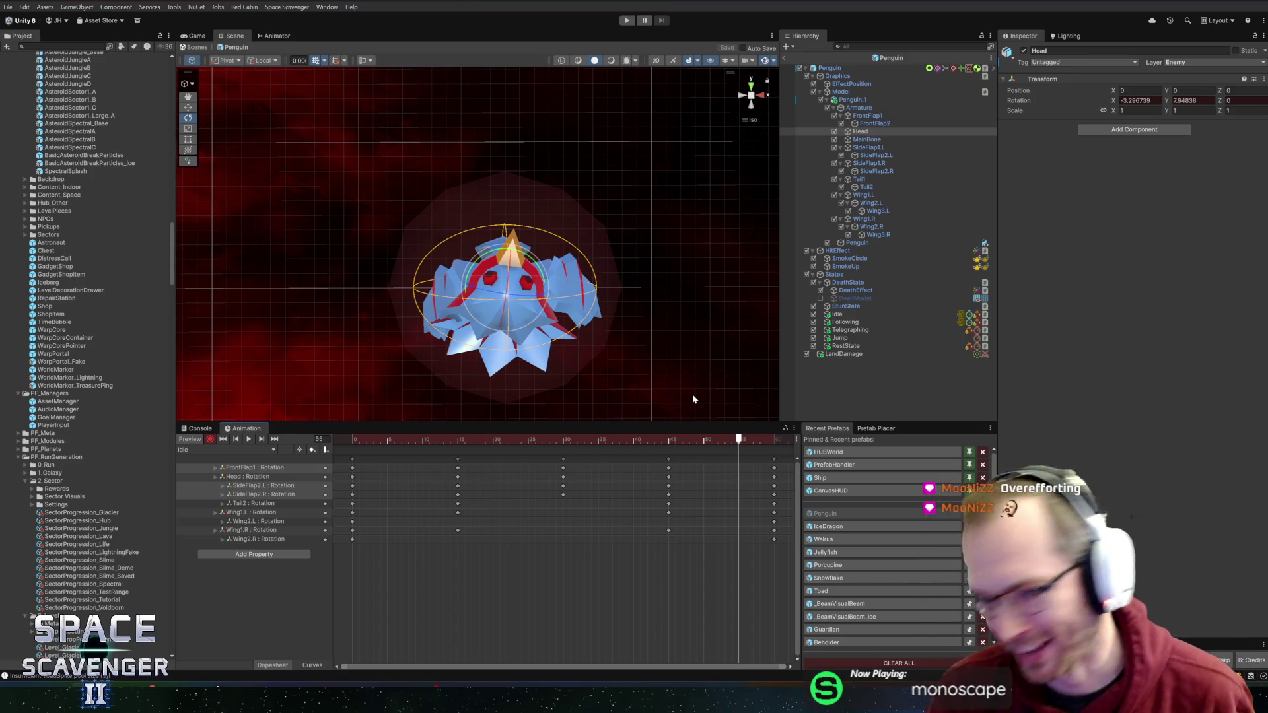
left_click(209, 439)
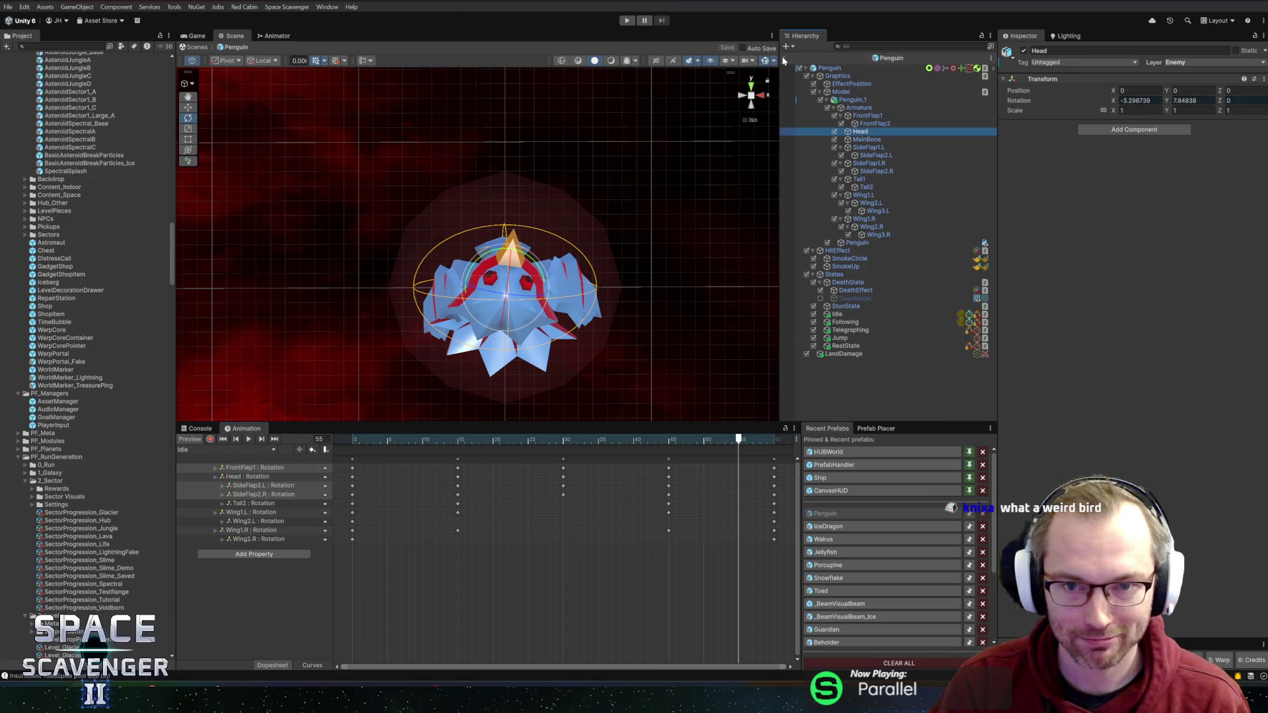
left_click(626, 20)
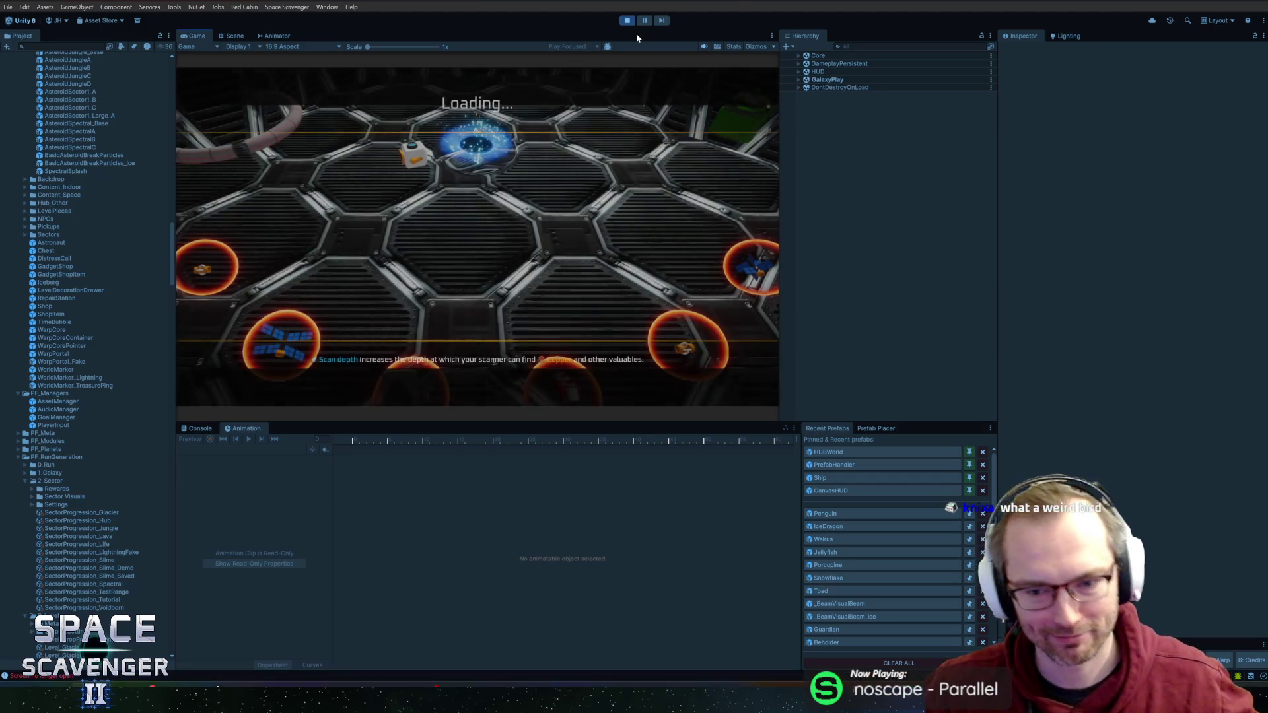
Step: In a maximized Game view, fly the ship with WASD through the ice cave toward the penguins
double_click(196, 36)
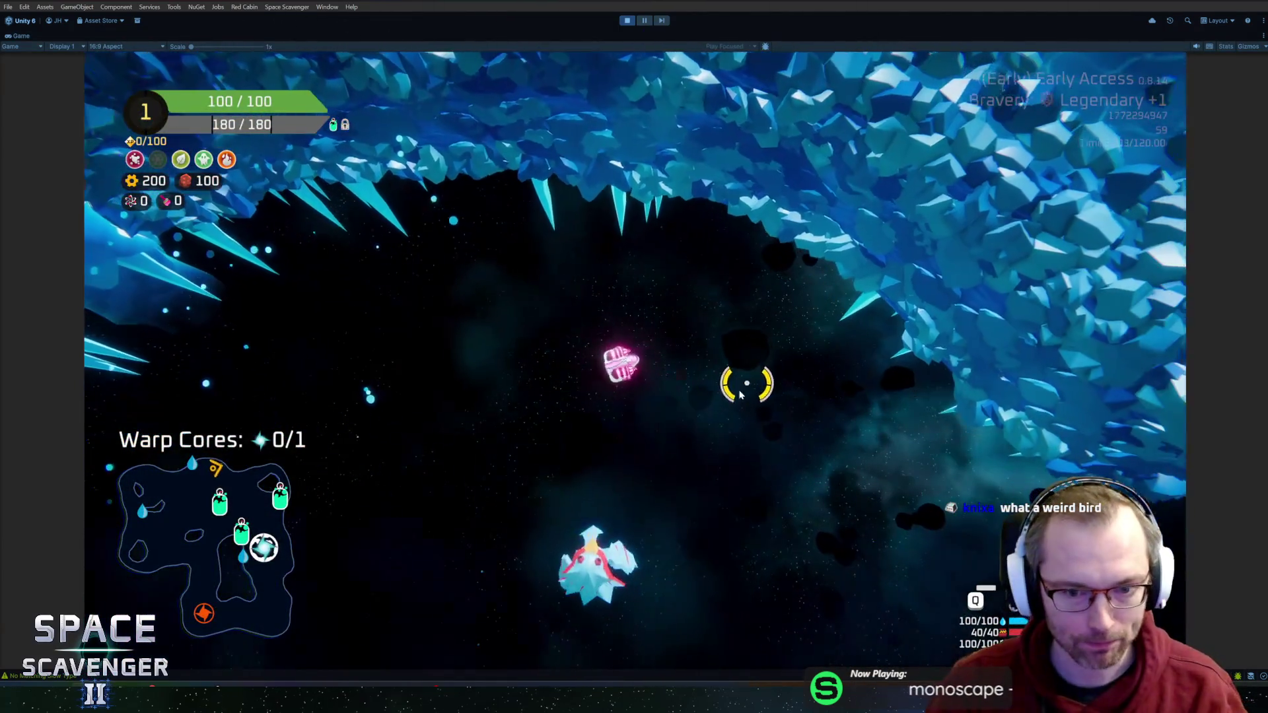
key("w")
key("d")
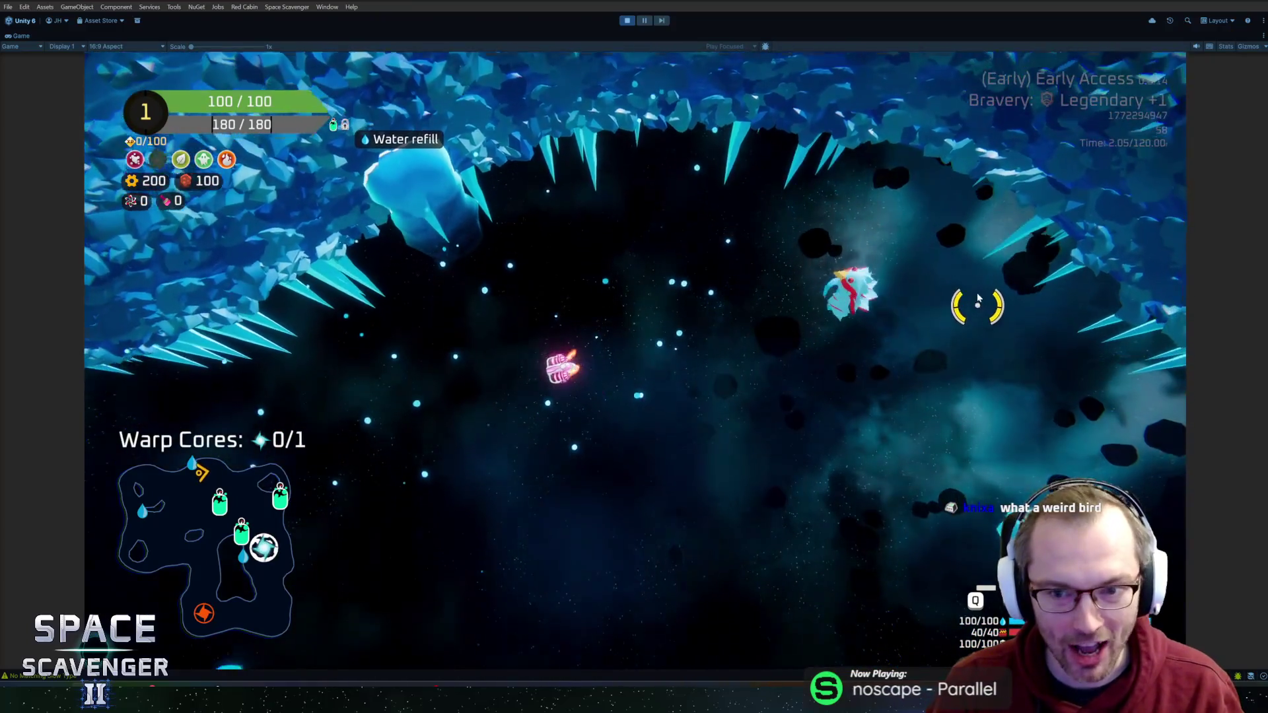
key("a")
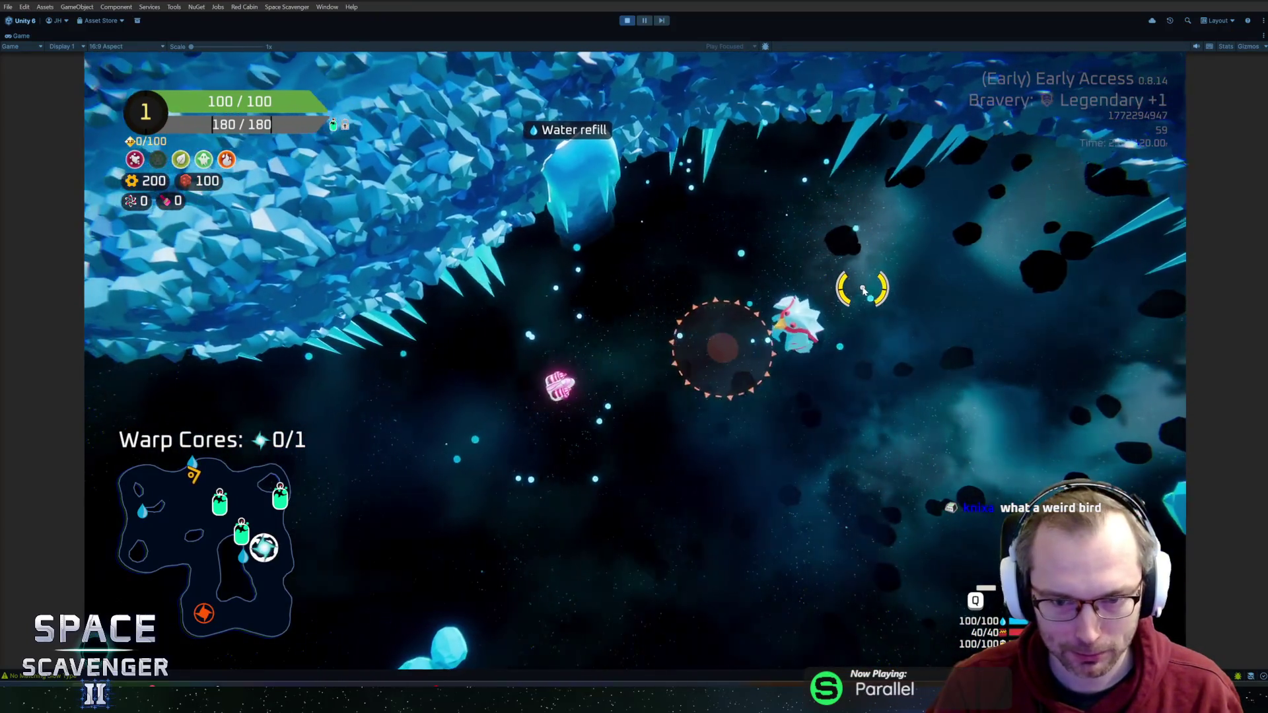
key("s")
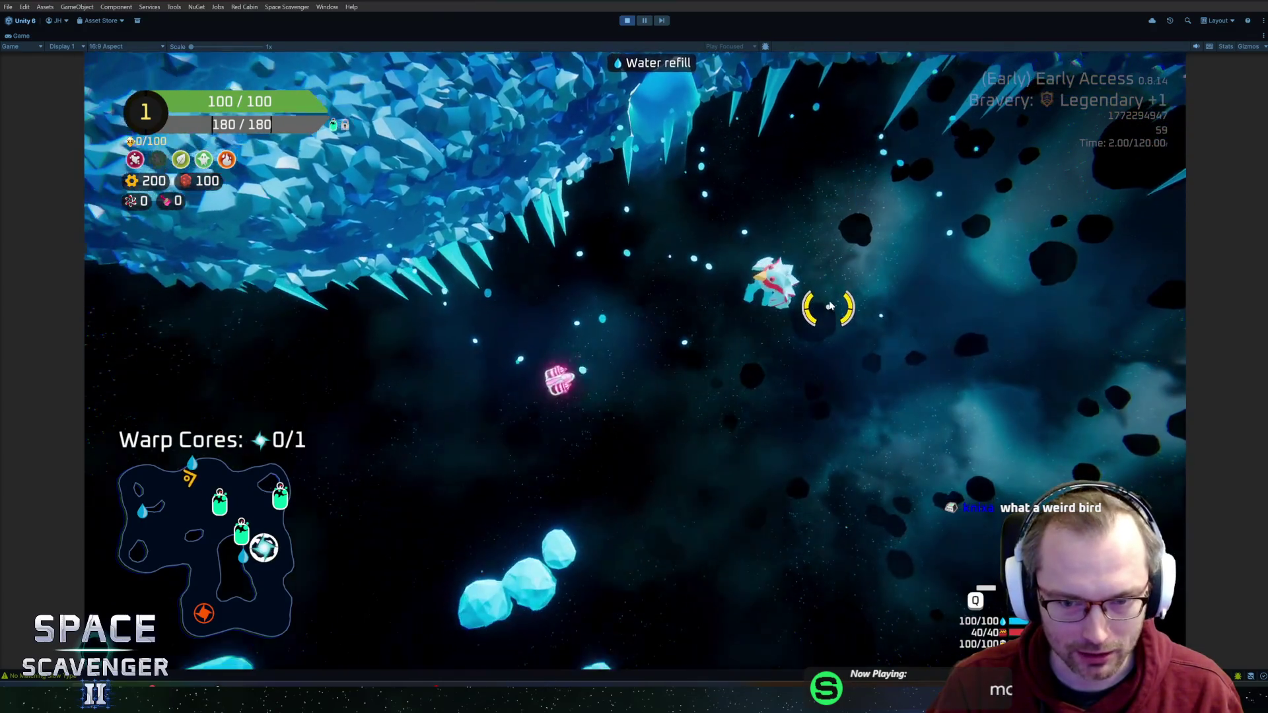
key("d")
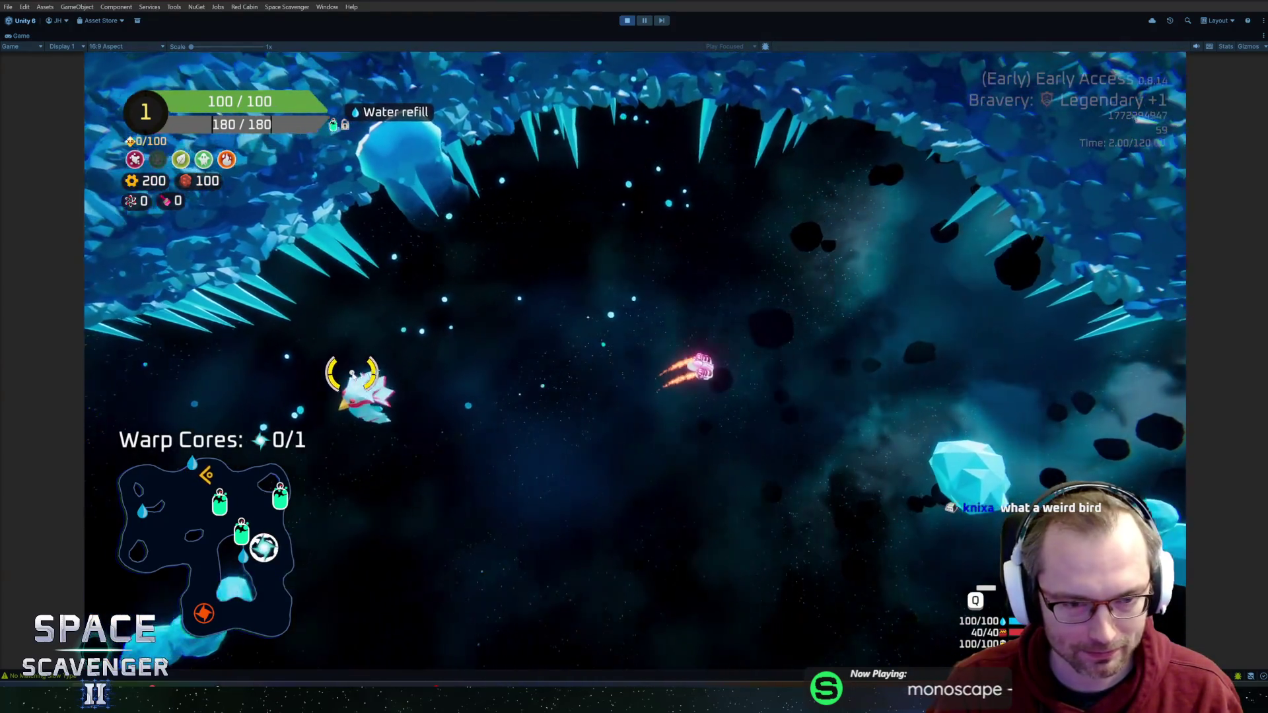
key("d")
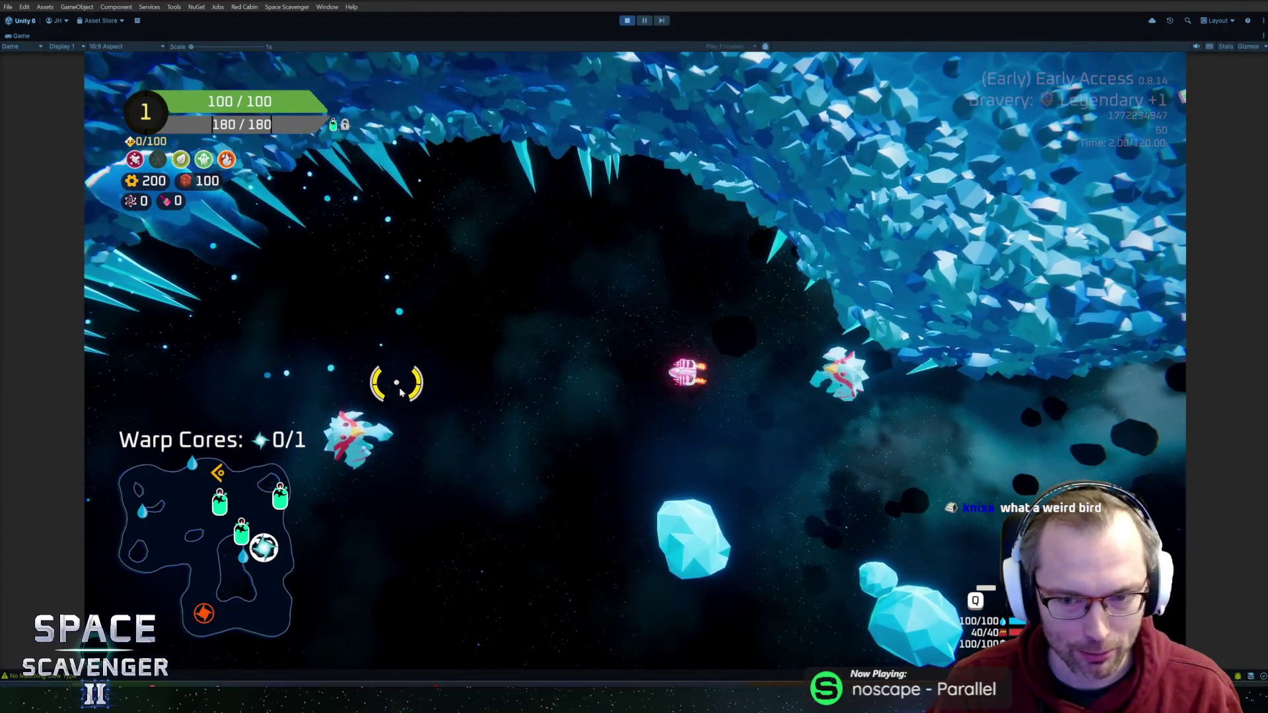
key("a")
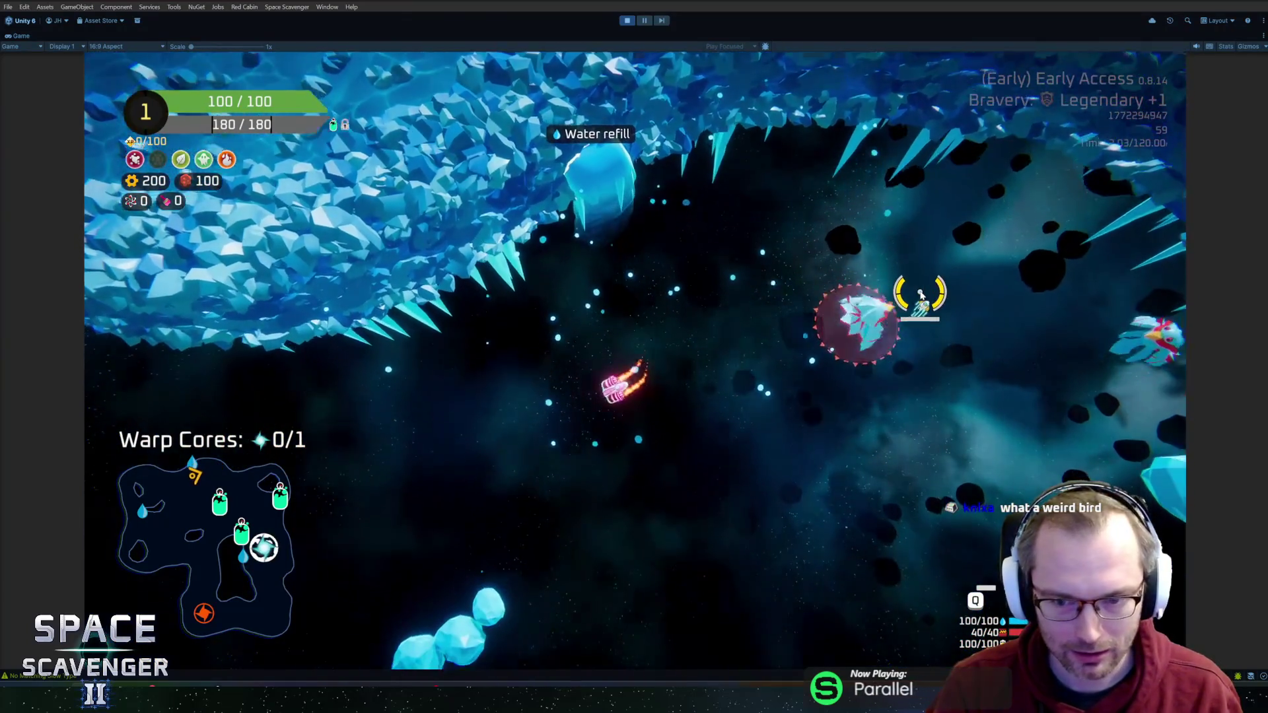
key("a")
key("d")
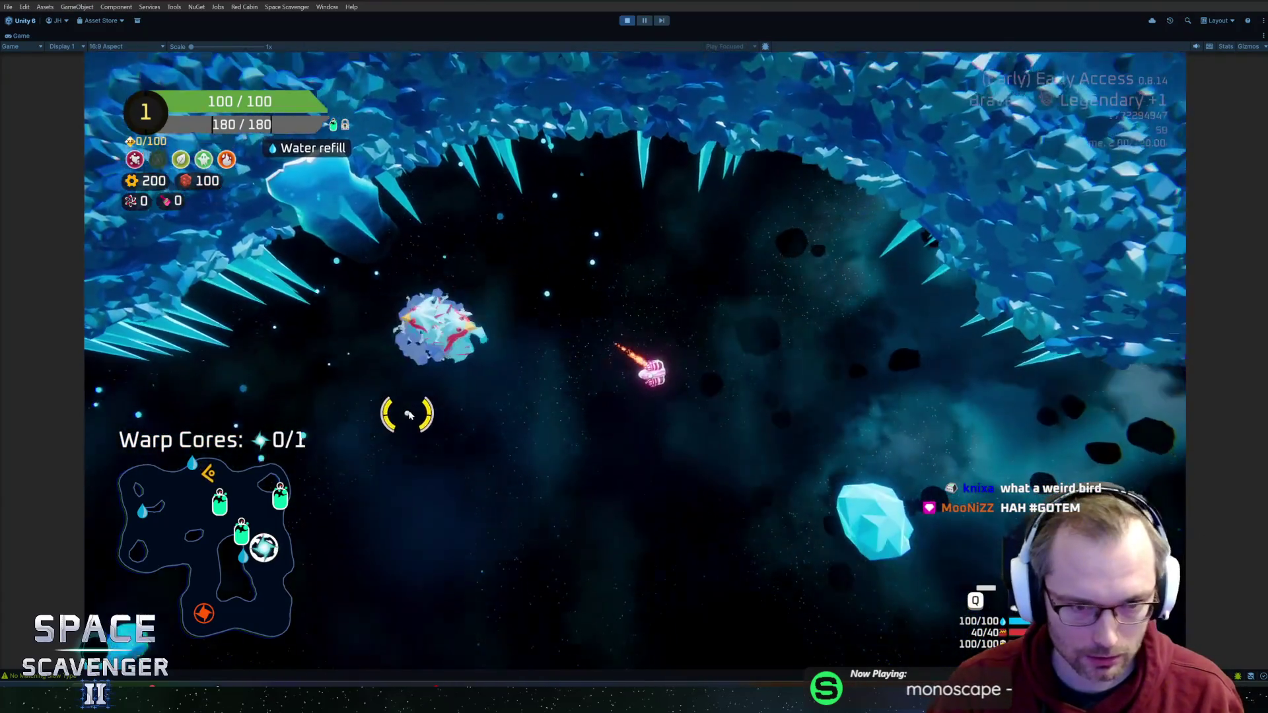
key("d")
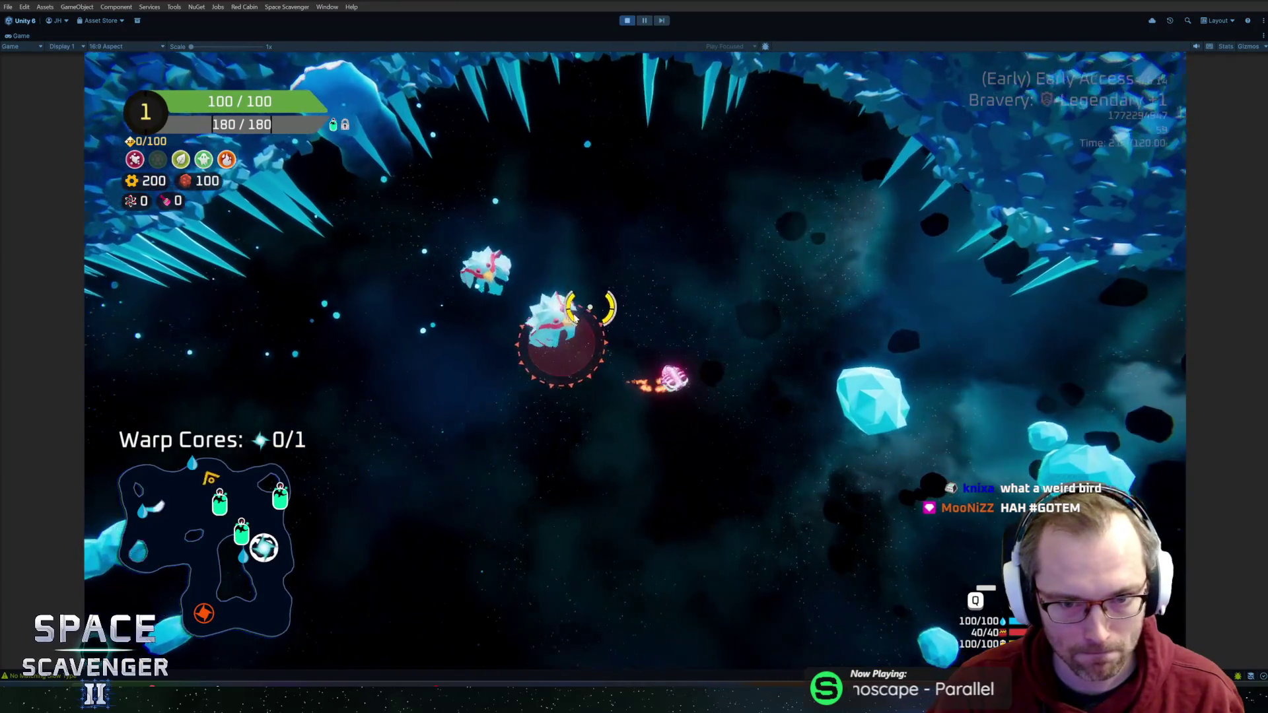
key("w")
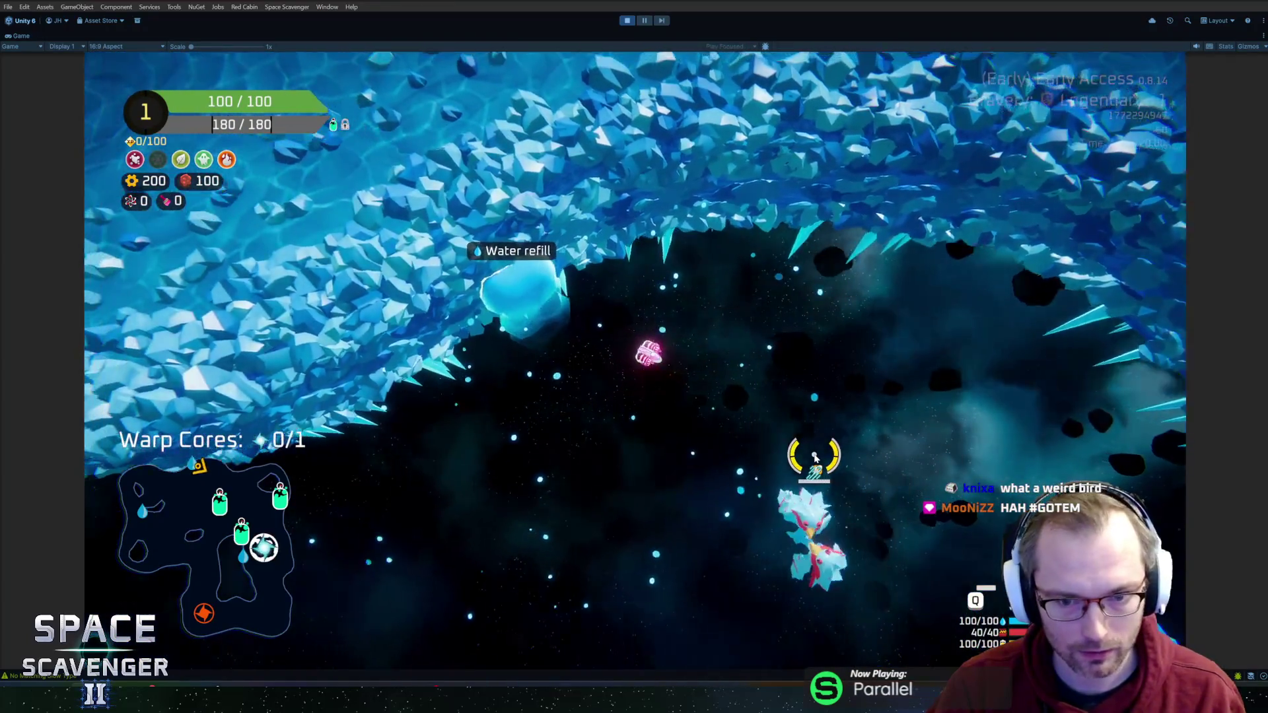
Step: Switch to Blender and put the Penguin mesh into Edit Mode
key("alt+Tab")
mouse_move(811, 454)
left_mouse_down()
mouse_move(763, 406)
mouse_move(726, 403)
mouse_move(687, 422)
mouse_move(659, 397)
mouse_move(632, 309)
left_mouse_up()
left_click(763, 406)
key("Tab")
Step: Select and delete the penguin's long pointed flap faces
key("3")
left_click(598, 298)
scroll(632, 228, "up", 3)
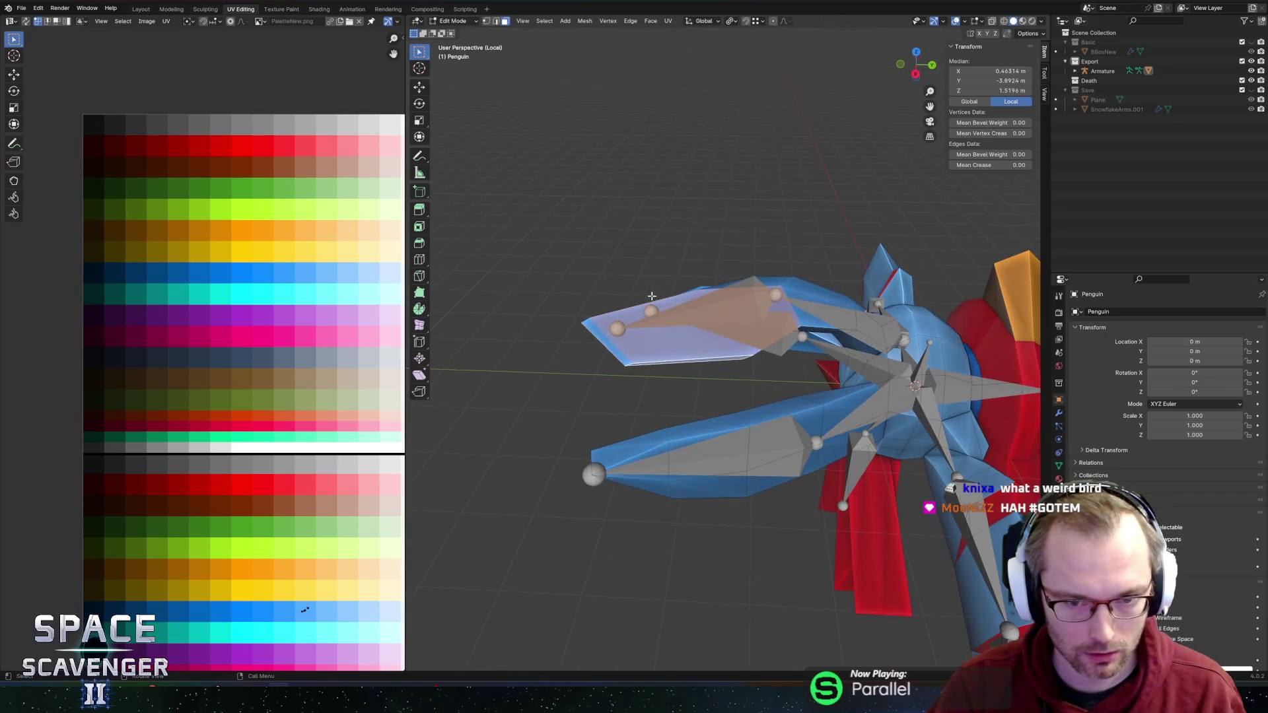
mouse_move(632, 228)
left_mouse_down()
mouse_move(739, 187)
mouse_move(603, 220)
mouse_move(711, 298)
mouse_move(808, 274)
mouse_move(796, 272)
left_mouse_up()
right_click(795, 273)
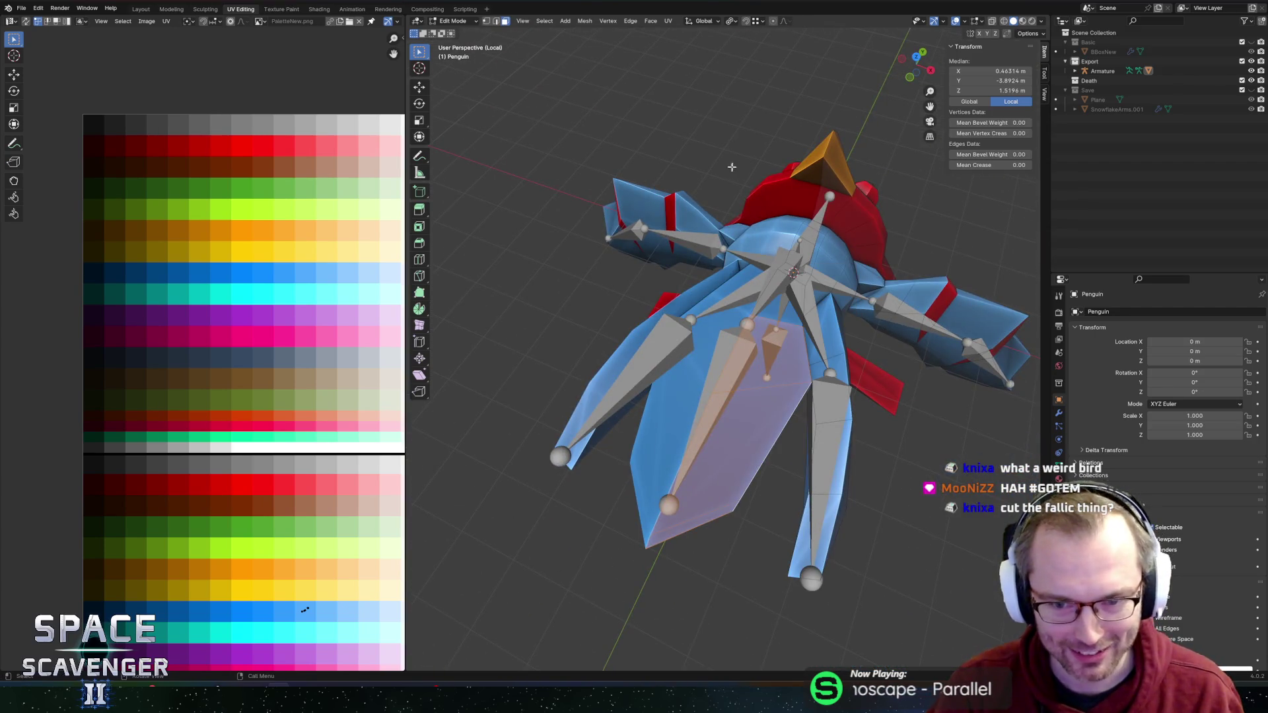
left_click_drag(699, 199, 698, 215)
key("x")
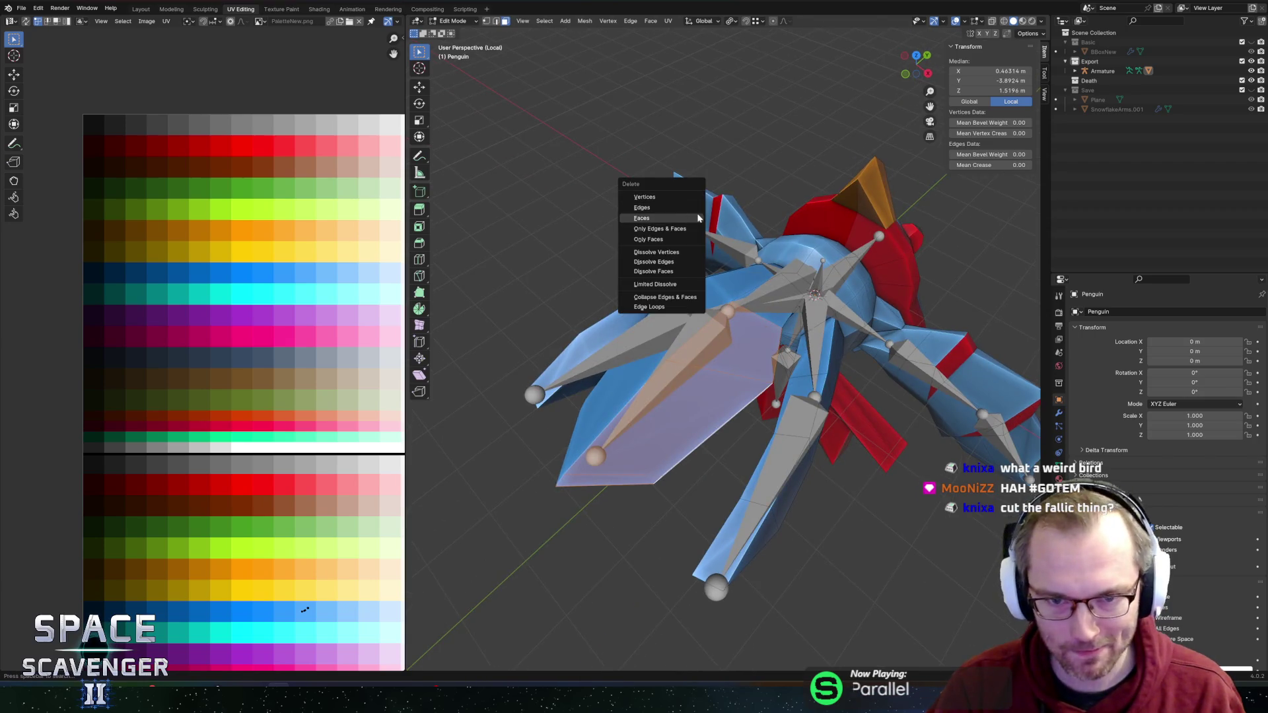
left_click(645, 218)
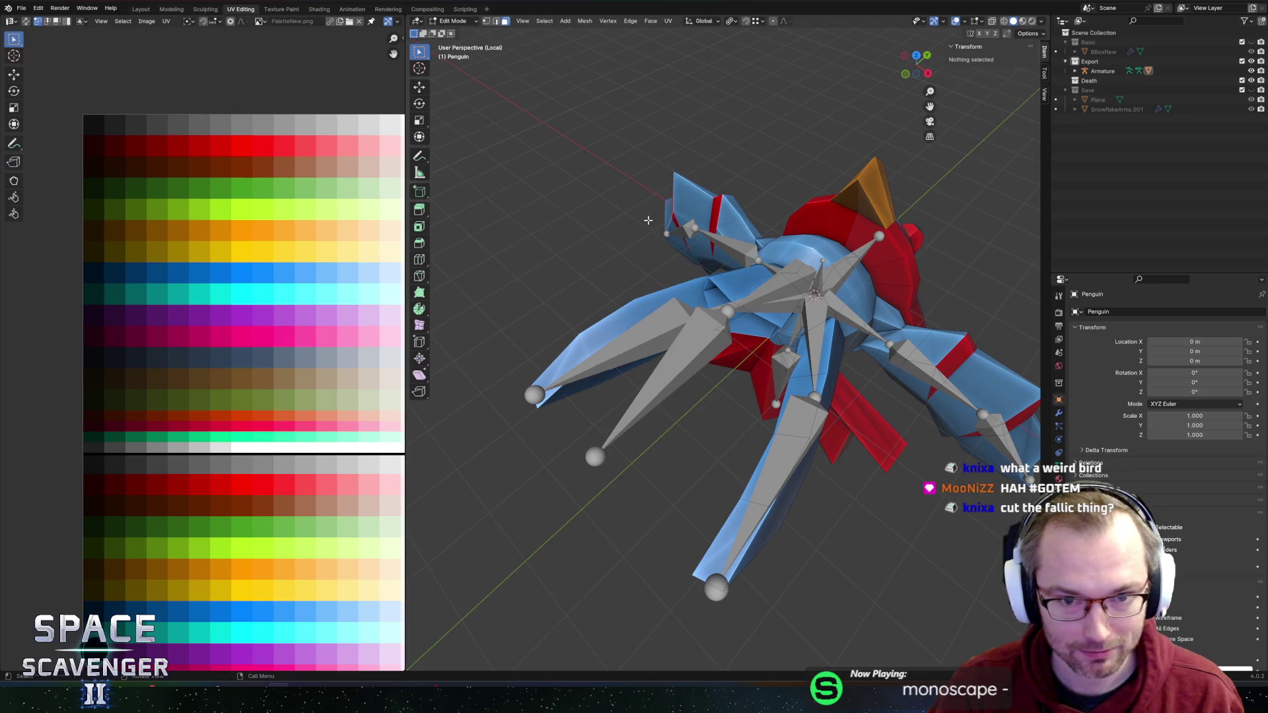
Step: Slide a flap edge and lower the selection 0.65 m along Z
left_click(769, 328)
mouse_move(770, 329)
left_mouse_down()
mouse_move(739, 262)
mouse_move(729, 404)
left_mouse_up()
left_click(709, 427)
key("g")
key("g")
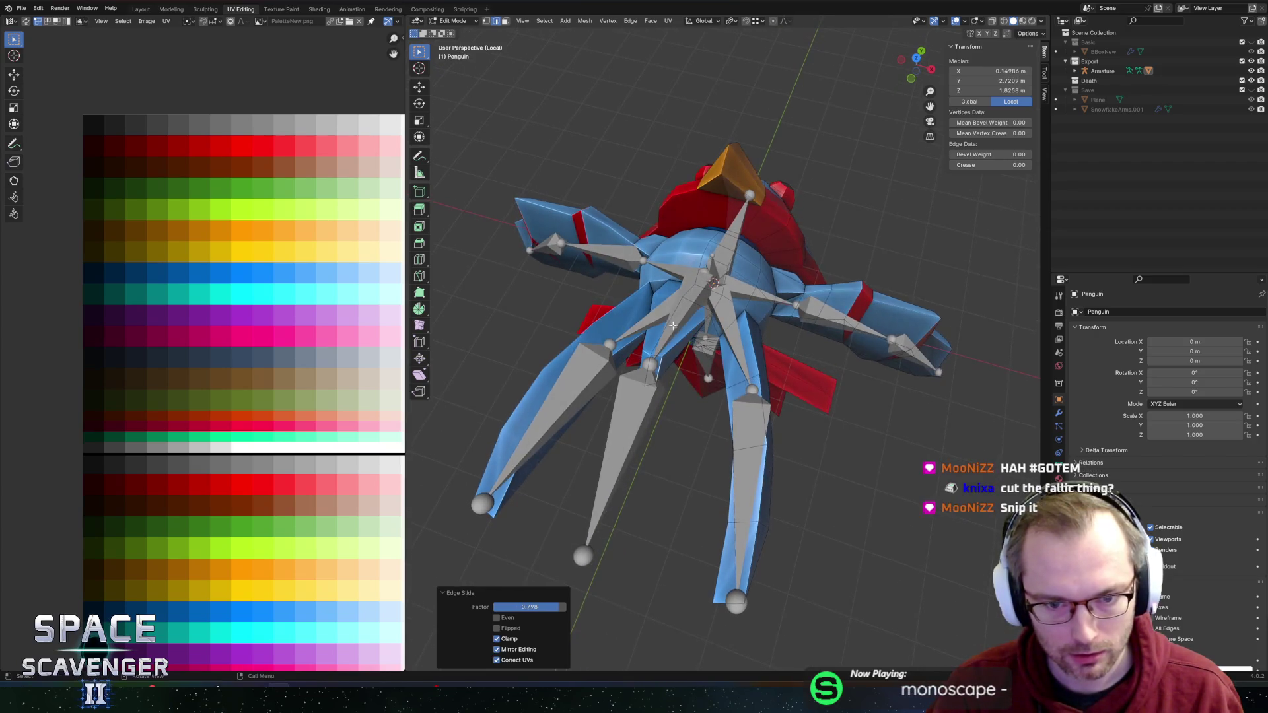
key("g")
key("z")
left_click(727, 320)
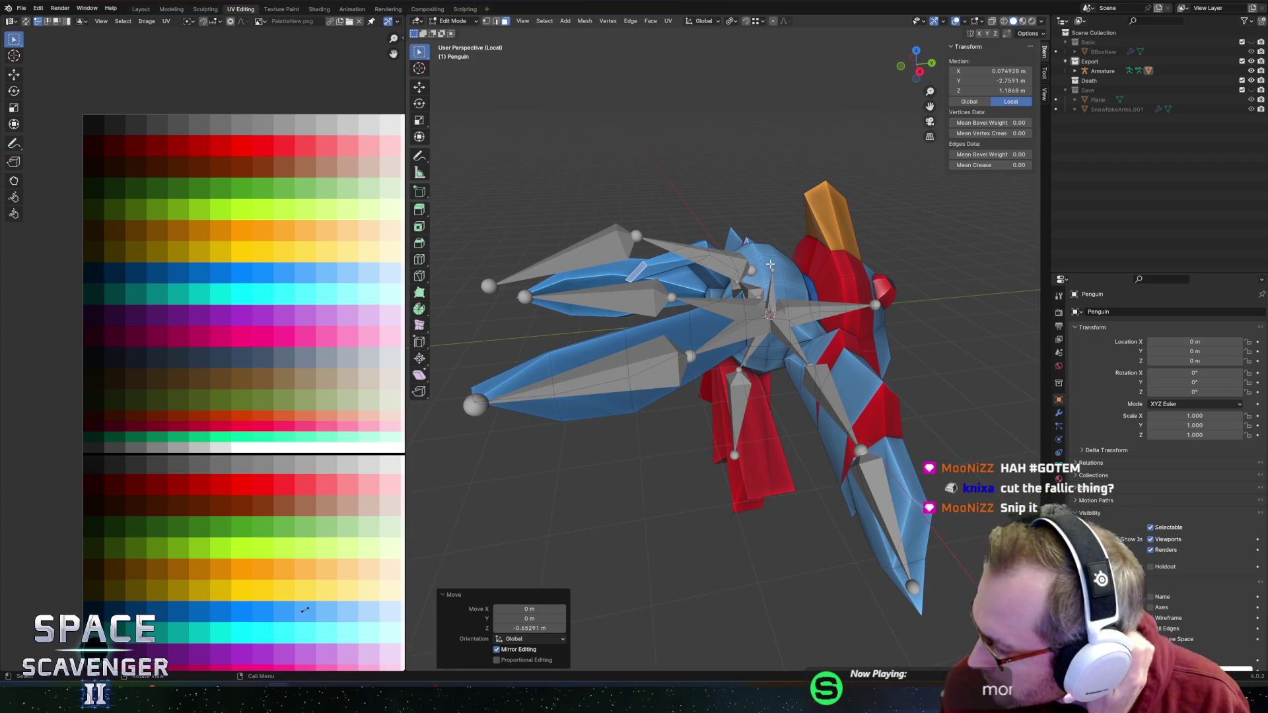
Step: Rotate the selected part 45.7° about X and shift it down along Z
key("Tab")
scroll(695, 188, "down", 5)
scroll(664, 228, "up", 5)
key("Tab")
left_click_drag(745, 189, 702, 255)
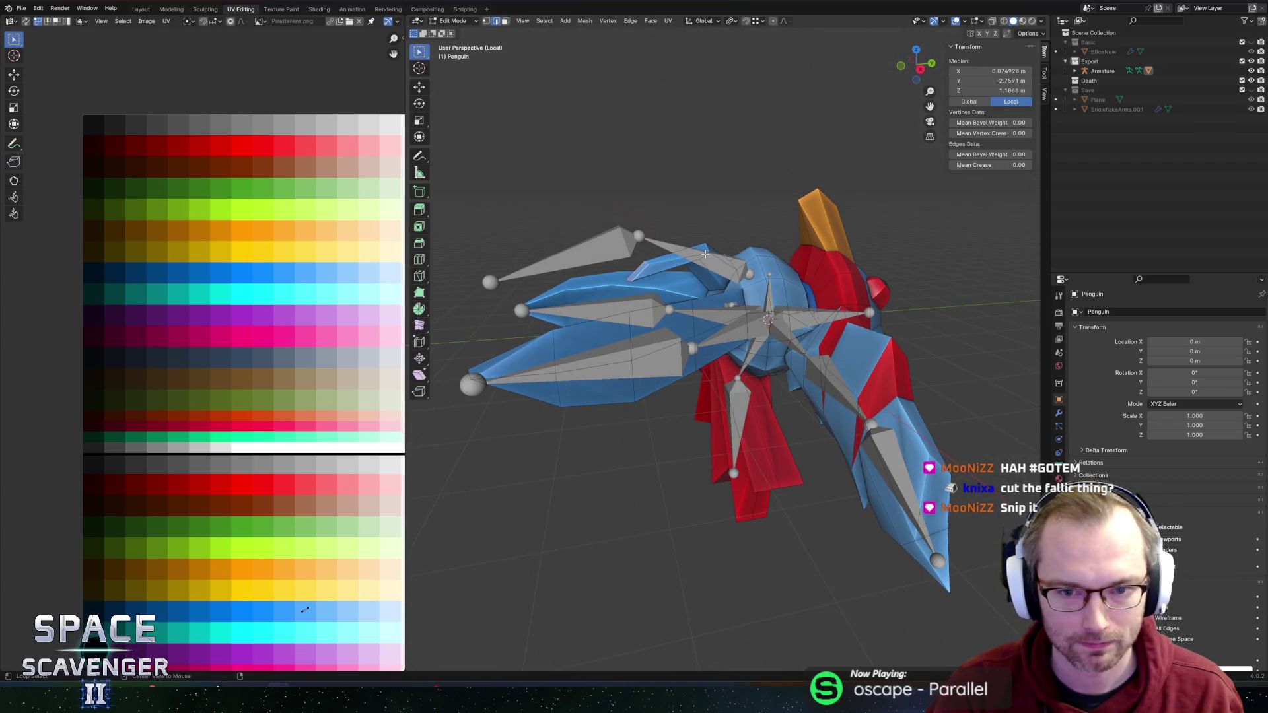
mouse_move(739, 206)
left_mouse_down()
mouse_move(710, 256)
mouse_move(743, 187)
mouse_move(679, 292)
mouse_move(810, 262)
mouse_move(751, 273)
mouse_move(766, 257)
mouse_move(853, 301)
mouse_move(898, 363)
mouse_move(826, 370)
left_mouse_up()
scroll(742, 257, "up", 3)
key("r")
key("x")
left_click(746, 192)
key("g")
key("z")
key("Escape")
left_click(684, 299)
Step: In the armature, delete the FrontFlap2 bone
key("alt+q")
left_click(711, 277)
key("x")
left_click(711, 277)
Step: Lower FrontFlap1's tail along Z and re-export the penguin
left_click(751, 273)
left_click(750, 264)
key("g")
key("z")
left_click(786, 270)
key("ctrl+o")
Step: Confirm the Penguin.fbx export, return to Unity, and restart play mode with the Console showing
key("Escape")
key("alt+Tab")
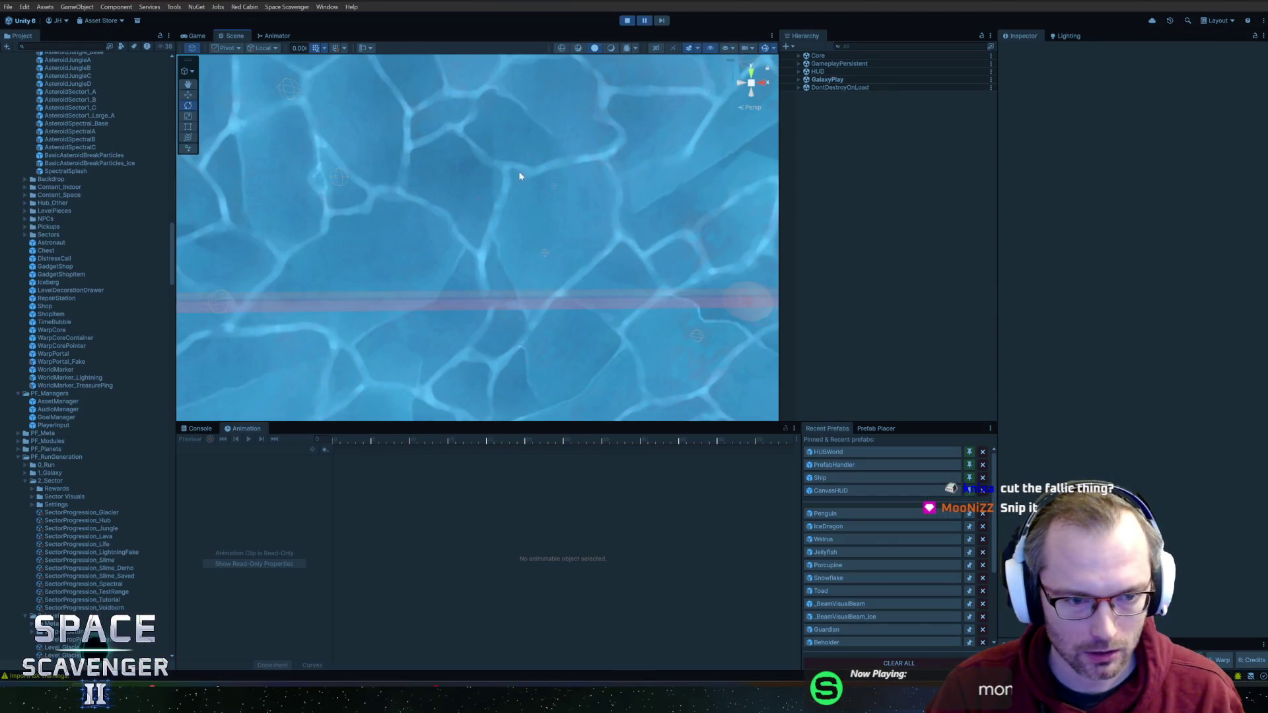
left_click(210, 429)
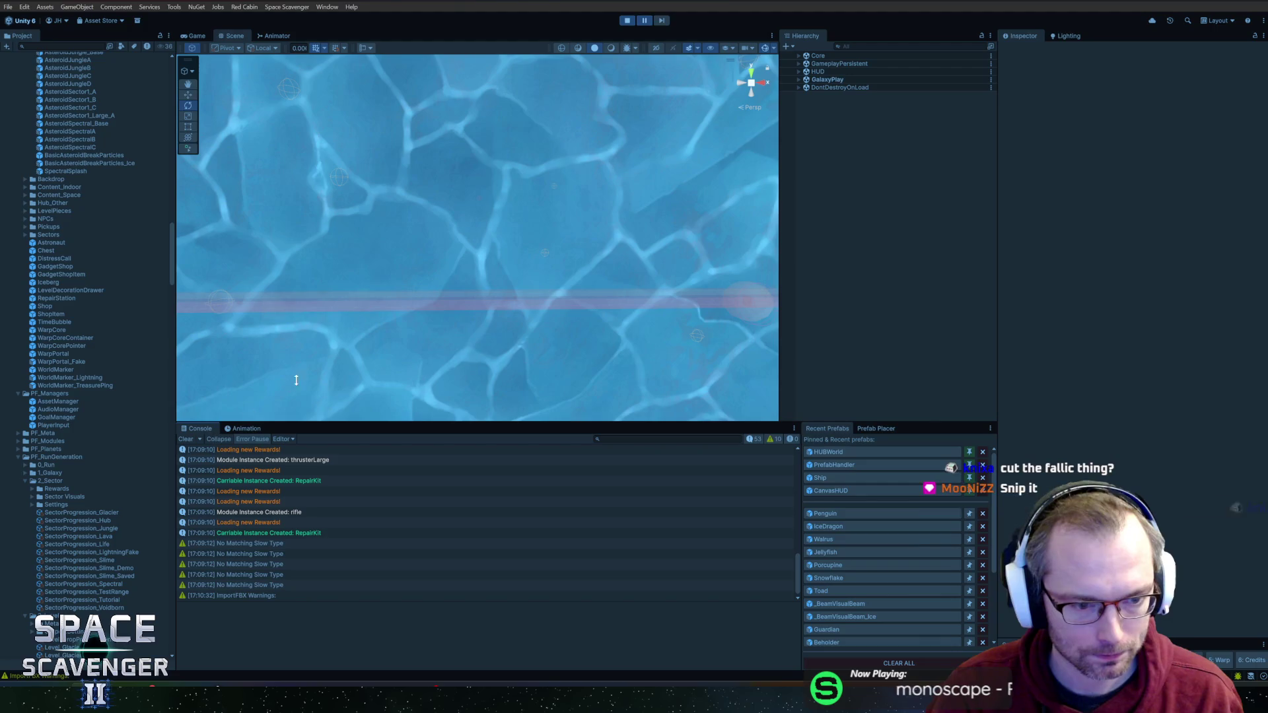
left_click(627, 20)
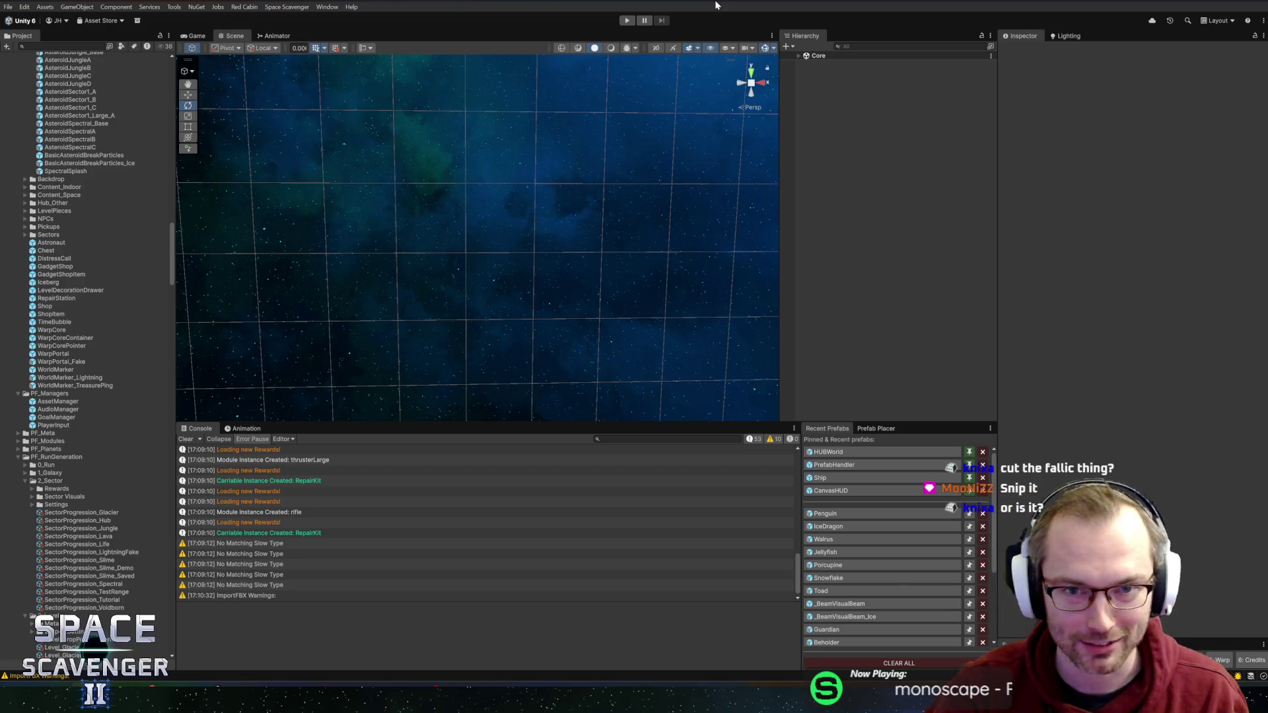
left_click(628, 21)
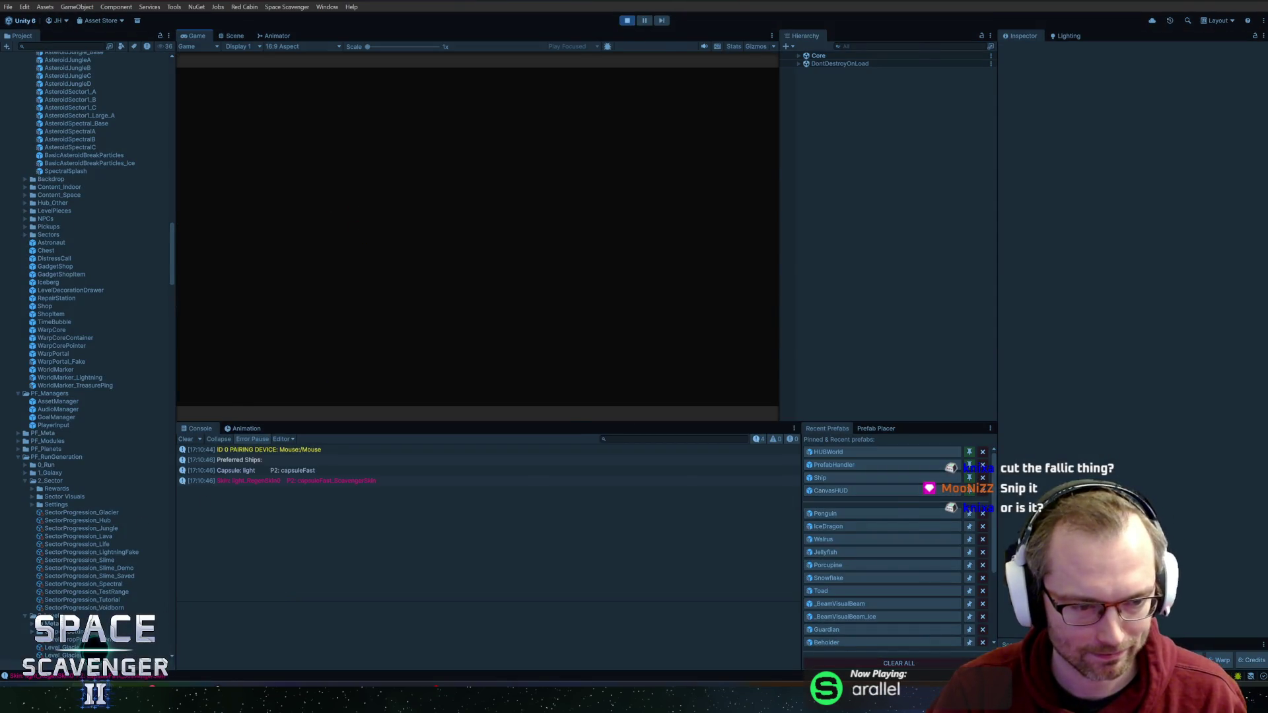
key("alt+Tab")
key("alt+Tab")
key("alt+Tab")
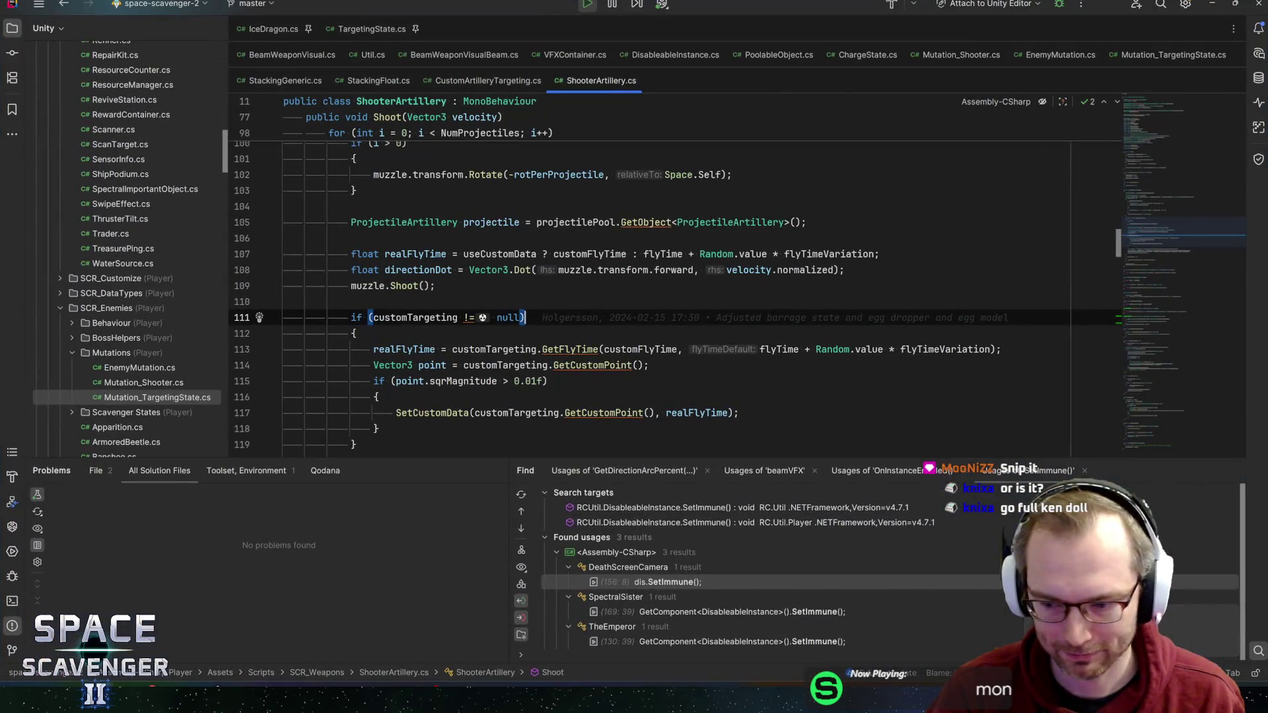
key("alt+Tab")
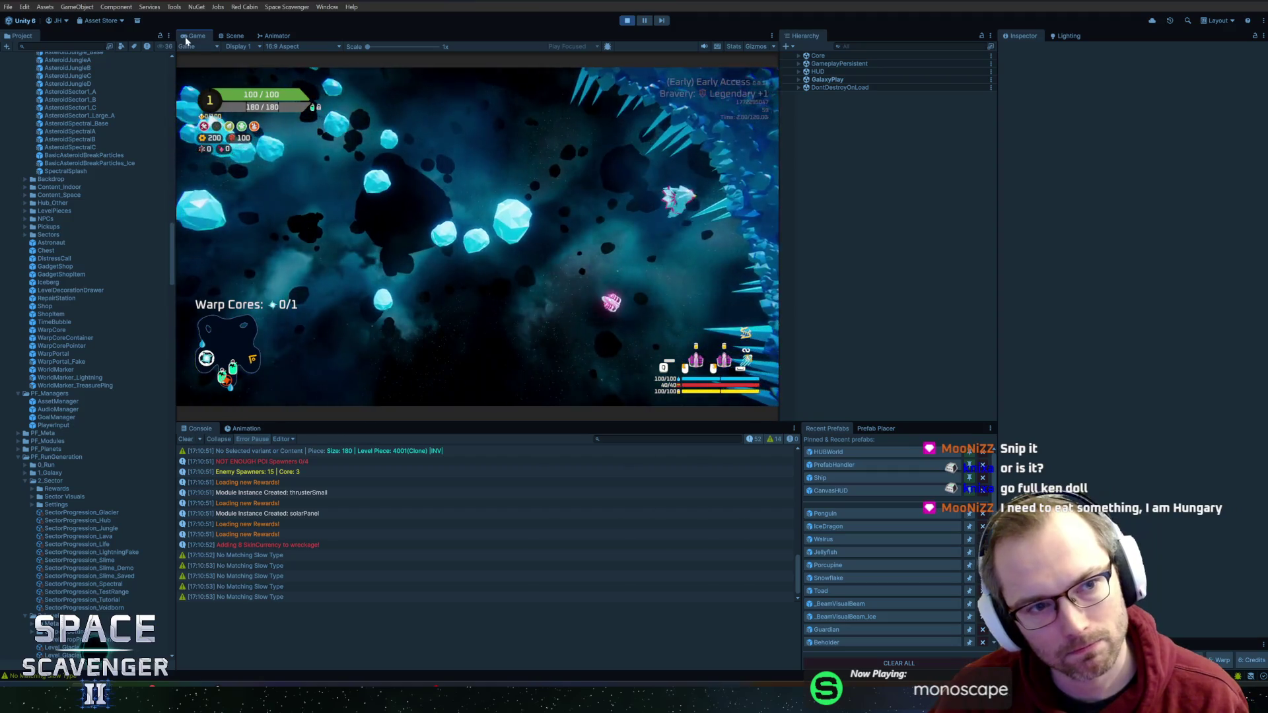
Step: Maximize the Game view with Shift+Space to watch the play-test full-size
key("shift+space")
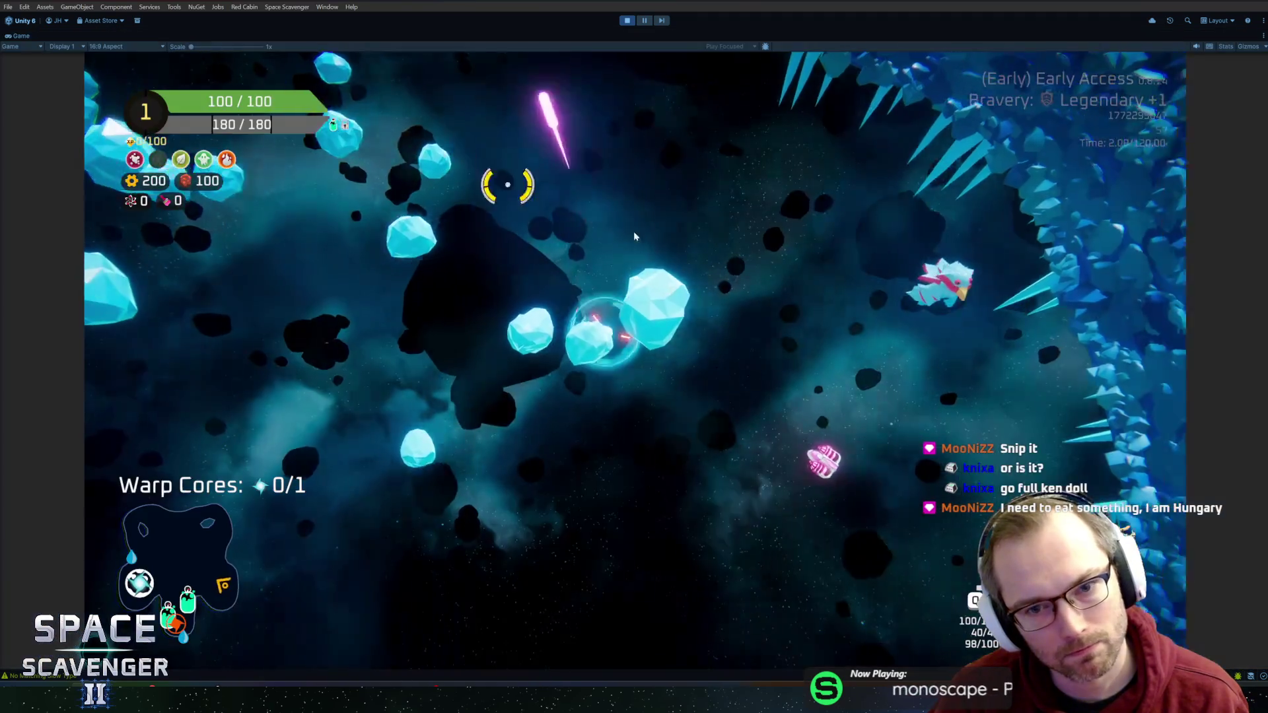
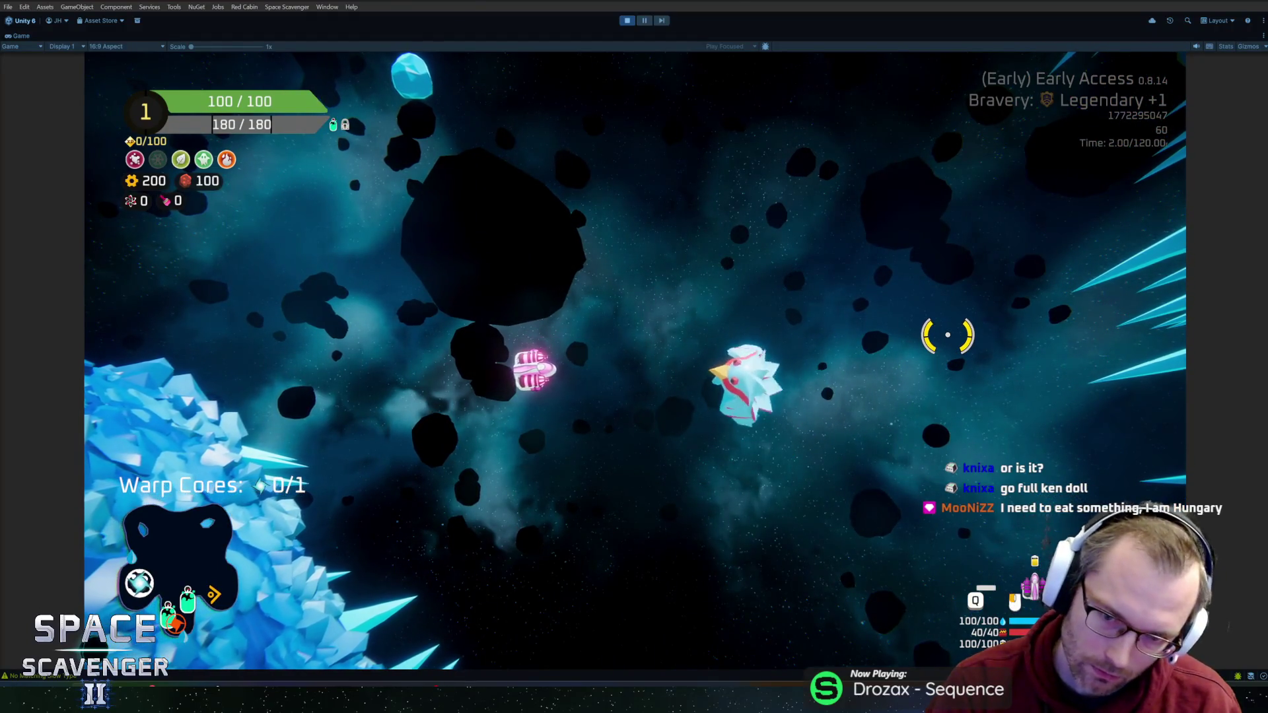
Step: Stop the running game to leave Unity's play mode
key("alt+Tab")
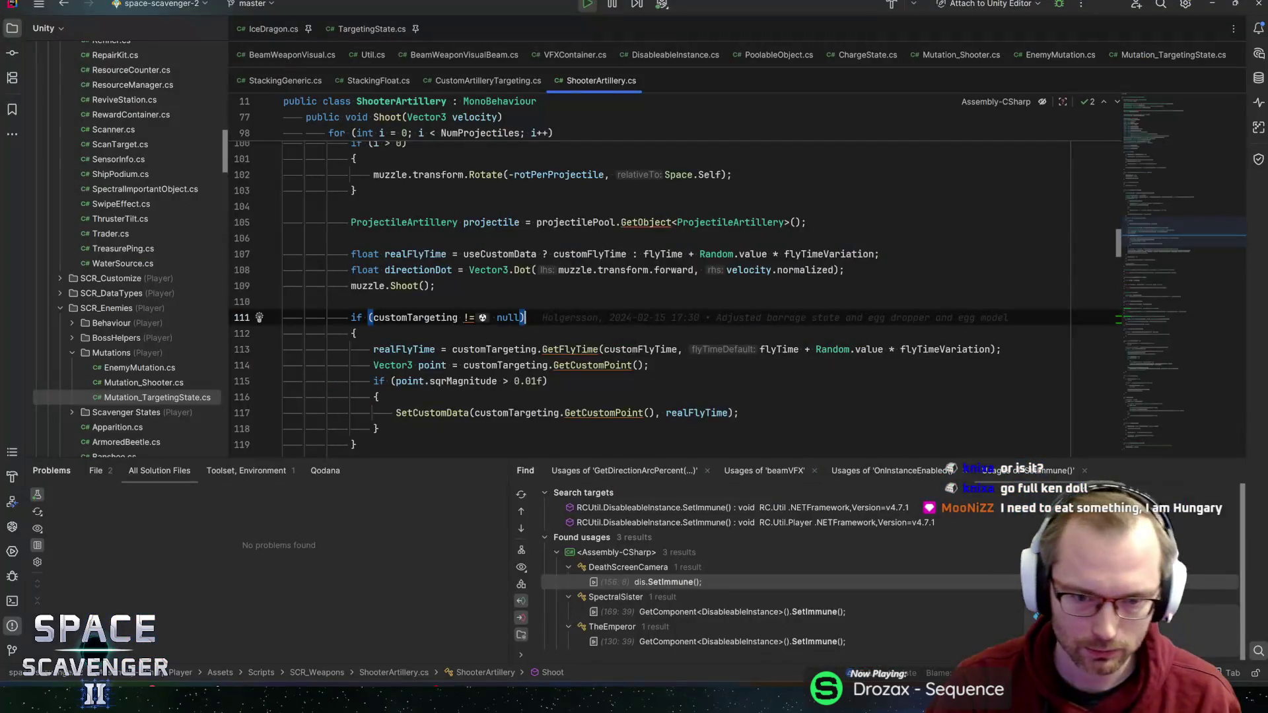
key("alt+Tab")
key("alt+Tab")
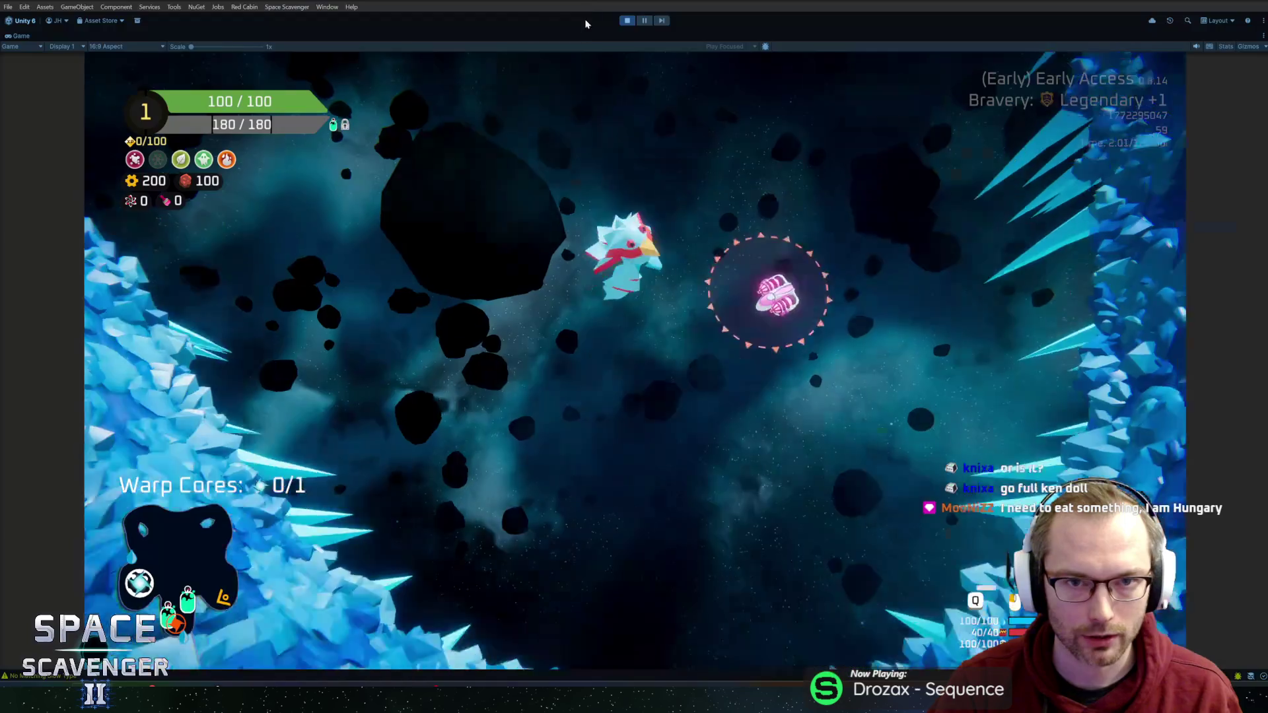
left_click(626, 20)
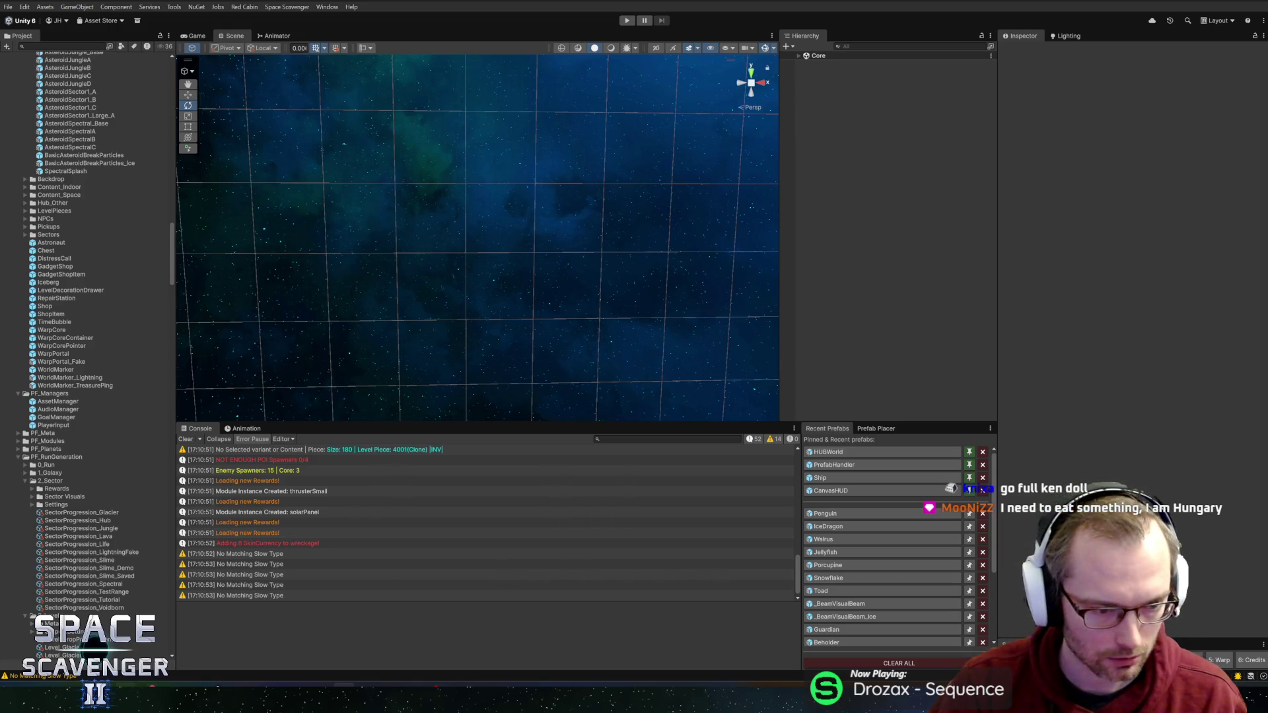
Step: Check ShooterArtillery.cs in Rider, then open the Penguin prefab in Unity
key("alt+Tab")
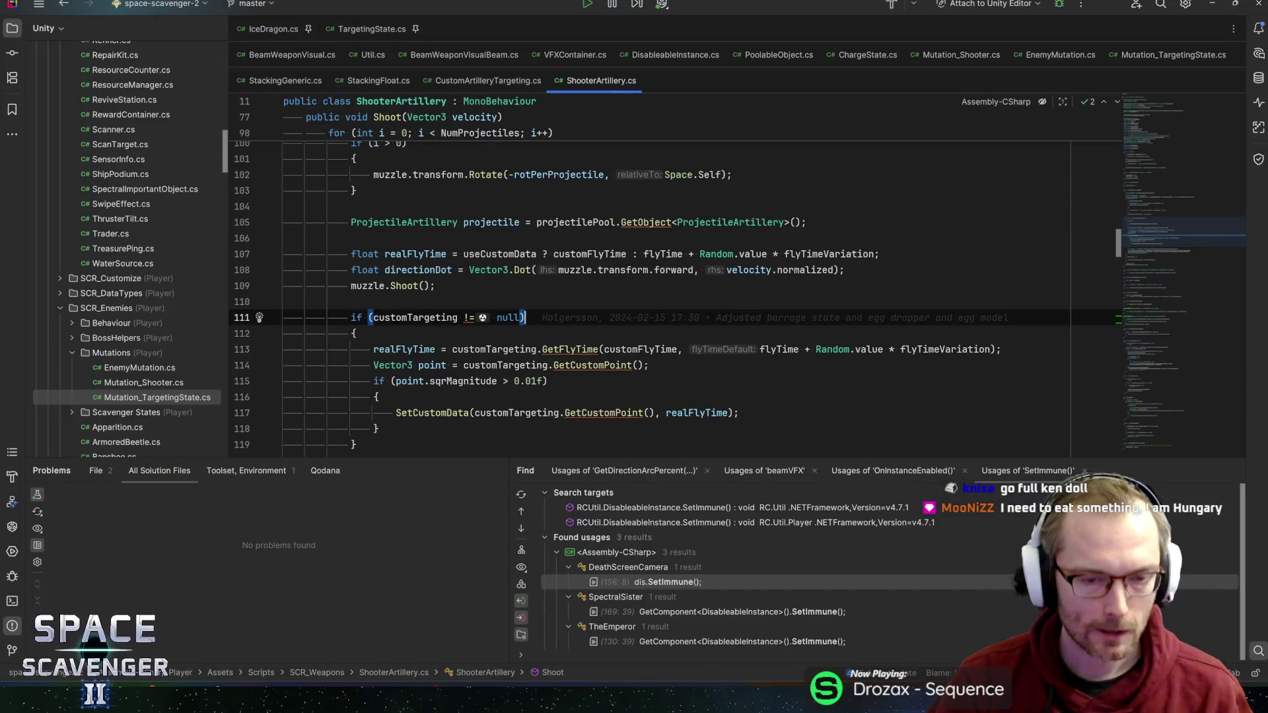
mouse_move(581, 365)
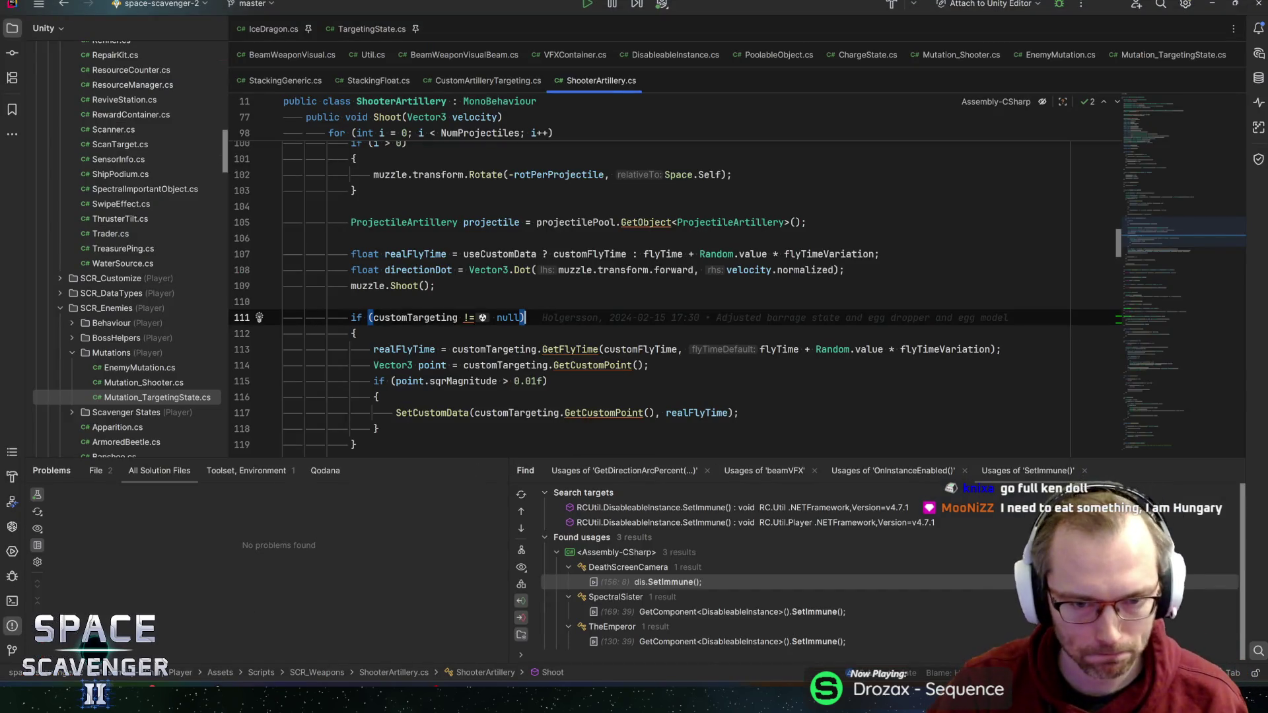
key("alt+Tab")
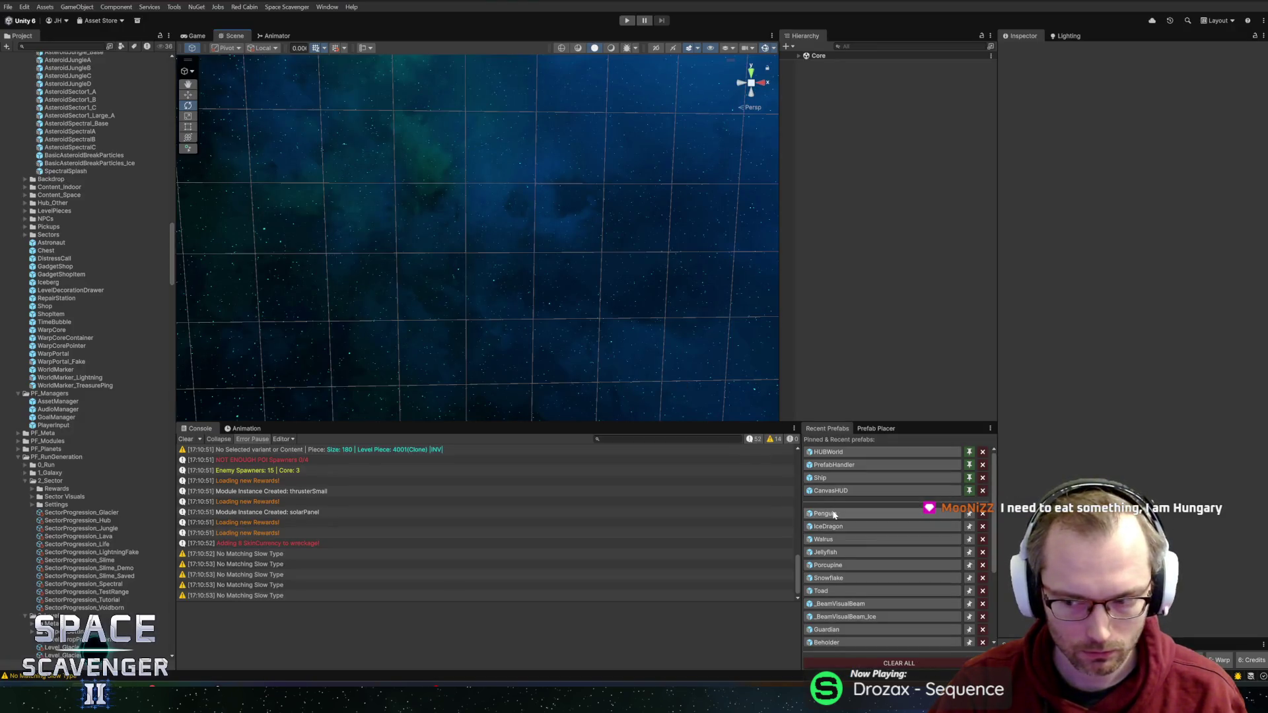
left_click(870, 515)
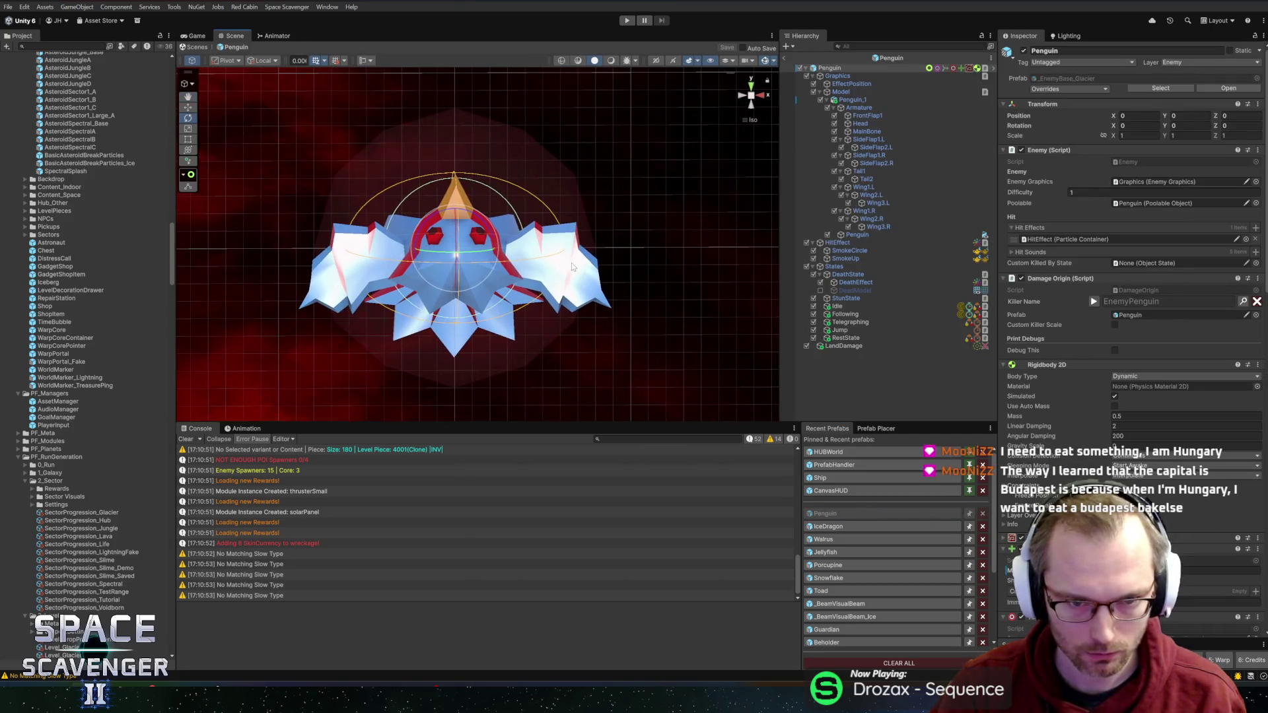
Step: In Blender, orbit in on the penguin's armature and deselect the FrontFlap1 bone
key("alt+Tab")
key("alt+Tab")
key("alt+Tab")
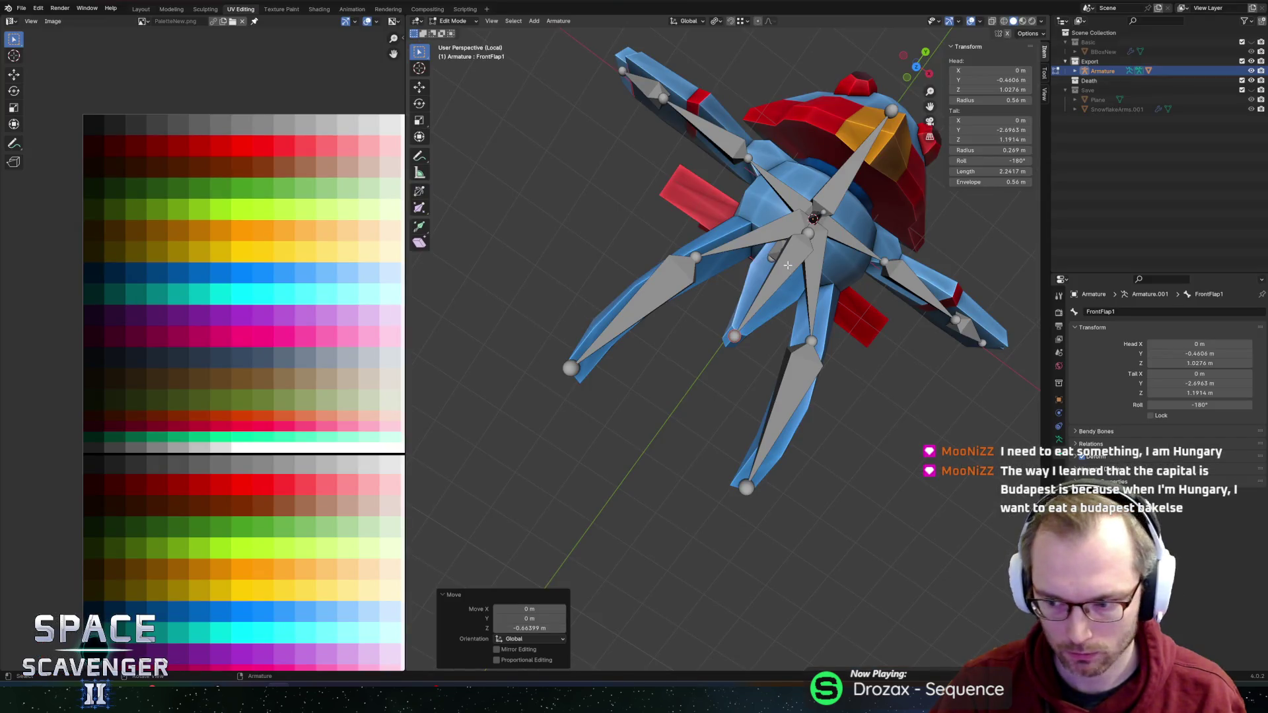
mouse_move(788, 265)
left_mouse_down()
mouse_move(700, 217)
mouse_move(745, 192)
mouse_move(763, 197)
mouse_move(668, 218)
left_mouse_up()
mouse_move(713, 276)
left_mouse_down()
mouse_move(779, 319)
mouse_move(760, 317)
mouse_move(842, 259)
left_mouse_up()
left_click(829, 271)
Step: Clear the bone selection and put the penguin body mesh into Edit Mode
left_click(855, 370)
left_click(709, 309)
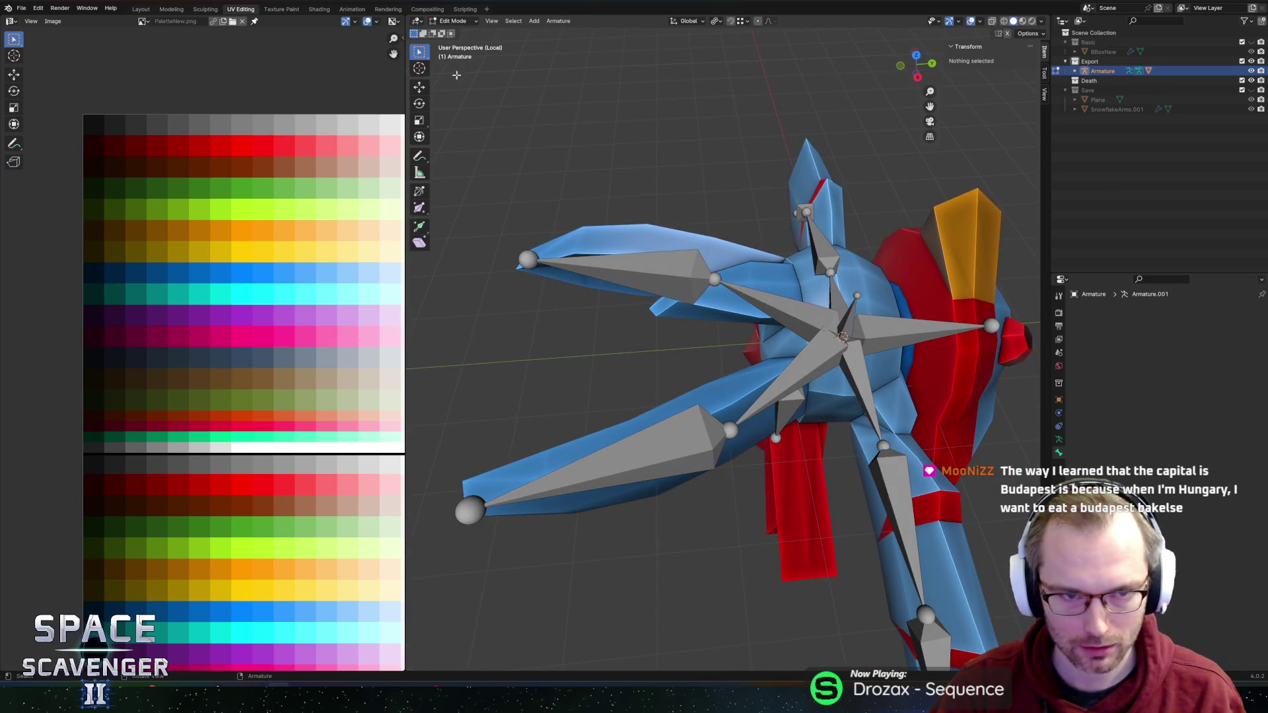
left_click(453, 32)
left_click(768, 262)
key("Tab")
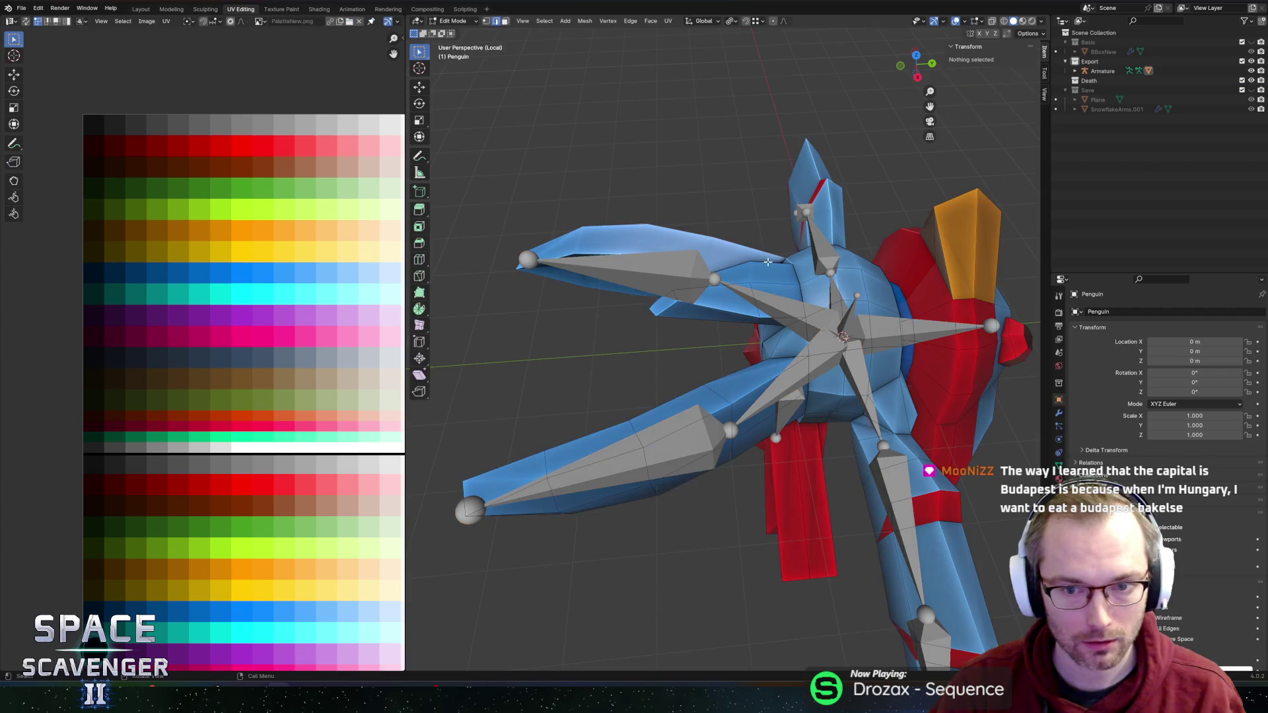
mouse_move(804, 297)
left_mouse_down()
mouse_move(743, 268)
mouse_move(752, 288)
left_mouse_up()
Step: Delete a face near the wing base in X-ray, then return to Object Mode on the armature
left_click(763, 288)
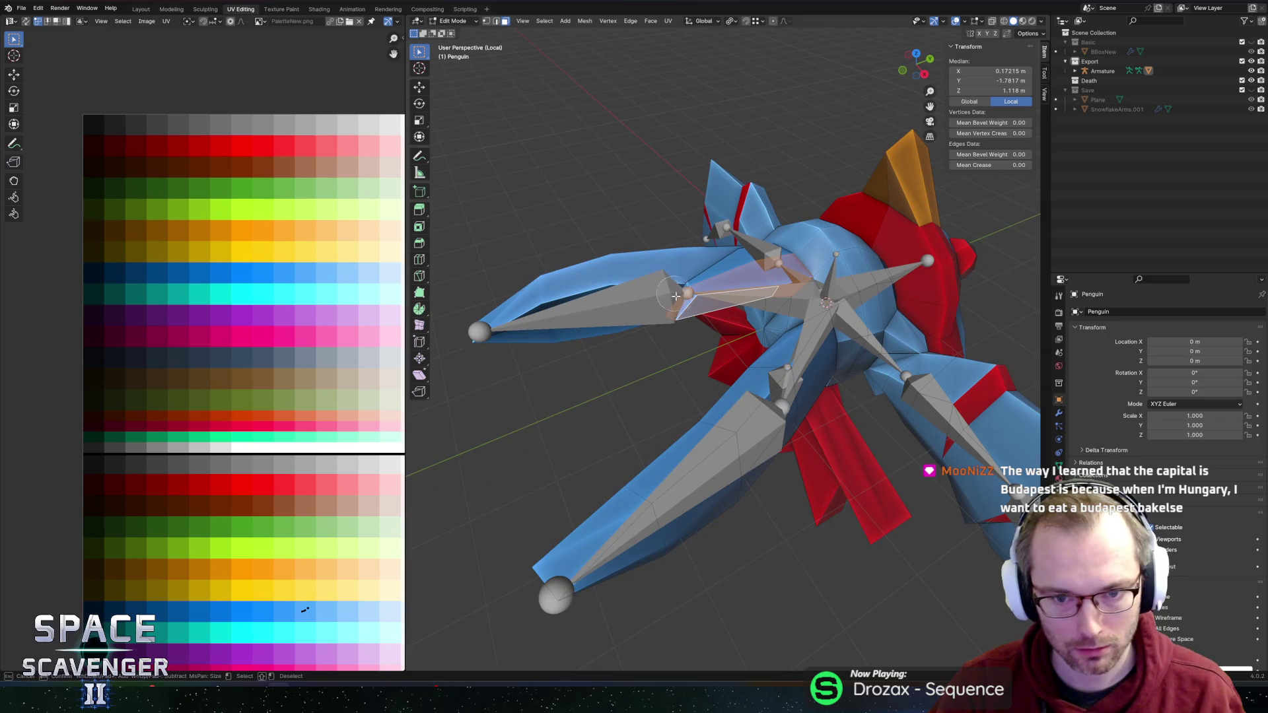
key("alt+z")
left_click_drag(674, 294, 682, 181)
key("x")
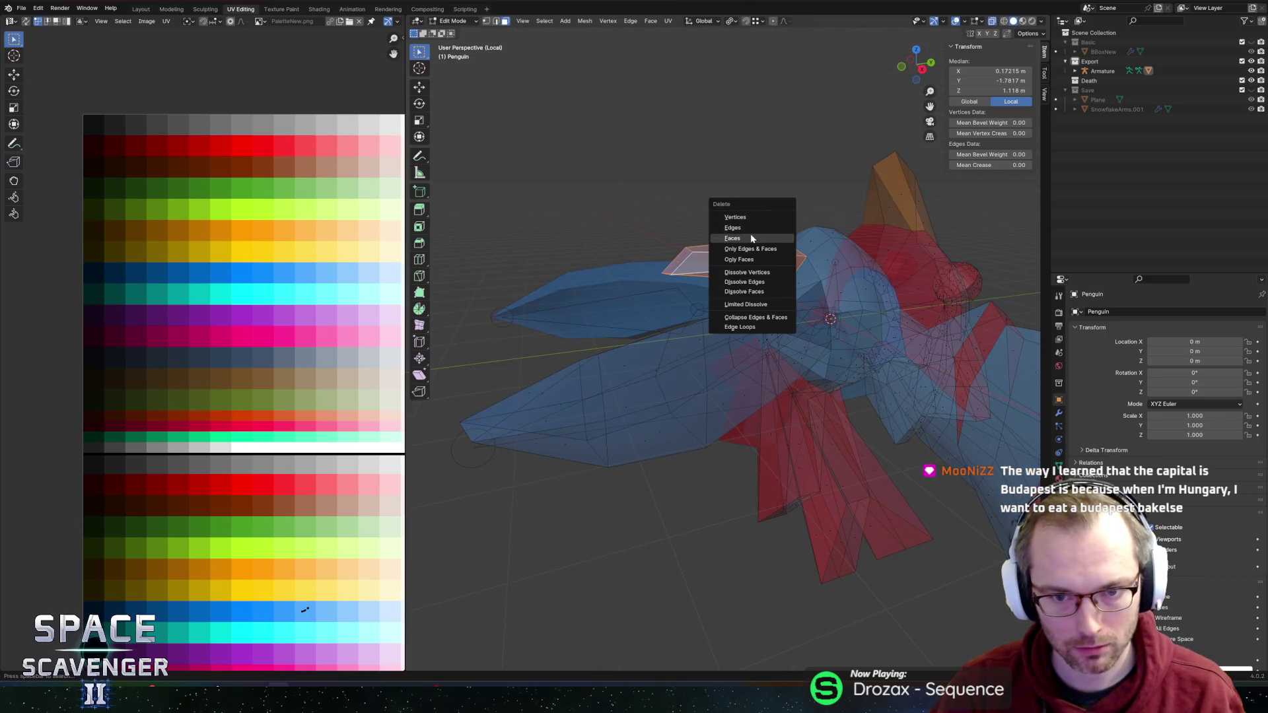
left_click(751, 239)
mouse_move(751, 238)
left_mouse_down()
mouse_move(750, 283)
mouse_move(730, 295)
left_mouse_up()
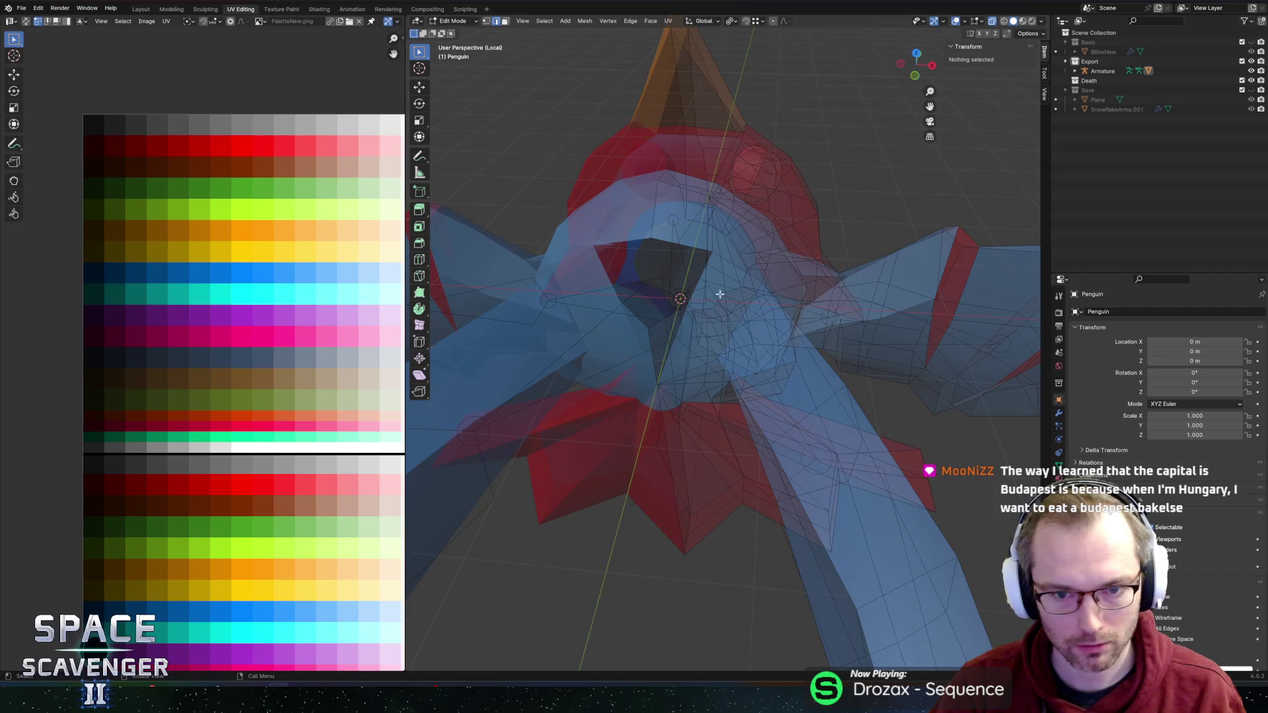
key("alt+z")
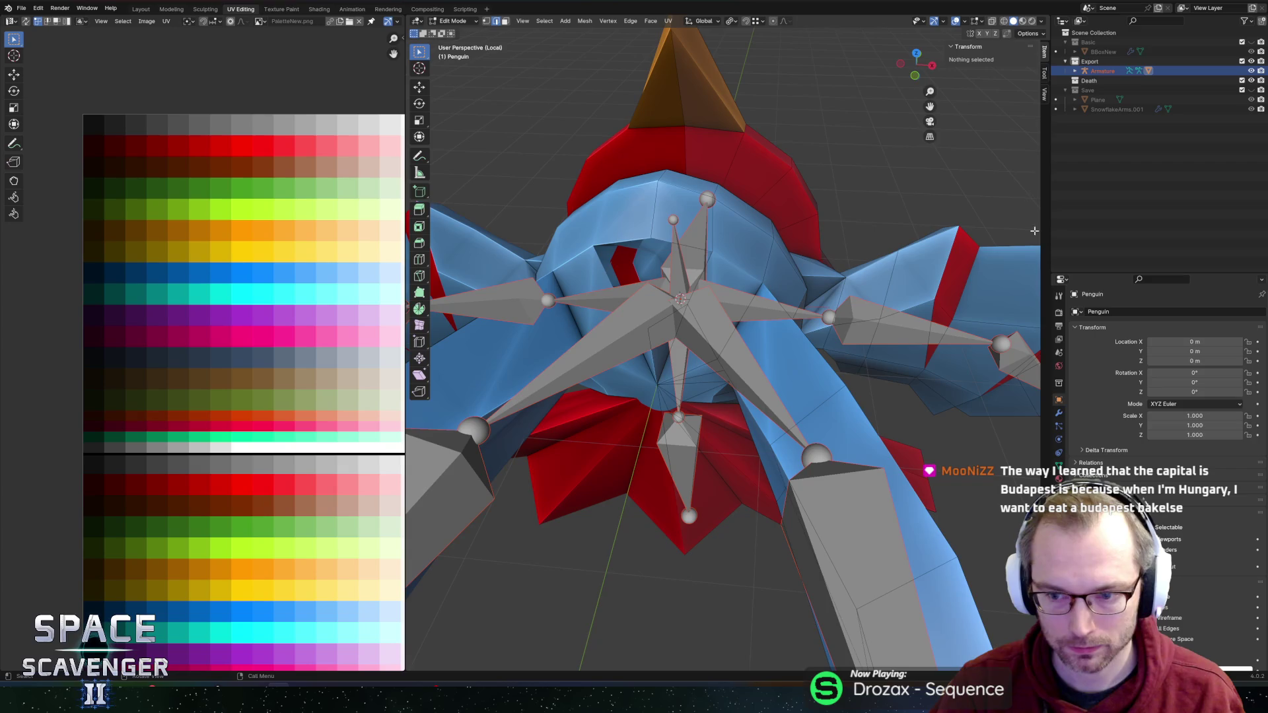
key("Tab")
left_click(1099, 71)
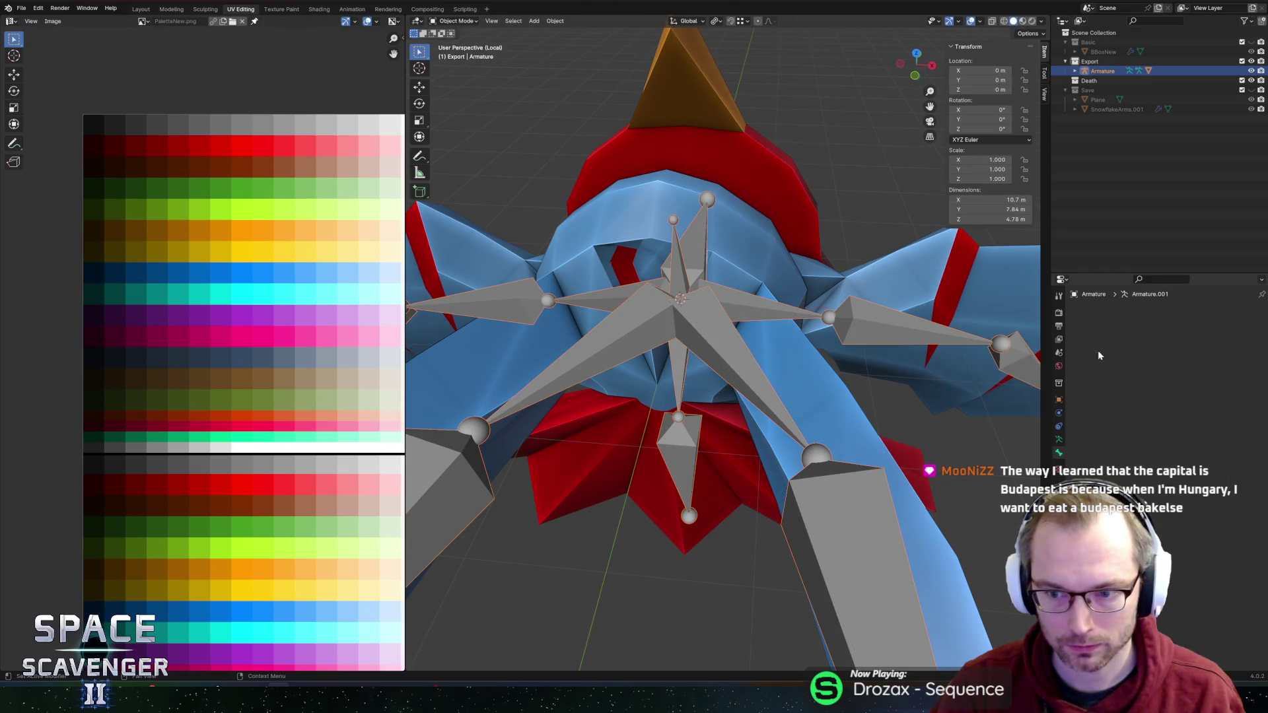
Step: Select the penguin body mesh and enter Edit Mode with vertex selection
left_click(1058, 453)
key("h")
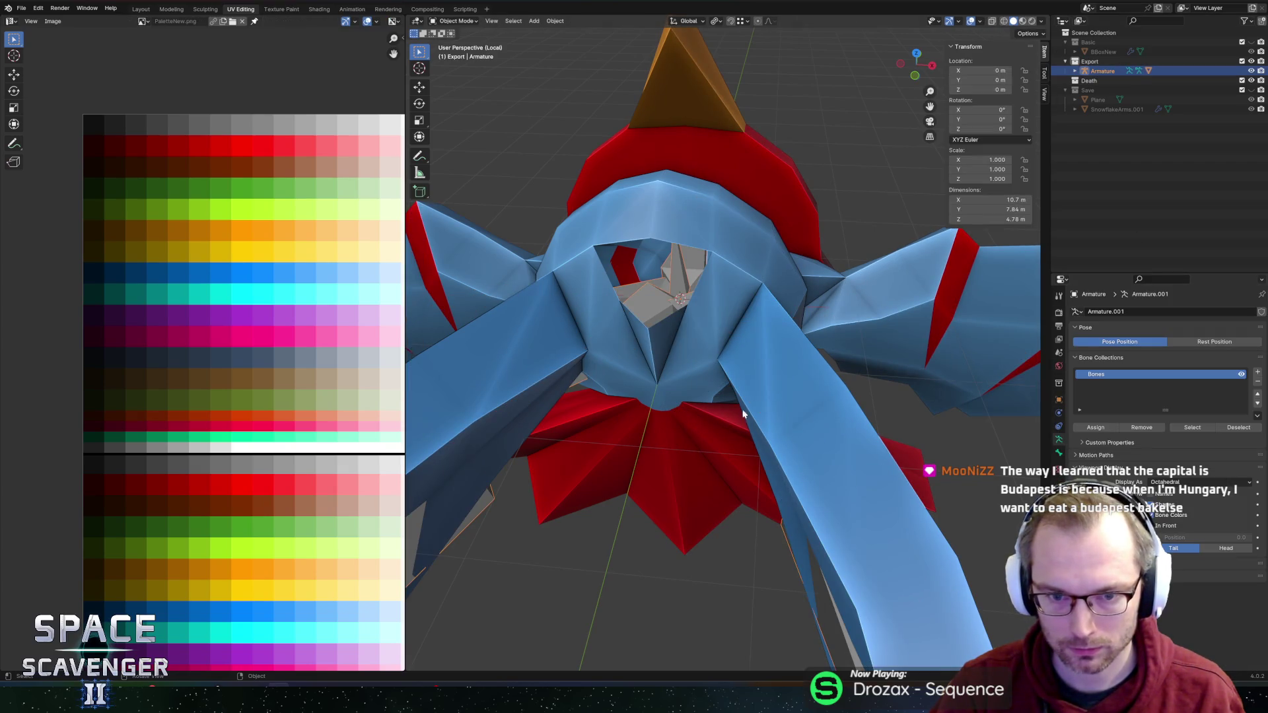
left_click(689, 212)
key("Tab")
key("alt+z")
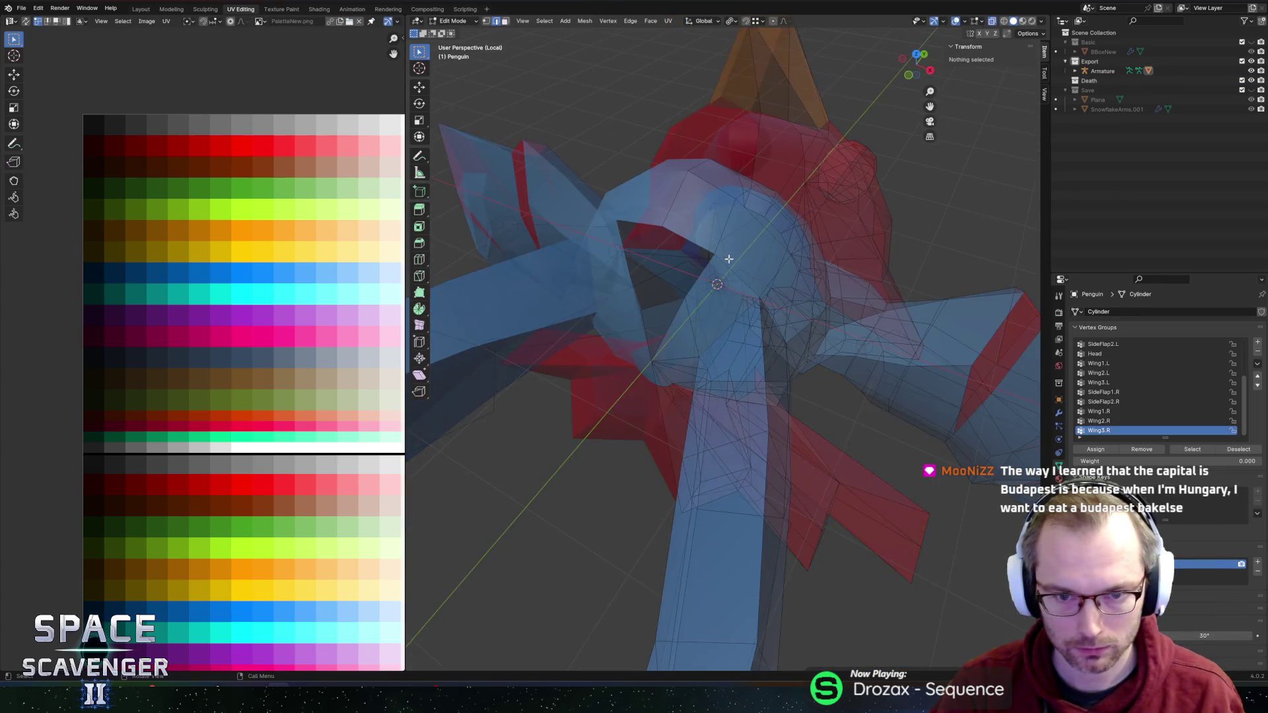
key("1")
key("alt+z")
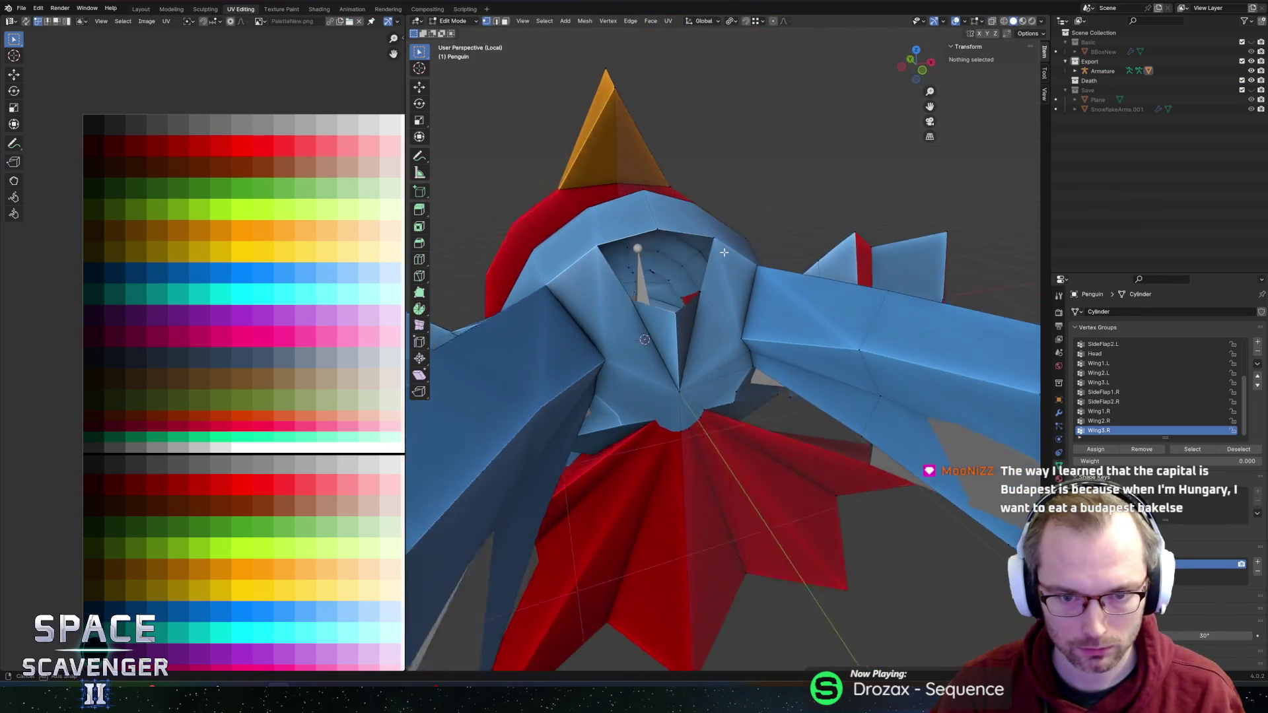
Step: Move a hole-edge vertex along Y and fill the hole with a new face
left_click(693, 284)
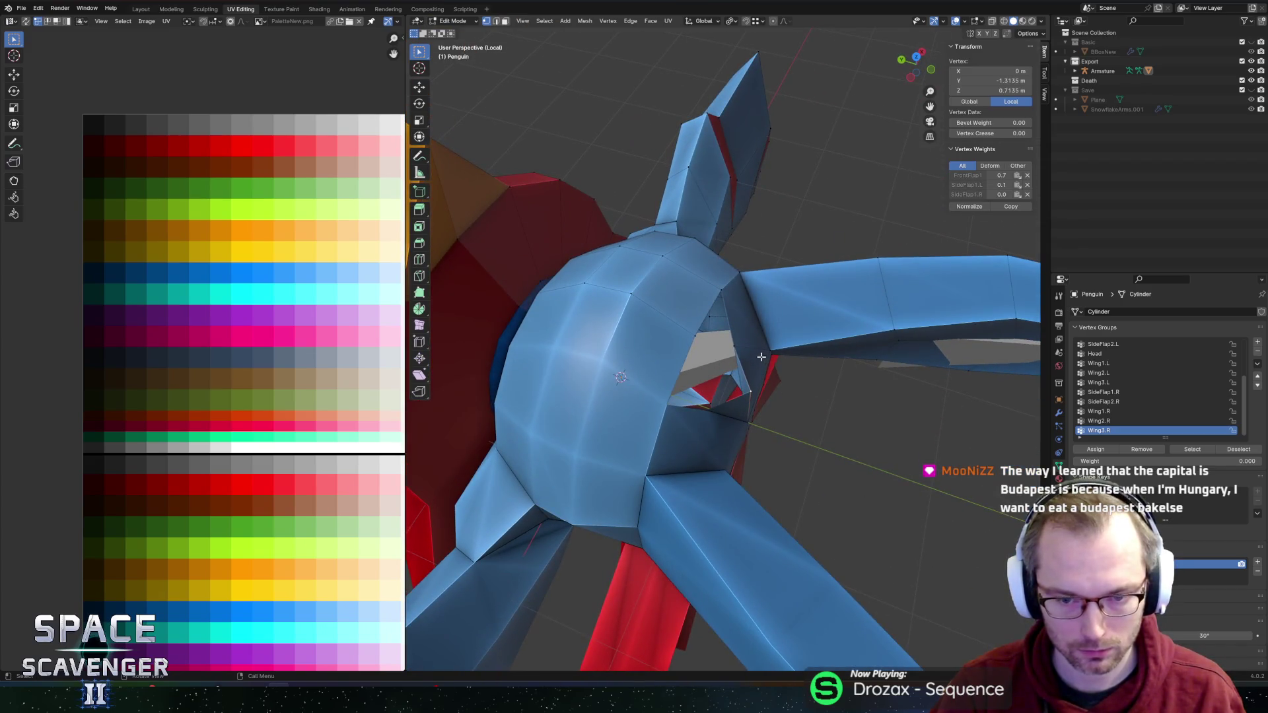
key("g")
key("y")
left_click(727, 330)
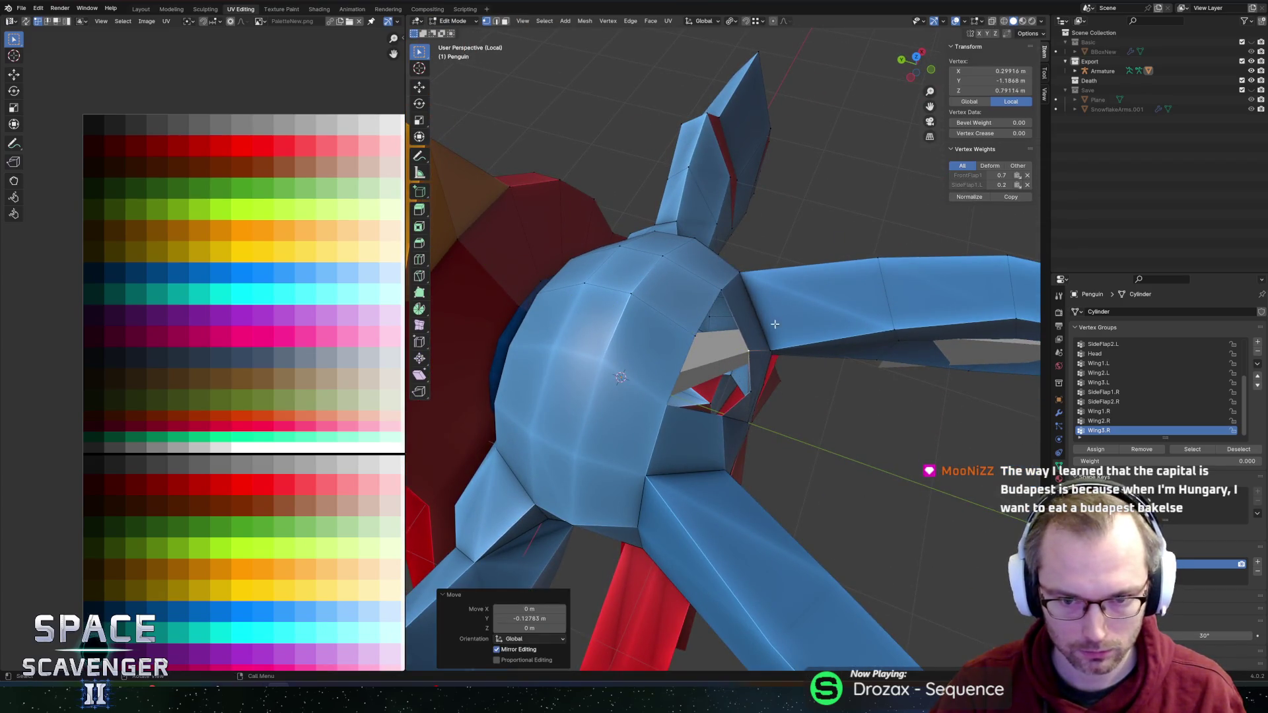
left_click(708, 282, "alt")
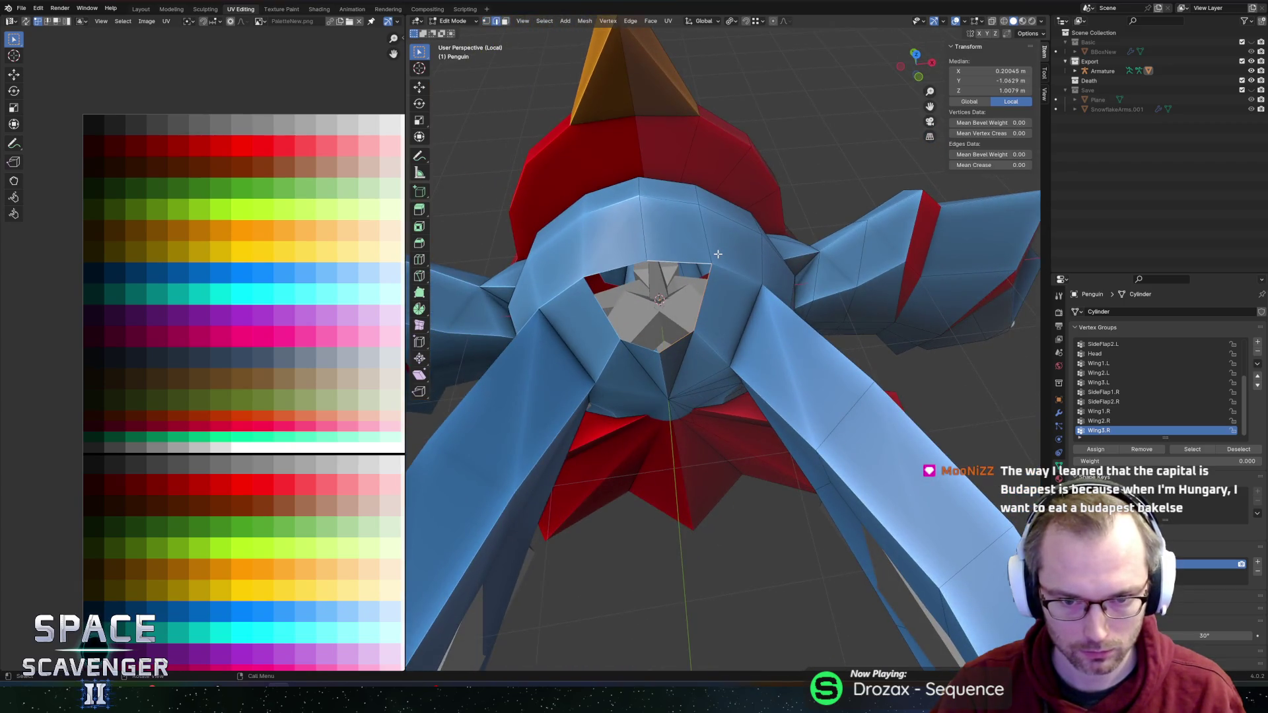
key("f")
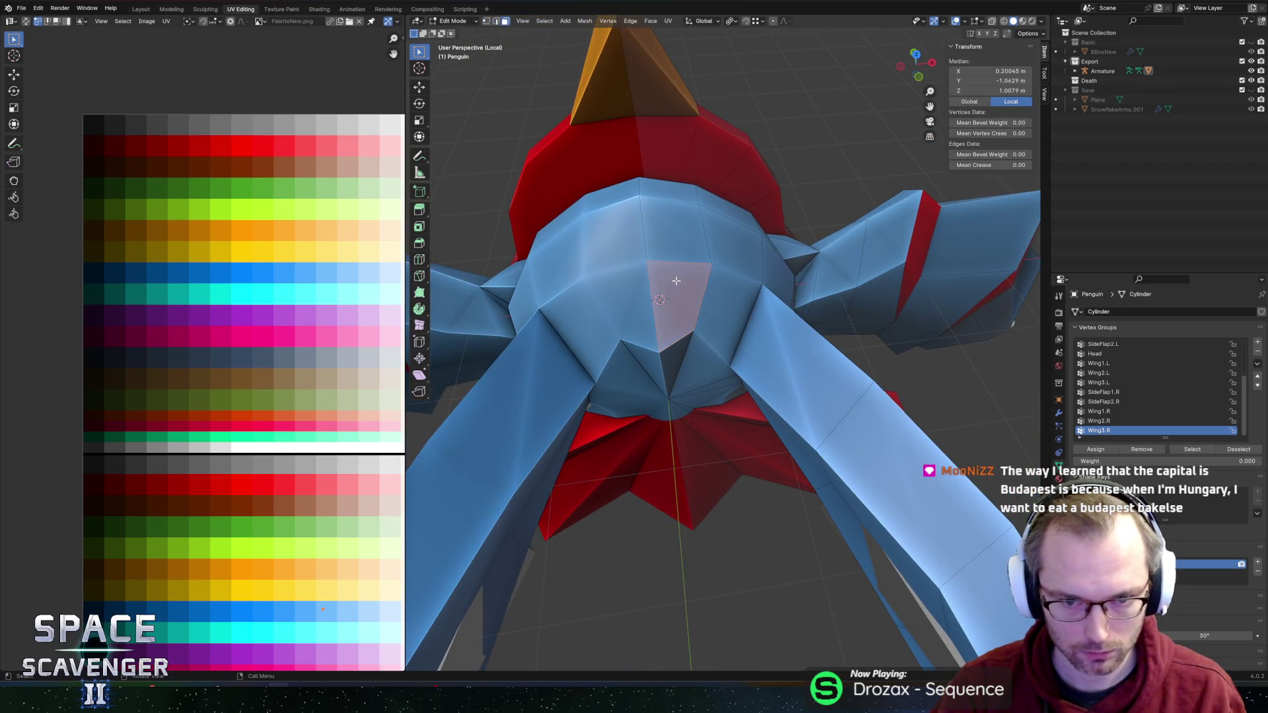
key("KP_4")
key("KP_8")
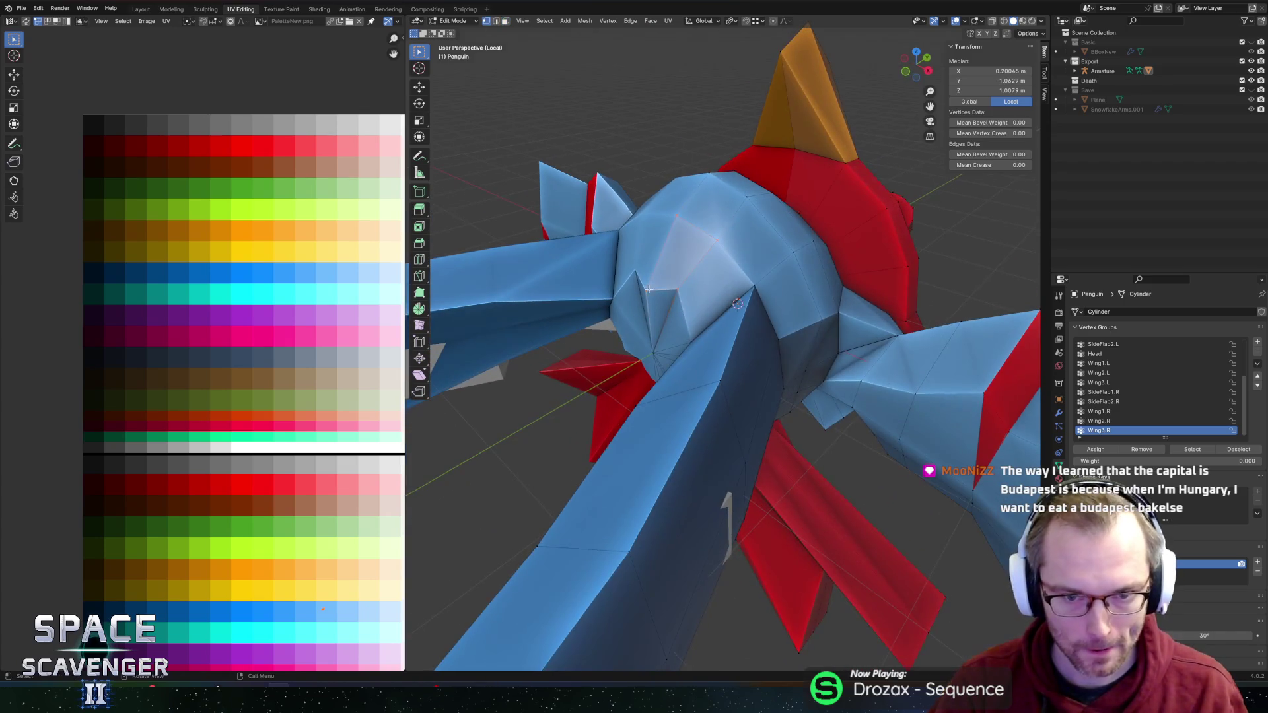
Step: Slide two vertices beside the wing joint along their edges, then return to Object Mode
left_click(649, 287)
key("shift+v")
left_click(644, 259)
key("KP_8")
key("KP_8")
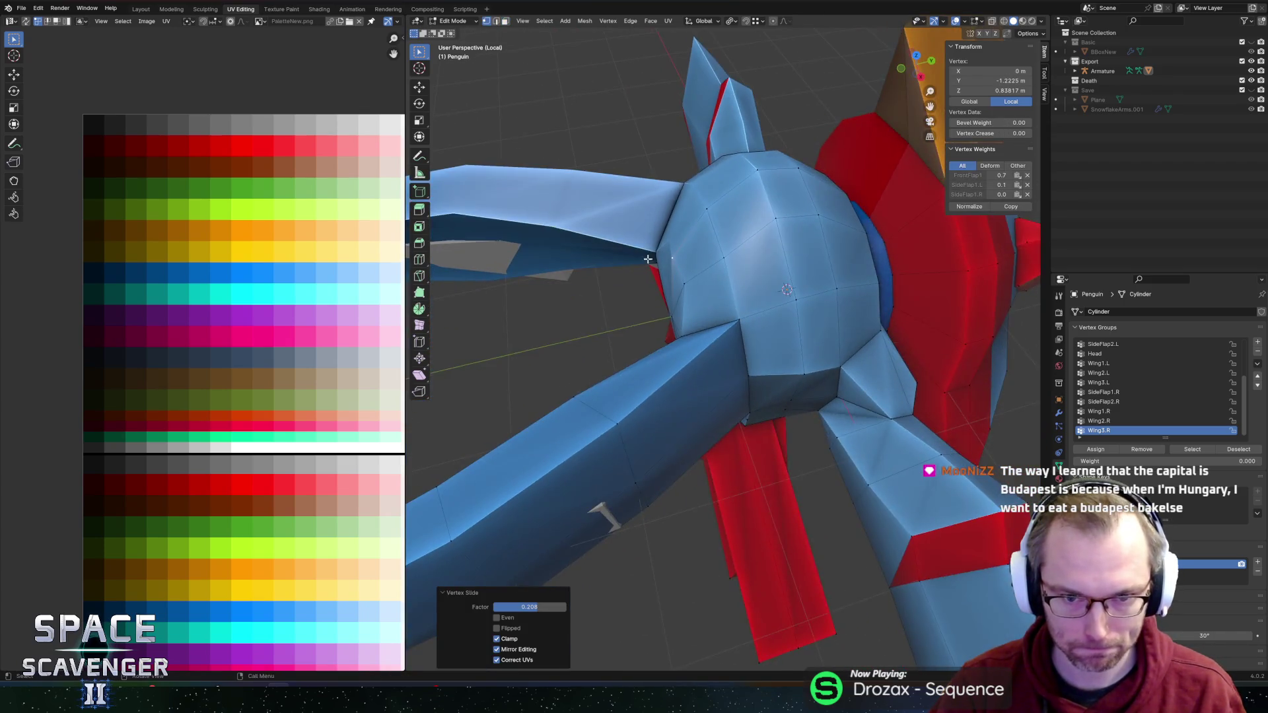
key("KP_2")
key("KP_2")
key("KP_4")
key("KP_6")
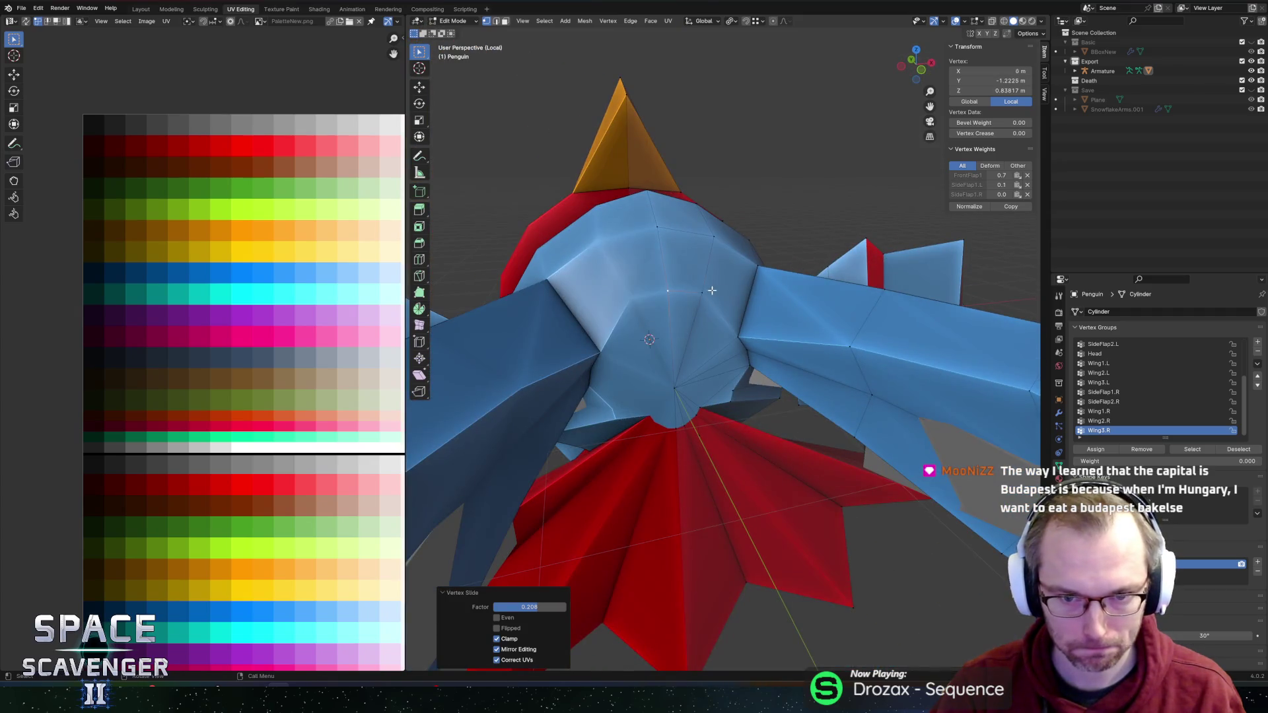
left_click(712, 291)
key("shift+v")
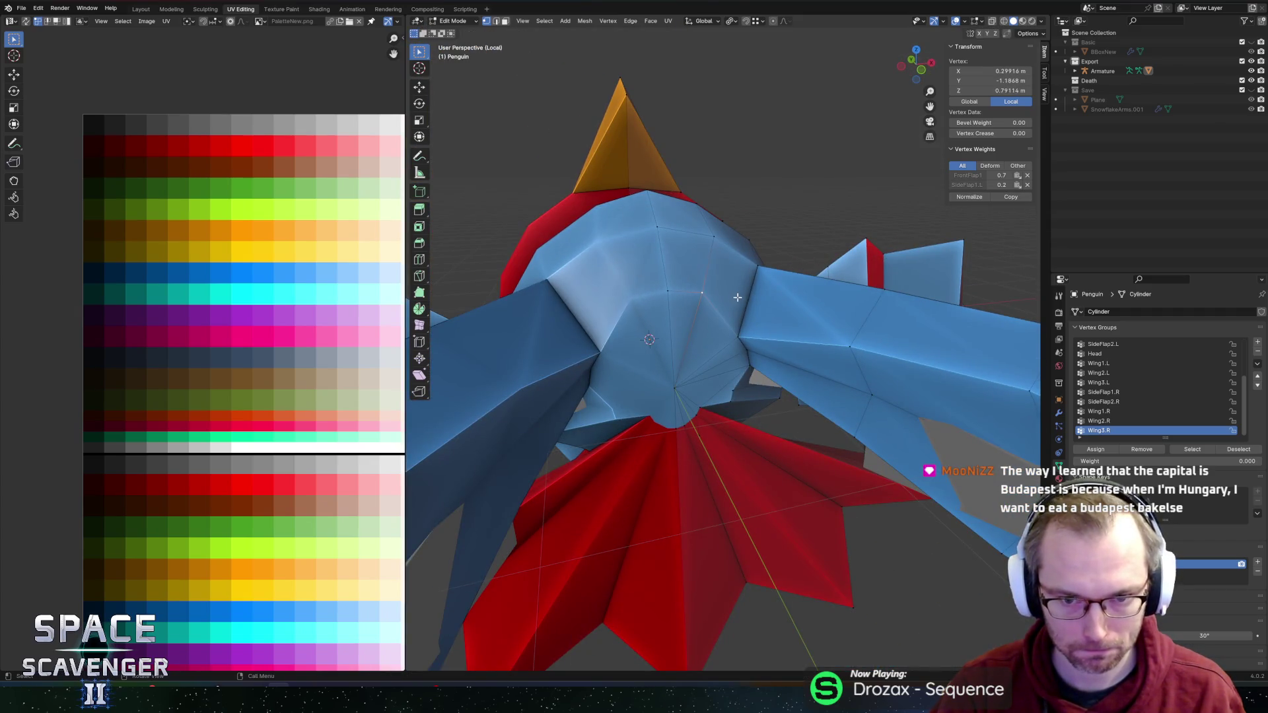
key("KP_8")
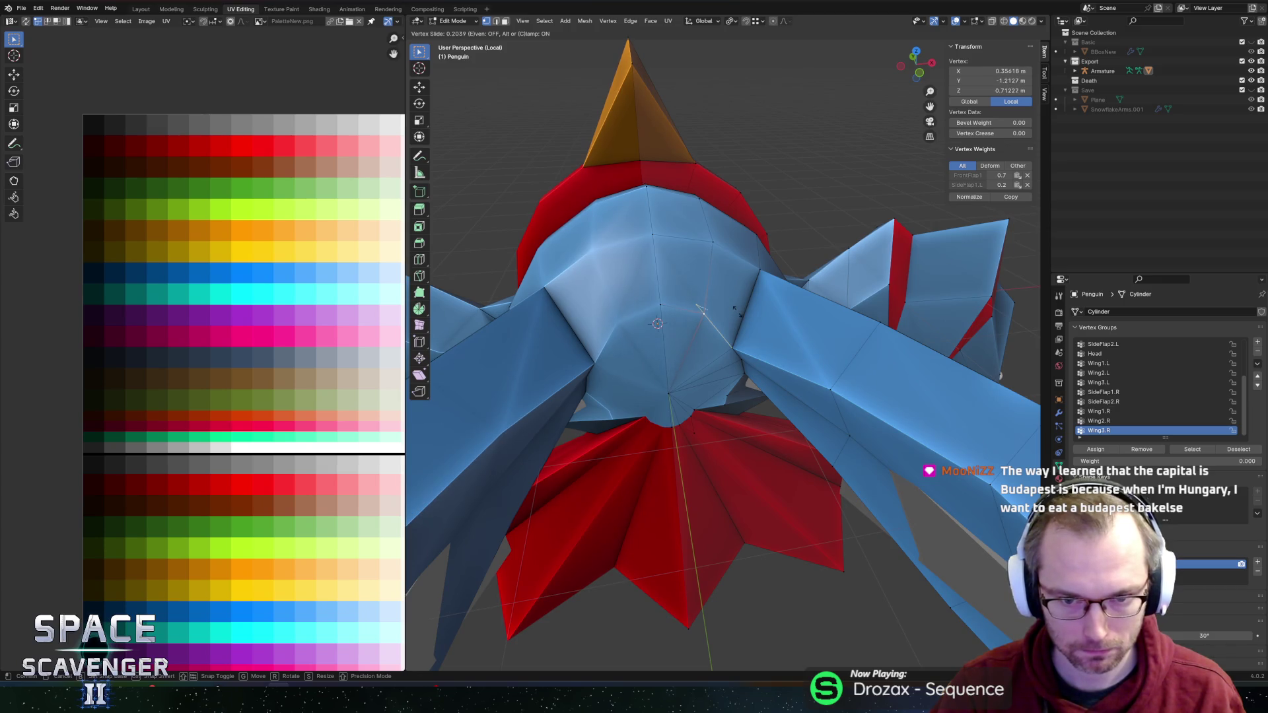
left_click(736, 311)
key("Tab")
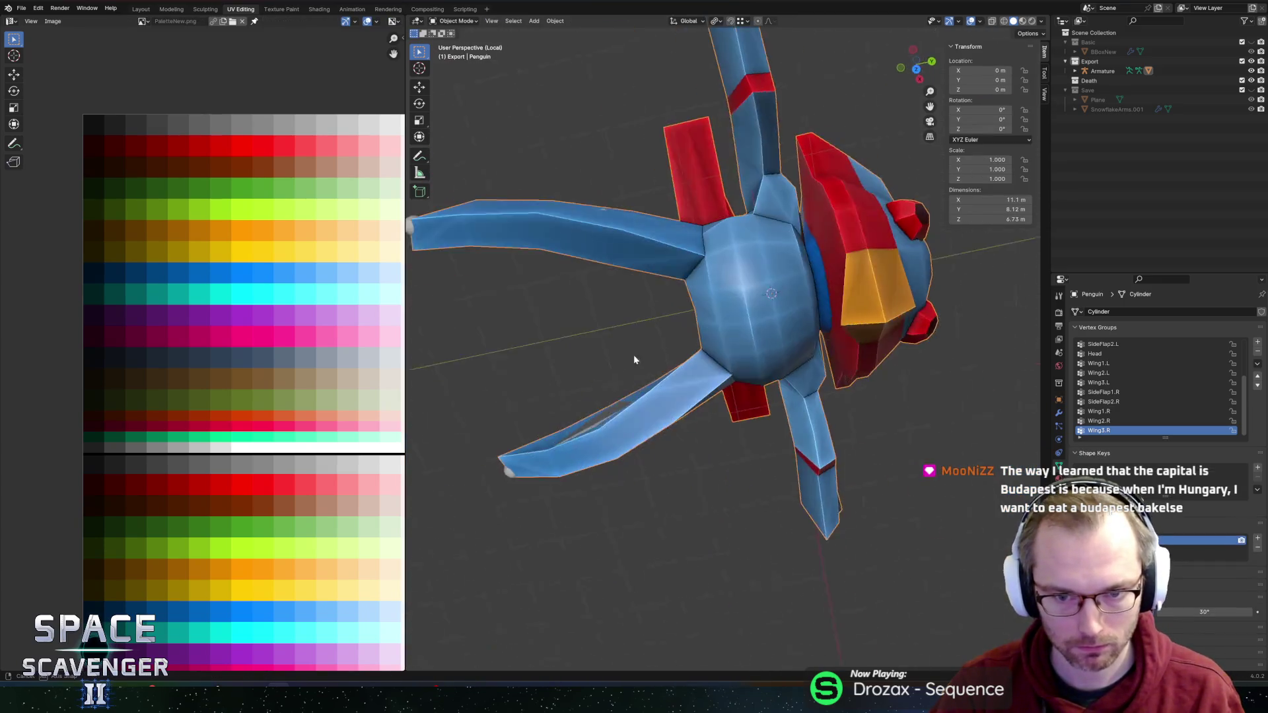
Step: Export the penguin model to FBX and switch over to Unity
scroll(634, 359, "down", 3)
scroll(668, 252, "up", 5)
mouse_move(672, 254)
left_mouse_down()
mouse_move(744, 247)
mouse_move(742, 292)
left_mouse_up()
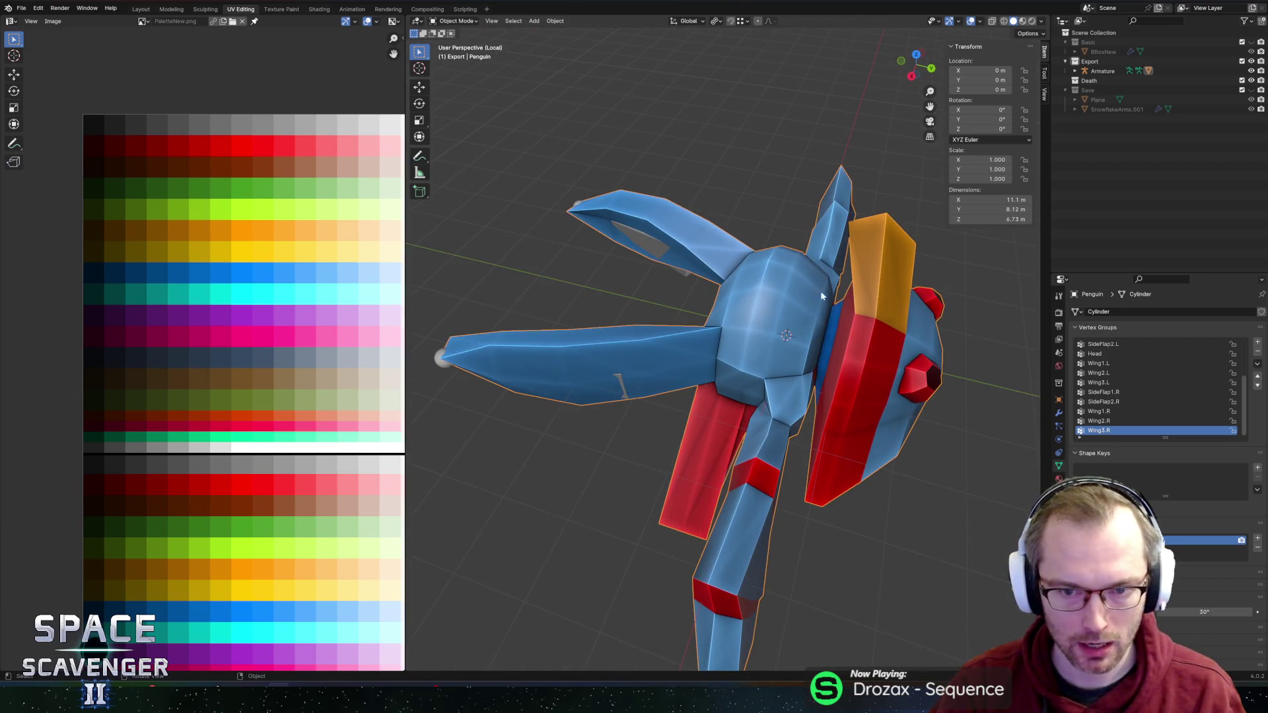
key("ctrl+shift+e")
key("Return")
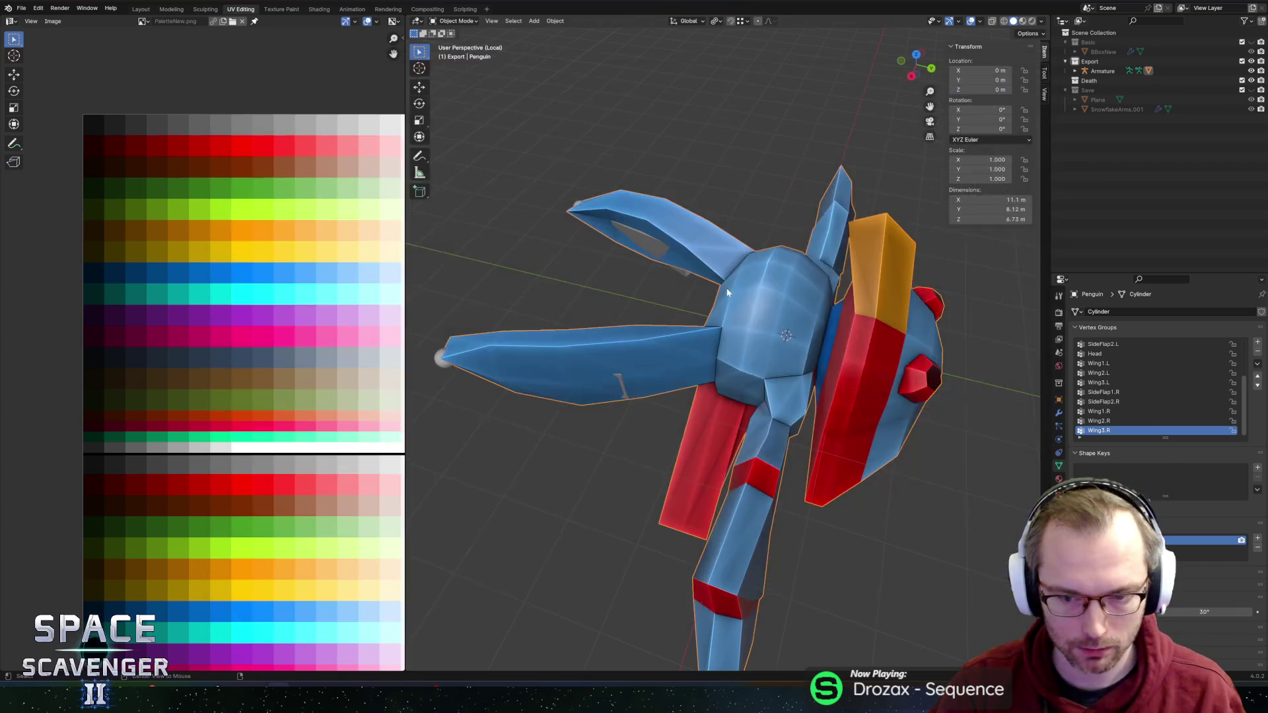
key("alt+Tab")
Step: Delete the 'FrontFlap1 : Rotation (Missing!)' track from the Idle clip and enter play mode
key("f")
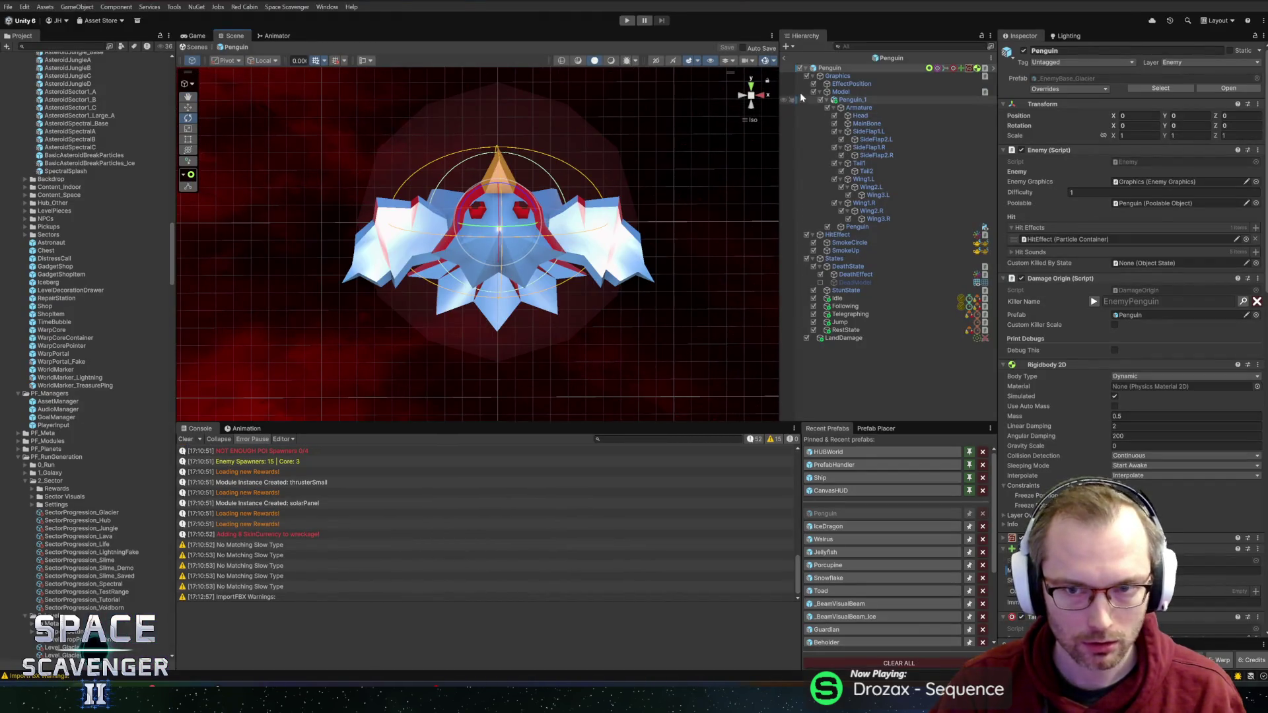
key("alt+Tab")
key("alt+Tab")
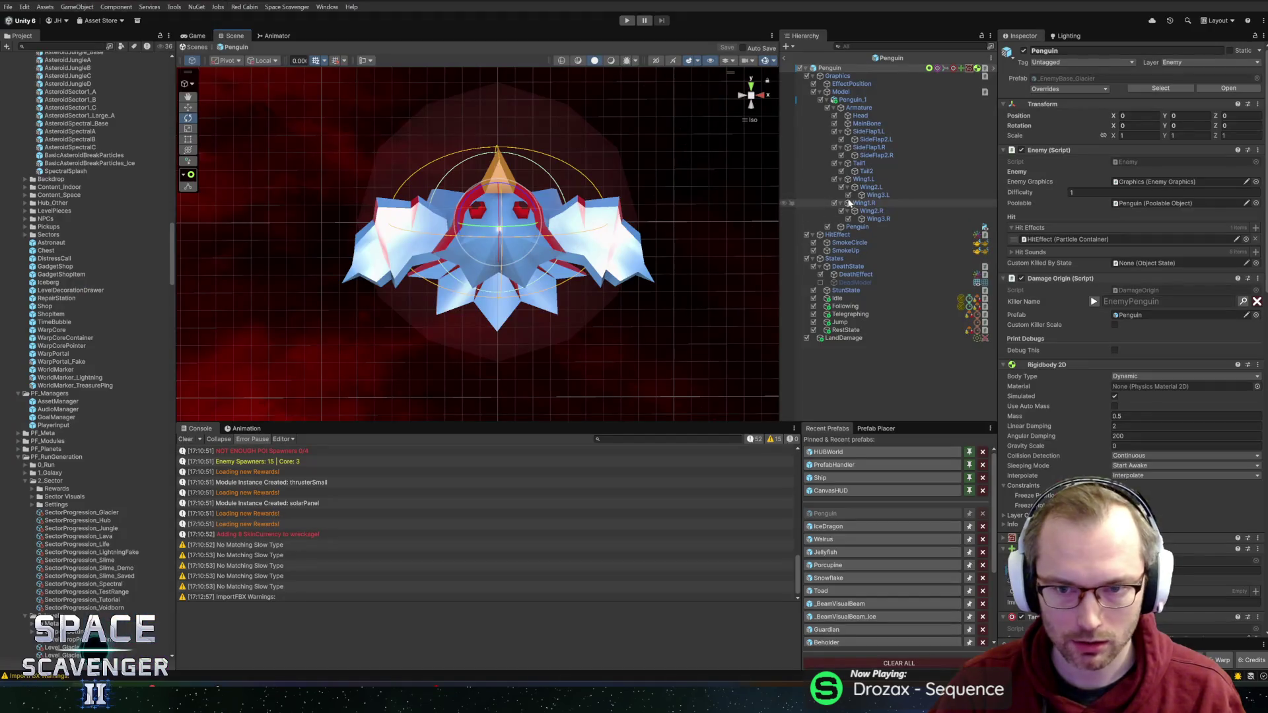
left_click(243, 429)
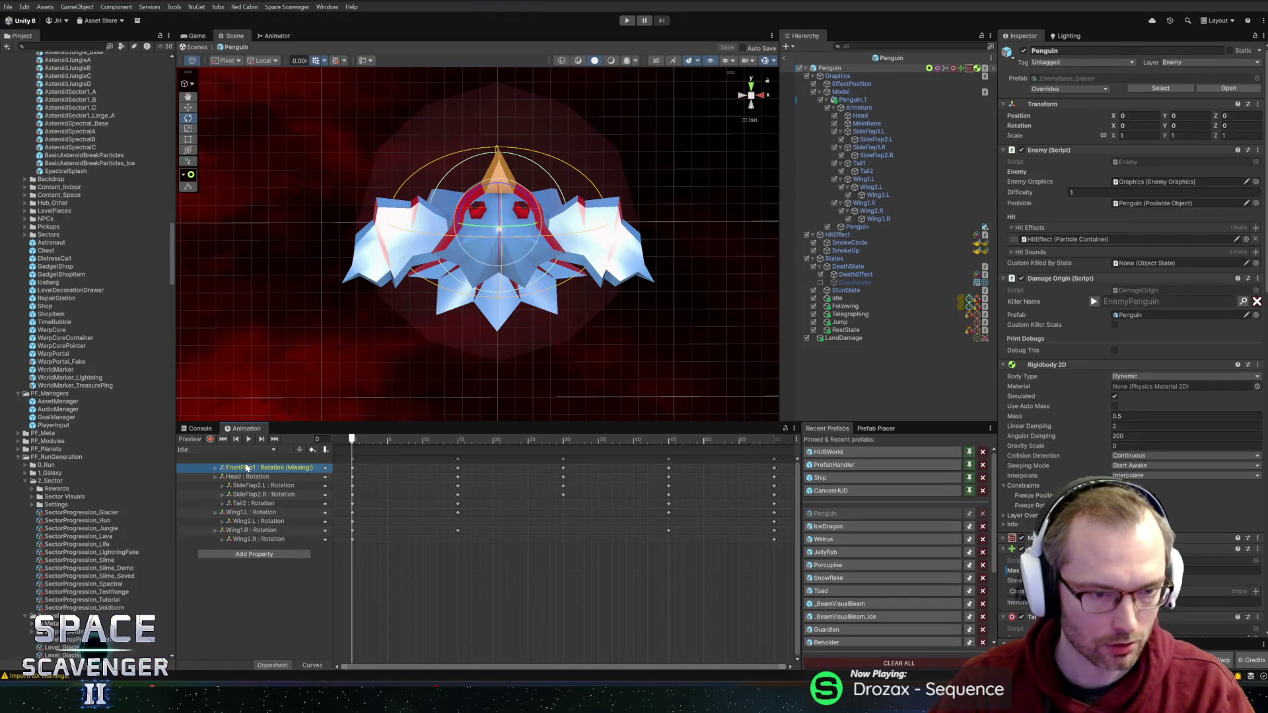
key("Delete")
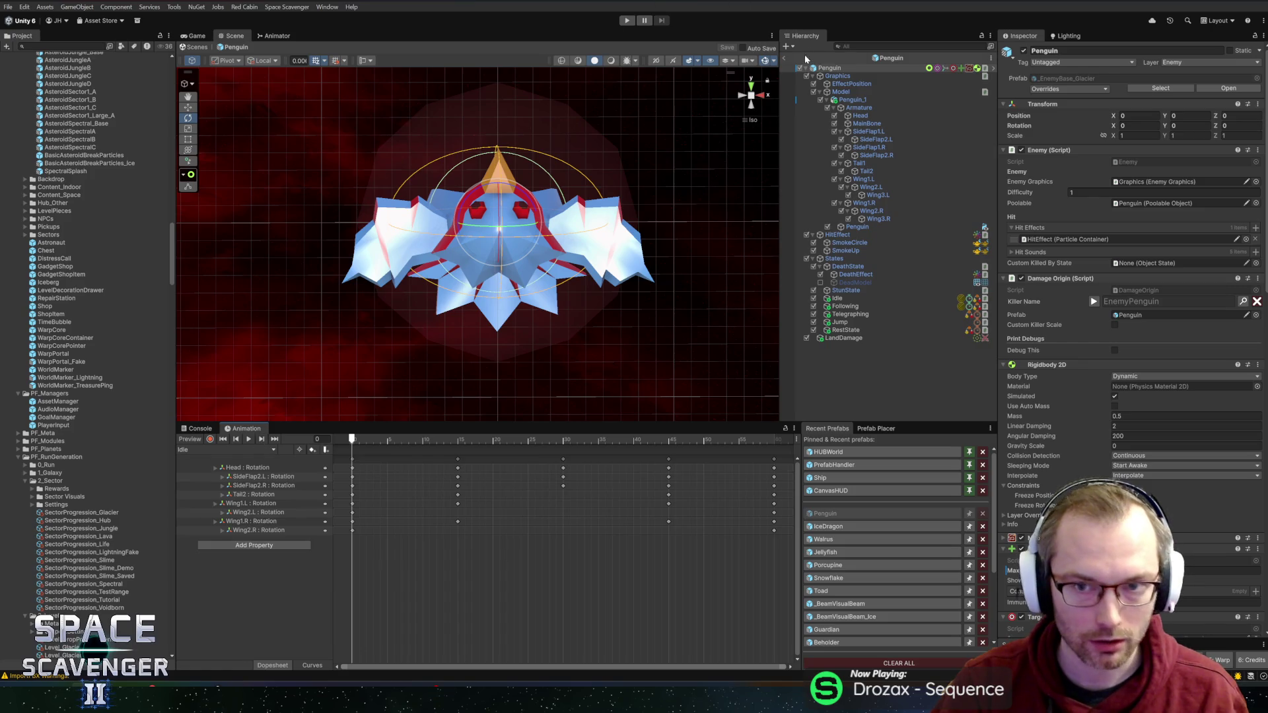
left_click(627, 20)
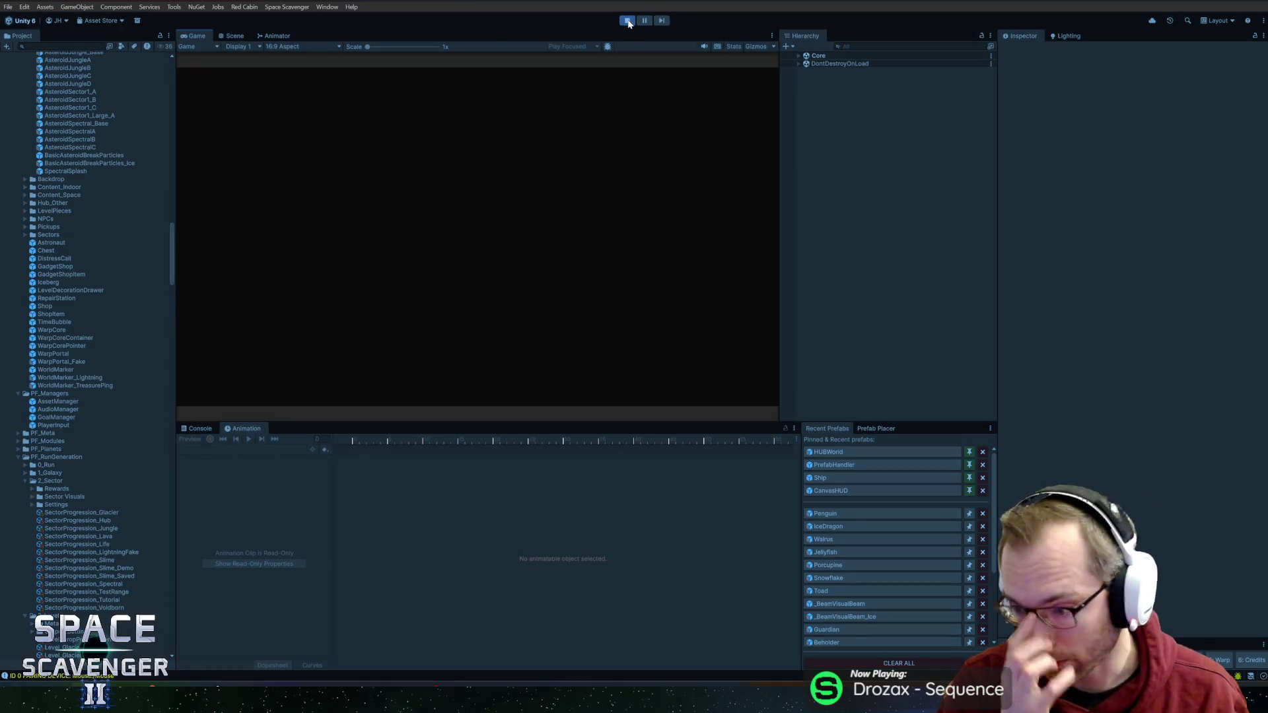
Step: Maximize the Game view, fly the ship toward the penguin enemy, and pause
double_click(193, 36)
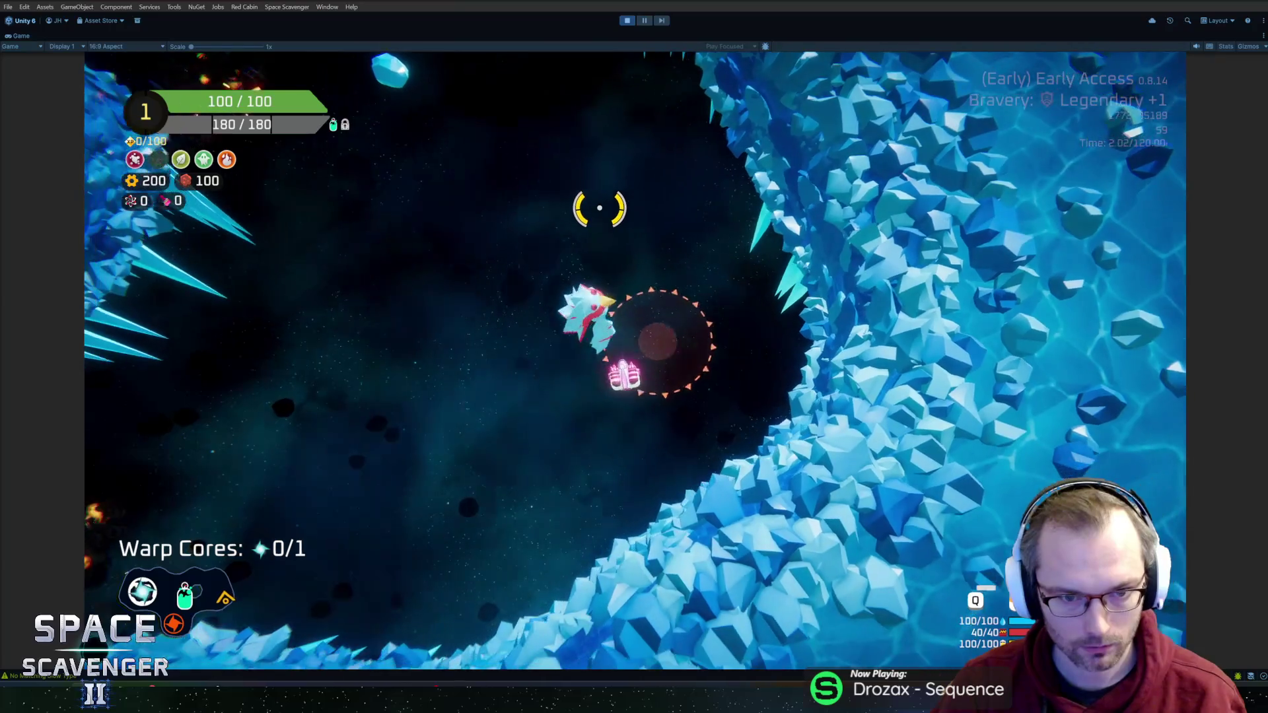
key("w")
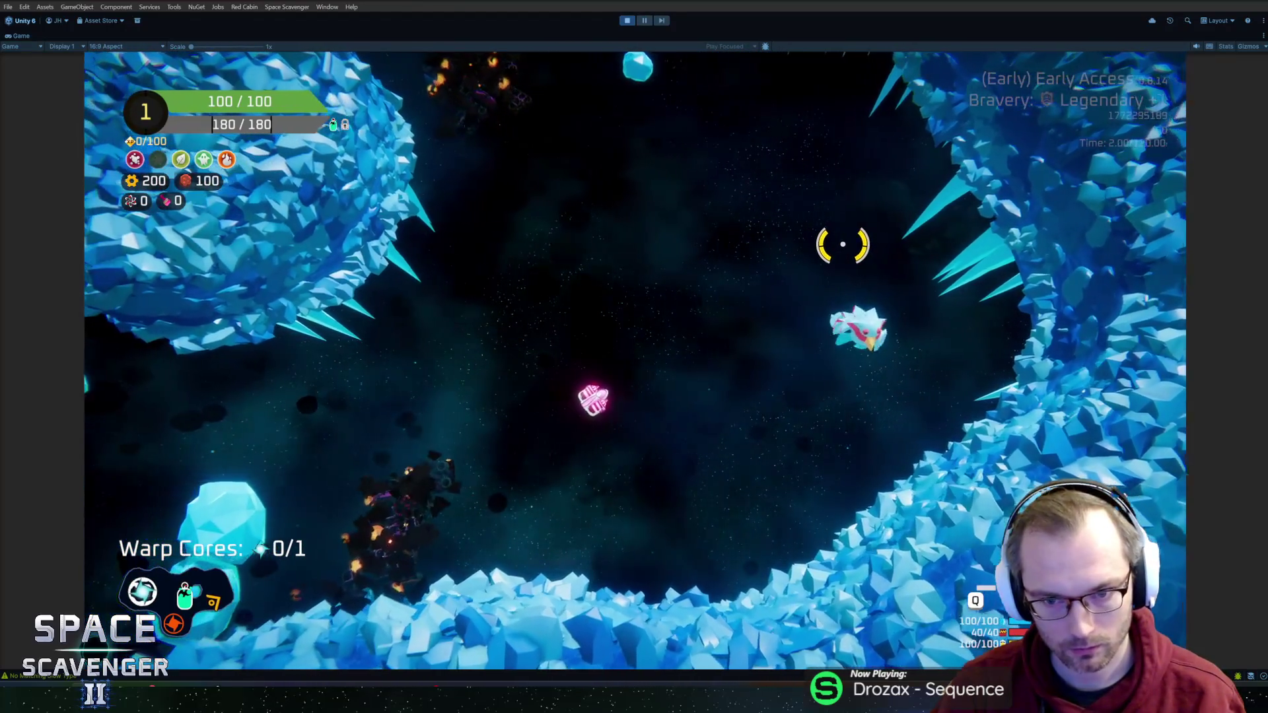
key("a")
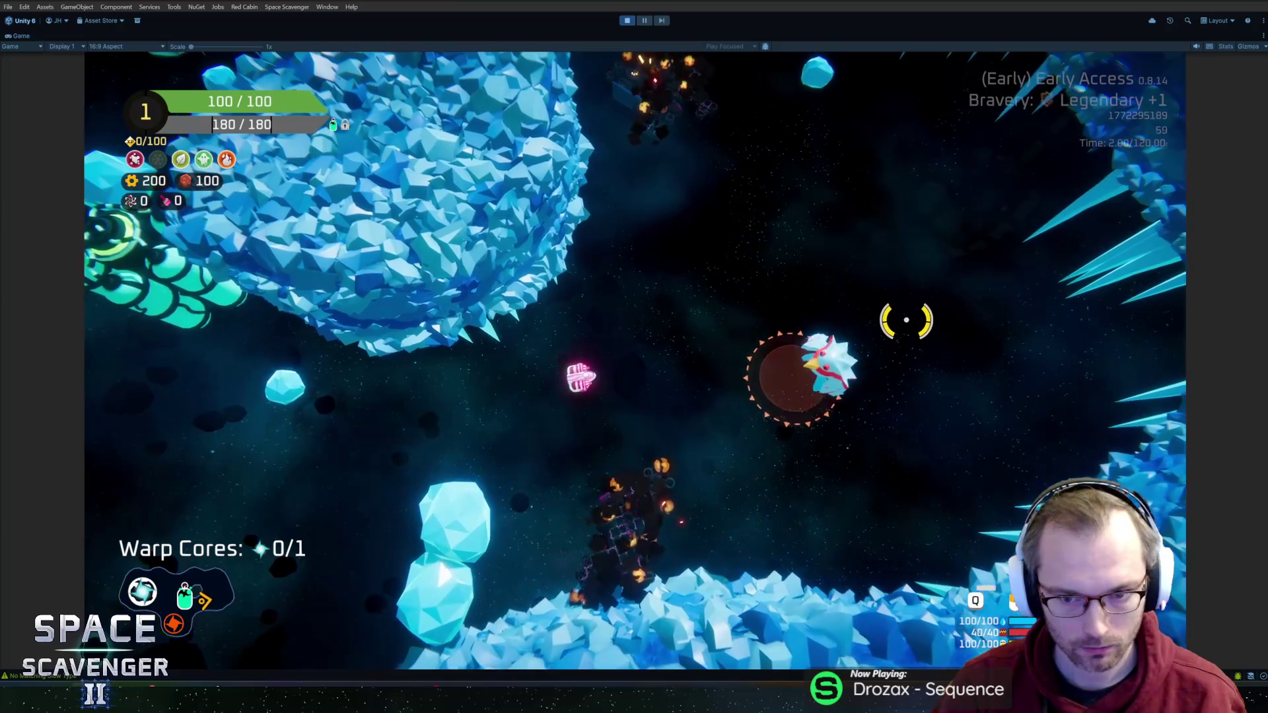
scroll(908, 331, "up", 2)
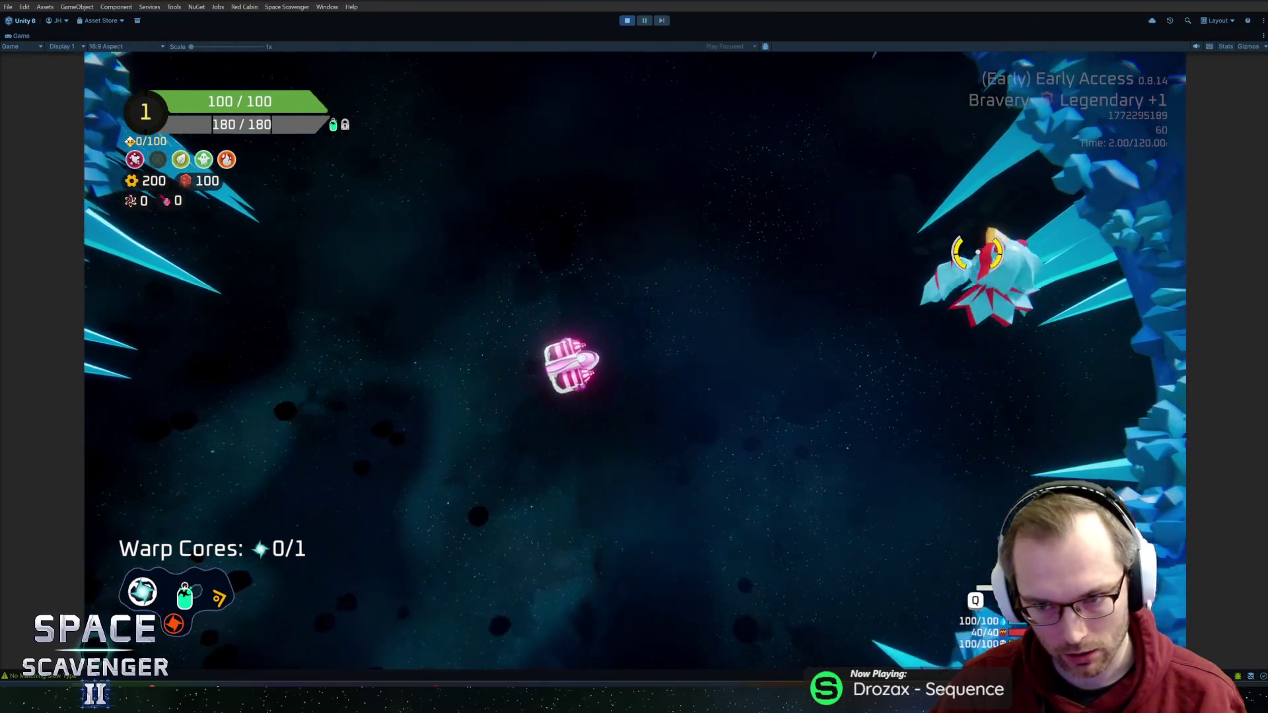
key("ctrl+shift+p")
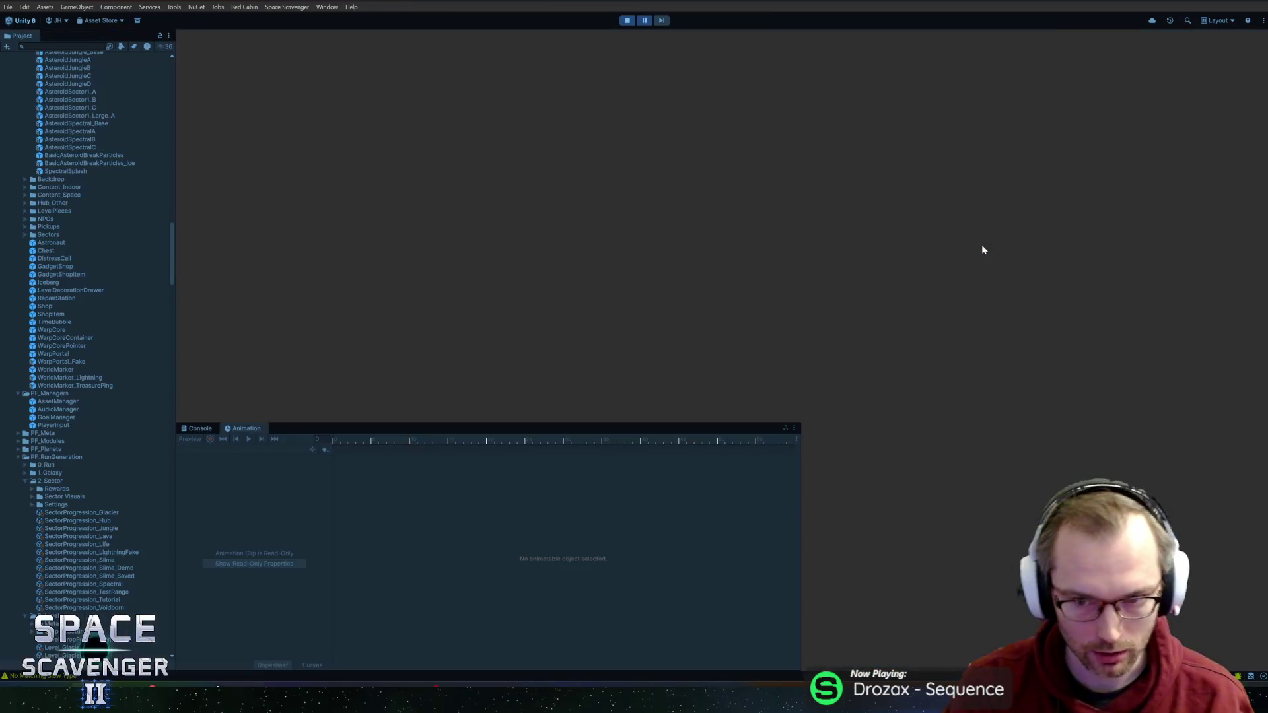
Step: Back in Blender, select a ring of faces along the wing in face mode
key("alt+Tab")
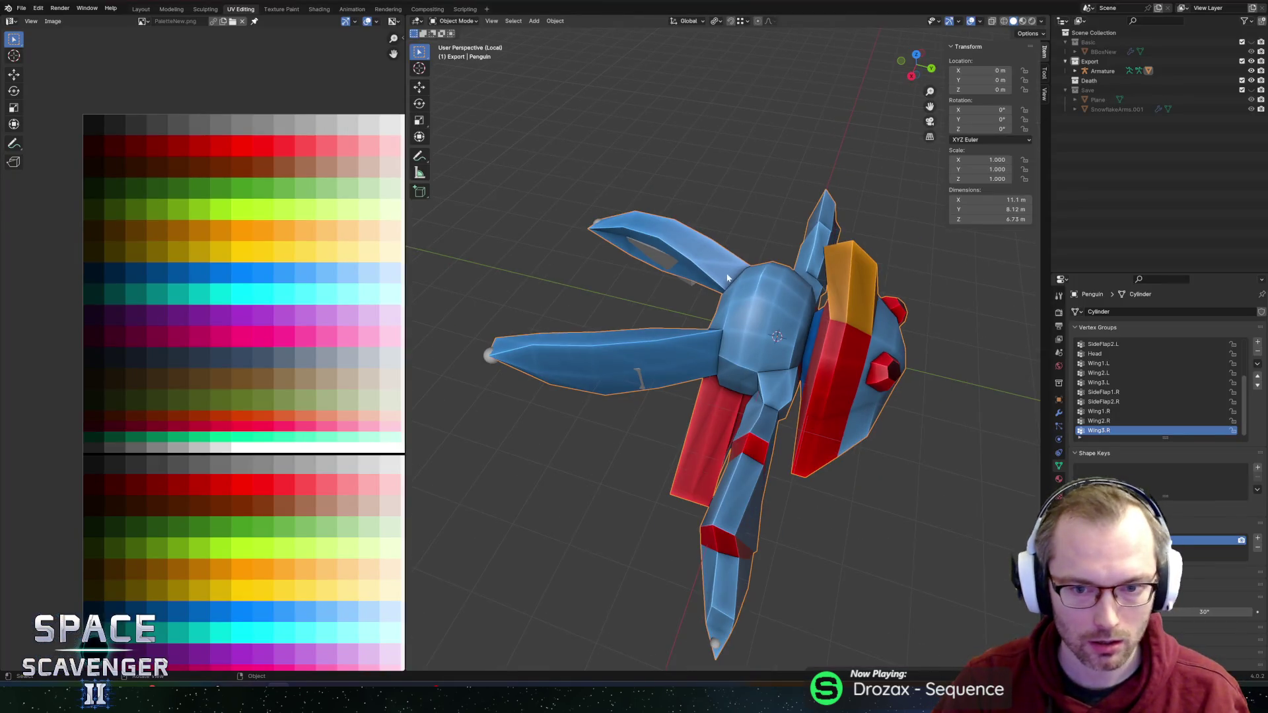
scroll(767, 317, "left", 10)
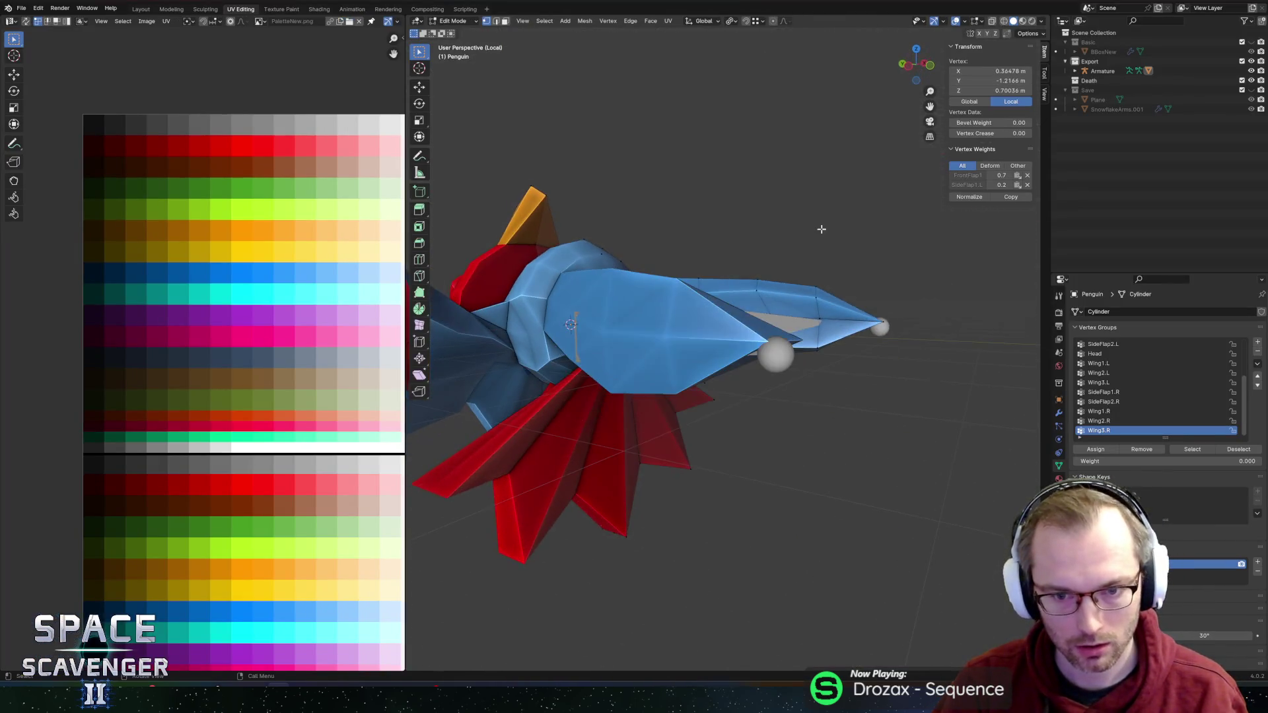
key("3")
left_click(742, 308, "alt")
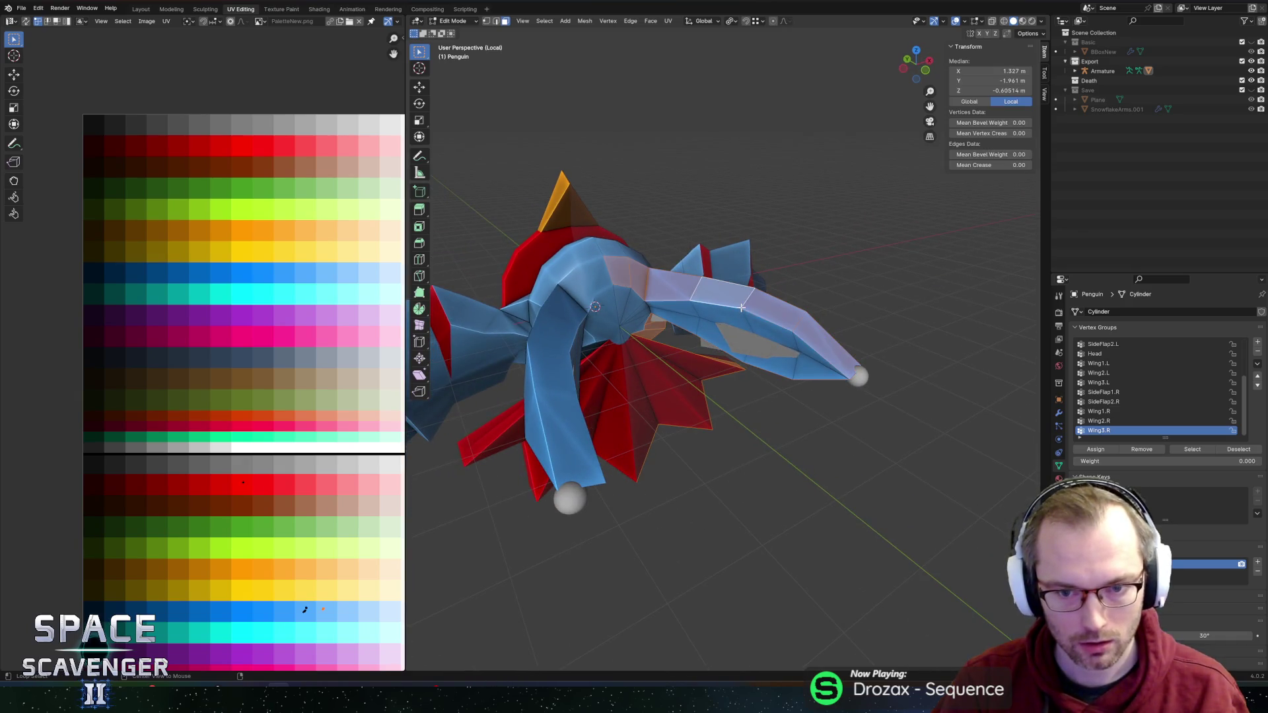
scroll(760, 322, "left", 5)
key("c")
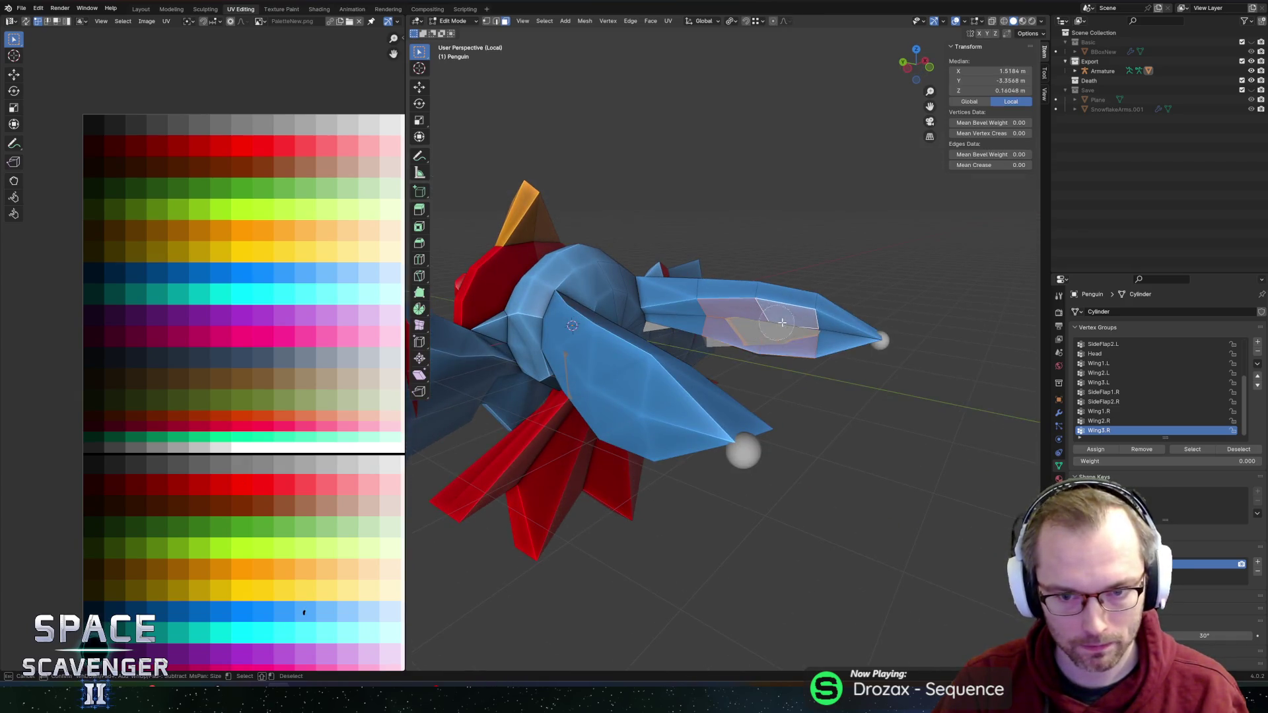
key("Escape")
scroll(895, 269, "left", 15)
scroll(943, 218, "left", 10)
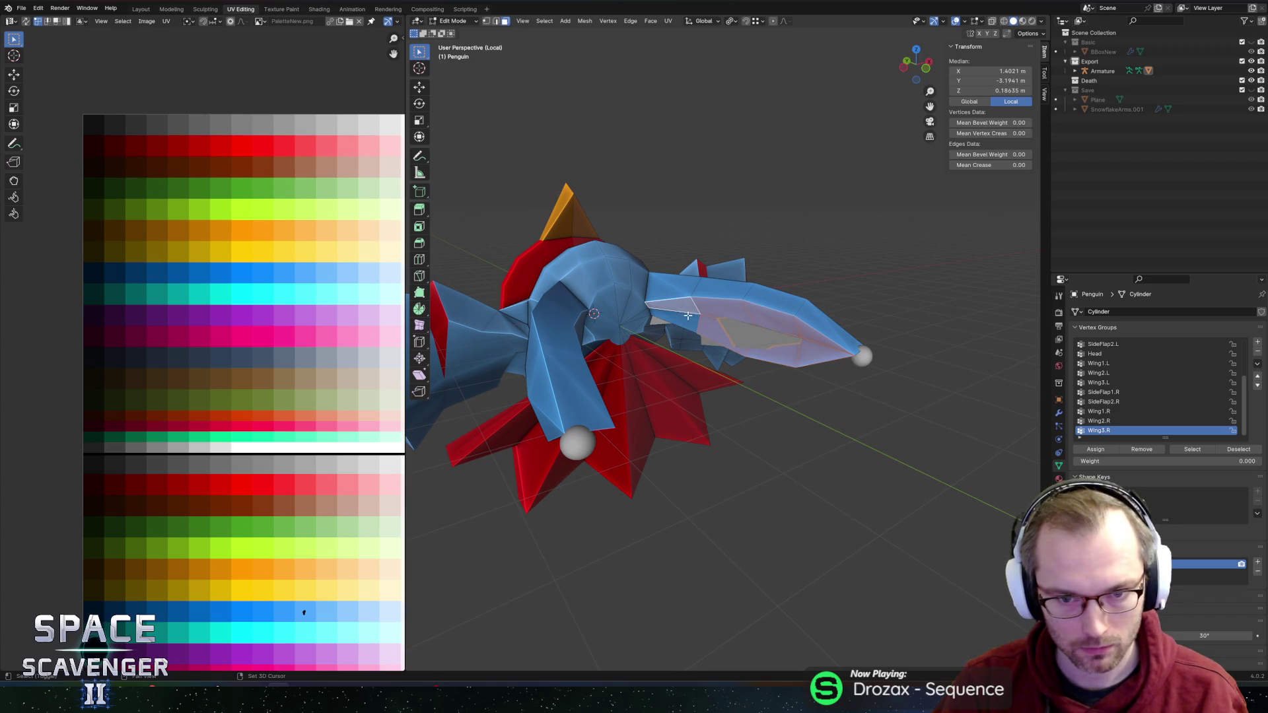
scroll(688, 316, "left", 5)
Step: Slide the selected wing vertices along their edges and toggle between the Basic and Export collections
key("shift+v")
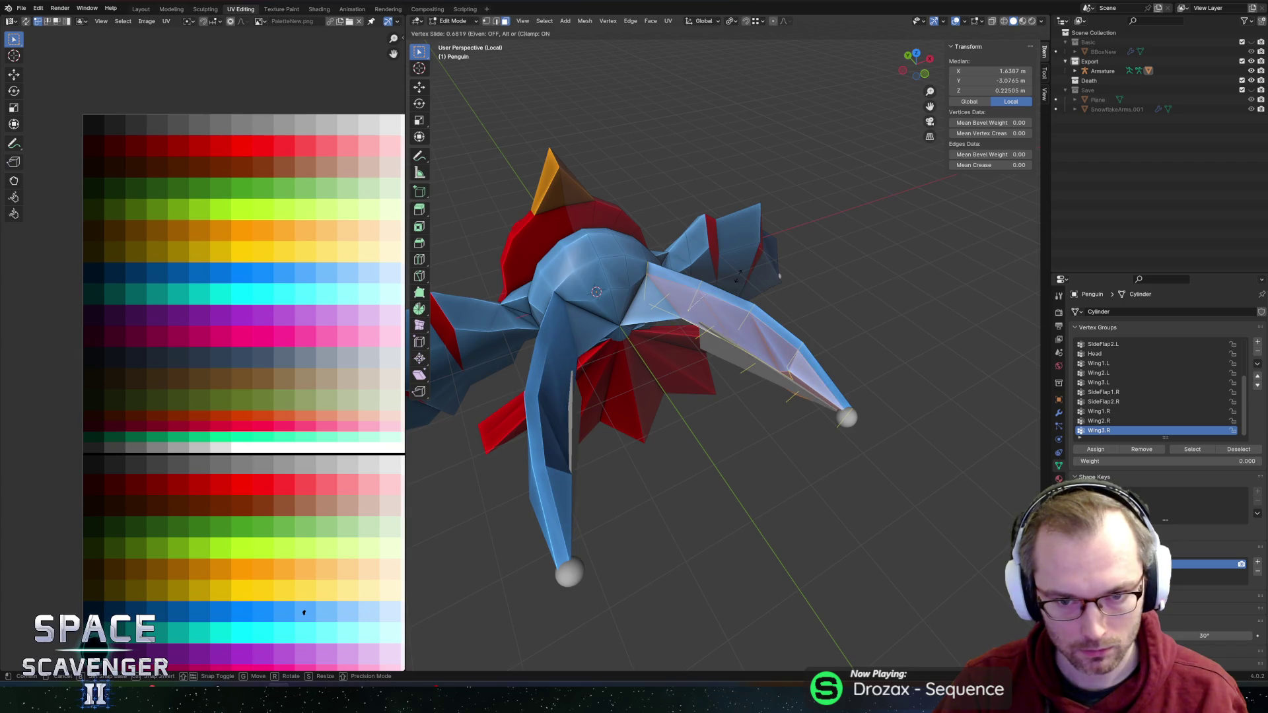
left_click(740, 277)
scroll(837, 240, "up", 5)
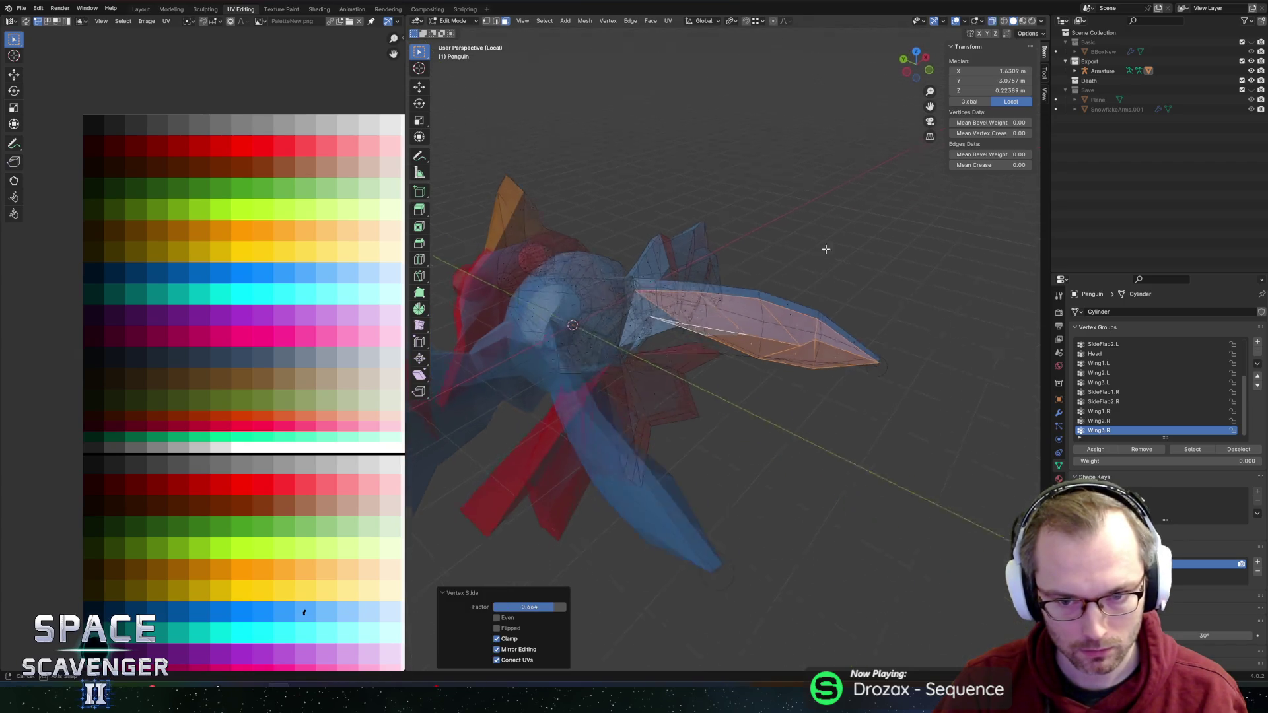
scroll(838, 240, "left", 5)
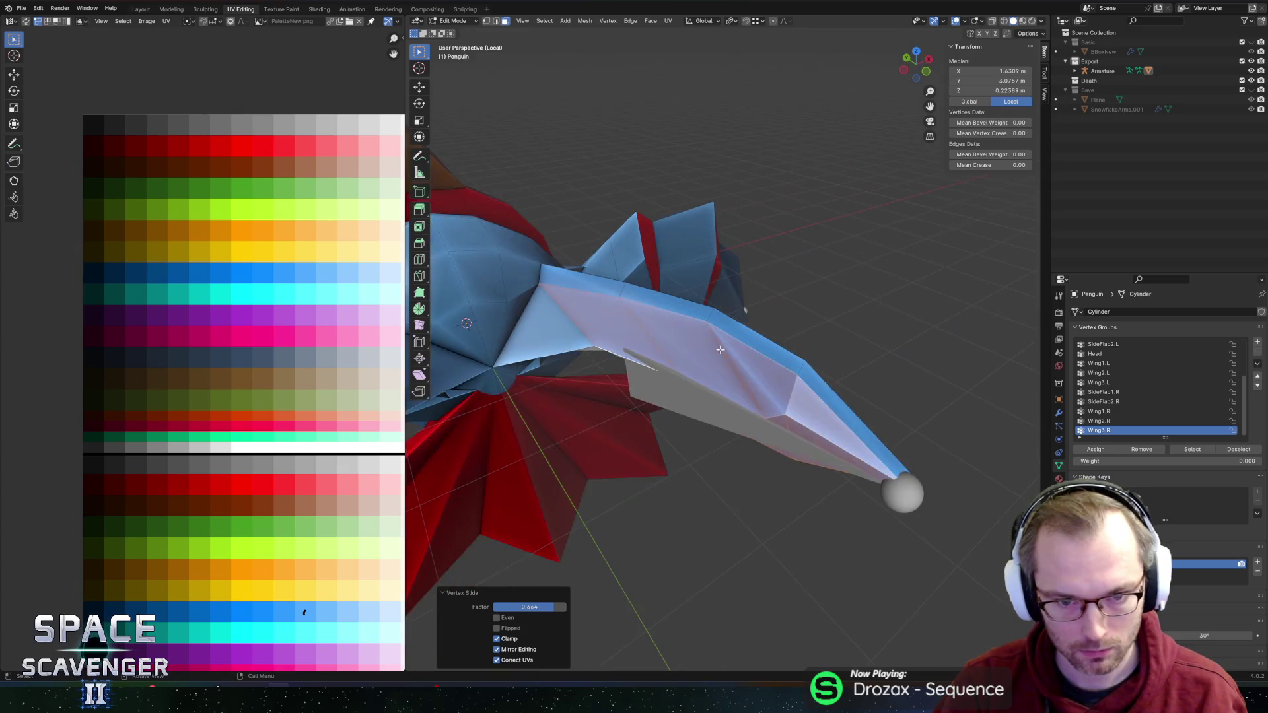
key("Tab")
key("1")
key("2")
key("1")
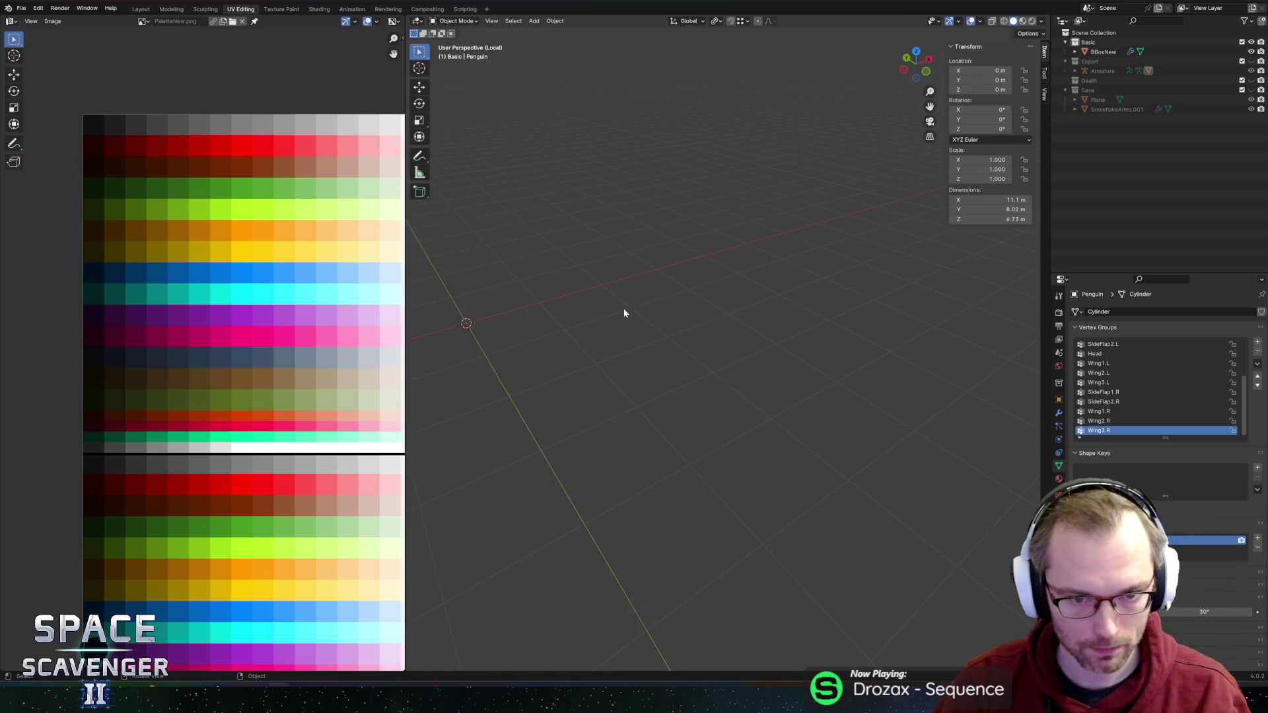
key("2")
key("Tab")
scroll(711, 325, "up", 5)
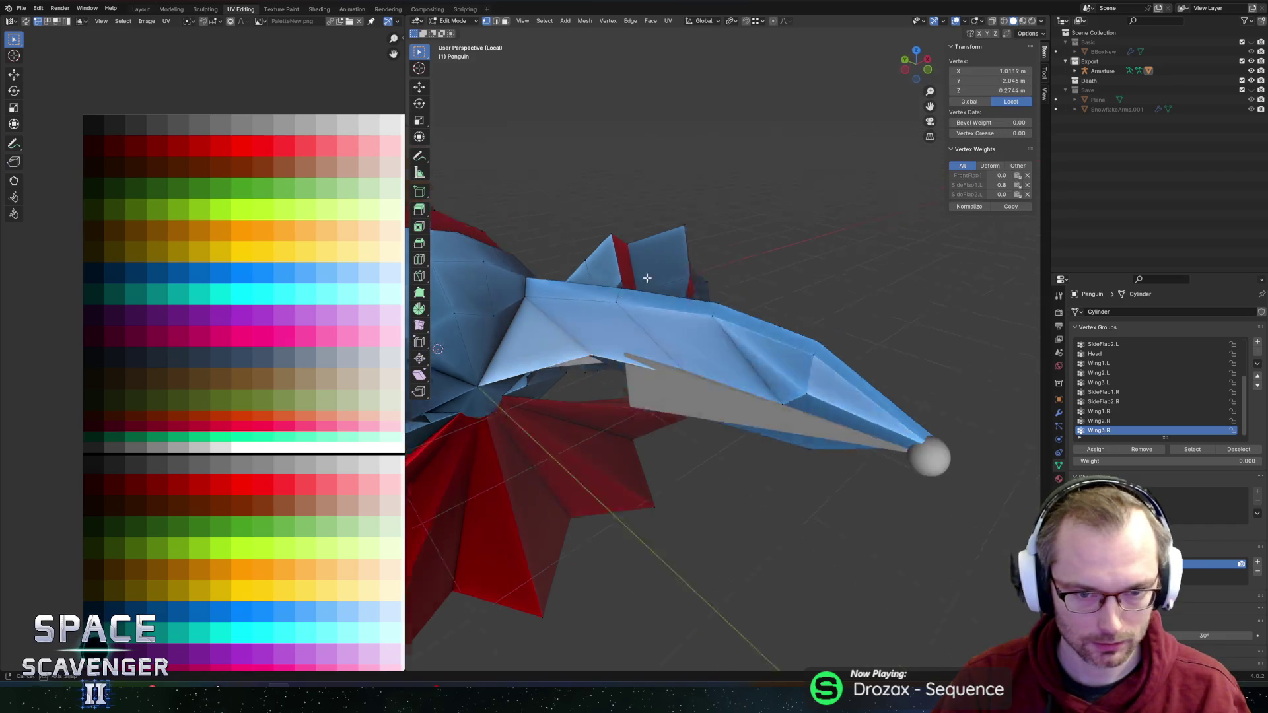
Step: Move the selected wing vertex along Y, then nudge it slightly along X
key("g")
key("y")
key("Return")
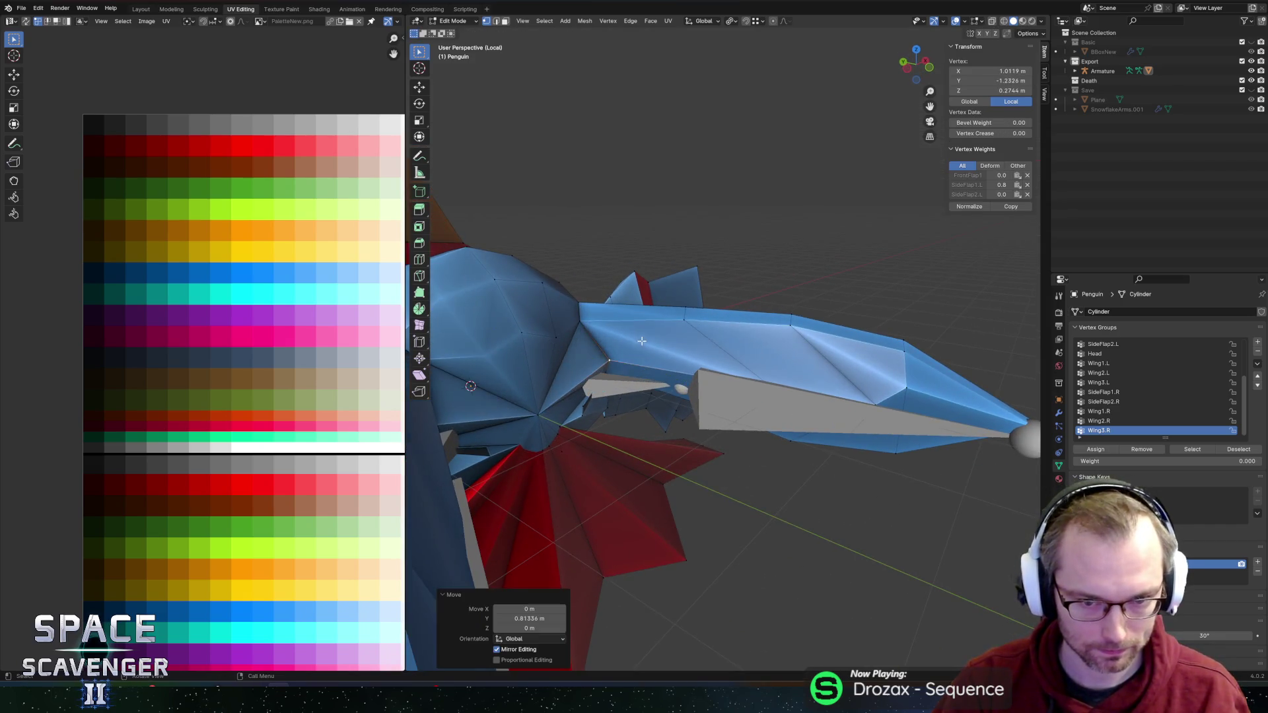
scroll(604, 344, "up", 5)
key("g")
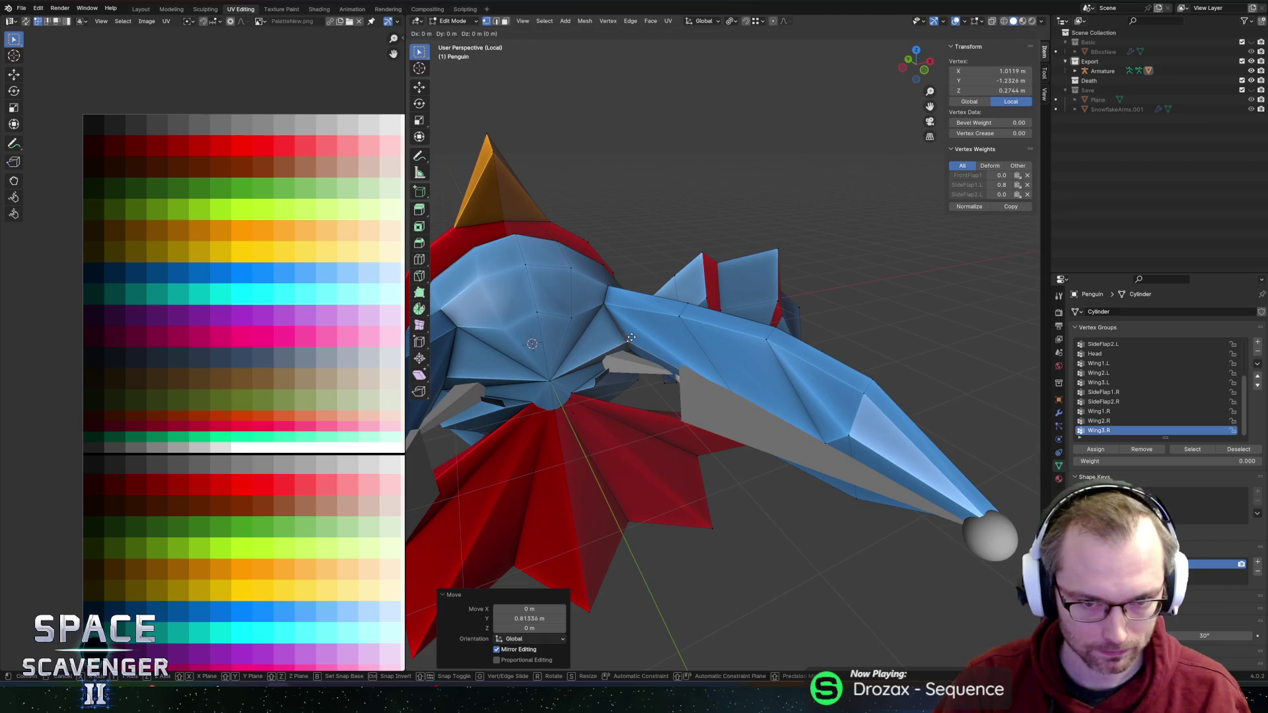
key("y")
key("x")
key("Return")
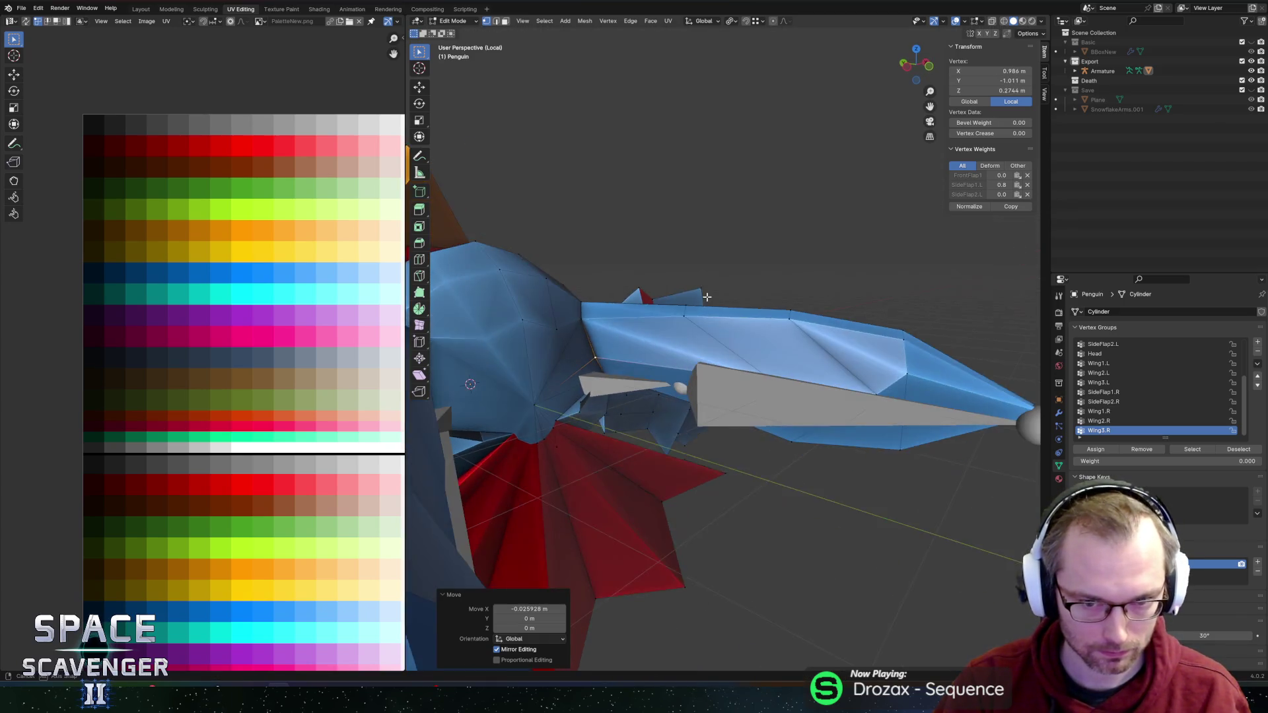
scroll(660, 357, "up", 5)
Step: Slide several more wing vertices along their edges to refine the wing shape
left_click(740, 375)
left_click(770, 373)
key("alt+z")
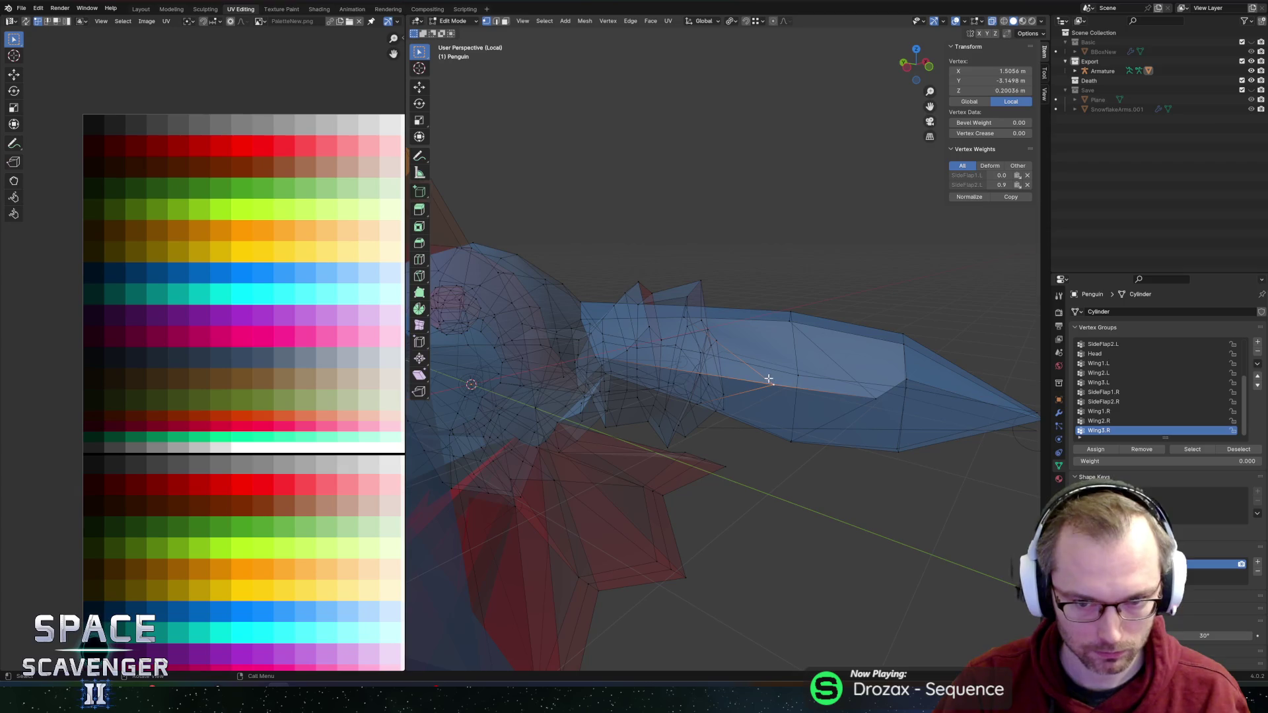
key("alt+z")
key("shift+v")
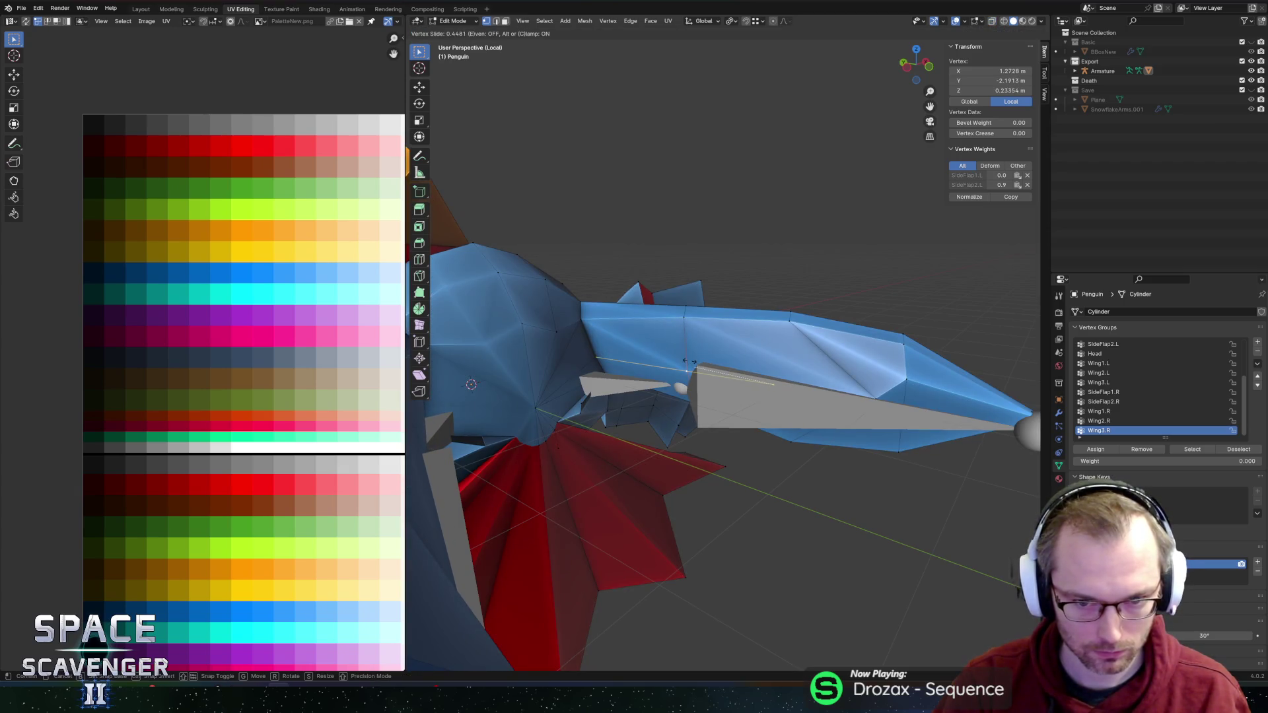
left_click(688, 362)
left_click(904, 381)
key("shift+v")
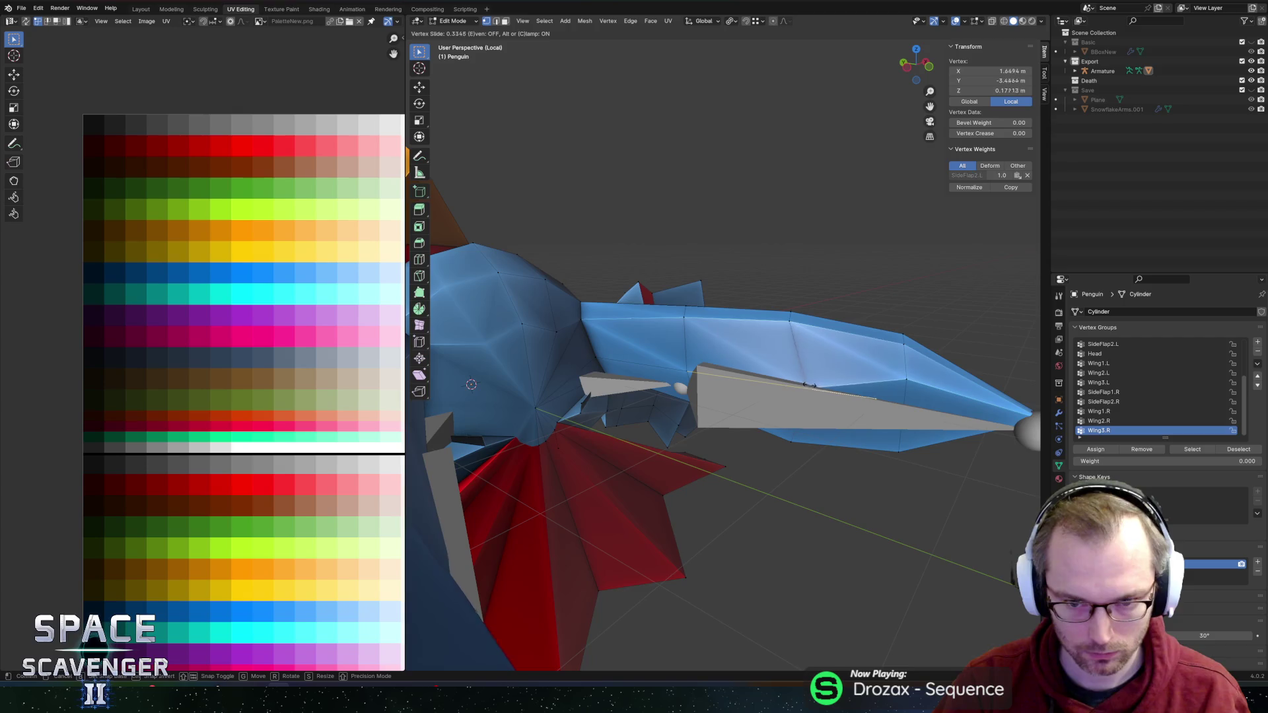
left_click(913, 381)
mouse_move(914, 381)
left_mouse_down()
mouse_move(885, 346)
mouse_move(858, 340)
left_mouse_up()
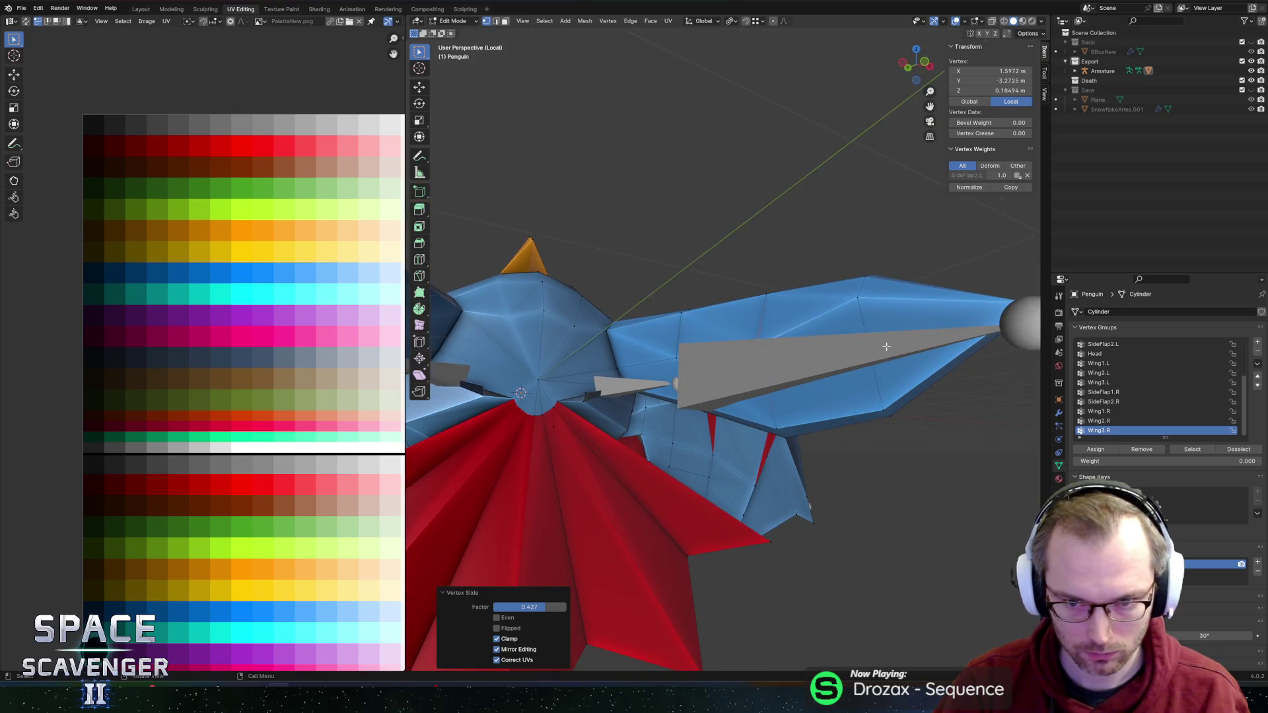
left_click(861, 299)
key("Tab")
Step: Check the armature's bones, then return to the mesh and slide another wing vertex
left_click(760, 367)
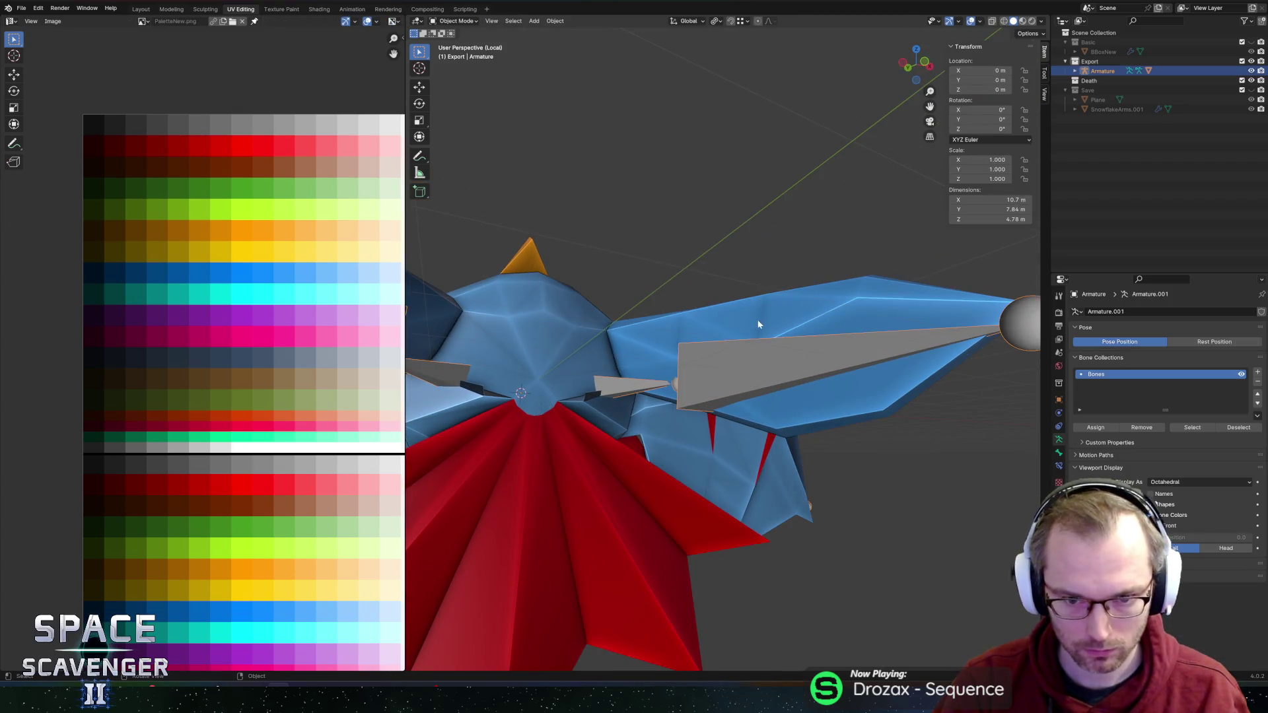
left_click_drag(761, 367, 775, 339)
key("Tab")
key("Tab")
left_click(837, 370)
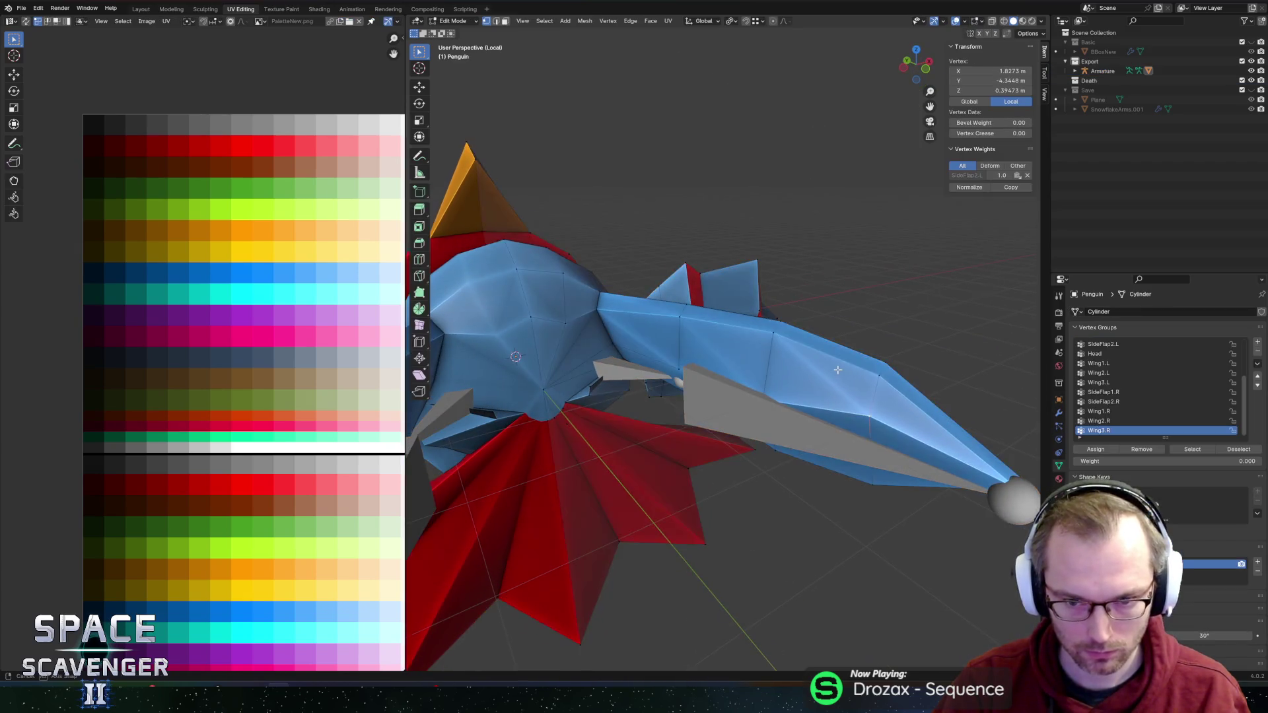
key("Tab")
key("alt+z")
left_click_drag(837, 369, 832, 330)
key("g")
key("g")
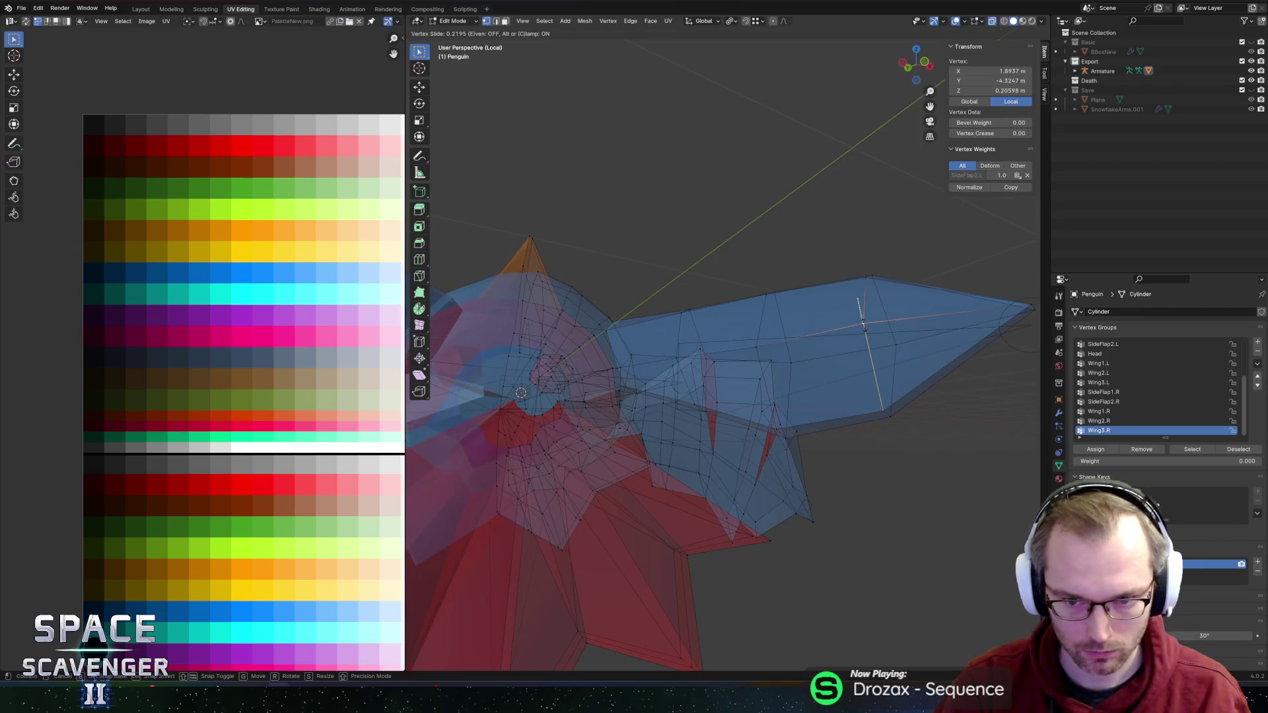
left_click(869, 331)
left_click_drag(869, 330, 819, 378)
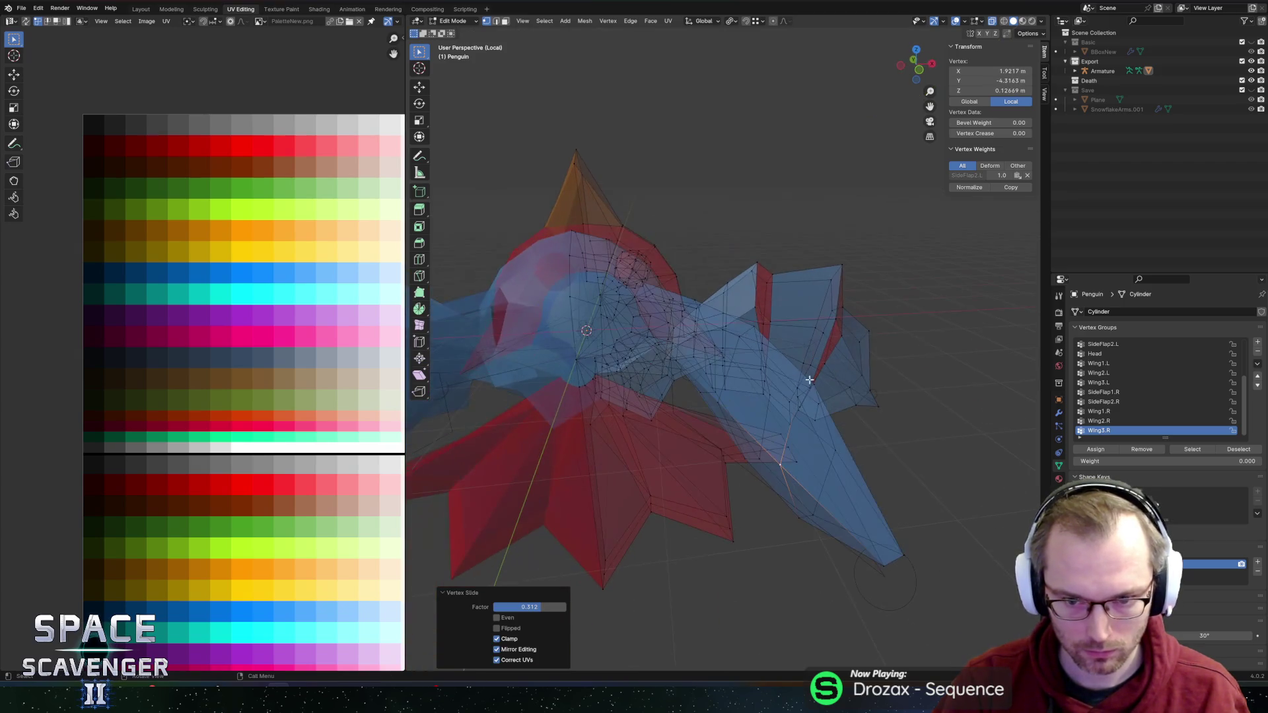
key("alt+z")
Step: Move a group of wing vertices along the X axis
left_click(721, 399, "shift")
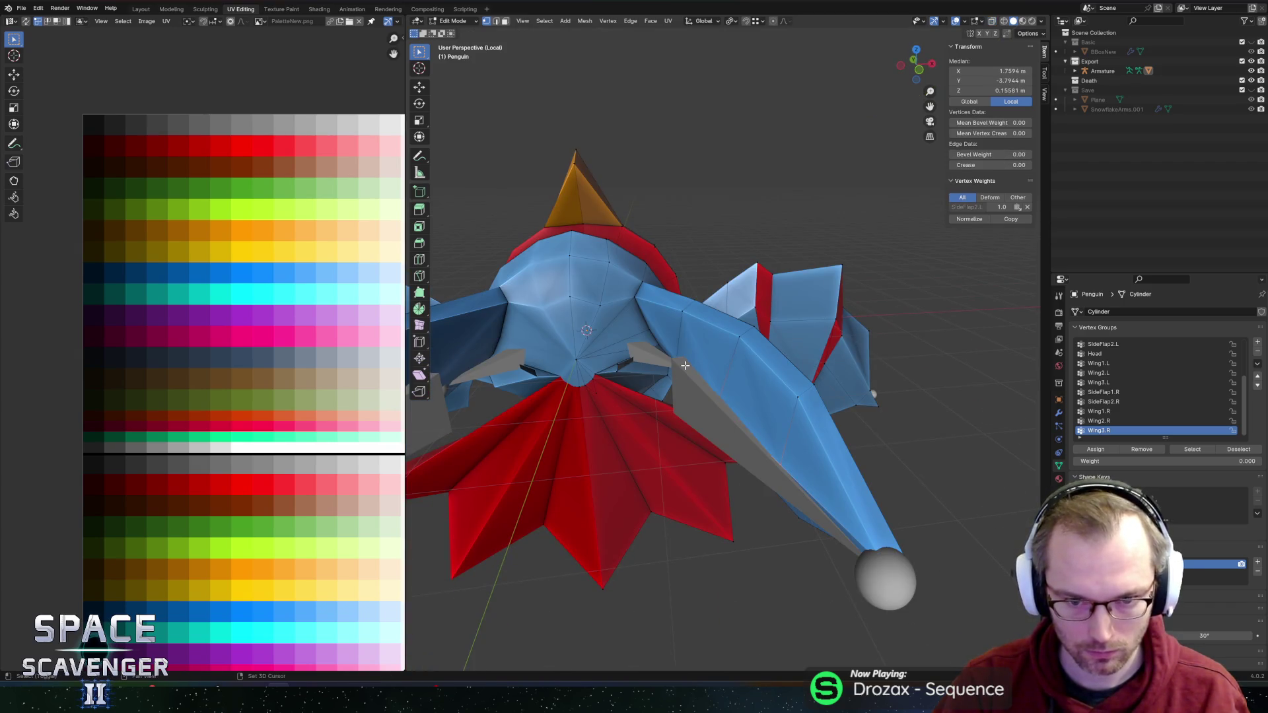
key("g")
key("x")
left_click(718, 348)
scroll(813, 328, "down", 3)
mouse_move(813, 328)
left_mouse_down()
mouse_move(861, 312)
mouse_move(709, 299)
mouse_move(873, 298)
mouse_move(747, 312)
mouse_move(711, 335)
mouse_move(744, 361)
left_mouse_up()
Step: Re-export the penguin FBX, fly into the ice cavern in Unity to test it, and return to Blender
key("Tab")
key("ctrl+shift+e")
key("Return")
key("alt+Tab")
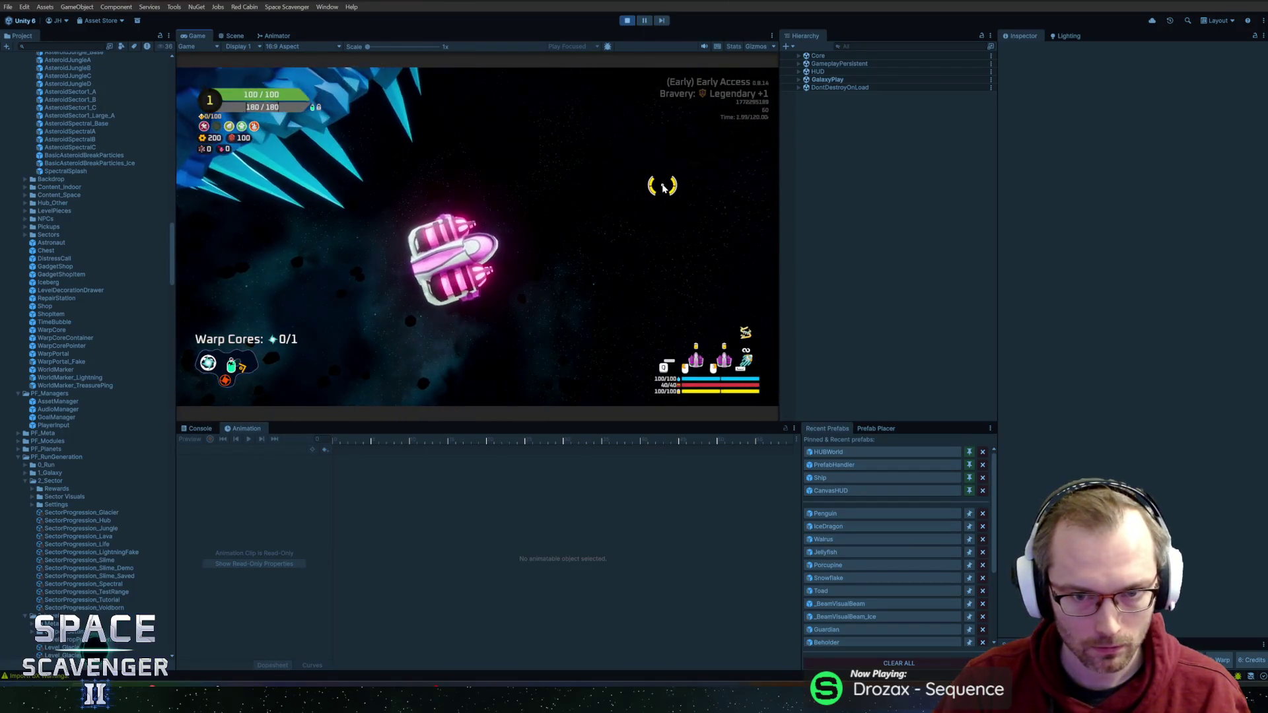
left_click_drag(661, 185, 298, 190)
key("alt+Tab")
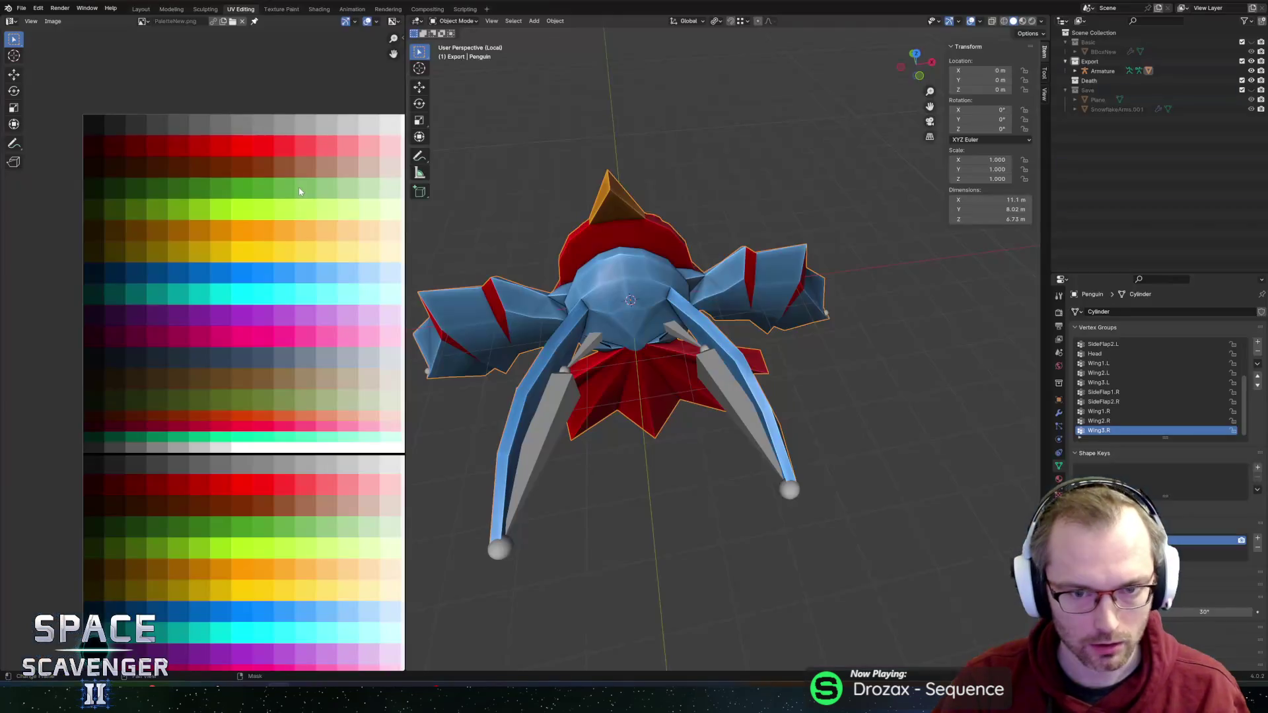
Step: Enter Edit Mode on the penguin mesh and circle-select the wing-tip faces in X-ray
key("alt+Tab")
key("alt+Tab")
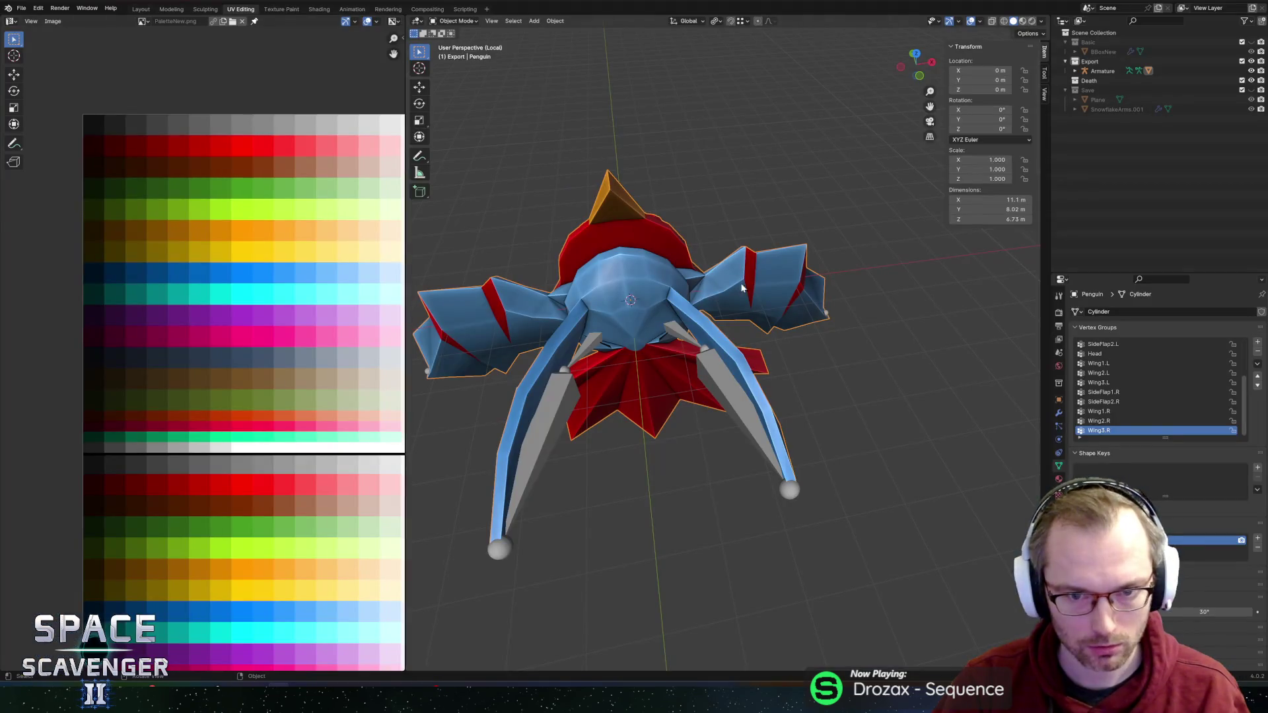
scroll(796, 370, "left", 5)
key("Tab")
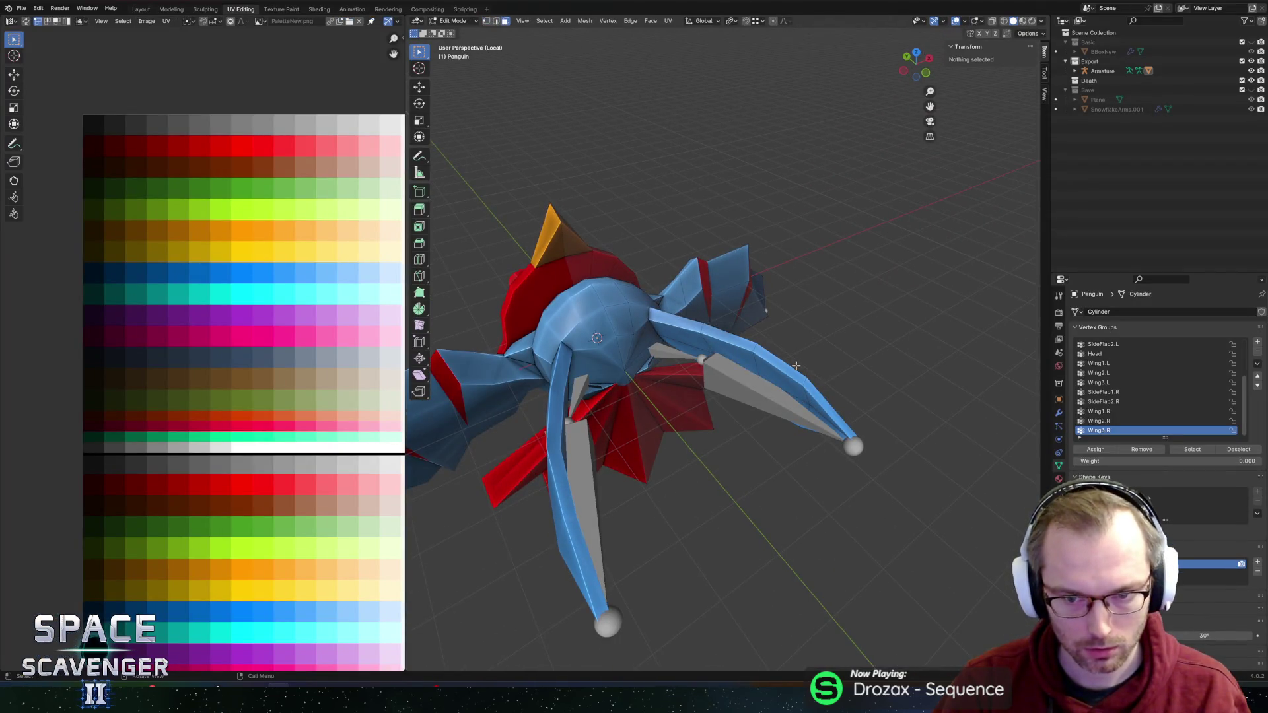
left_click(826, 399)
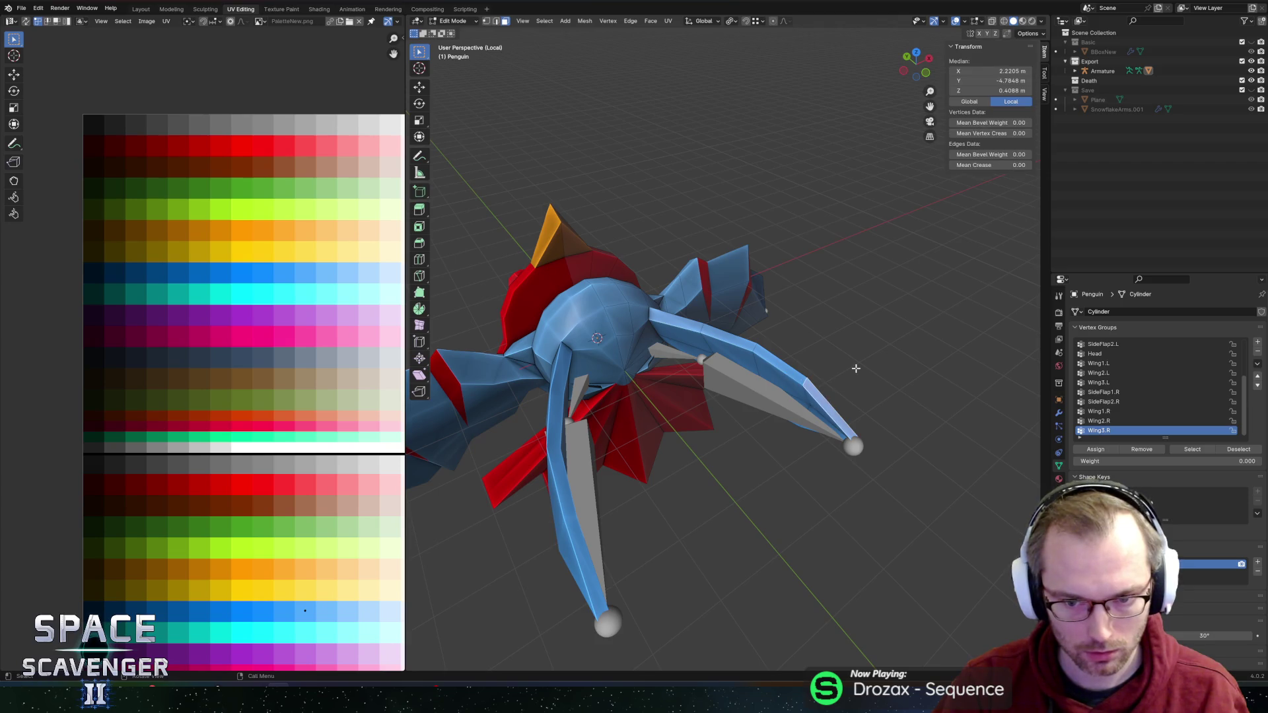
scroll(852, 377, "left", 5)
key("alt+z")
key("c")
mouse_move(887, 357)
left_mouse_down()
mouse_move(869, 386)
mouse_move(851, 369)
mouse_move(862, 376)
left_mouse_up()
right_click(884, 360)
Step: Delete the wing-tip faces, then select the open tip edge loop and grow it to neighbouring faces
key("x")
left_click(876, 367)
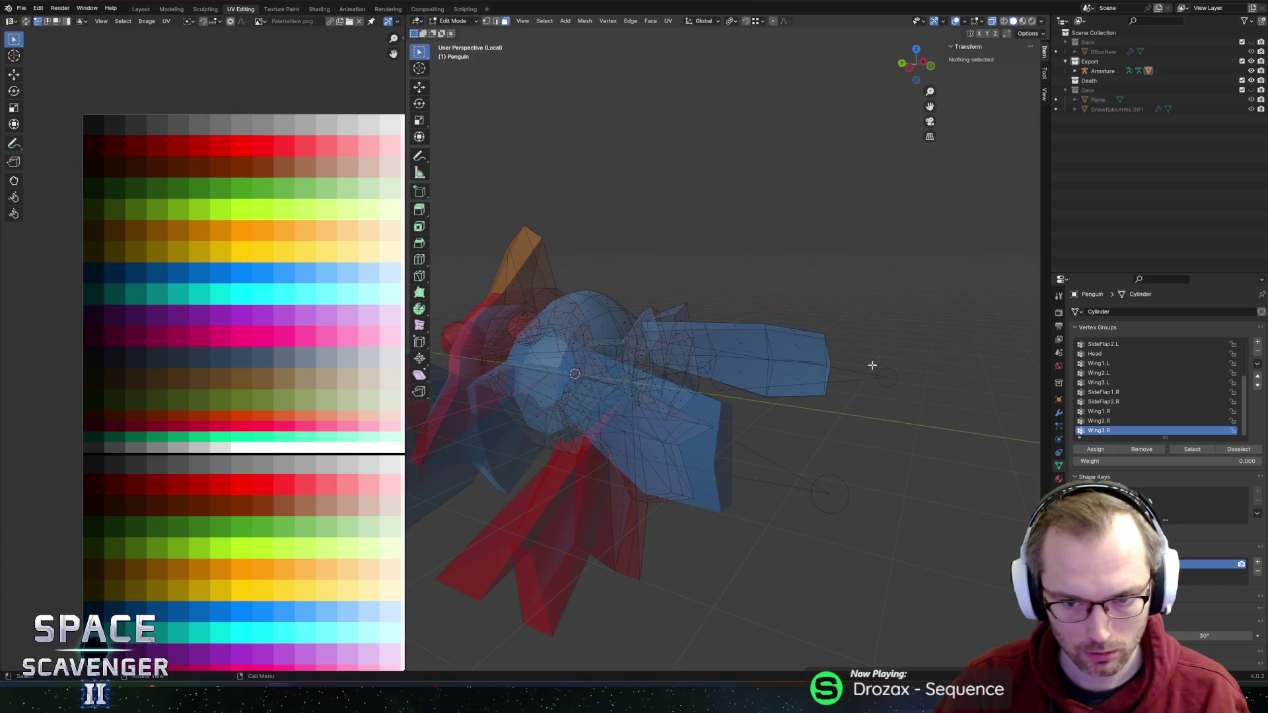
scroll(832, 321, "left", 2)
left_click(832, 363, "alt")
scroll(823, 322, "left", 5)
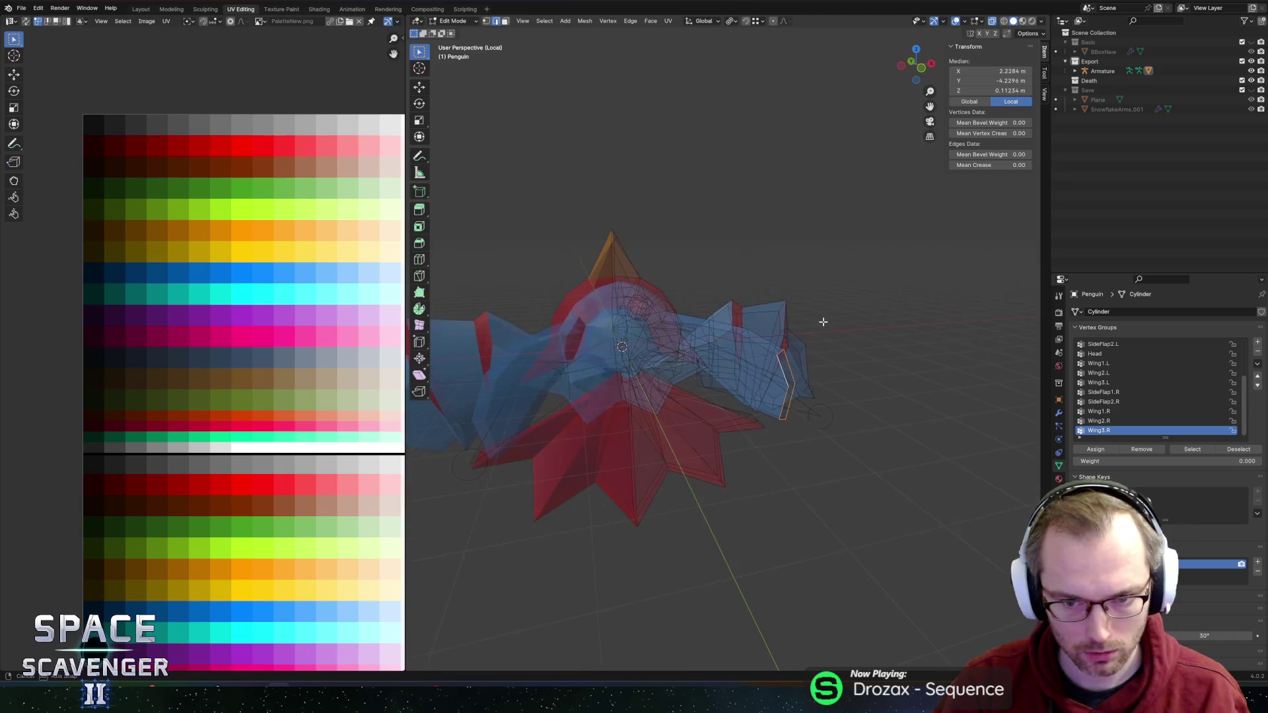
scroll(822, 322, "left", 3)
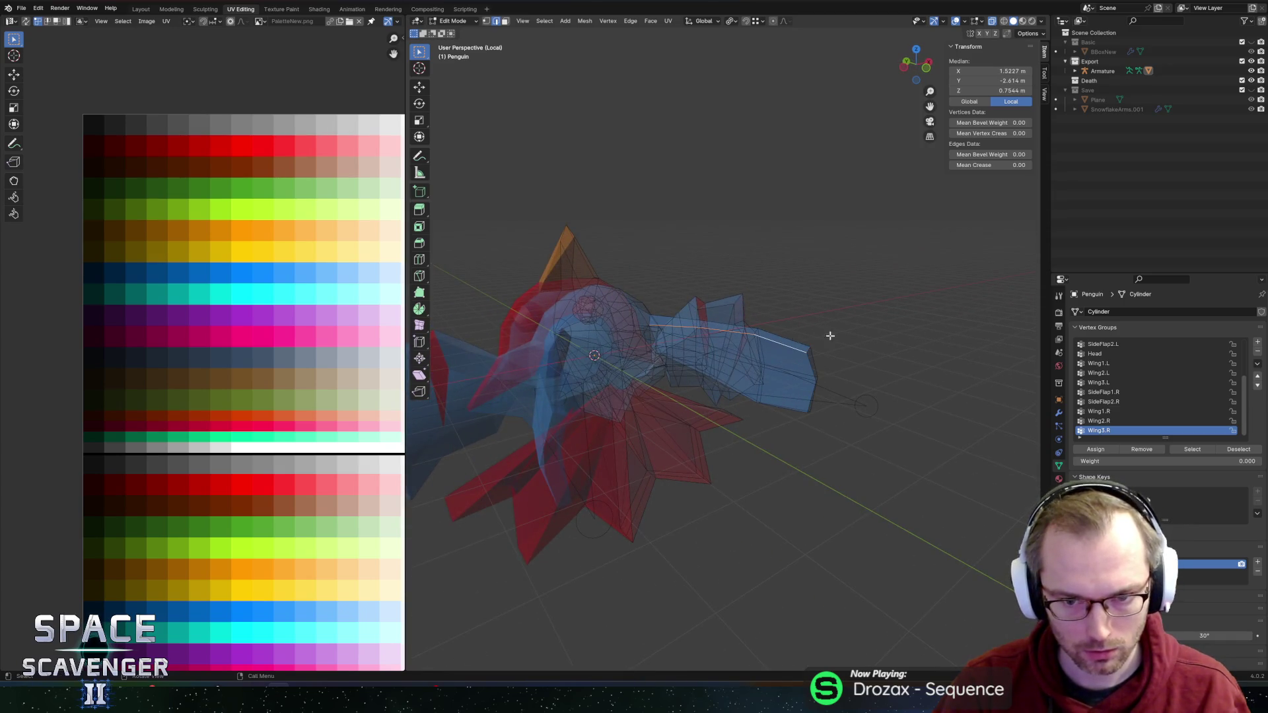
key("ctrl+KP_Add")
Step: Snap the 3D cursor to a vertex on the wing tip
key("s")
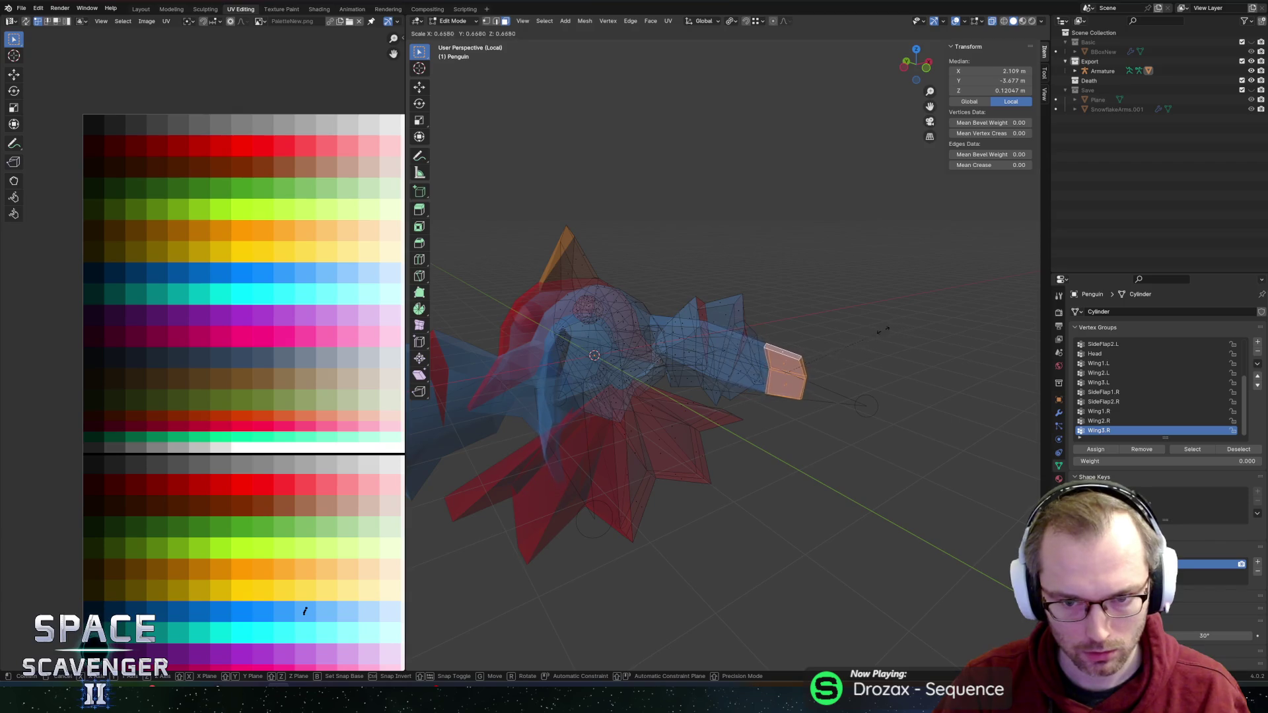
key("Escape")
key("period")
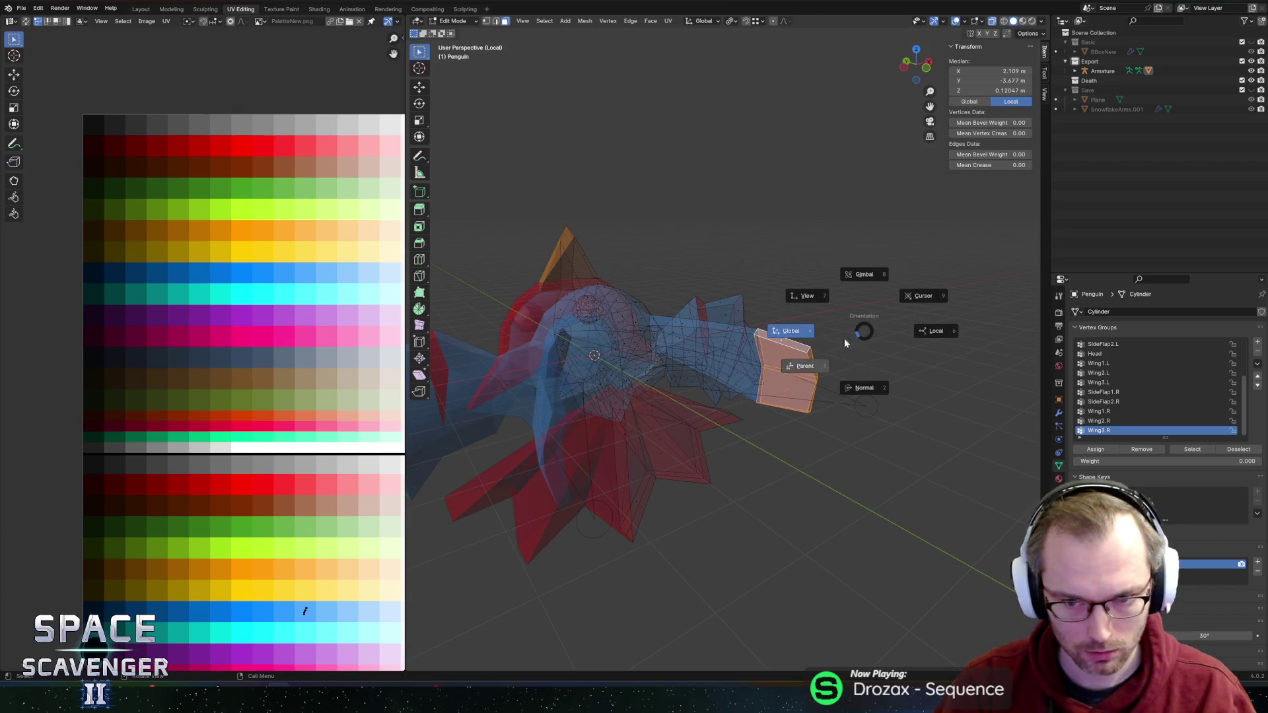
key("period")
left_click(870, 357)
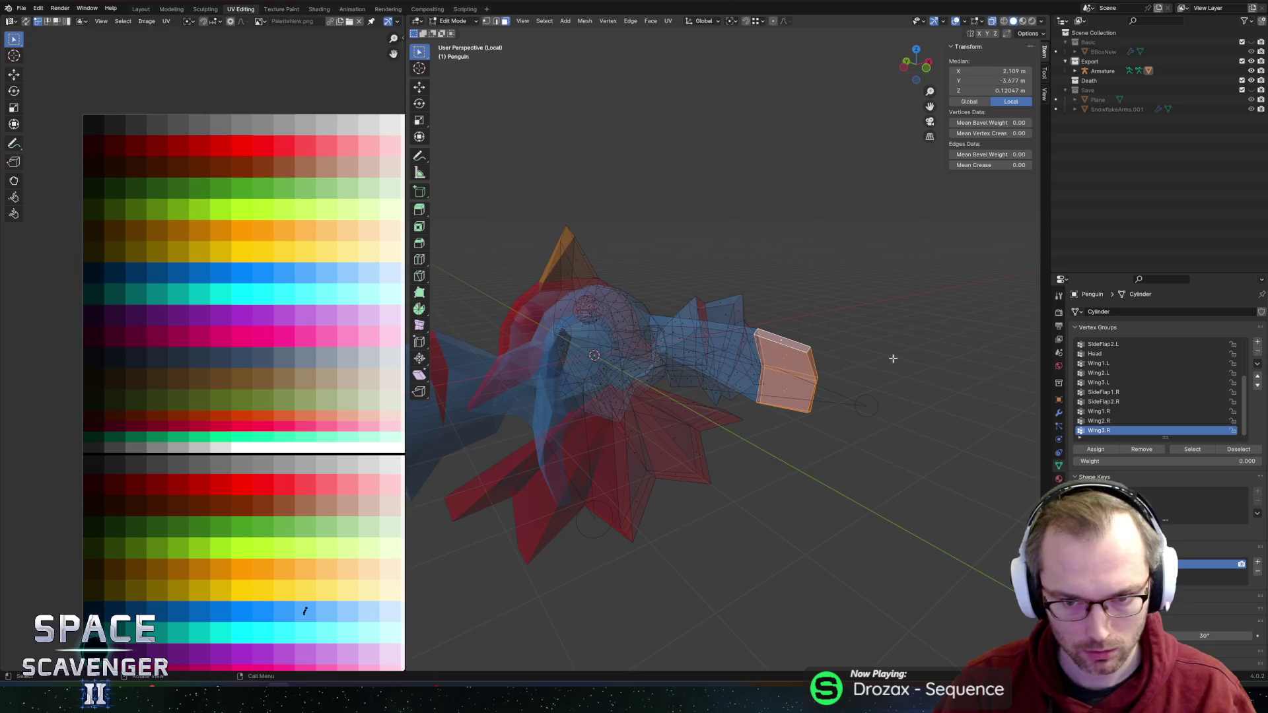
key("1")
left_click(761, 368)
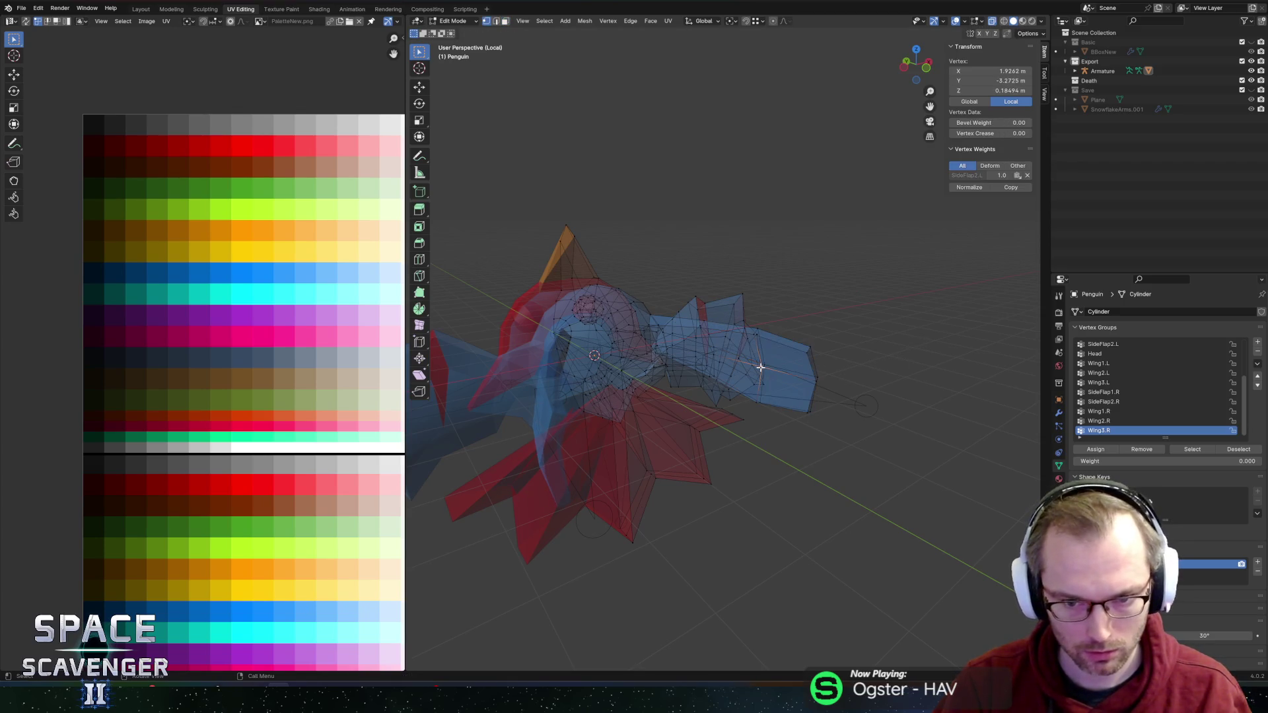
key("shift+s")
left_click(768, 421)
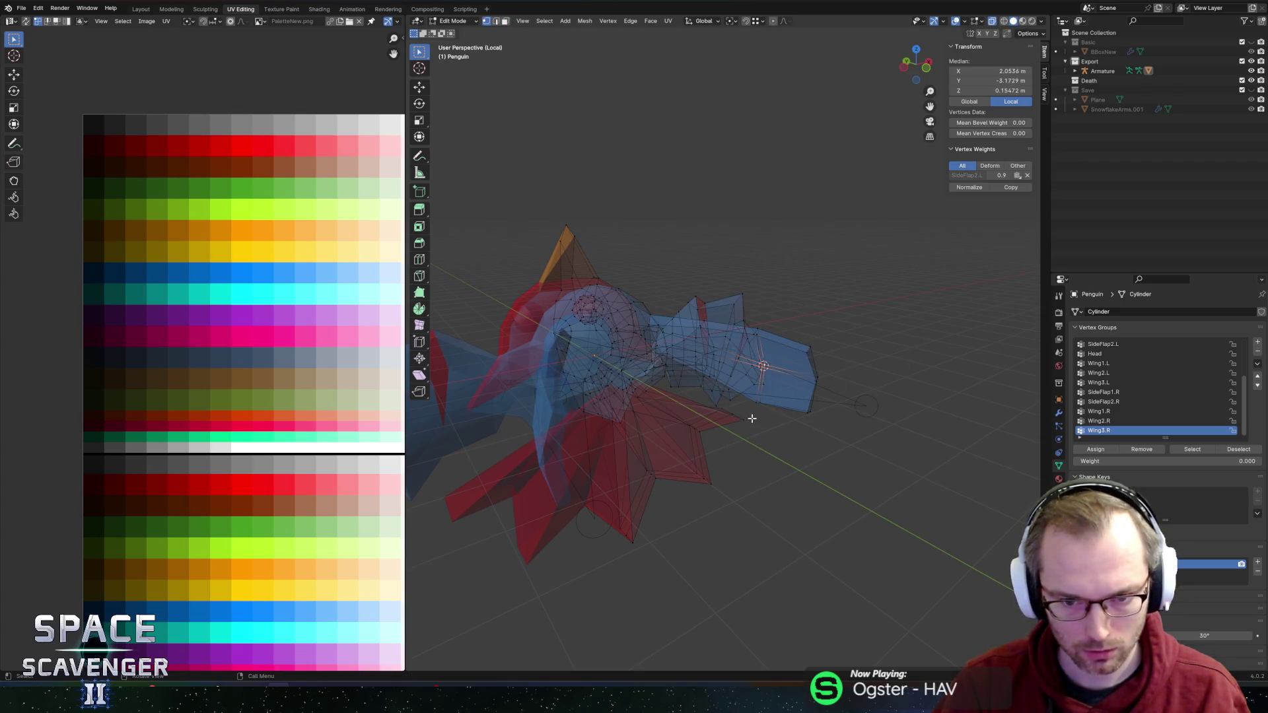
Step: Scale the wing-tip face loop to 0.567 around the 3D cursor
key("3")
left_click(787, 349, "alt")
key("alt+z")
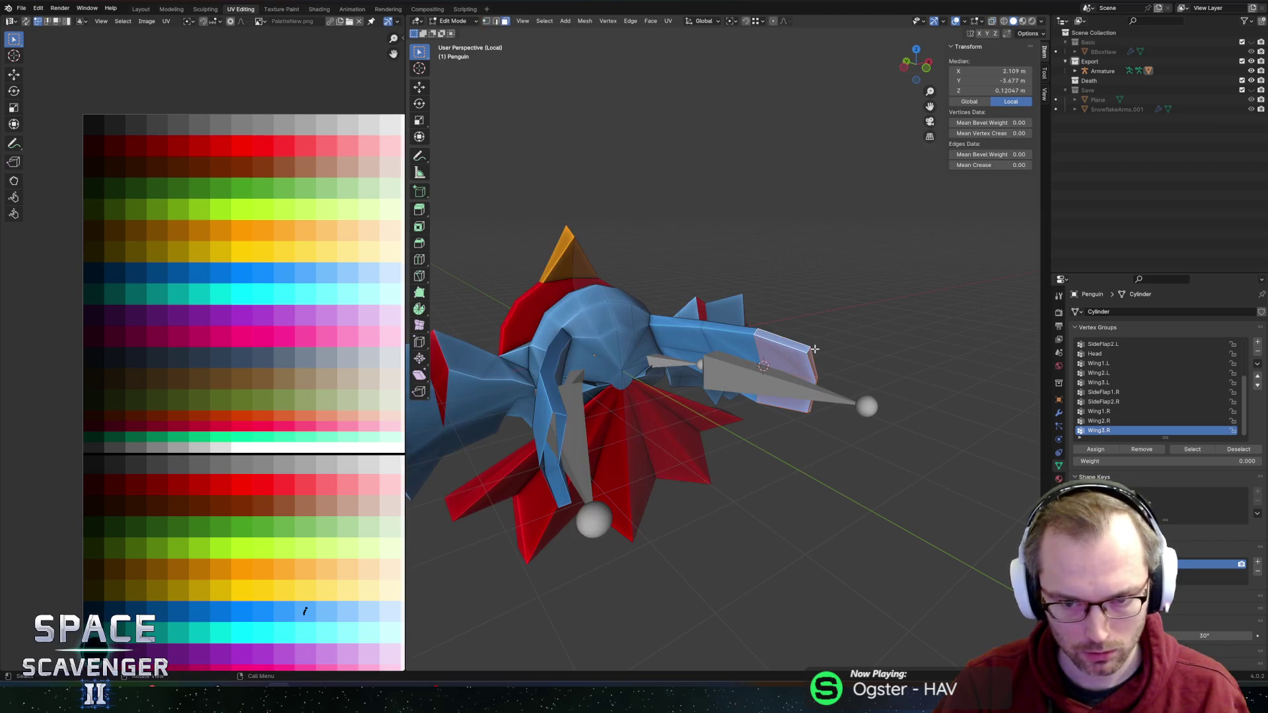
key("period")
left_click(970, 334)
key("s")
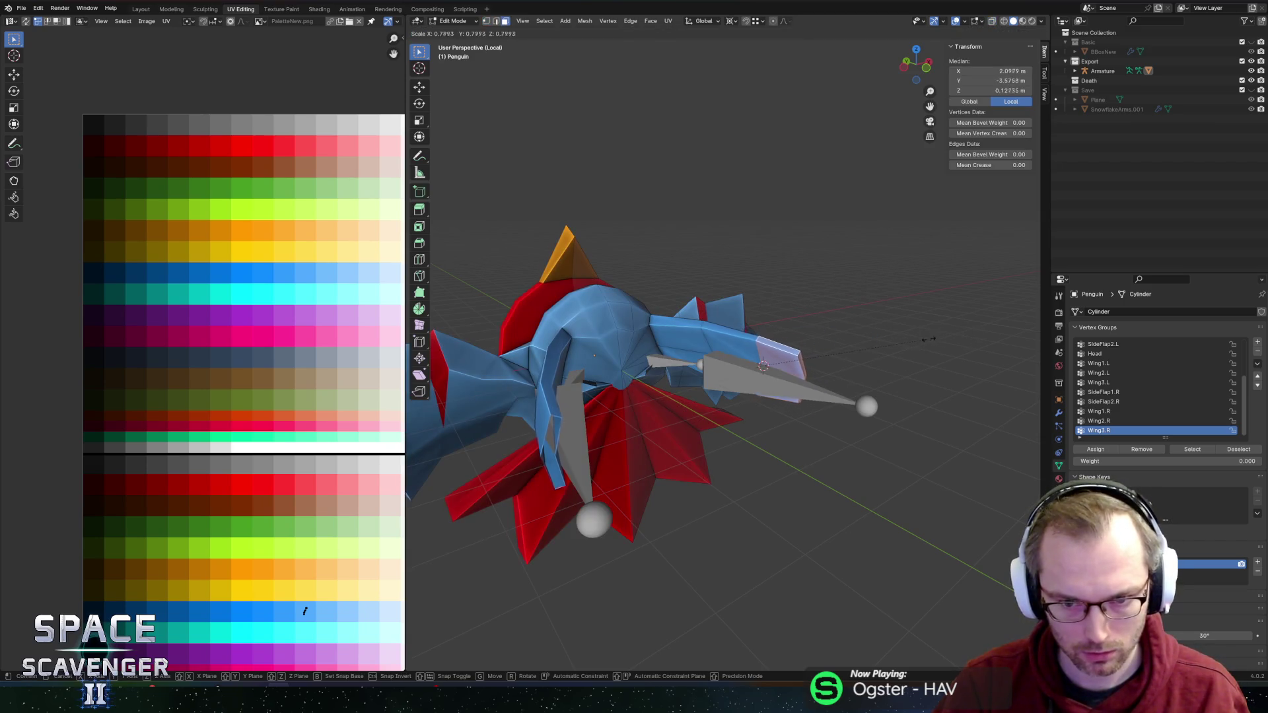
left_click(882, 347)
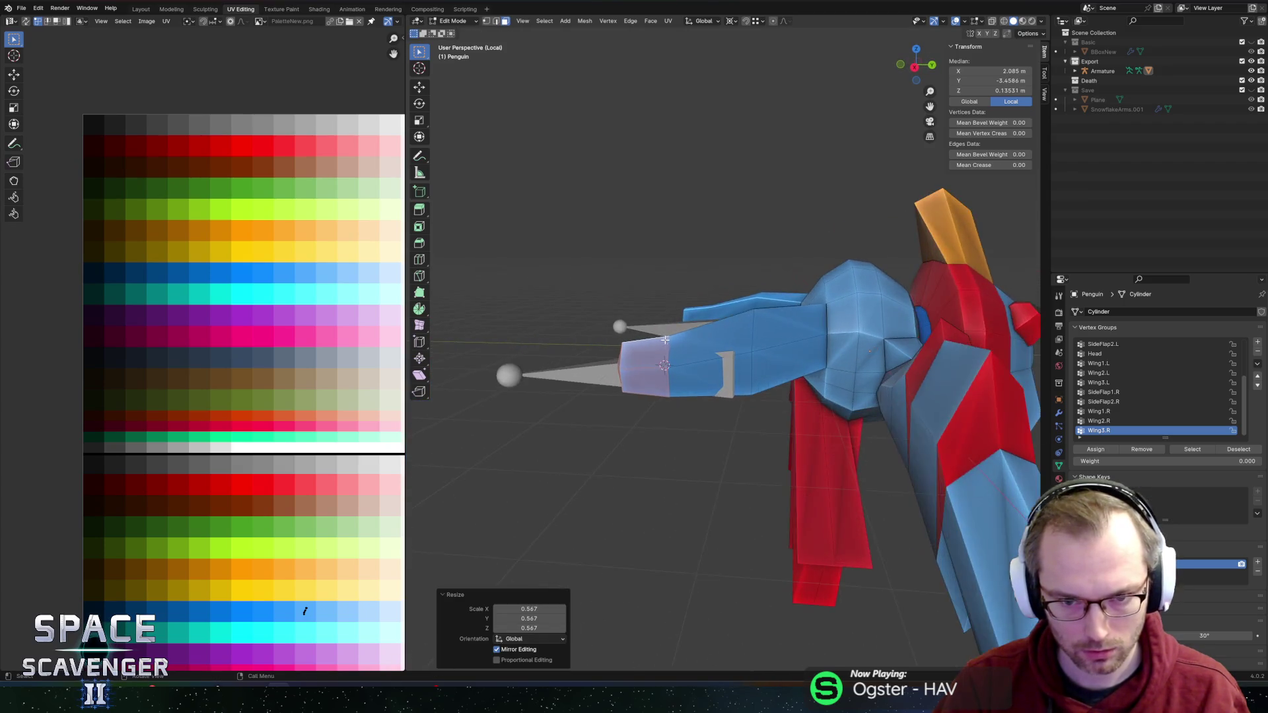
Step: Flatten another part of the wing tip by scaling it with Y excluded
left_click(813, 352)
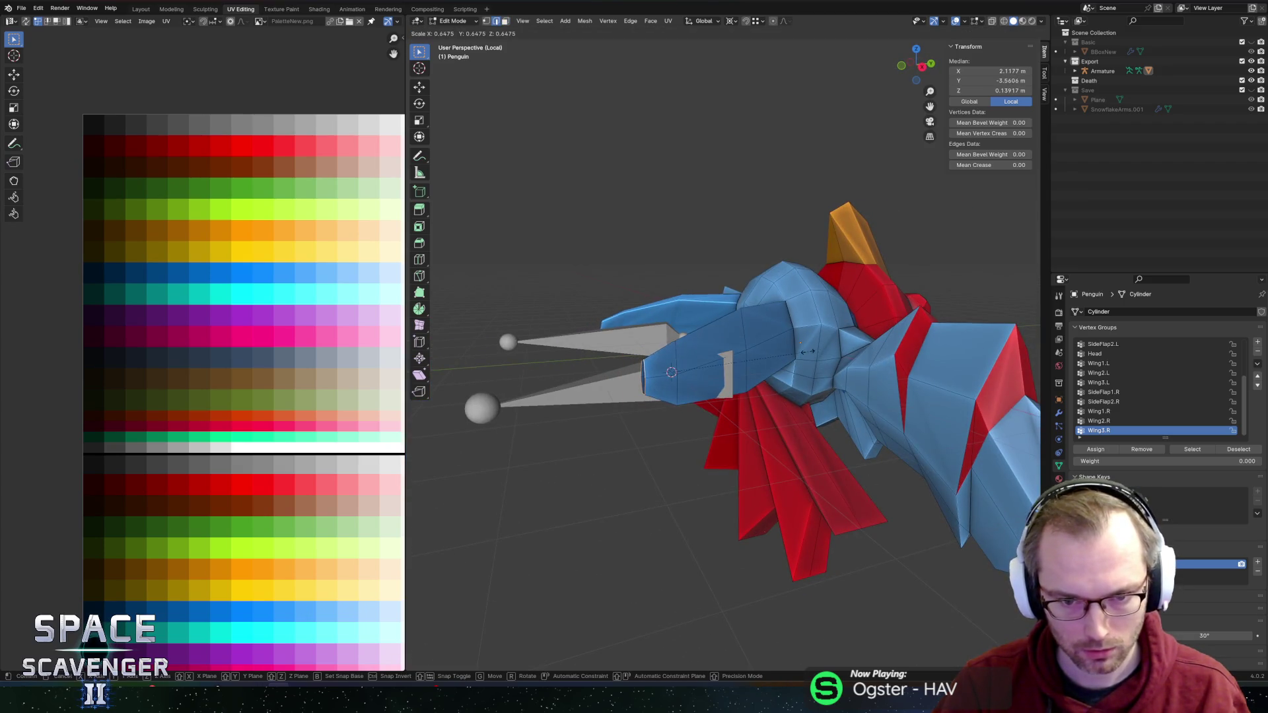
key("s")
key("shift+y")
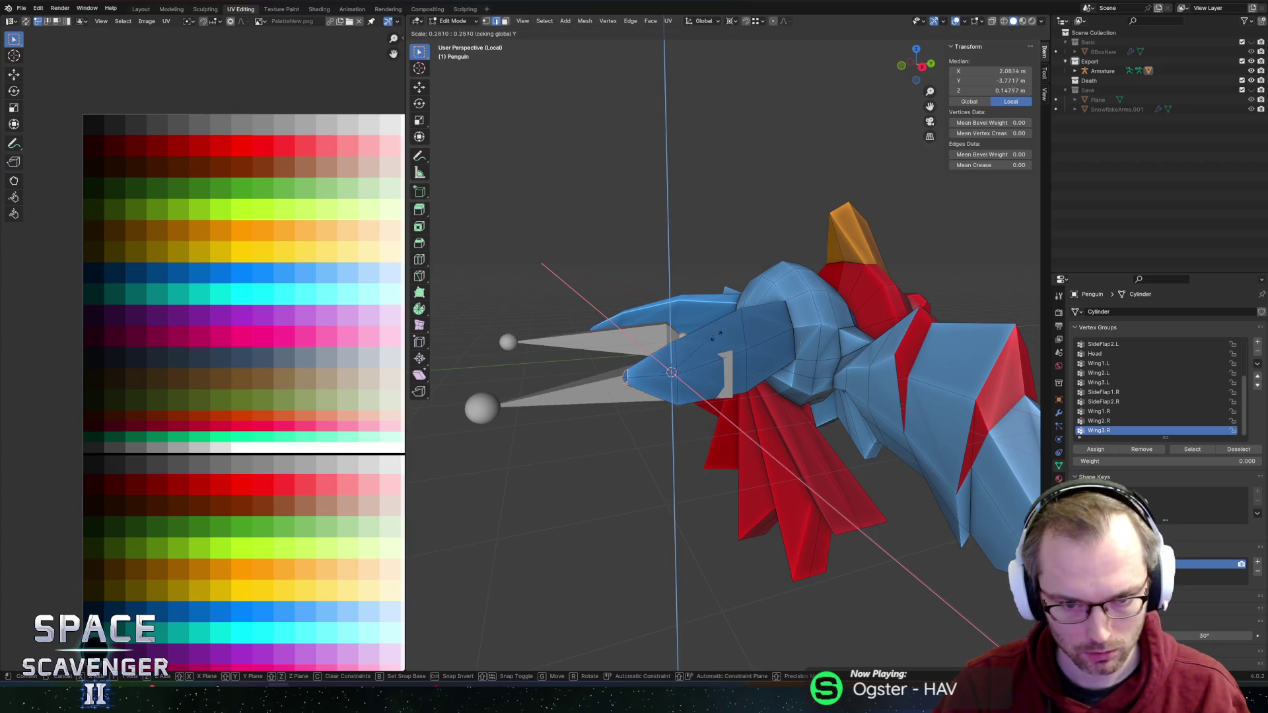
left_click(708, 336)
Step: Back in Object Mode, bring up the FBX export as Penguin.fbx in the Enemies folder
key("Tab")
key("Tab")
key("KP_Decimal")
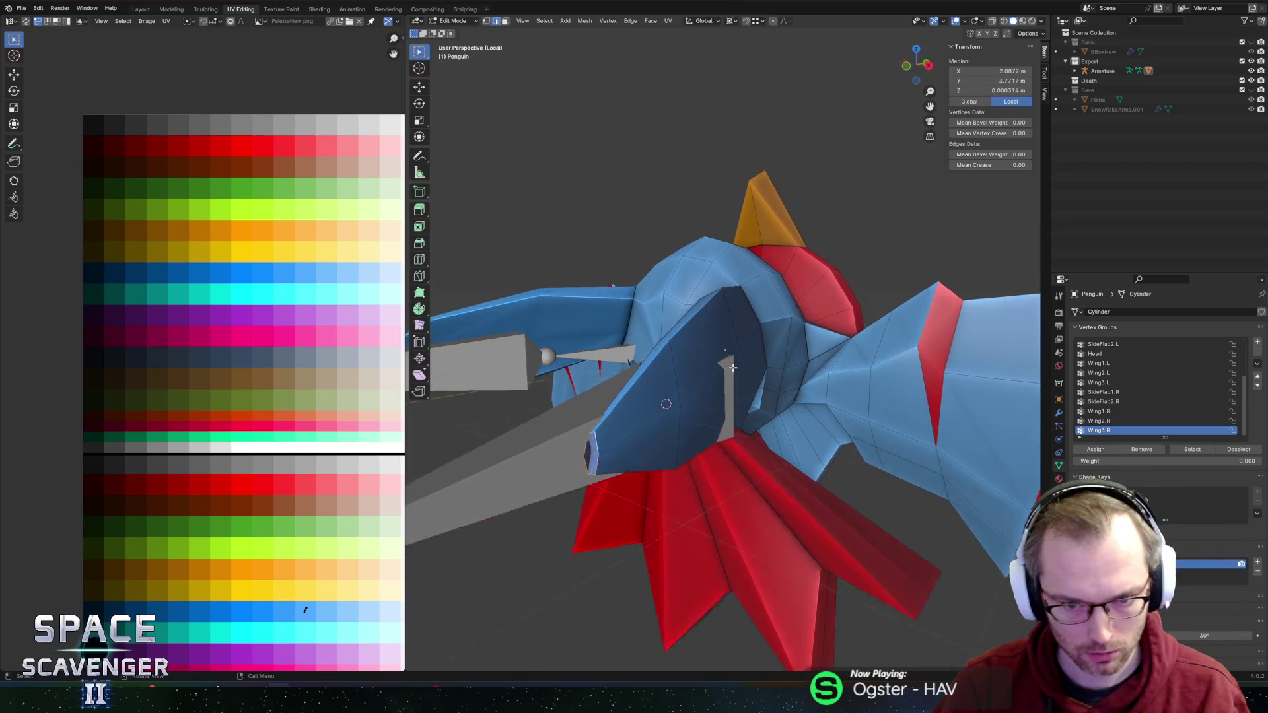
left_click(554, 492)
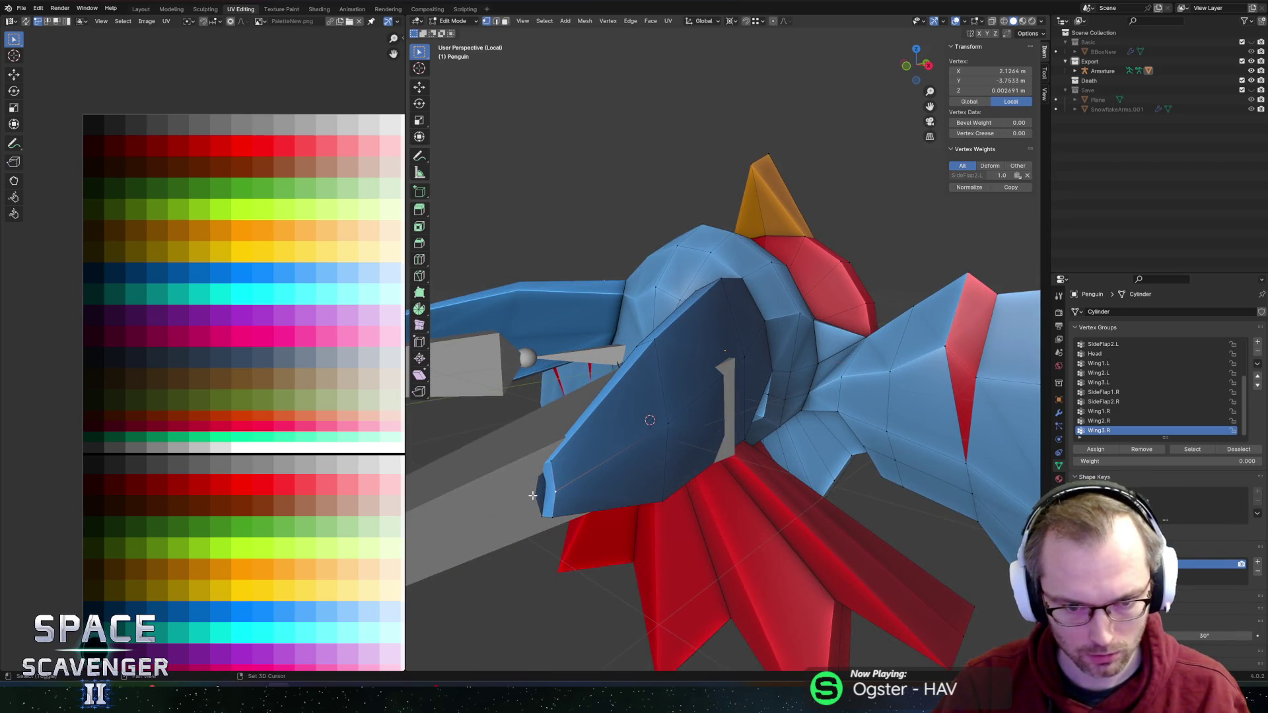
left_click(534, 492, "shift")
key("ctrl+o")
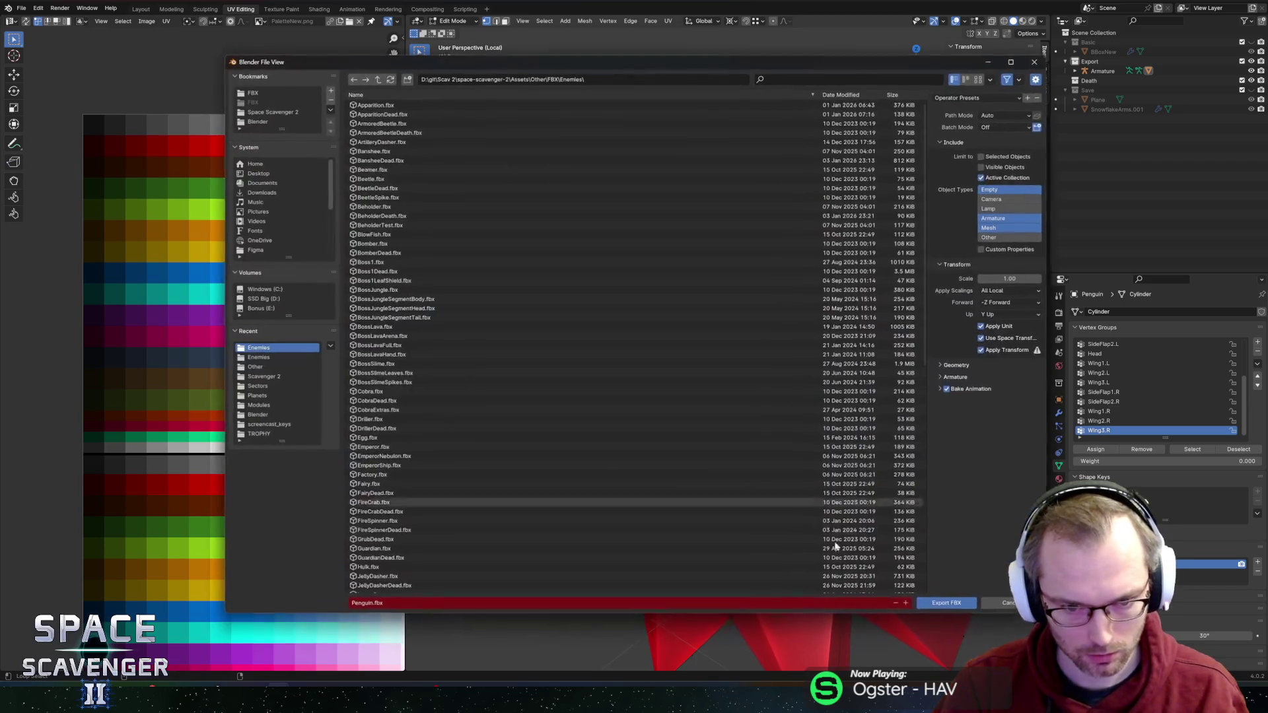
Step: Export Penguin.fbx, resume the Unity game with the Console showing to check the penguin, then return to Blender
key("Escape")
key("alt+Tab")
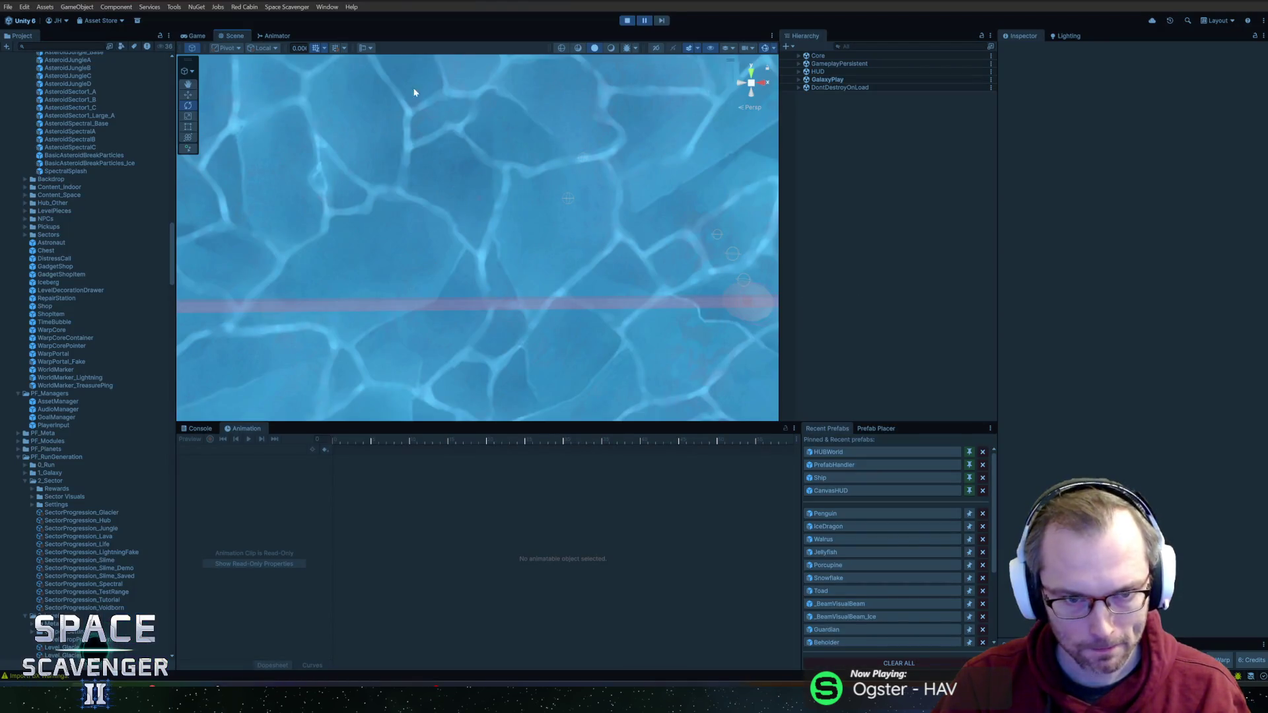
left_click(200, 430)
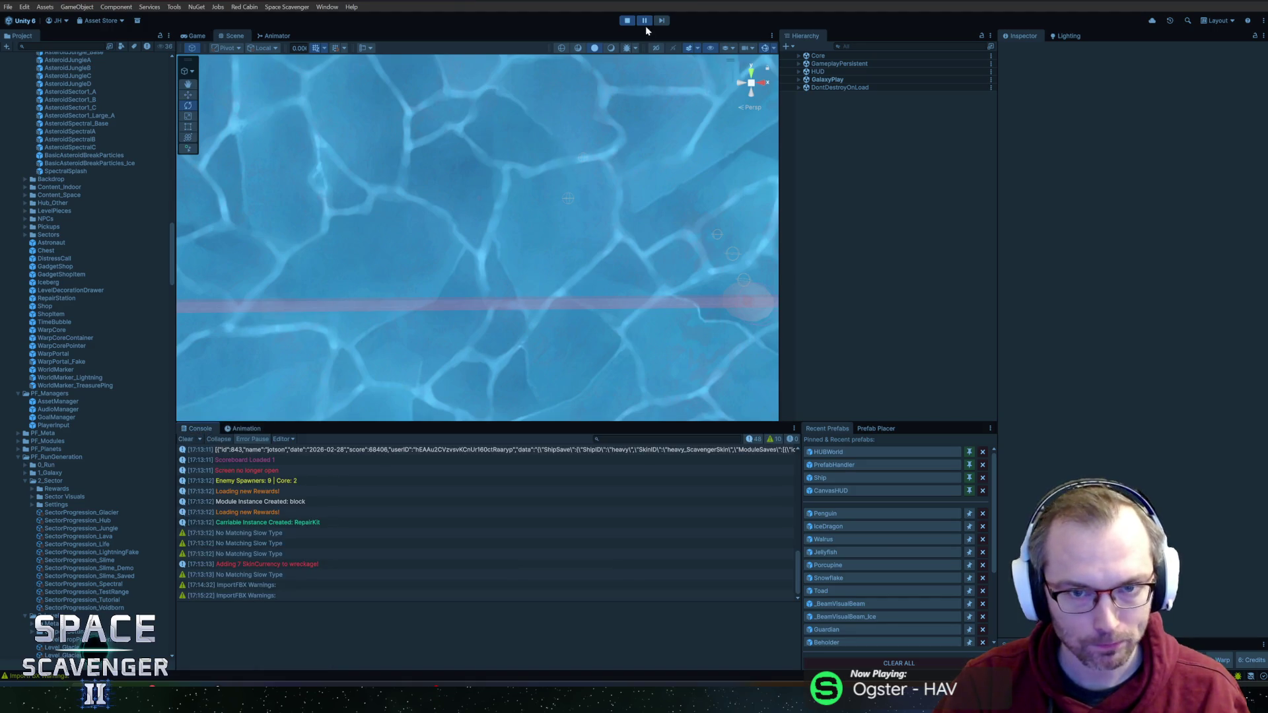
left_click(645, 24)
left_click(271, 285)
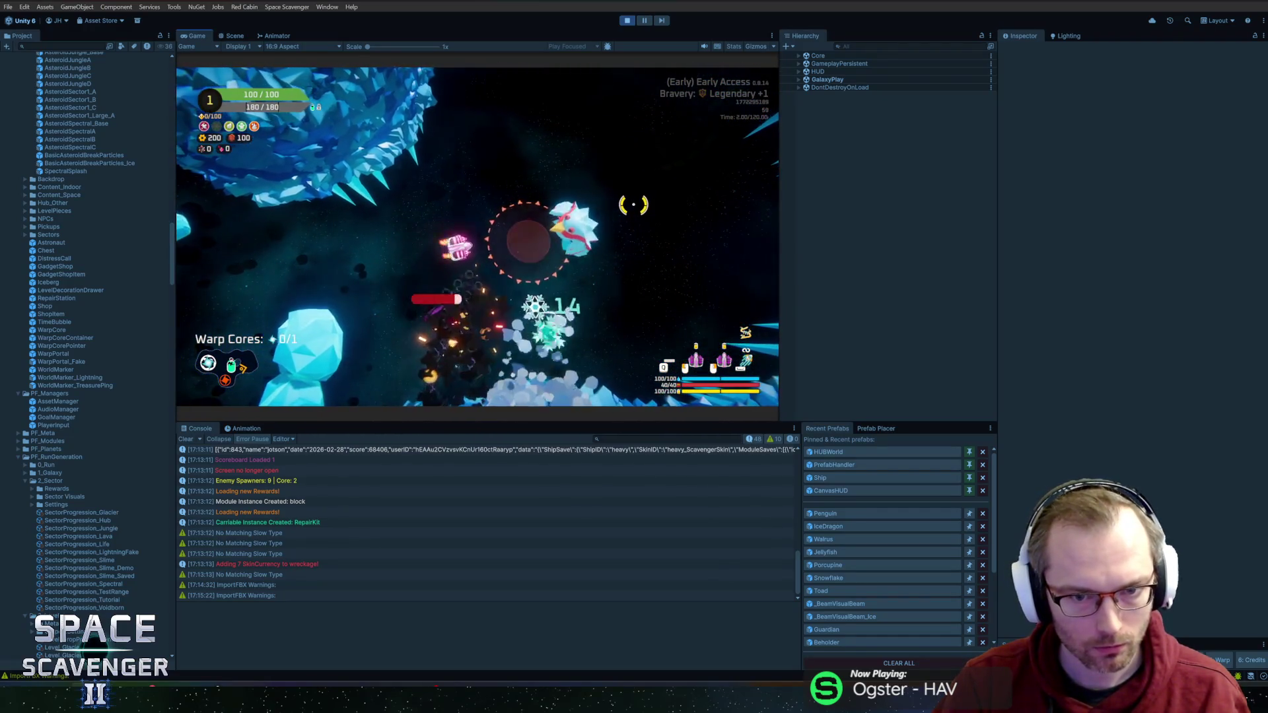
key("alt+Tab")
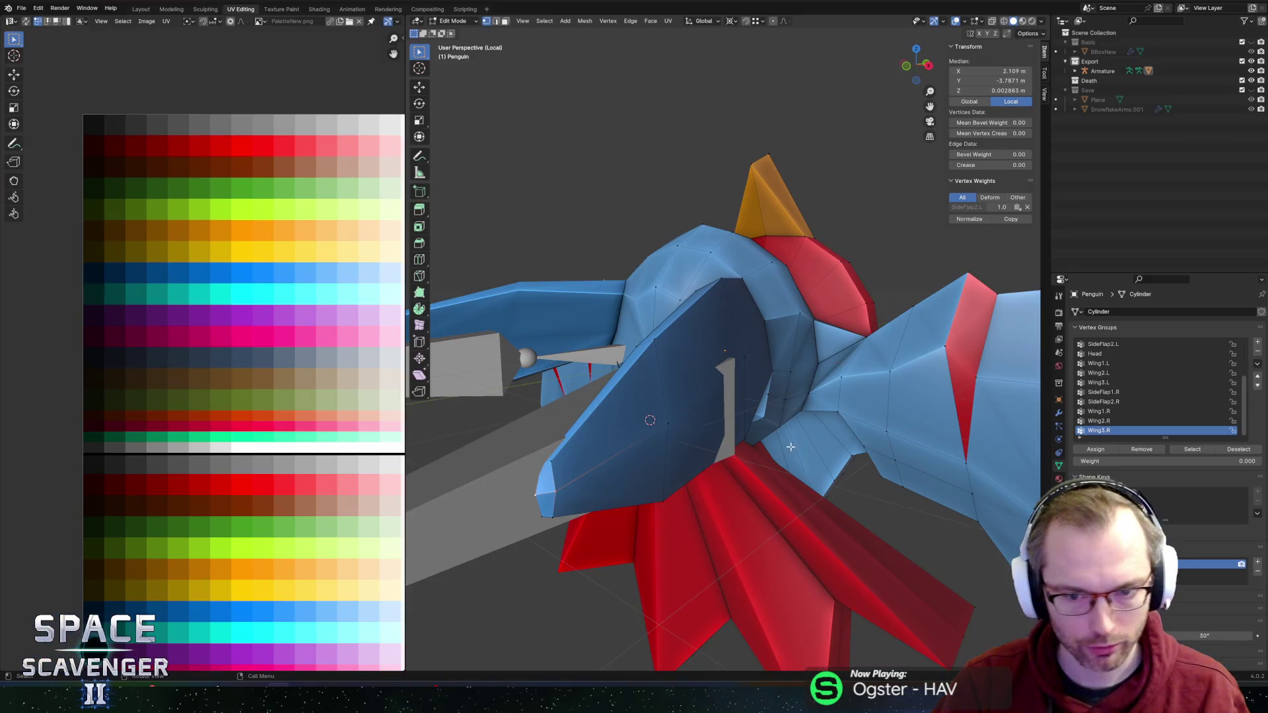
Step: Select the whole wing plus its tip edge loop and move its UVs onto the red palette colour
left_click(692, 314, "alt")
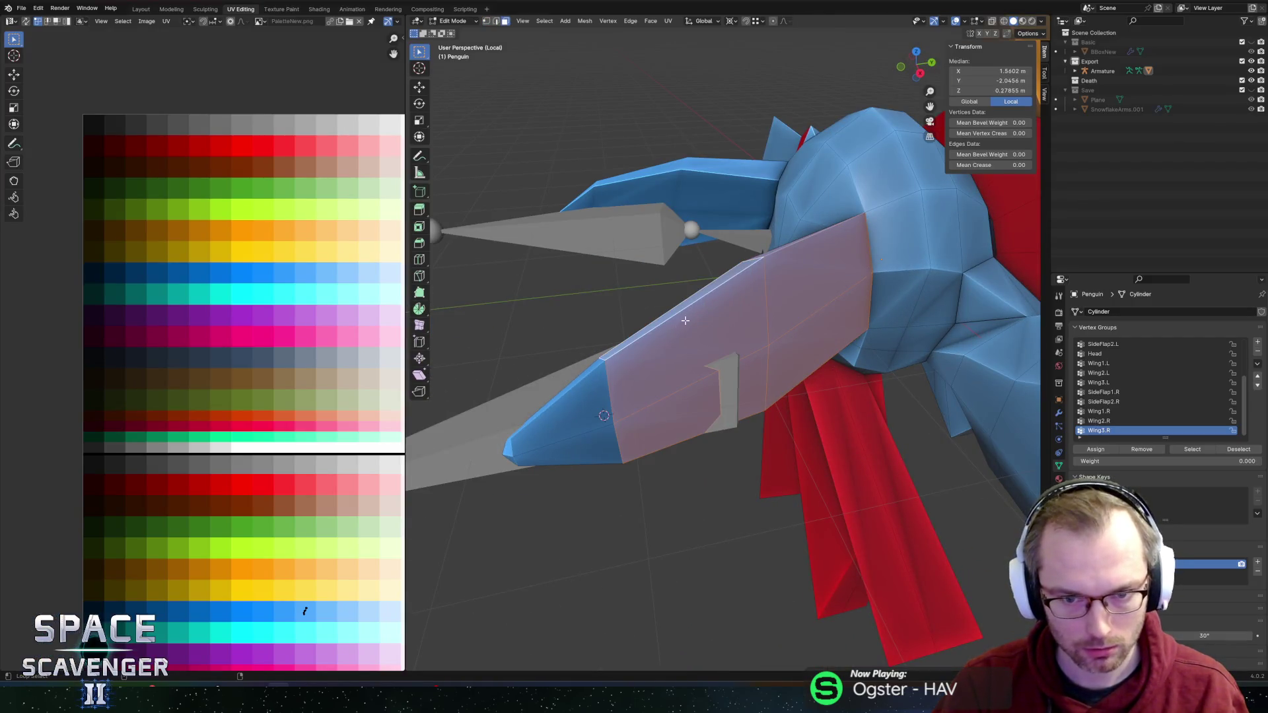
key("l")
key("alt+z")
mouse_move(569, 345)
left_mouse_down()
mouse_move(696, 292)
mouse_move(768, 287)
left_mouse_up()
key("alt+z")
left_click(816, 422, "alt+shift")
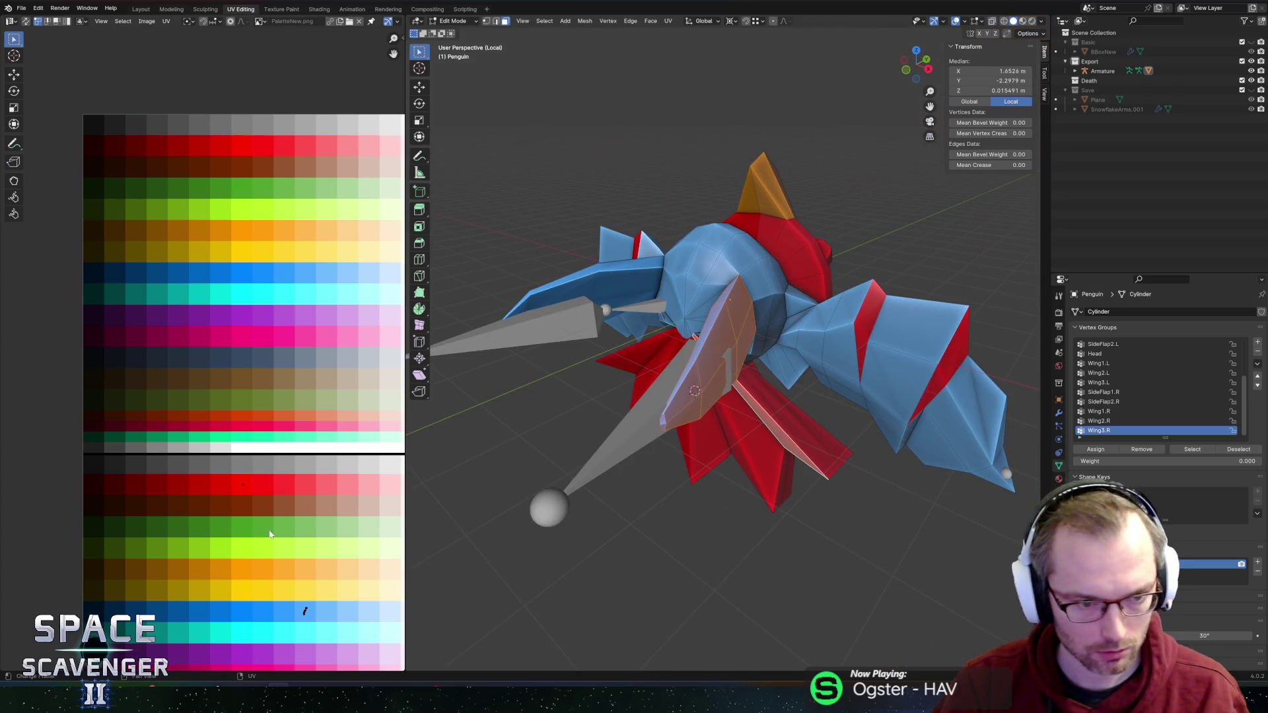
key("g")
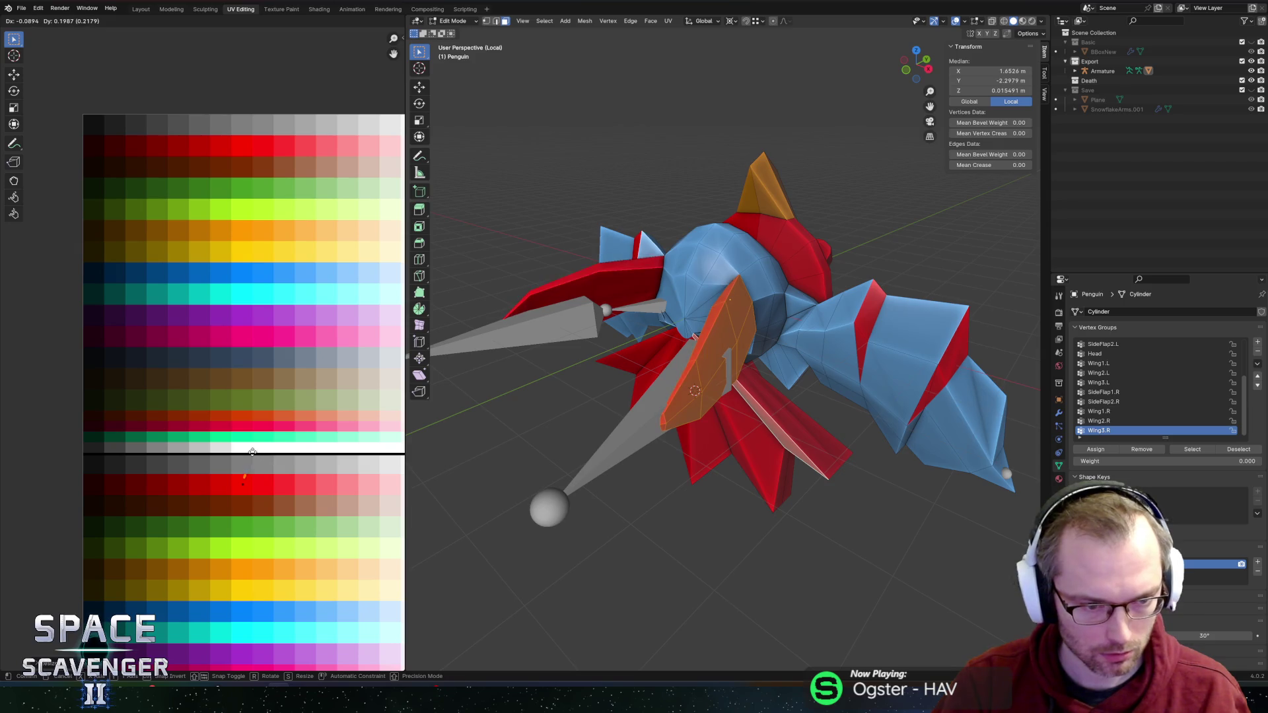
left_click(253, 454)
Step: Return to Object Mode and re-export the penguin FBX
key("Tab")
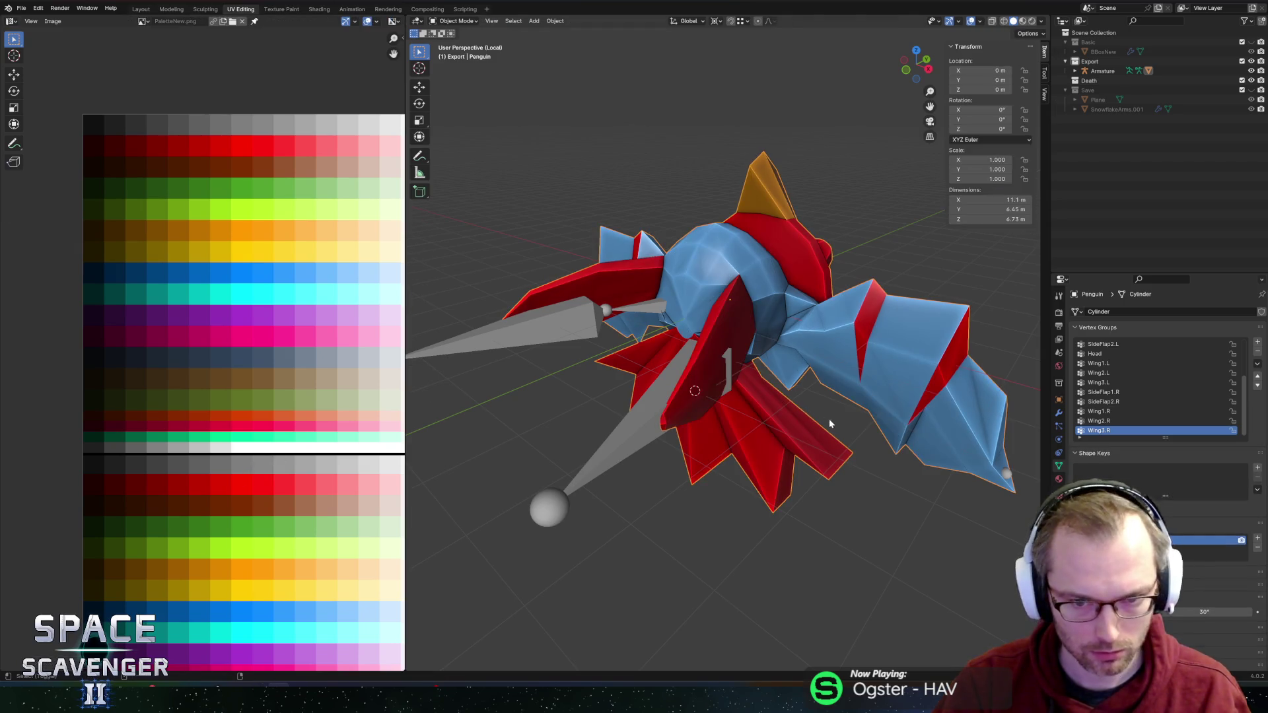
key("ctrl+shift+s")
left_click(910, 604)
key("alt+Tab")
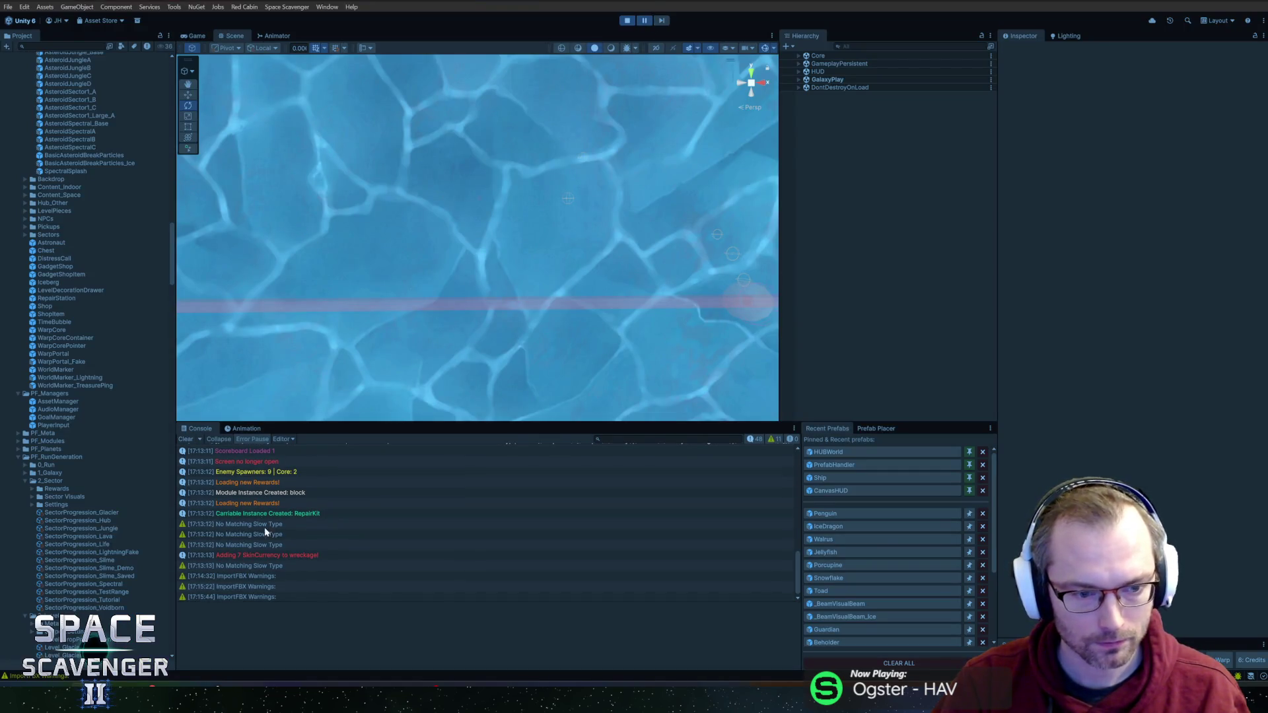
Step: Read the latest ImportFBX warning about a vertex with no bone weight, then return to Blender
left_click(270, 577)
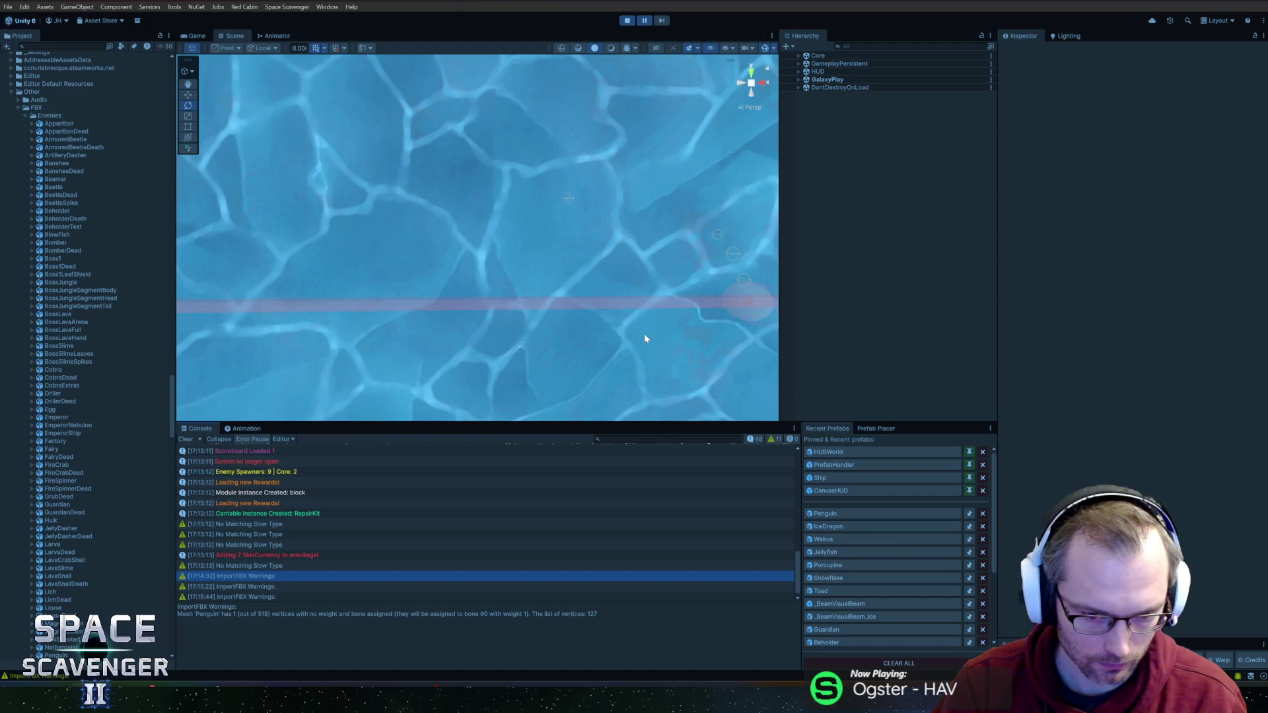
key("alt+Tab")
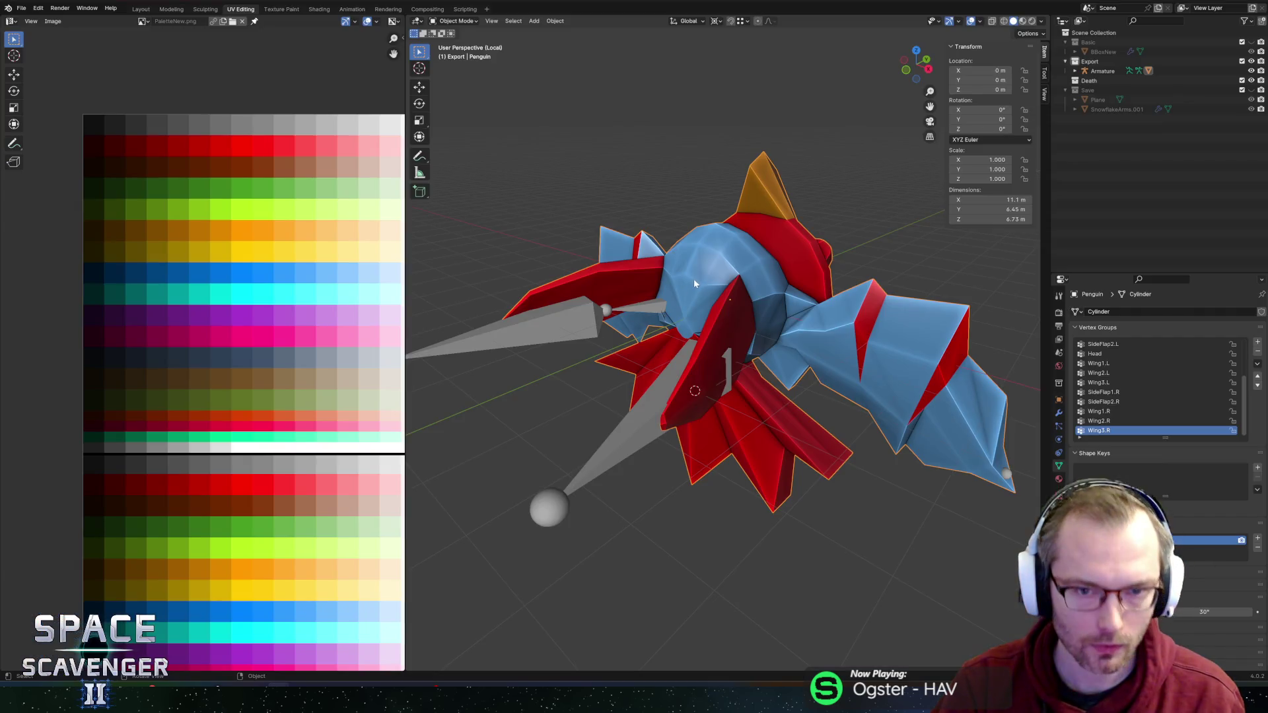
Step: Leave mesh editing, select the penguin's armature and enter Edit Mode on its bones
key("Tab")
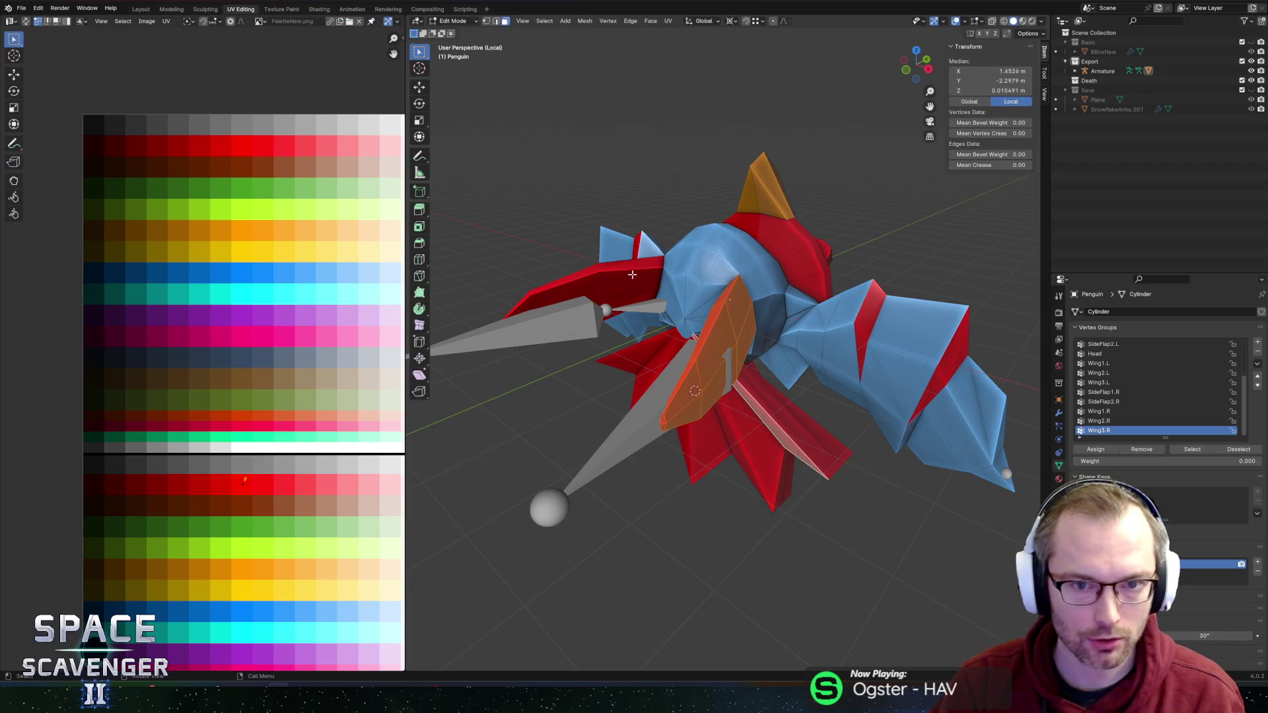
key("Tab")
left_click(566, 331)
key("Tab")
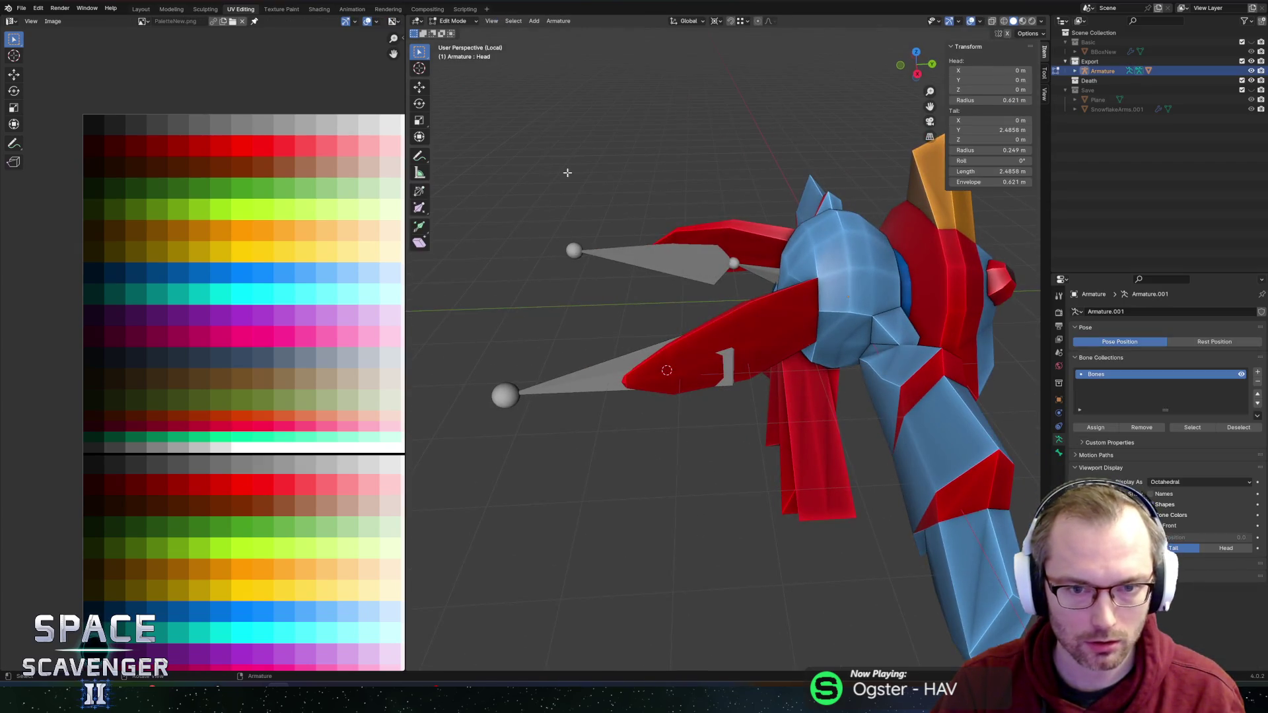
left_click(471, 22)
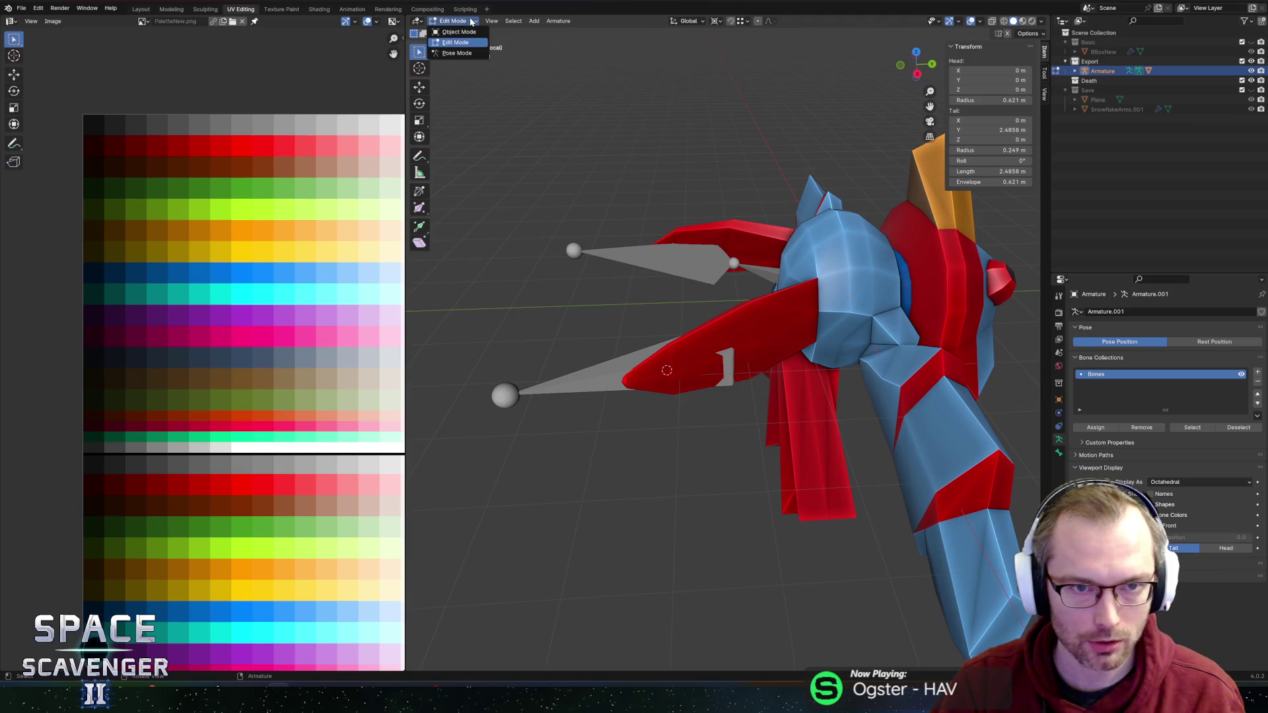
left_click(458, 53)
scroll(705, 191, "left", 10)
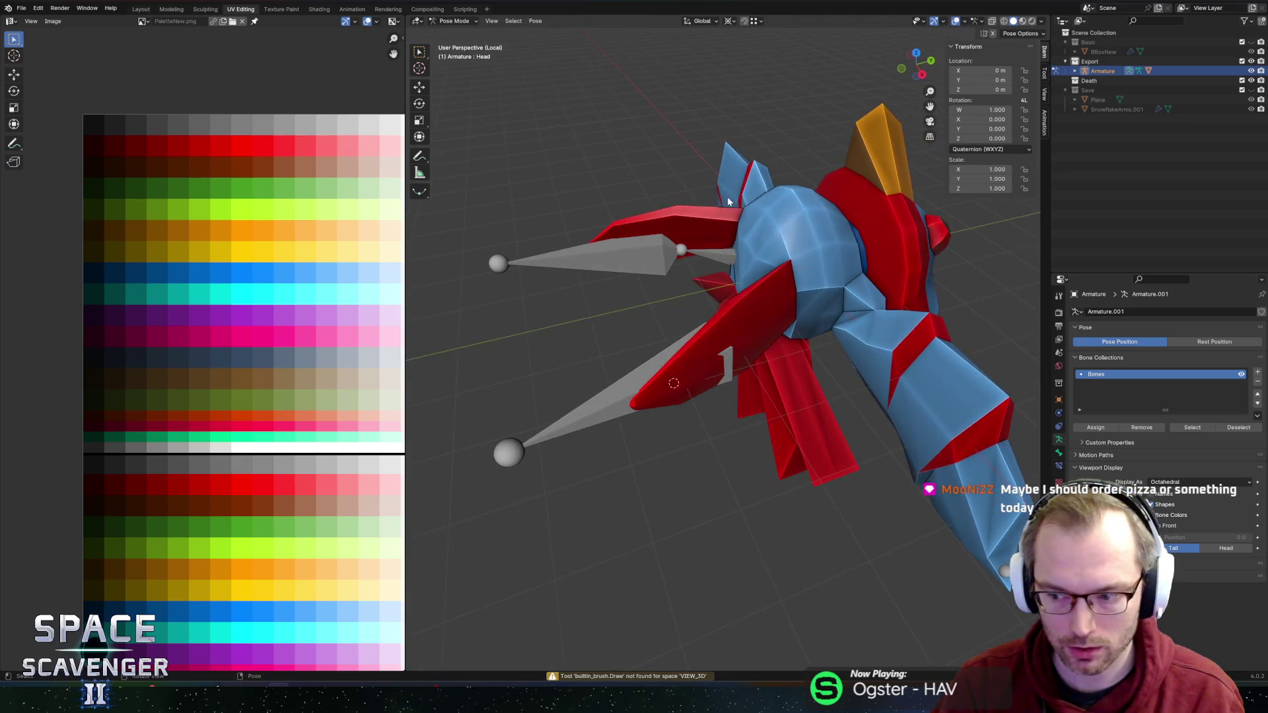
scroll(729, 186, "left", 10)
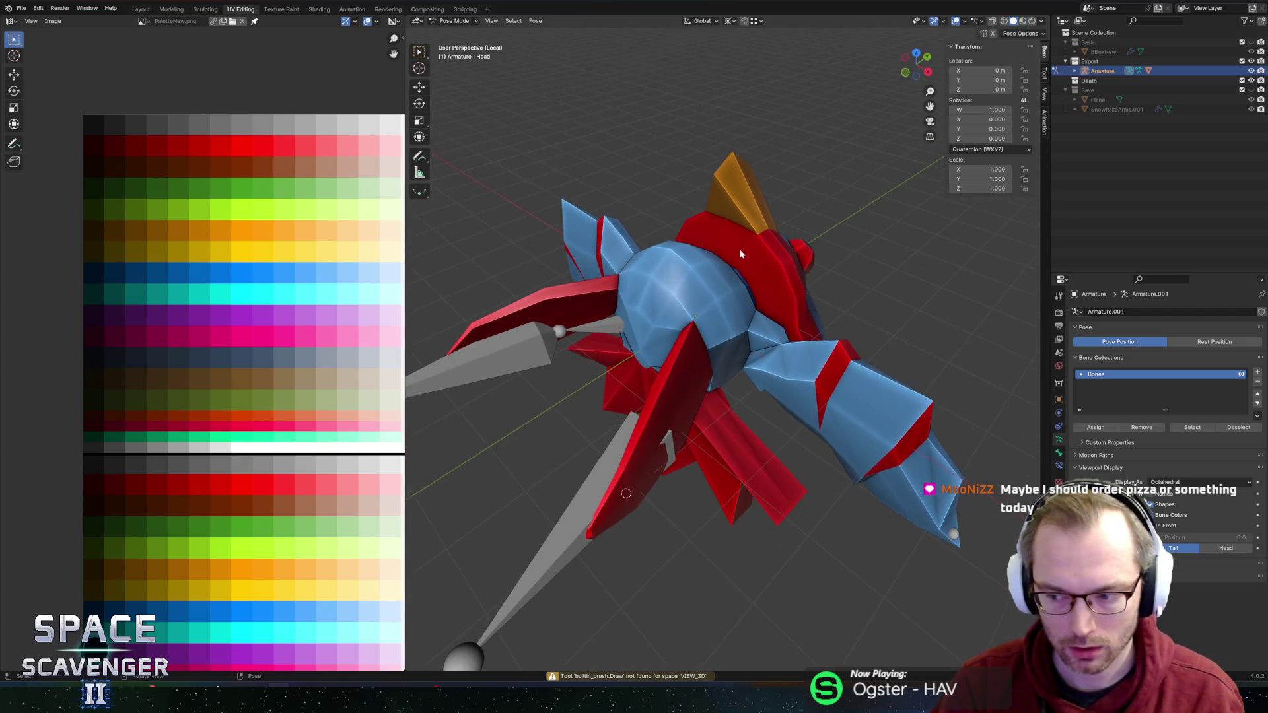
scroll(768, 223, "down", 5)
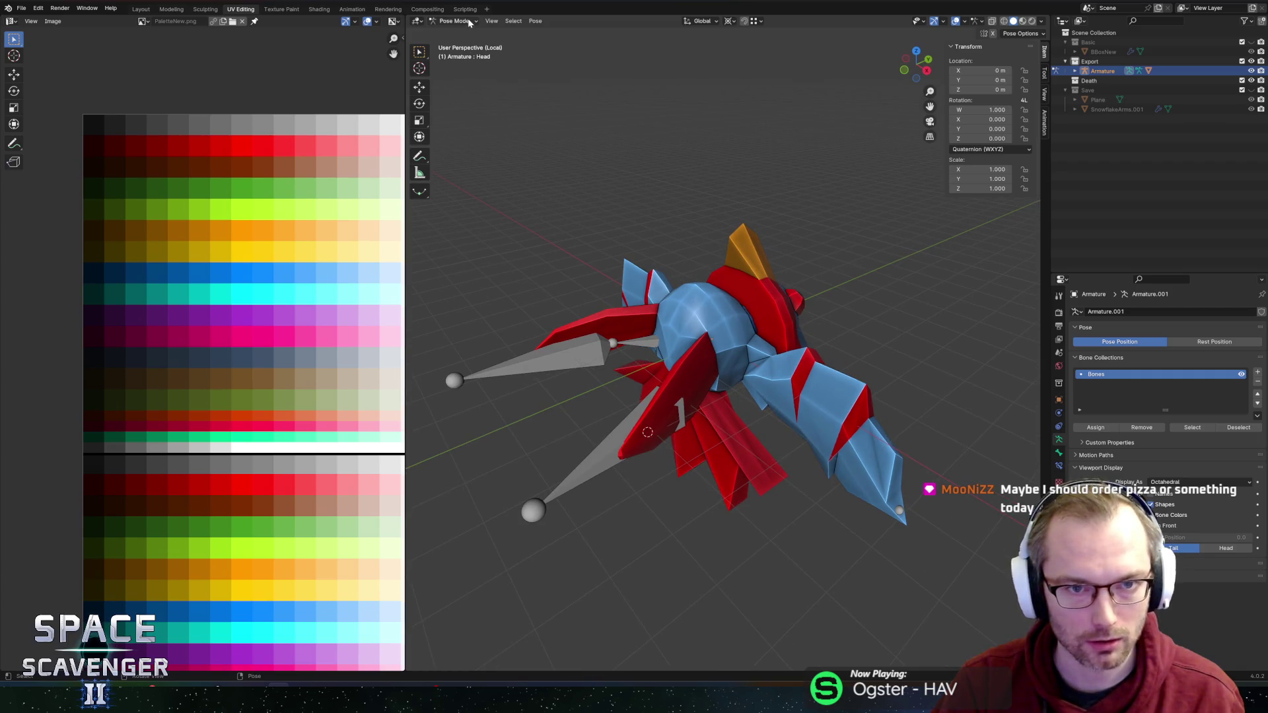
left_click(534, 23)
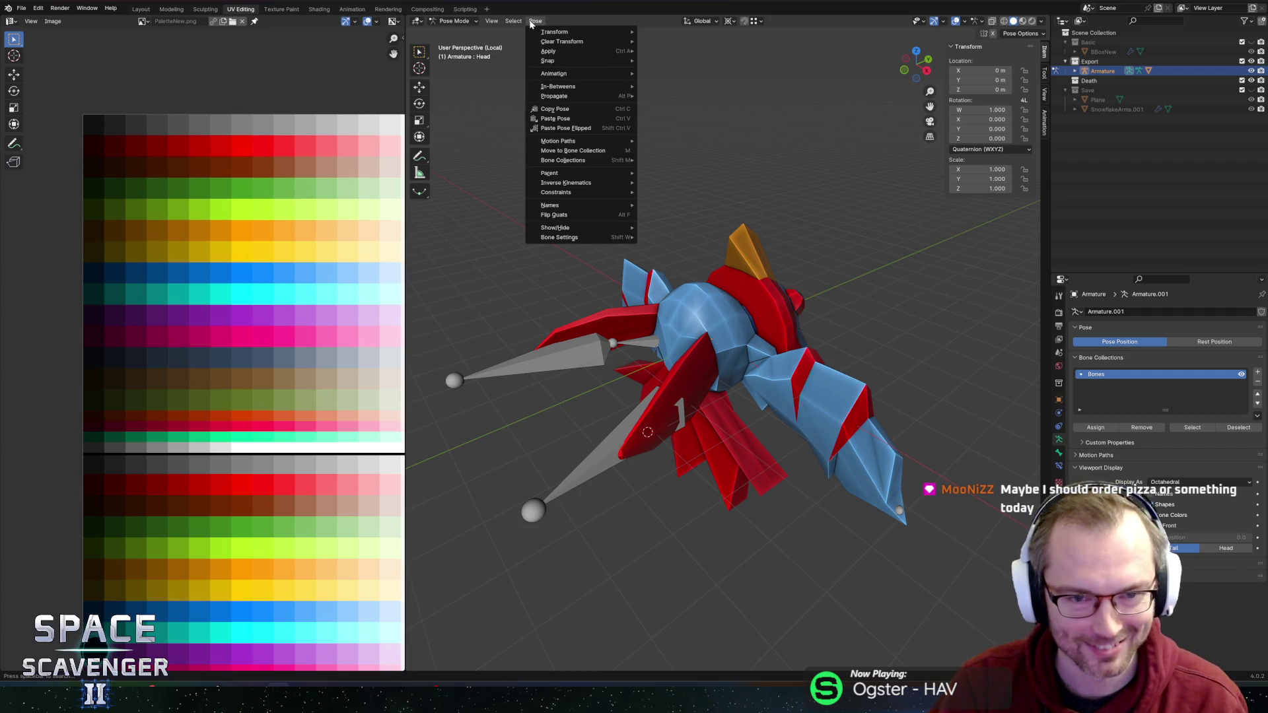
left_click(514, 22)
left_click(463, 21)
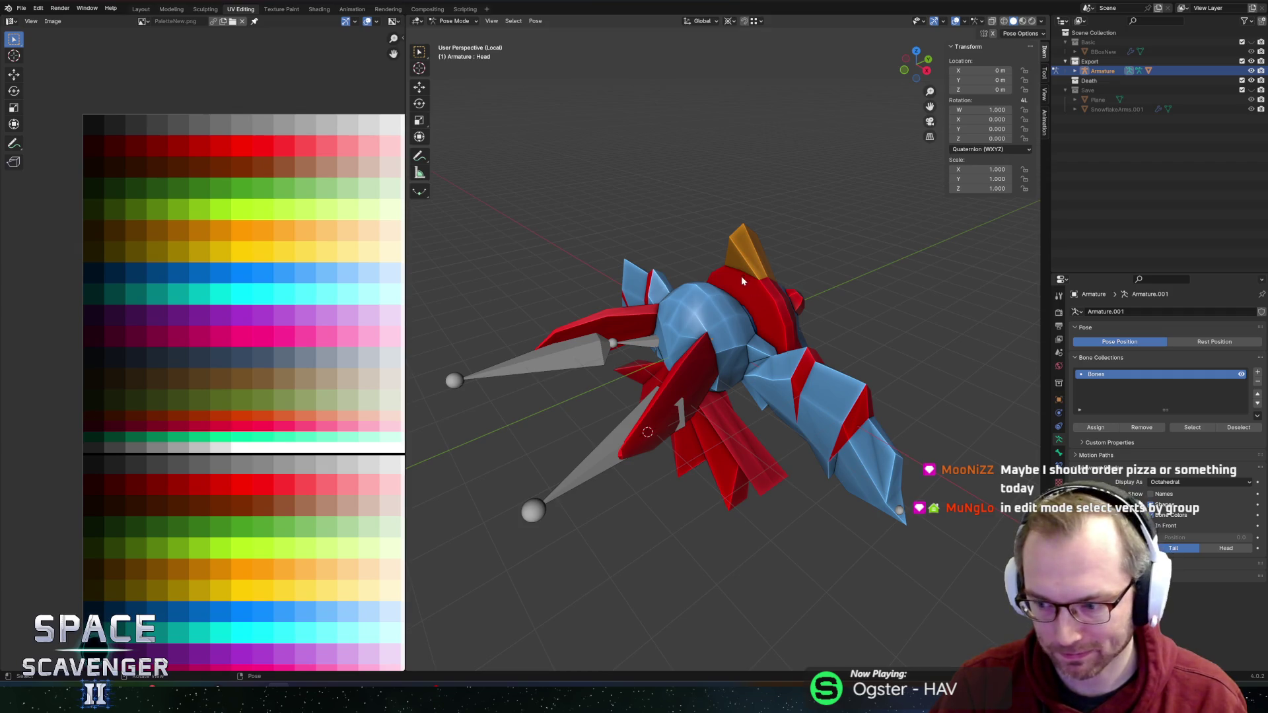
scroll(747, 297, "up", 2)
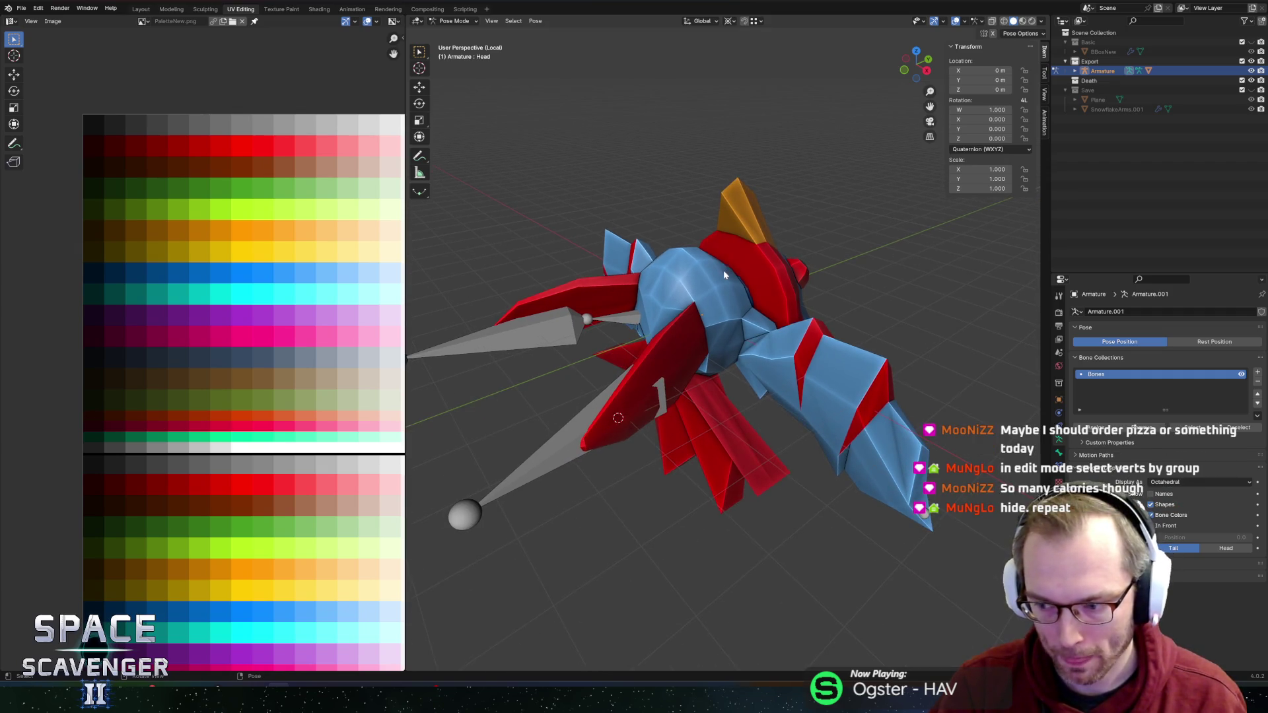
left_click_drag(724, 272, 731, 286)
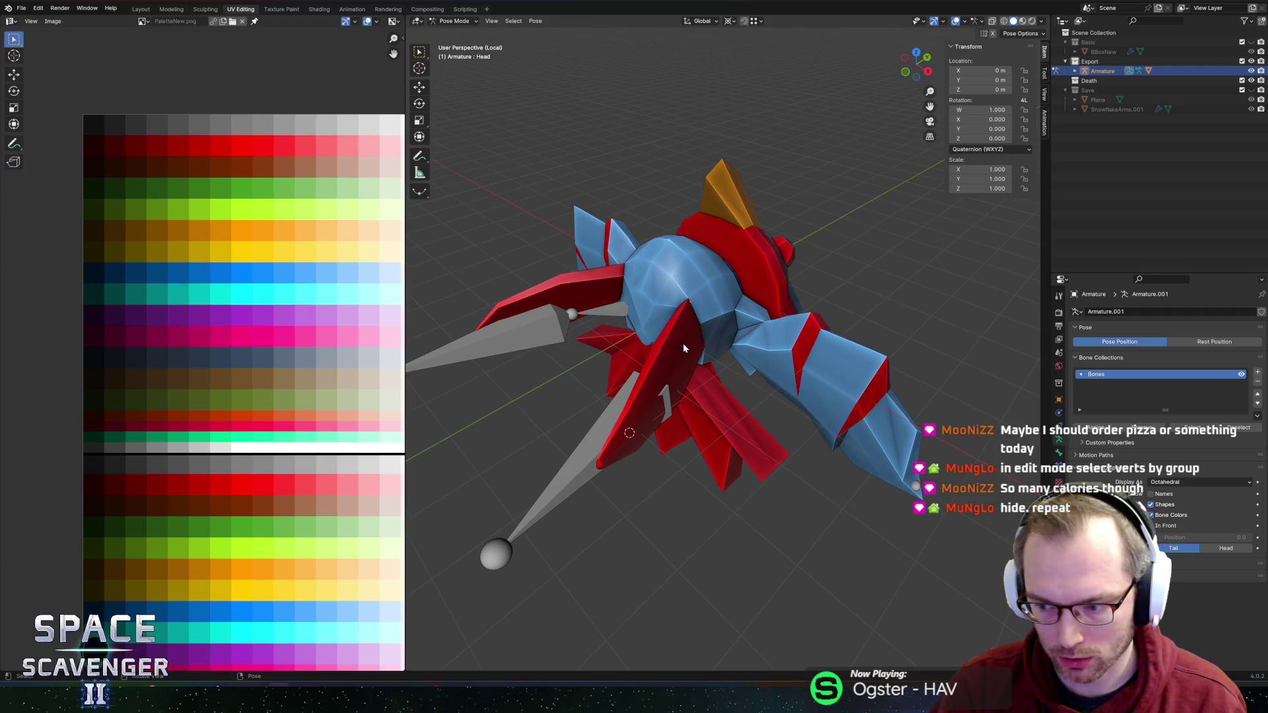
key("Tab")
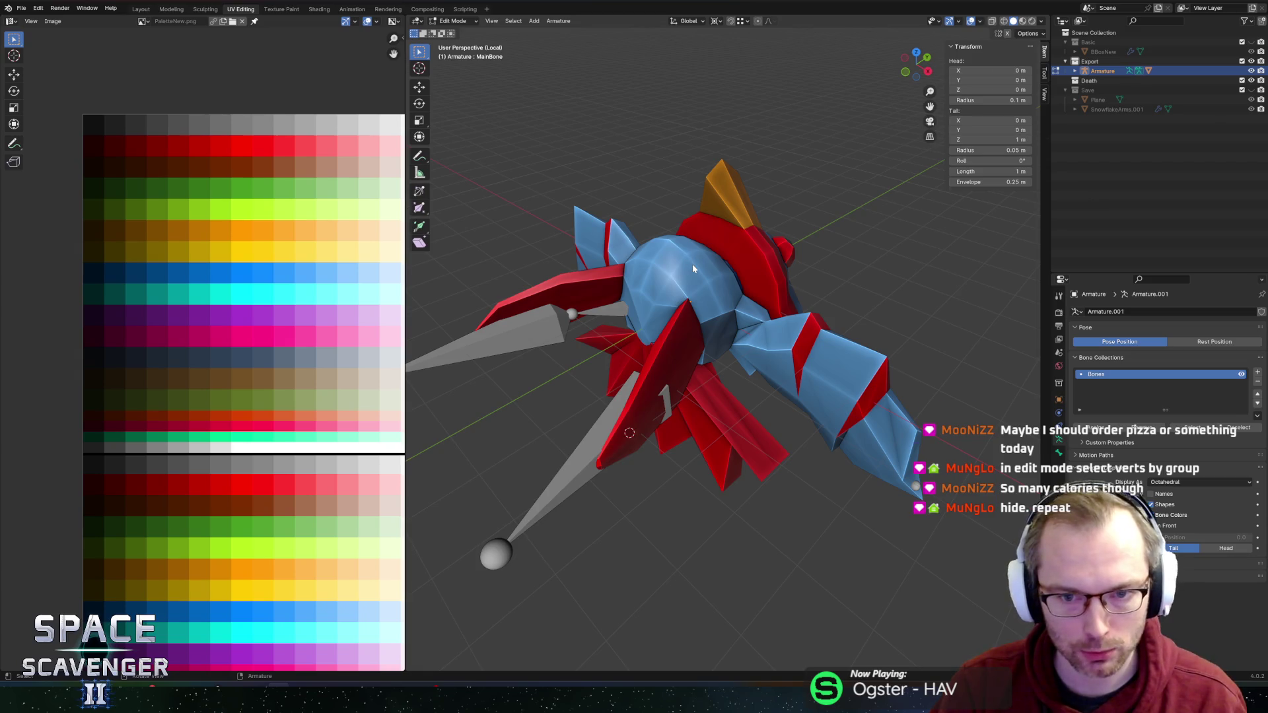
Step: Switch from the armature to the penguin mesh in Edit Mode and expand the vertex group list to check Wing2.R
key("Tab")
key("ctrl+Tab")
left_click(678, 257)
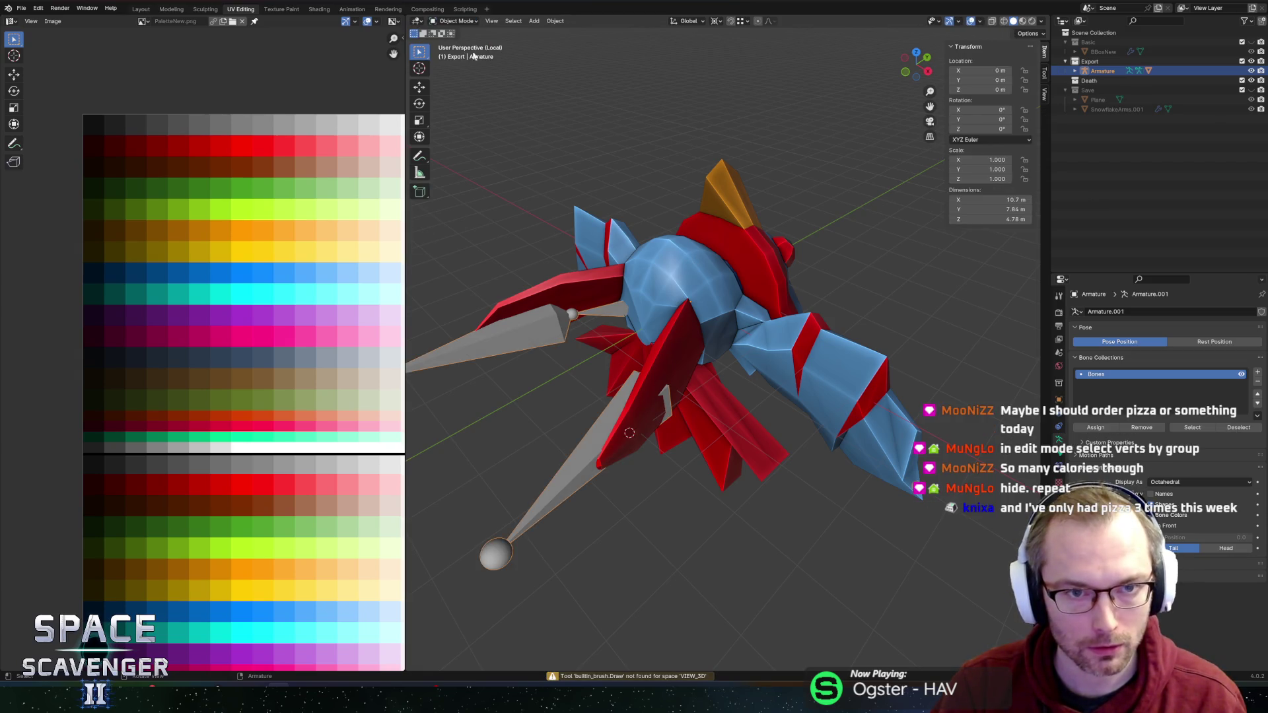
key("Tab")
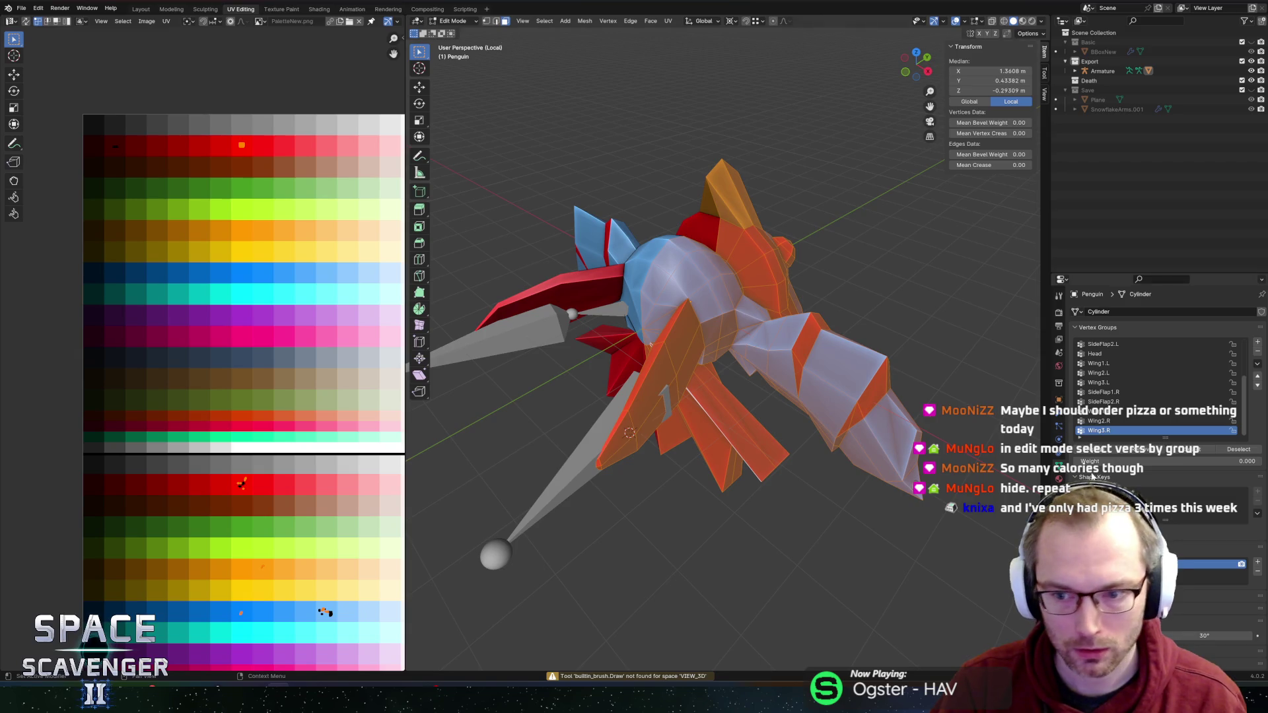
left_click_drag(1171, 438, 1172, 516)
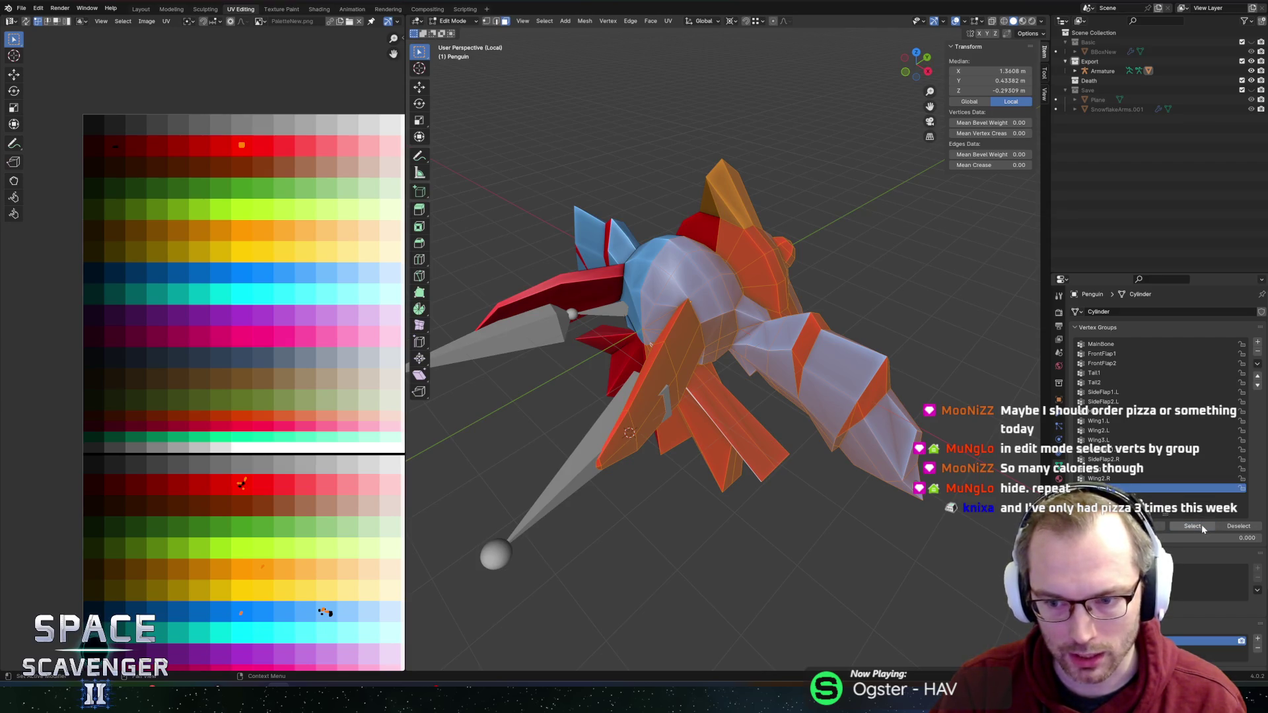
key("alt+a")
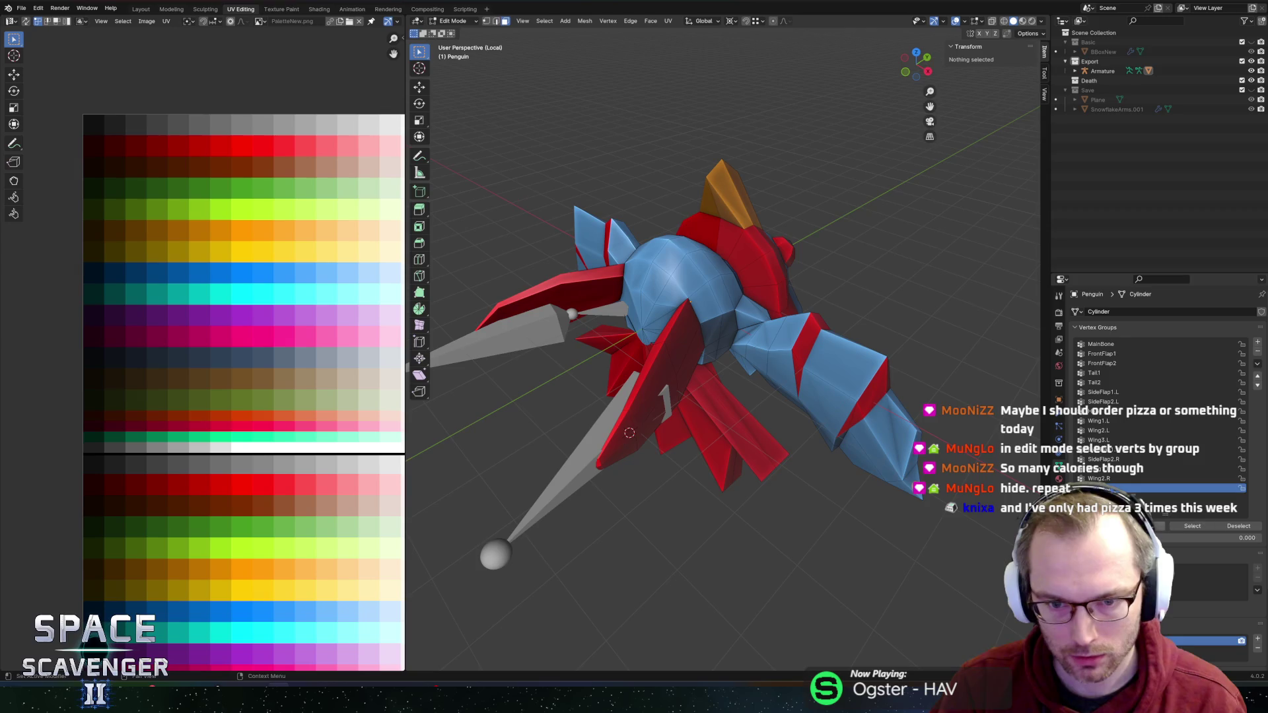
left_click(1110, 478)
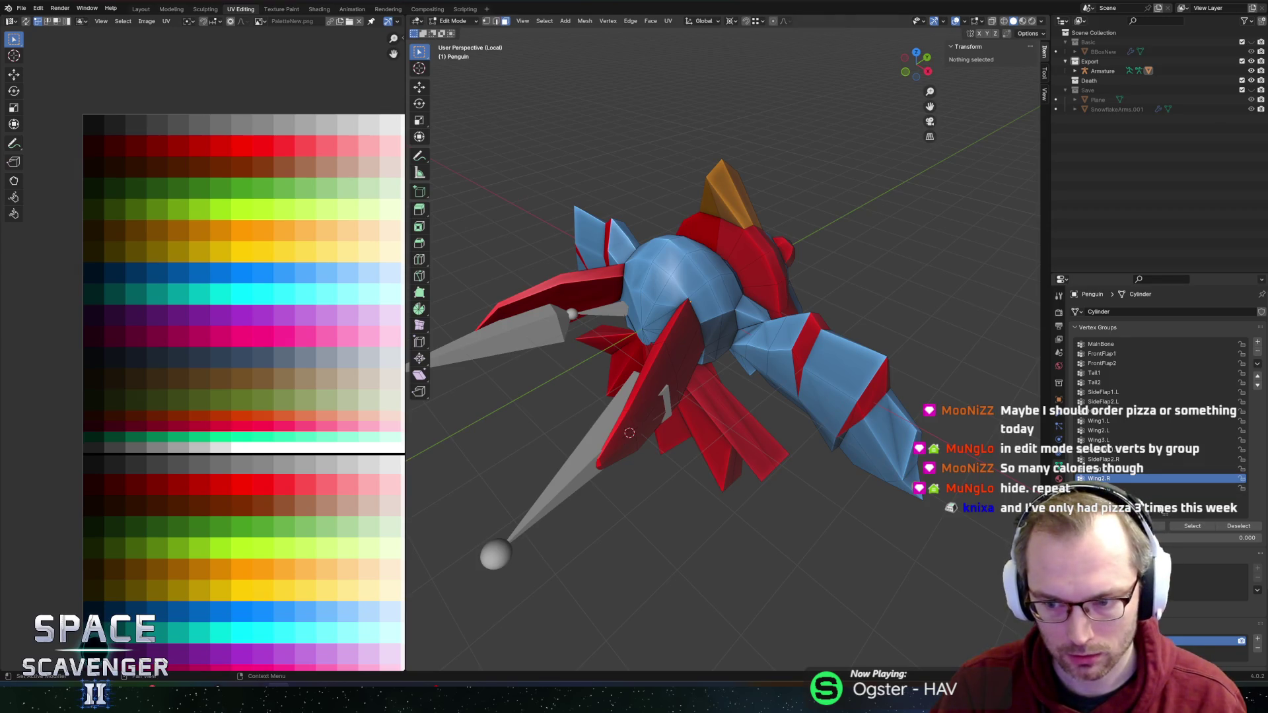
left_click(1115, 469)
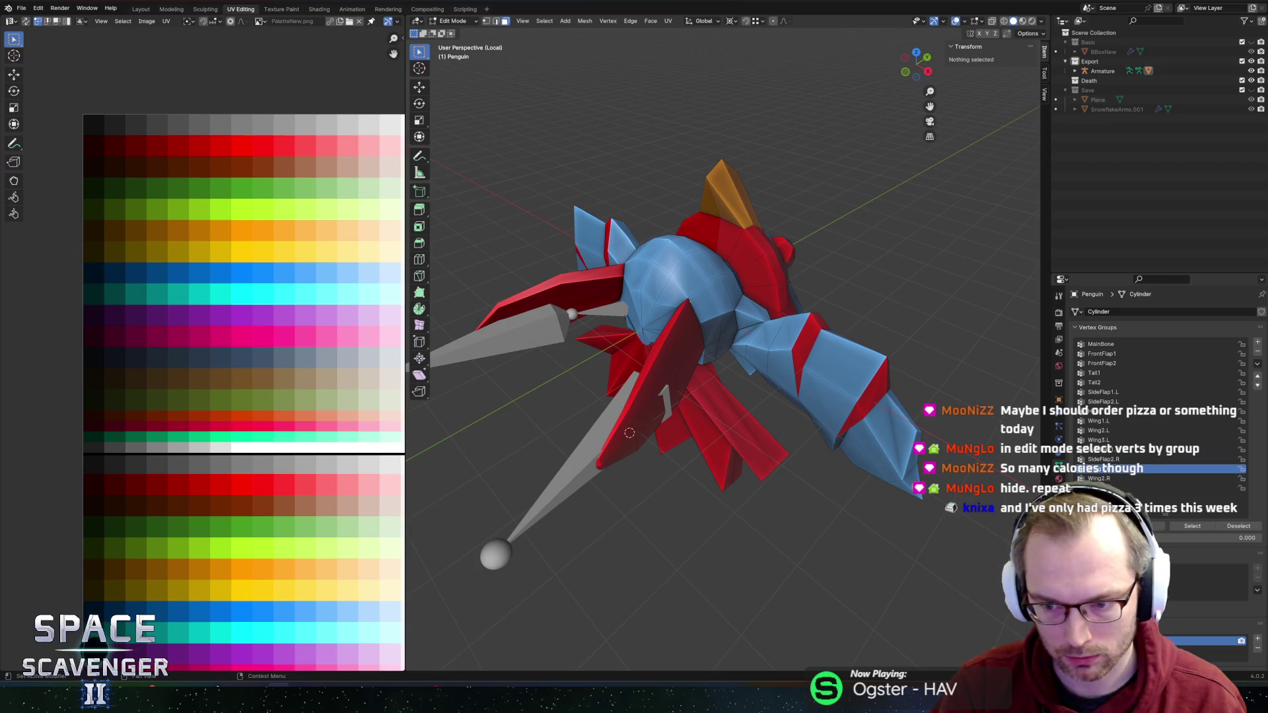
key("a")
key("Tab")
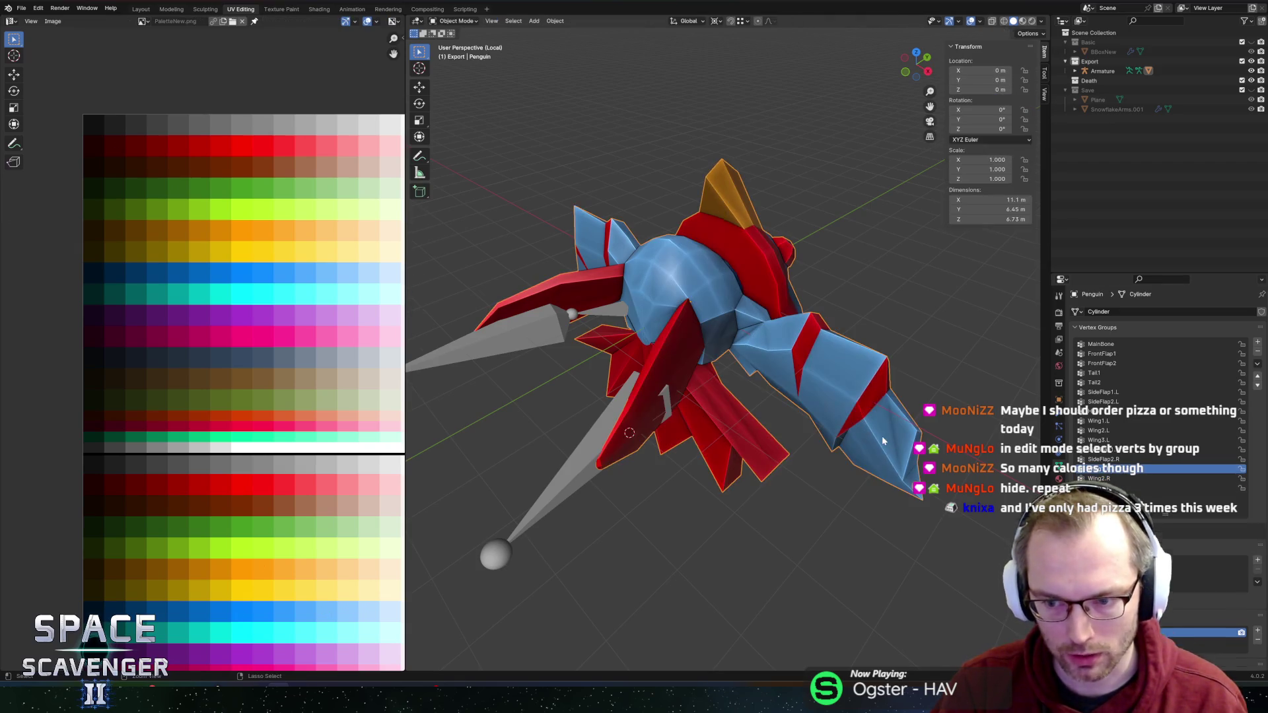
Step: Reselect the penguin mesh in Edit Mode and check Wing2.R and the group below it
left_click(852, 431)
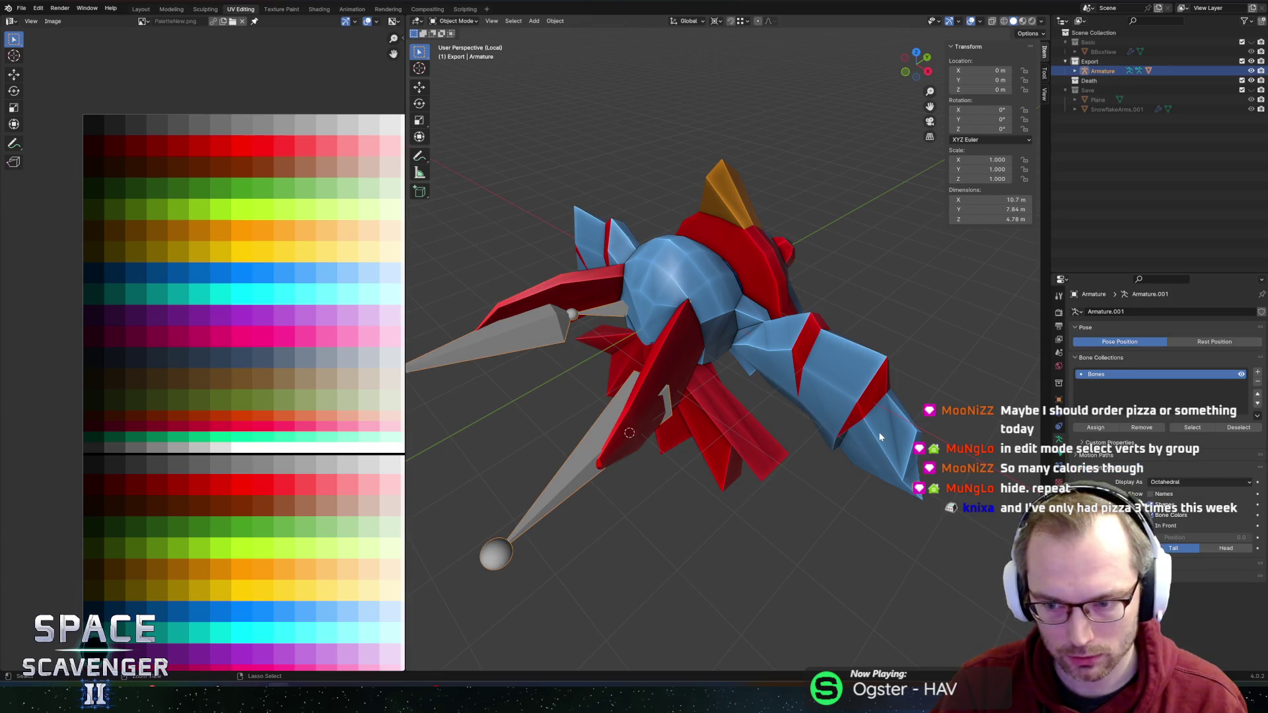
left_click(793, 368)
key("Tab")
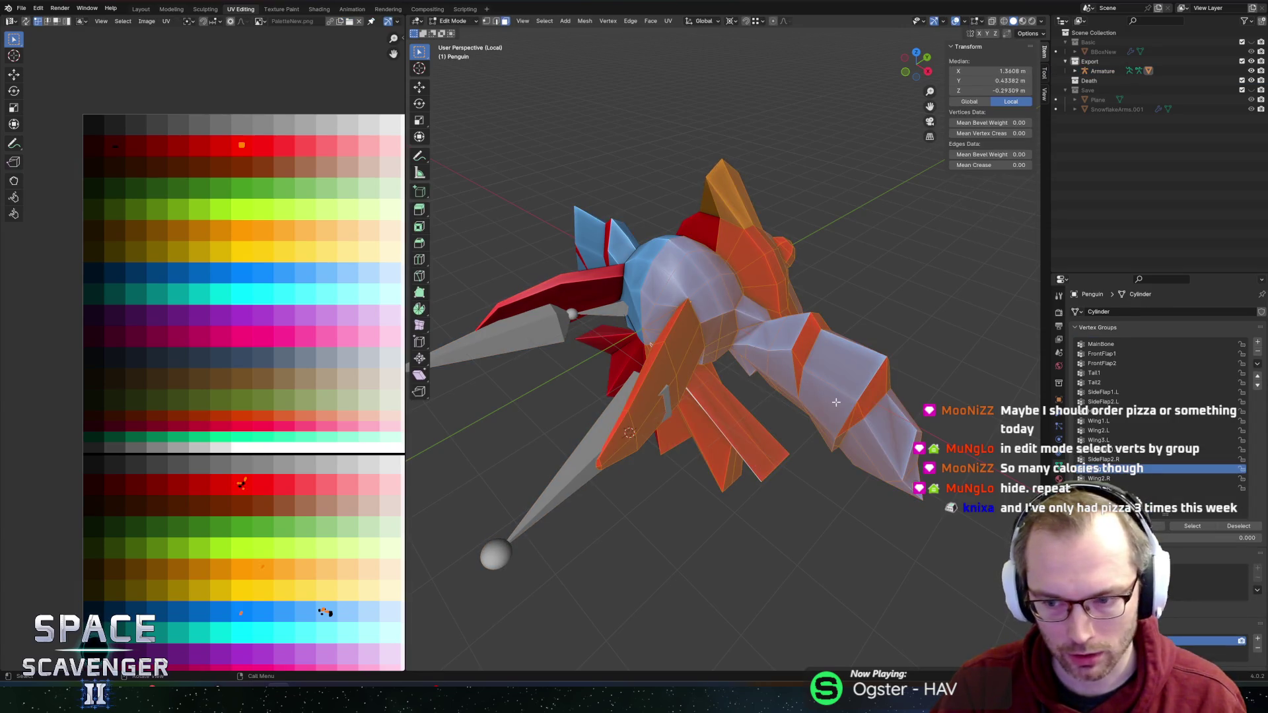
key("alt+a")
left_click(1135, 489)
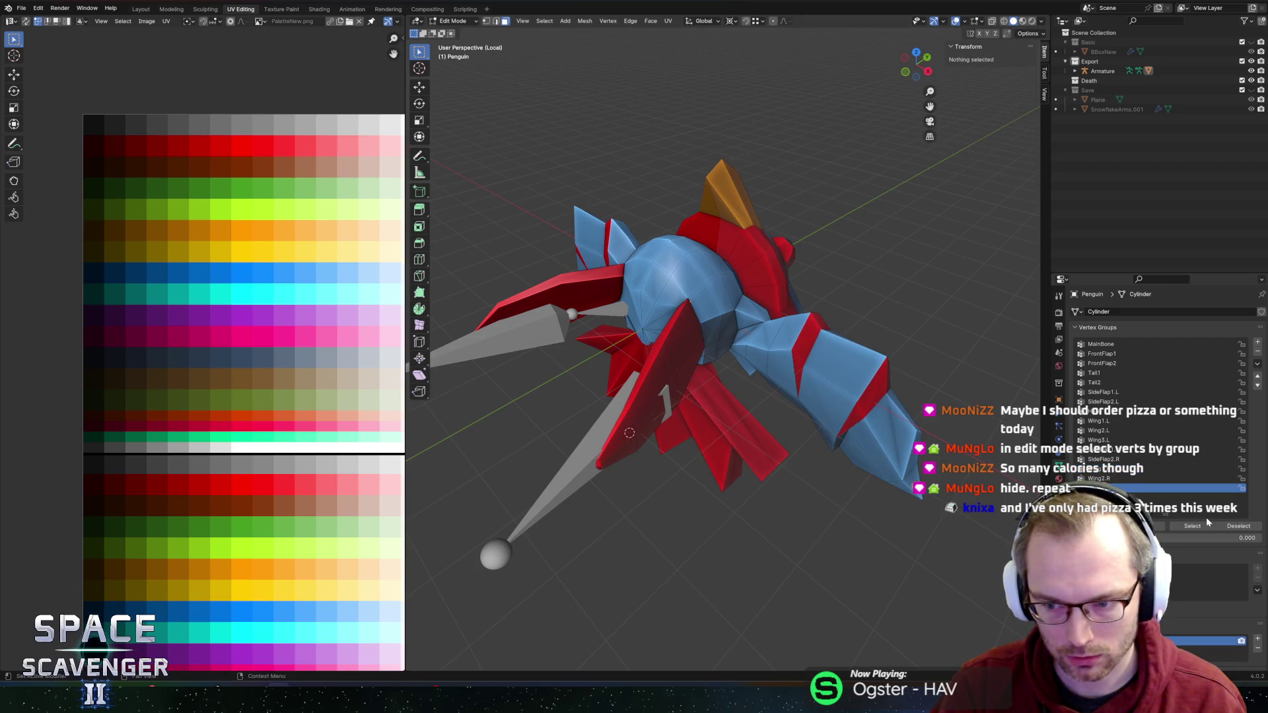
left_click(1117, 479)
Step: Orbit around the wing to inspect the SideFlap2.R group, then return the penguin to Object Mode
left_click_drag(842, 313, 726, 324)
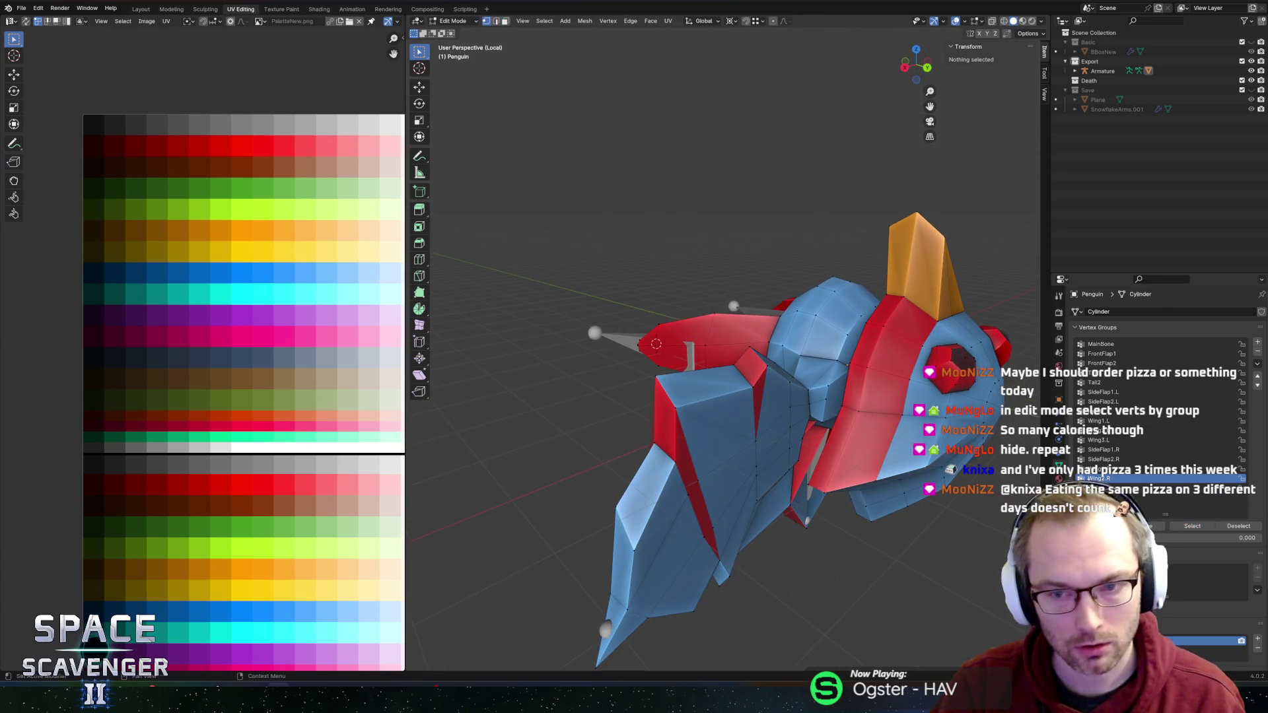
scroll(903, 385, "down", 3)
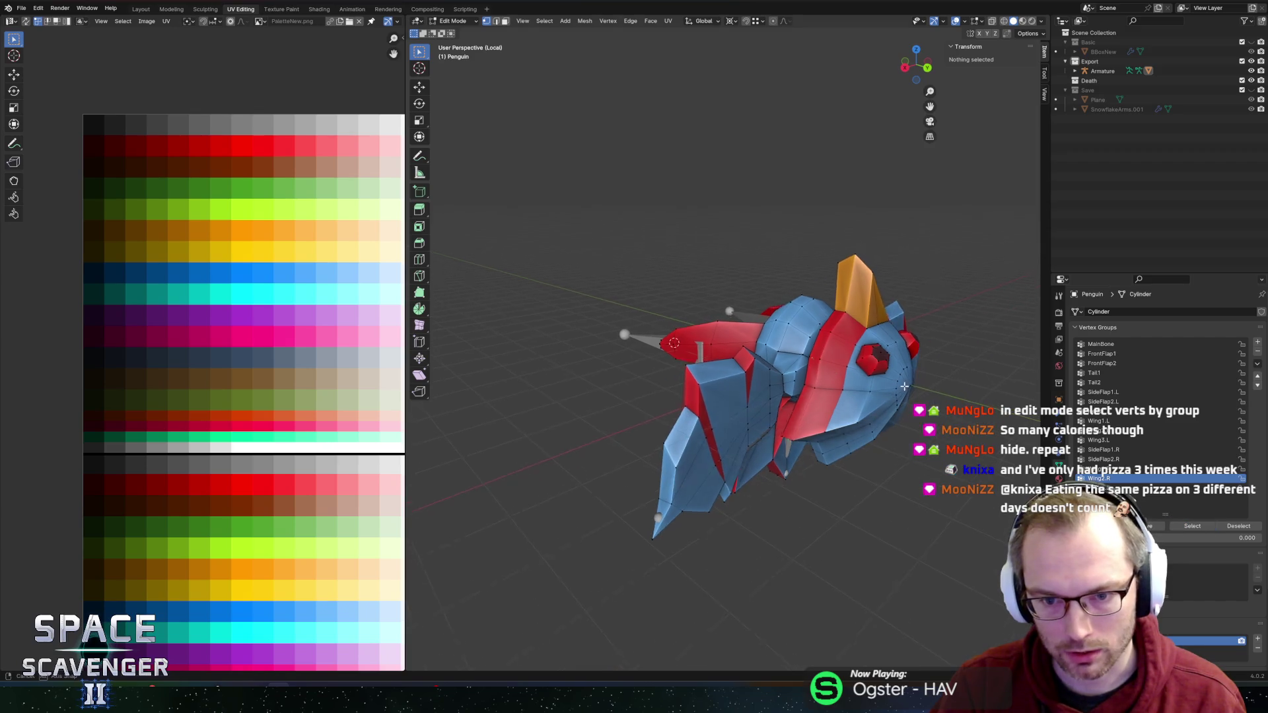
left_click_drag(904, 386, 944, 396)
left_click(1116, 459)
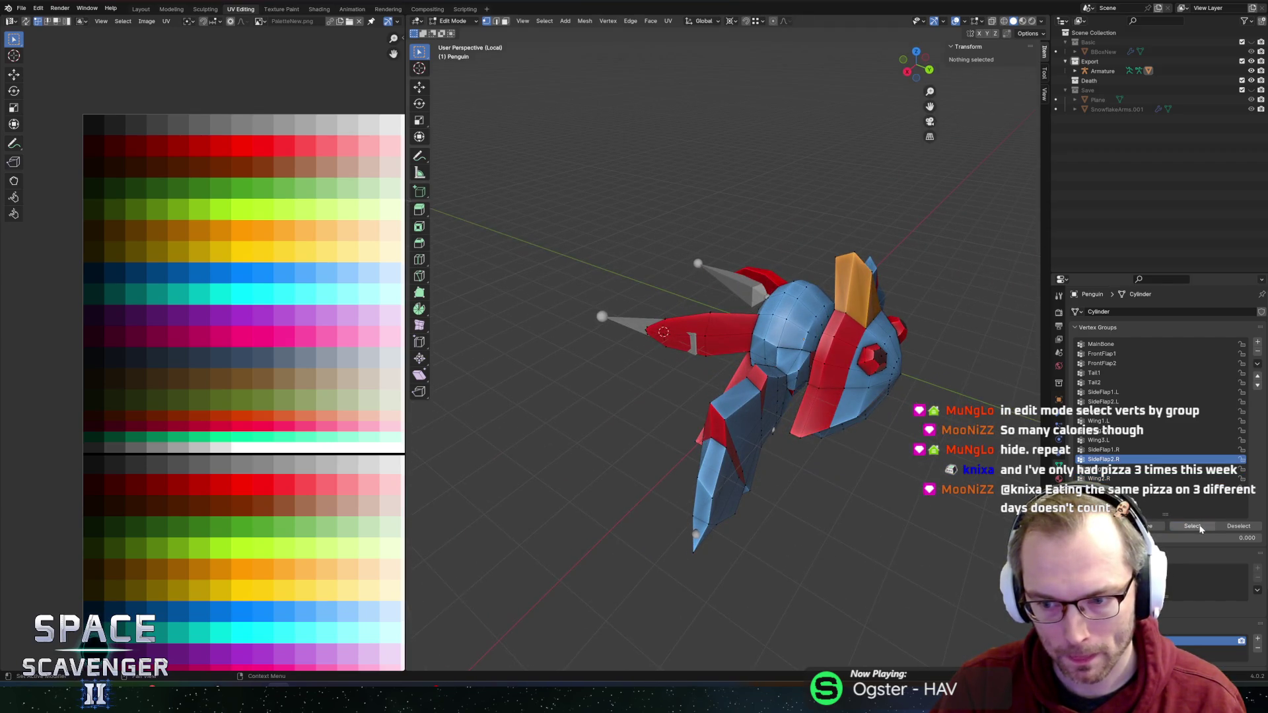
scroll(1200, 528, "down", 4)
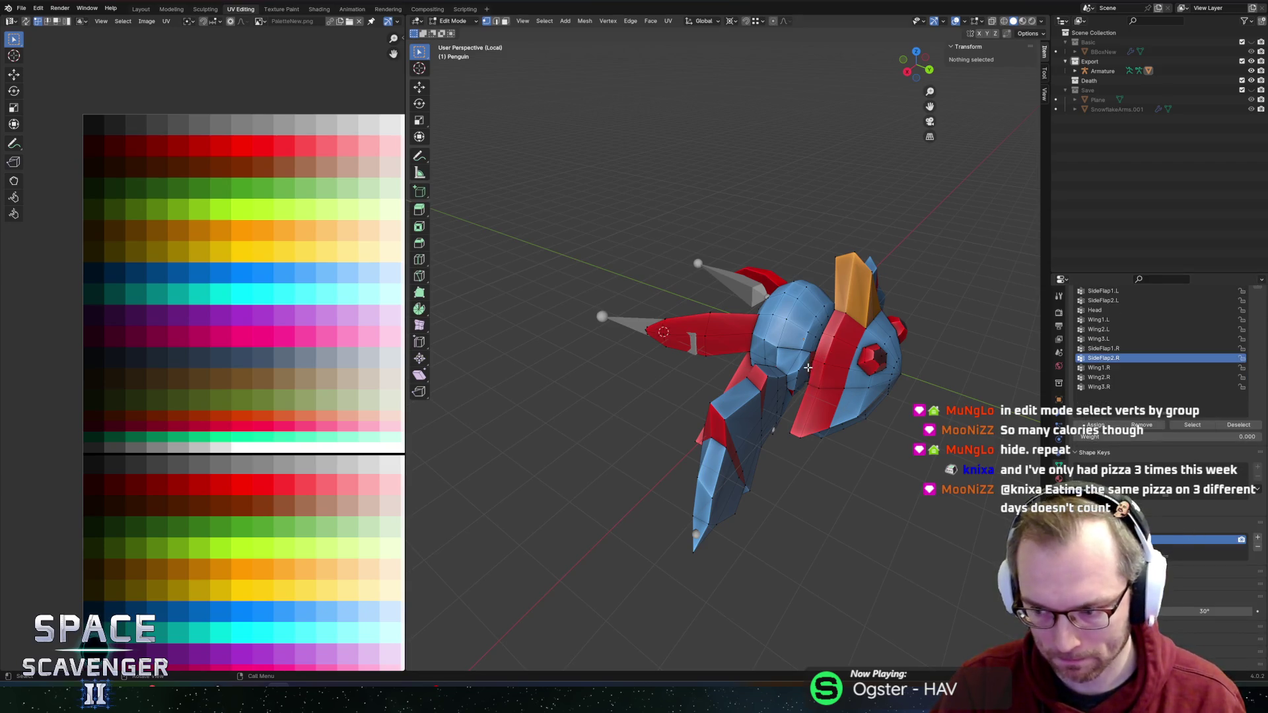
left_click_drag(664, 334, 813, 284)
key("Tab")
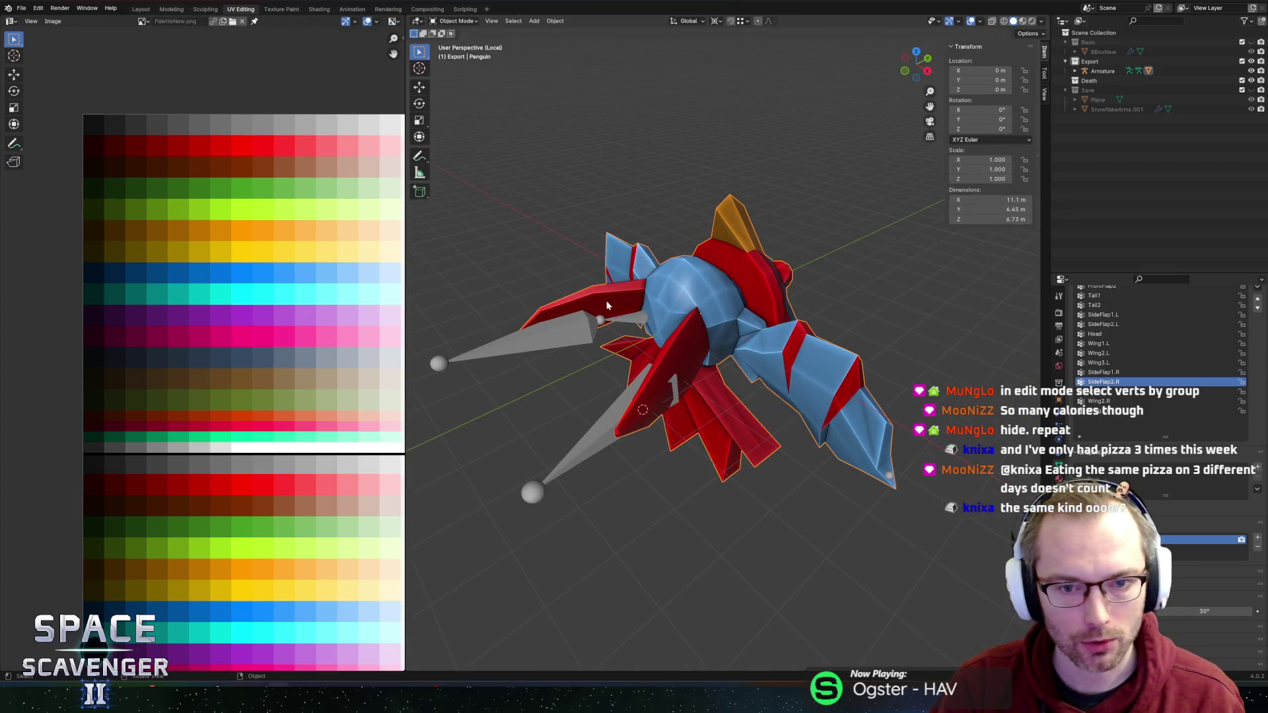
left_click(461, 22)
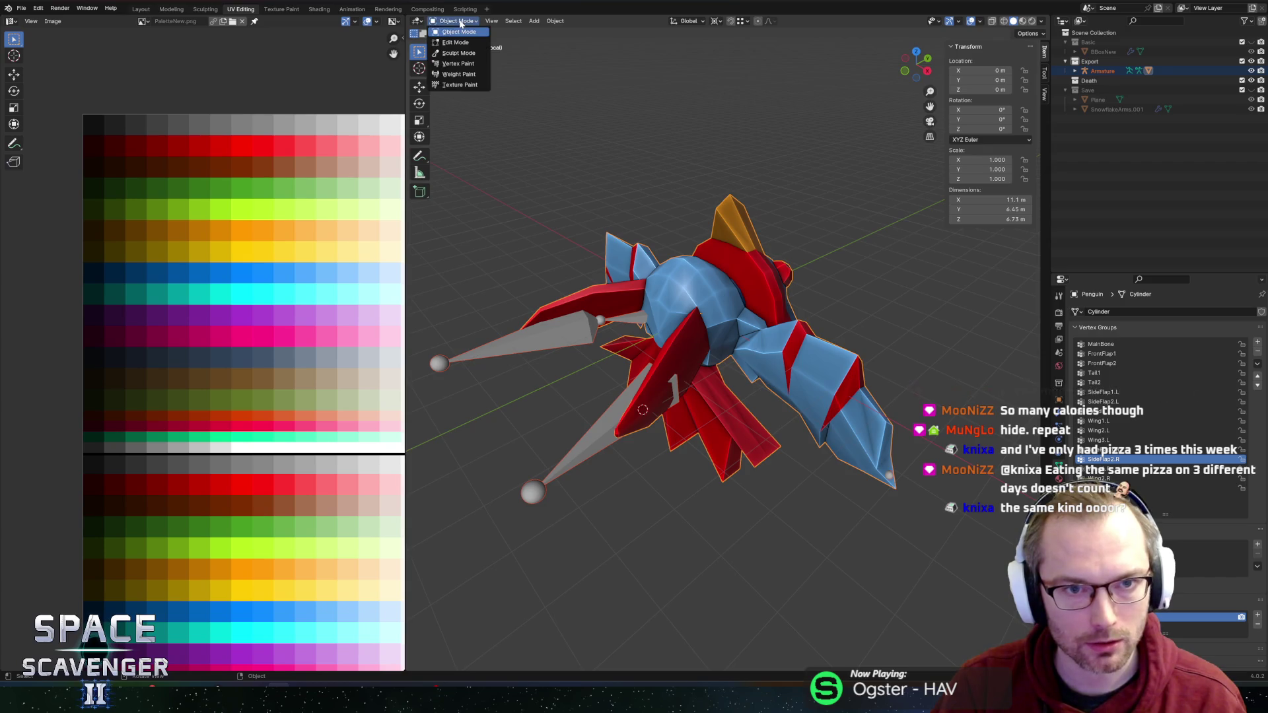
left_click(460, 74)
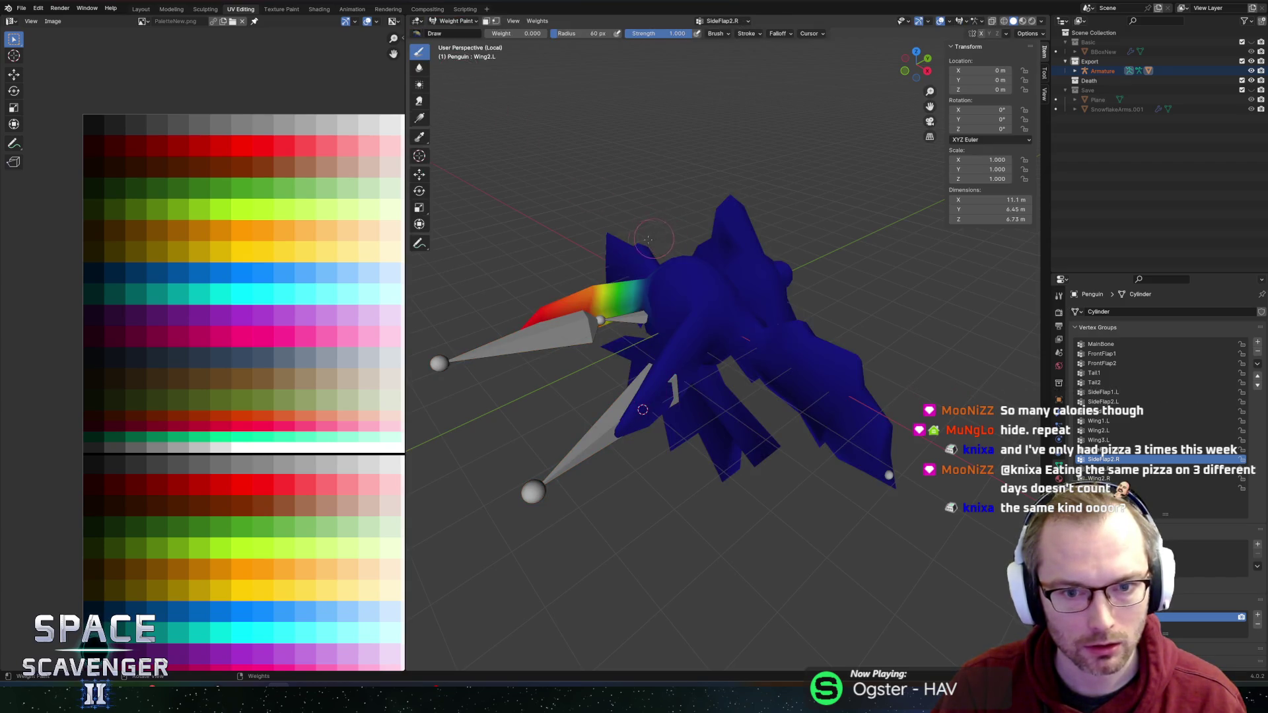
left_click(545, 335, "ctrl")
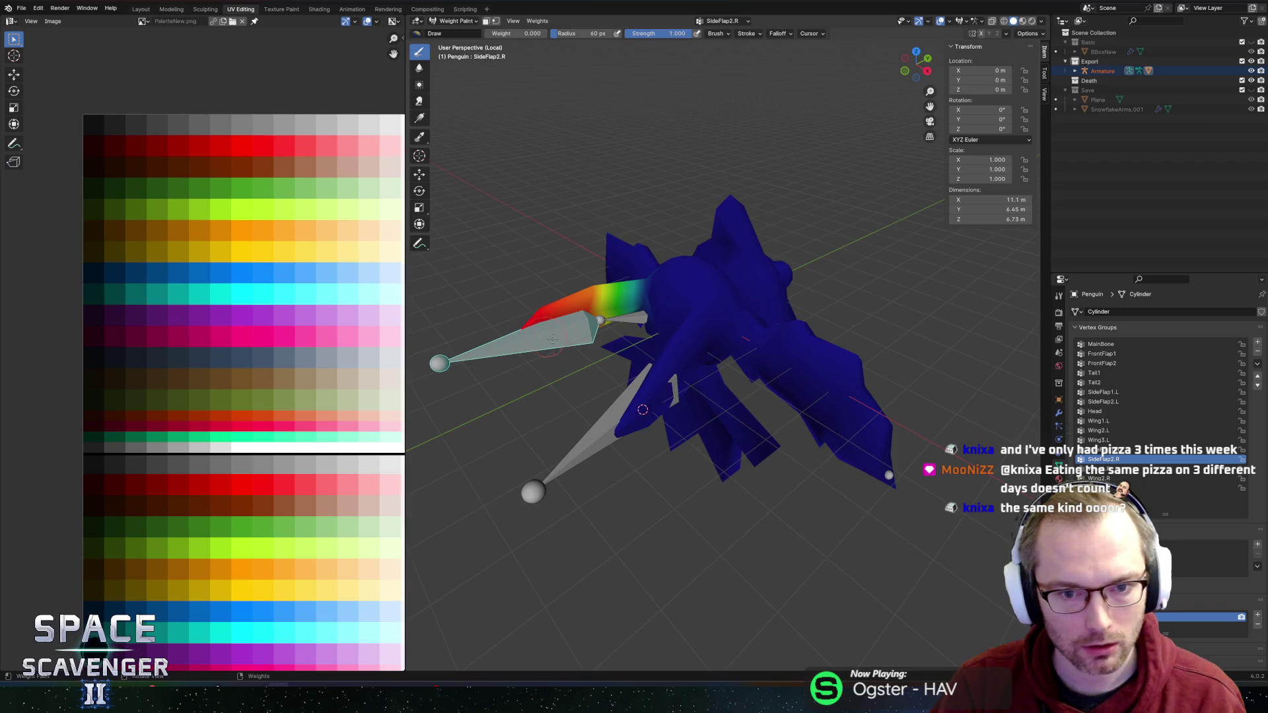
left_click(633, 319, "ctrl")
left_click(596, 431, "ctrl")
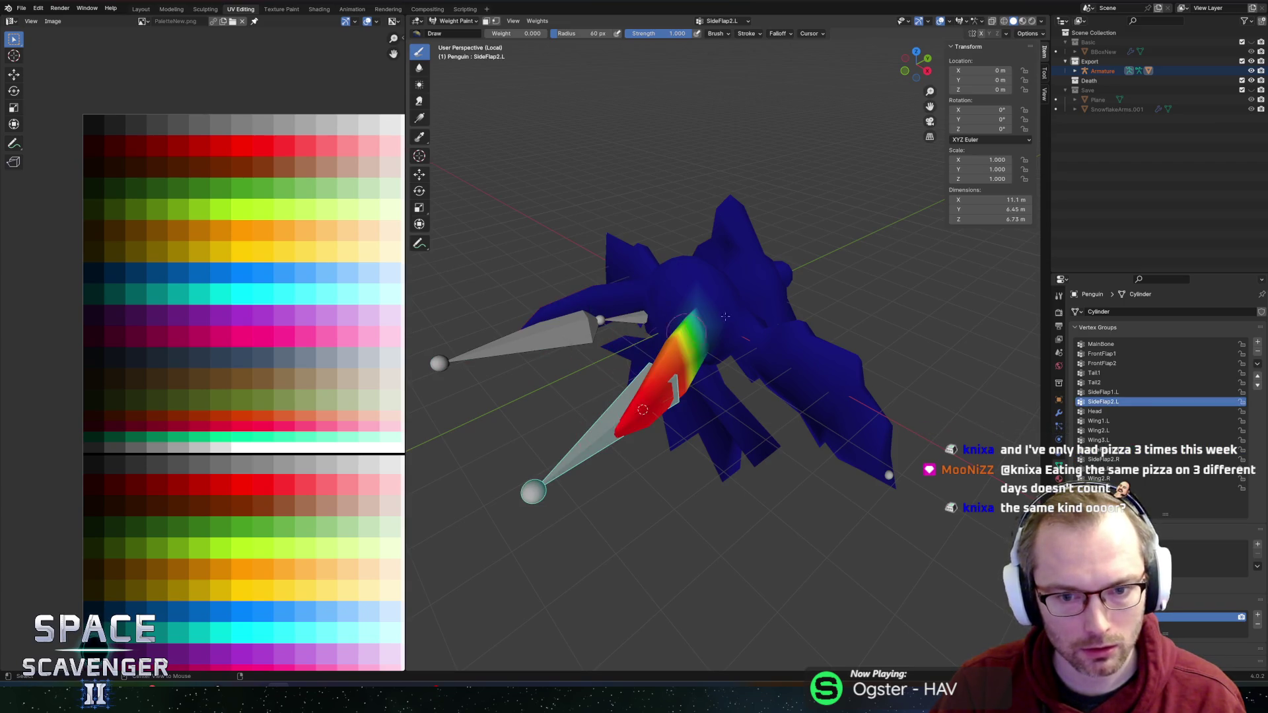
scroll(767, 282, "up", 3)
left_click_drag(767, 282, 757, 252)
left_click(637, 362, "ctrl")
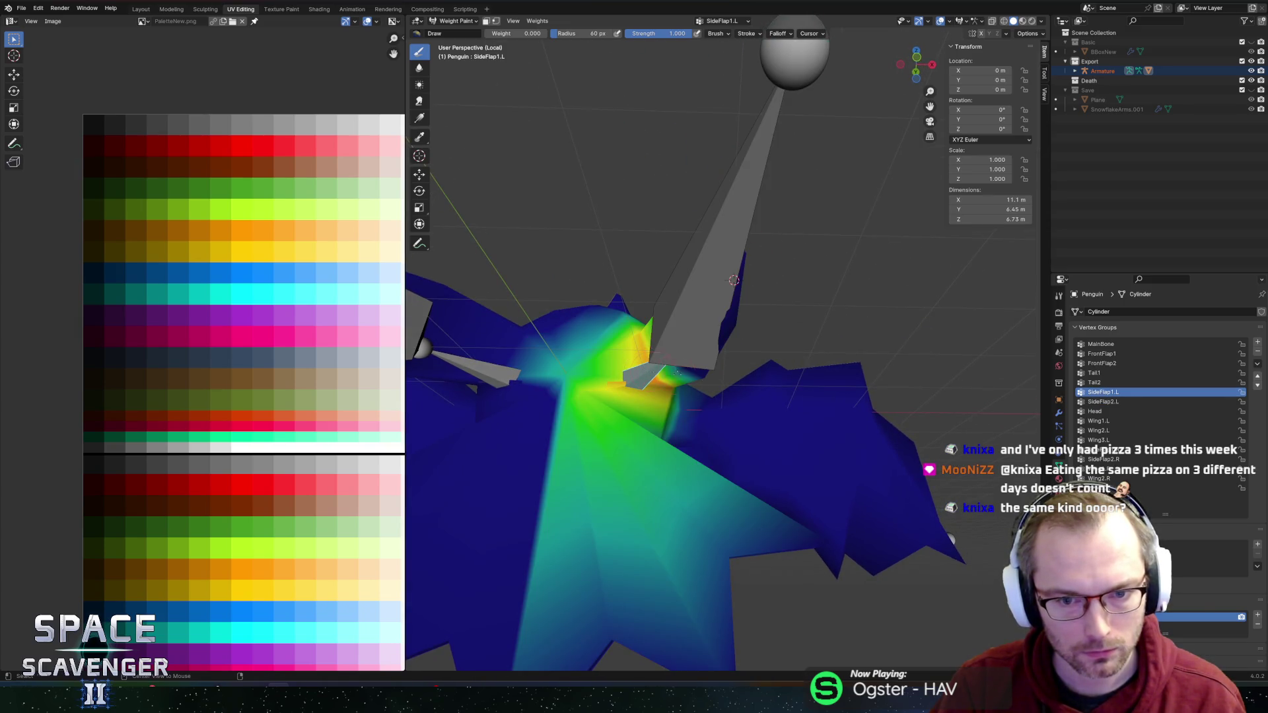
mouse_move(828, 228)
left_mouse_down()
mouse_move(793, 264)
mouse_move(665, 328)
mouse_move(756, 344)
mouse_move(713, 340)
mouse_move(708, 292)
mouse_move(729, 199)
mouse_move(718, 223)
mouse_move(725, 391)
left_mouse_up()
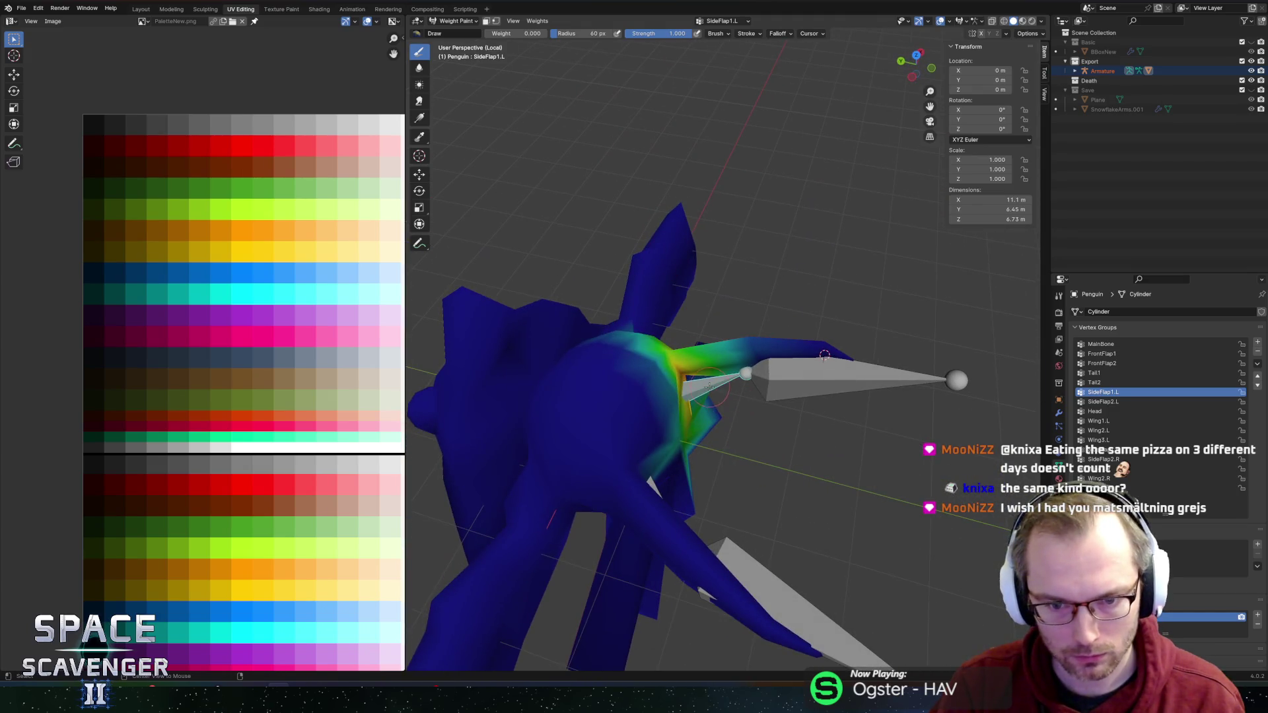
left_click(647, 487, "ctrl")
left_click_drag(647, 487, 767, 259)
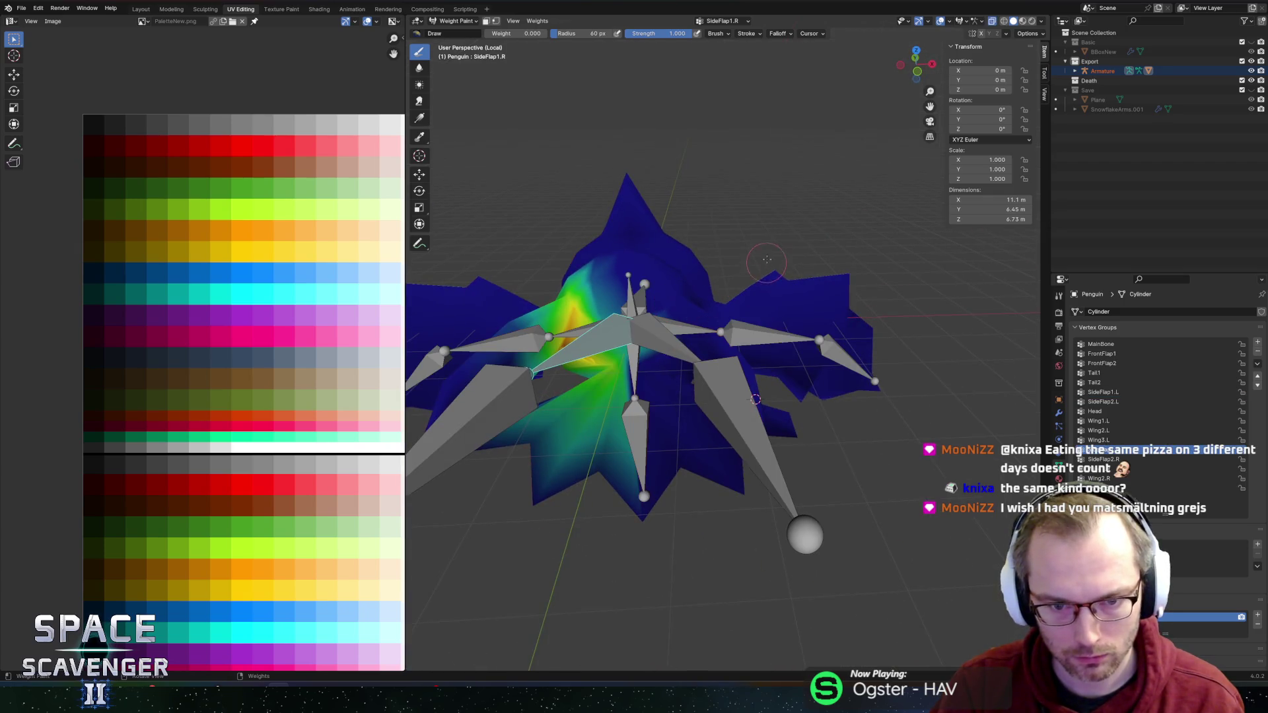
left_click(628, 298, "ctrl")
mouse_move(628, 298)
left_mouse_down()
mouse_move(744, 221)
mouse_move(737, 297)
left_mouse_up()
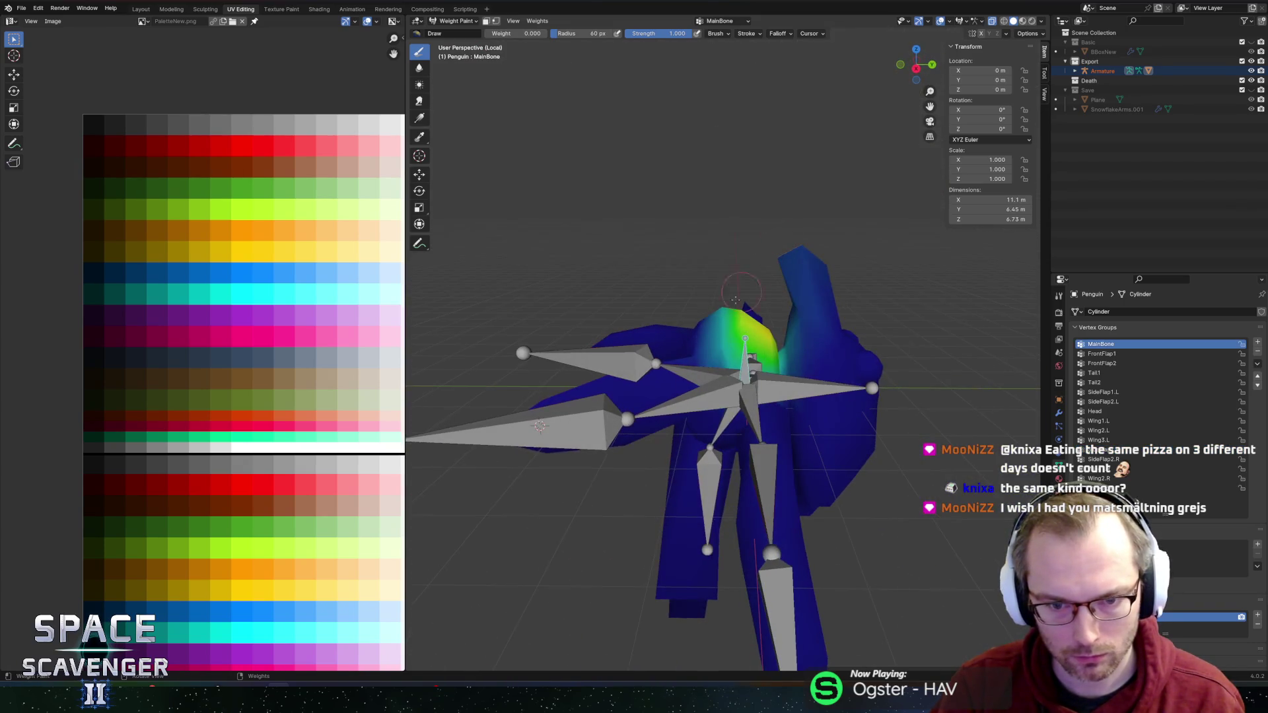
left_click_drag(691, 340, 795, 339)
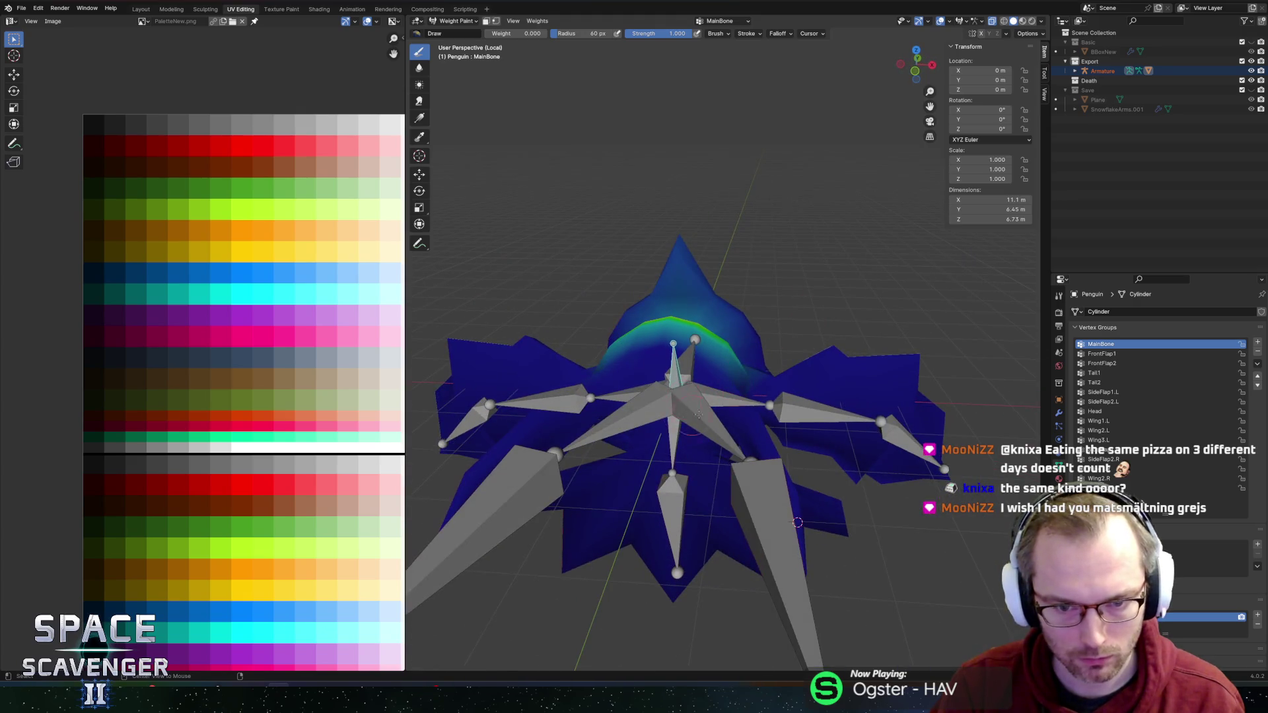
left_click(639, 410, "ctrl")
key("shift+h")
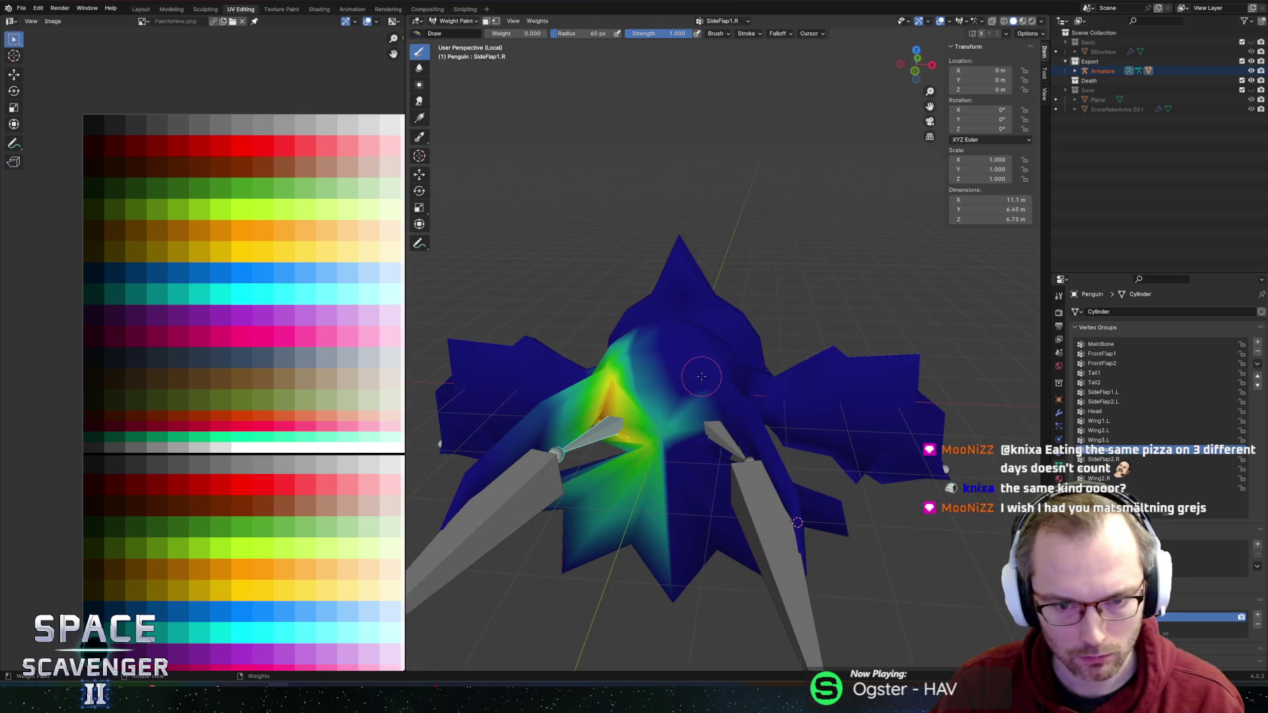
left_click(726, 425, "ctrl")
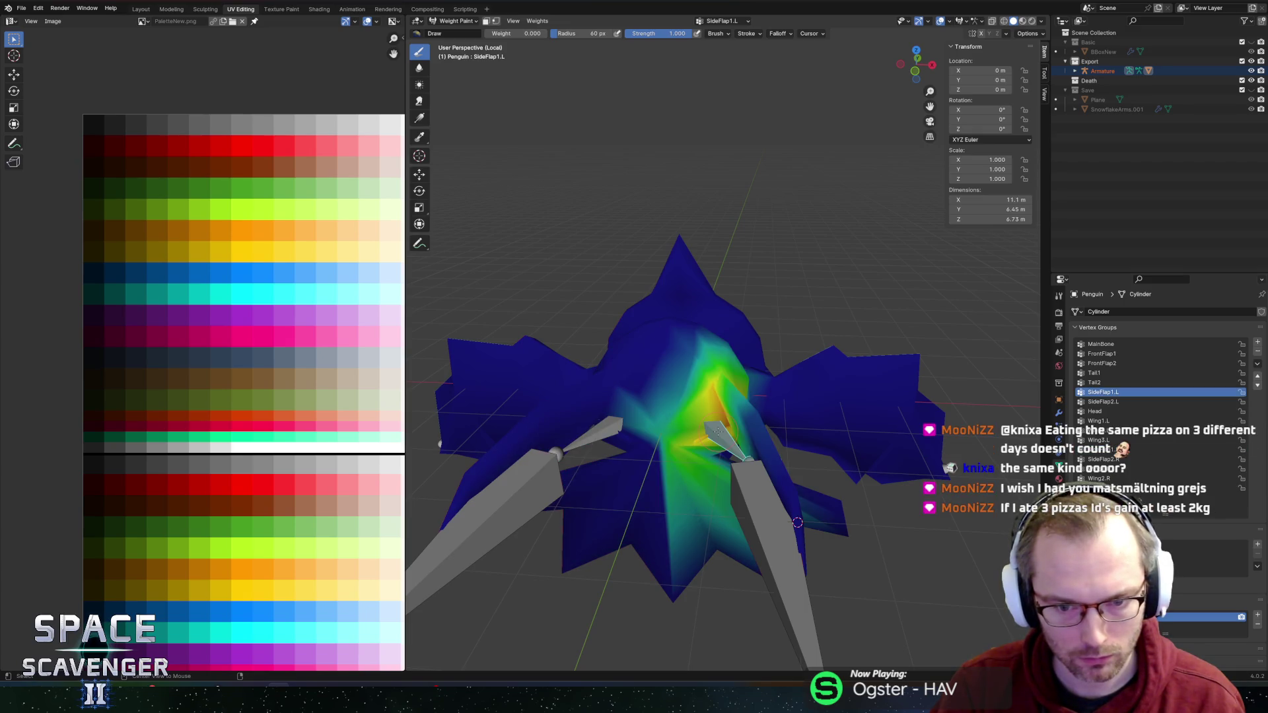
left_click(739, 494, "ctrl")
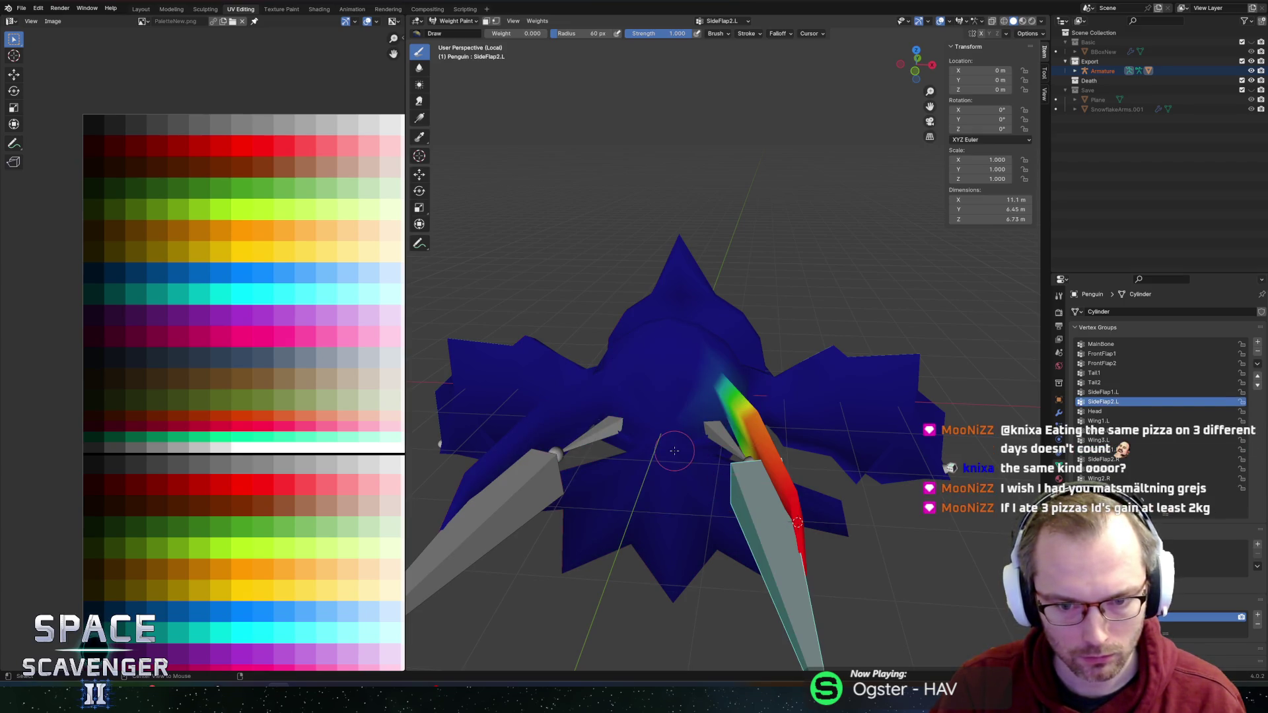
left_click(599, 449, "ctrl")
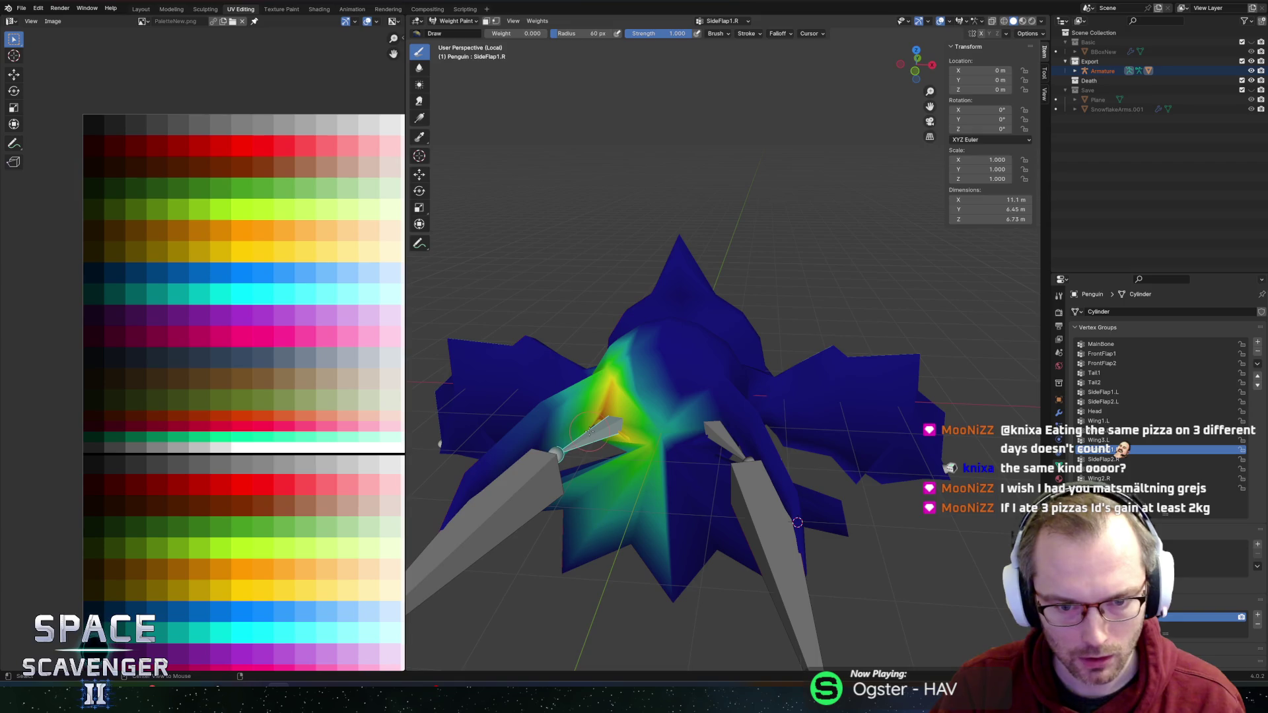
left_click(469, 22)
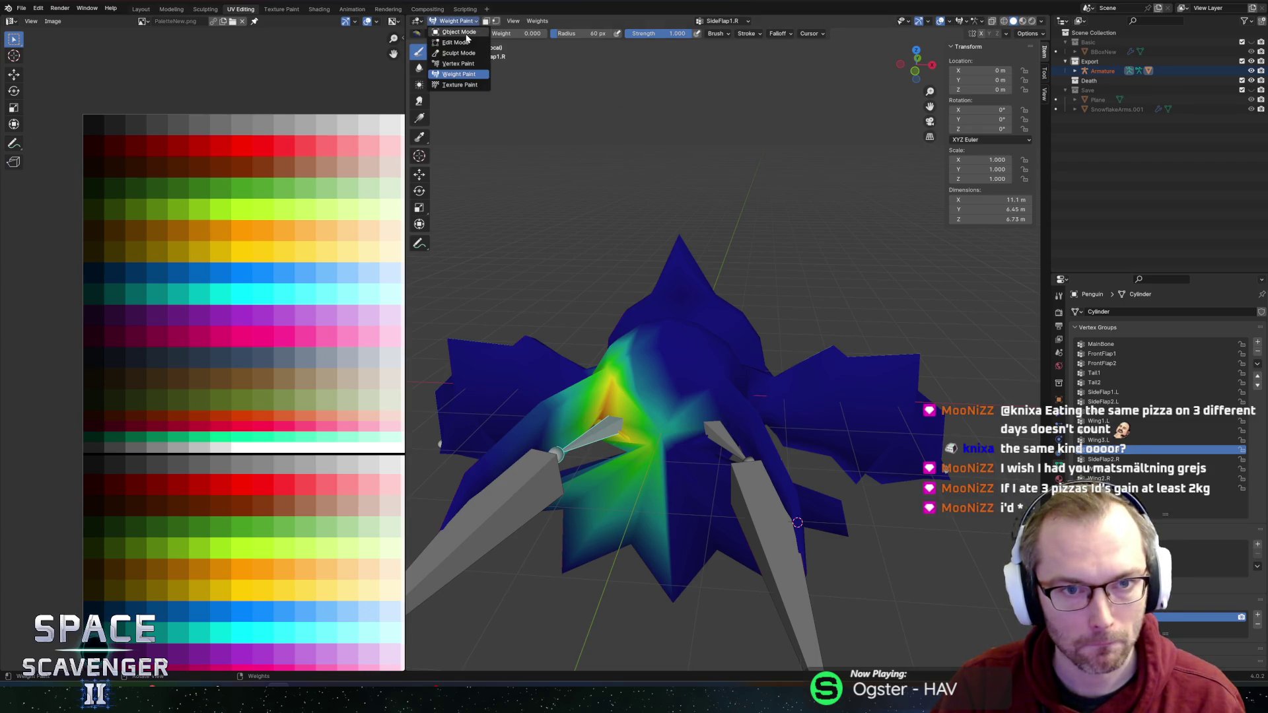
left_click(465, 33)
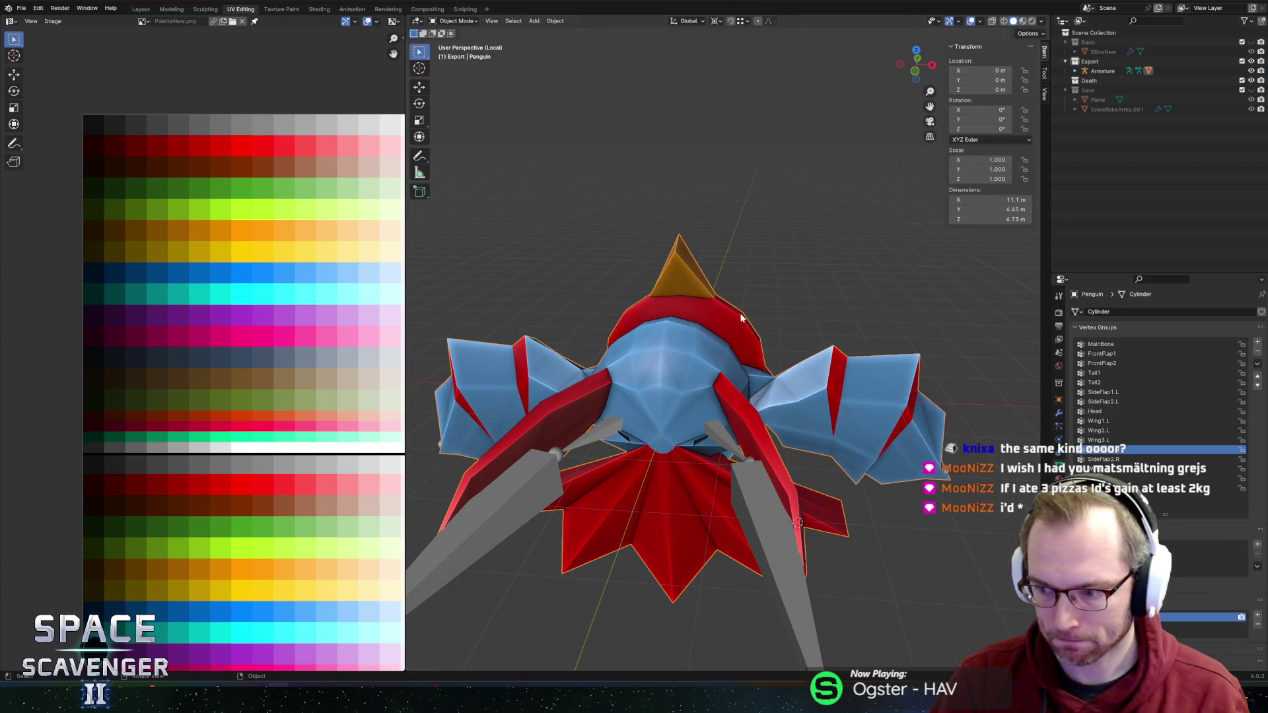
key("Tab")
mouse_move(775, 355)
left_mouse_down()
mouse_move(810, 337)
mouse_move(947, 373)
left_mouse_up()
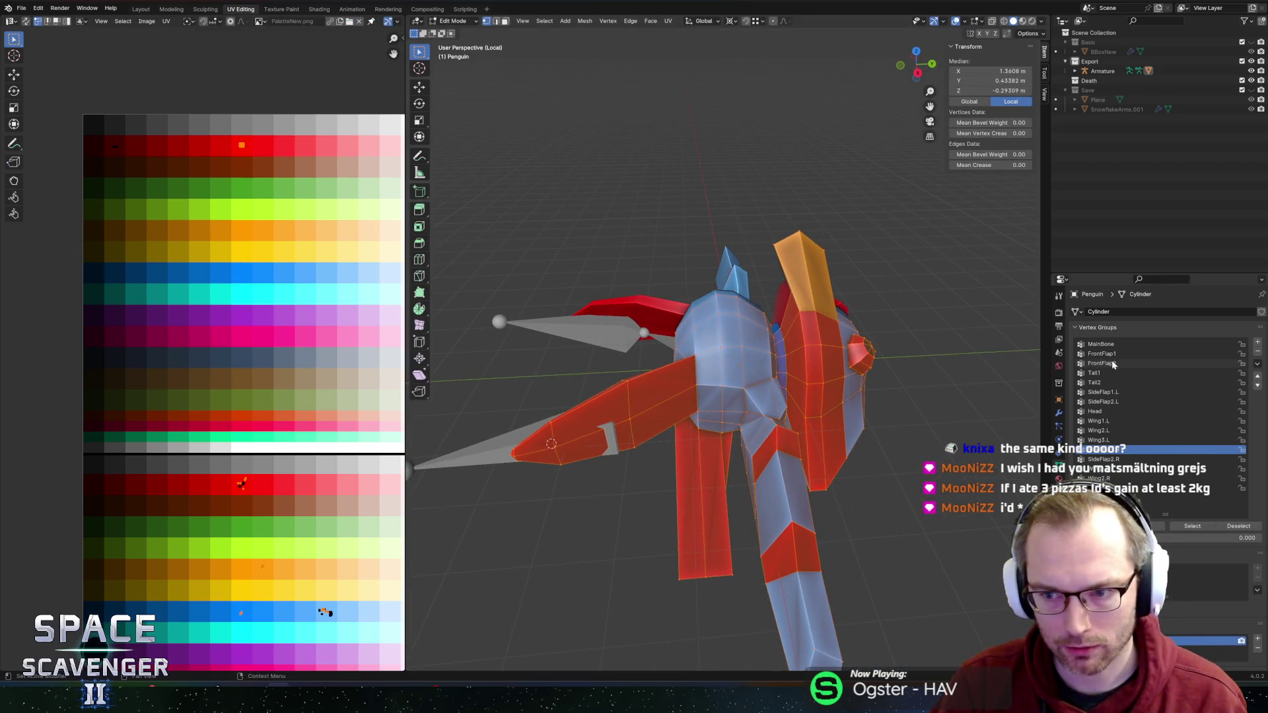
left_click(1101, 344)
left_click(1097, 411)
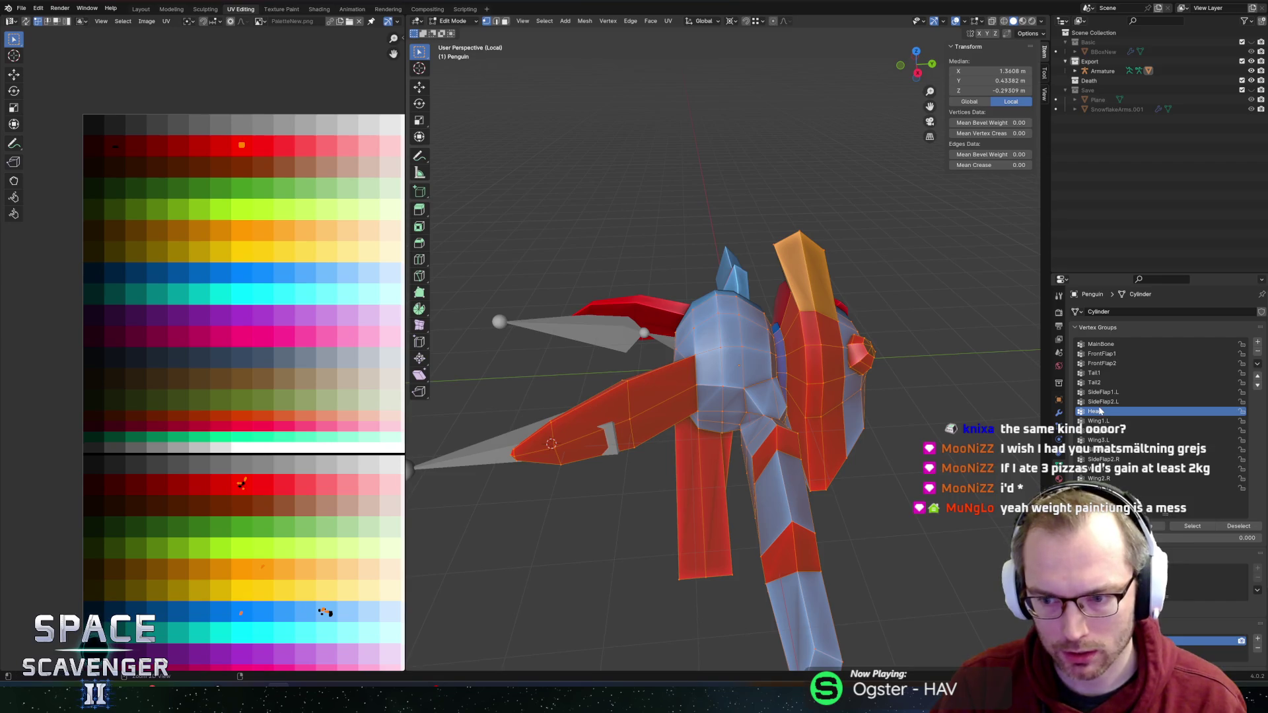
left_click(1105, 406)
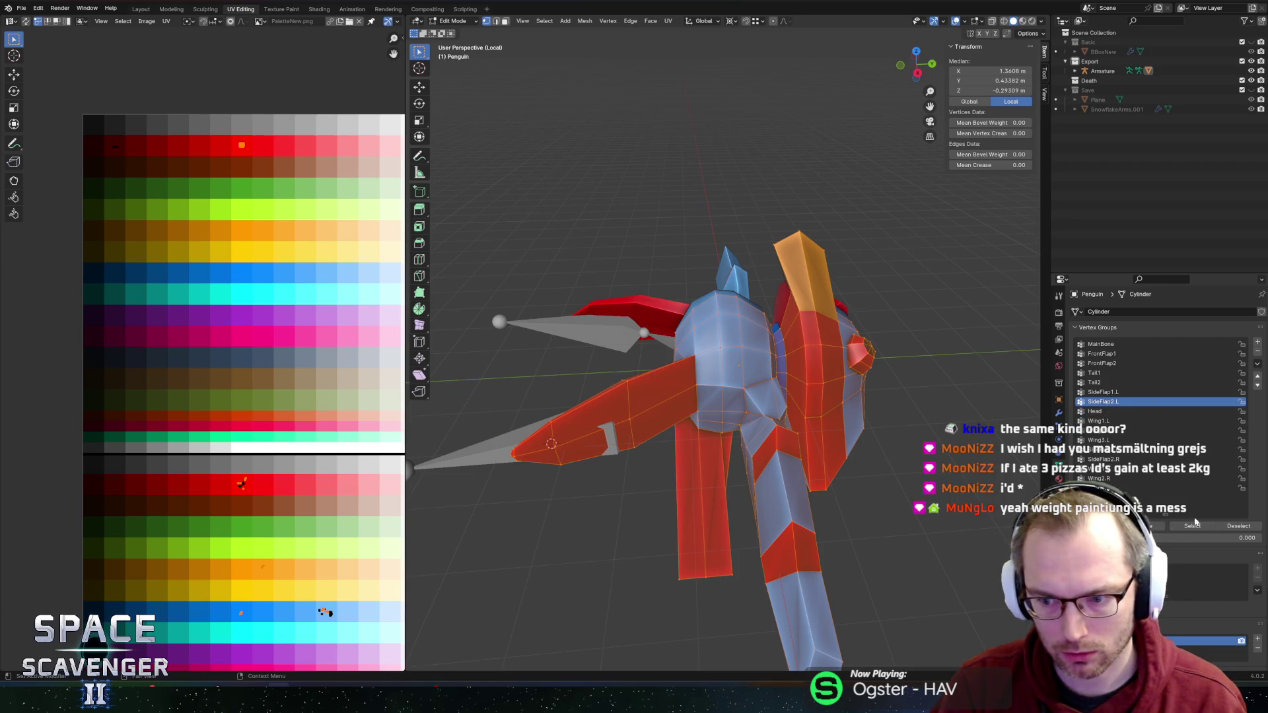
left_click(1236, 527)
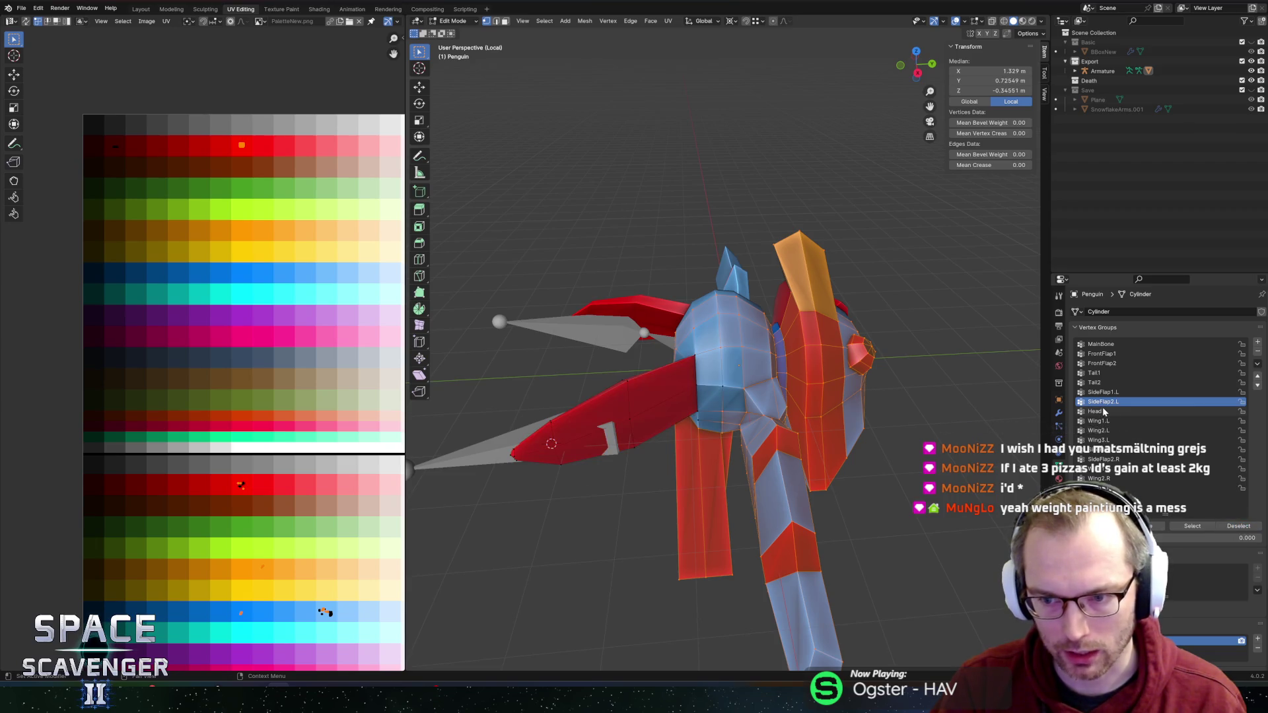
left_click(1103, 392)
left_click(1227, 527)
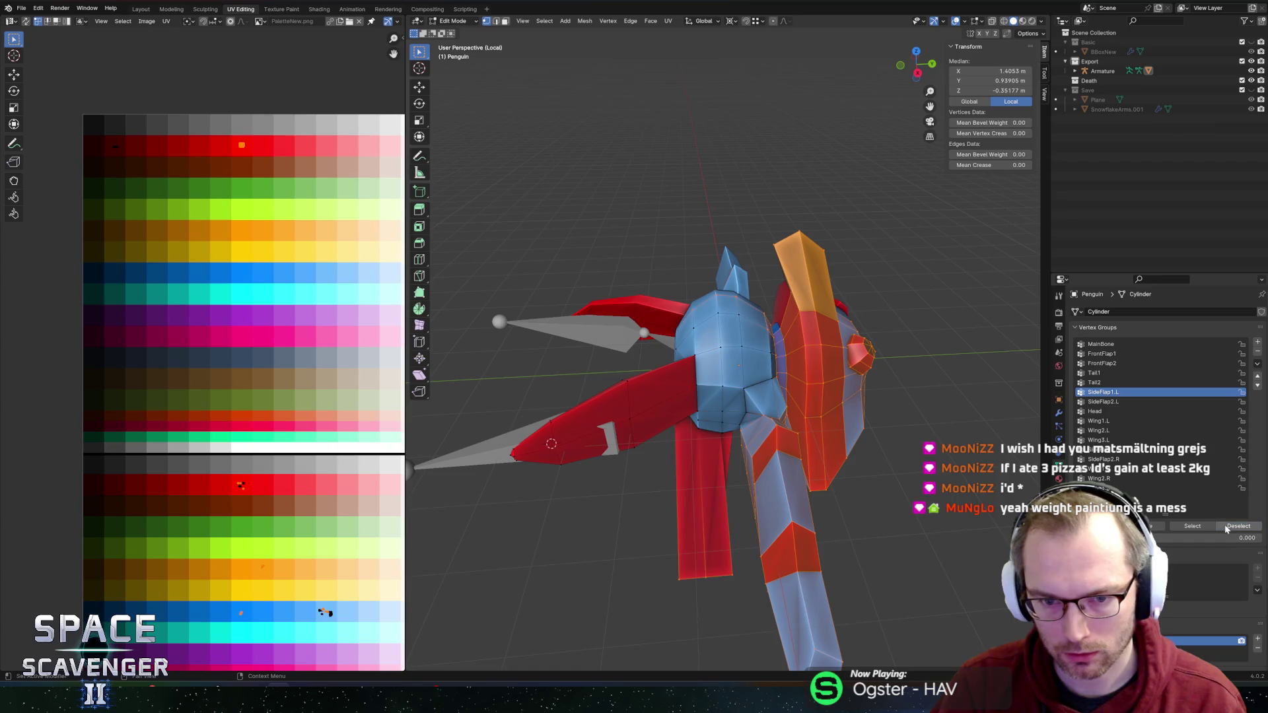
left_click(1096, 382)
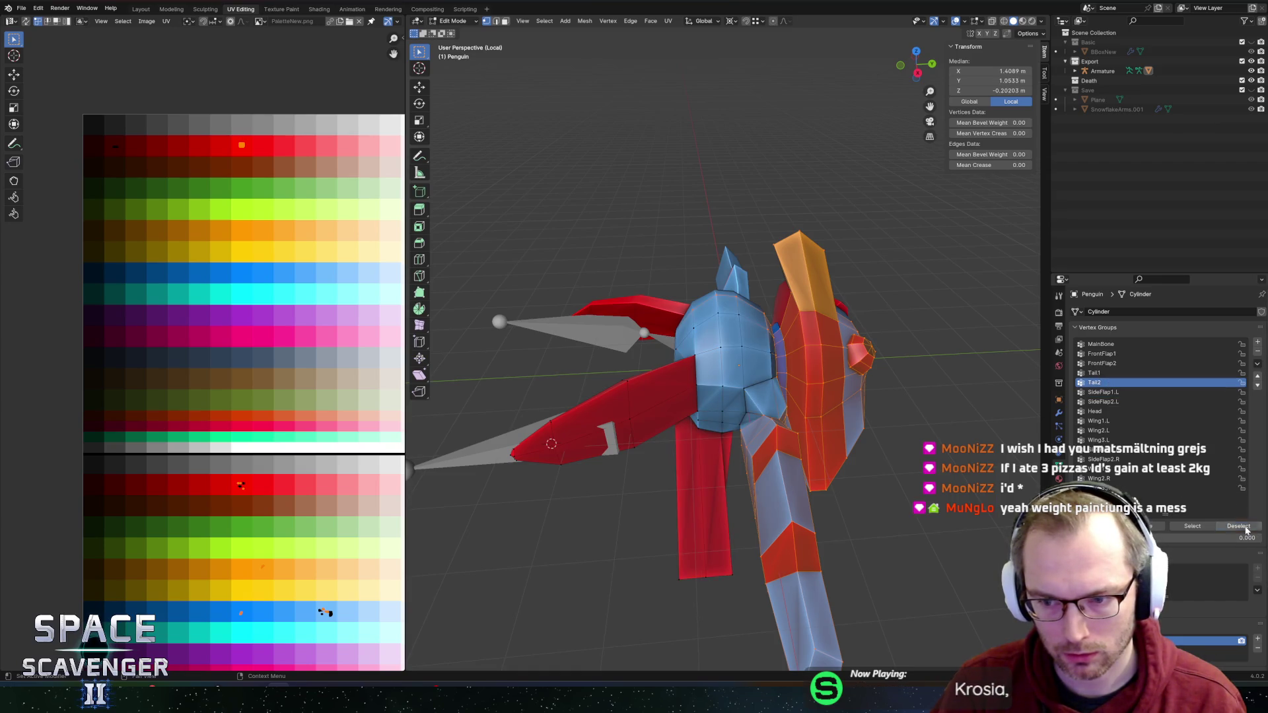
left_click(1101, 363)
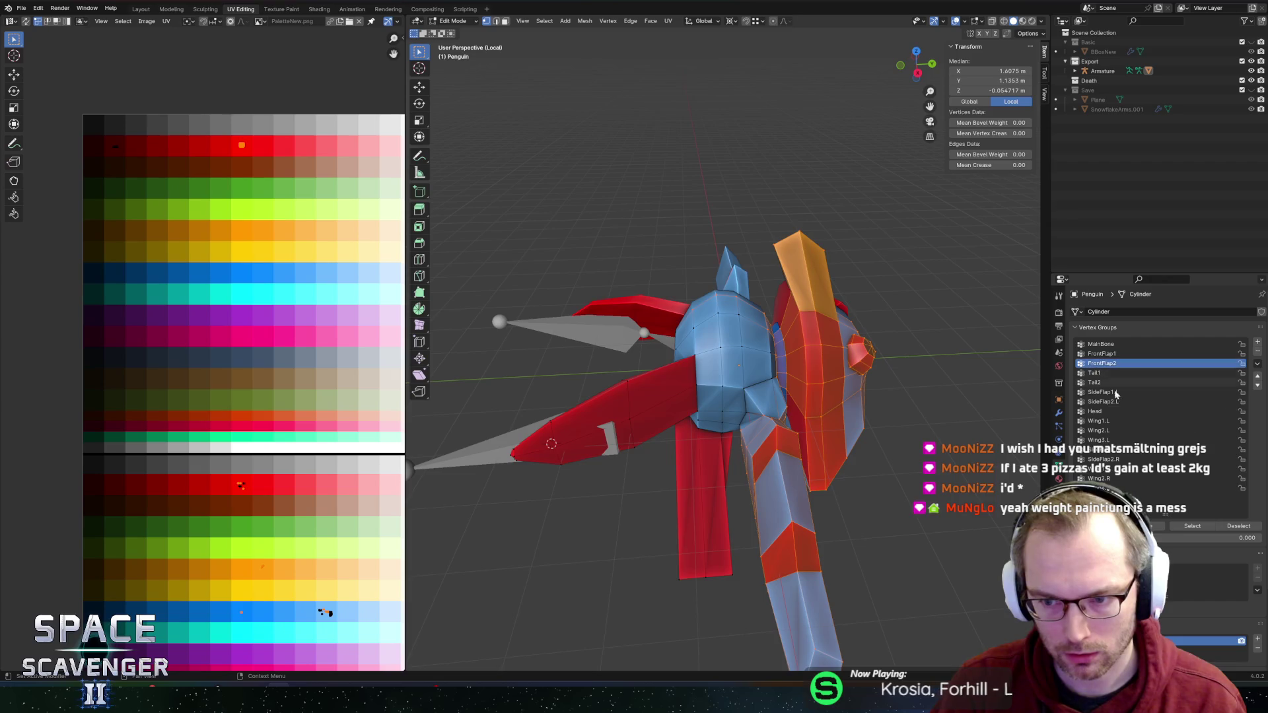
left_click(1112, 354)
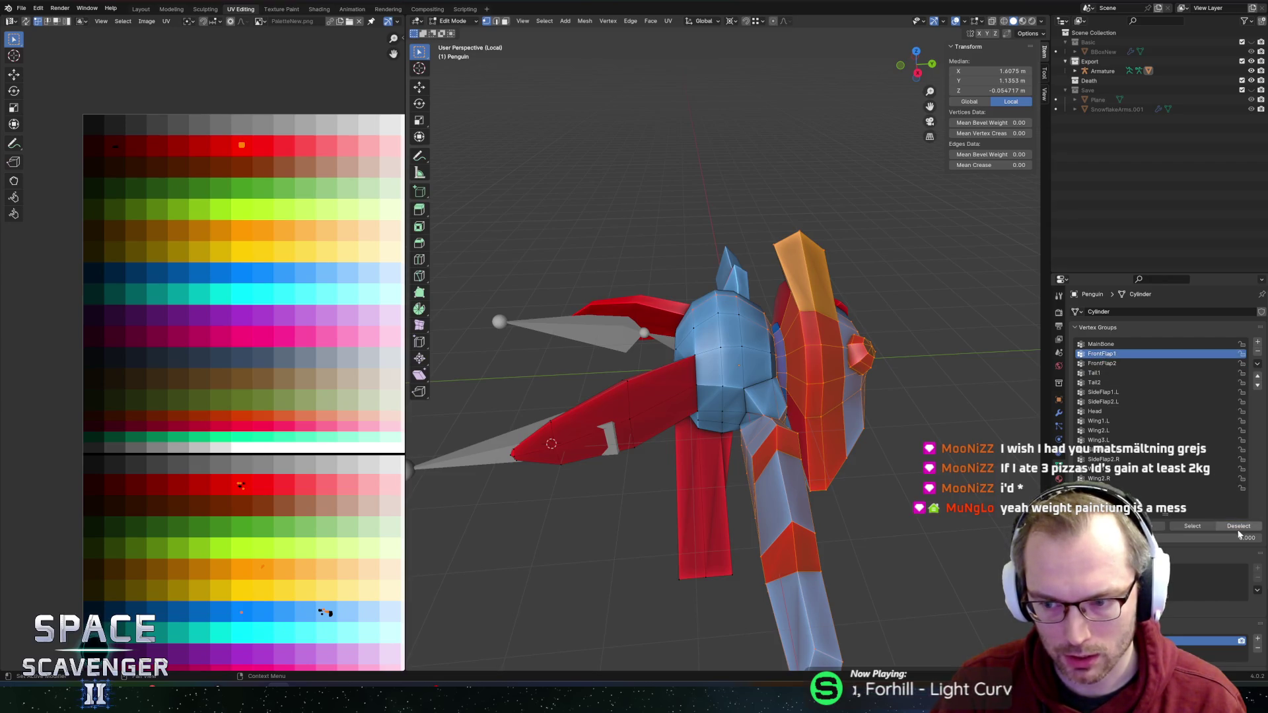
left_click(1100, 345)
left_click(1238, 527)
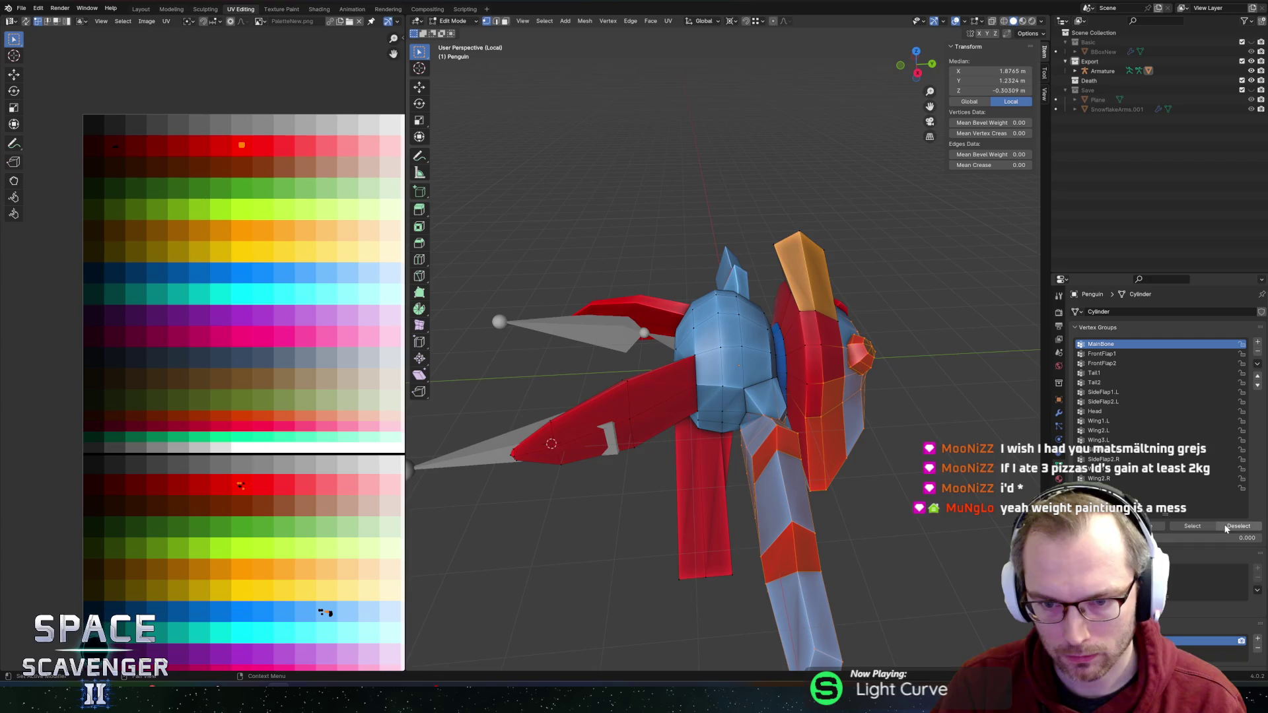
left_click(1118, 401)
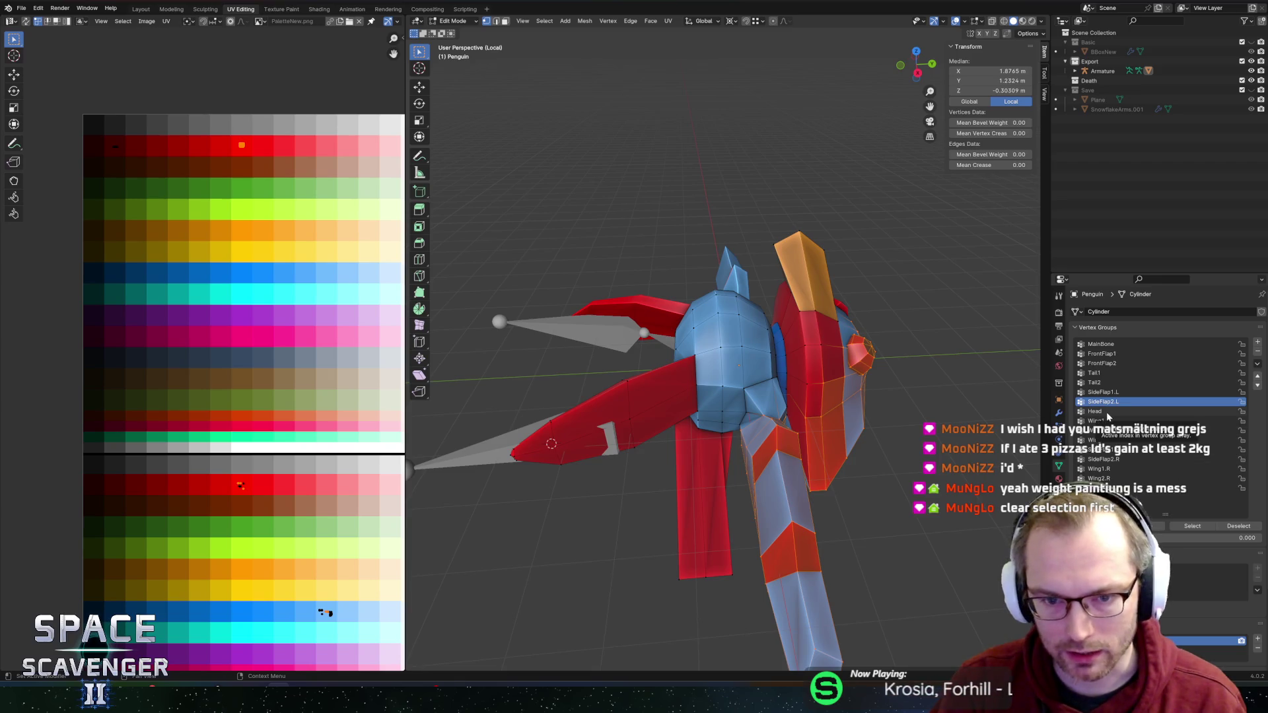
left_click(1108, 412)
left_click(1236, 525)
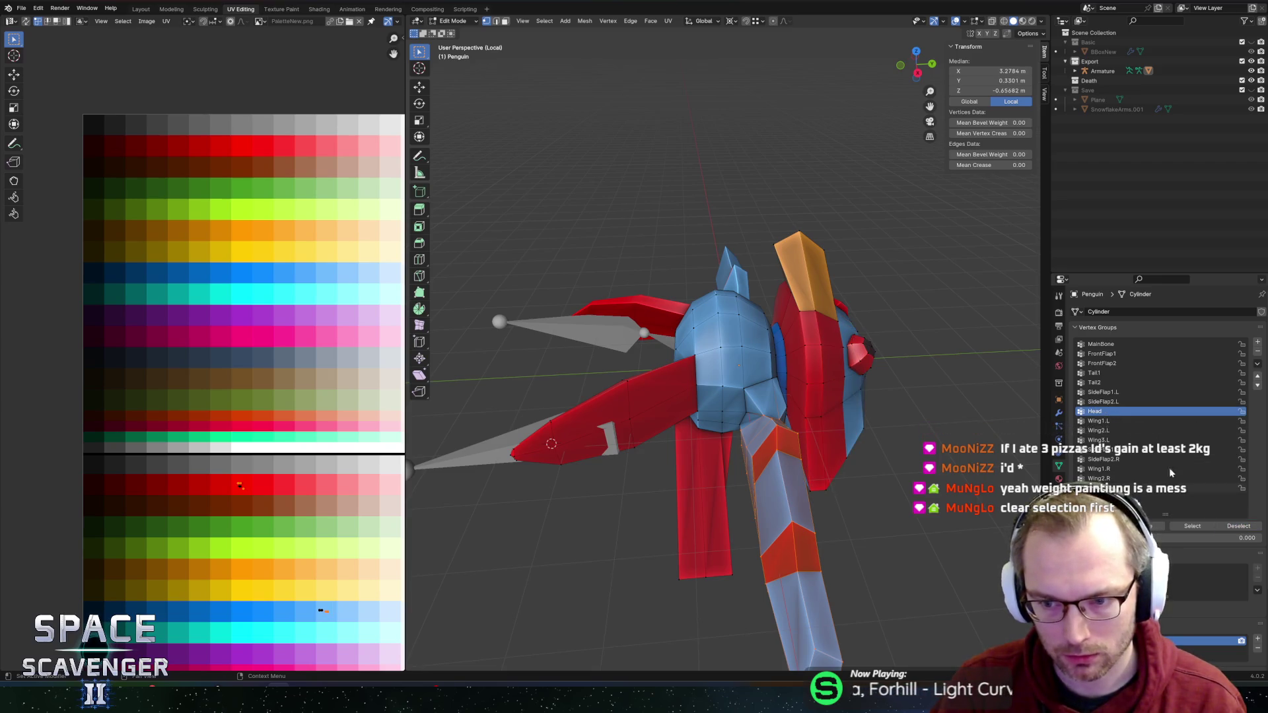
key("Down")
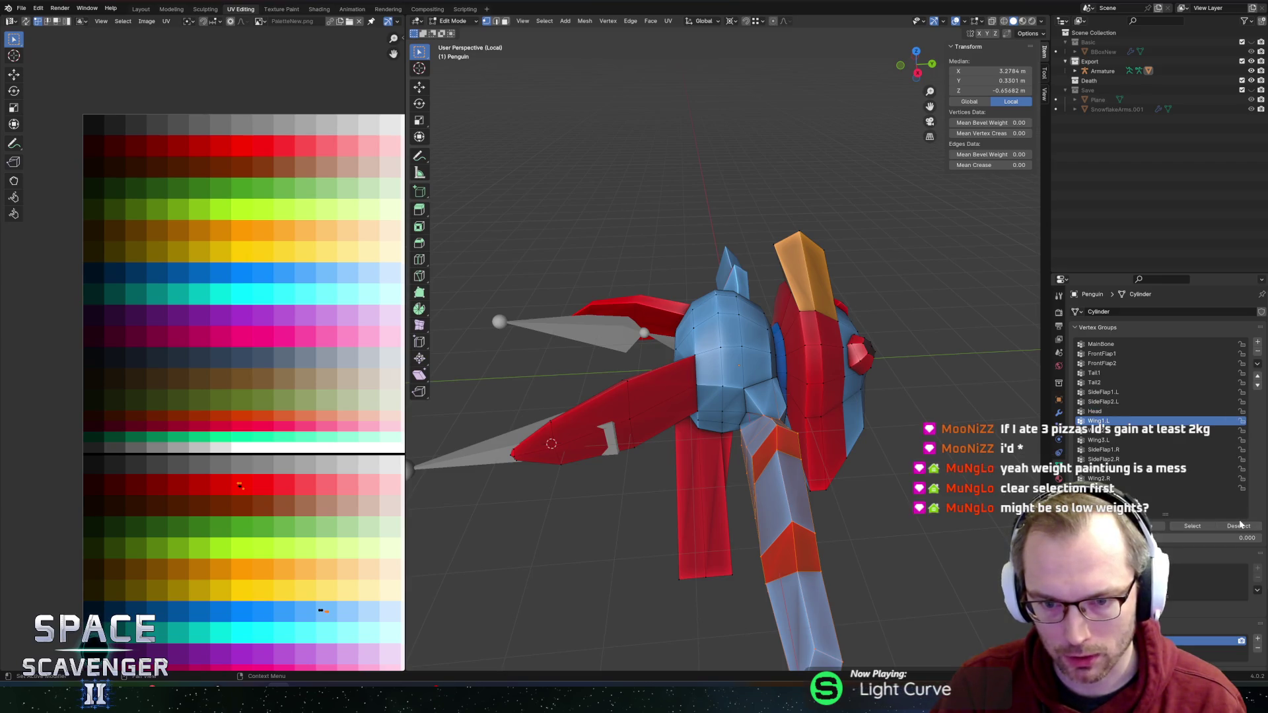
left_click(1240, 527)
left_click(1118, 431)
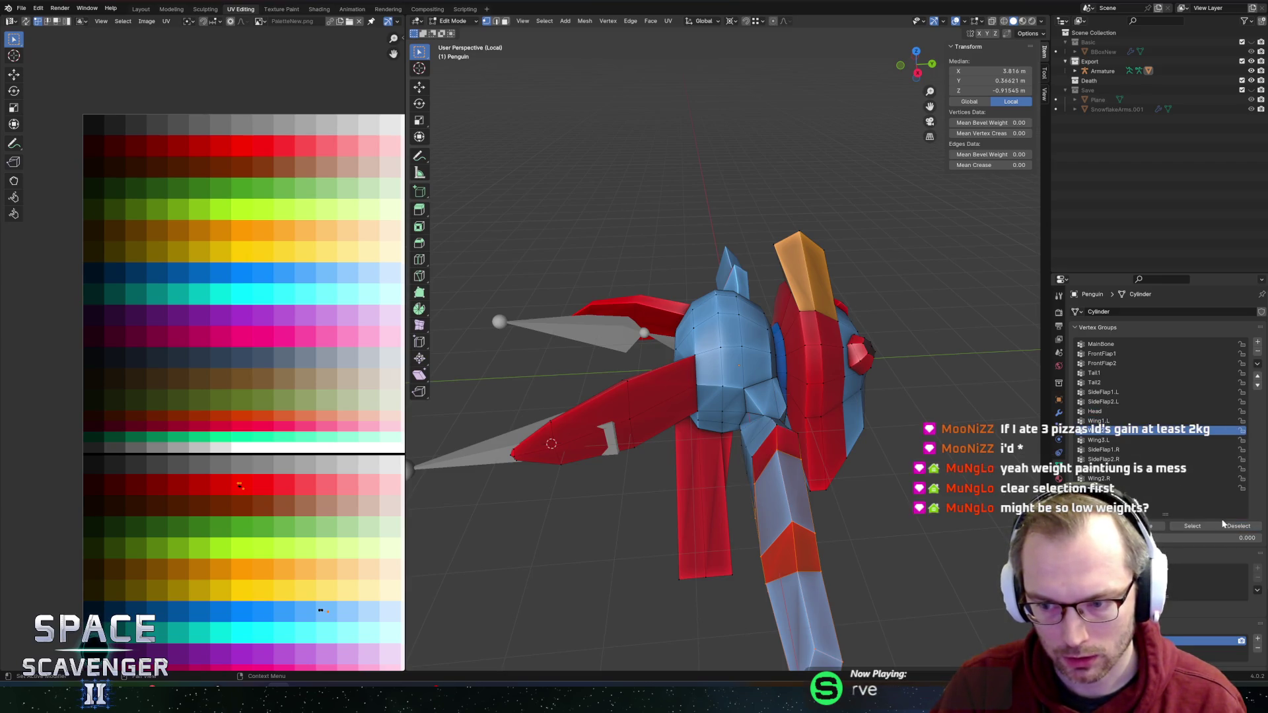
left_click(1238, 525)
left_click(1112, 440)
left_click(1227, 525)
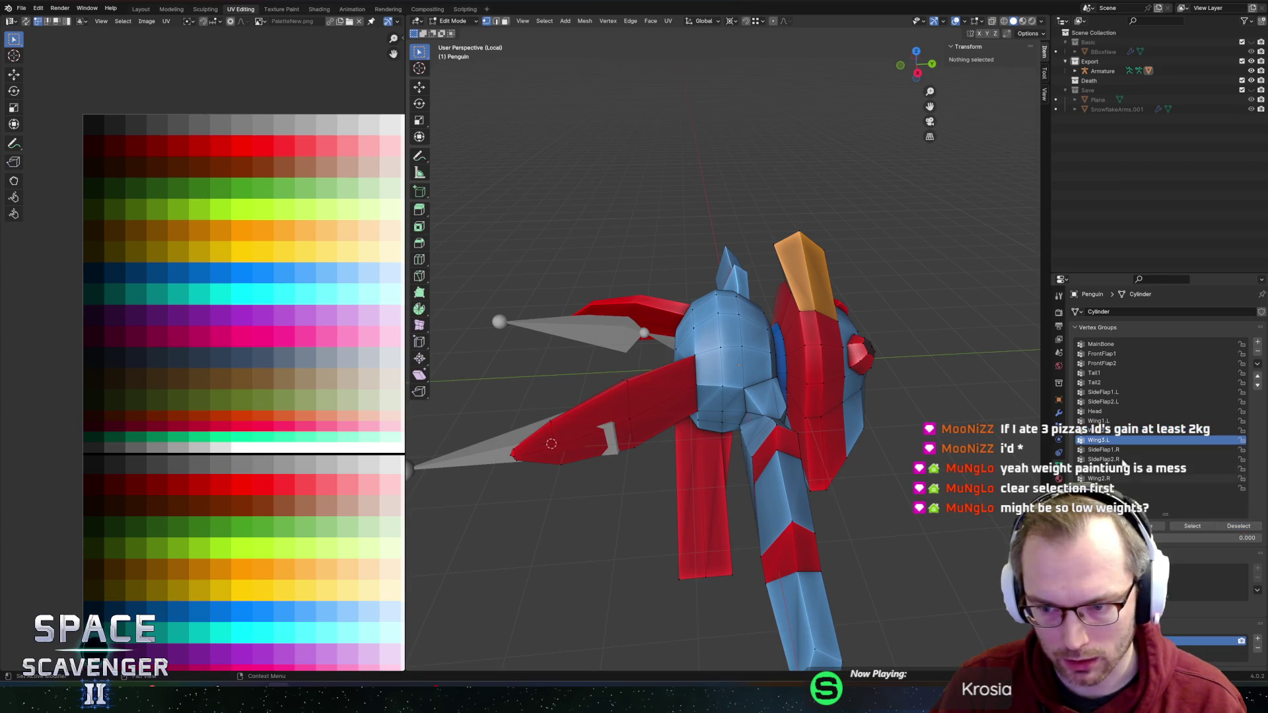
left_click(1114, 451)
left_click(1230, 527)
left_click(1111, 460)
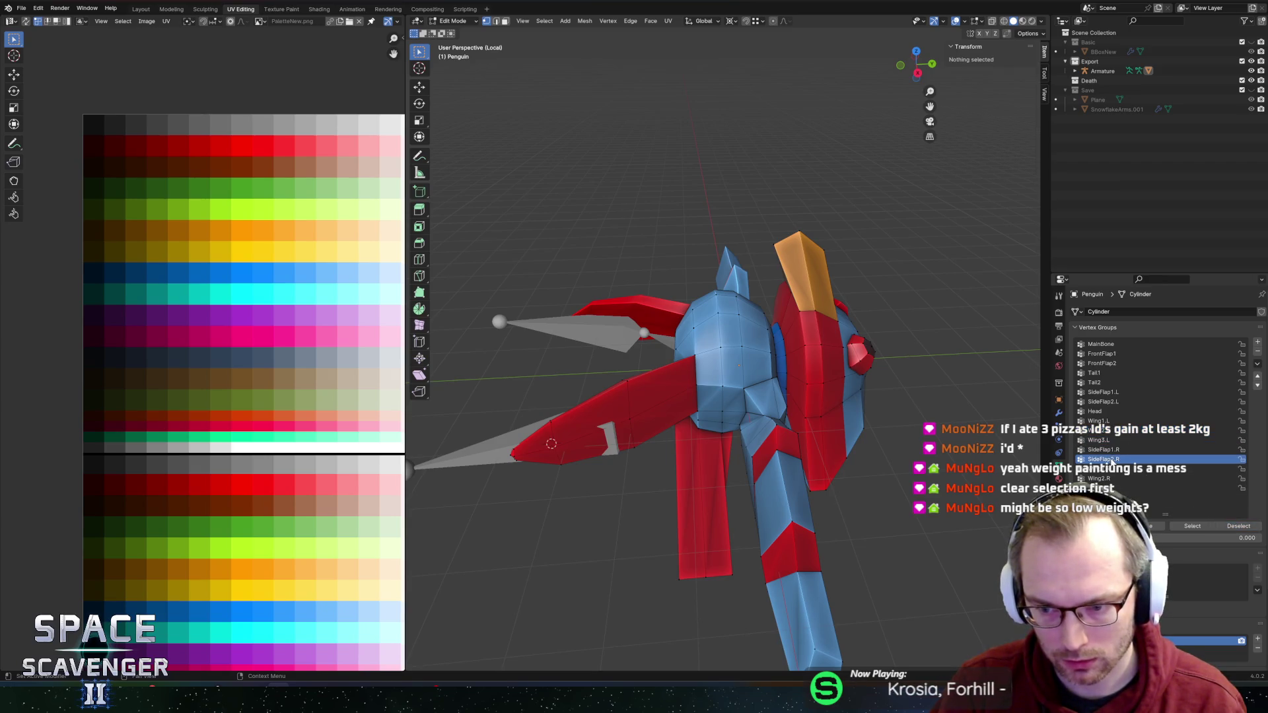
left_click(1123, 479)
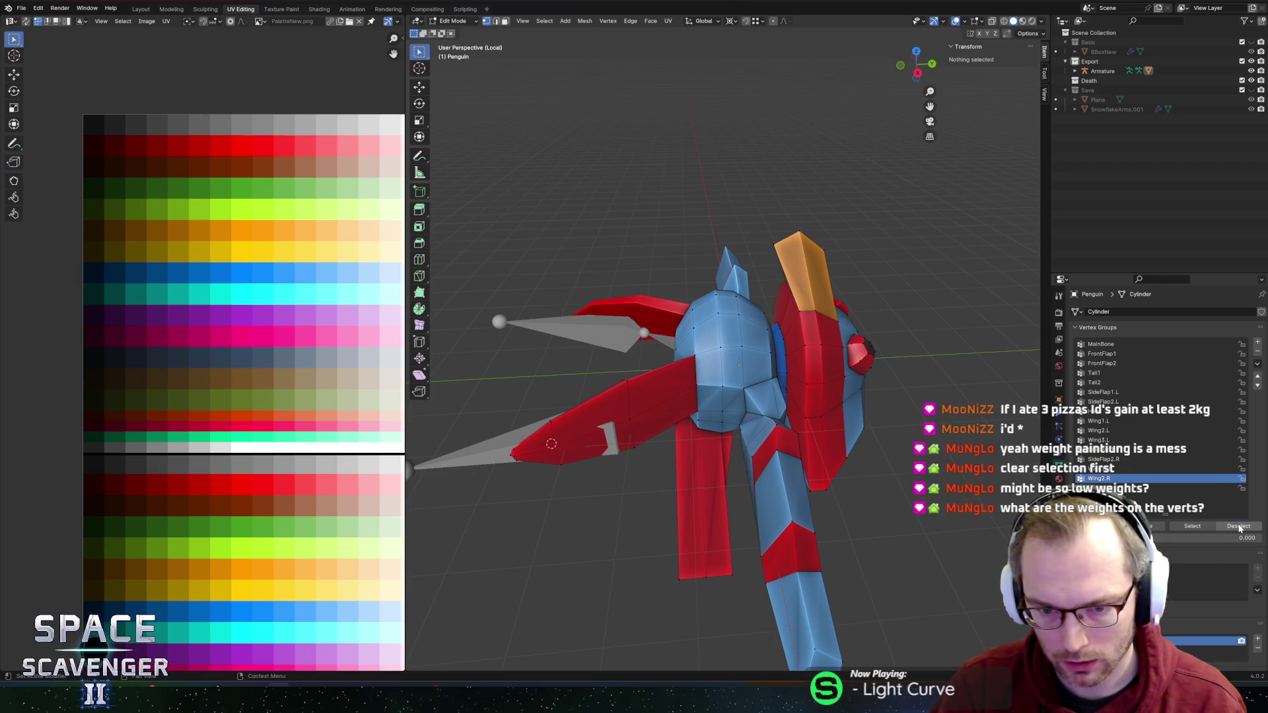
left_click(1100, 488)
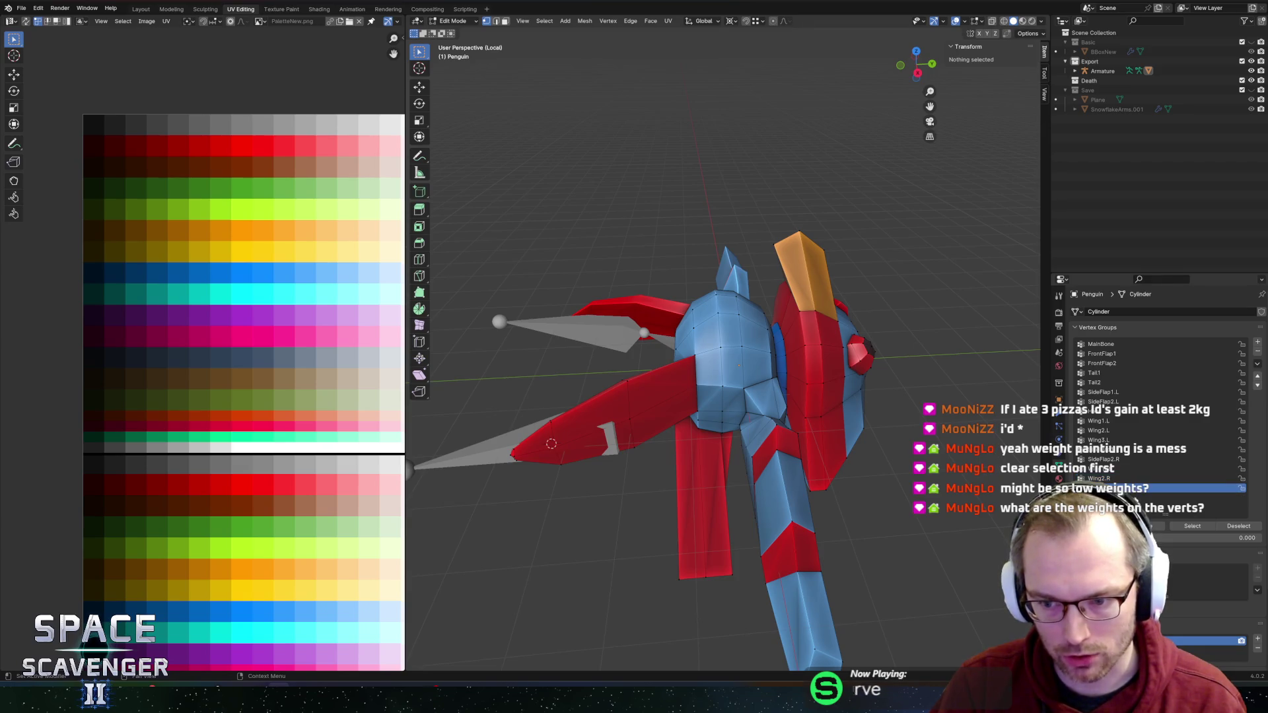
left_click_drag(760, 463, 660, 449)
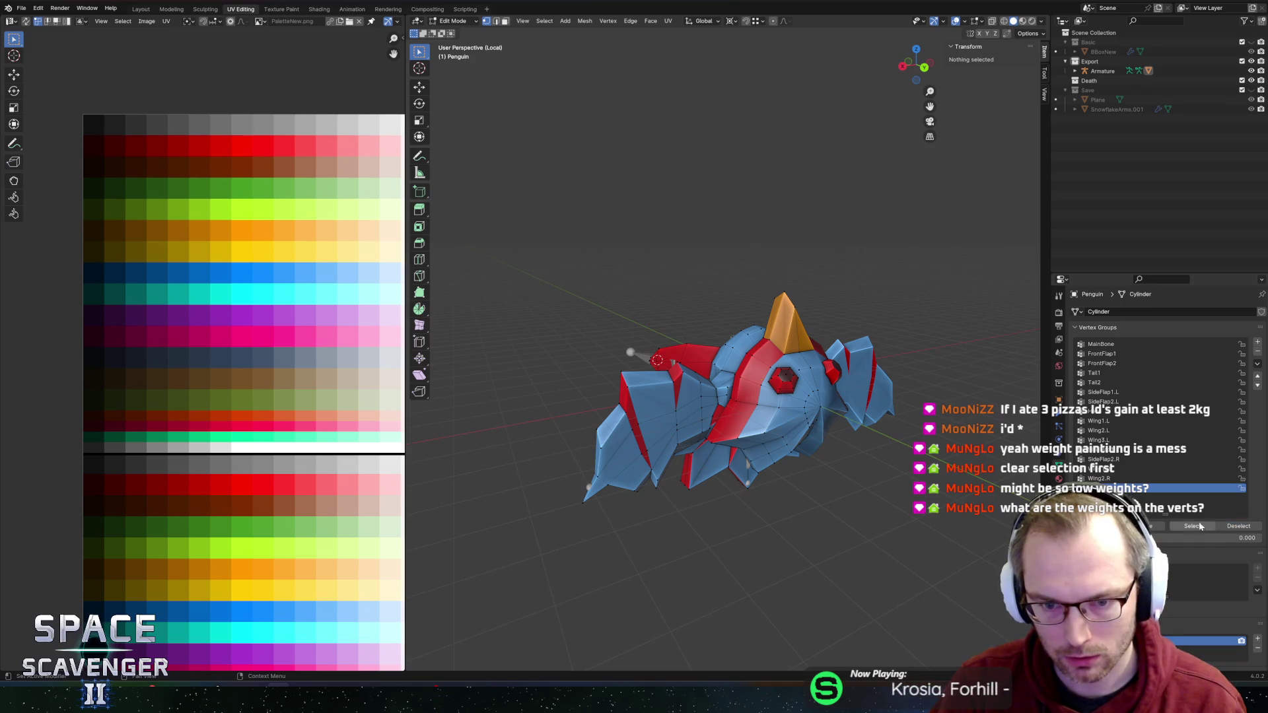
Step: In X-ray, select the MainBone and FrontFlap1 groups' vertices, then clear the selection
key("alt+z")
mouse_move(779, 344)
left_mouse_down()
mouse_move(880, 275)
mouse_move(750, 405)
mouse_move(829, 433)
mouse_move(812, 295)
mouse_move(837, 274)
mouse_move(988, 269)
left_mouse_up()
scroll(786, 360, "up", 5)
scroll(989, 268, "down", 5)
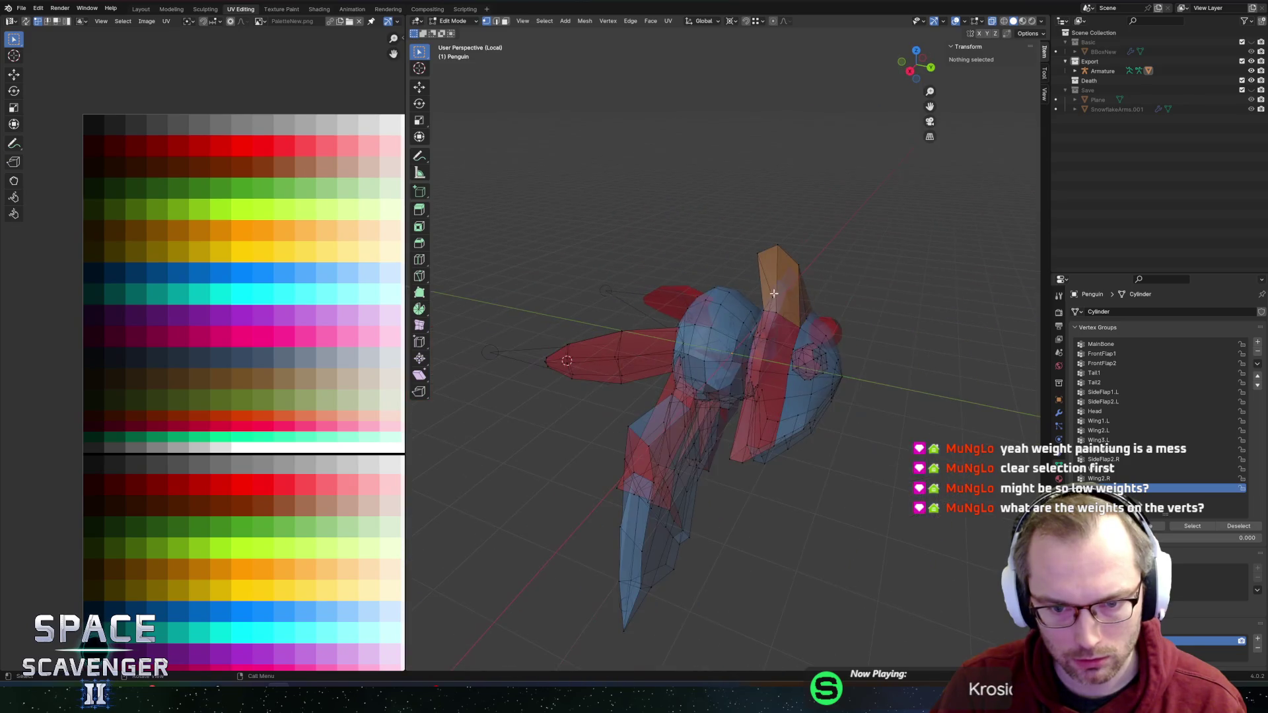
left_click_drag(858, 238, 802, 217)
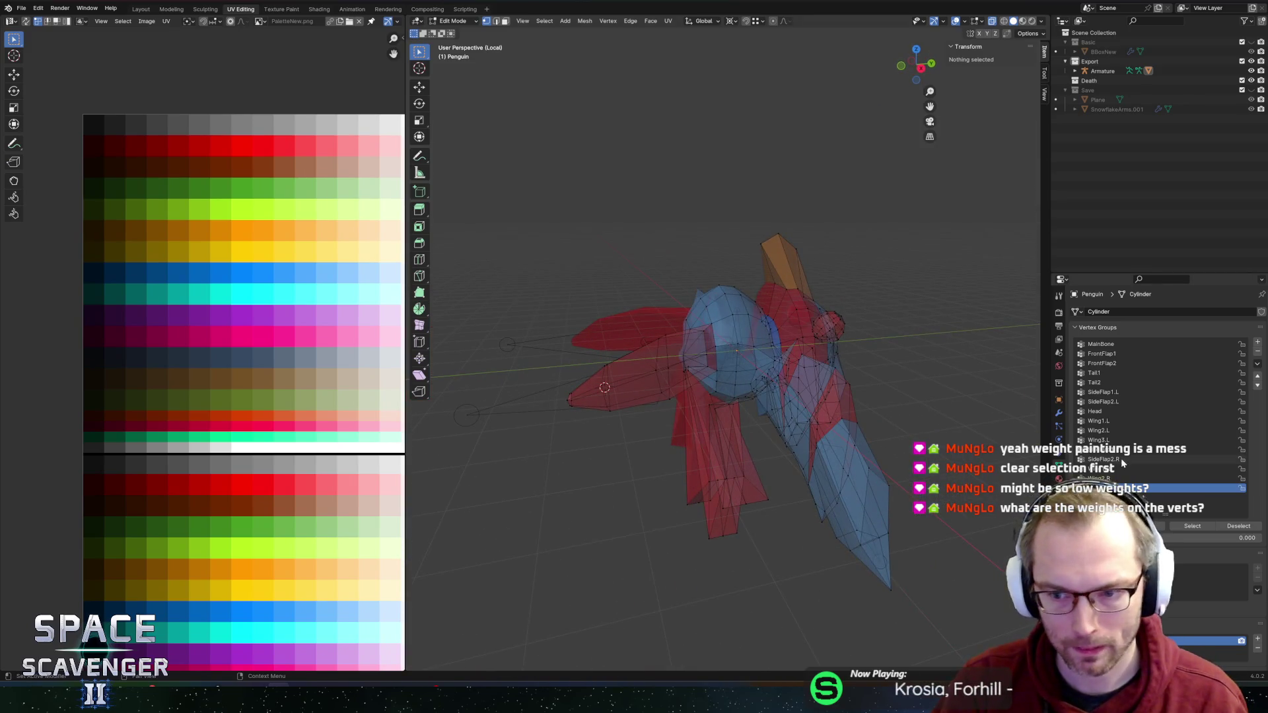
left_click(1101, 344)
left_click(1191, 528)
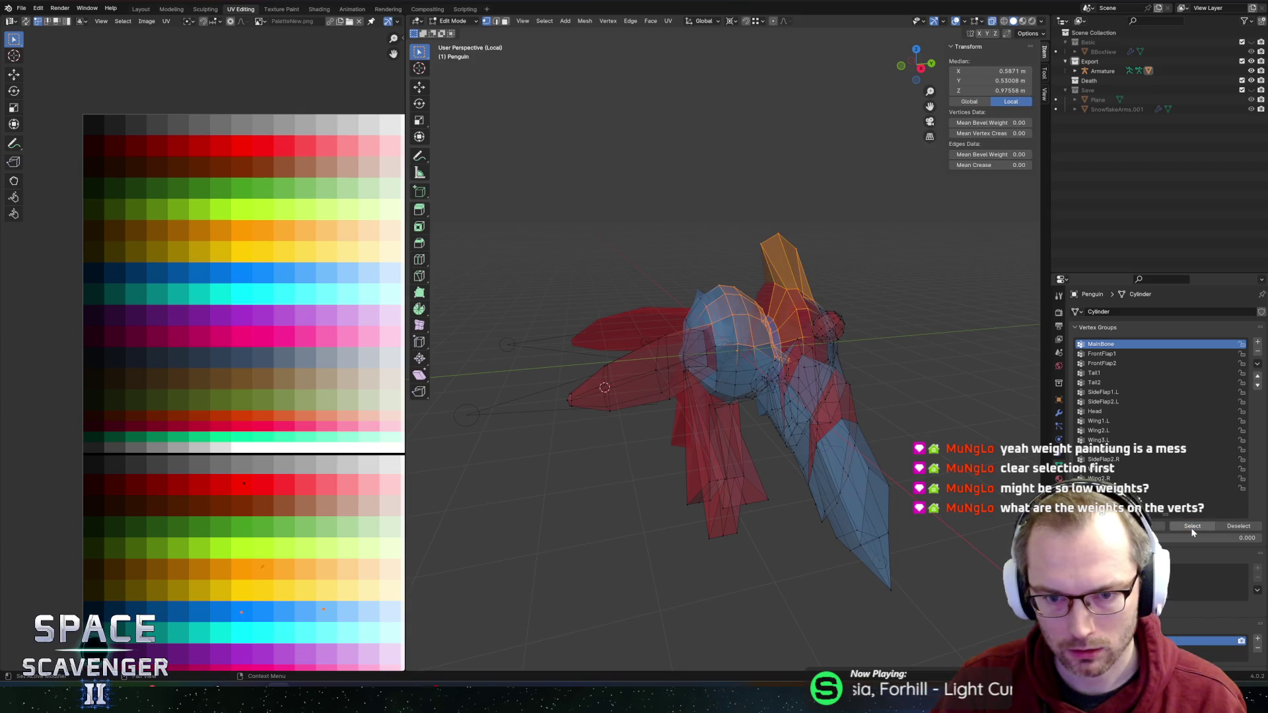
left_click(1107, 354)
left_click(1186, 529)
left_click(913, 300)
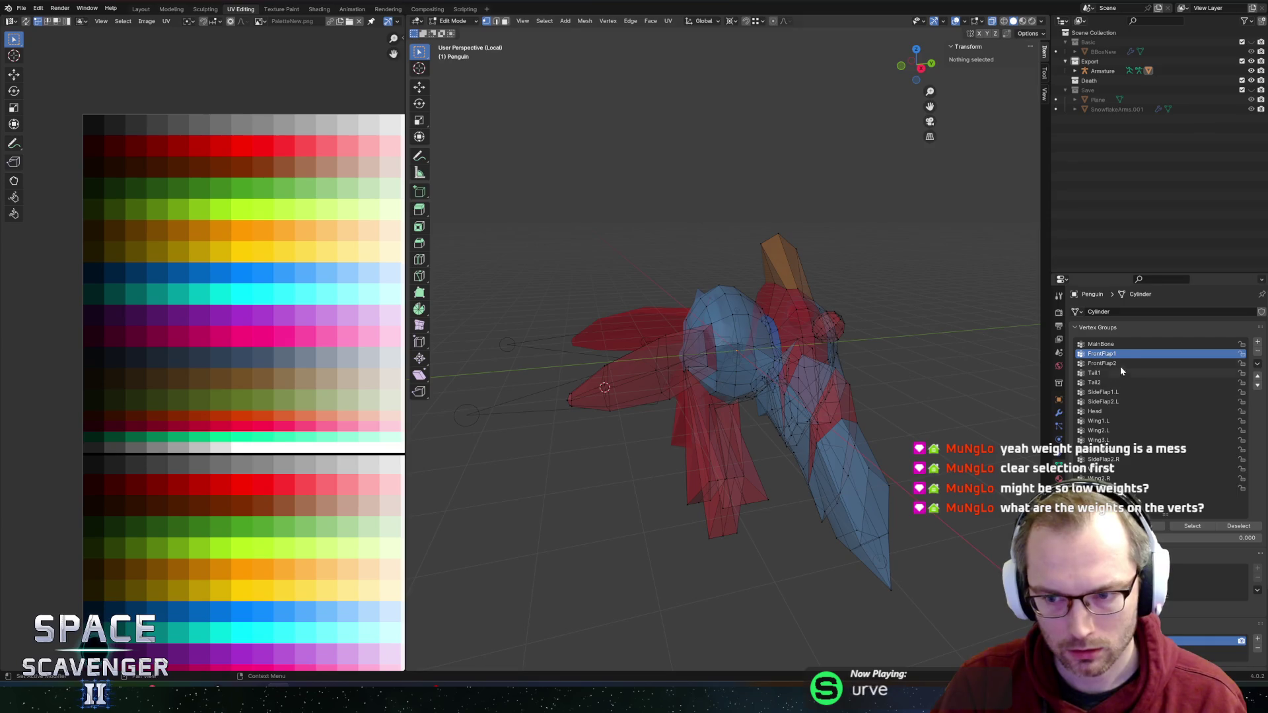
Step: Reselect MainBone, then add the FrontFlap1, FrontFlap2, Tail2, SideFlap1.L and Head group vertices
key("Up")
left_click(1170, 528)
left_click(1105, 355)
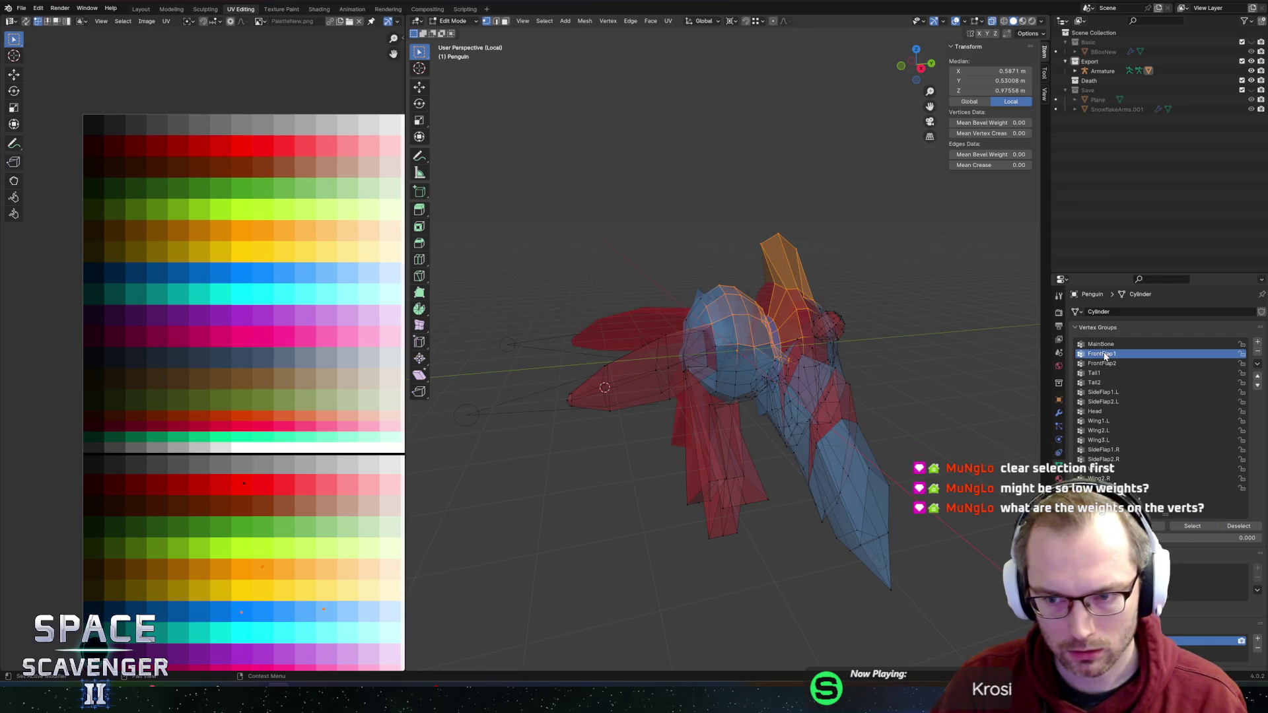
left_click(1177, 526)
left_click(1103, 364)
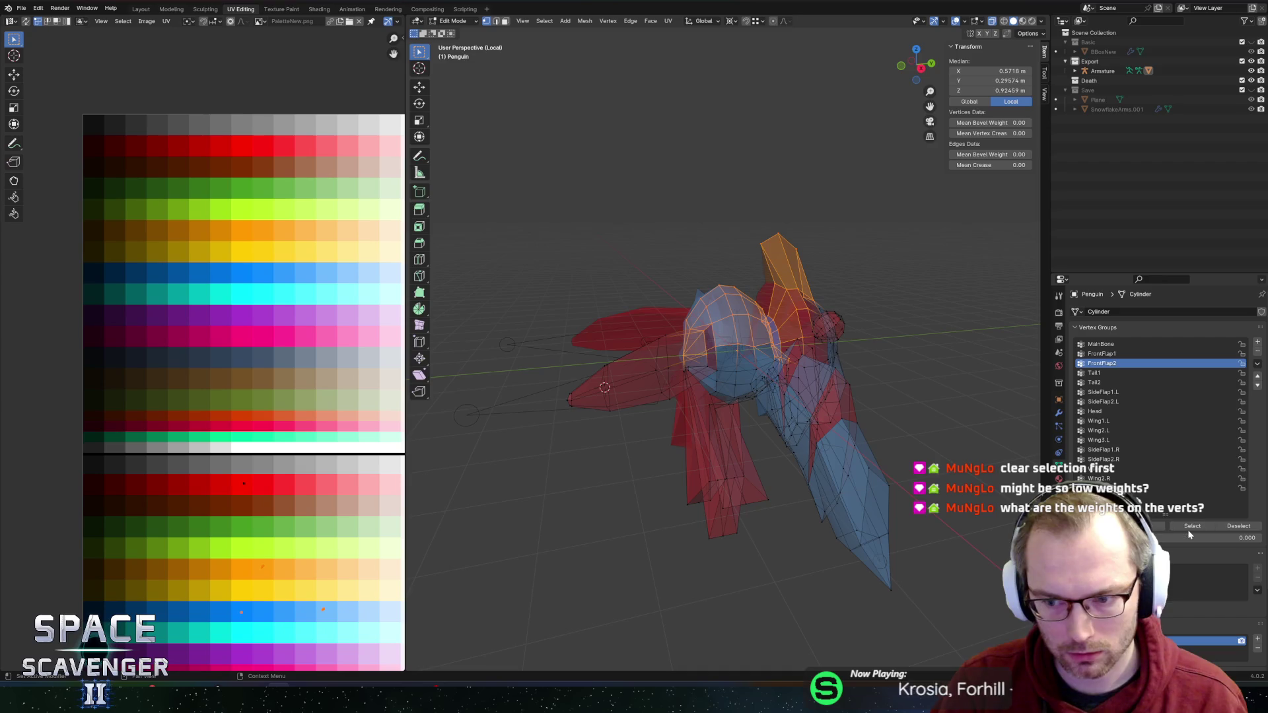
left_click(1096, 374)
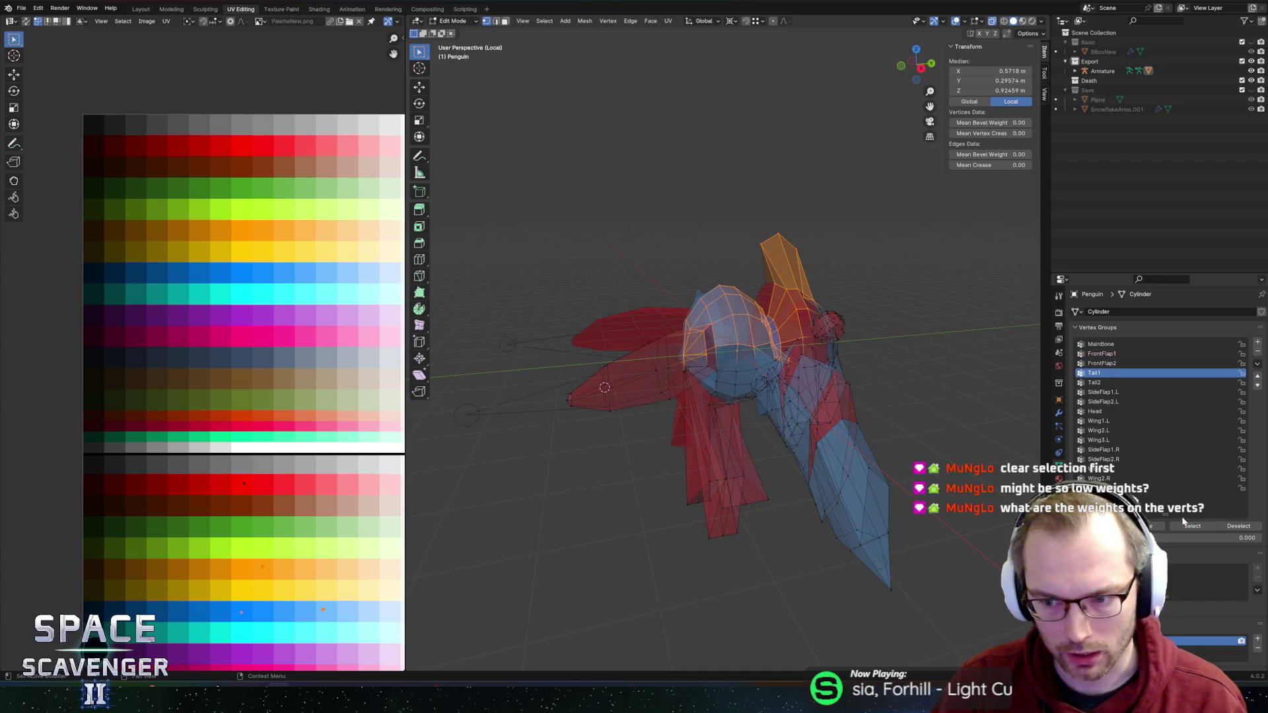
left_click(1192, 527)
left_click(1103, 383)
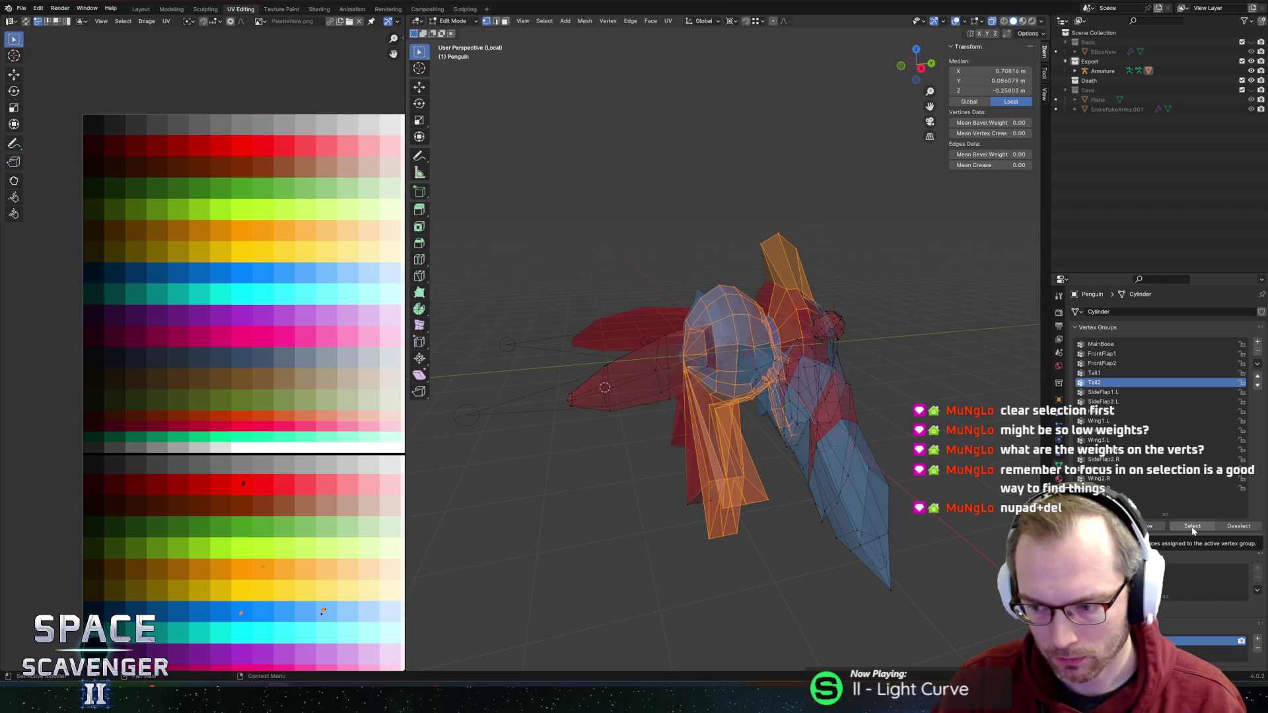
left_click(1192, 526)
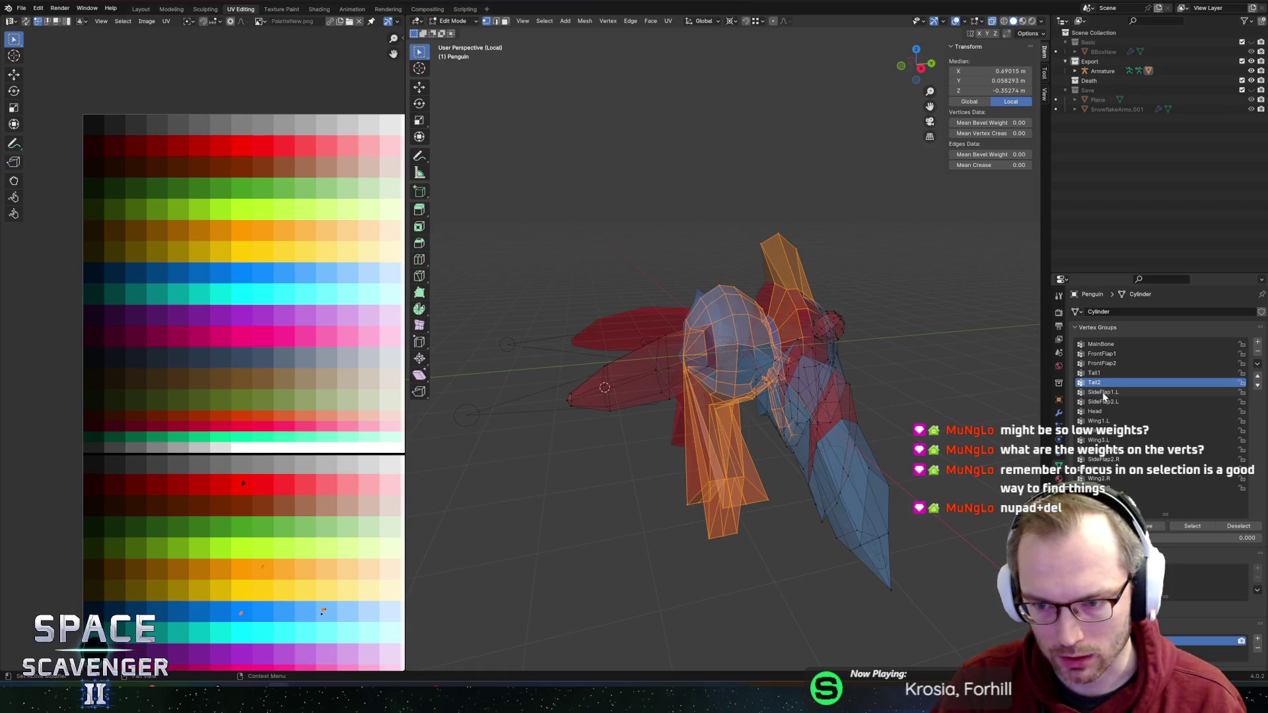
left_click(1104, 394)
left_click(1192, 526)
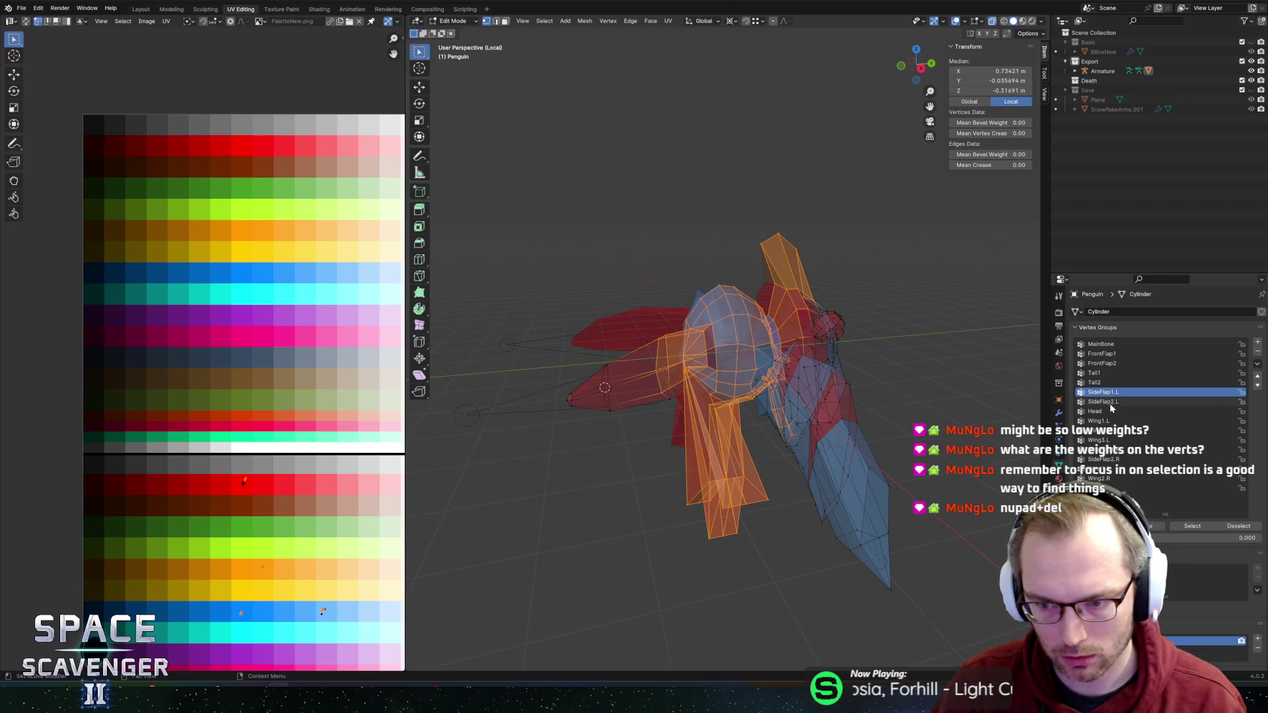
left_click(1111, 409)
left_click(1195, 526)
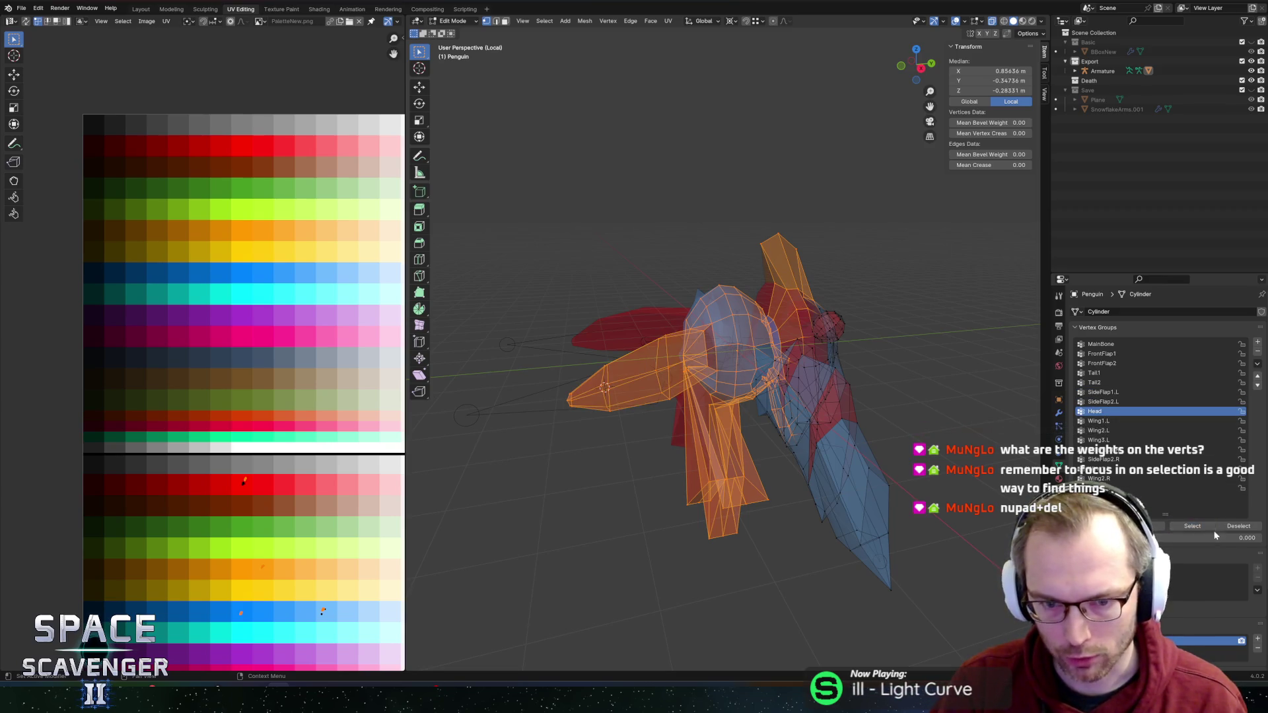
left_click(1211, 528)
Step: Add the Wing1.L, Wing2.L and Wing3.L vertices and step through the right-side SideFlap and Wing groups
left_click(1103, 422)
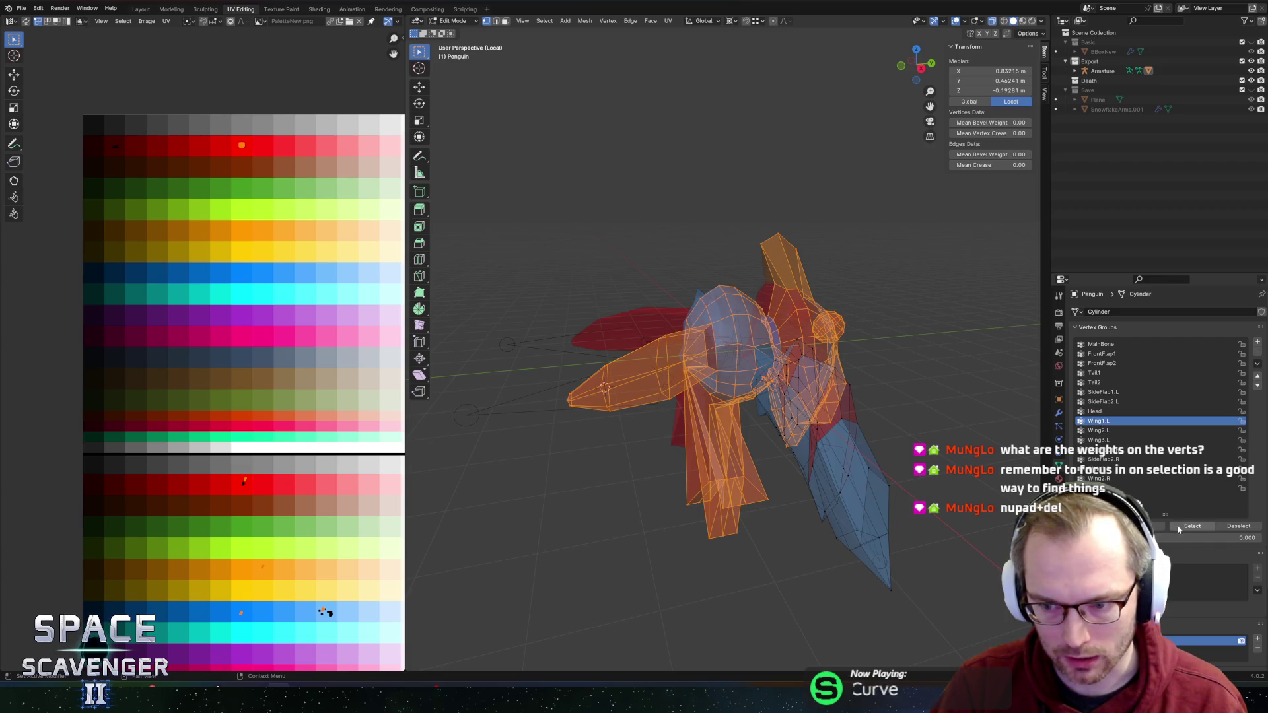
left_click(1179, 526)
left_click(1099, 431)
left_click(1193, 527)
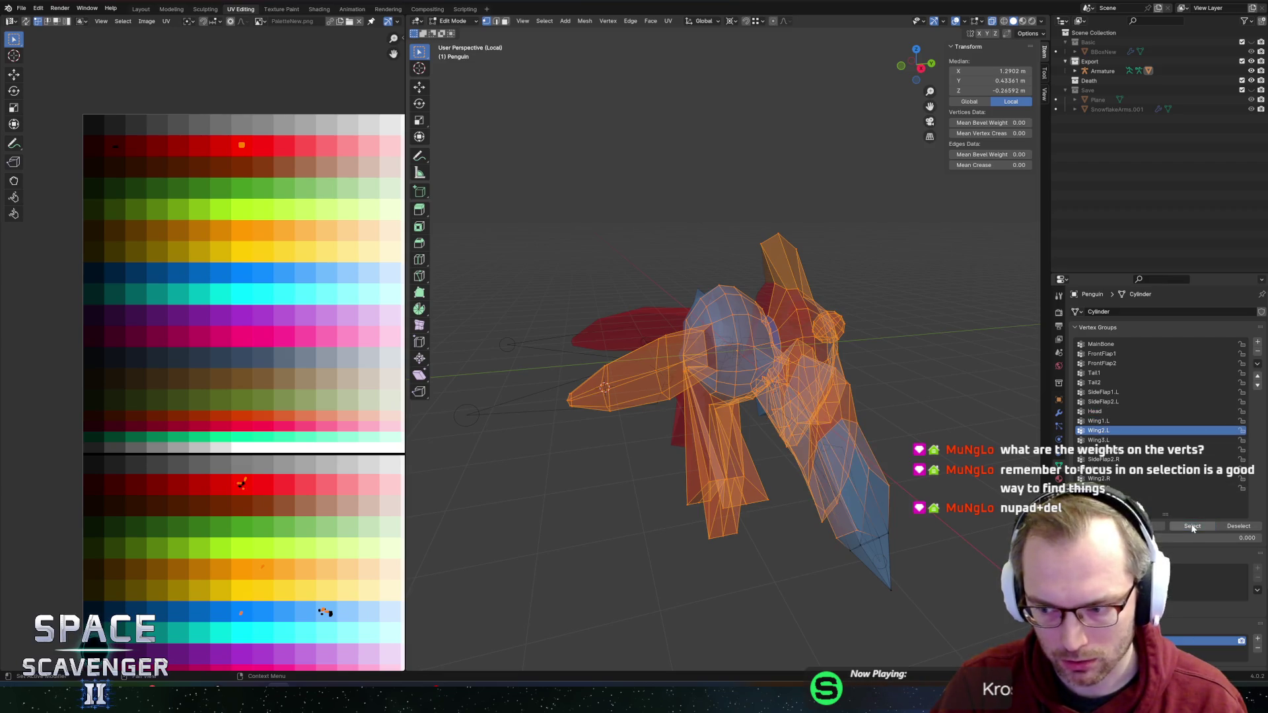
left_click(1098, 440)
left_click(1192, 527)
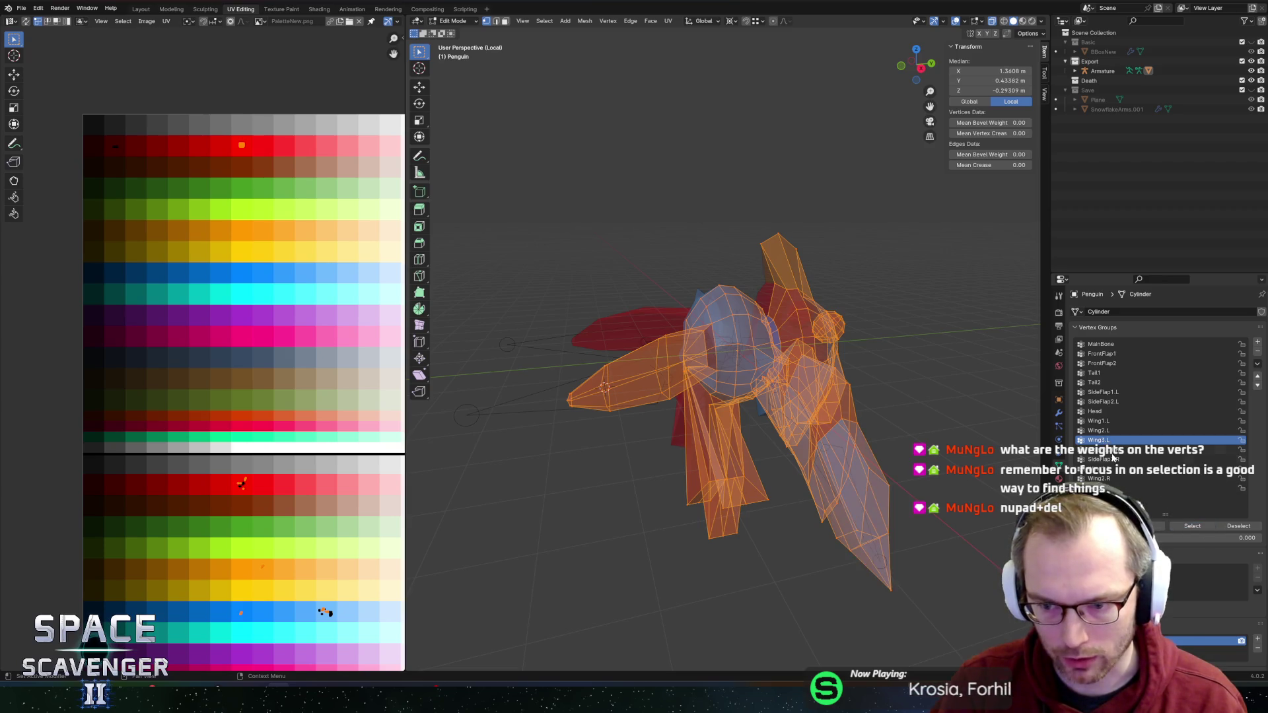
left_click(1110, 451)
left_click(1115, 459)
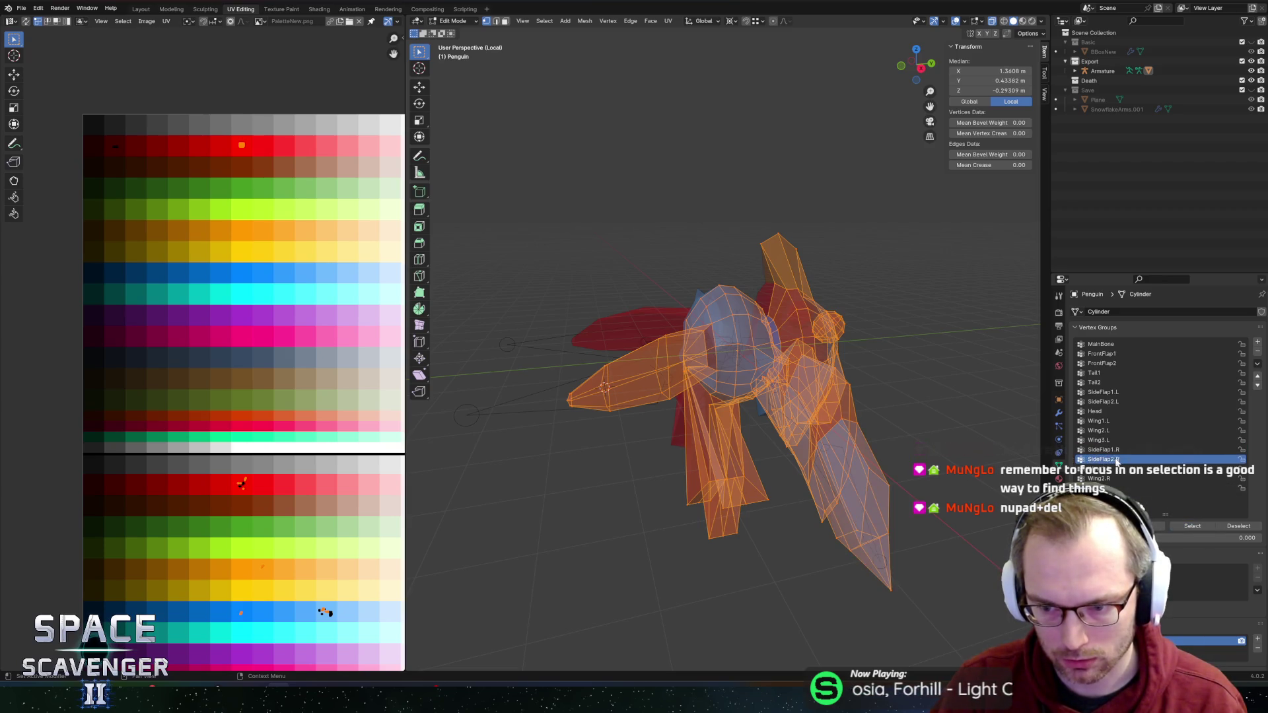
left_click(1114, 471)
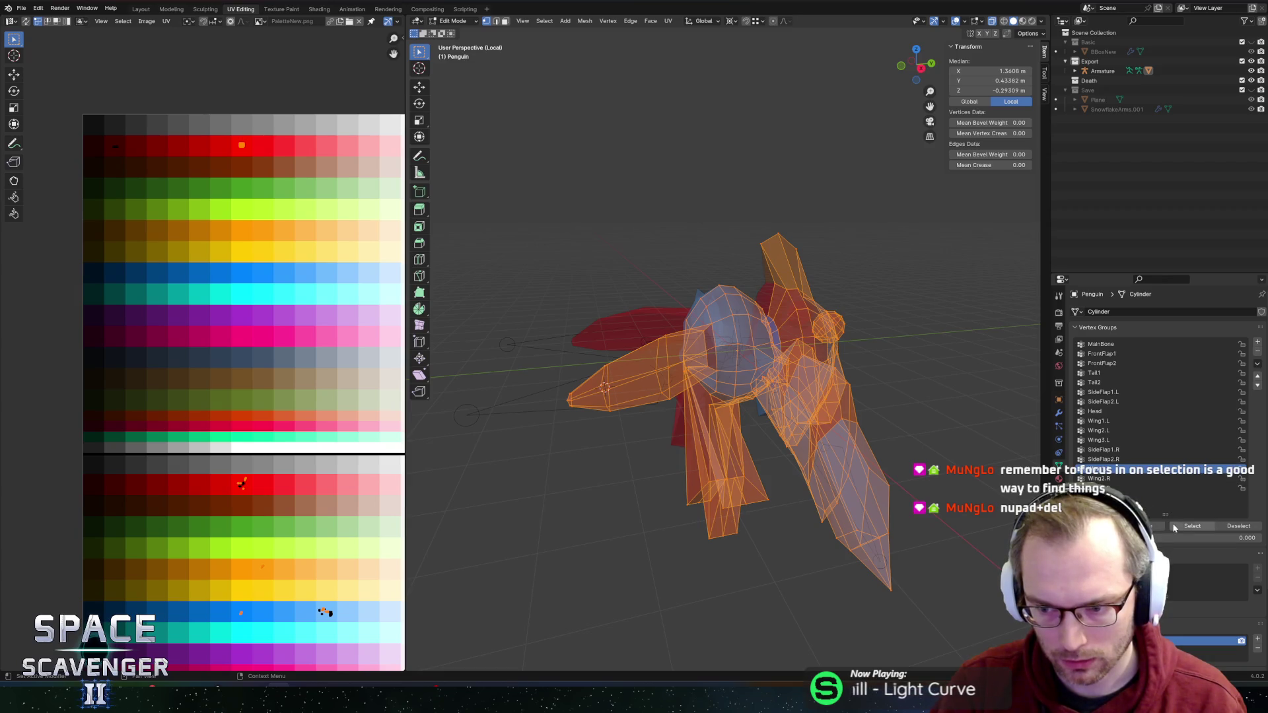
left_click(1101, 487)
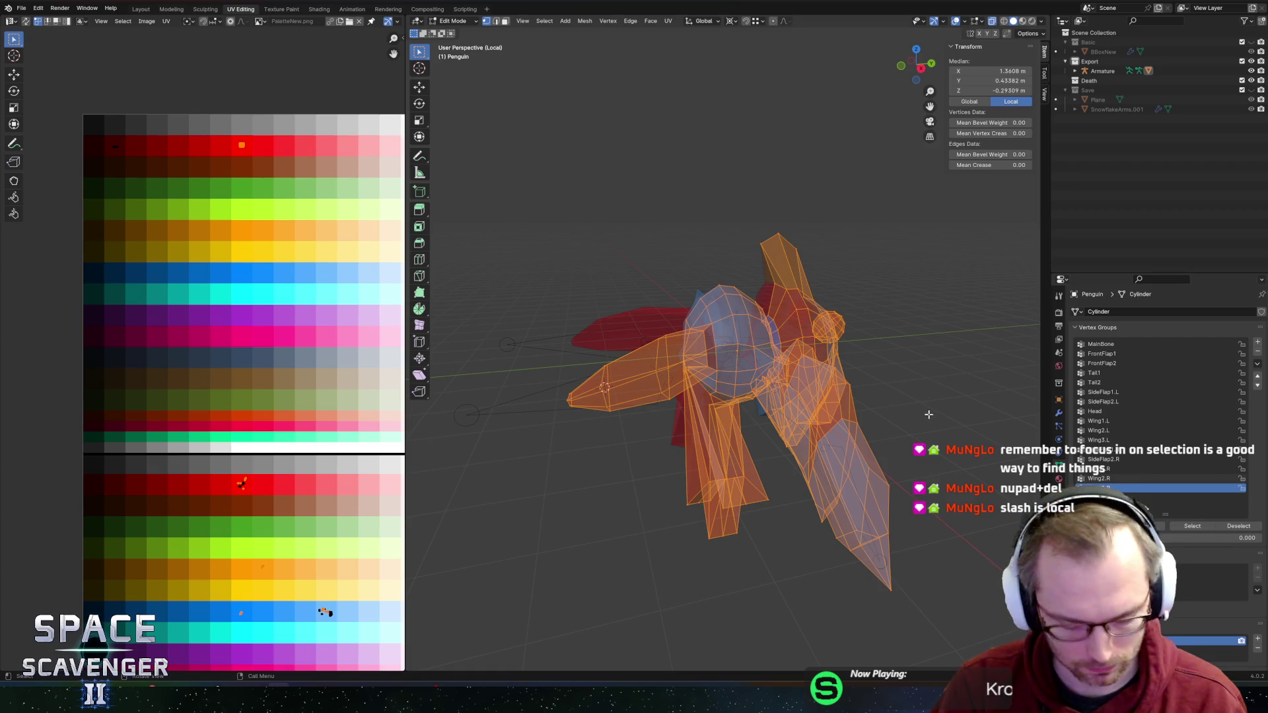
Step: Hide the selected vertices to inspect unassigned leftovers, unhide them and return to Object Mode
key("h")
mouse_move(843, 278)
left_mouse_down()
mouse_move(790, 300)
mouse_move(740, 283)
left_mouse_up()
key("alt+h")
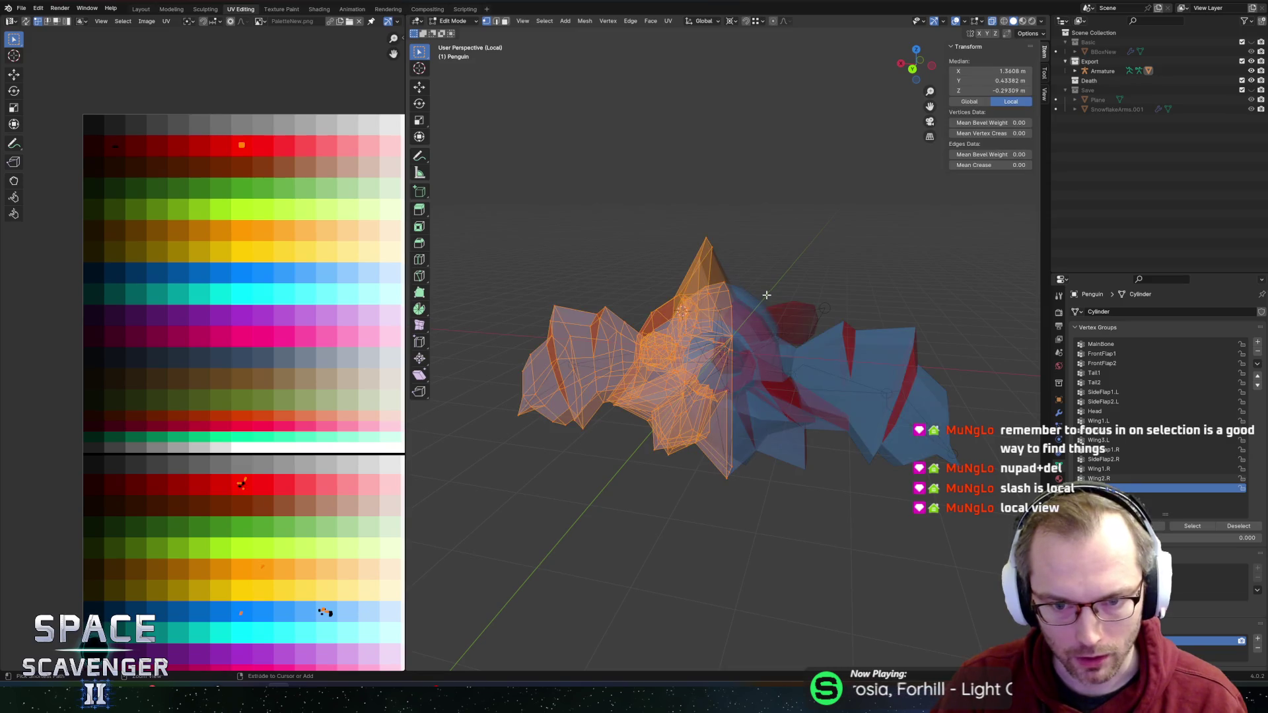
key("Tab")
mouse_move(640, 229)
left_mouse_down()
mouse_move(645, 216)
mouse_move(767, 249)
mouse_move(747, 244)
left_mouse_up()
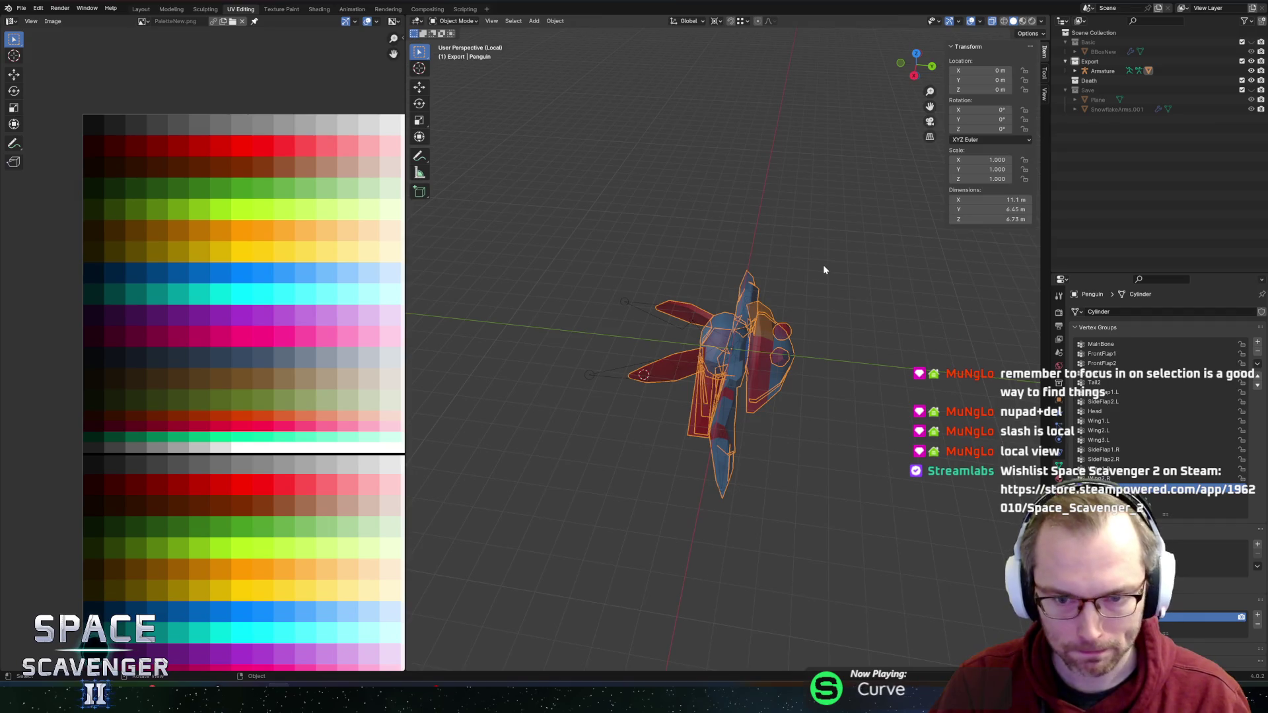
Step: Select the penguin object and search F3 for a 'focus' or 'view' command
key("a")
key("ctrl+z")
key("alt+a")
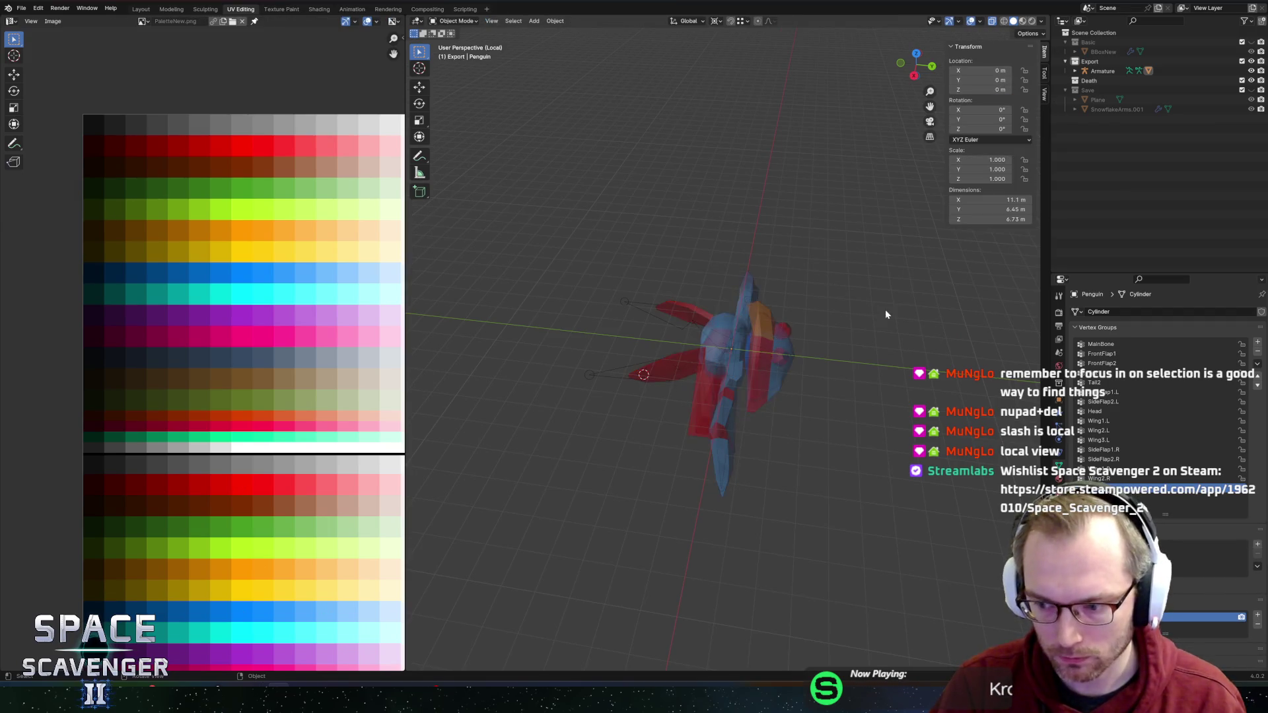
left_click_drag(885, 314, 848, 329)
left_click(740, 383)
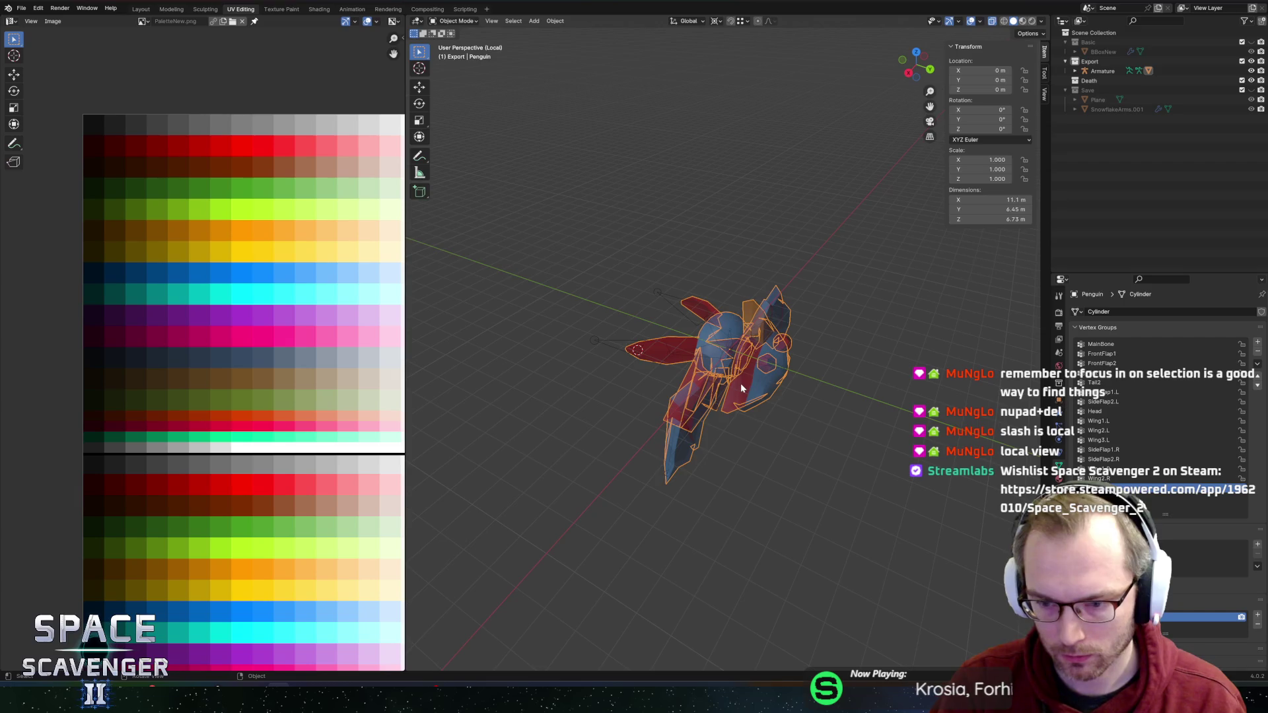
key("F3")
type("focus")
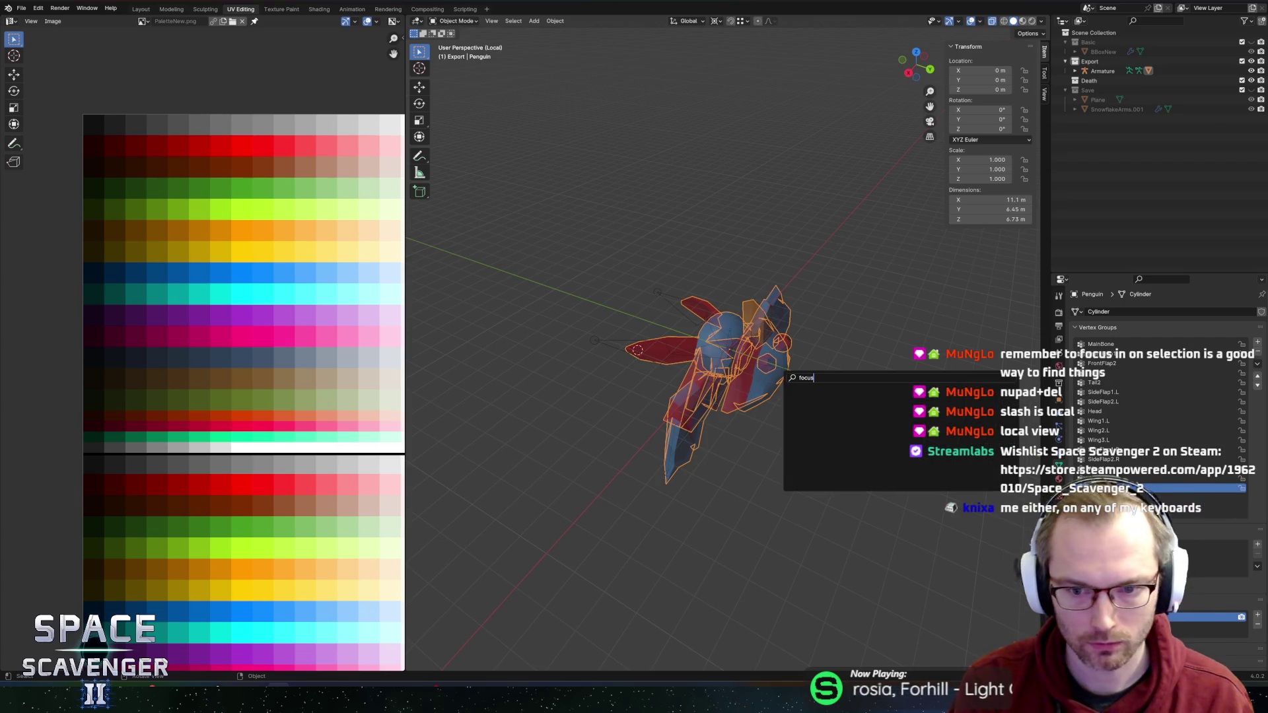
key("BackSpace")
key("BackSpace")
key("BackSpace")
type("view")
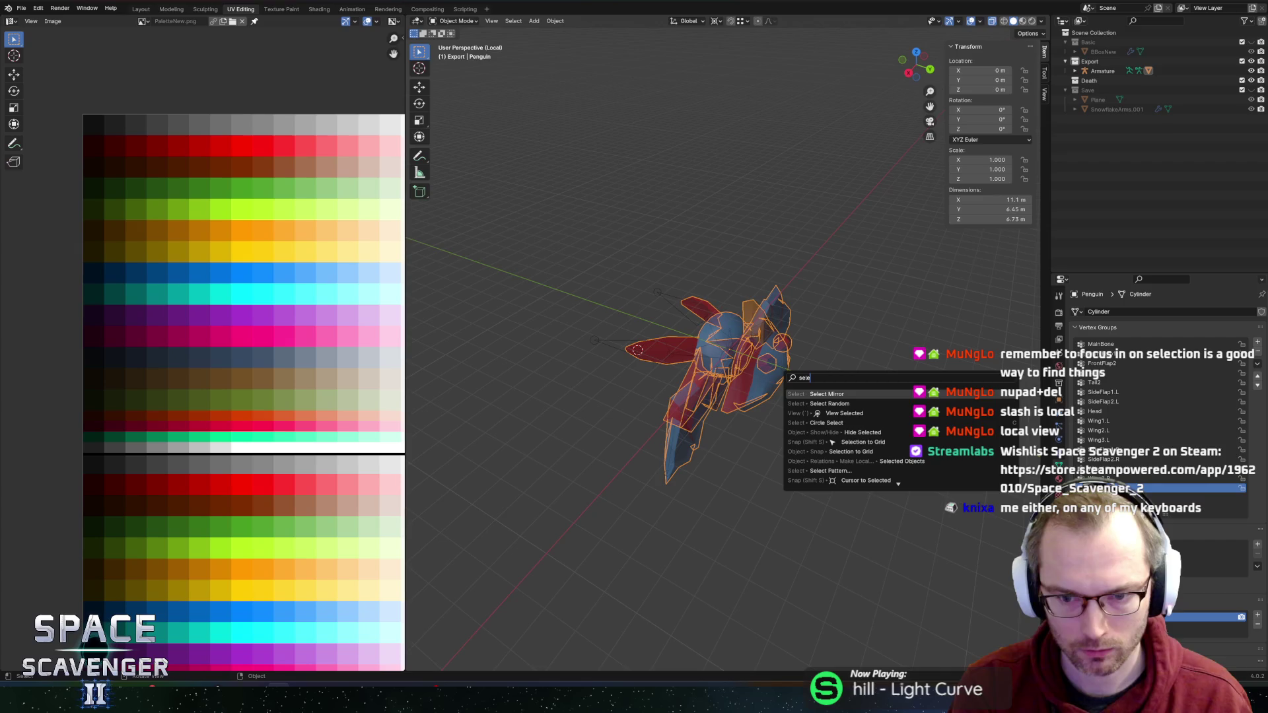
key("Escape")
Step: In Edit Mode, search F3 for 'selection' and 'focus' to frame the selection
key("Tab")
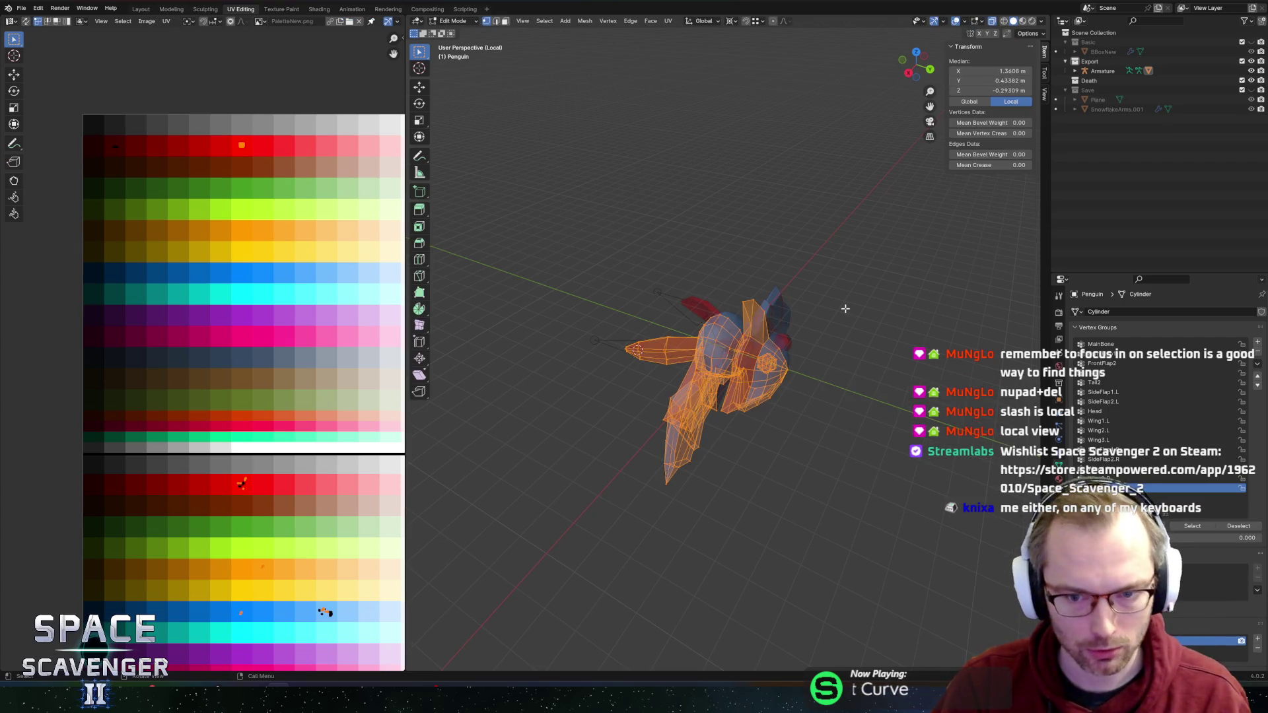
key("F3")
type("selection")
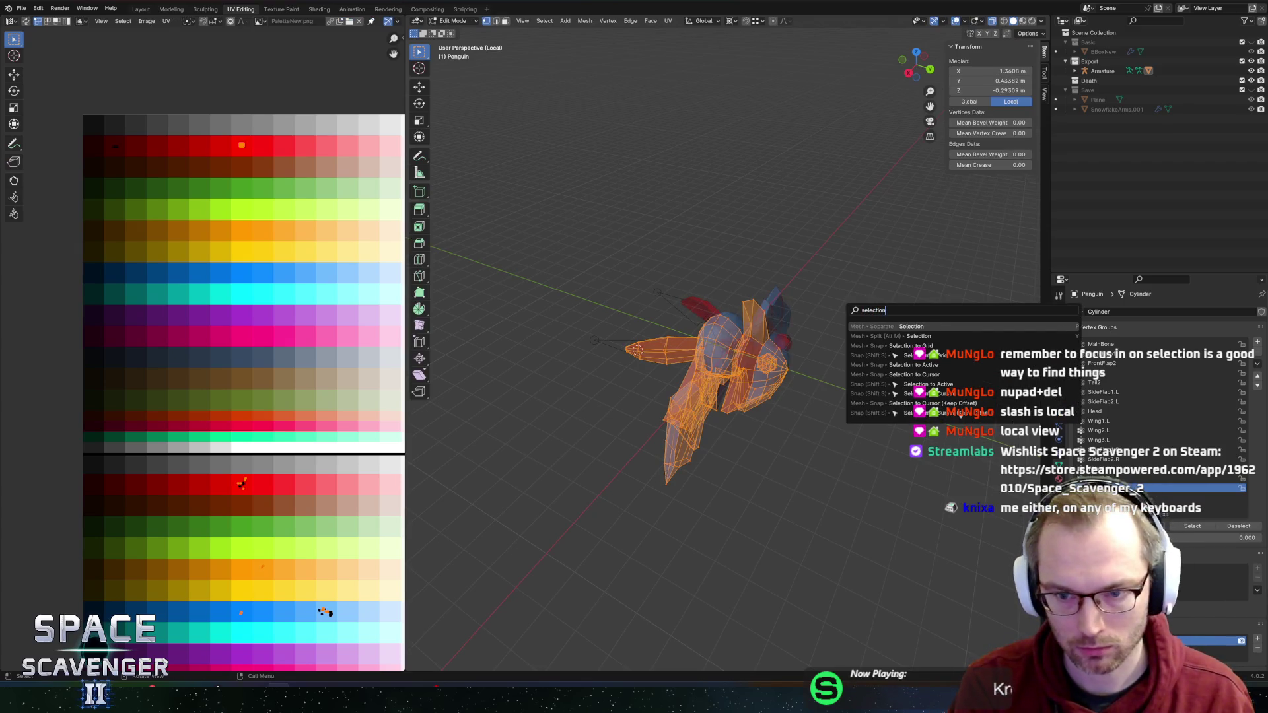
key("BackSpace")
key("BackSpace")
key("BackSpace")
type("focus se")
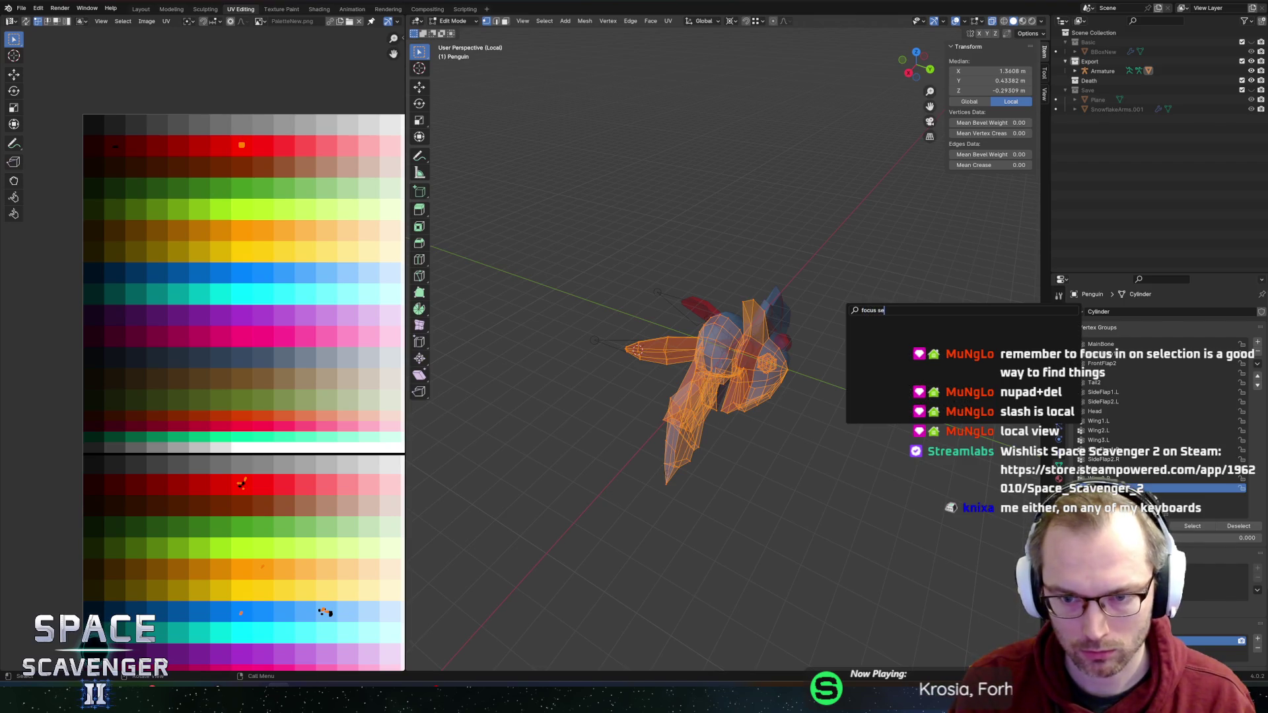
key("Escape")
Step: Zoom in on the body in Edit Mode, select a flap face, then enable vertex select and X-ray
key("Tab")
mouse_move(851, 306)
left_mouse_down()
mouse_move(750, 249)
mouse_move(699, 241)
mouse_move(750, 205)
mouse_move(683, 230)
mouse_move(784, 274)
mouse_move(843, 337)
mouse_move(761, 252)
mouse_move(793, 265)
mouse_move(803, 307)
mouse_move(755, 312)
mouse_move(730, 261)
mouse_move(760, 291)
mouse_move(792, 291)
mouse_move(800, 337)
mouse_move(687, 303)
mouse_move(750, 283)
mouse_move(908, 301)
mouse_move(670, 258)
mouse_move(634, 276)
left_mouse_up()
scroll(761, 252, "up", 10)
key("Tab")
scroll(792, 324, "down", 5)
key("3")
left_click(756, 312)
key("1")
key("alt+z")
key("alt+z")
Step: Slide two vertices along their edges where the wing meets the body
left_click(648, 260)
key("shift+v")
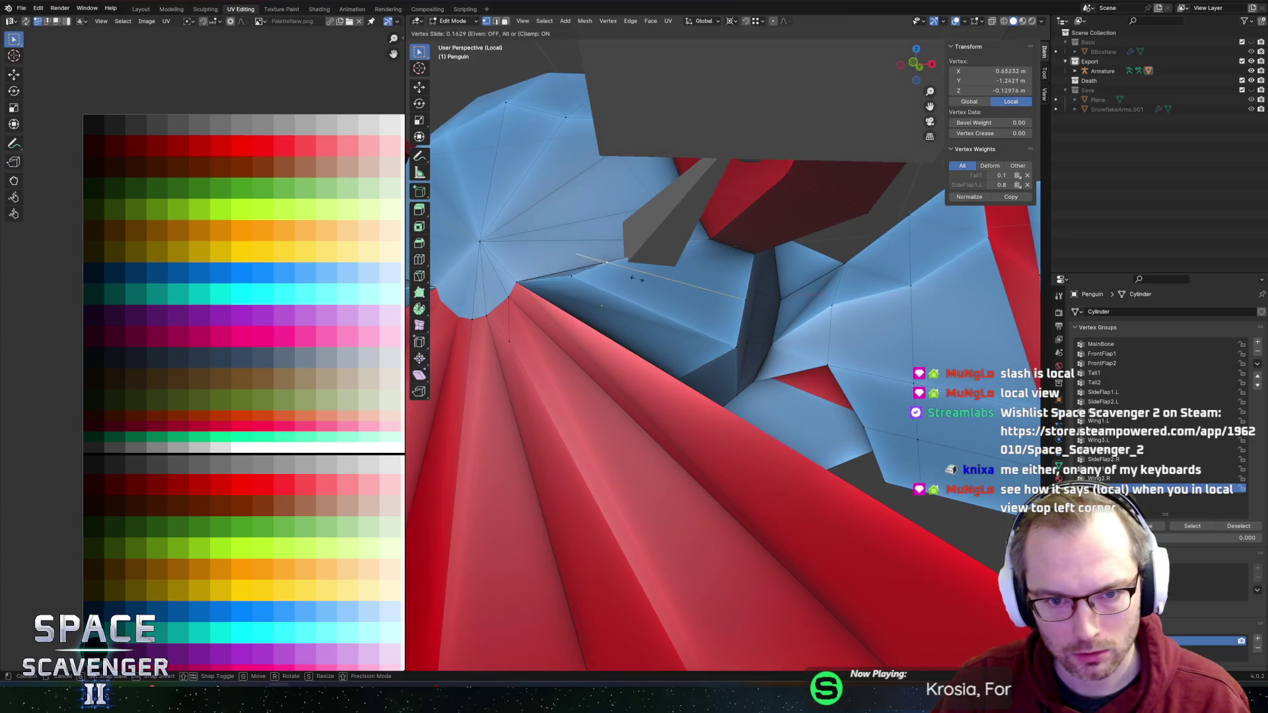
left_click(718, 296)
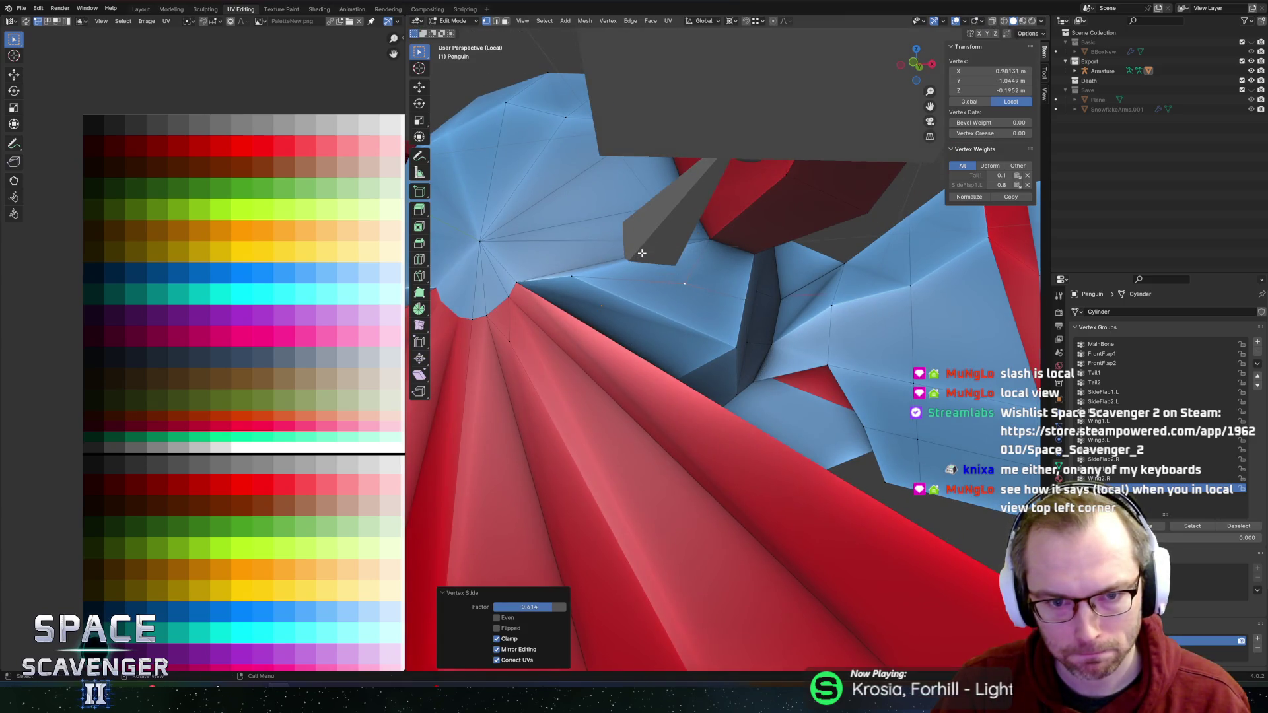
left_click_drag(719, 295, 634, 311)
key("shift+v")
left_click(642, 307)
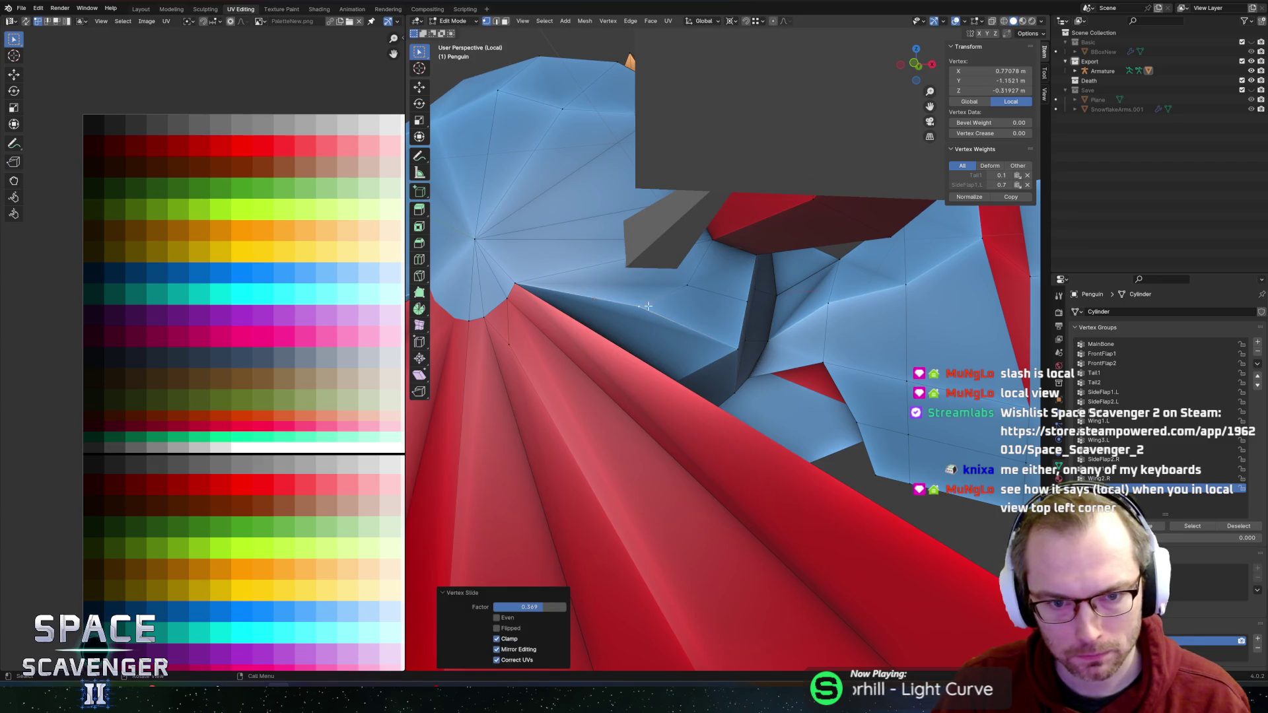
Step: Select faces beneath the wing, then return to vertex select with nothing selected
key("3")
left_click(717, 288)
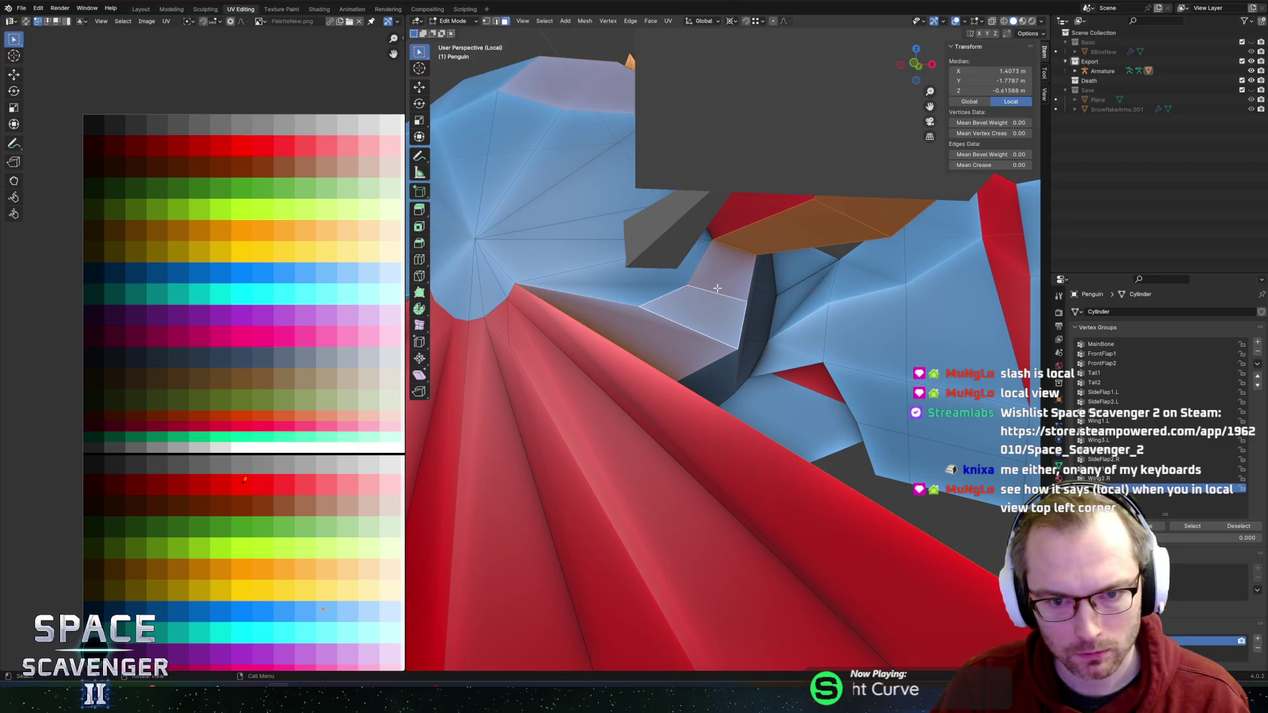
left_click_drag(712, 288, 593, 273)
left_click(640, 291)
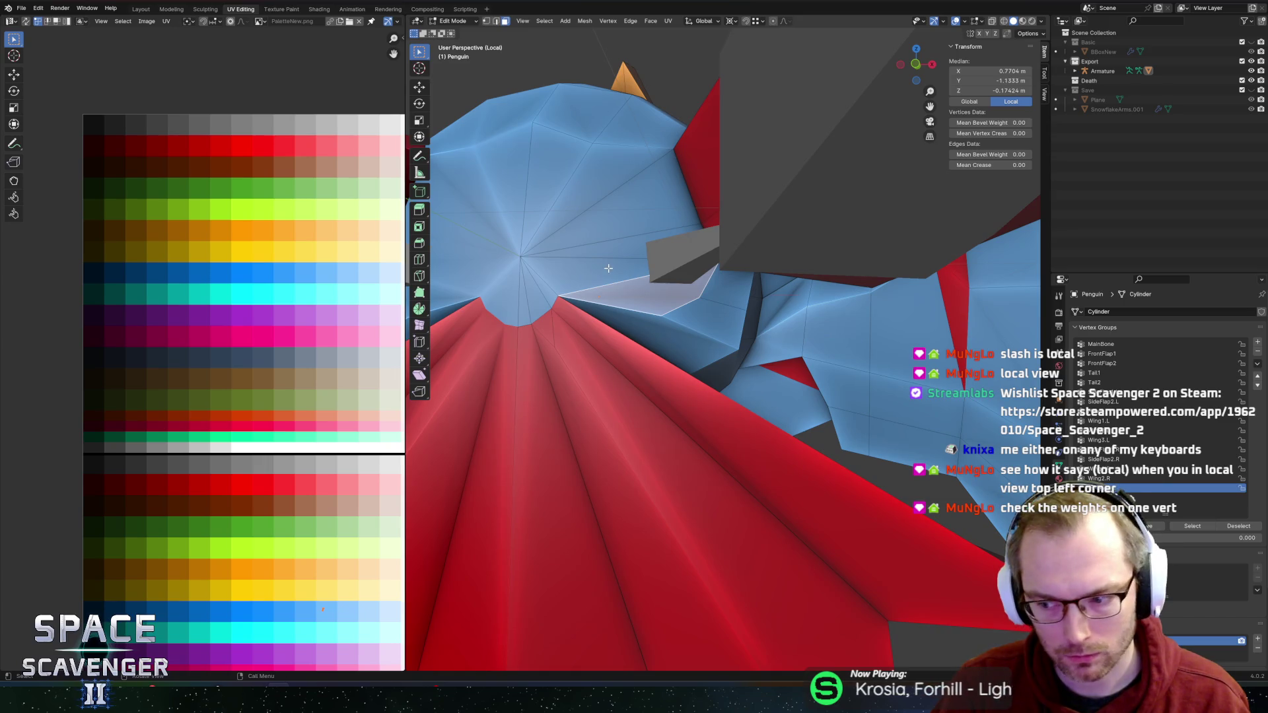
left_click_drag(686, 262, 649, 255)
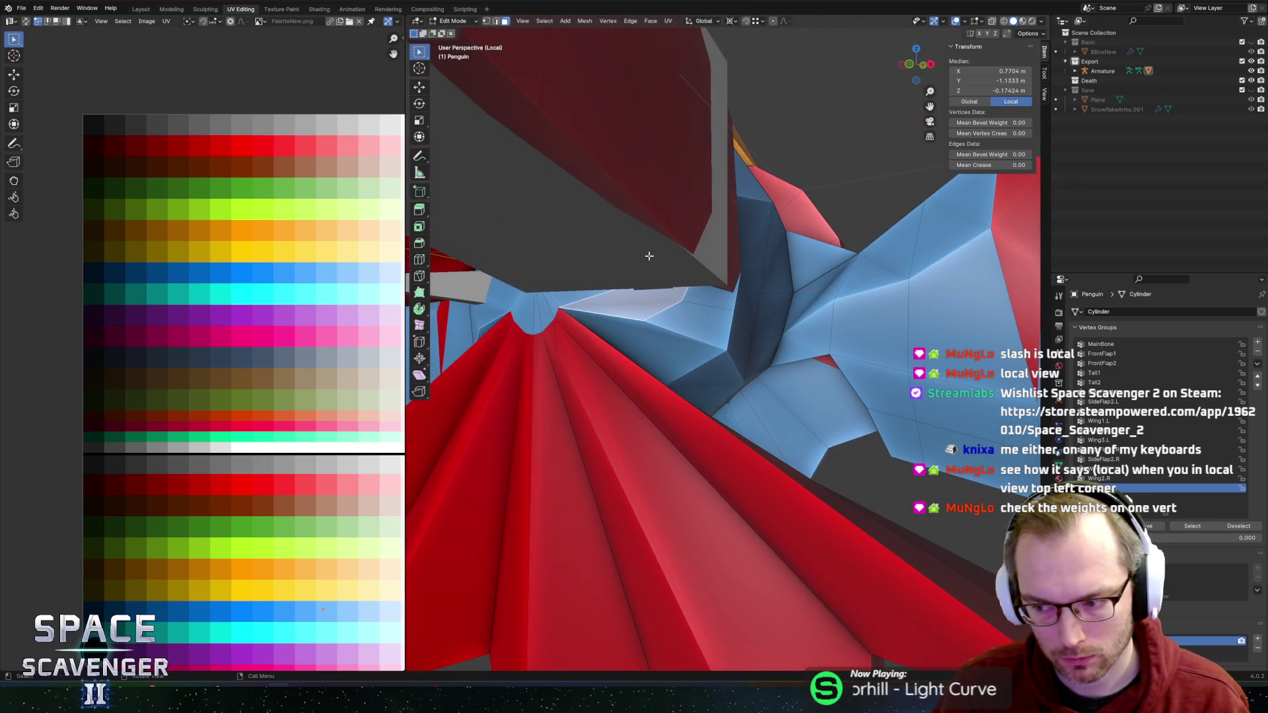
key("1")
key("alt+a")
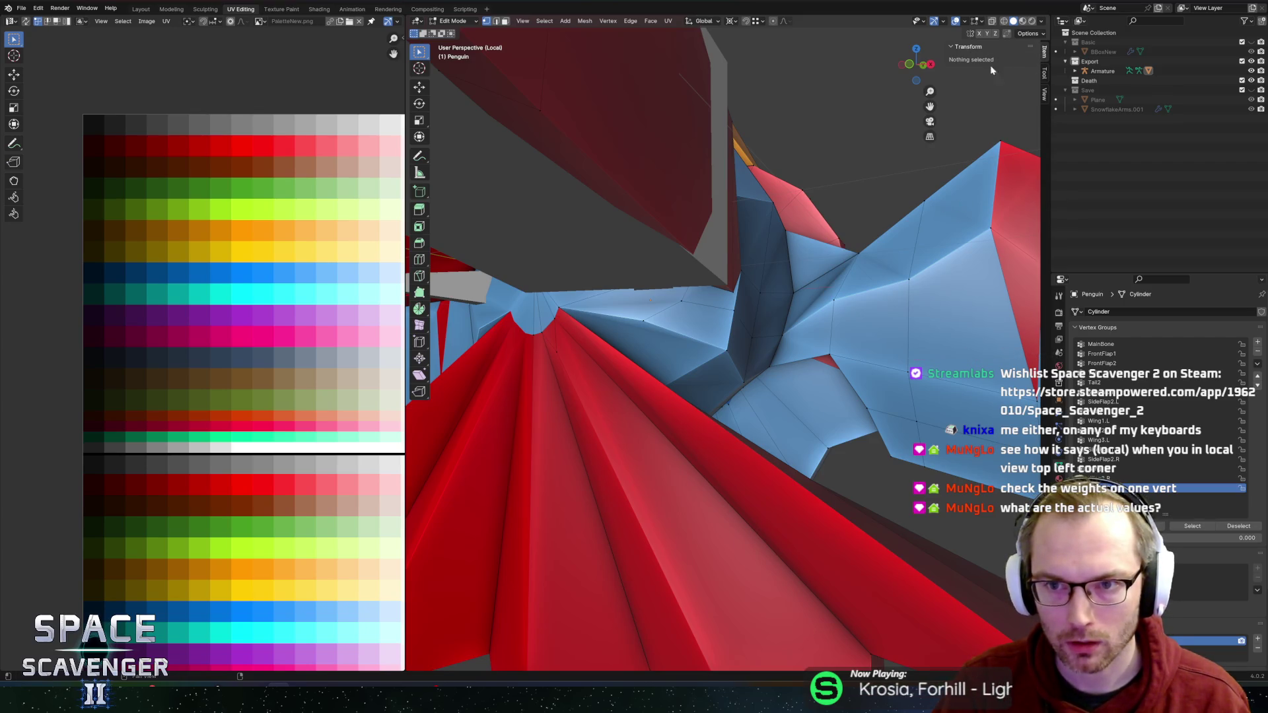
Step: Check weights on body and wing vertices, including SideFlap1.L and shared Wing2.L/Wing3.L ones
left_click(646, 323)
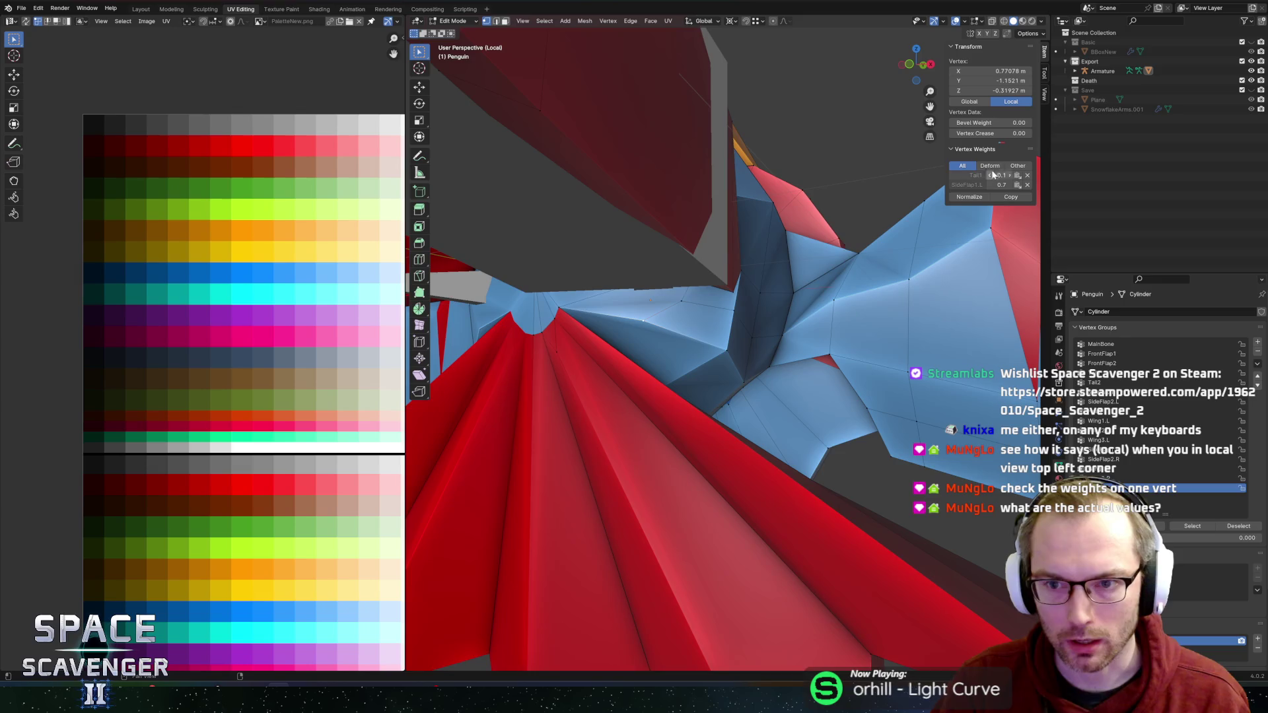
left_click(726, 348)
left_click(735, 307)
mouse_move(735, 307)
left_mouse_down()
mouse_move(690, 298)
mouse_move(769, 328)
left_mouse_up()
left_click(768, 327)
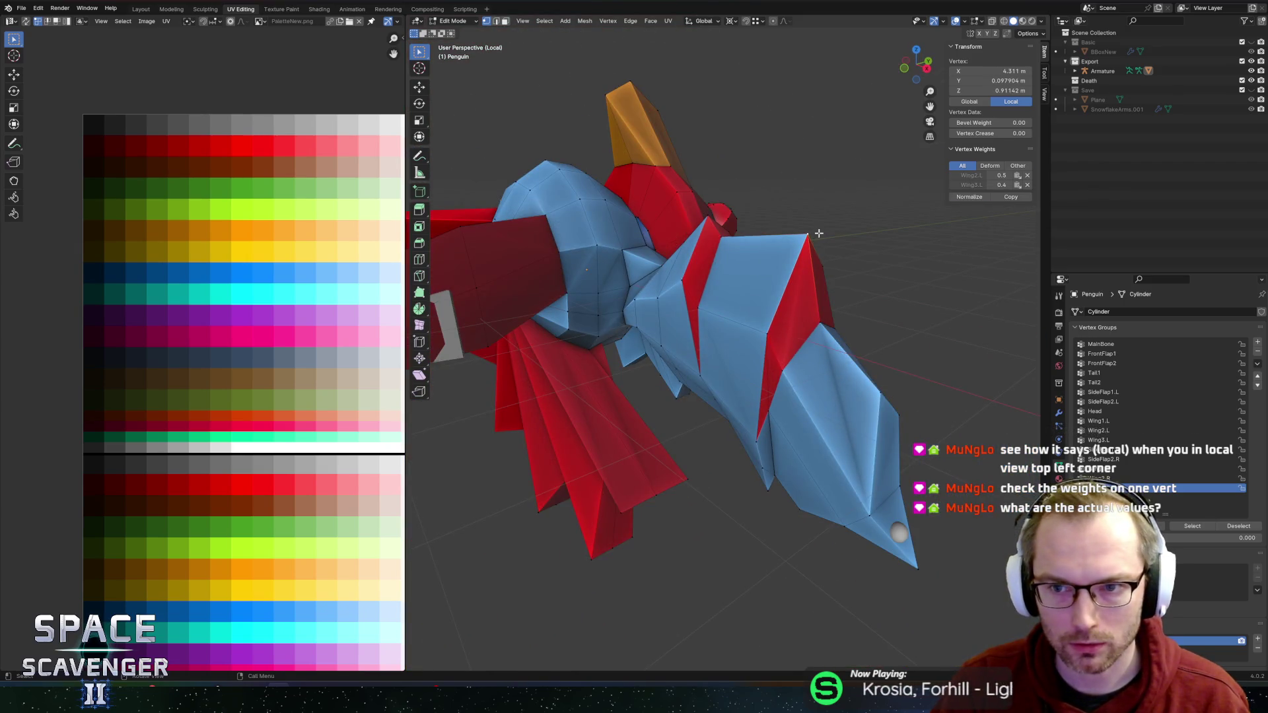
left_click(772, 309)
left_click(757, 334)
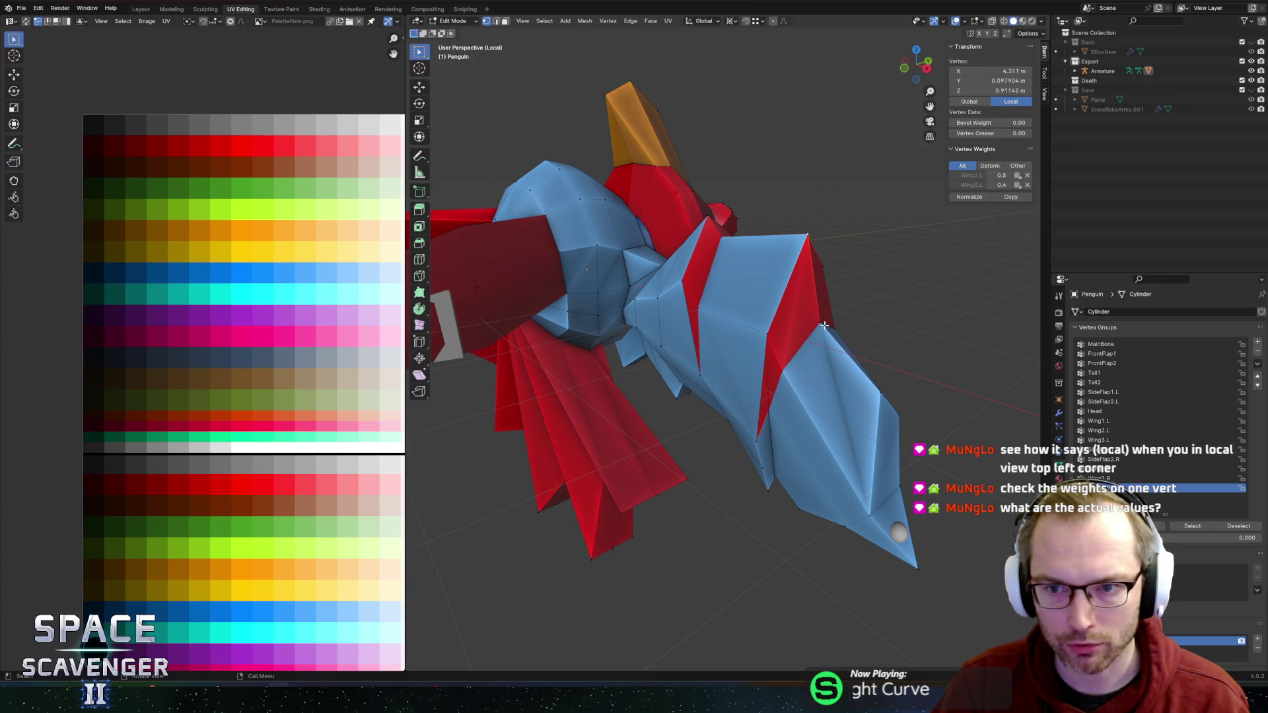
left_click(875, 405)
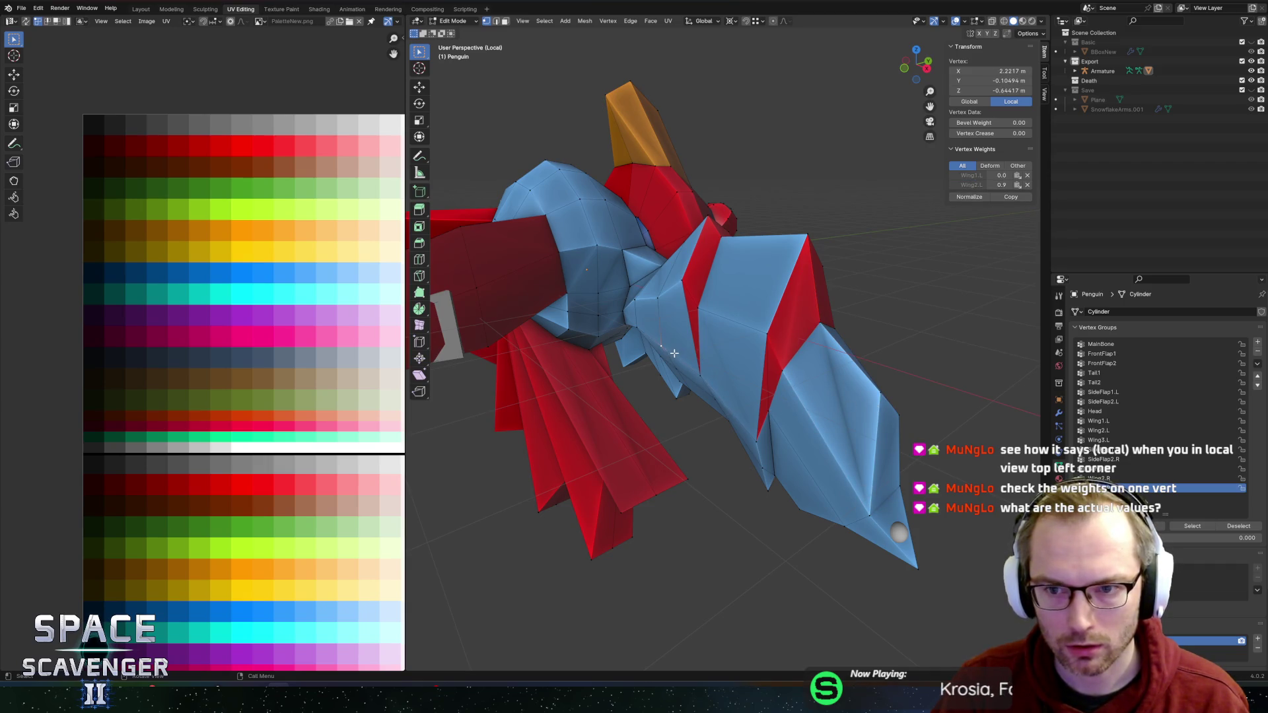
Step: Check the bone weights of two side flap vertices and another wing vertex
left_click_drag(586, 323, 773, 320)
left_click_drag(677, 218, 716, 204)
left_click(650, 355)
scroll(638, 371, "up", 2)
left_click(574, 389)
left_click_drag(576, 390, 578, 402)
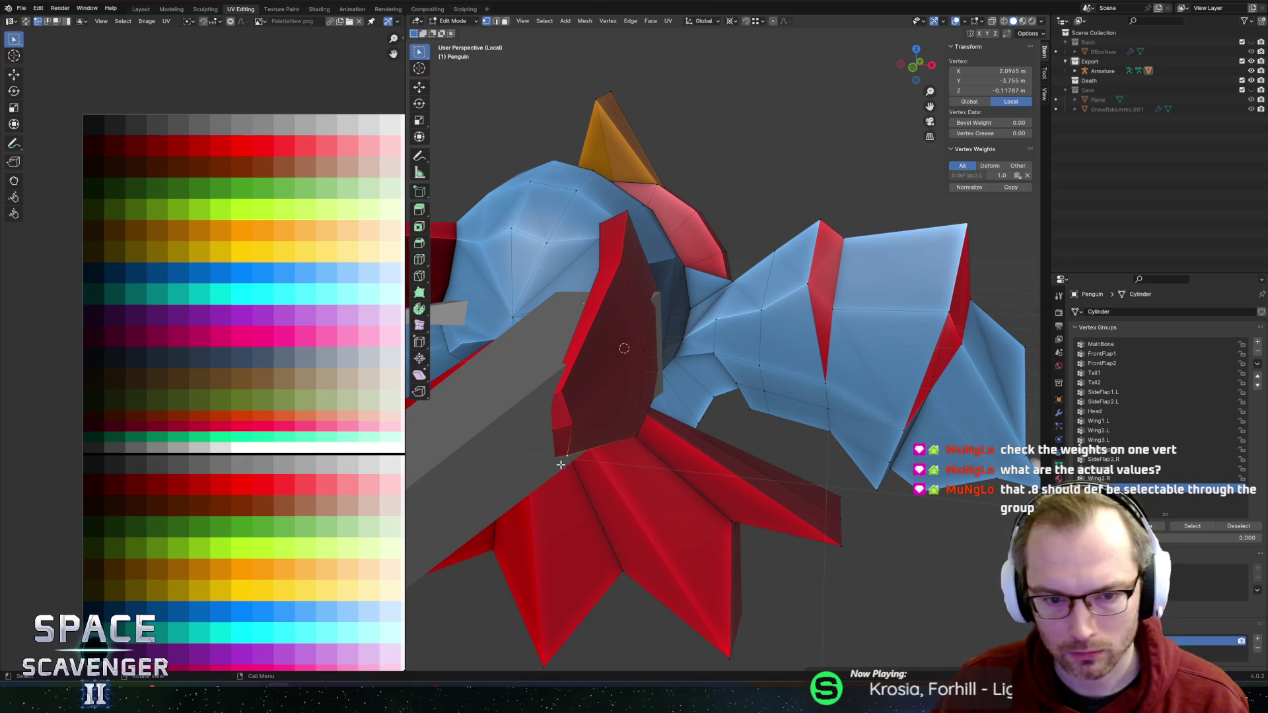
mouse_move(832, 364)
left_mouse_down()
mouse_move(759, 330)
mouse_move(786, 317)
mouse_move(743, 347)
left_mouse_up()
left_click(760, 330)
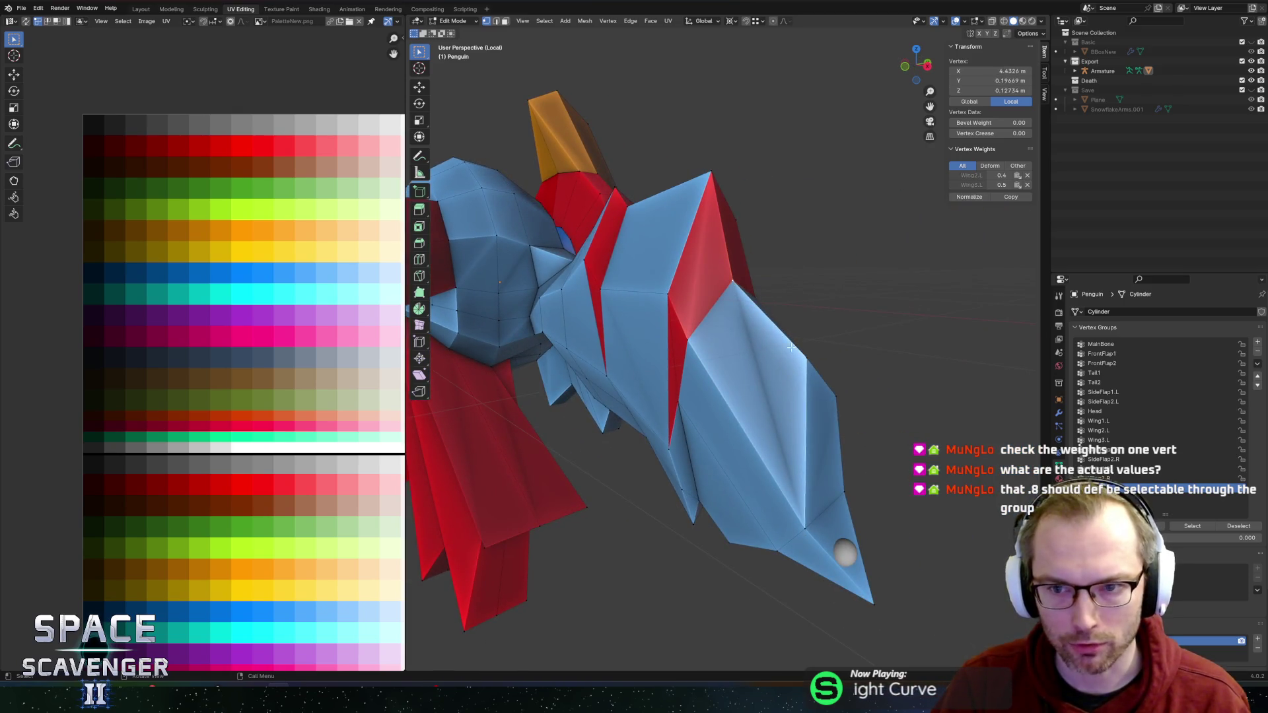
left_click_drag(803, 359, 867, 345)
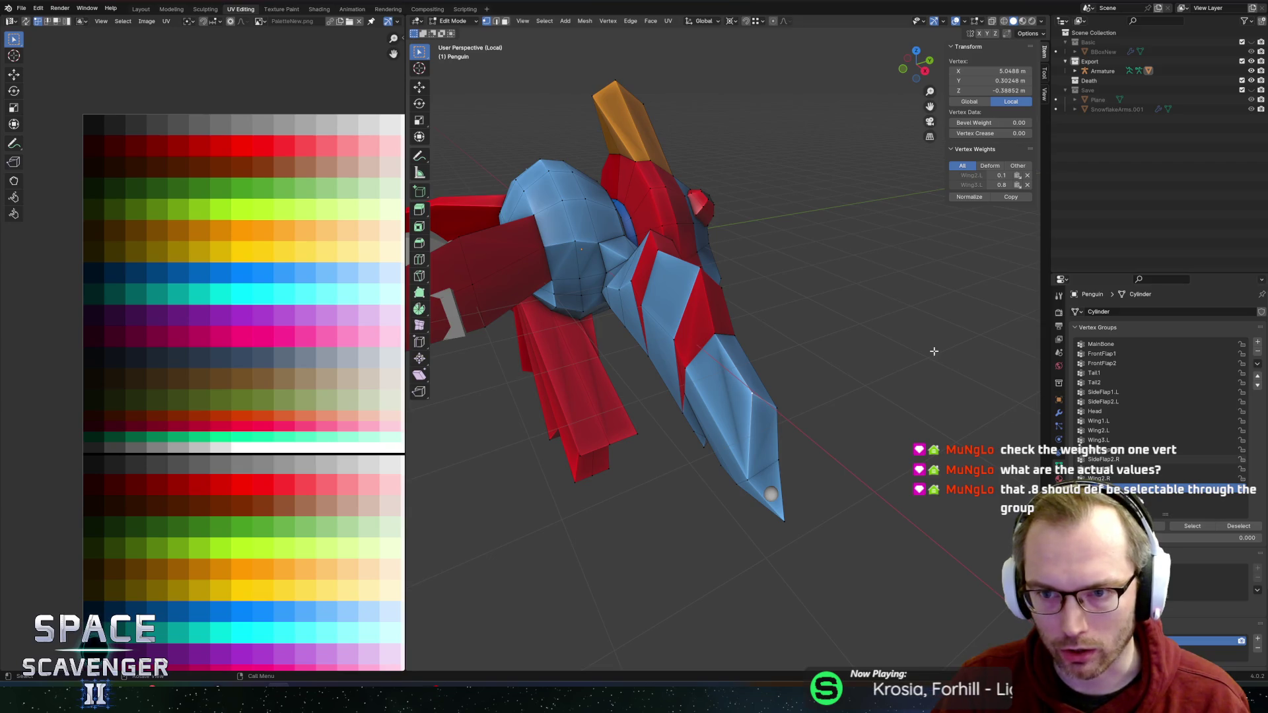
mouse_move(914, 358)
left_mouse_down()
mouse_move(821, 355)
mouse_move(763, 291)
mouse_move(872, 319)
left_mouse_up()
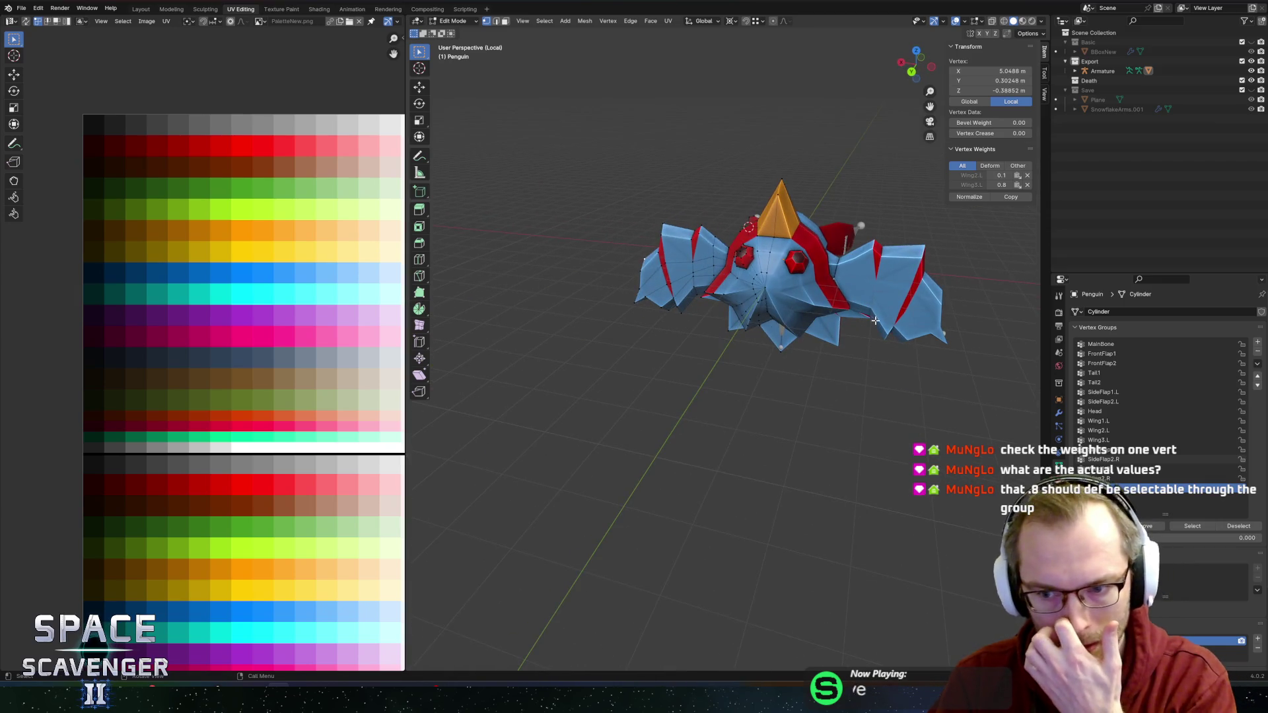
Step: Make Wing2.R and then Wing1.L the active vertex group
left_click(1118, 469)
mouse_move(819, 350)
left_mouse_down()
mouse_move(859, 264)
mouse_move(855, 290)
left_mouse_up()
scroll(852, 288, "up", 2)
left_click(1114, 422)
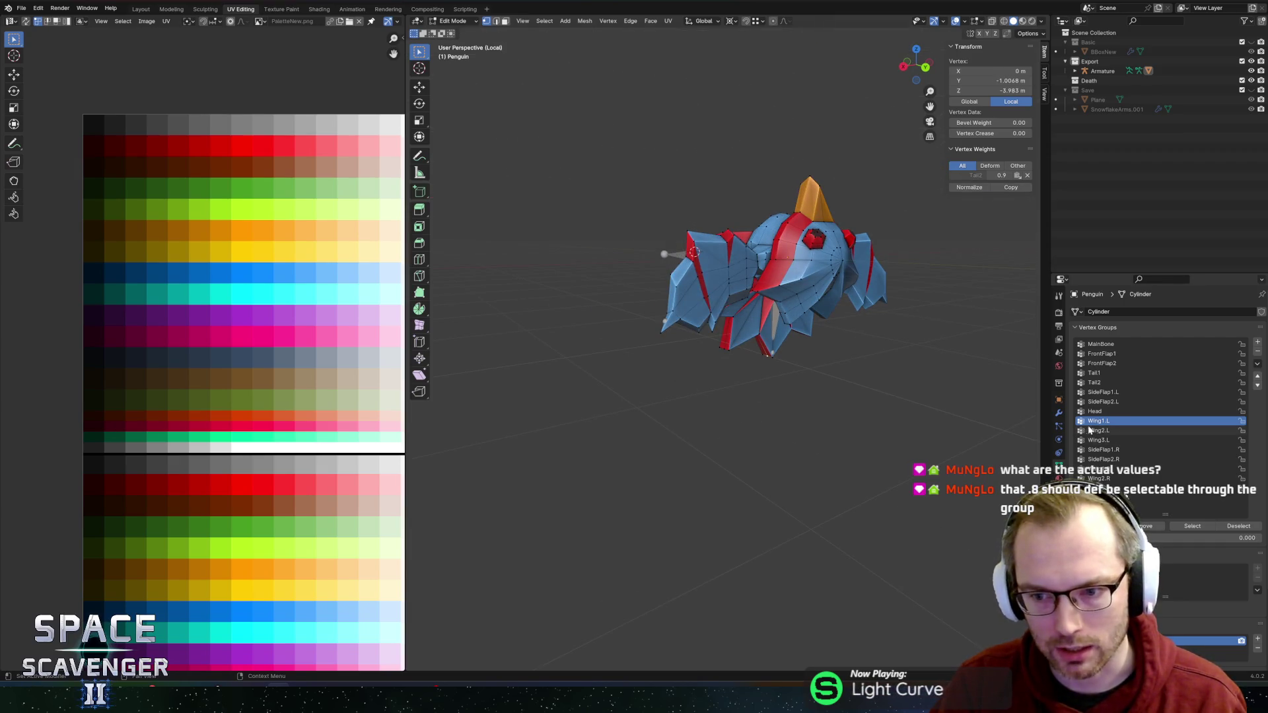
Step: Select the Wing1.L, Wing2.L and Wing3.L group vertices in turn, clearing between each
left_click(1200, 530)
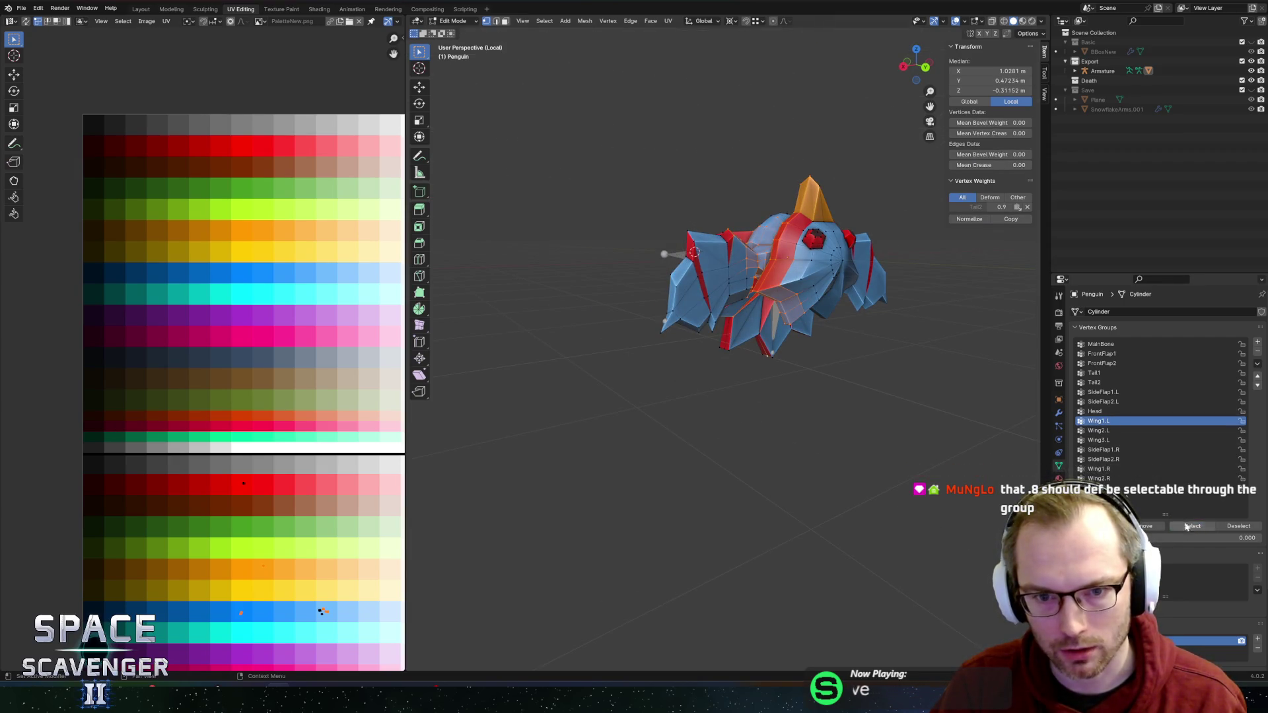
key("alt+a")
left_click(1102, 430)
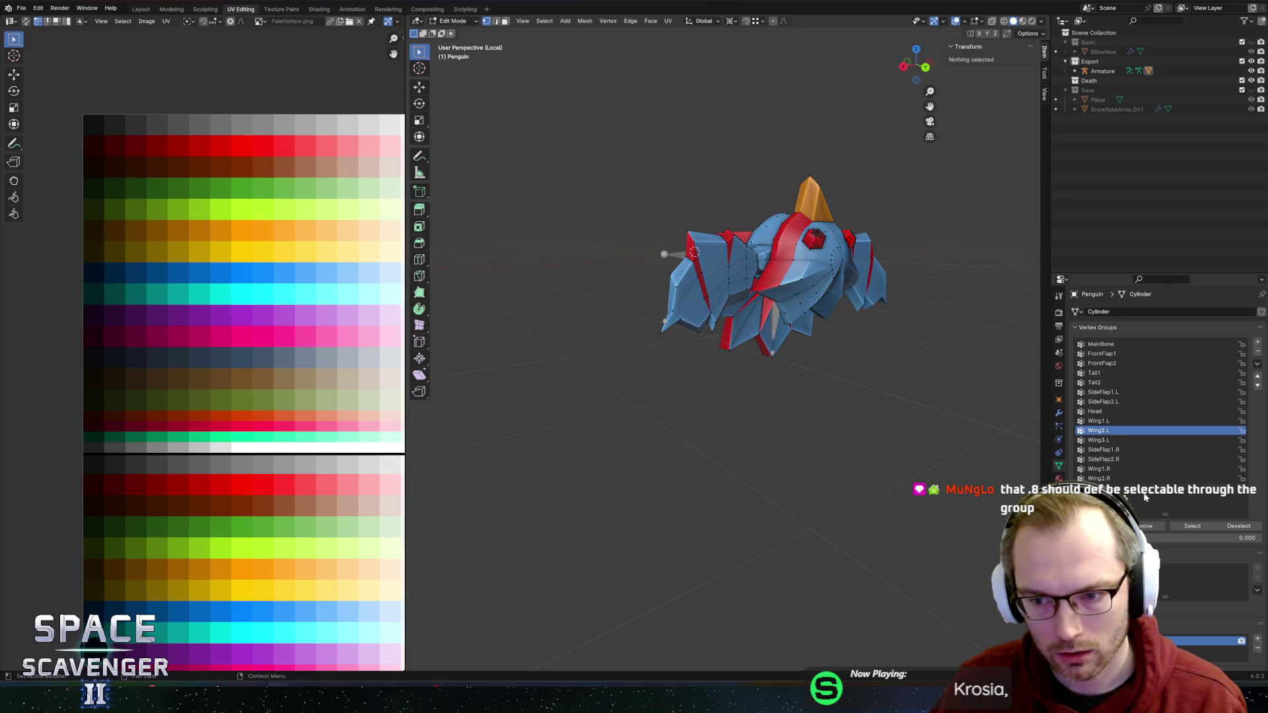
left_click(1192, 527)
key("alt+a")
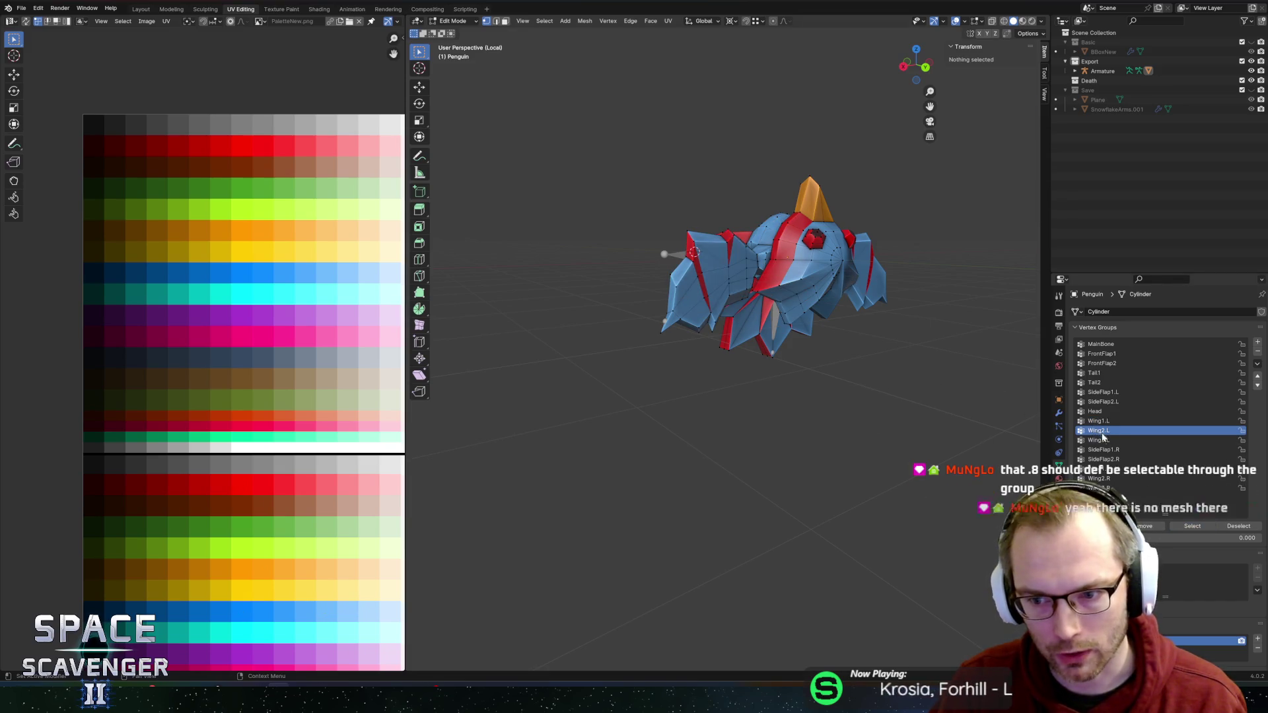
left_click(1102, 440)
left_click(1190, 528)
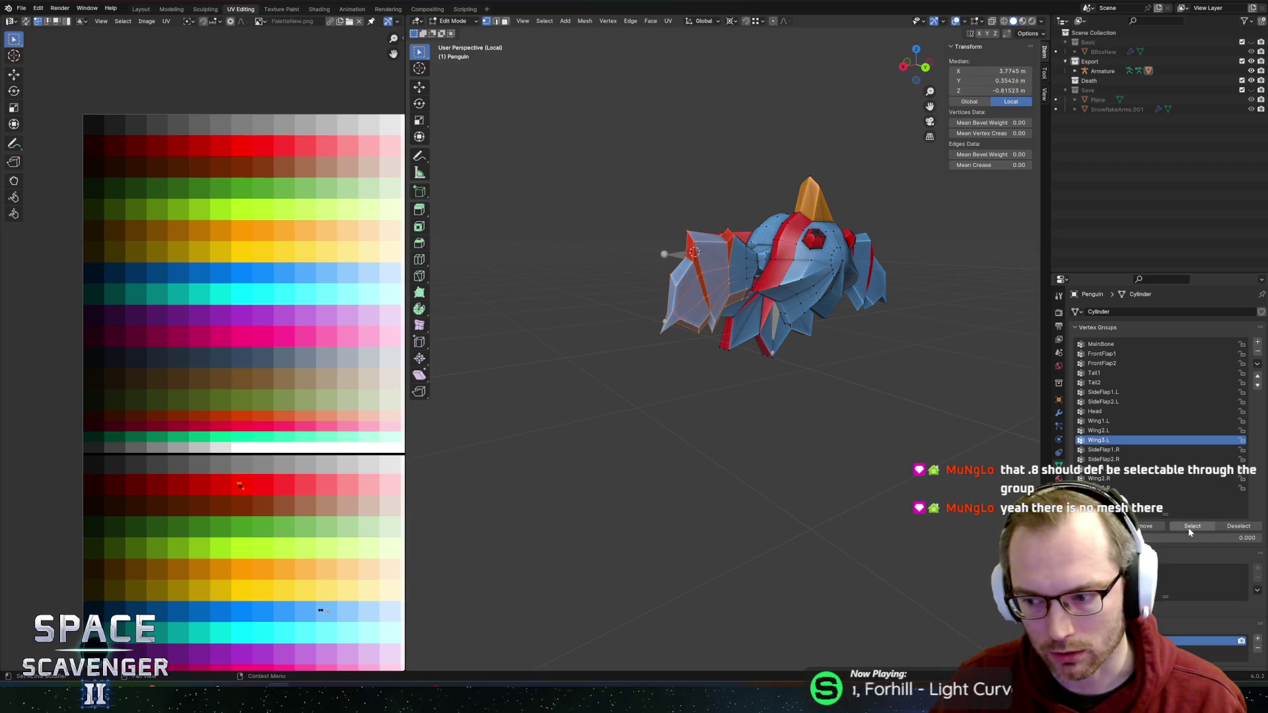
mouse_move(868, 297)
left_mouse_down()
mouse_move(886, 297)
mouse_move(741, 251)
left_mouse_up()
Step: Read the 17:15:44 and 17:22:09 ImportFBX warnings in Unity's Console and select the detail text
key("ctrl+o")
key("Escape")
key("alt+Tab")
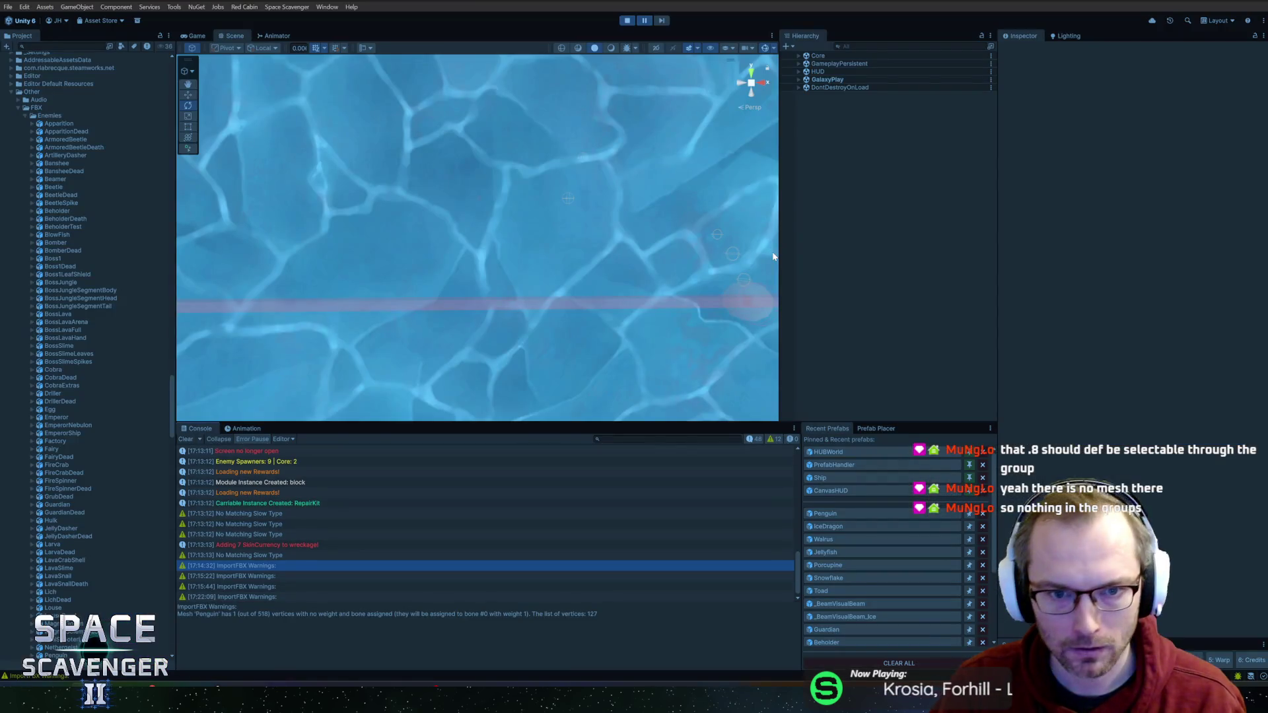
left_click(293, 588)
left_click(288, 597)
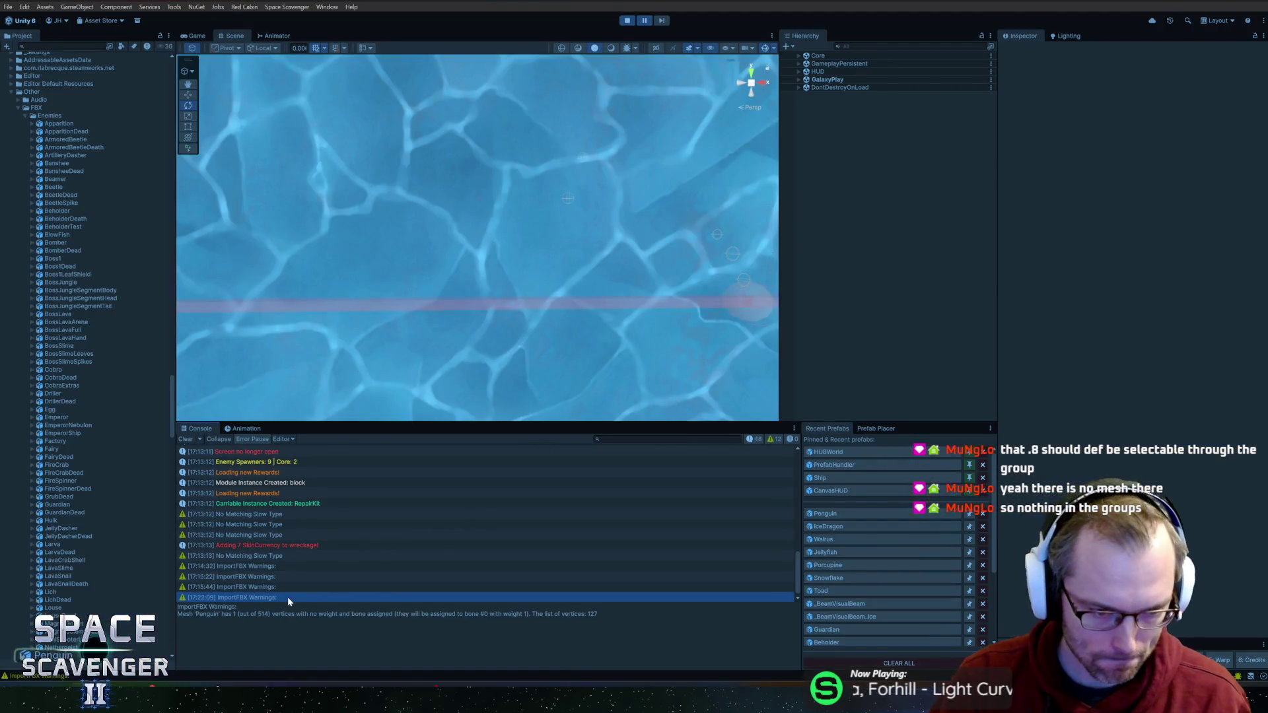
left_click(295, 587)
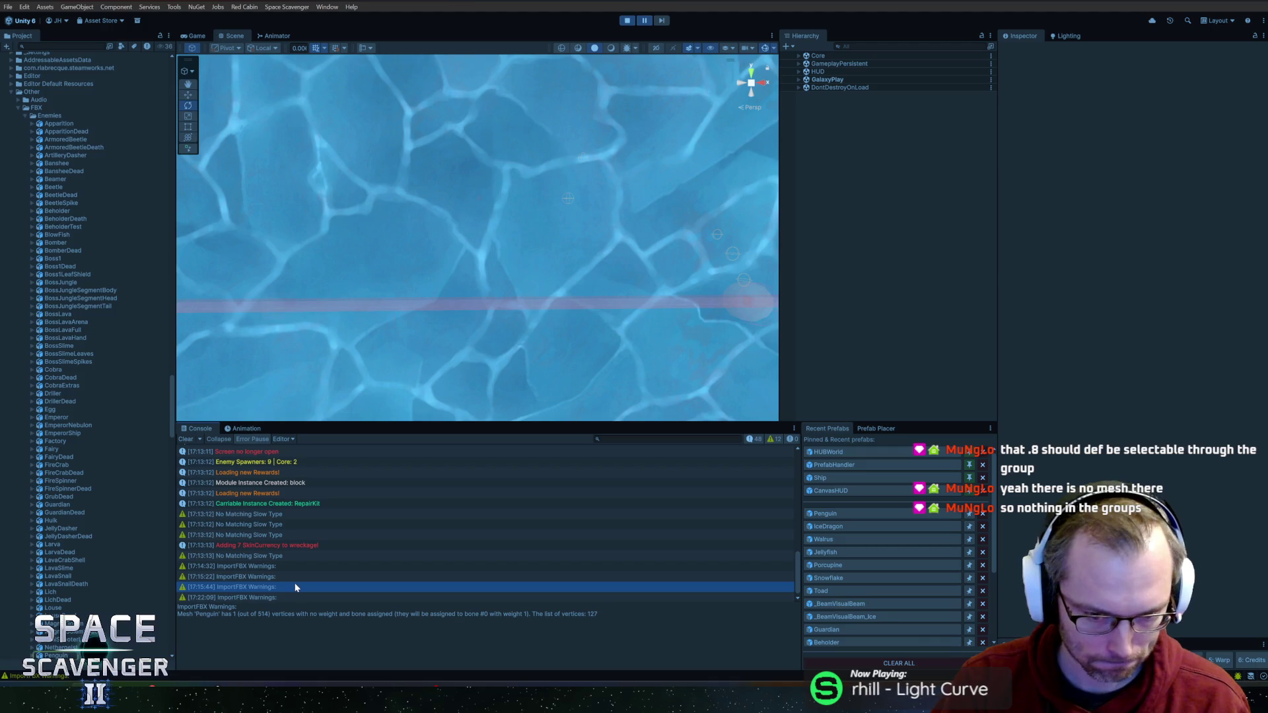
triple_click(565, 613)
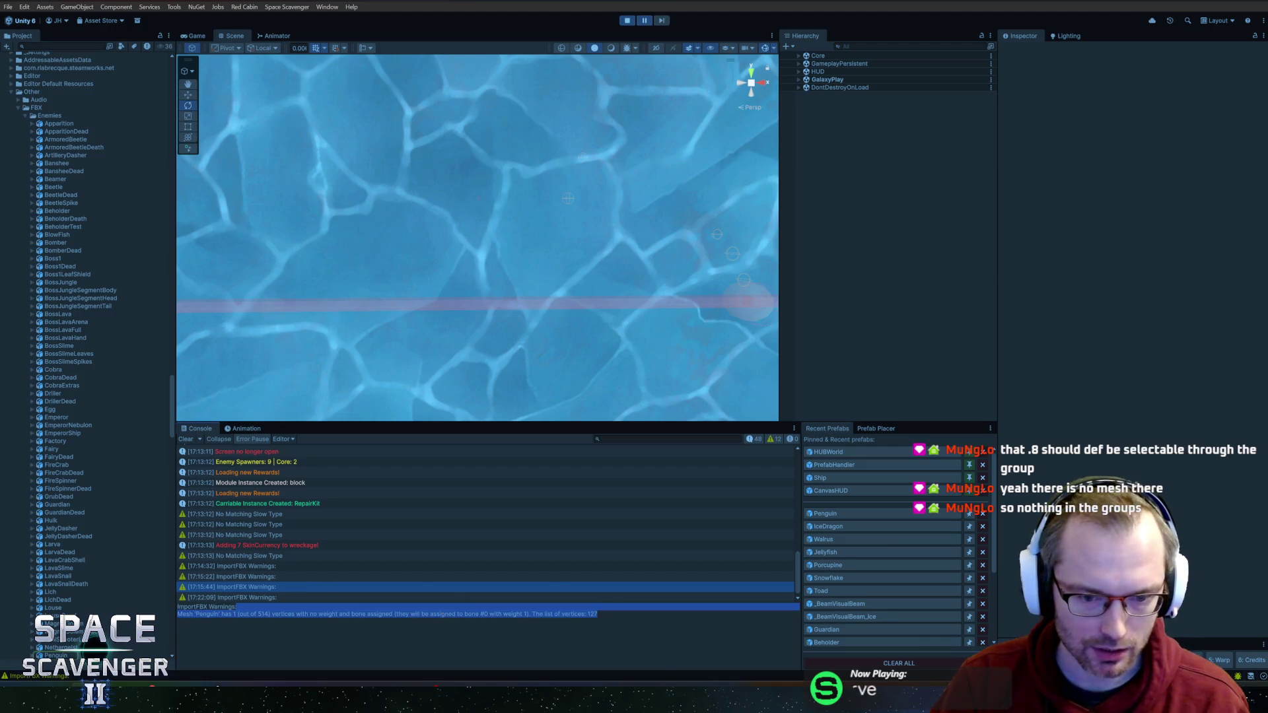
Step: In Blender, extend the penguin mesh selection to all connected geometry
key("alt+Tab")
left_click_drag(941, 275, 734, 222)
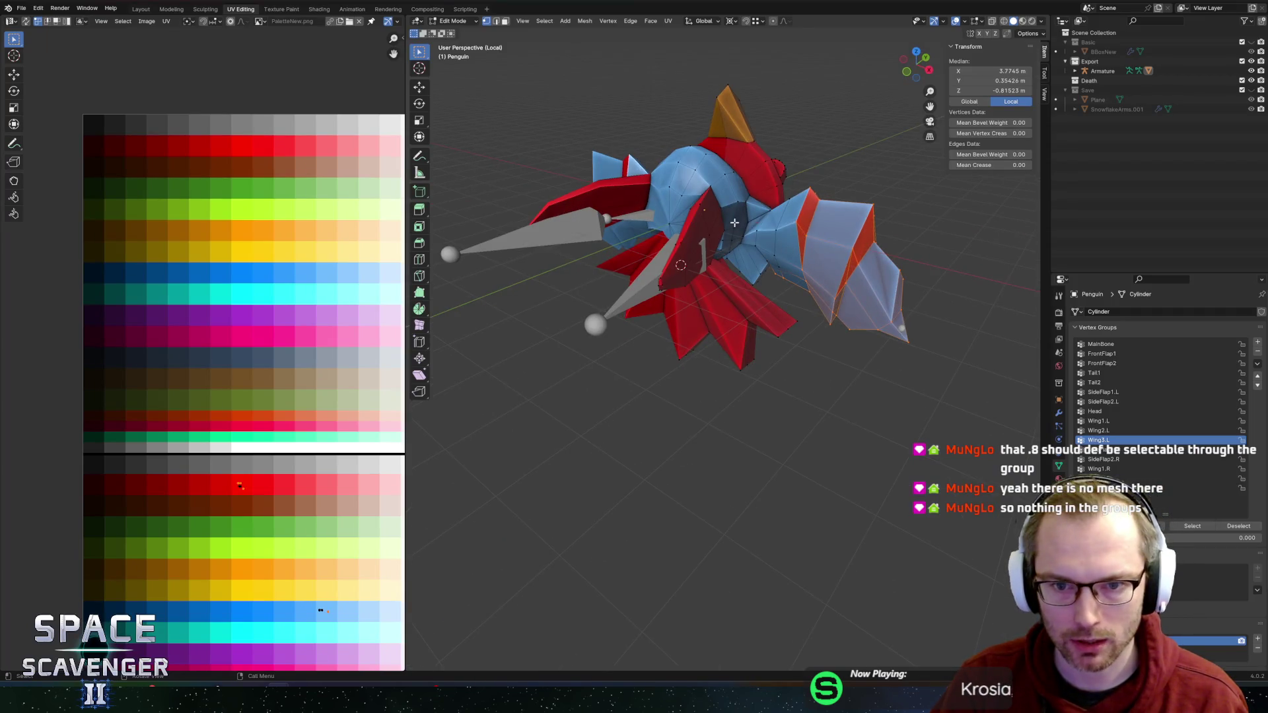
key("ctrl+l")
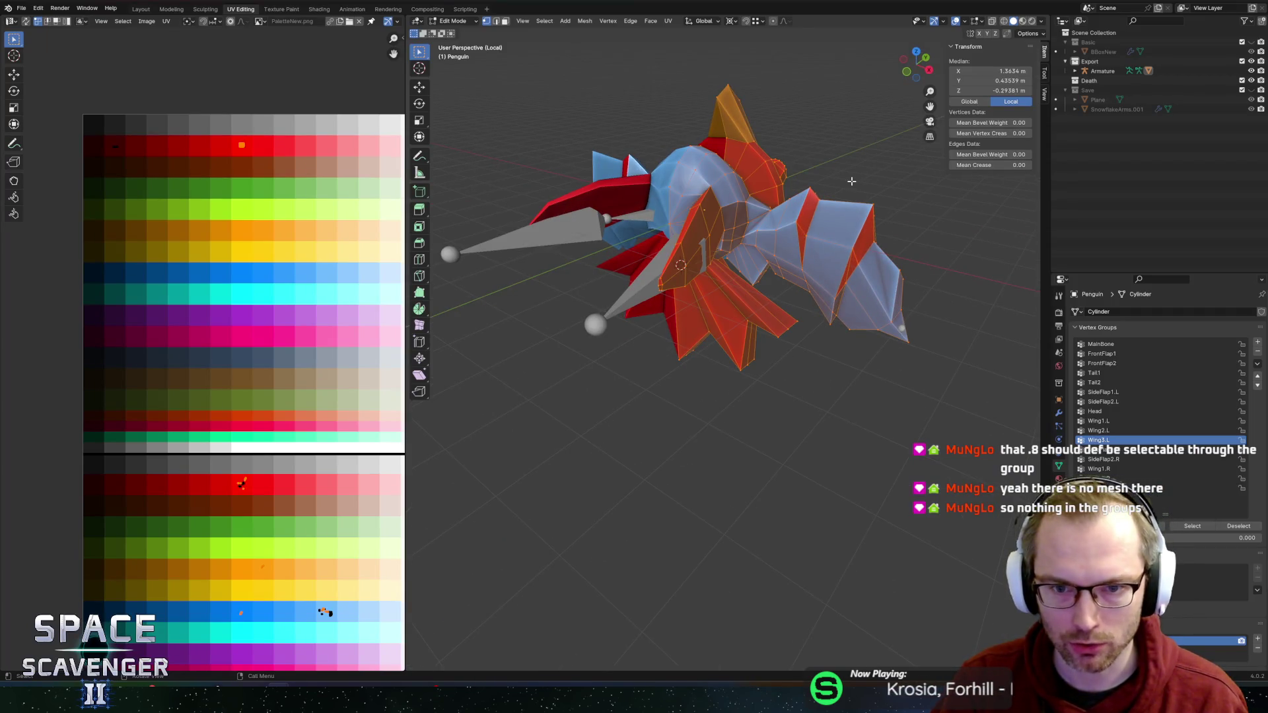
scroll(851, 181, "down", 5)
left_click_drag(850, 169, 671, 201)
key("alt+Tab")
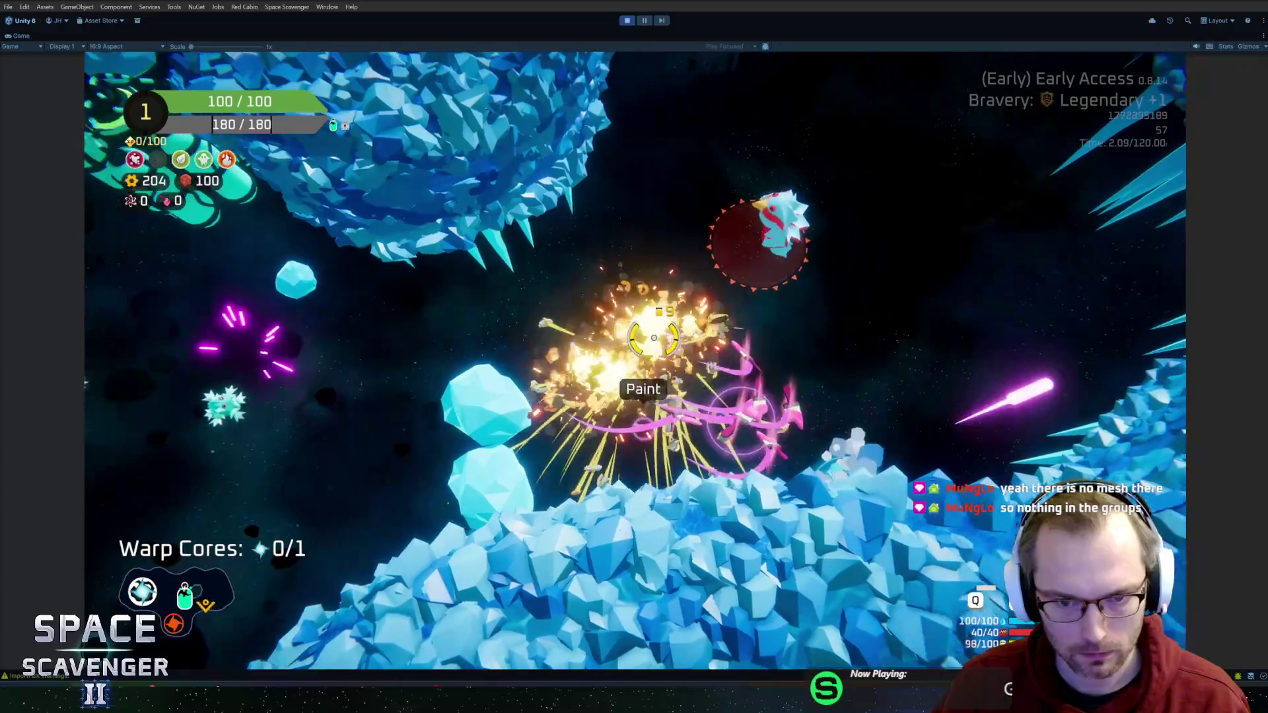
Step: Fly the ship through the asteroid field, shoot an enemy and approach the penguins, then stop play mode
key("w")
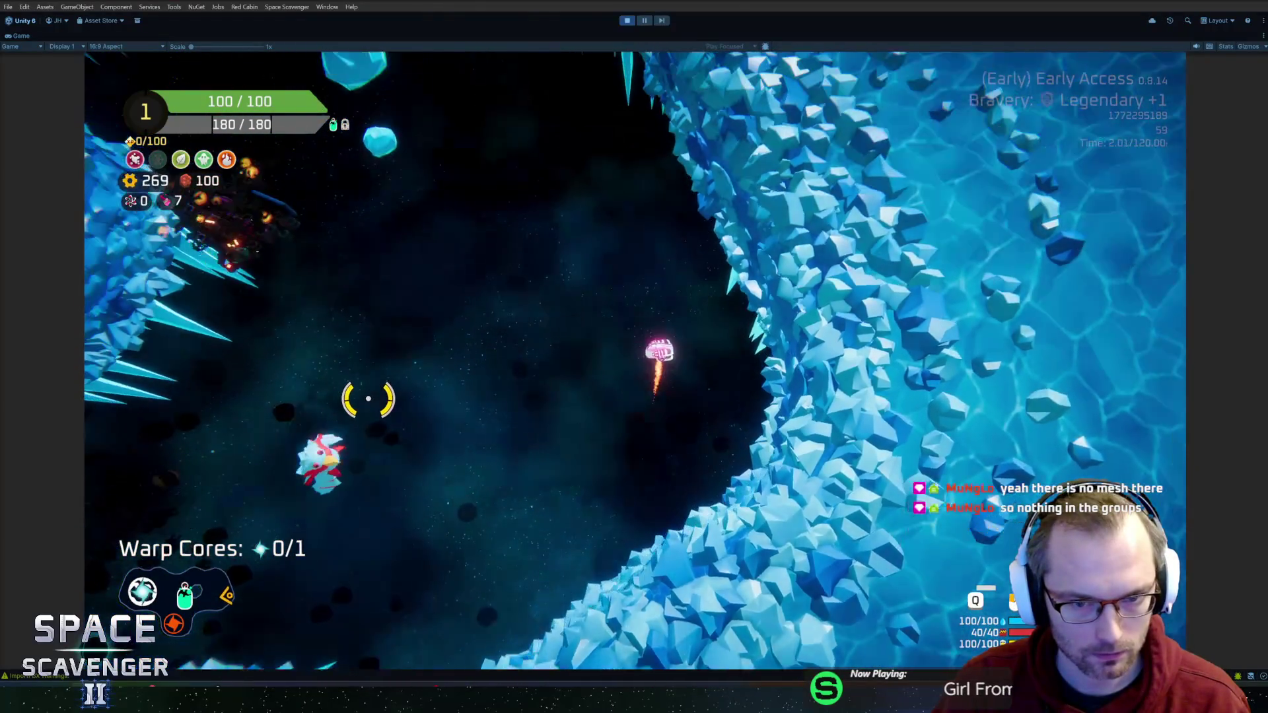
key("w")
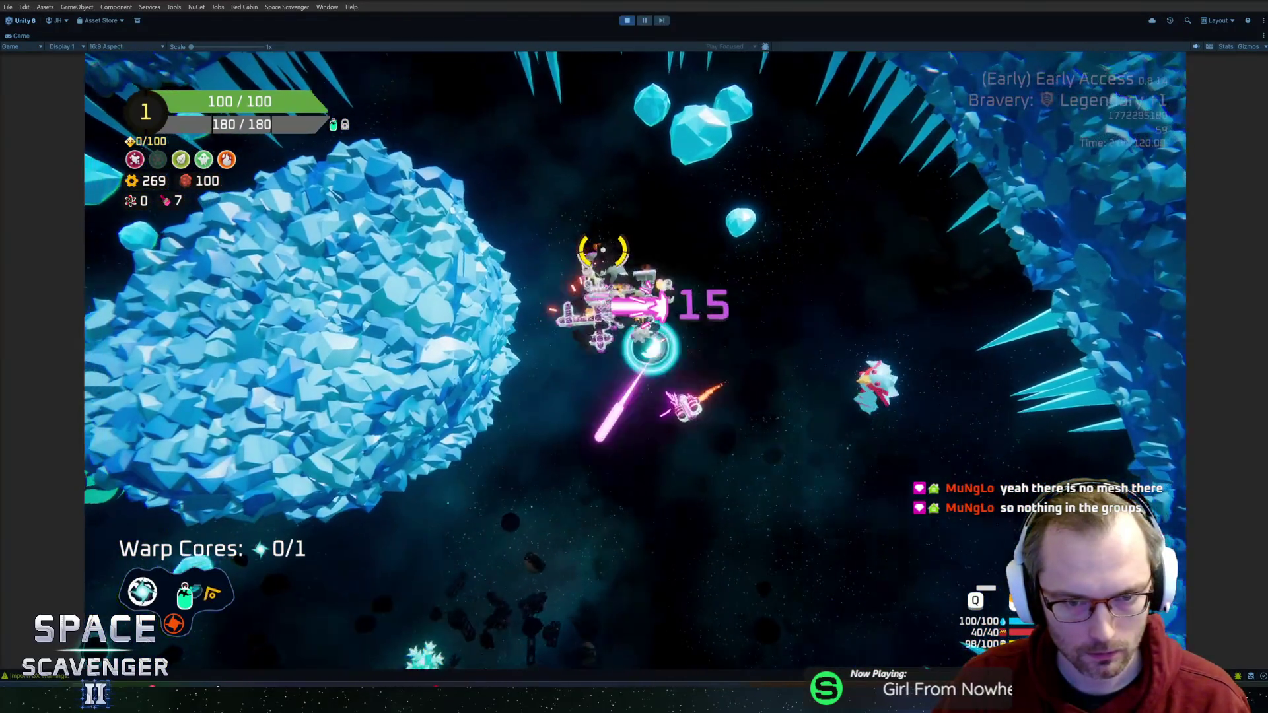
key("d")
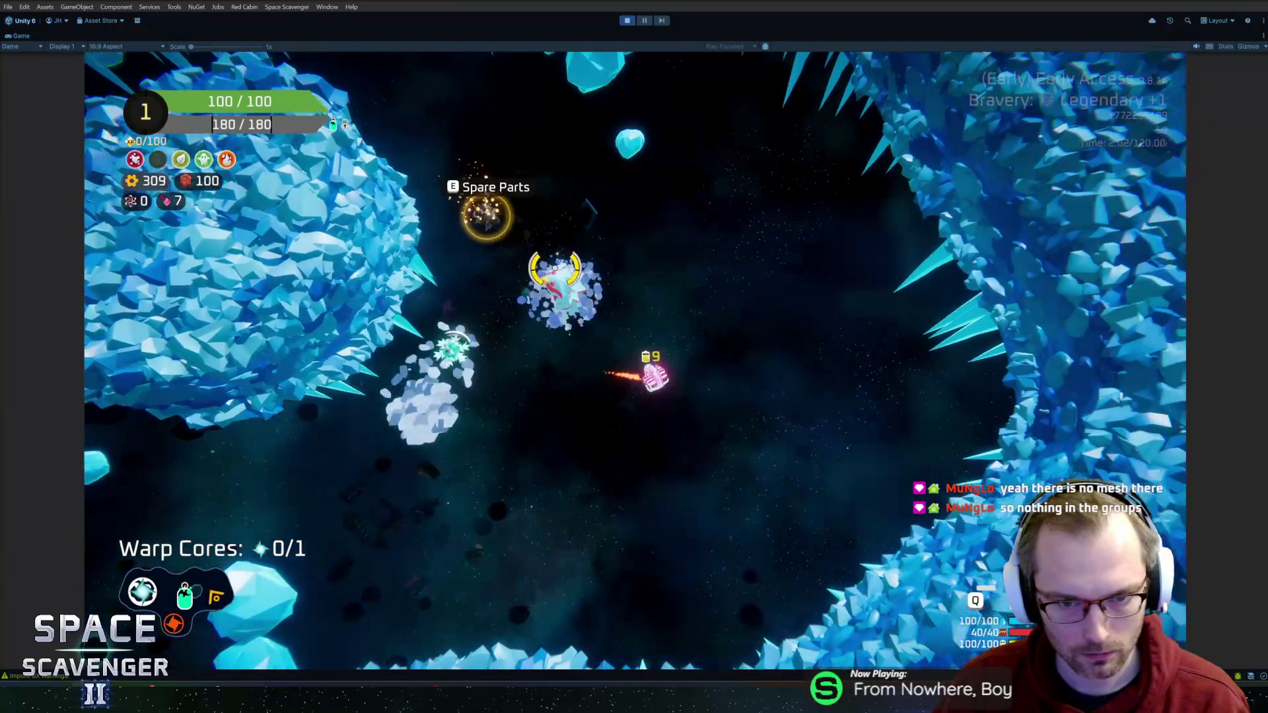
key("s")
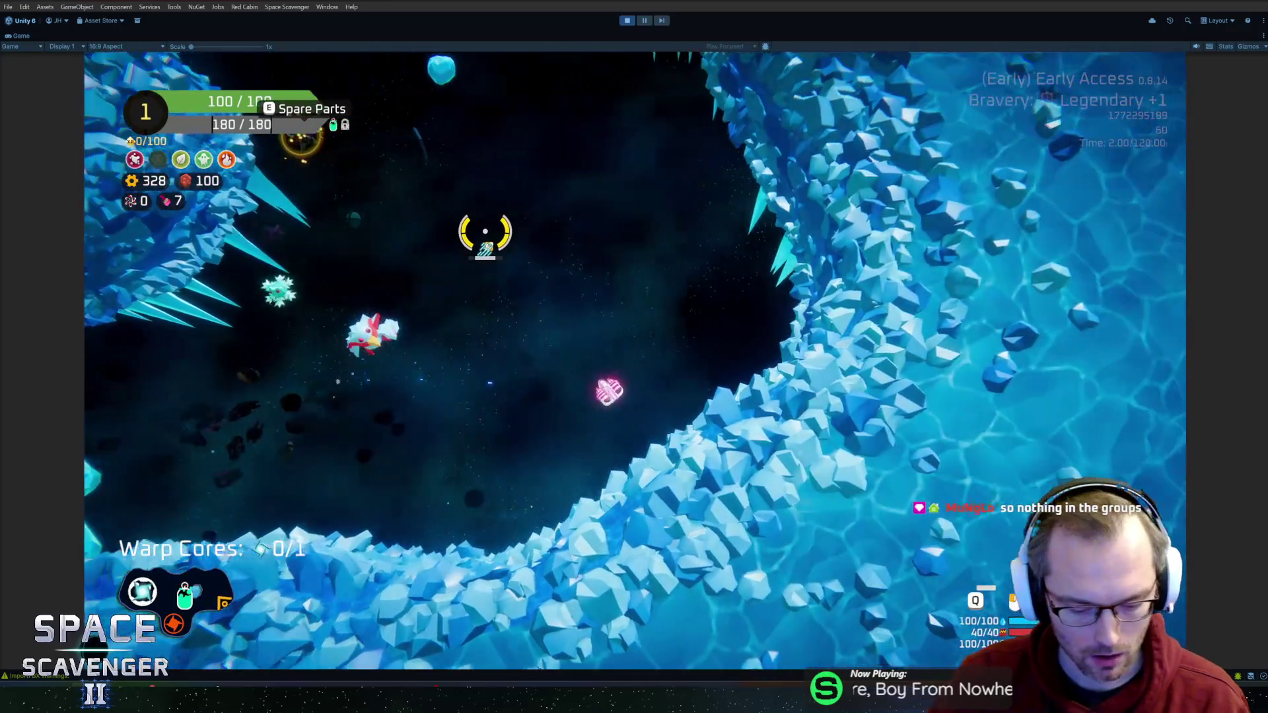
key("ctrl+p")
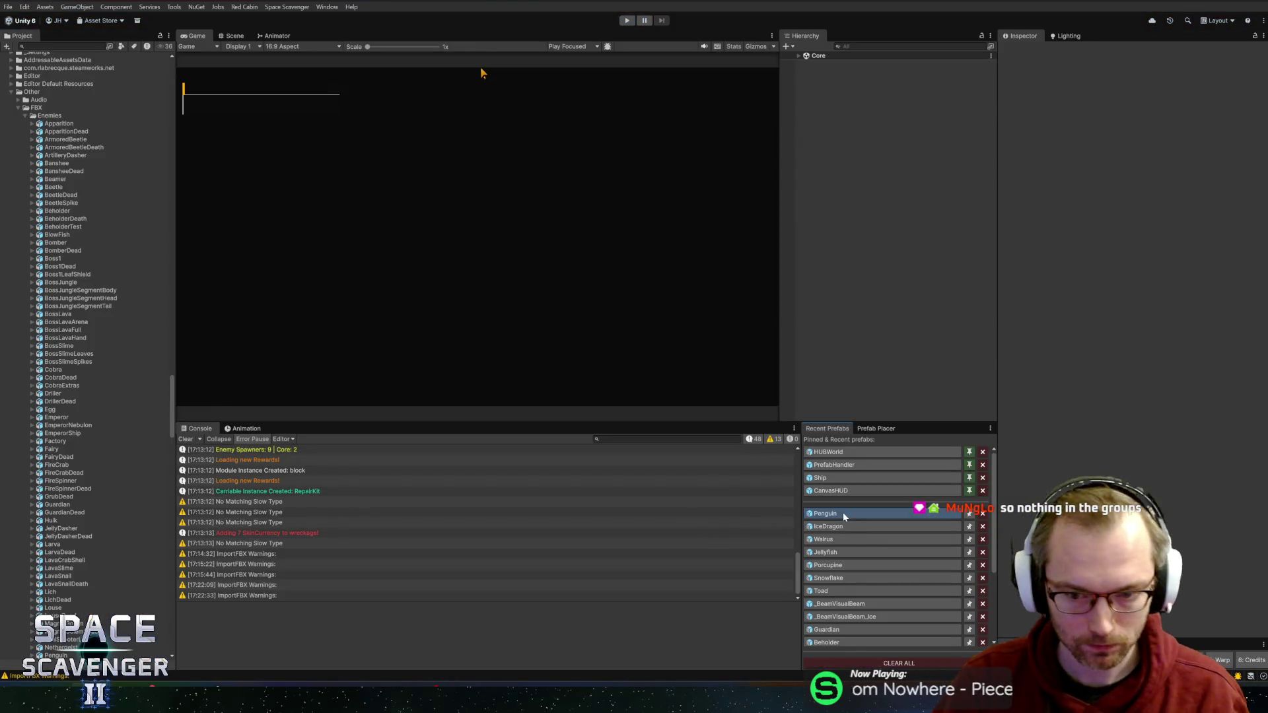
Step: Open the Penguin prefab from Recent Prefabs and show it in the Scene view
left_click(842, 512)
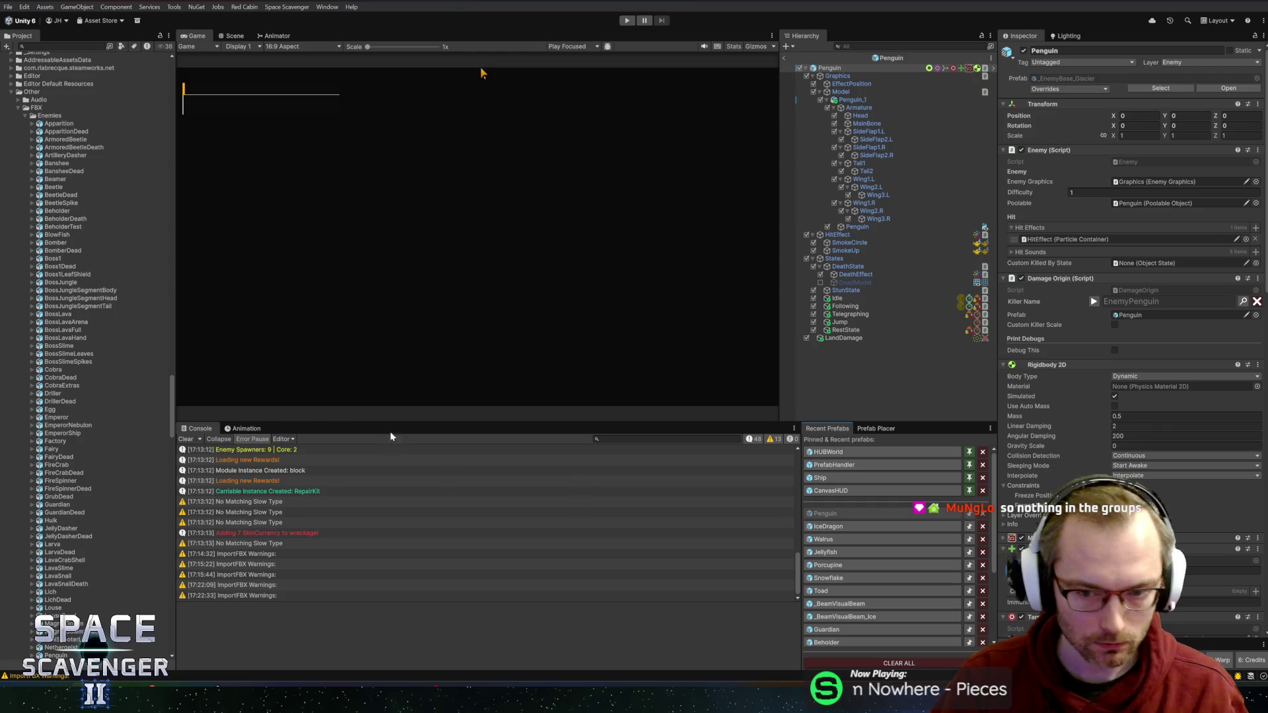
left_click(235, 35)
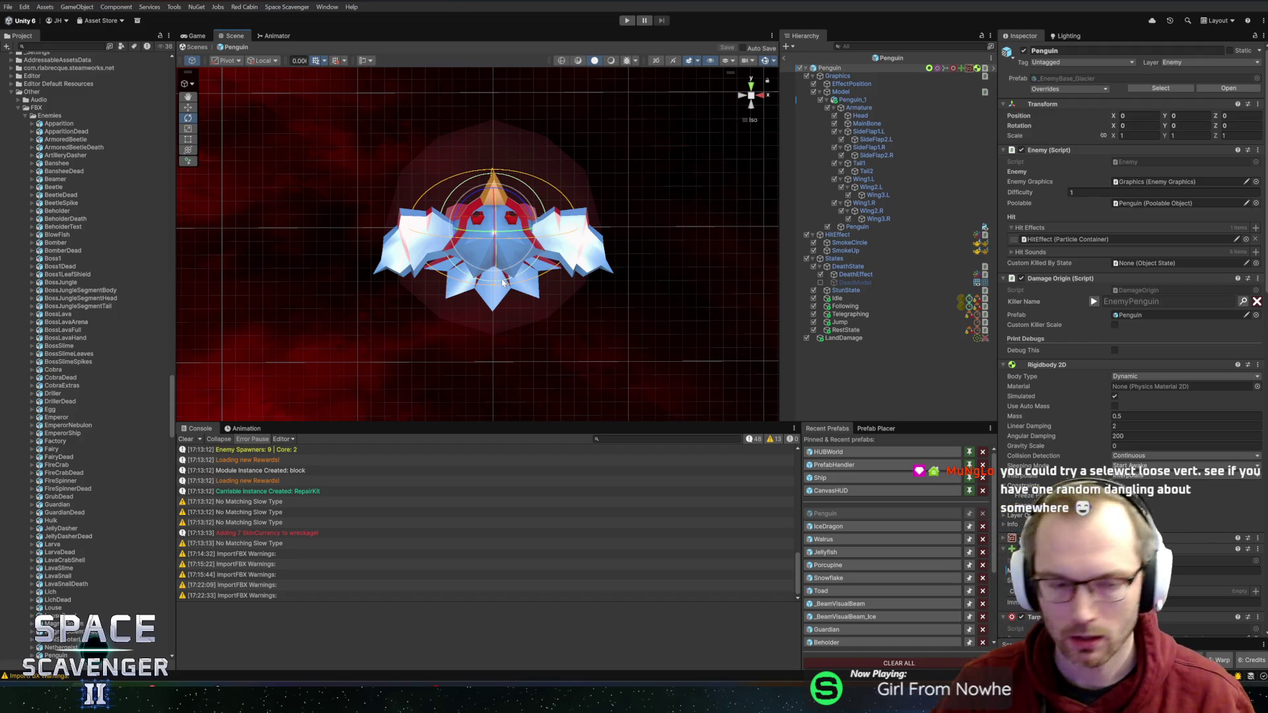
key("alt+Tab")
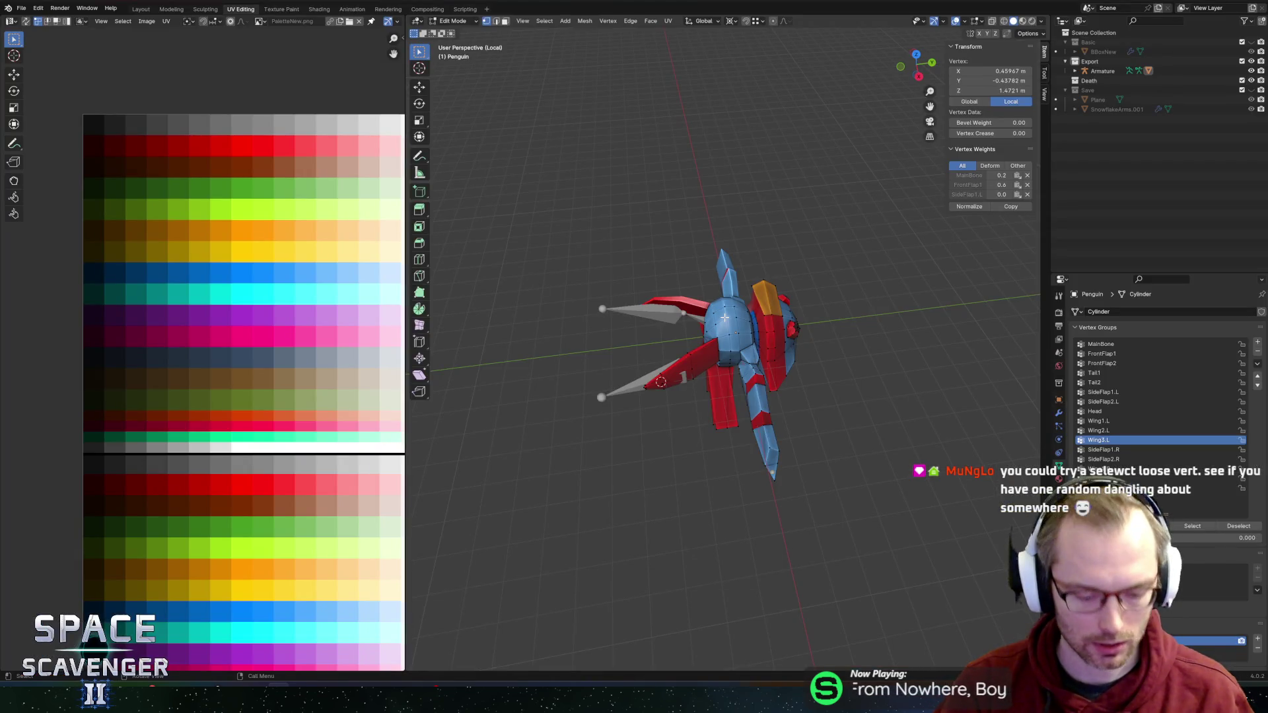
Step: Frame the selected geometry with X-ray on and add a stray vertex to the selection
key("ctrl+l")
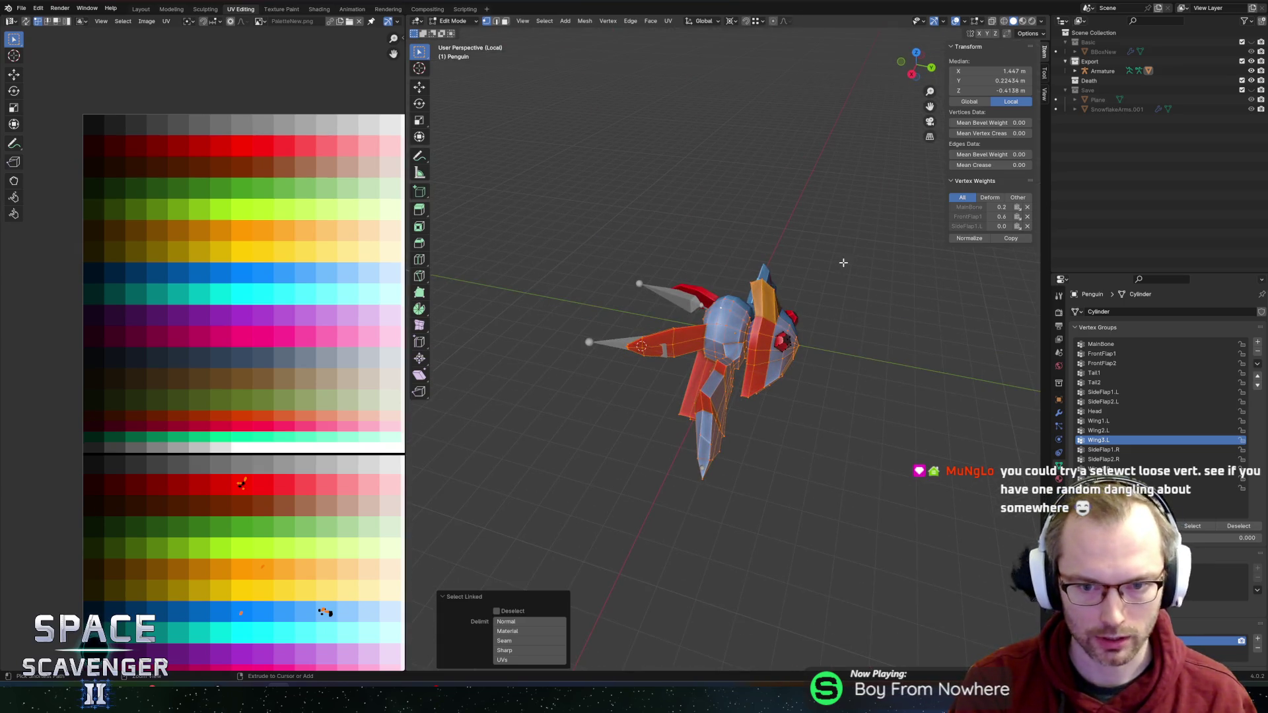
key("ctrl+z")
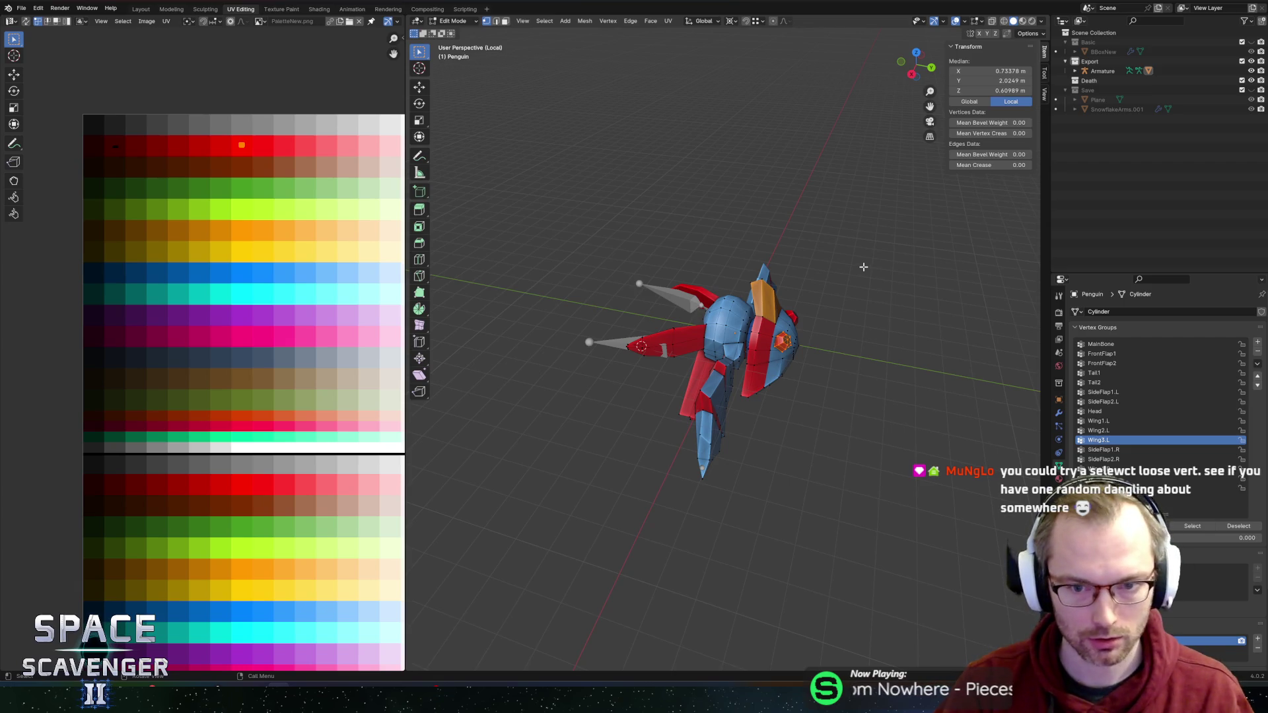
key("KP_Decimal")
key("alt+z")
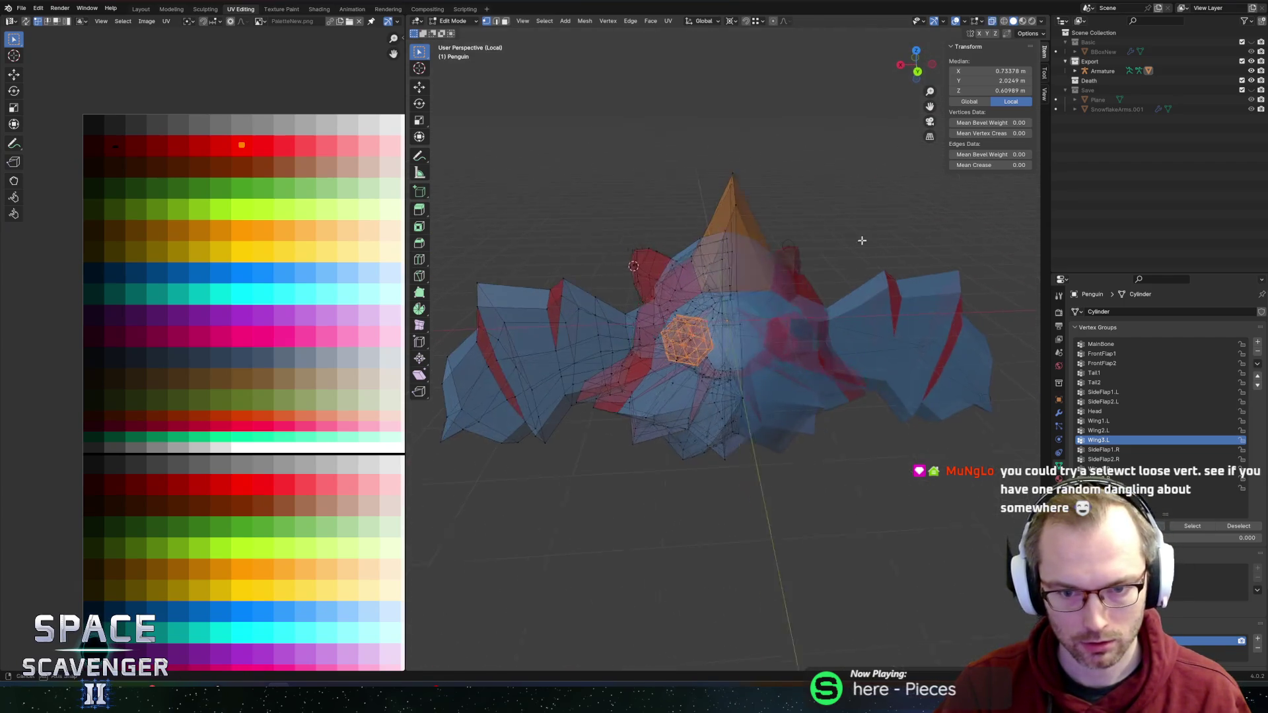
scroll(862, 241, "down", 5)
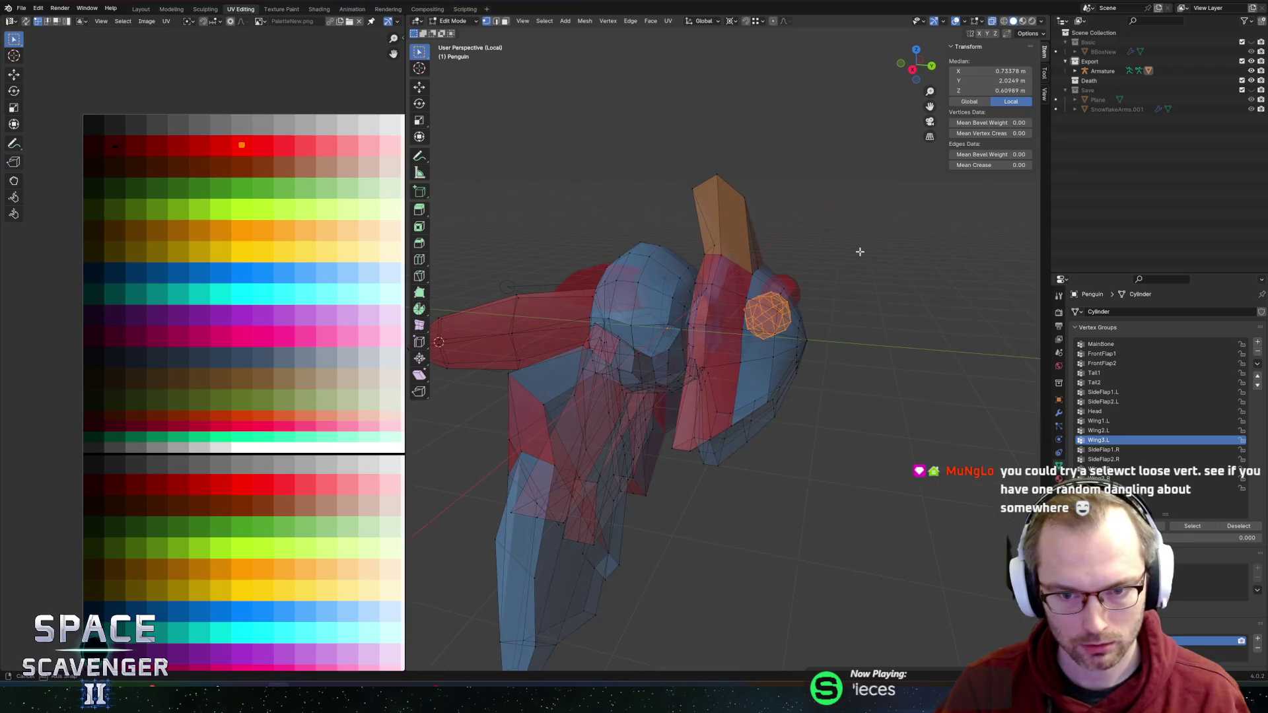
scroll(852, 257, "down", 10)
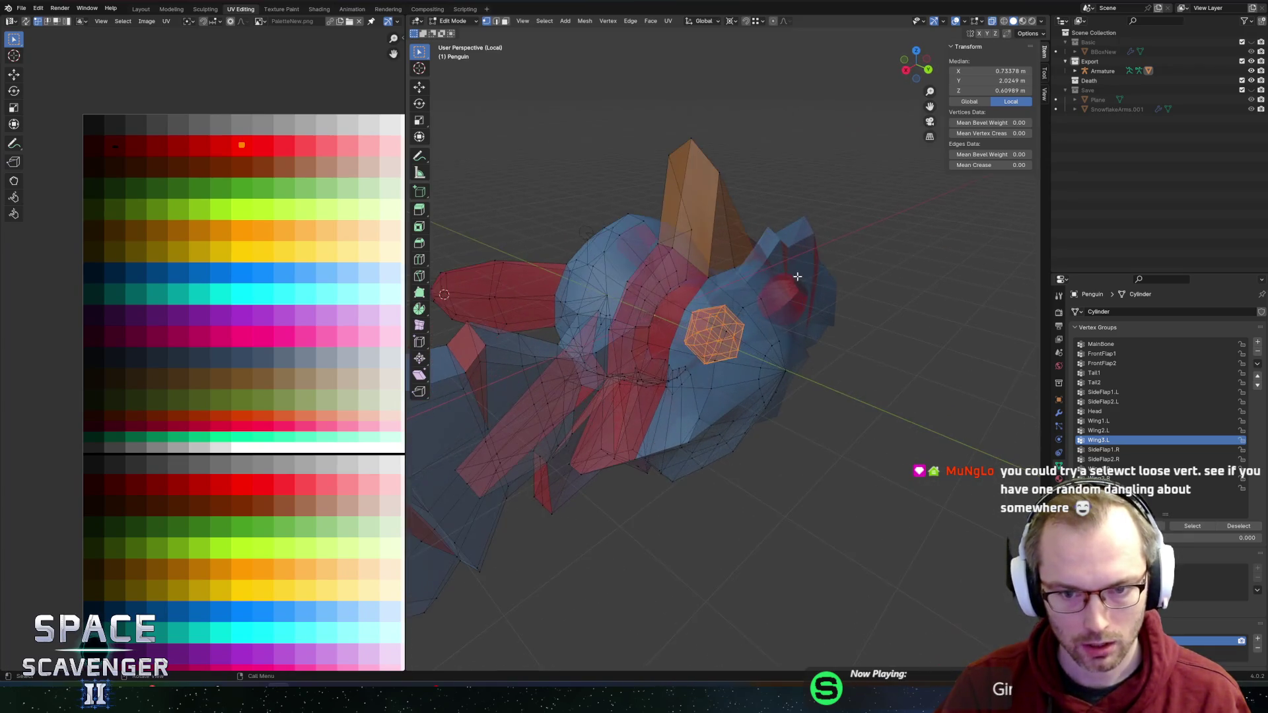
scroll(807, 288, "down", 3)
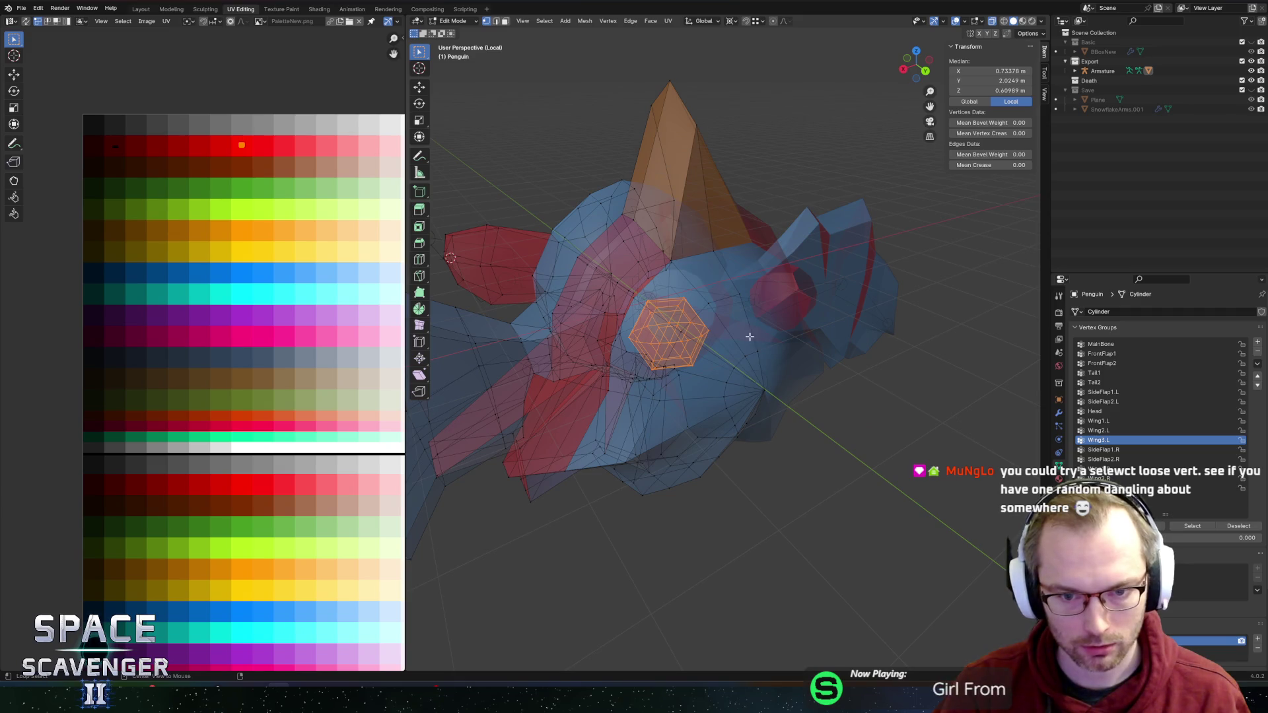
left_click(684, 330, "shift")
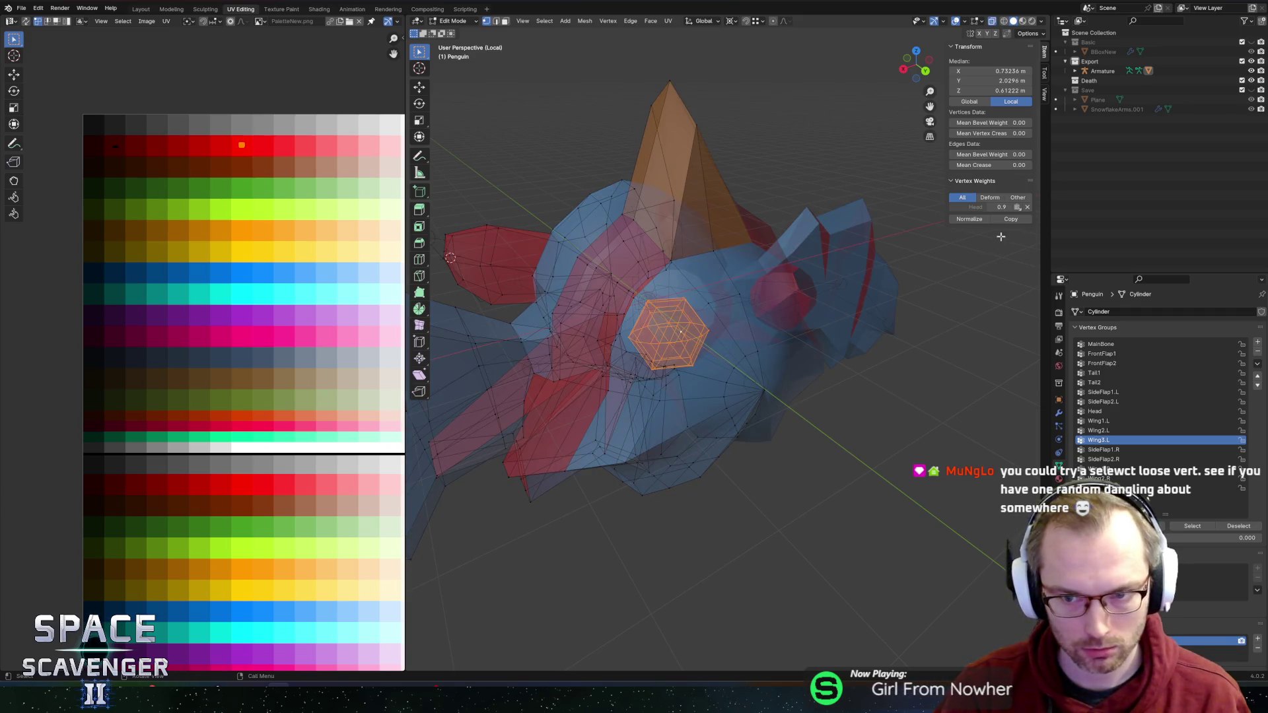
Step: Check the whole object, then select a blue body face and its thin neighbouring face
key("Tab")
scroll(833, 460, "down", 5)
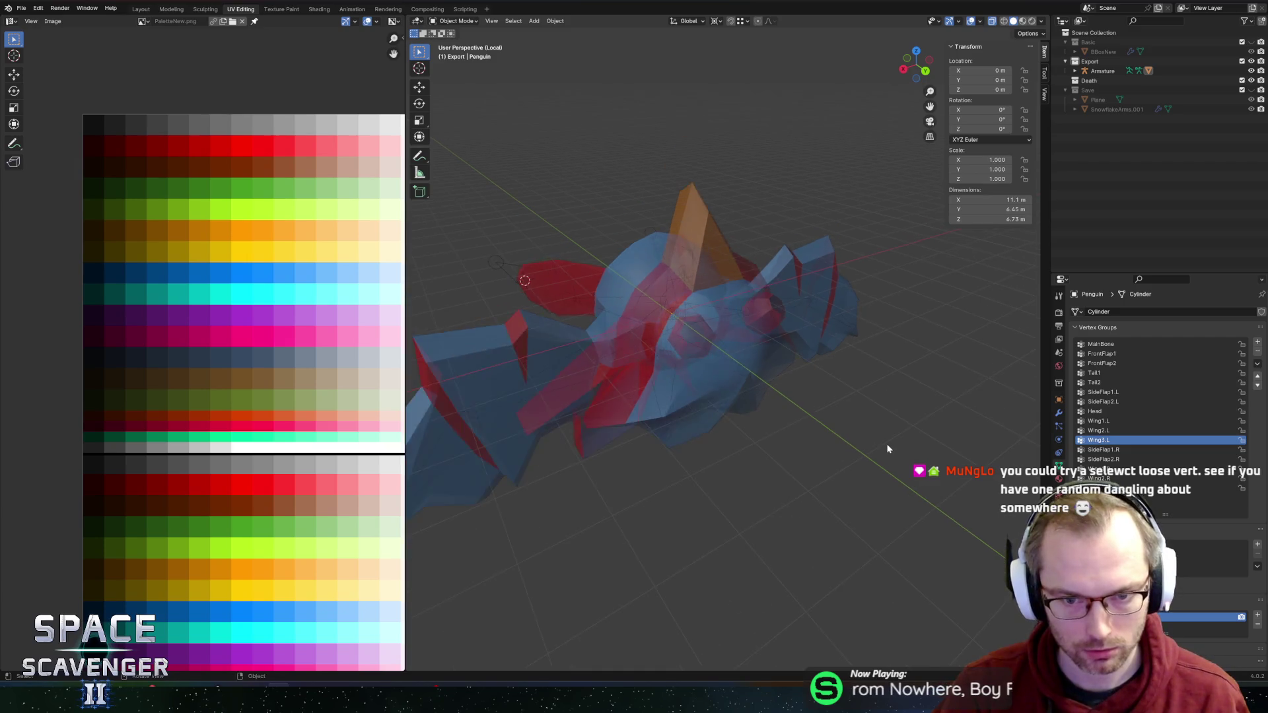
mouse_move(901, 384)
left_mouse_down()
mouse_move(784, 368)
mouse_move(909, 371)
left_mouse_up()
key("Tab")
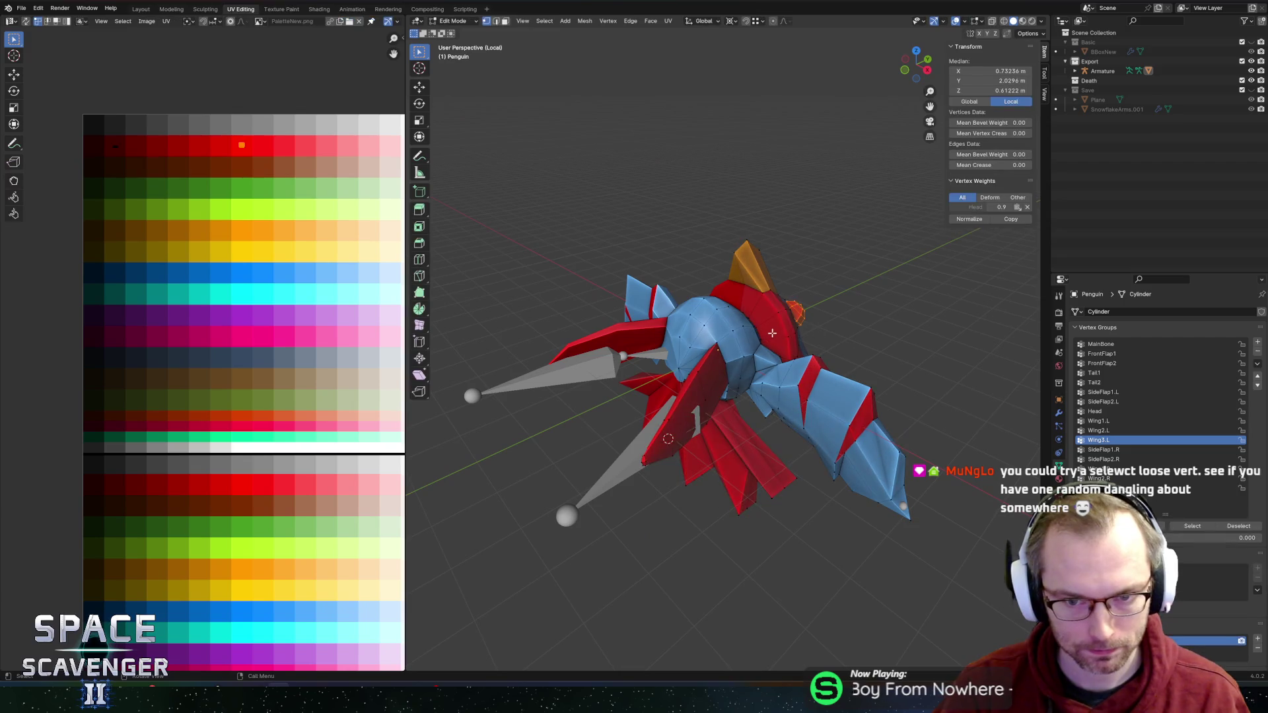
left_click_drag(830, 317, 836, 314)
scroll(728, 322, "up", 2)
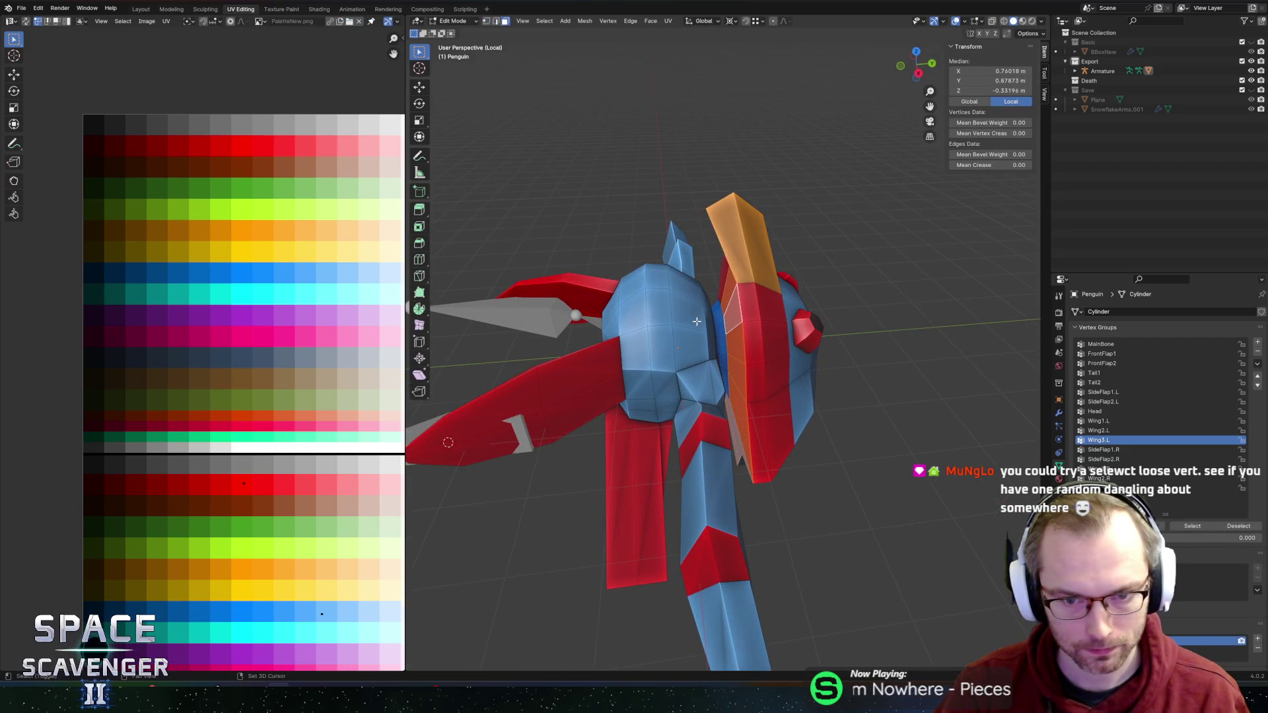
left_click(697, 322)
left_click(719, 326, "shift")
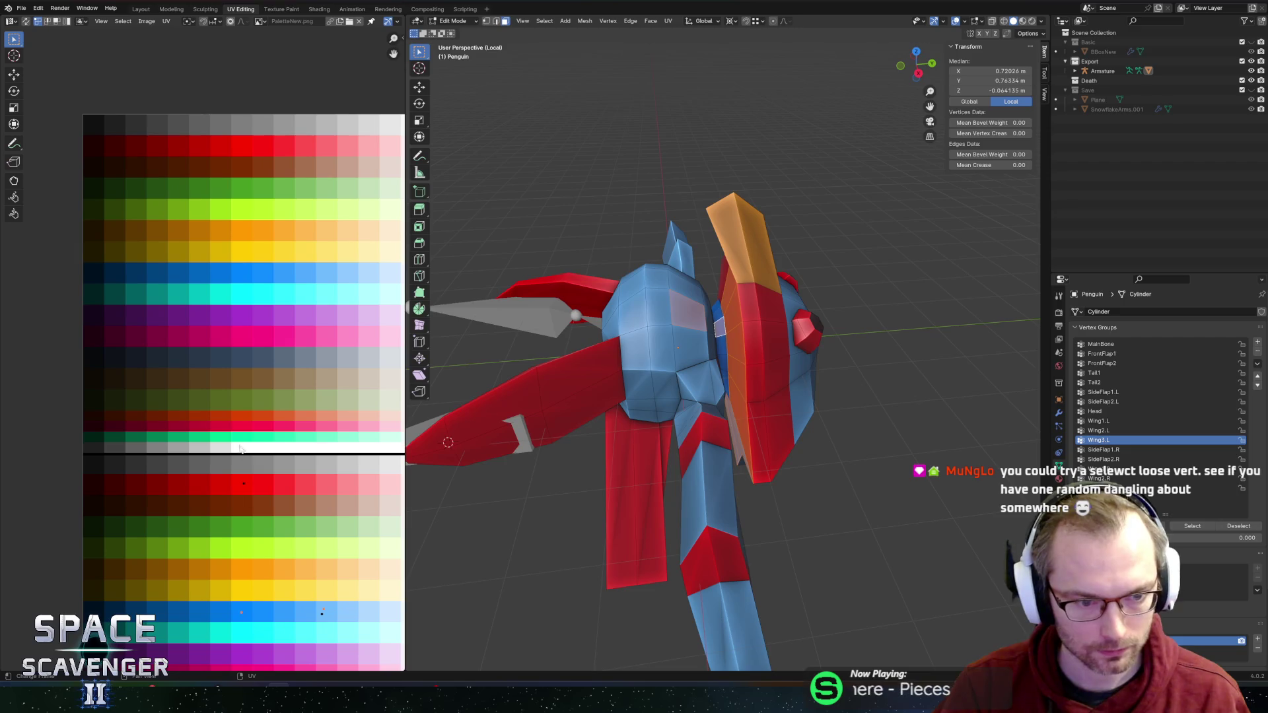
Step: Return to Object Mode and export the penguin as Penguin.fbx
key("Tab")
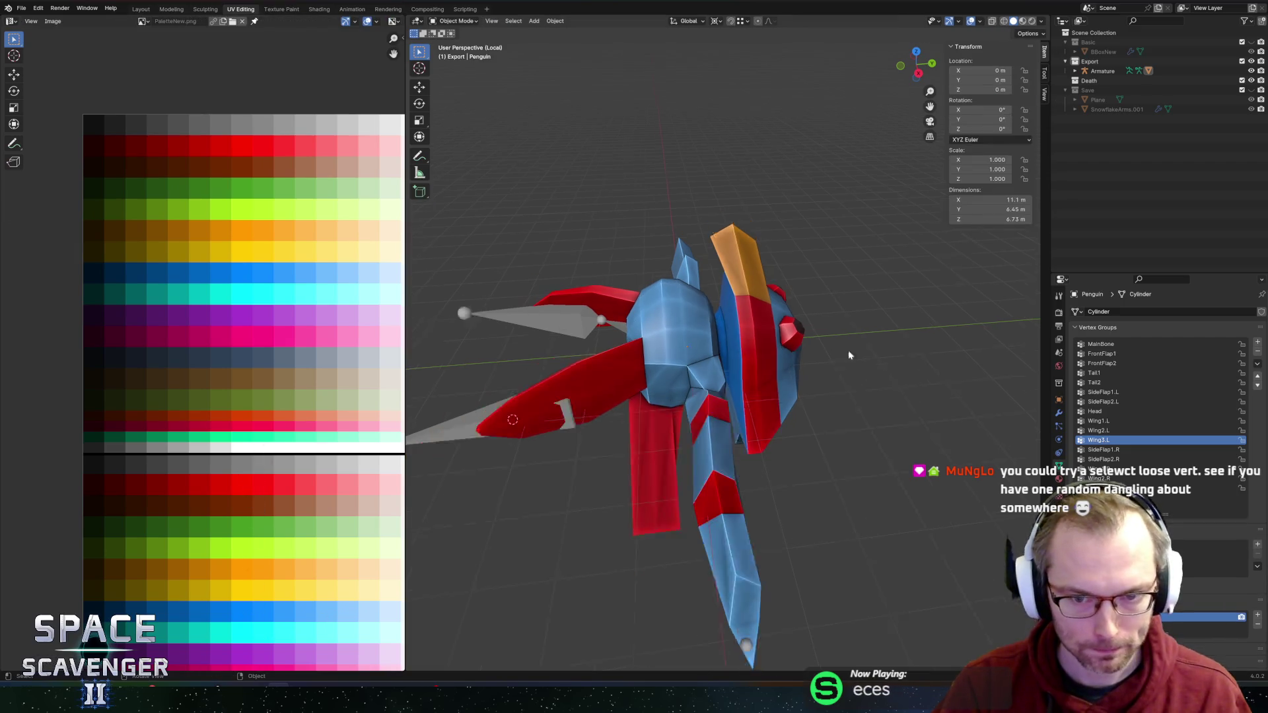
key("Tab")
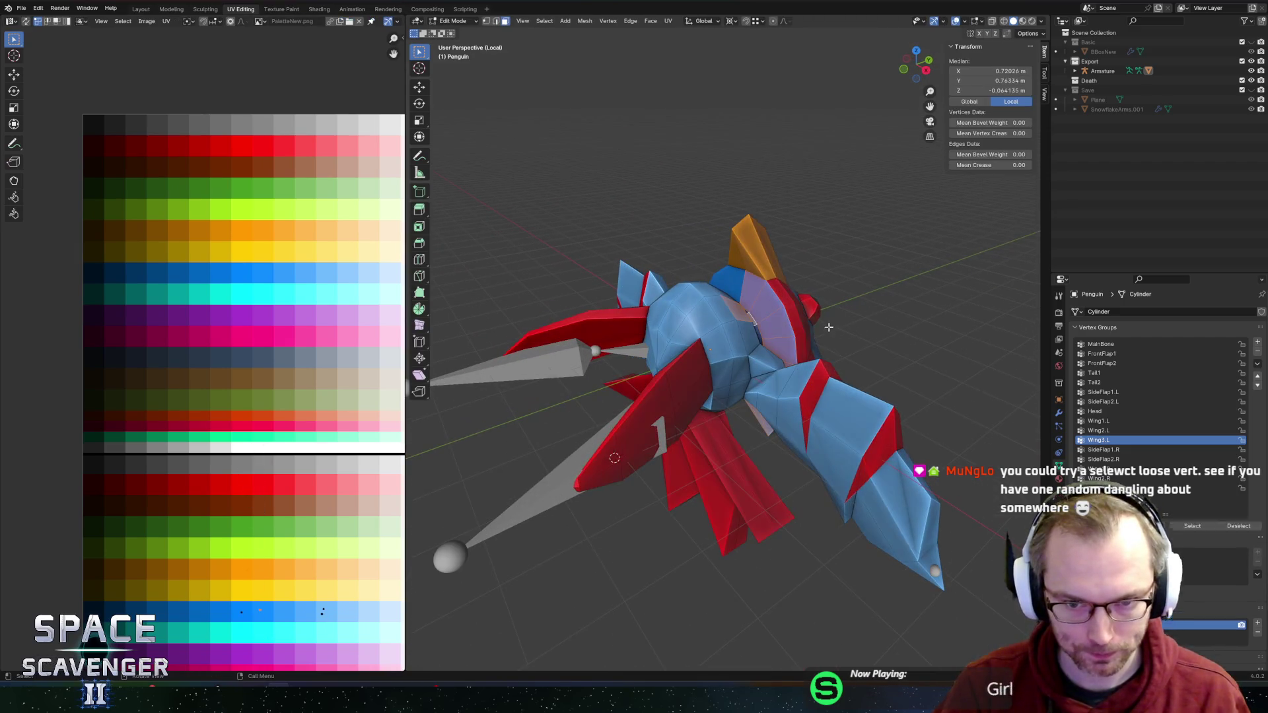
key("Tab")
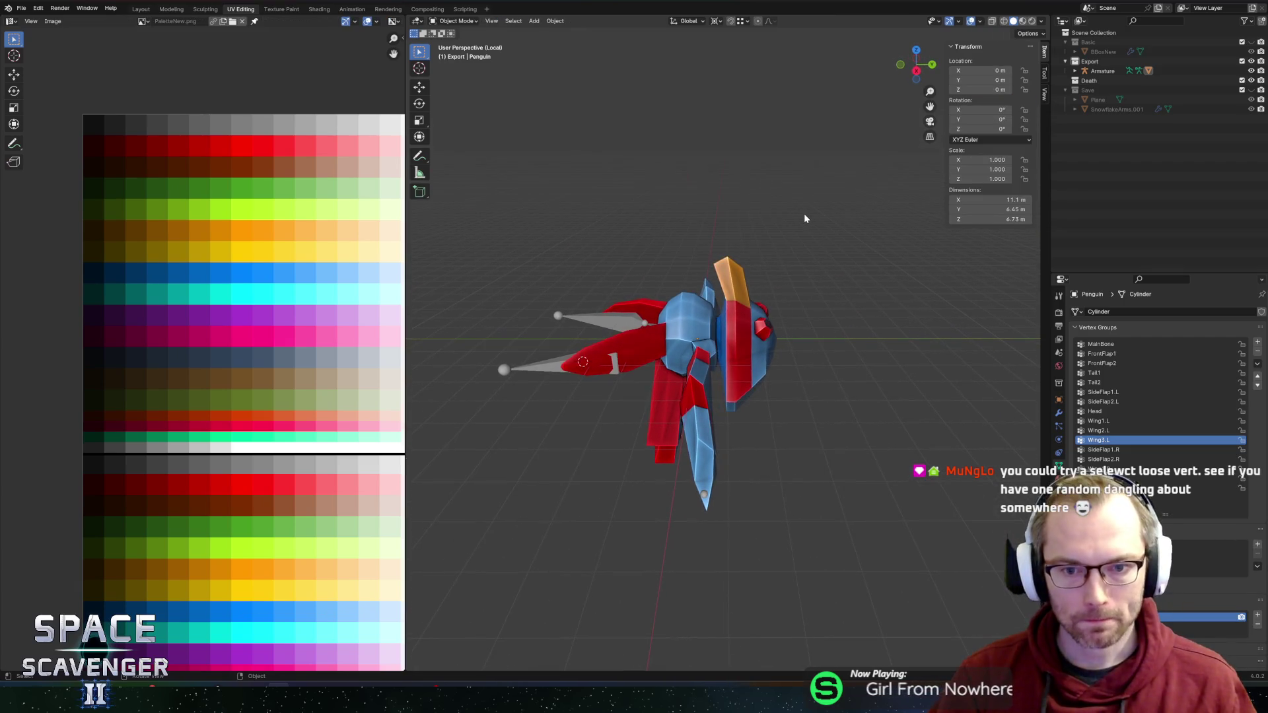
key("ctrl+alt+e")
left_click(947, 603)
key("alt+Tab")
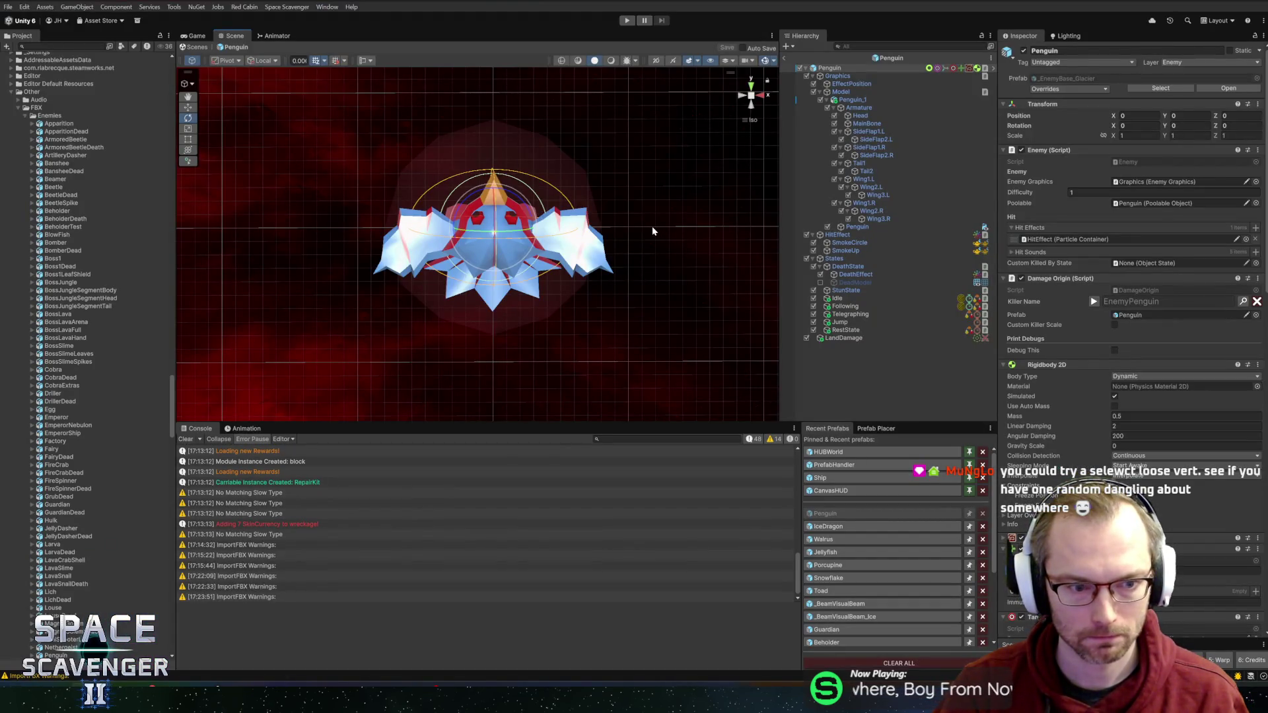
Step: Open the Animation timeline, enlarge it and switch to the JumpTelegraph clip
scroll(679, 232, "up", 1)
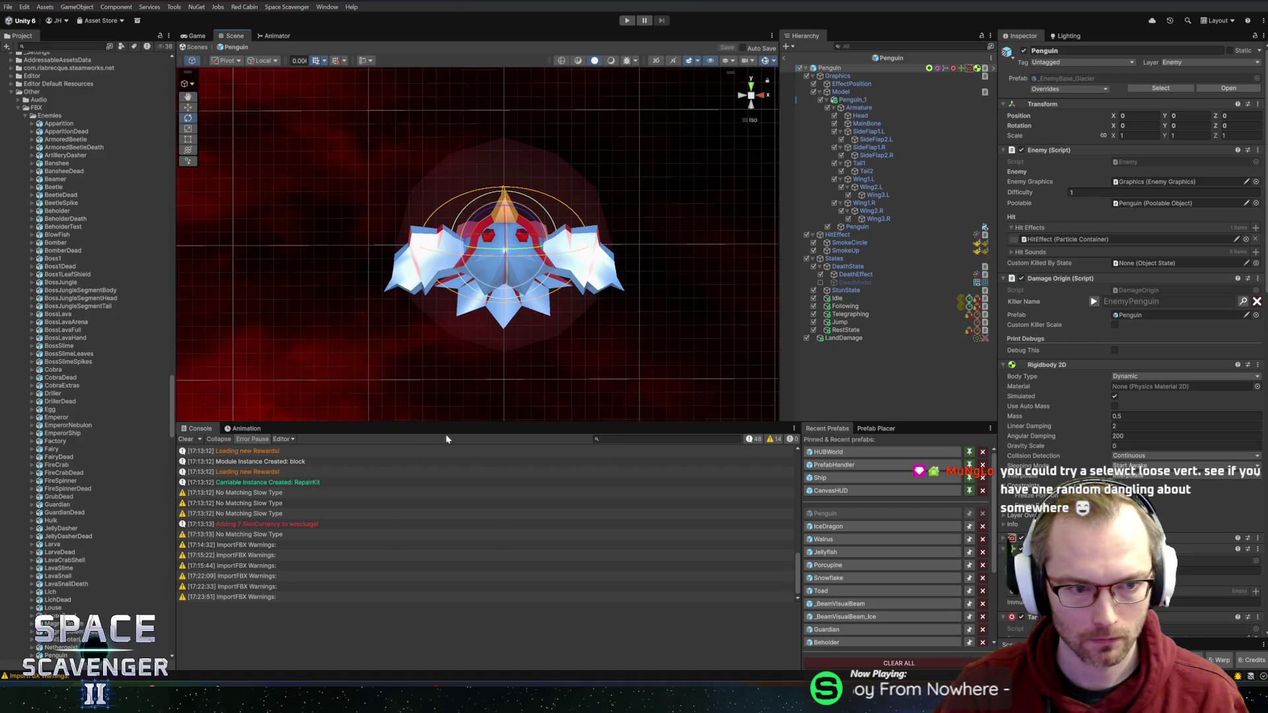
left_click(246, 428)
left_click_drag(380, 422, 376, 414)
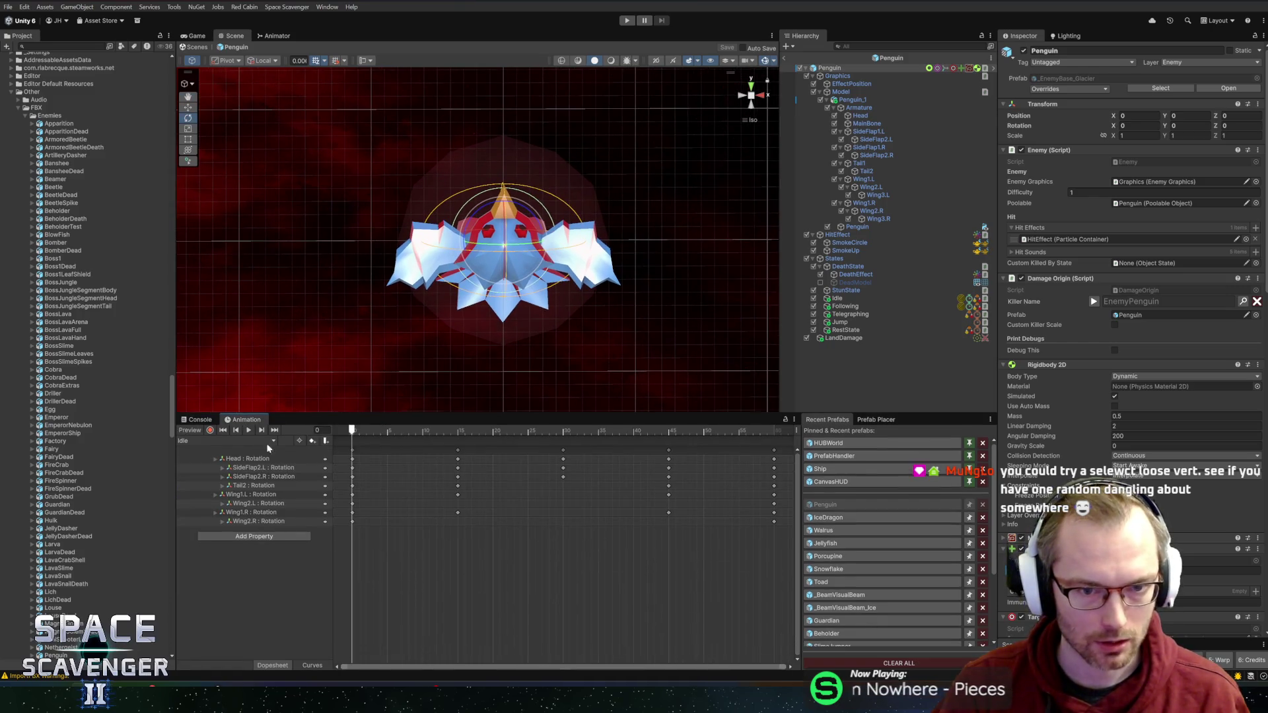
left_click(238, 441)
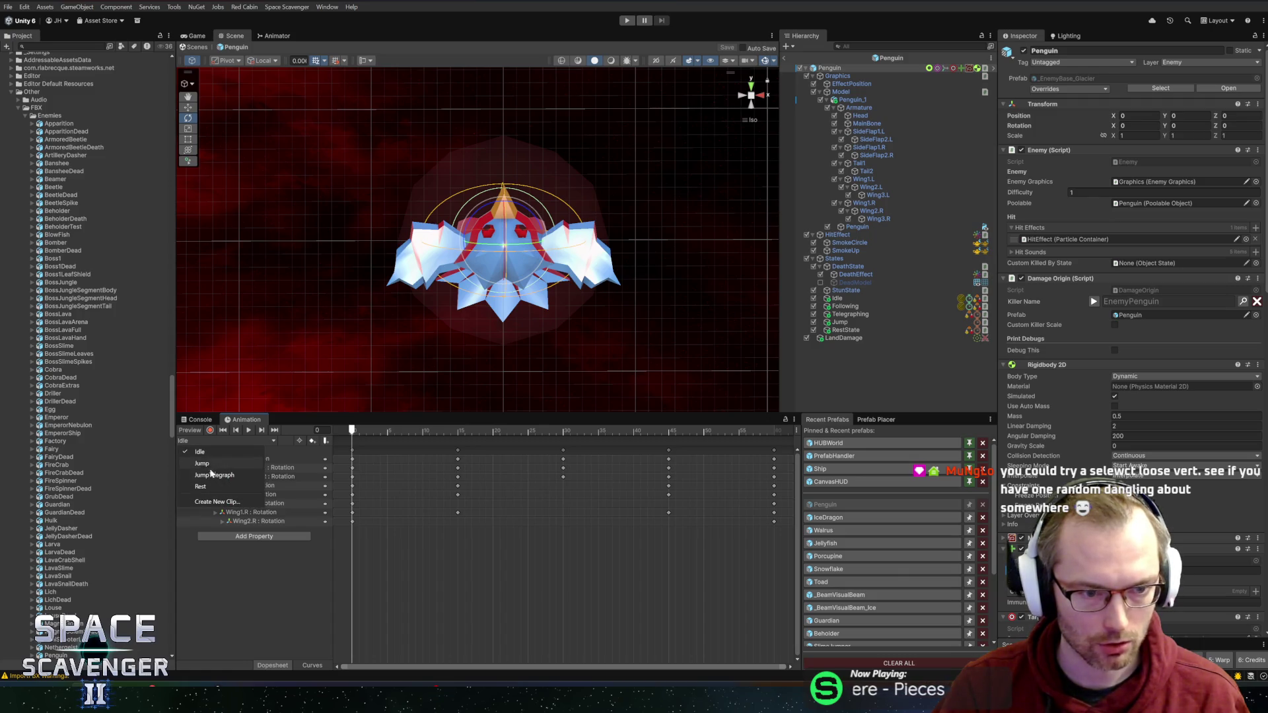
left_click(213, 474)
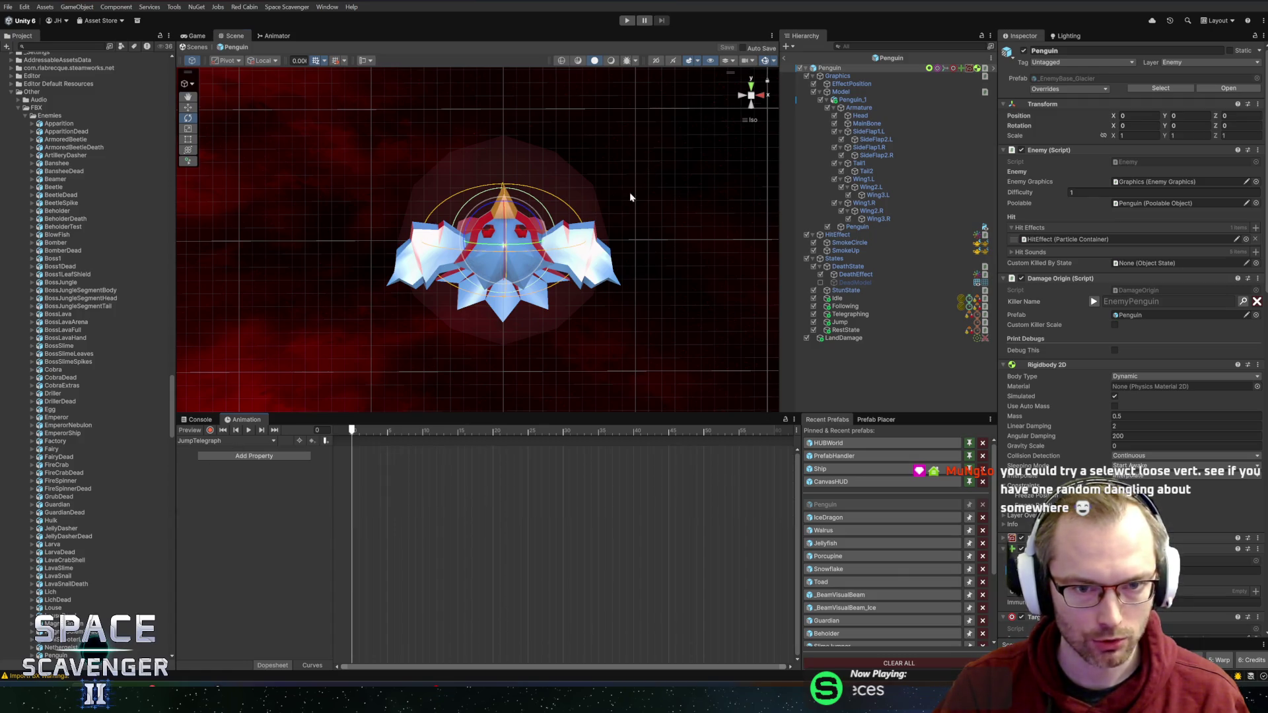
Step: Inspect the Following and Telegraphing state settings of the penguin
mouse_move(629, 192)
left_mouse_down()
mouse_move(387, 433)
mouse_move(353, 433)
left_mouse_up()
left_click(845, 306)
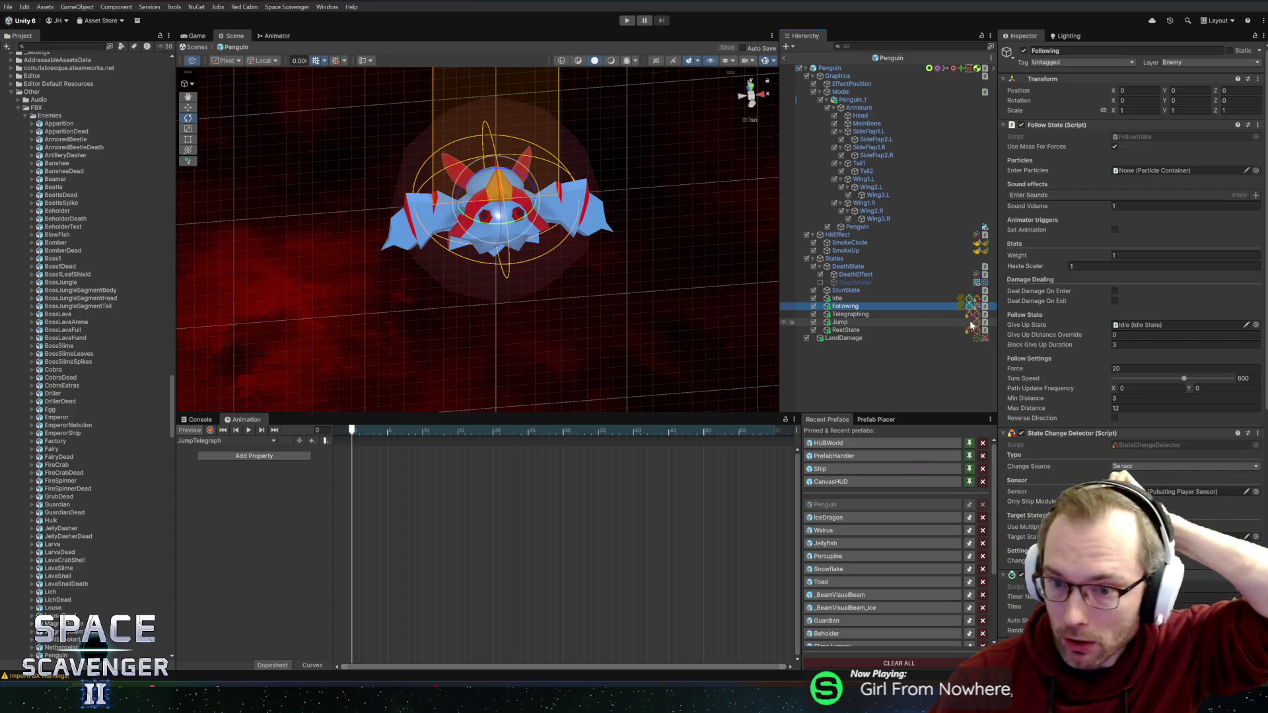
left_click(890, 314)
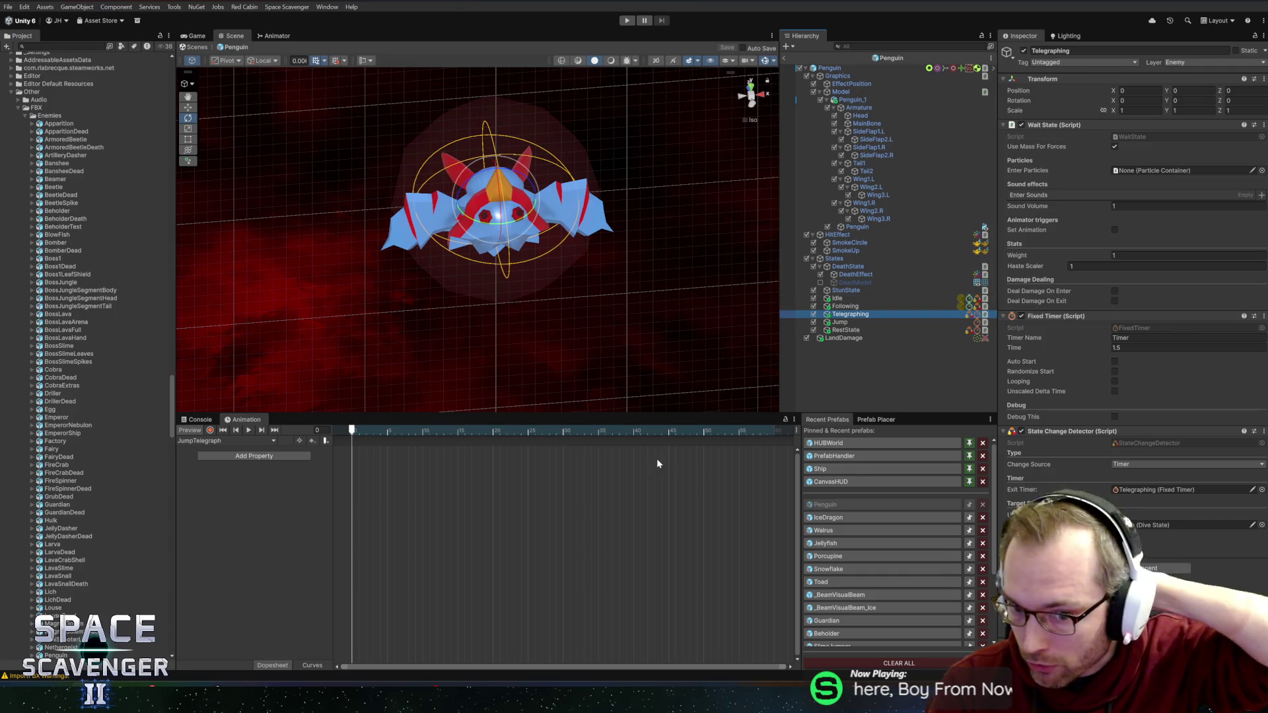
scroll(652, 484, "down", 3)
scroll(621, 475, "down", 3)
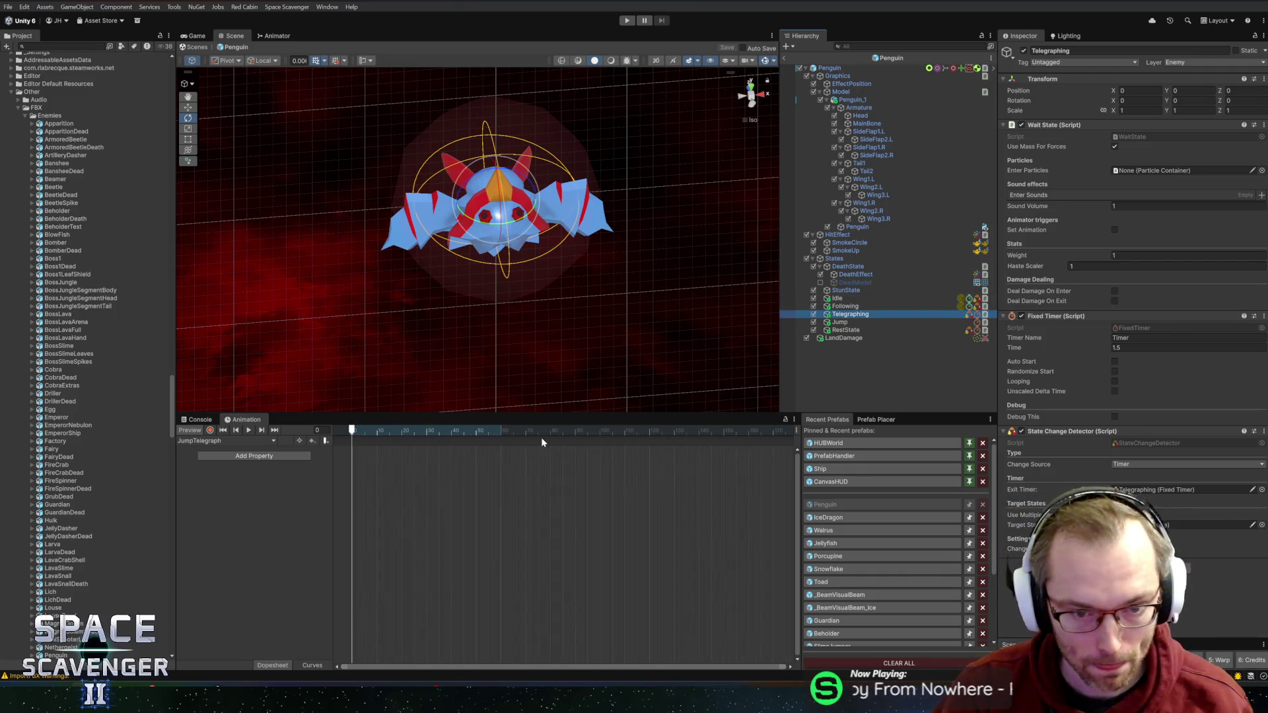
Step: Move the playhead to about frame 90 and start recording keyframes
left_click_drag(541, 434, 575, 436)
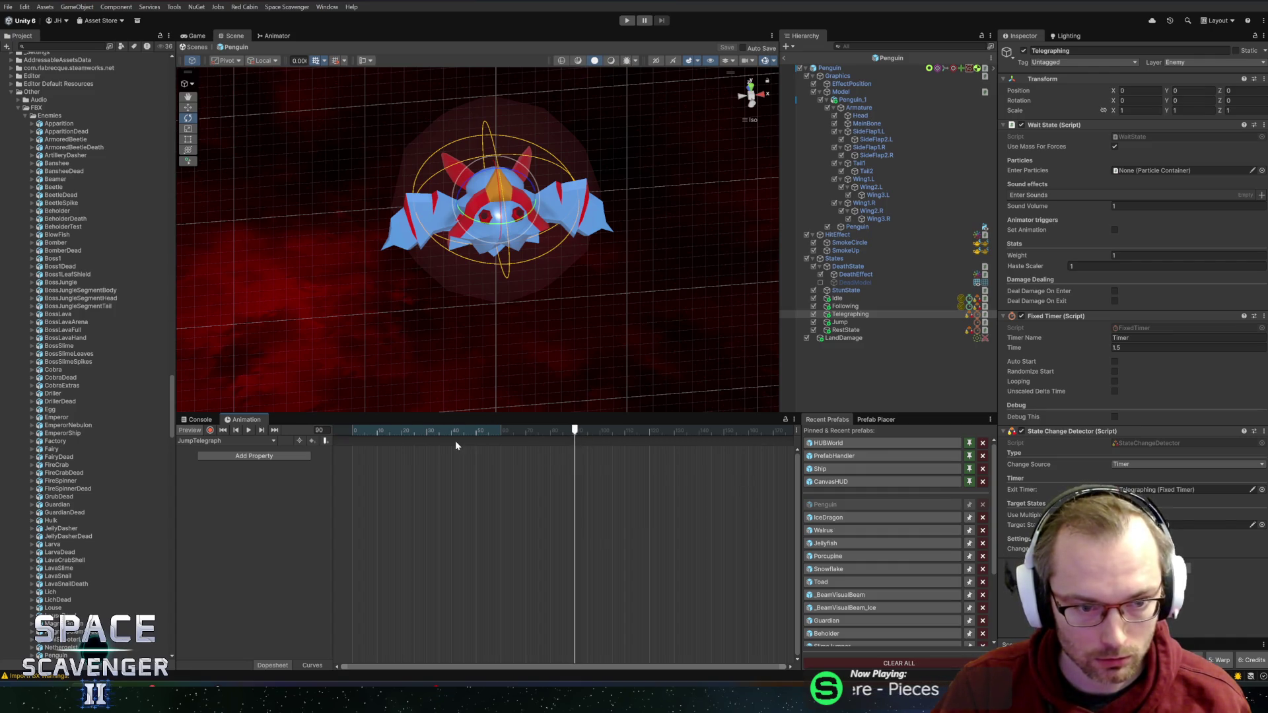
left_click(210, 430)
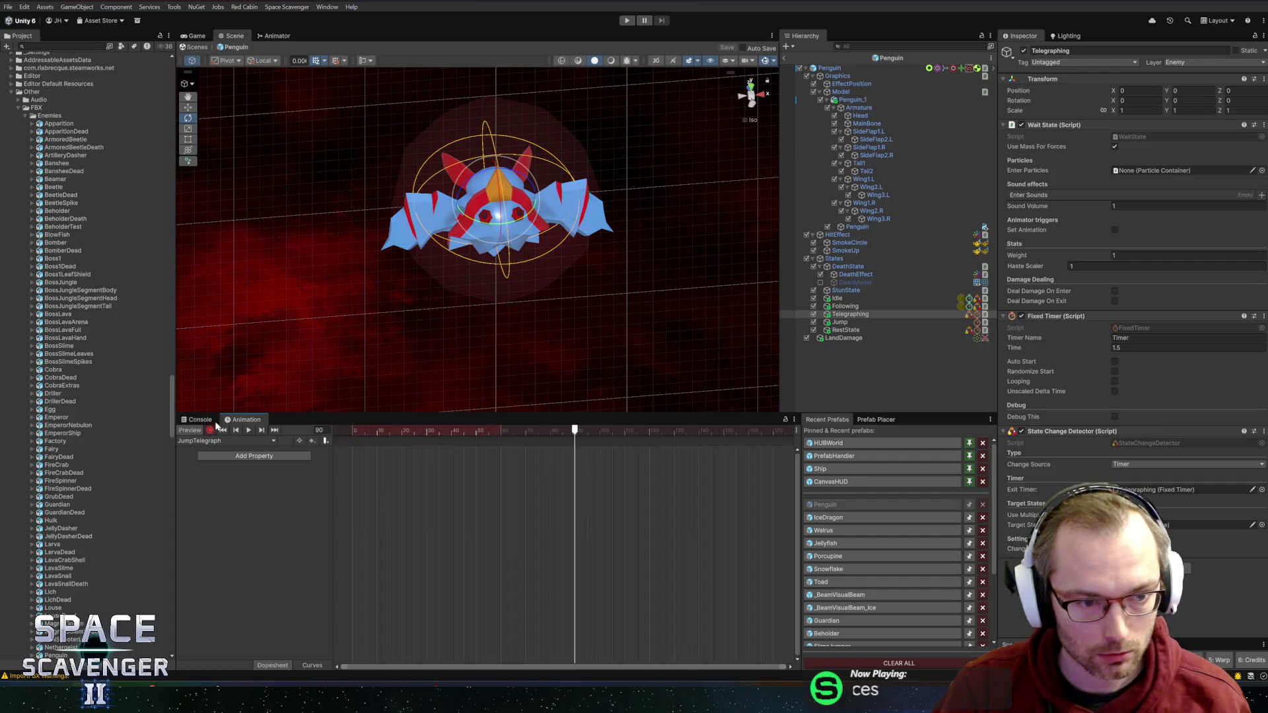
left_click_drag(477, 284, 449, 282)
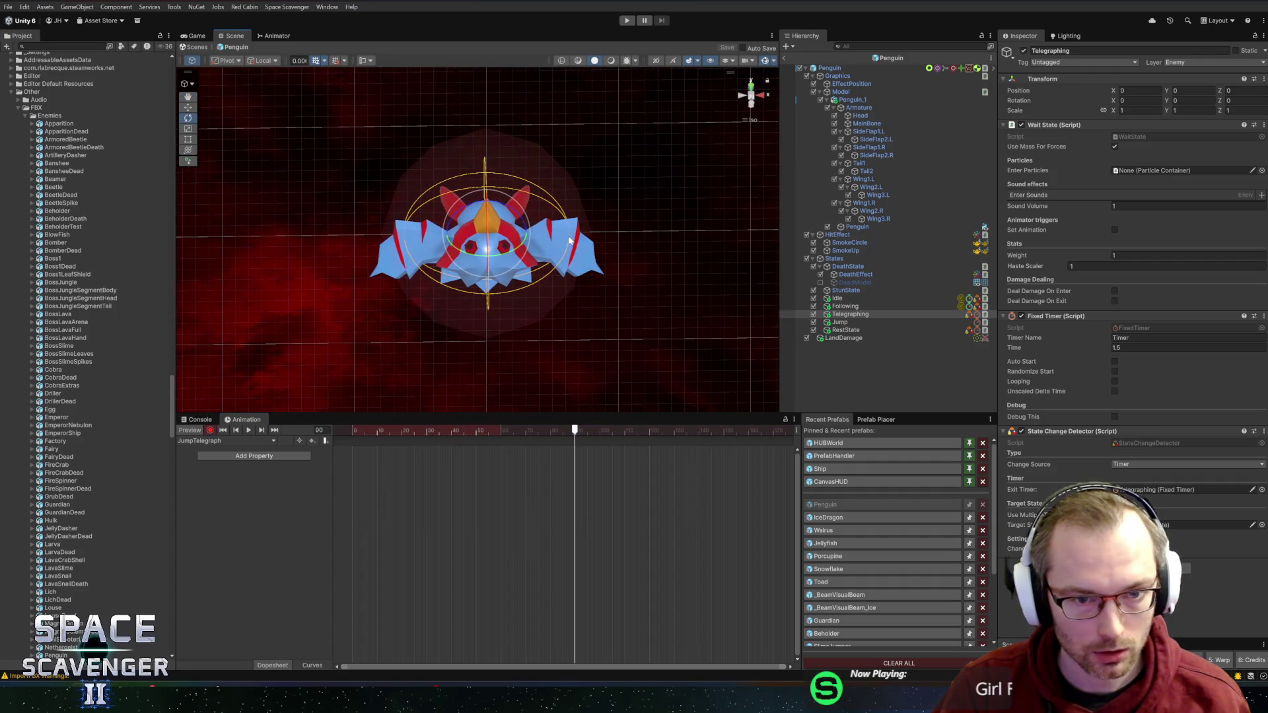
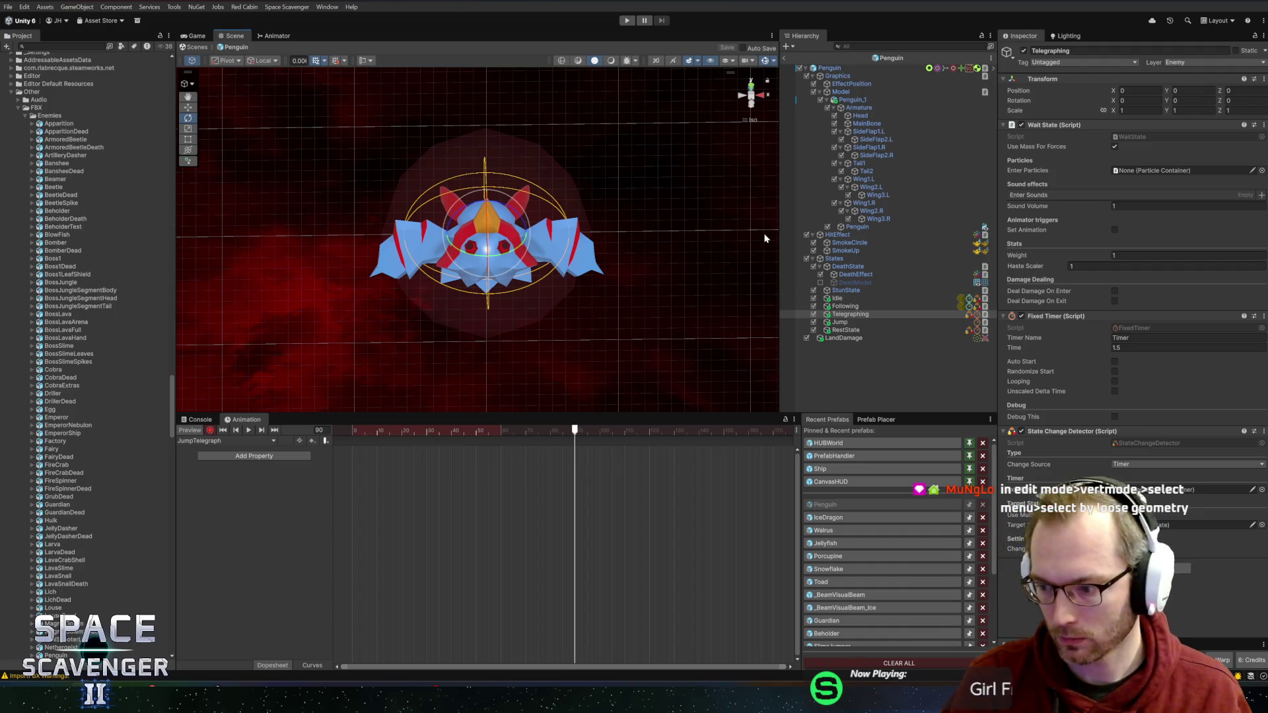
Step: In Blender, orbit and zoom around the penguin model in Object Mode to inspect it
key("alt+Tab")
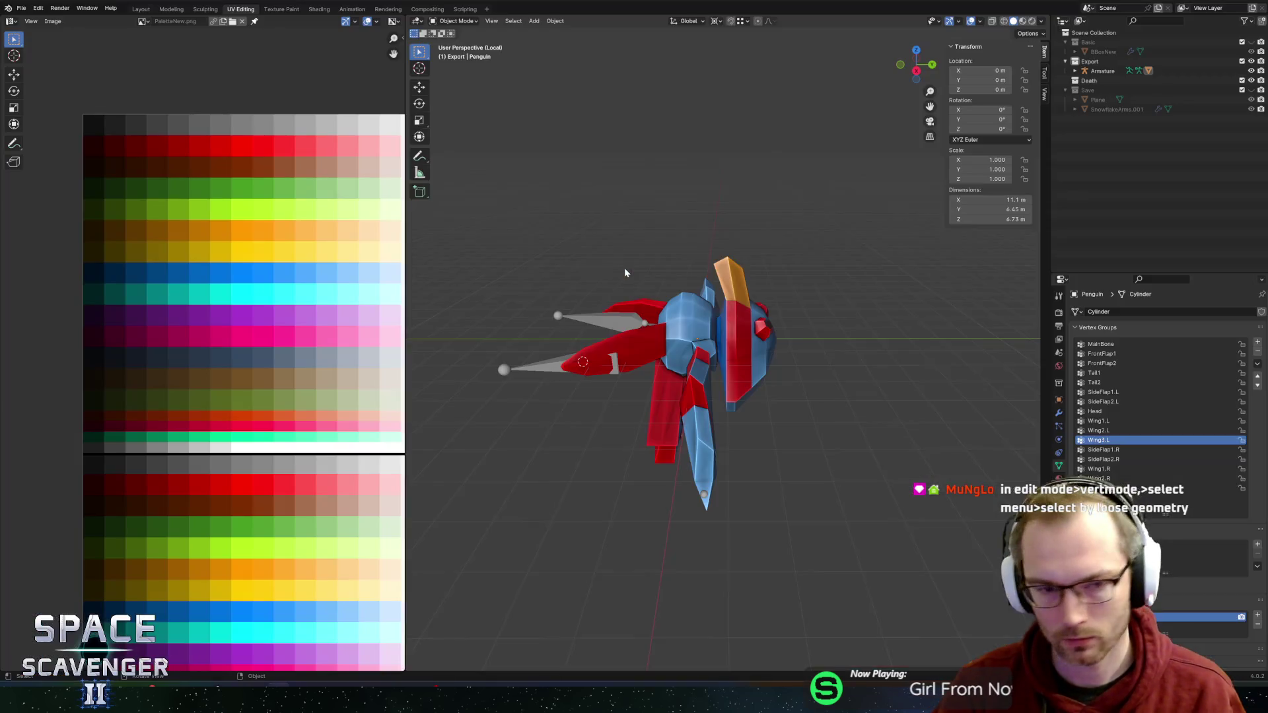
mouse_move(776, 291)
left_mouse_down()
mouse_move(629, 336)
mouse_move(694, 327)
mouse_move(629, 323)
mouse_move(561, 372)
left_mouse_up()
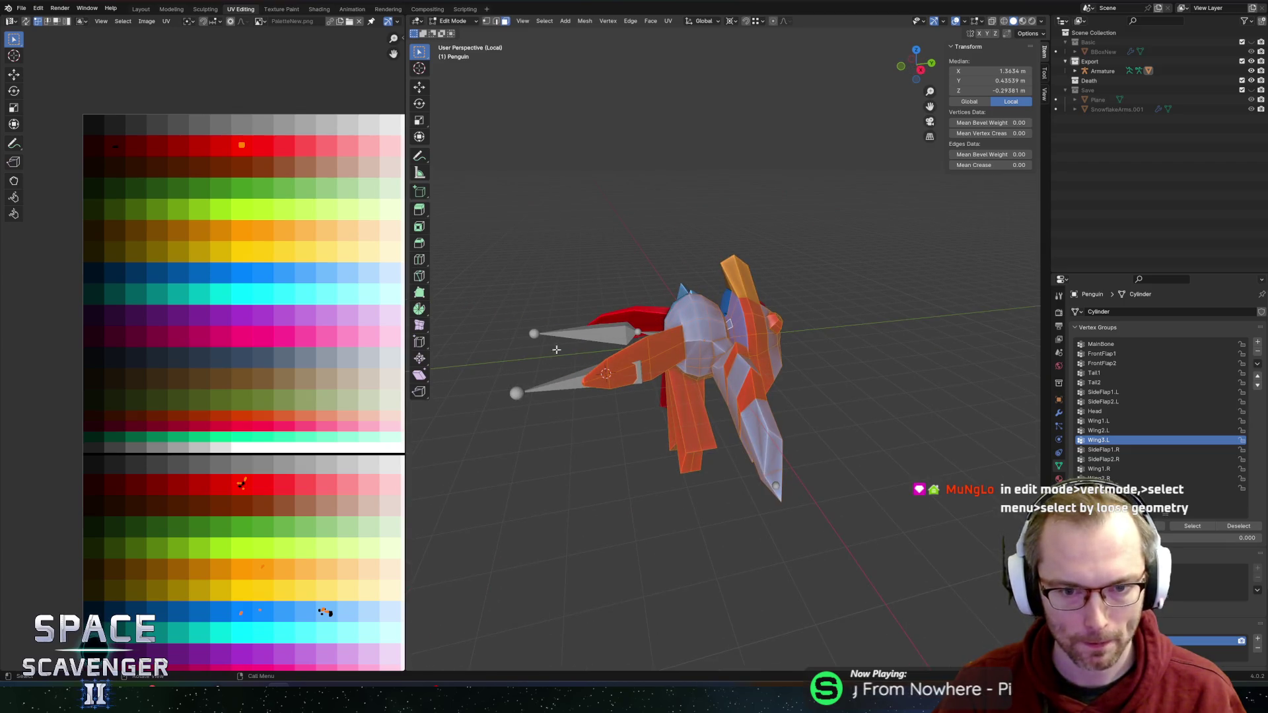
left_click_drag(752, 268, 698, 260)
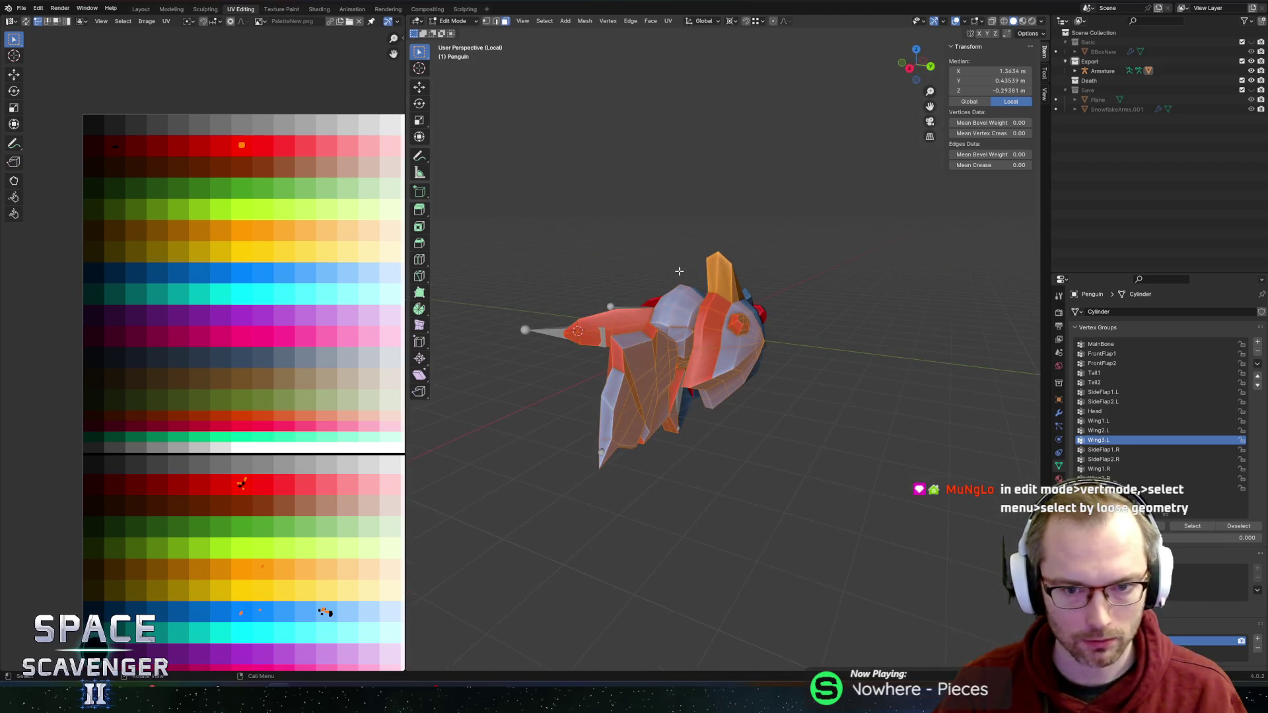
key("Tab")
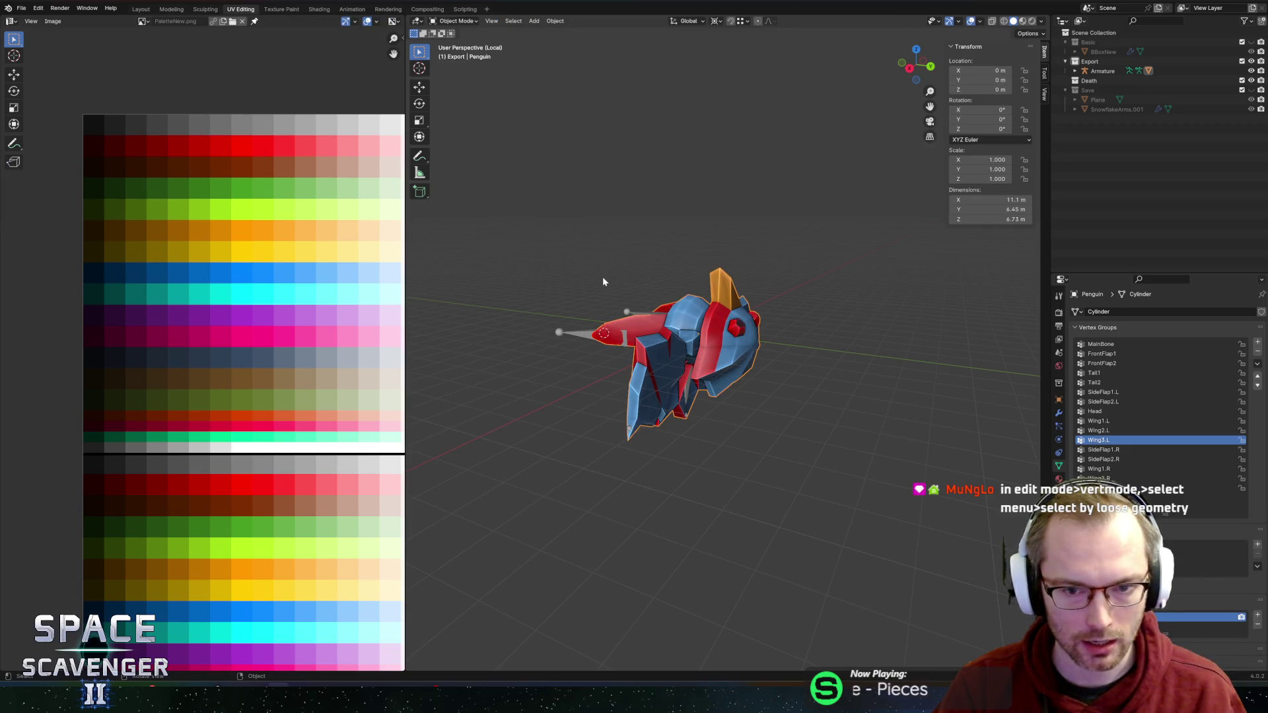
scroll(602, 282, "up", 3)
left_click_drag(601, 283, 737, 299)
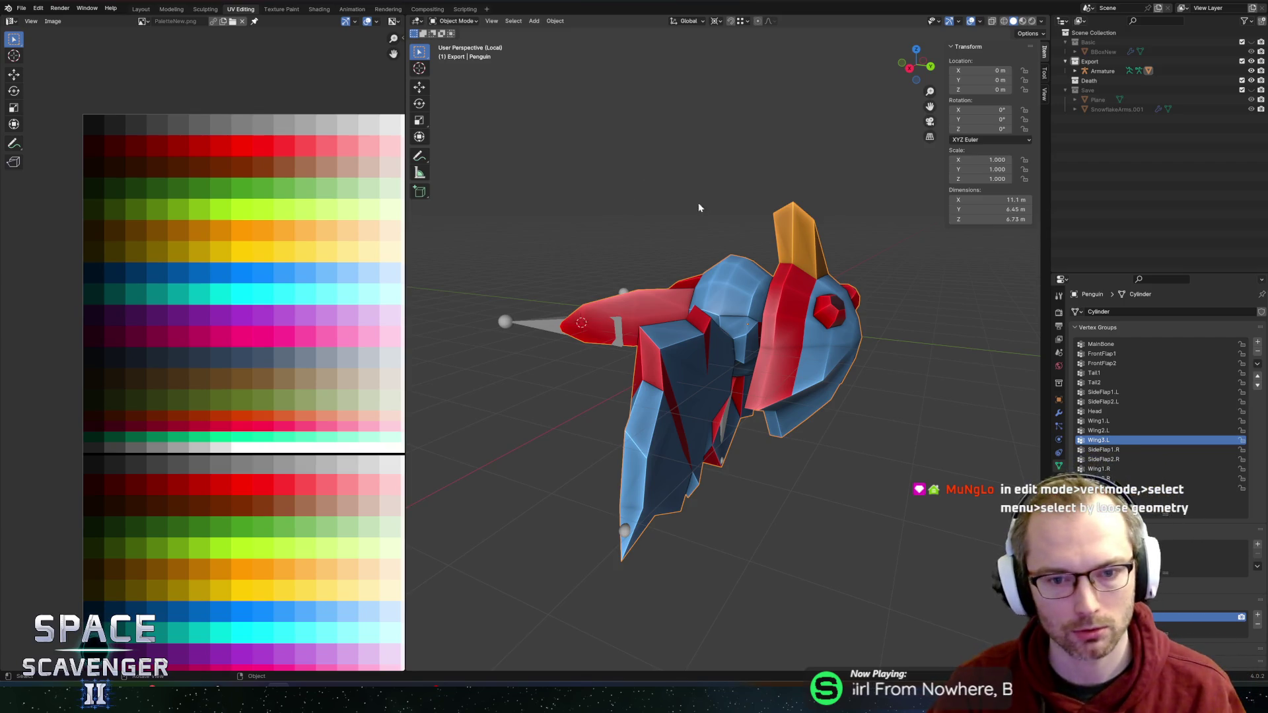
Step: Return to Blender from Unity and put the penguin mesh back in Edit Mode
key("alt+Tab")
key("alt+Tab")
key("Tab")
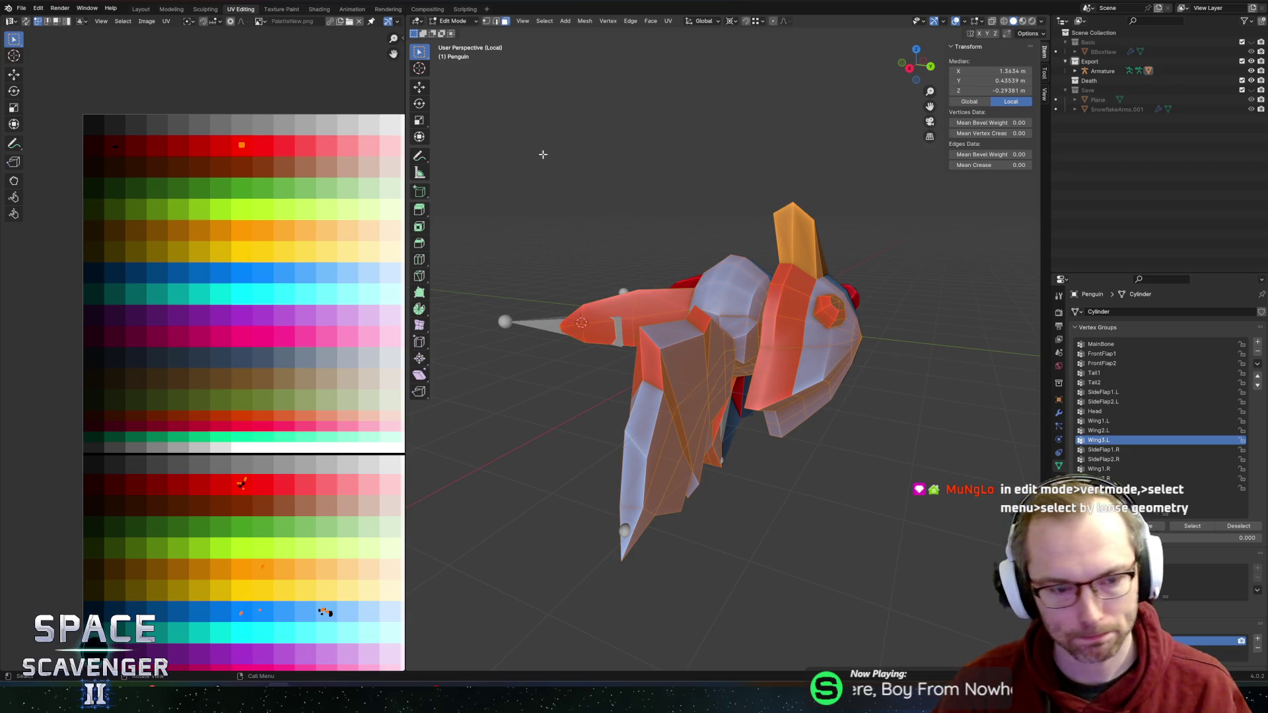
key("F3")
Step: Run Select Loose Geometry twice, also in vertex mode, then check the mesh in X-ray
type("loose")
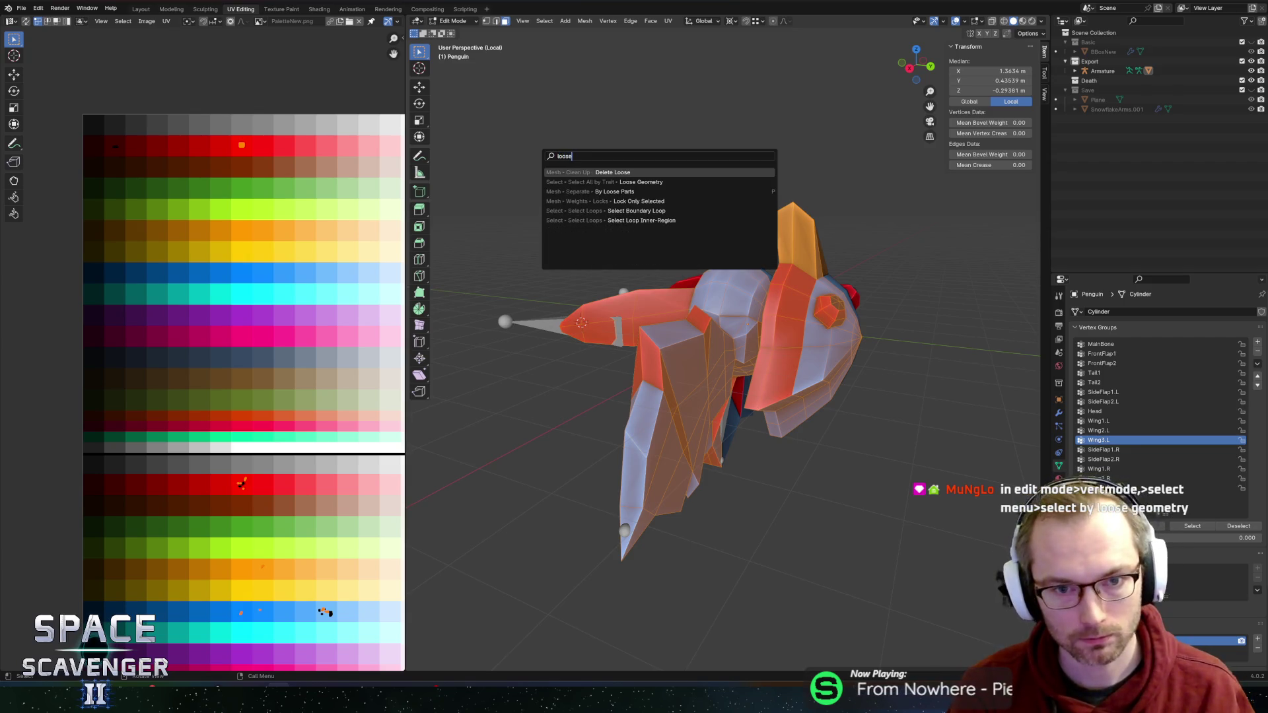
key("Down")
key("Return")
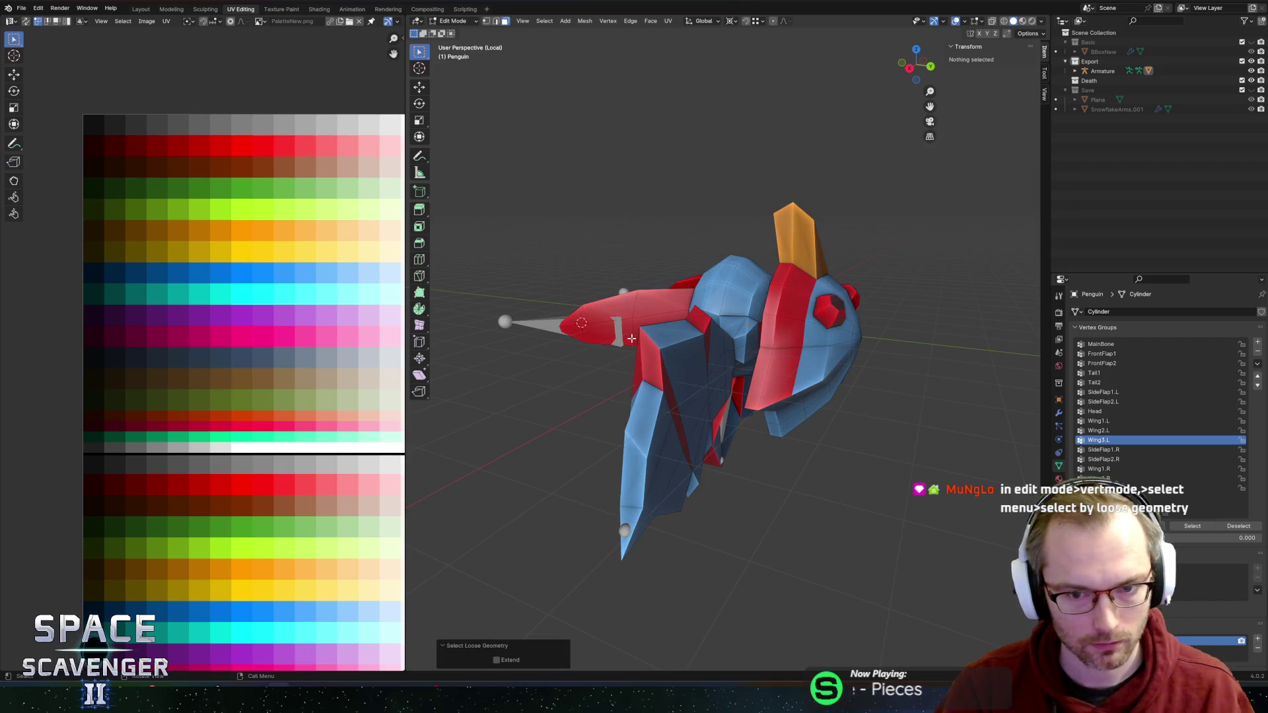
key("1")
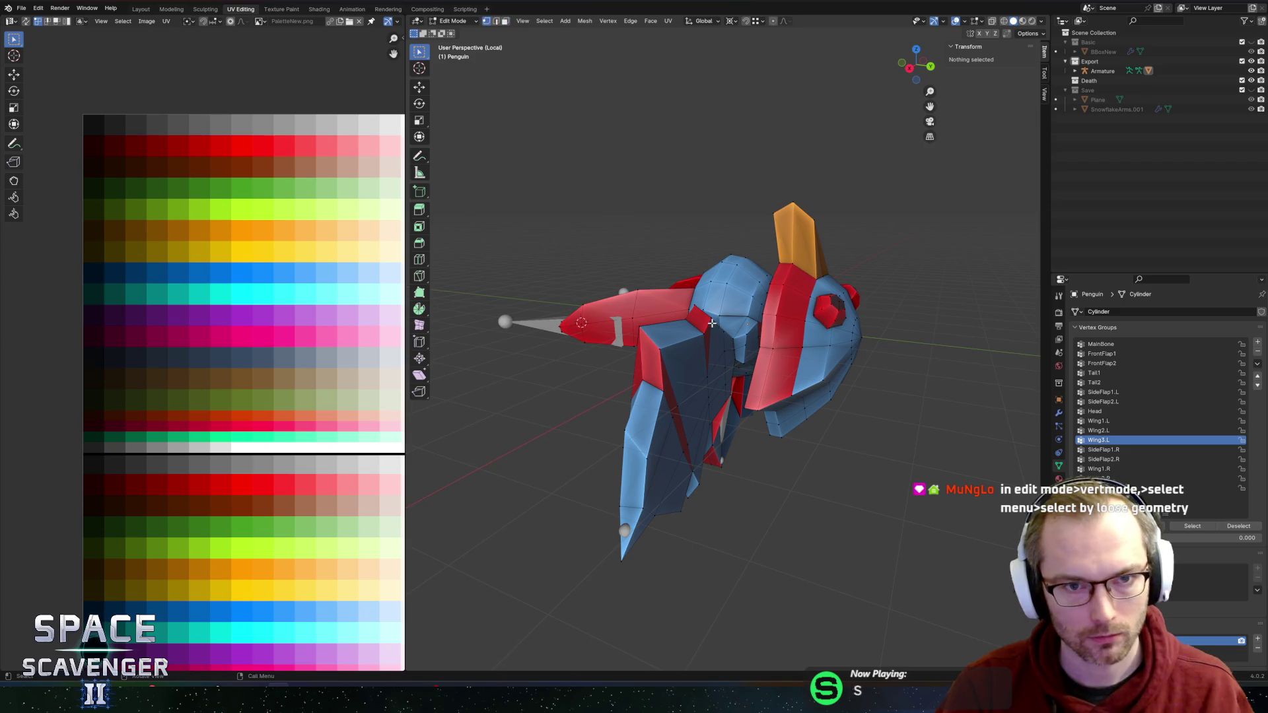
key("F3")
type("loose g")
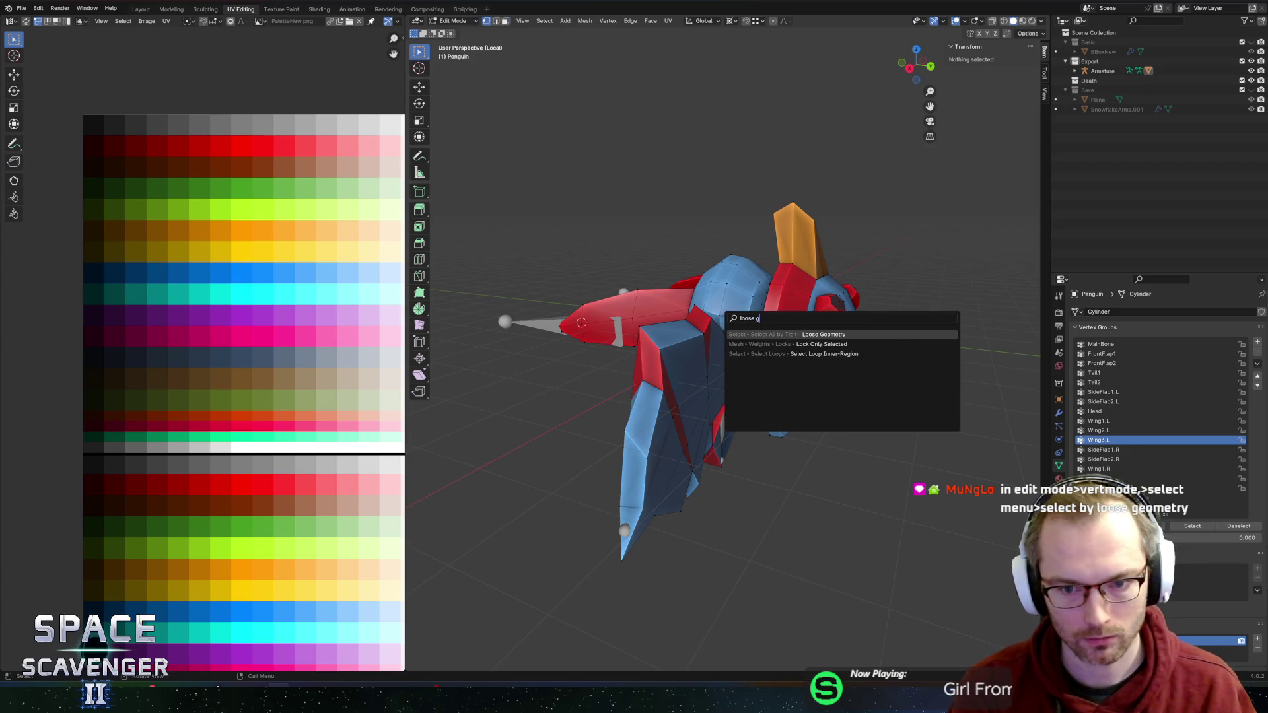
key("Return")
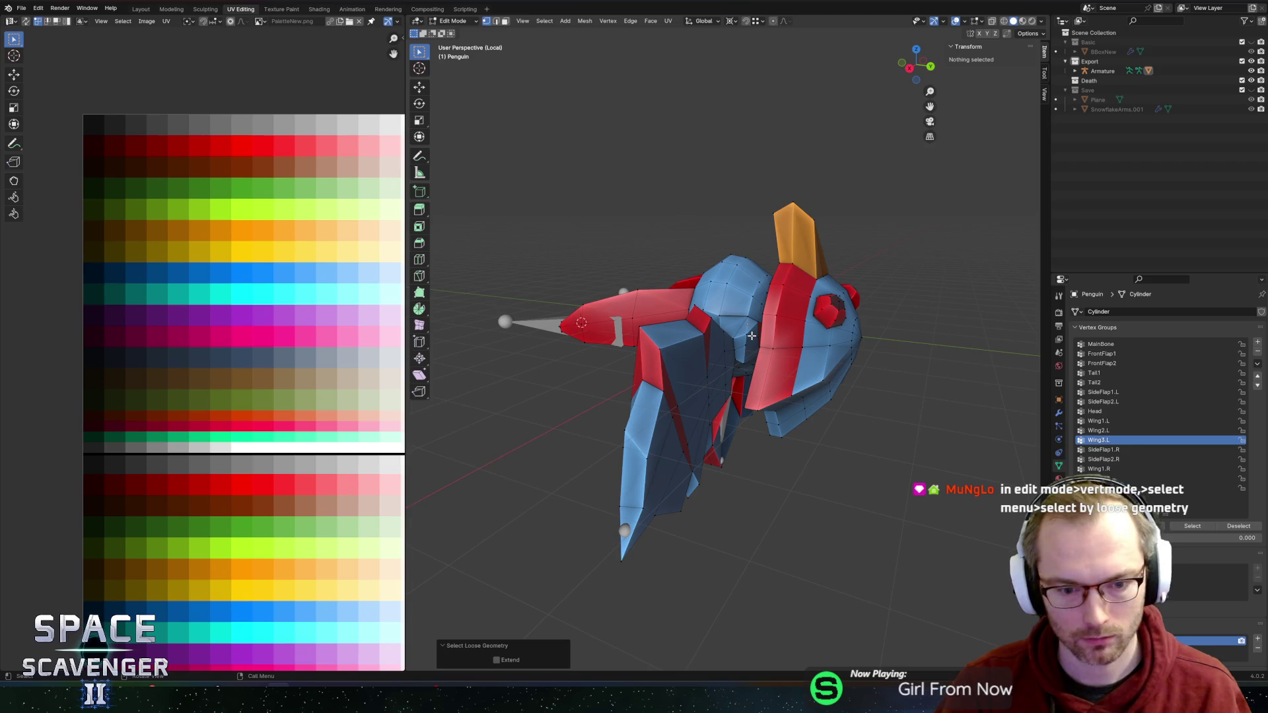
key("alt+z")
left_click_drag(817, 326, 790, 352)
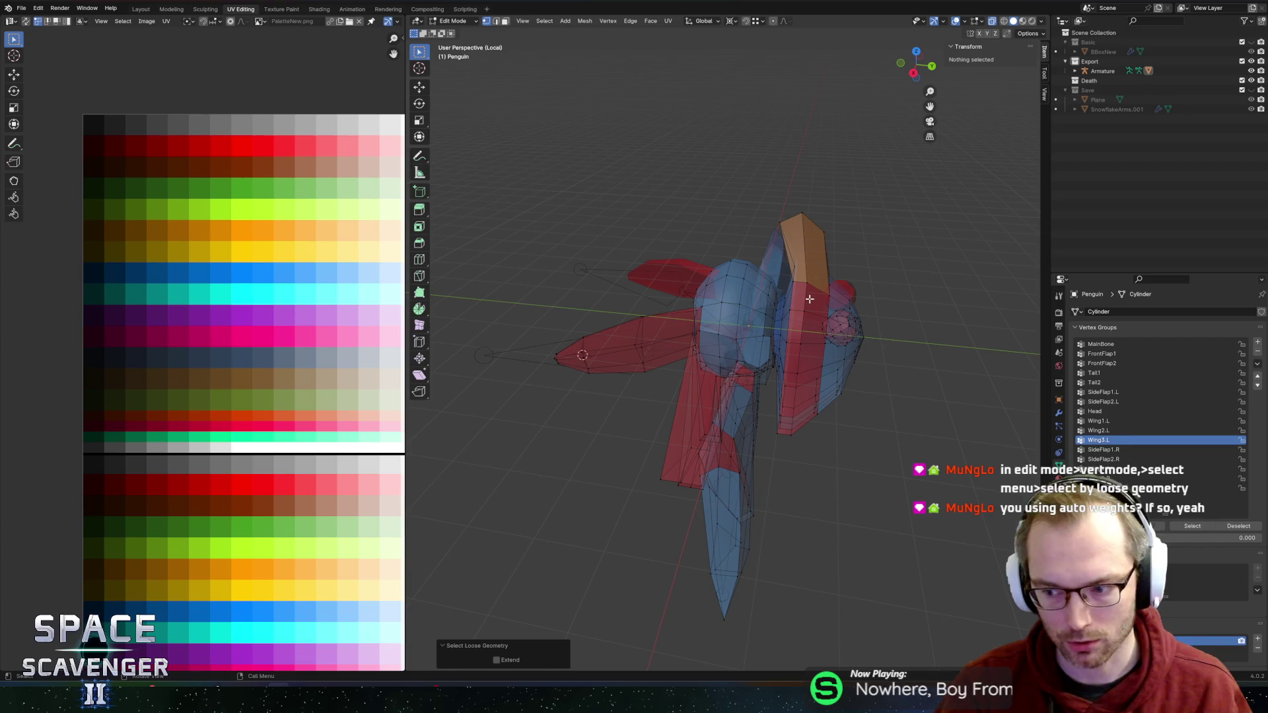
key("alt+z")
Step: Return to Object Mode, save Penguin.blend and export it as Penguin.fbx
key("Tab")
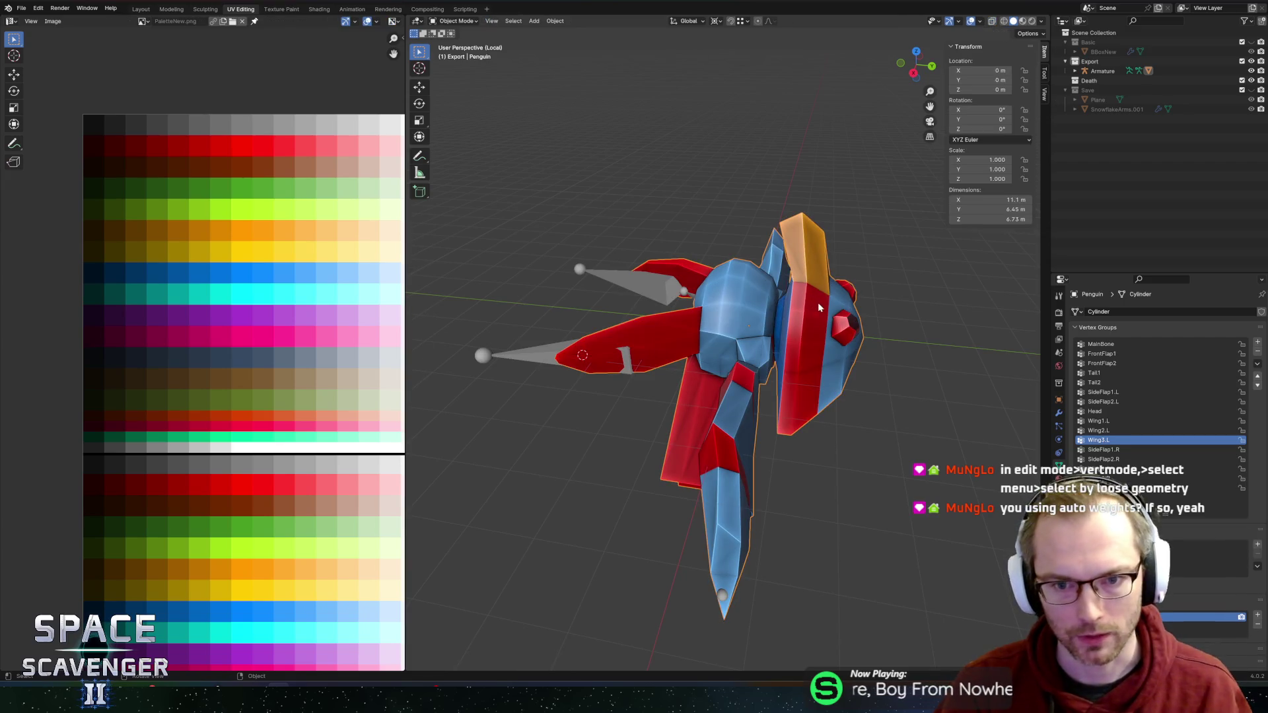
key("ctrl+s")
key("ctrl+shift+e")
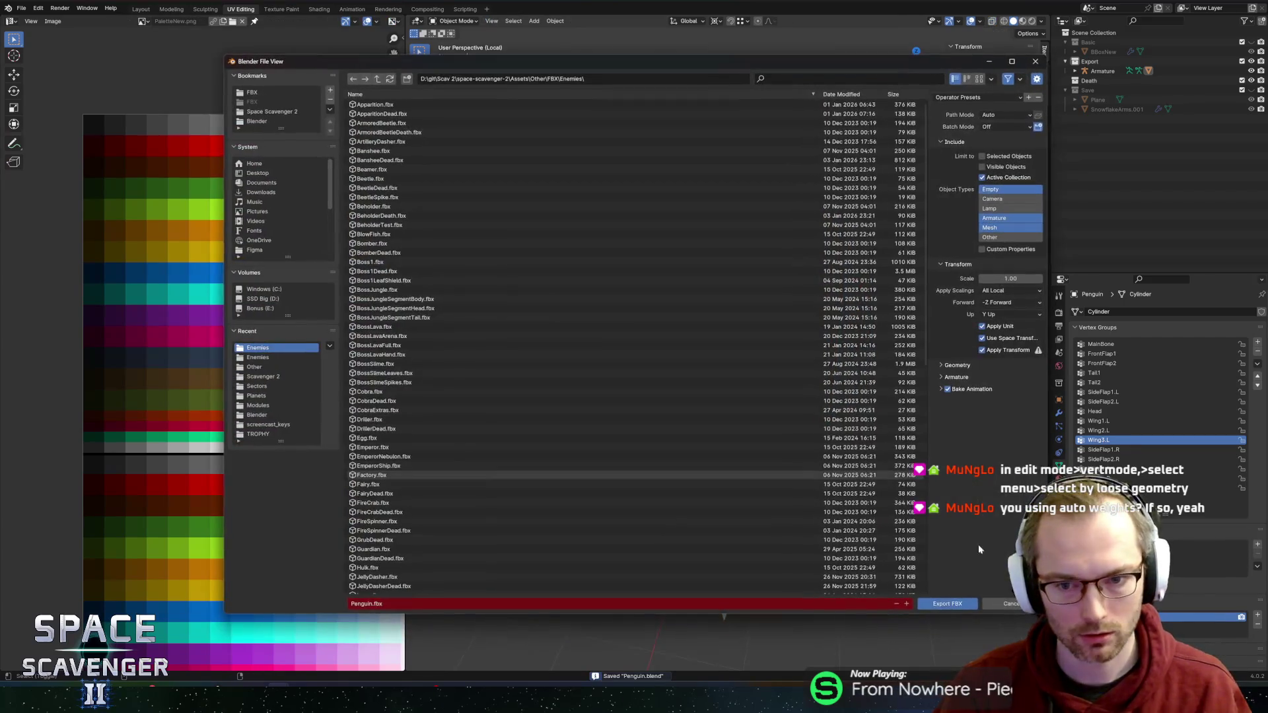
key("Return")
Step: Check the reimported penguin in Unity's Scene view, then return to Blender
key("alt+Tab")
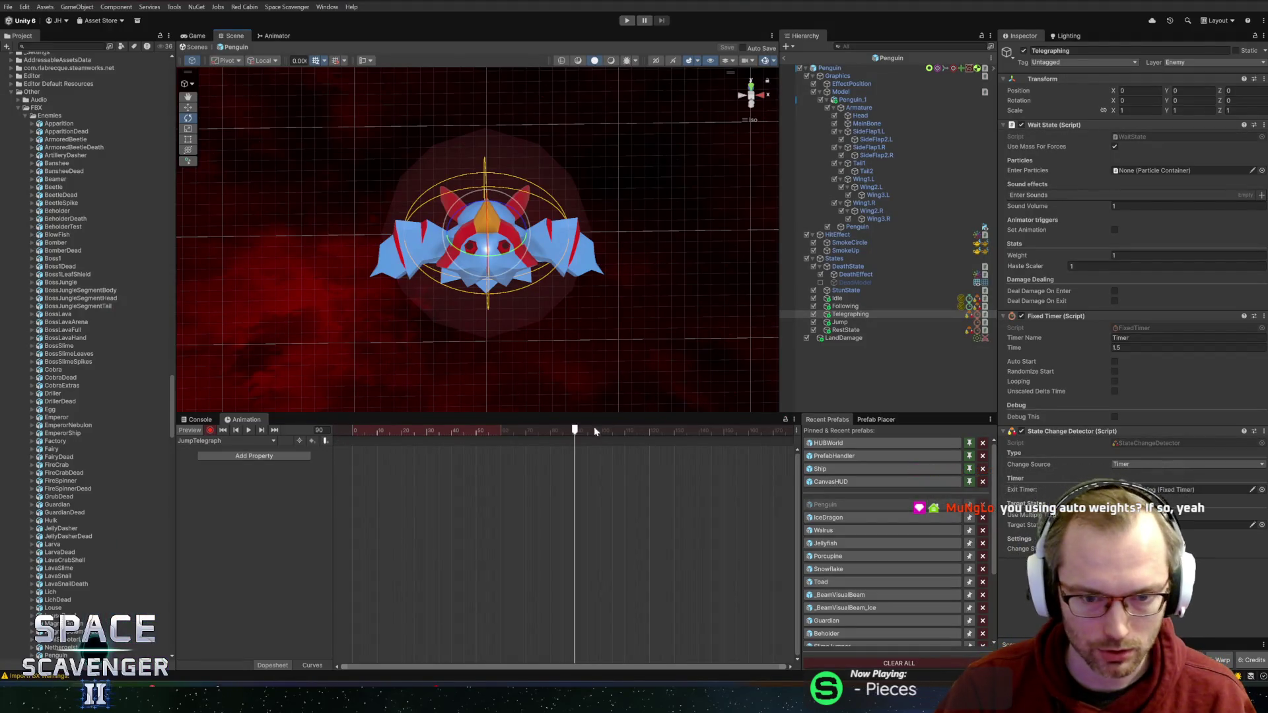
mouse_move(500, 323)
left_mouse_down()
mouse_move(623, 370)
mouse_move(566, 238)
mouse_move(660, 255)
mouse_move(689, 226)
left_mouse_up()
key("alt+Tab")
key("alt+Tab")
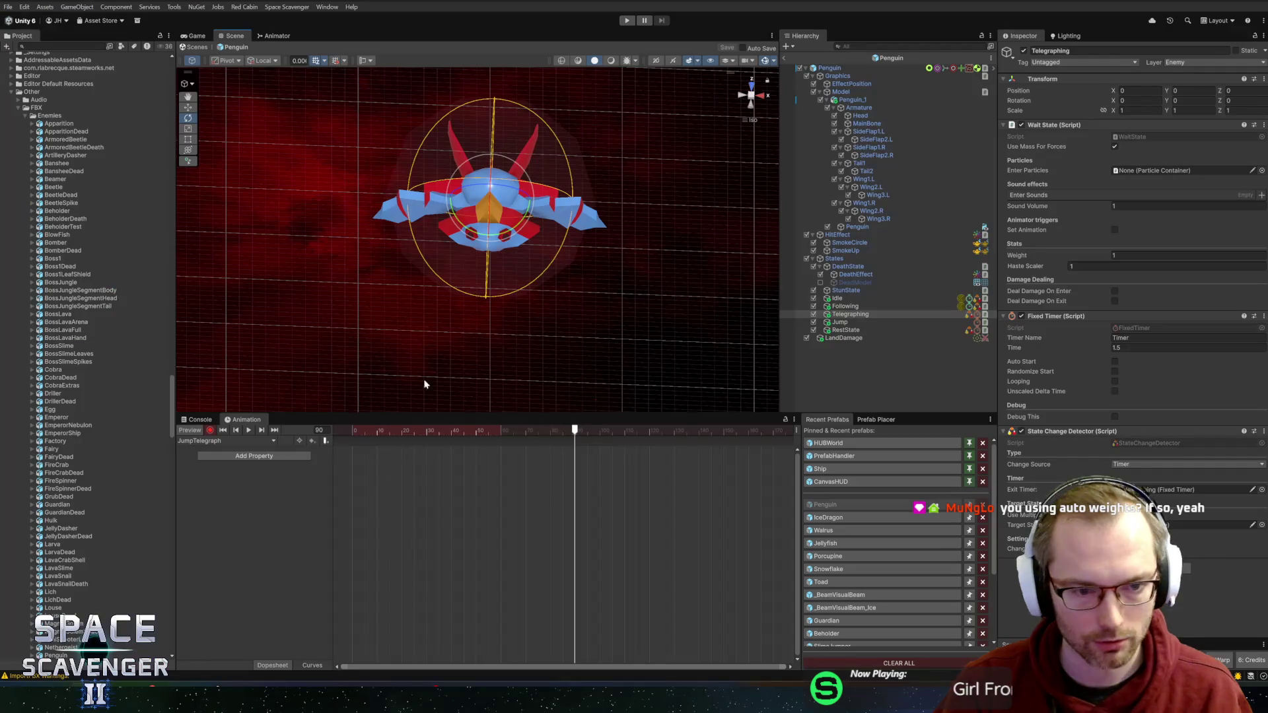
key("alt+Tab")
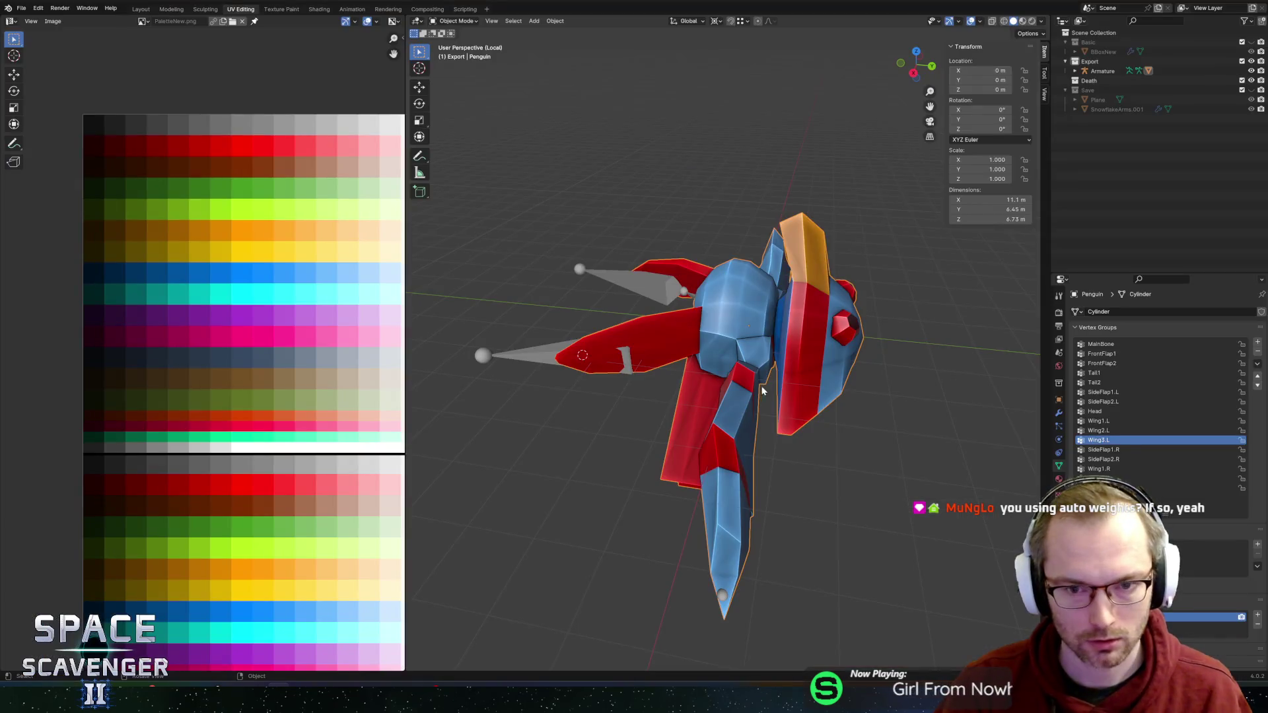
Step: Clear the penguin mesh's parent so it is detached from the armature
left_click(613, 284)
left_click(726, 286)
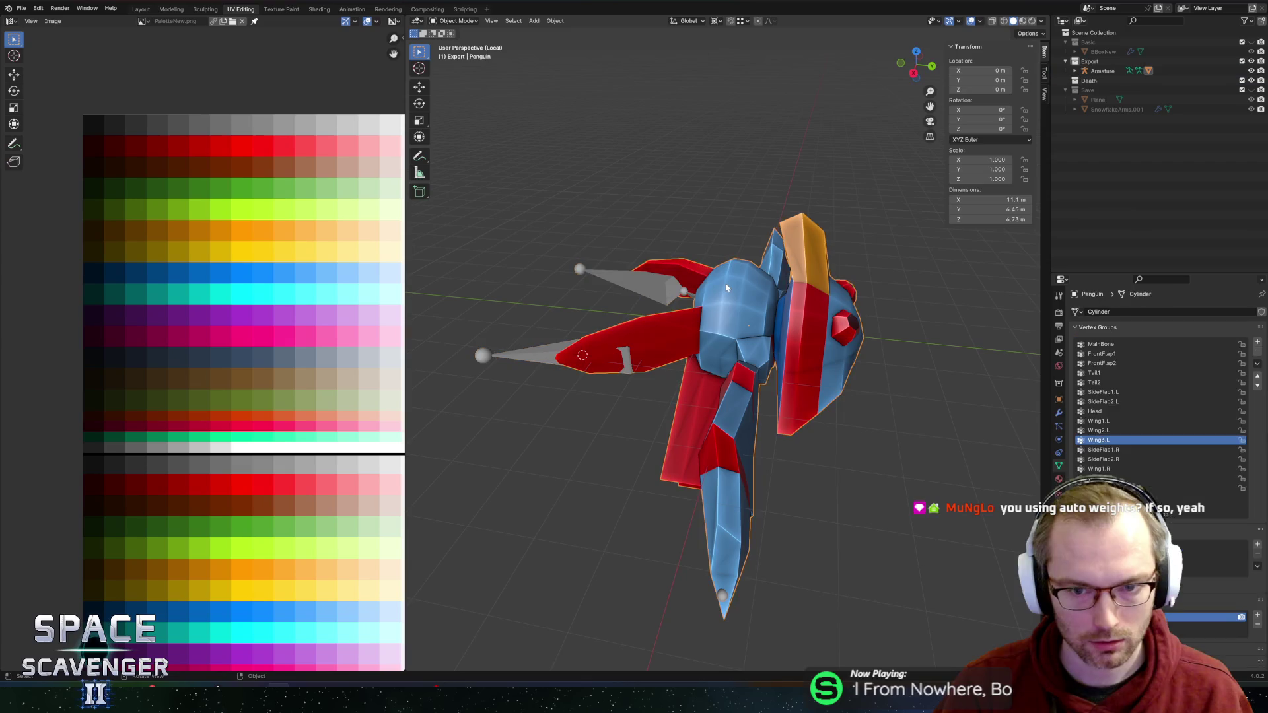
key("alt+p")
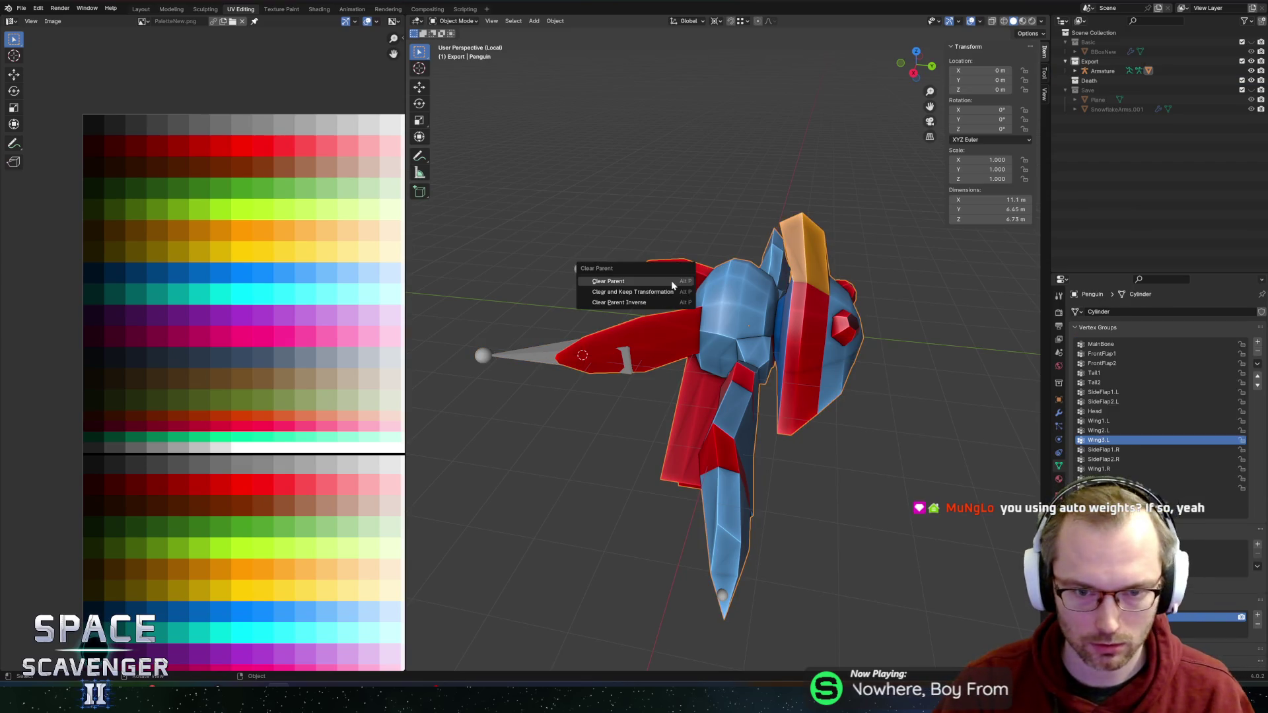
left_click(672, 285)
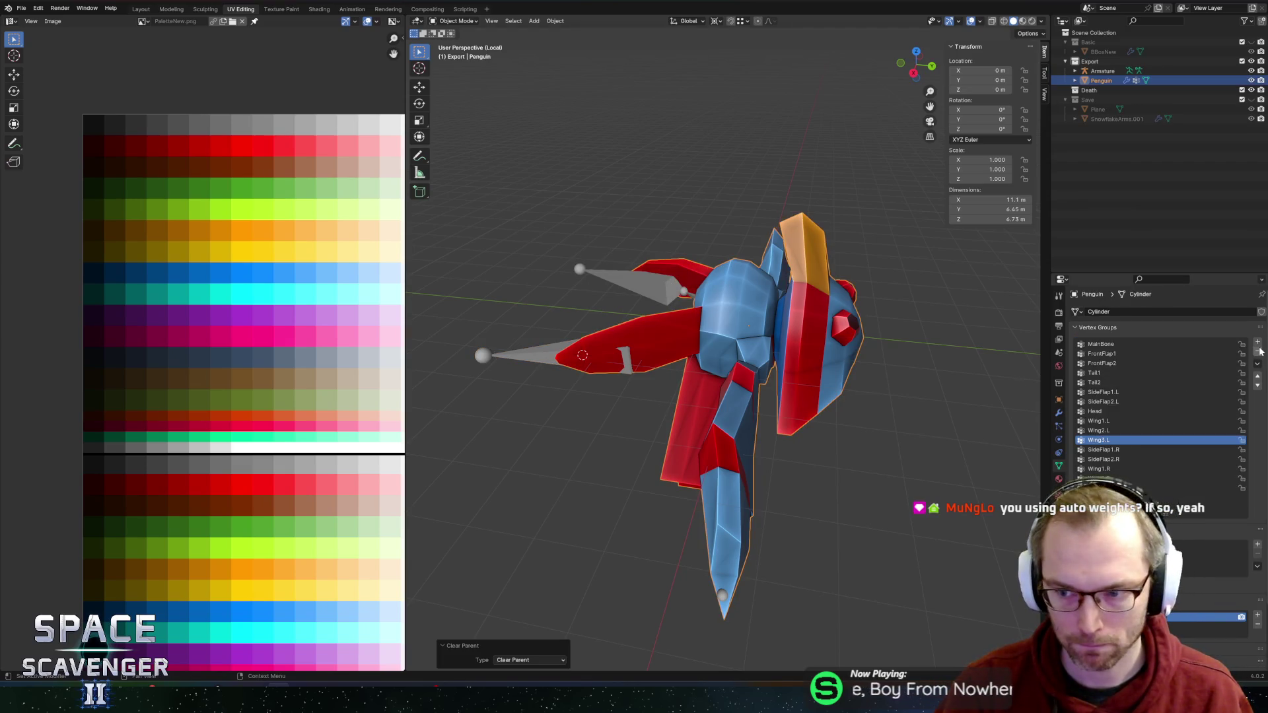
Step: Delete the penguin's vertex groups one by one, starting from MainBone
left_click(1176, 345)
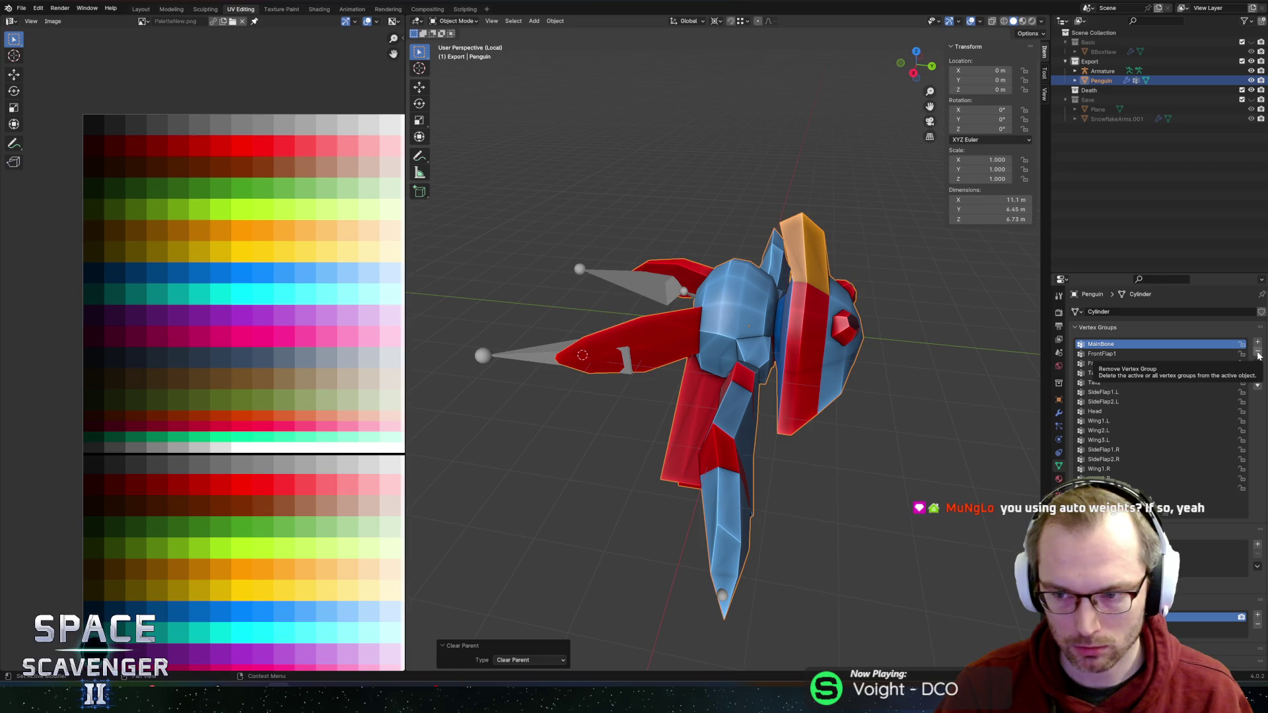
left_click(1258, 356)
left_click(1258, 355)
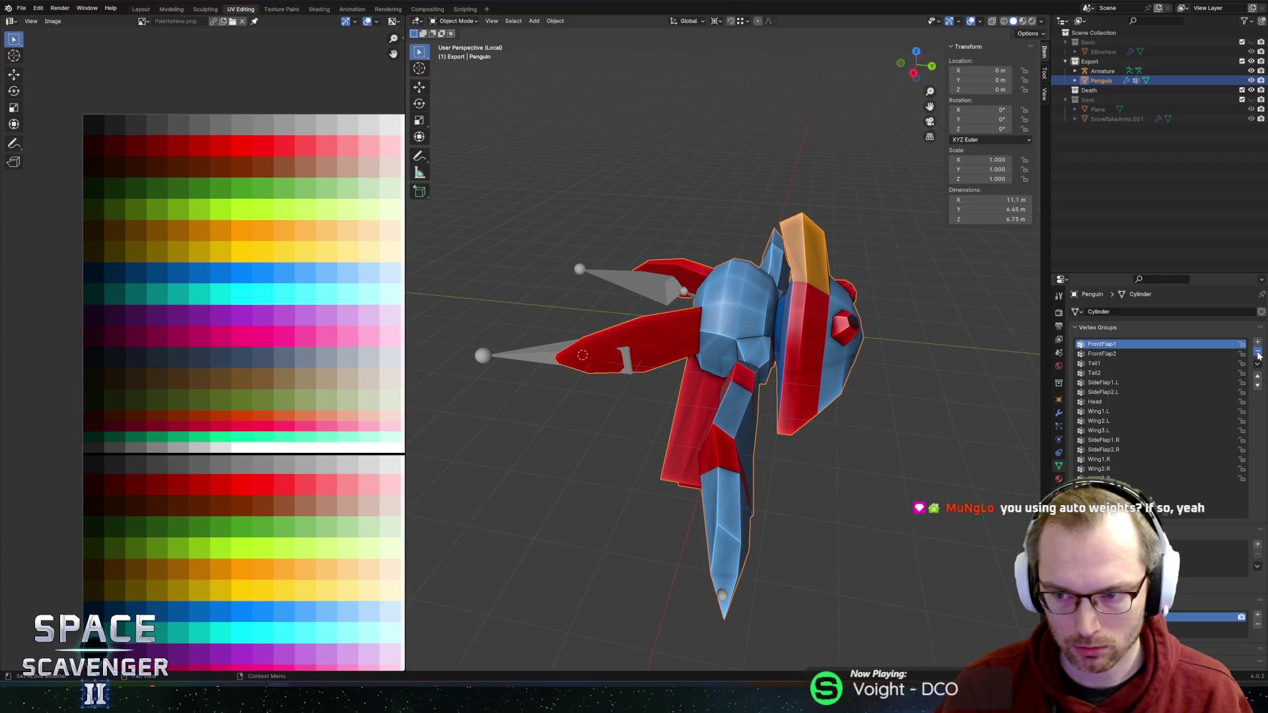
left_click(1258, 356)
left_click(1258, 356)
left_click(1258, 356)
left_click(1258, 356)
left_click(1258, 356)
left_click(1259, 356)
left_click(1258, 356)
left_click(1258, 356)
left_click(1258, 356)
left_click(1258, 356)
left_click(1258, 356)
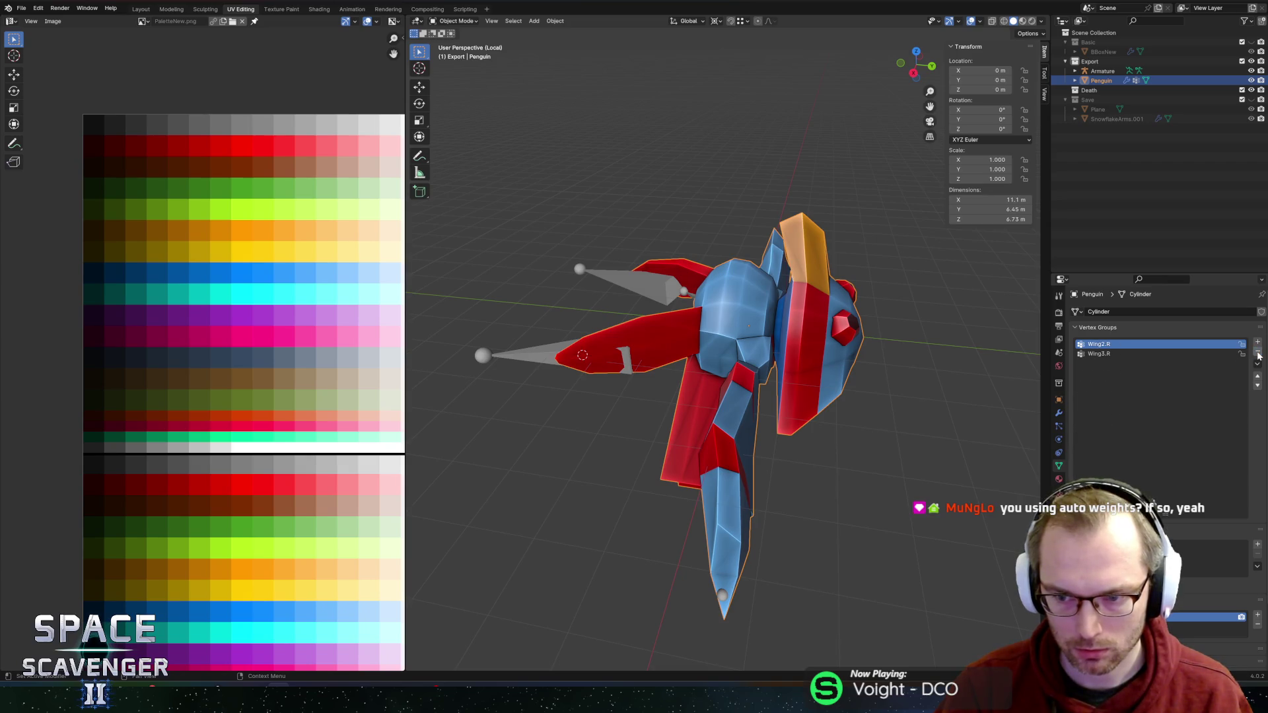
left_click(1258, 356)
left_click(1258, 356)
left_click(1258, 356)
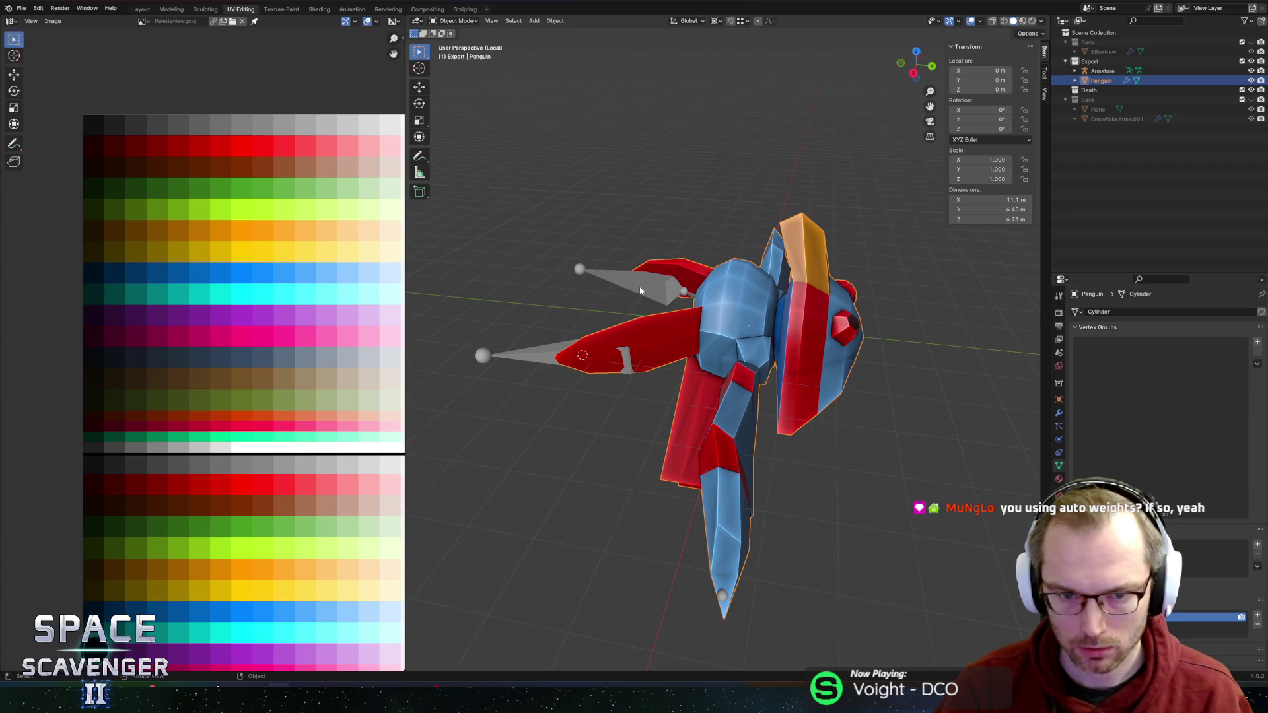
Step: Reparent the penguin mesh to the armature with automatic weights
left_click(682, 285, "shift")
key("ctrl+p")
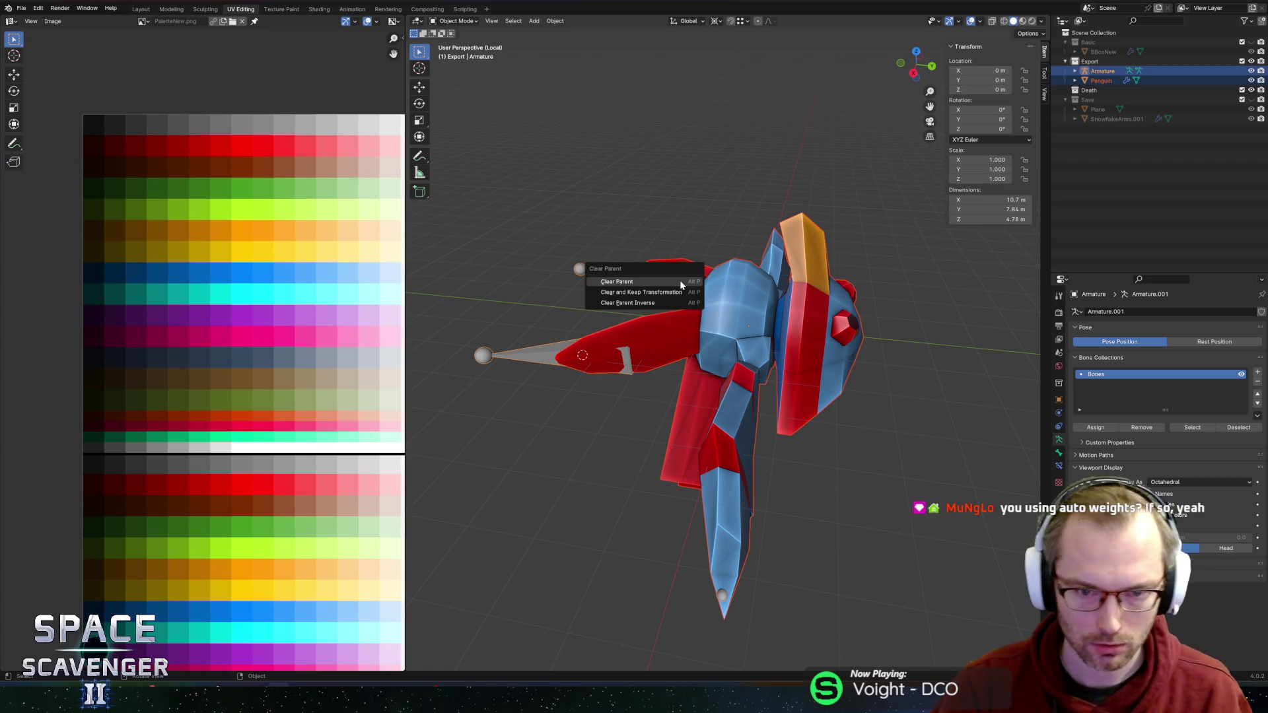
left_click(680, 280)
left_click(741, 292, "shift")
key("ctrl+p")
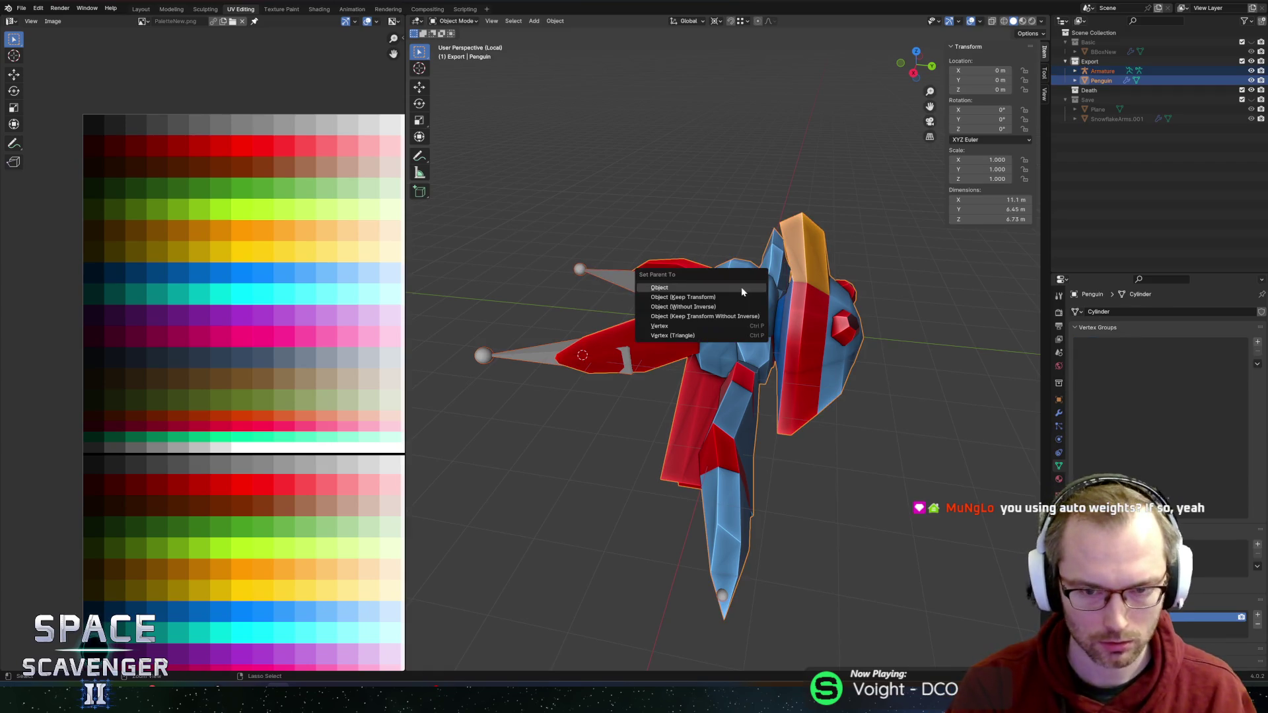
left_click(718, 309)
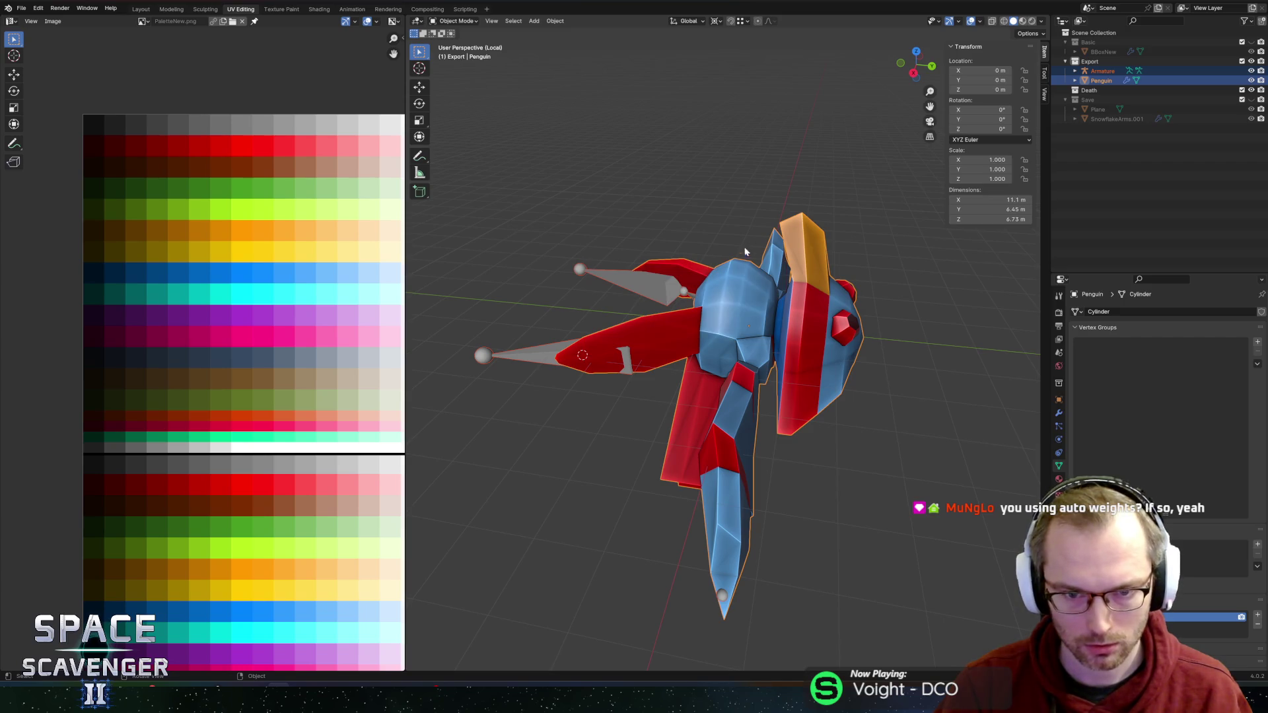
left_click(638, 284, "shift")
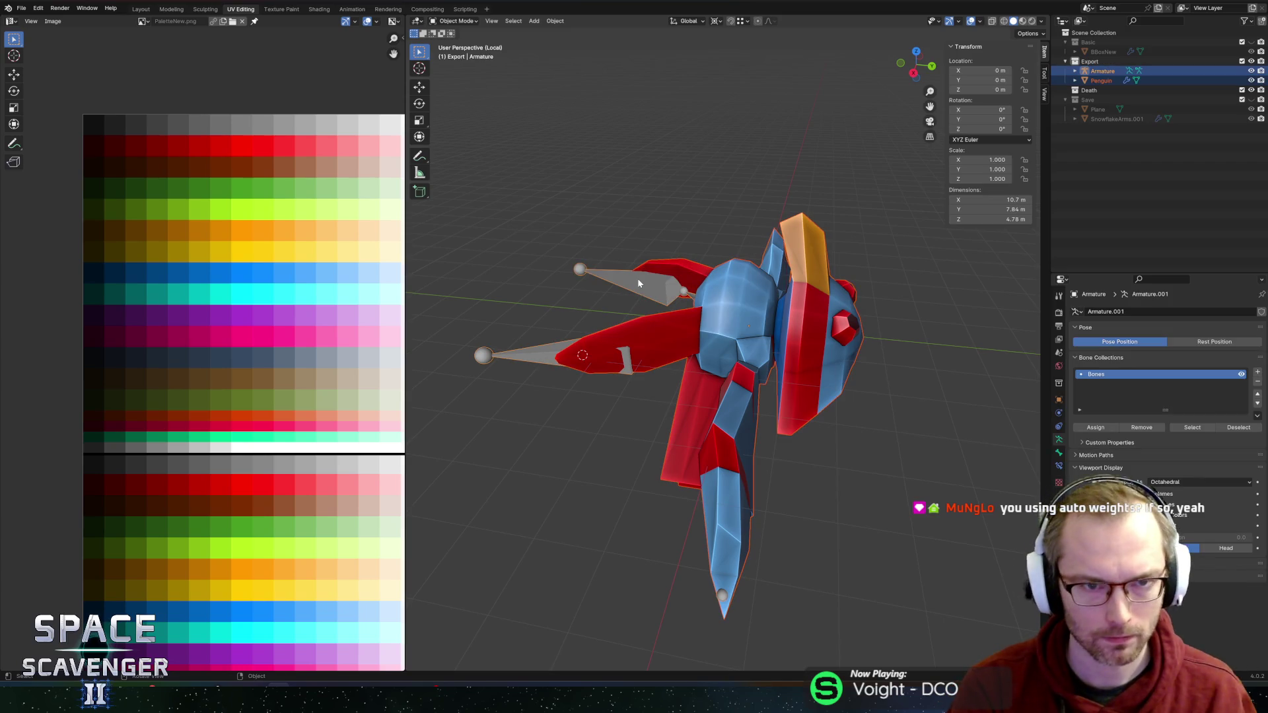
key("ctrl+p")
left_click(636, 279)
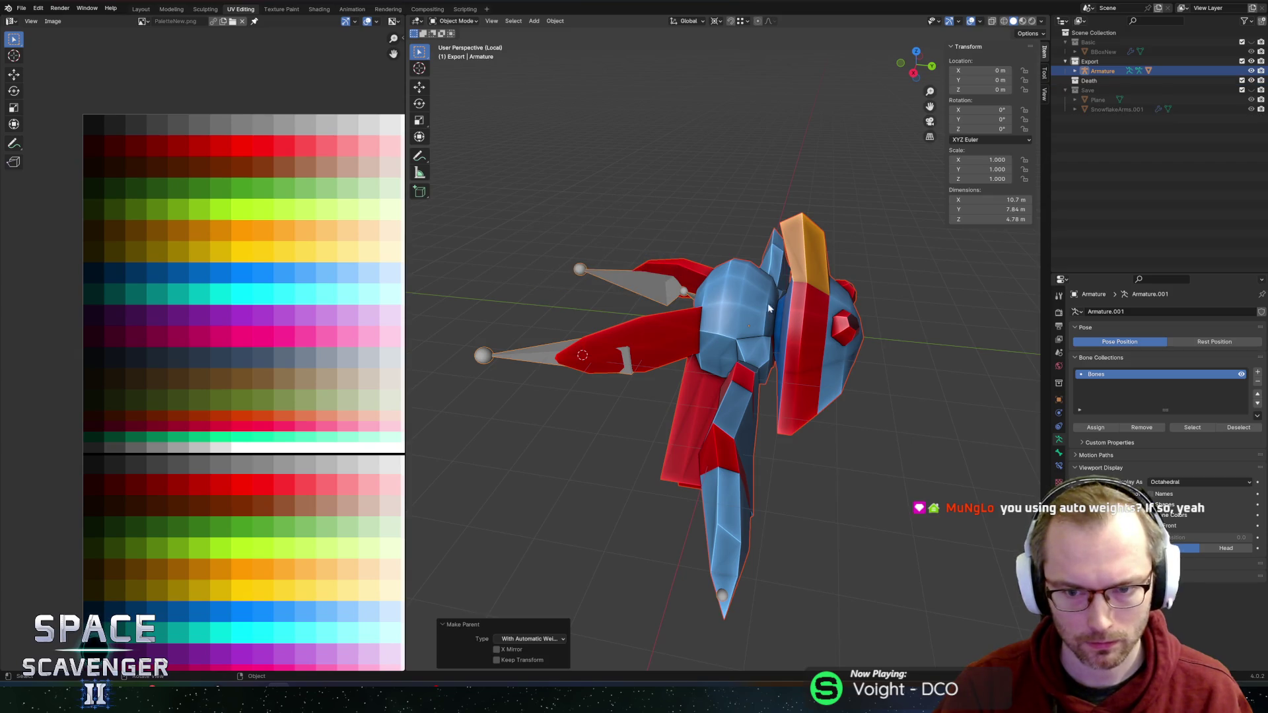
Step: Select the penguin's eye in Edit Mode and give it a Head weight of 0.9
key("Tab")
key("Tab")
left_click(802, 336)
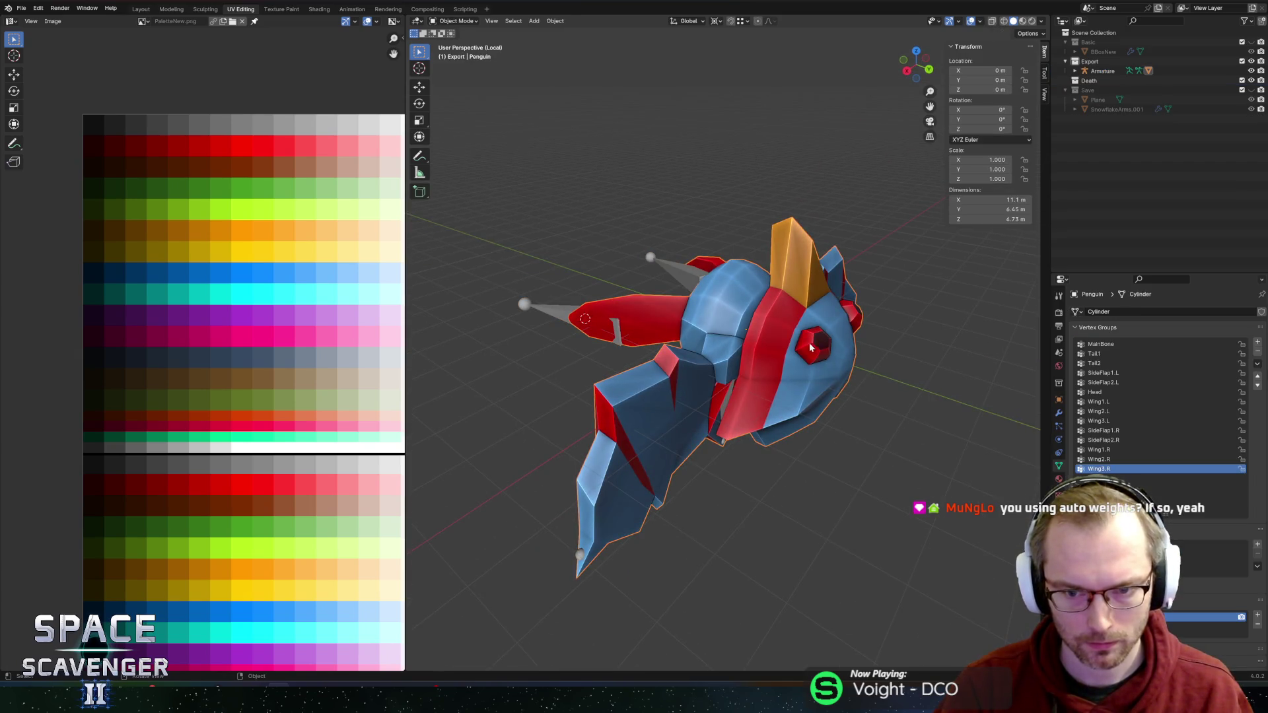
key("Tab")
key("l")
key("alt+z")
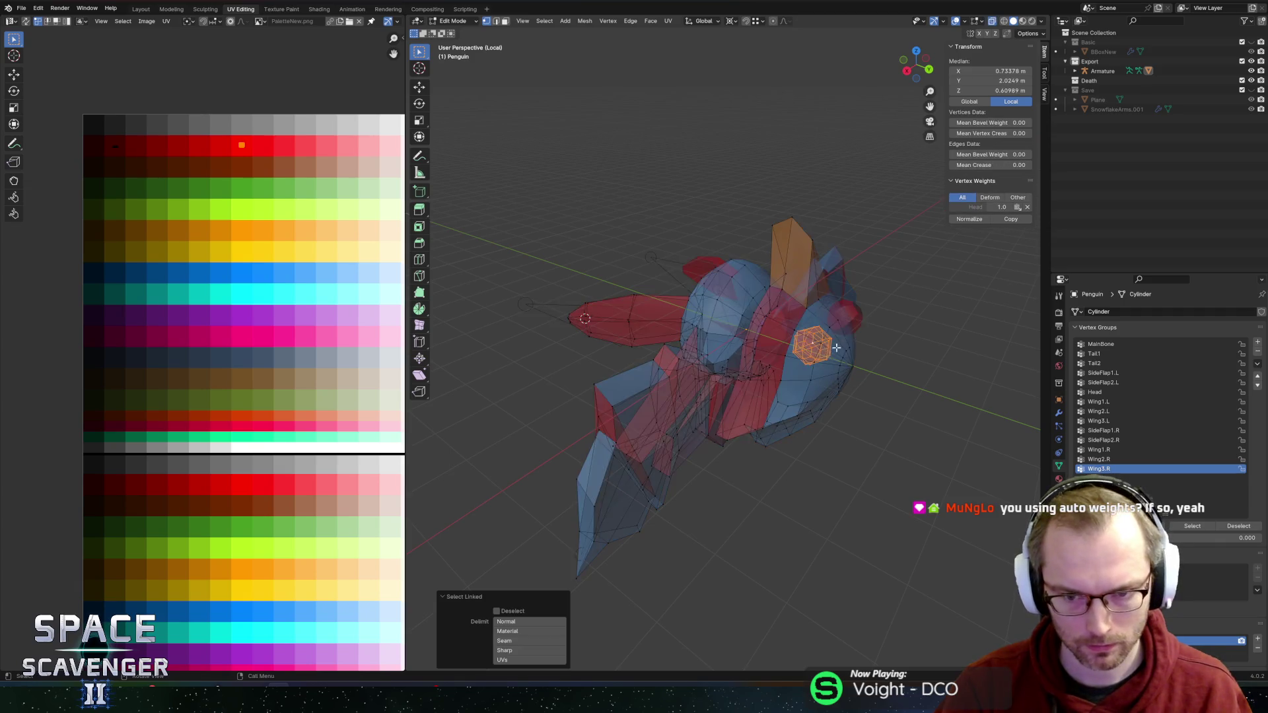
key("KP_Decimal")
left_click_drag(778, 381, 870, 349)
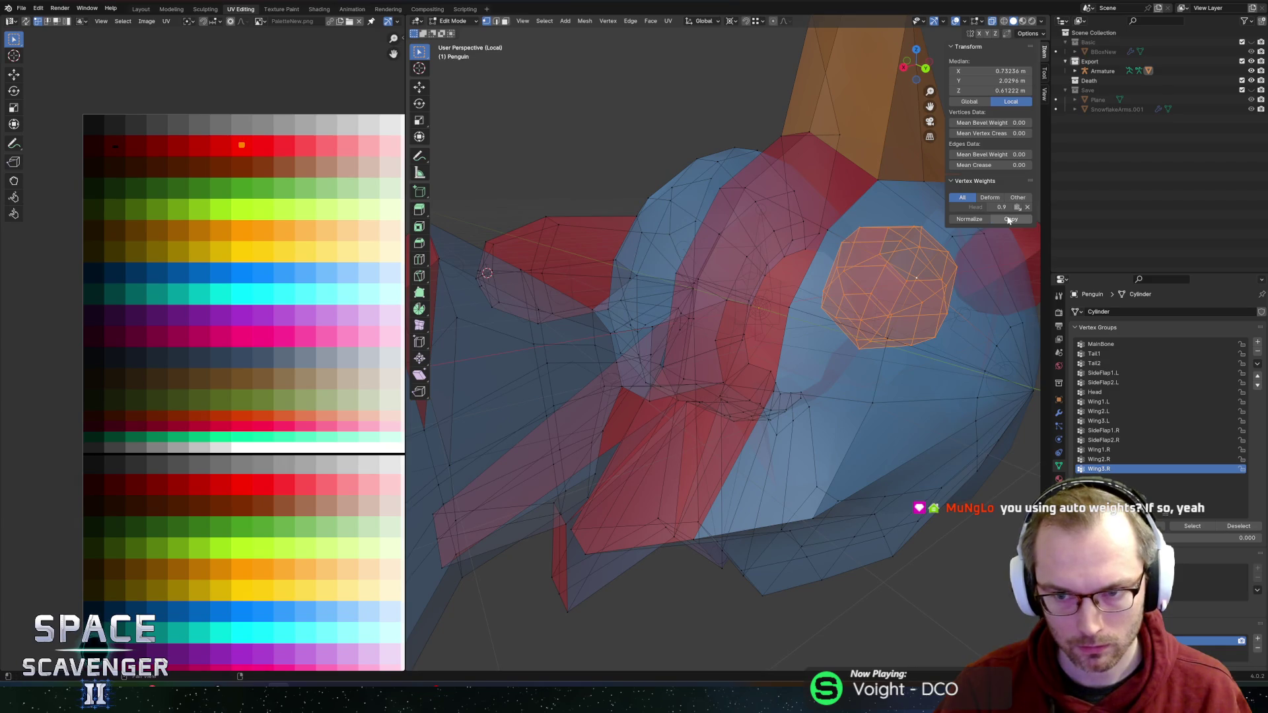
key("Tab")
key("alt+z")
Step: Re-export the penguin as FBX and switch to Unity
scroll(769, 291, "down", 8)
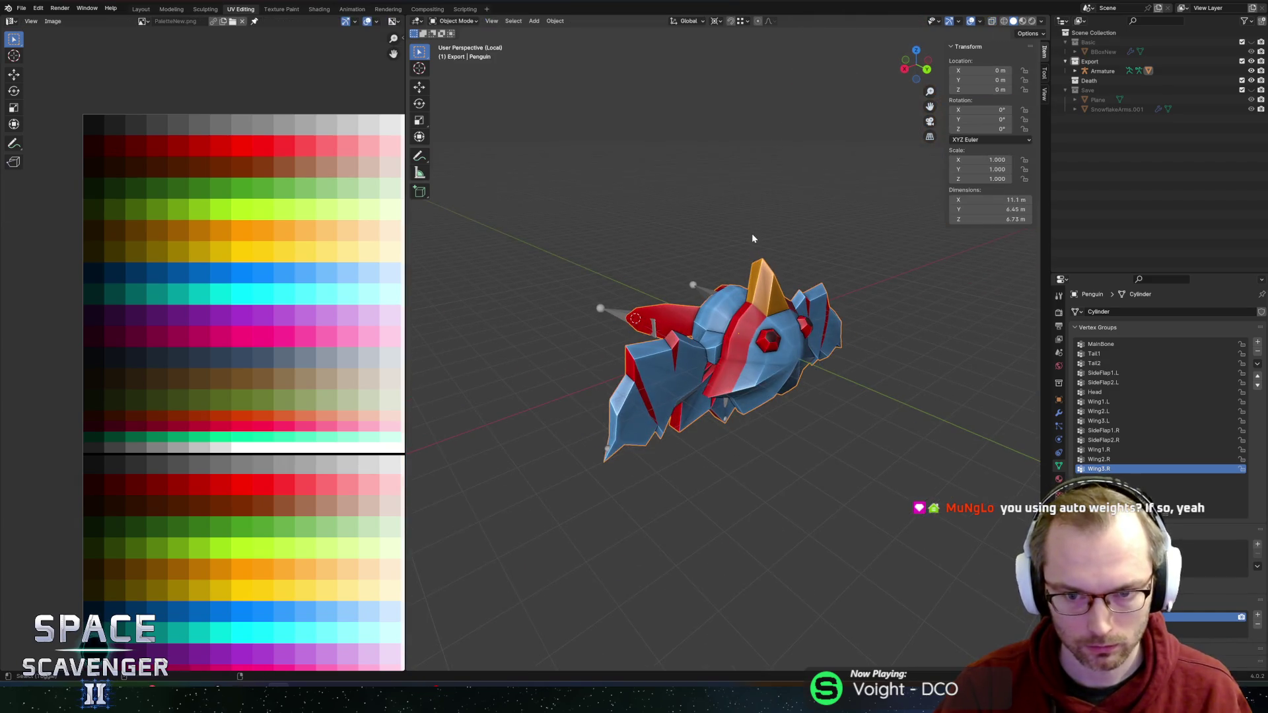
key("ctrl+shift+e")
key("Return")
key("alt+Tab")
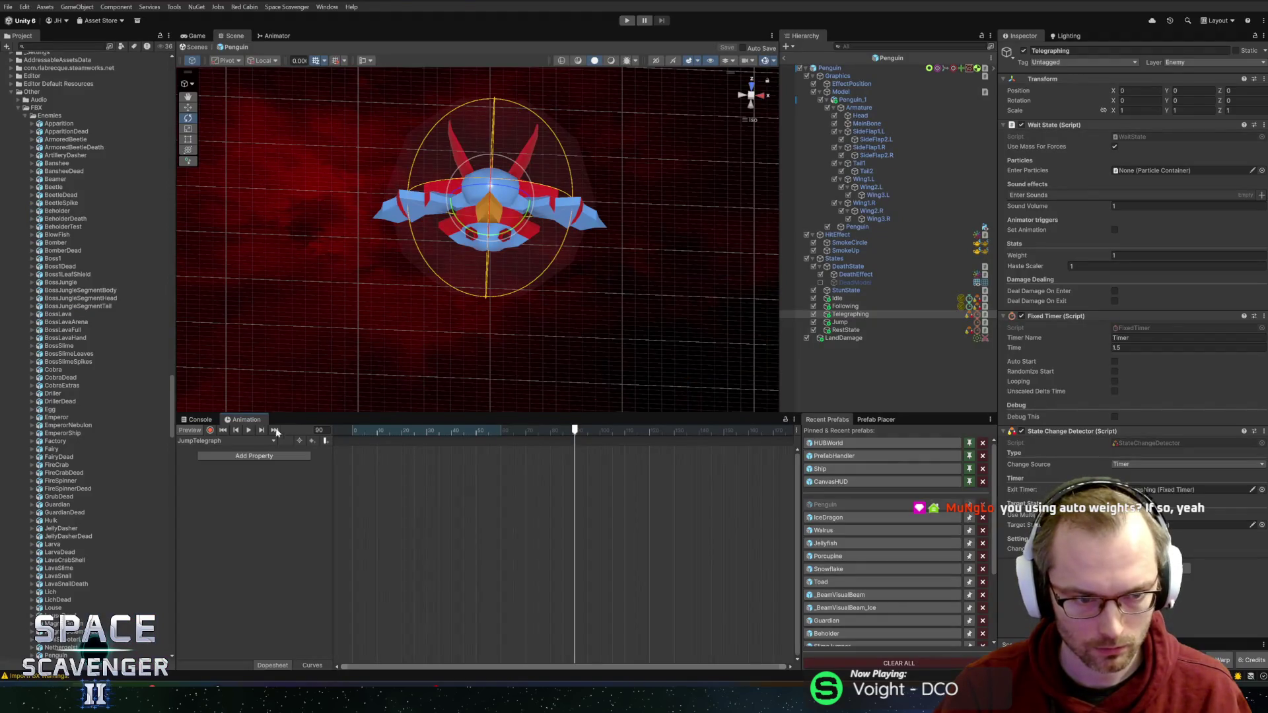
Step: Clear the Console log, inspect the reimported penguin, and select the Telegraphing object
left_click(199, 419)
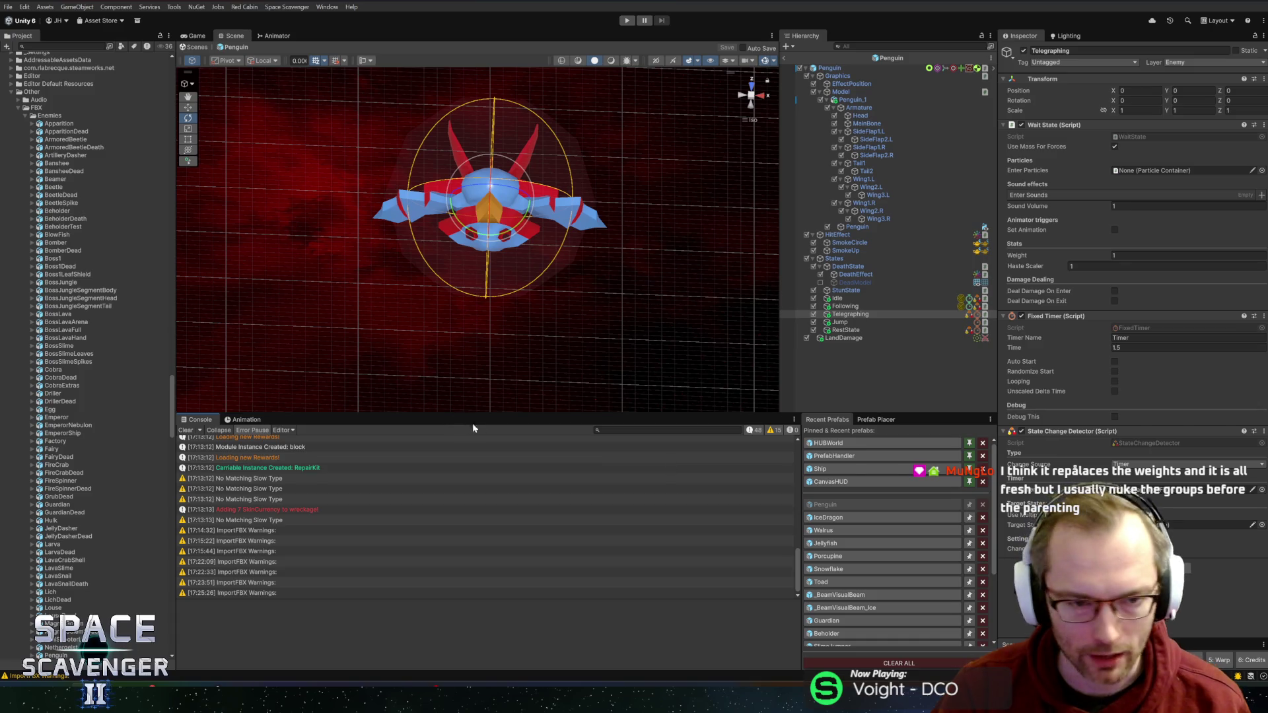
left_click(185, 429)
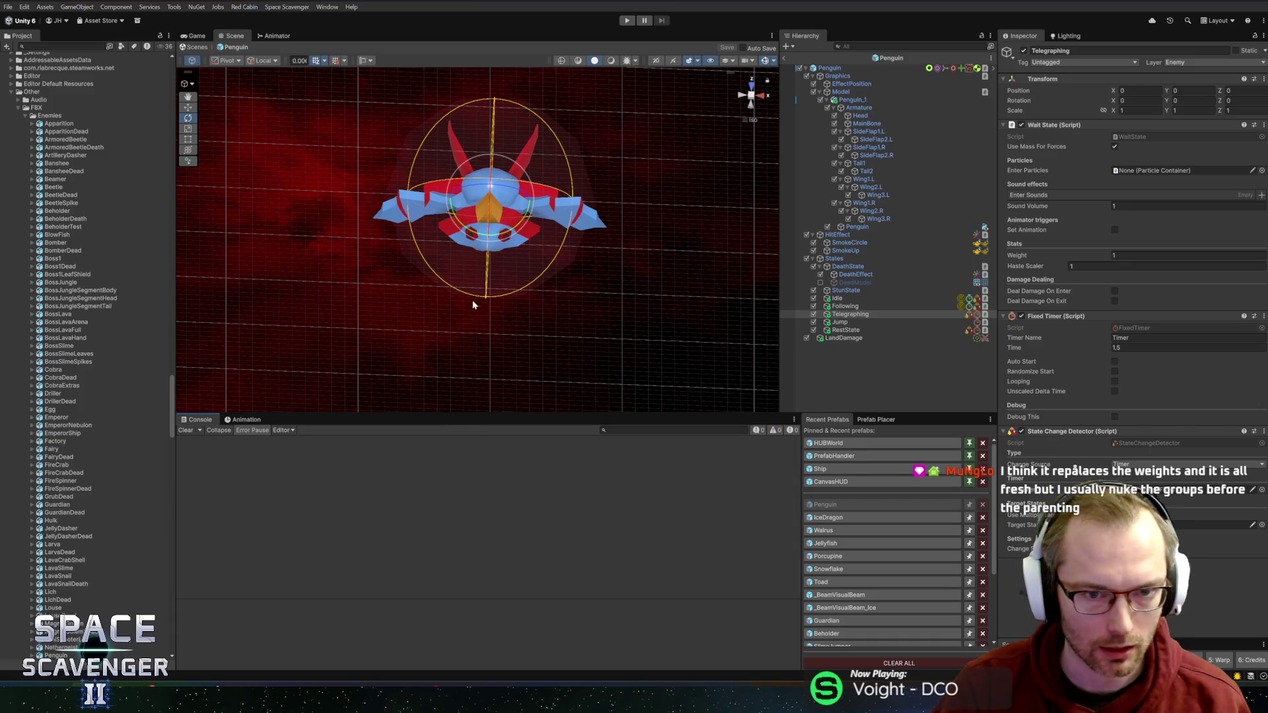
mouse_move(476, 302)
left_mouse_down()
mouse_move(471, 193)
mouse_move(226, 218)
mouse_move(476, 198)
mouse_move(659, 228)
mouse_move(334, 229)
left_mouse_up()
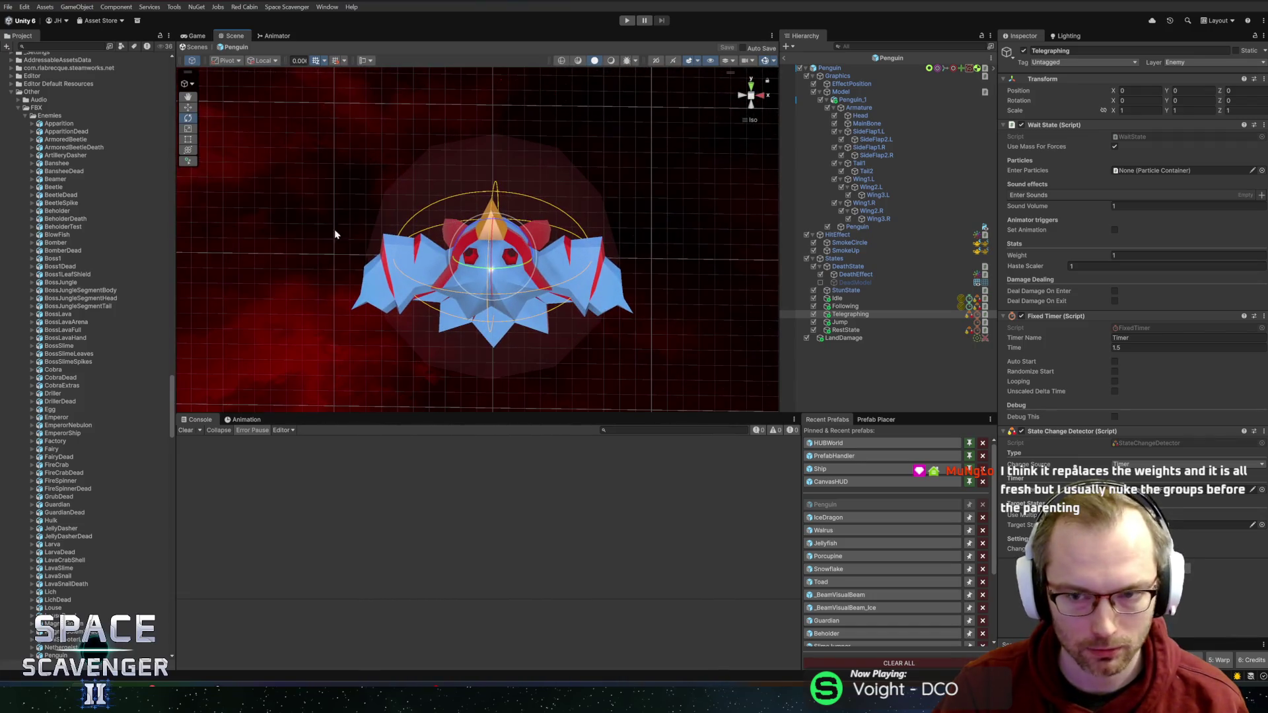
mouse_move(554, 332)
left_mouse_down()
mouse_move(685, 311)
mouse_move(729, 324)
mouse_move(580, 326)
mouse_move(659, 325)
mouse_move(505, 298)
left_mouse_up()
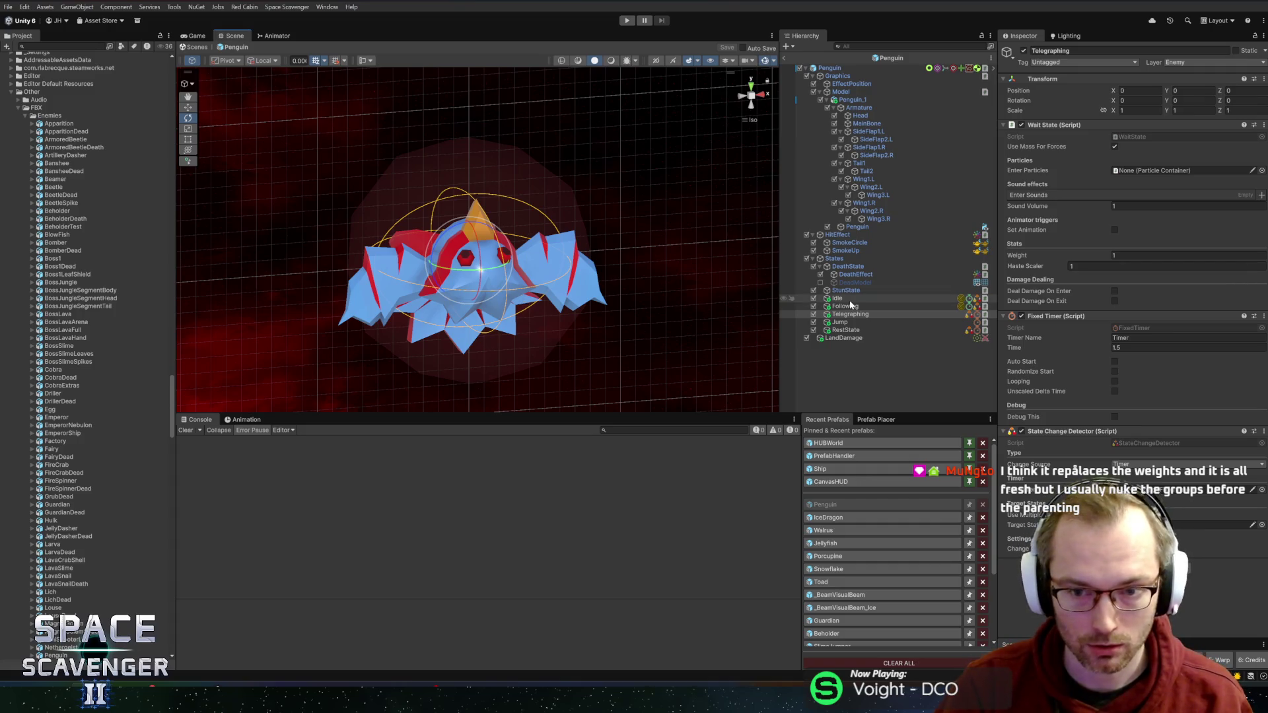
left_click(836, 316)
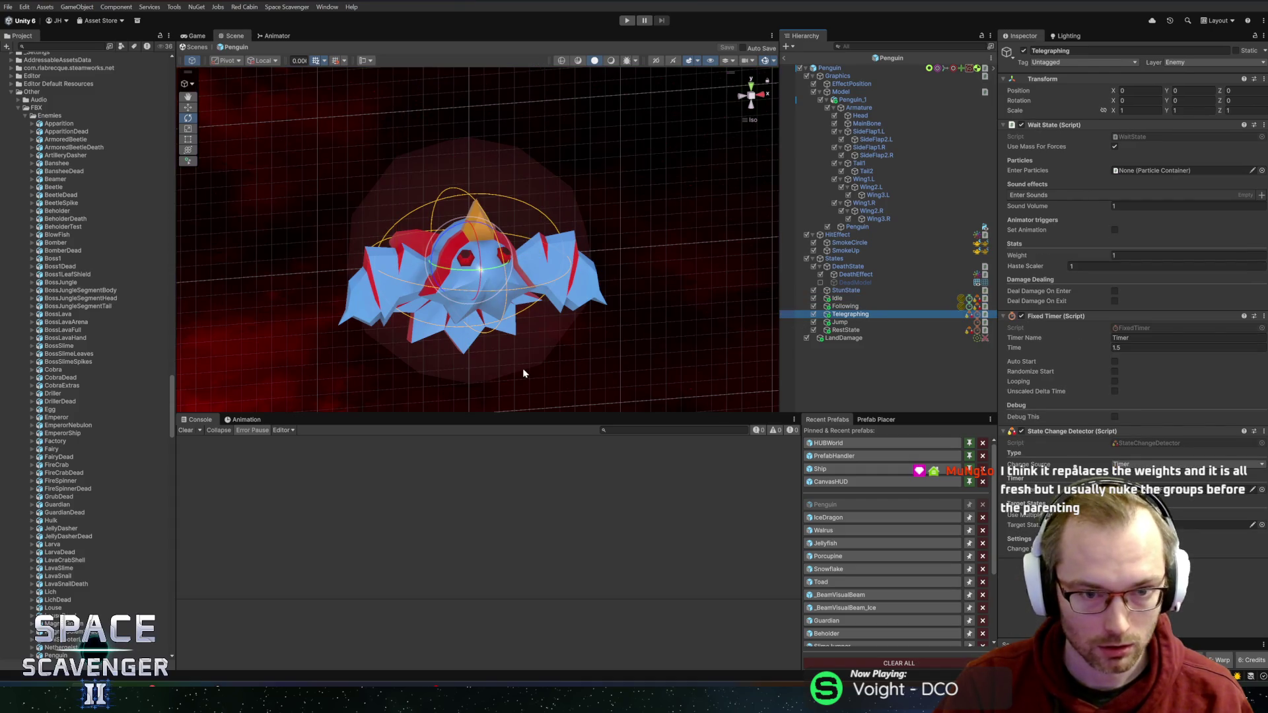
Step: Start recording the JumpTelegraph clip and rotate Wing1.L, Wing3.L and Wing1.R to fold the wings
left_click(245, 419)
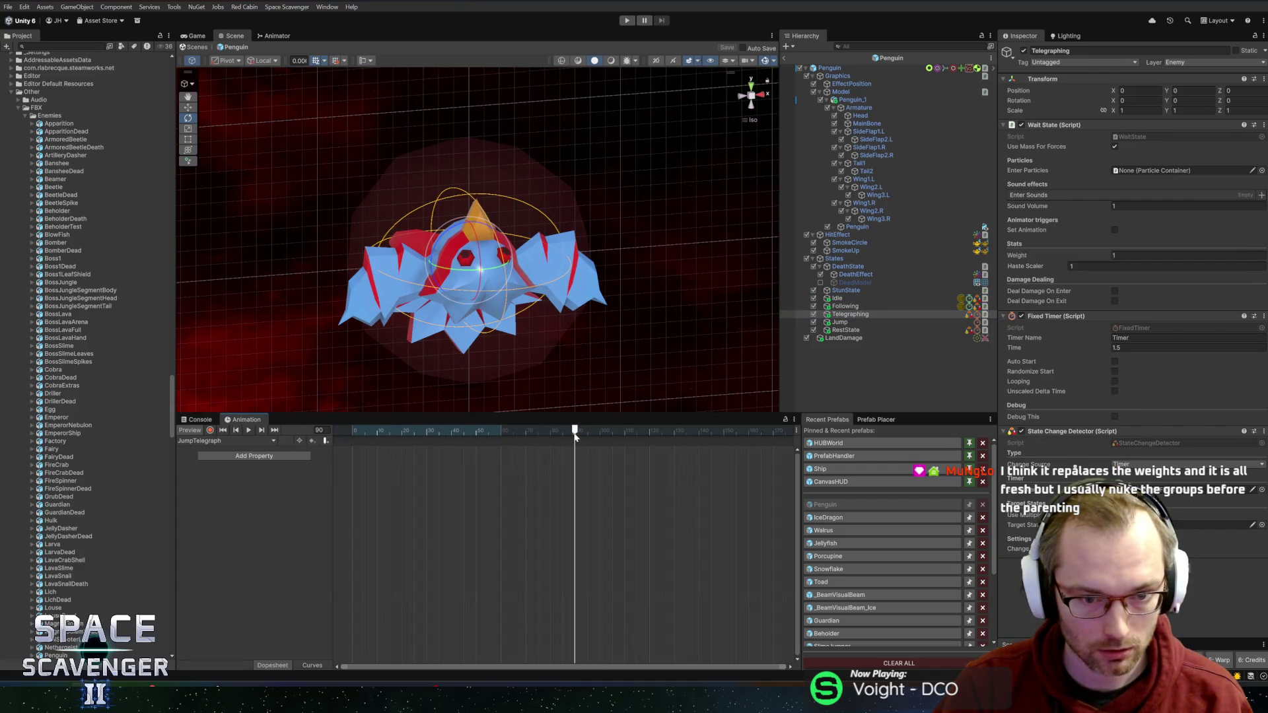
left_click(210, 430)
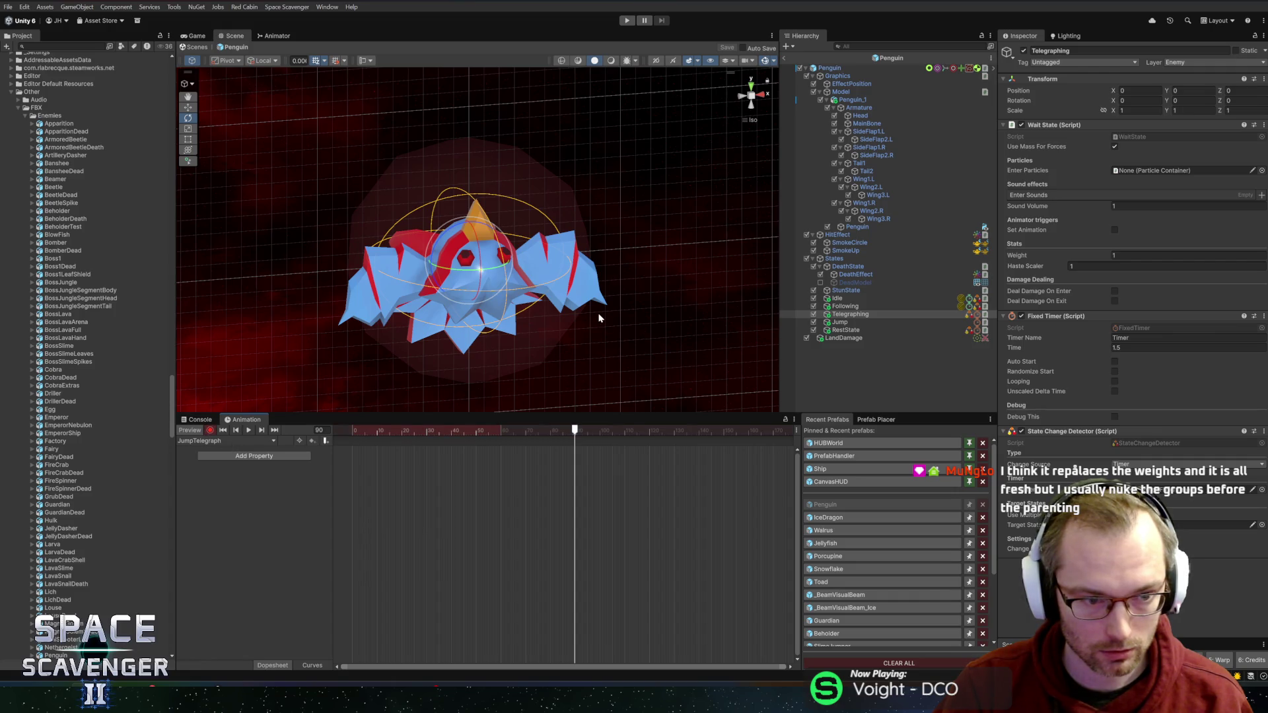
left_click_drag(600, 318, 581, 259)
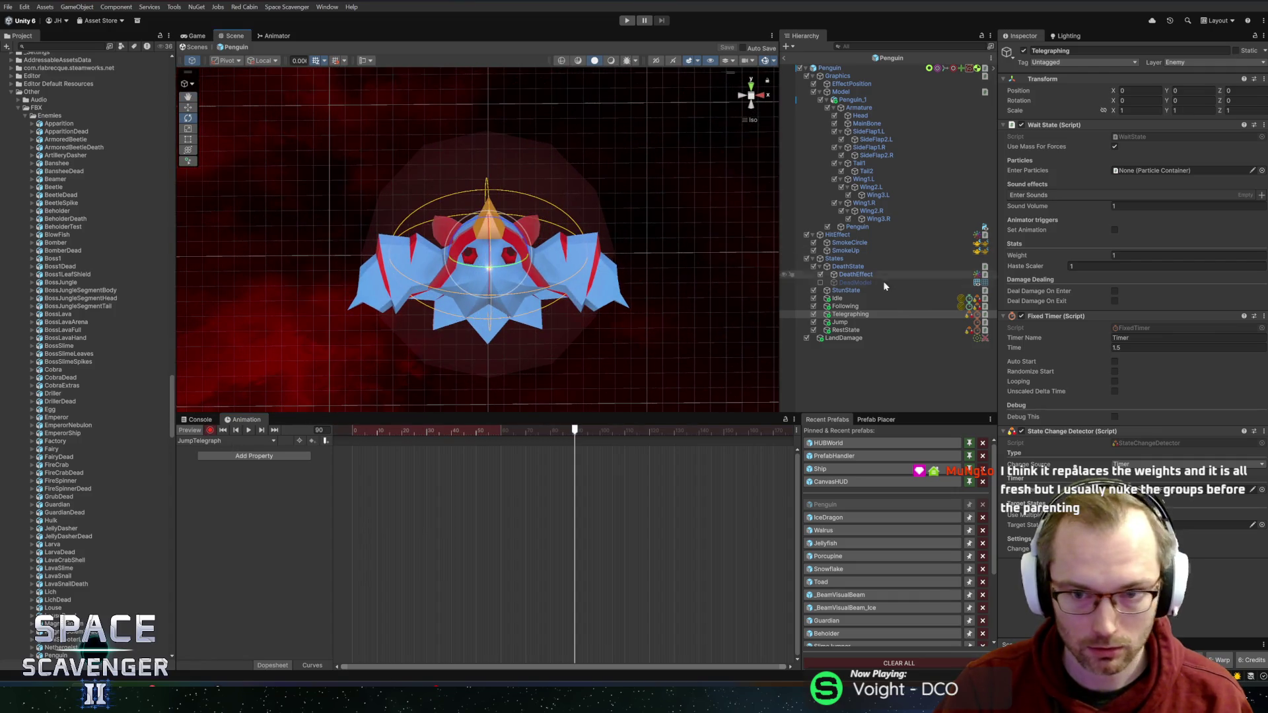
left_click(865, 180)
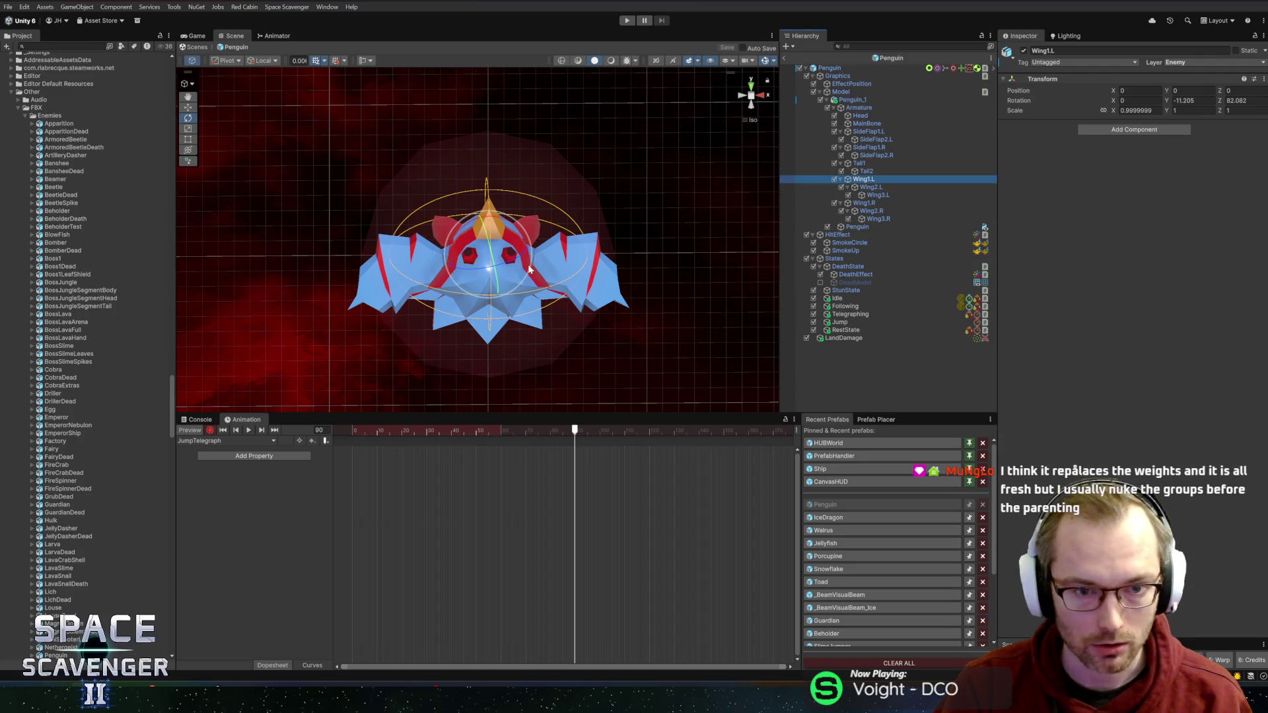
mouse_move(505, 271)
left_mouse_down()
mouse_move(462, 264)
mouse_move(478, 275)
left_mouse_up()
left_click(880, 188)
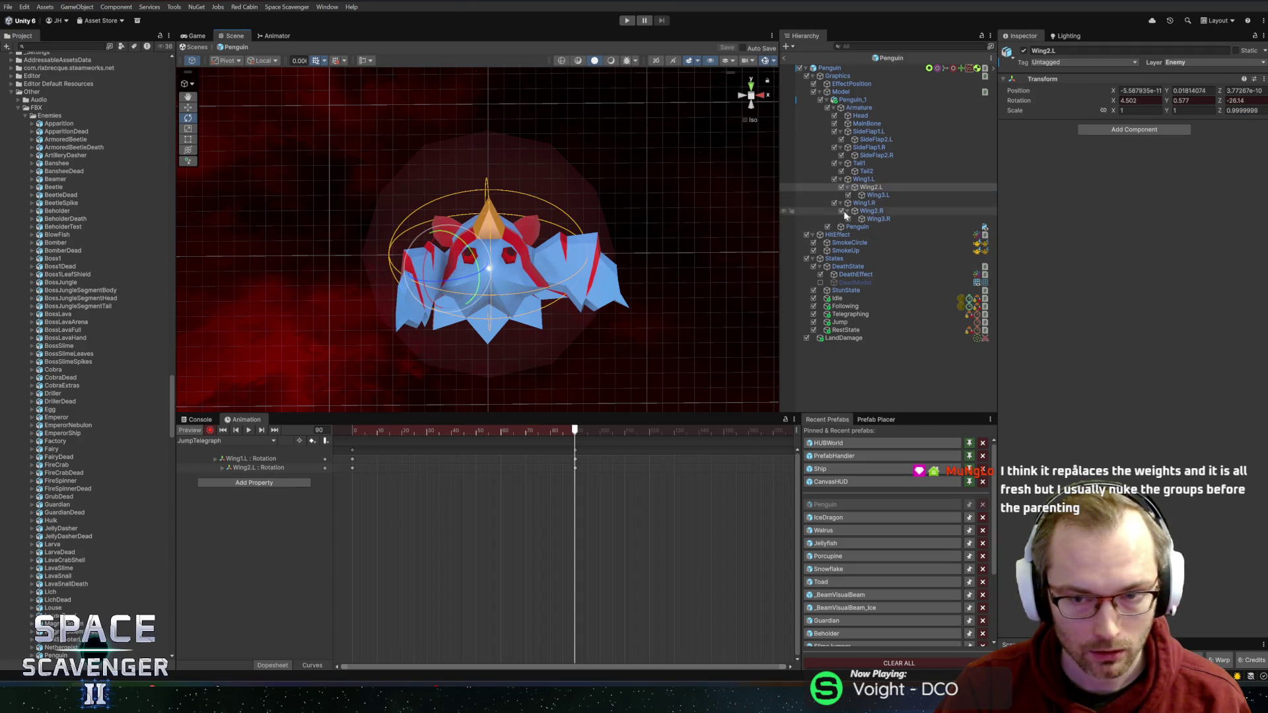
left_click(877, 195)
mouse_move(396, 310)
left_mouse_down()
mouse_move(412, 321)
mouse_move(486, 301)
mouse_move(450, 322)
left_mouse_up()
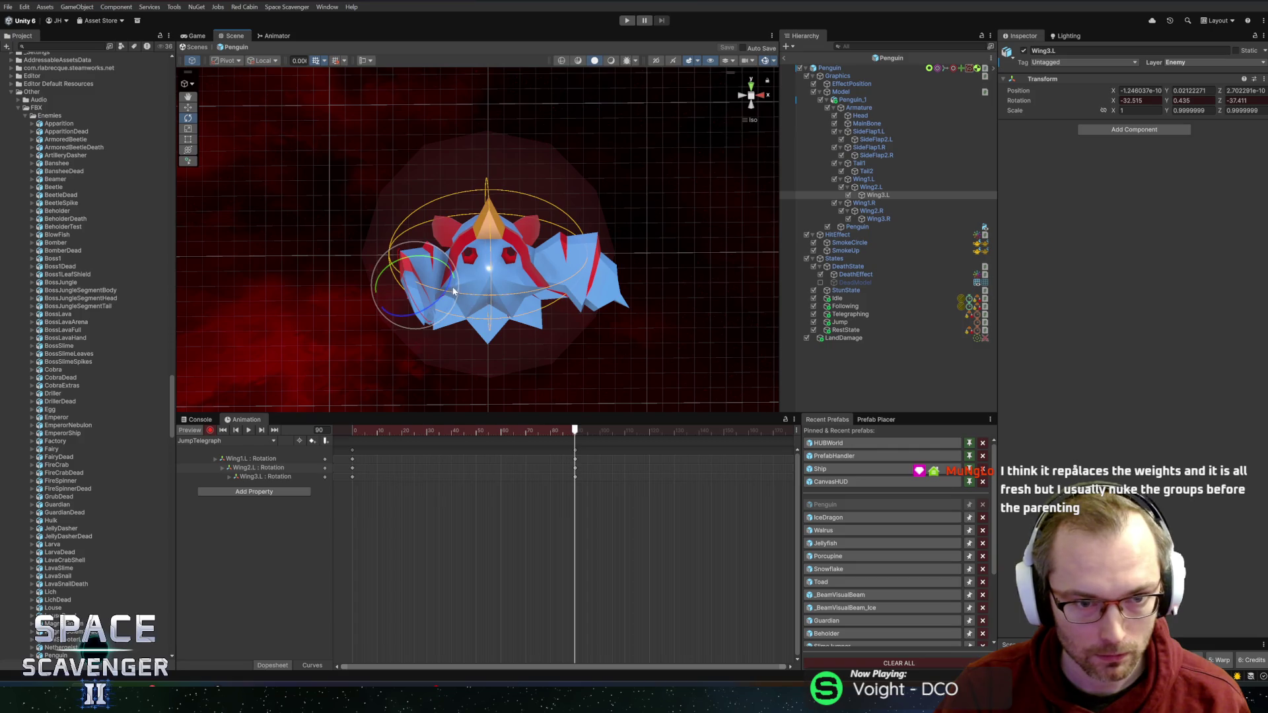
left_click(886, 204)
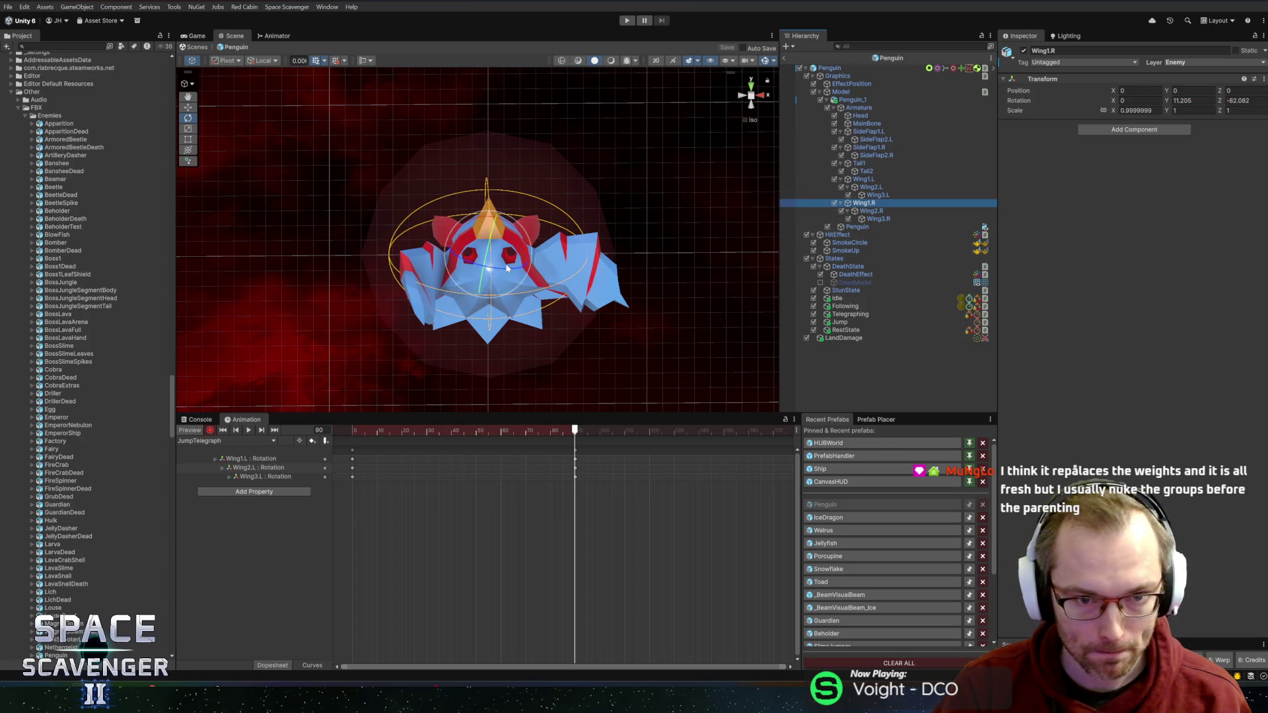
mouse_move(507, 267)
left_mouse_down()
mouse_move(486, 270)
mouse_move(568, 297)
mouse_move(497, 332)
left_mouse_up()
left_click(839, 211)
left_click(878, 218)
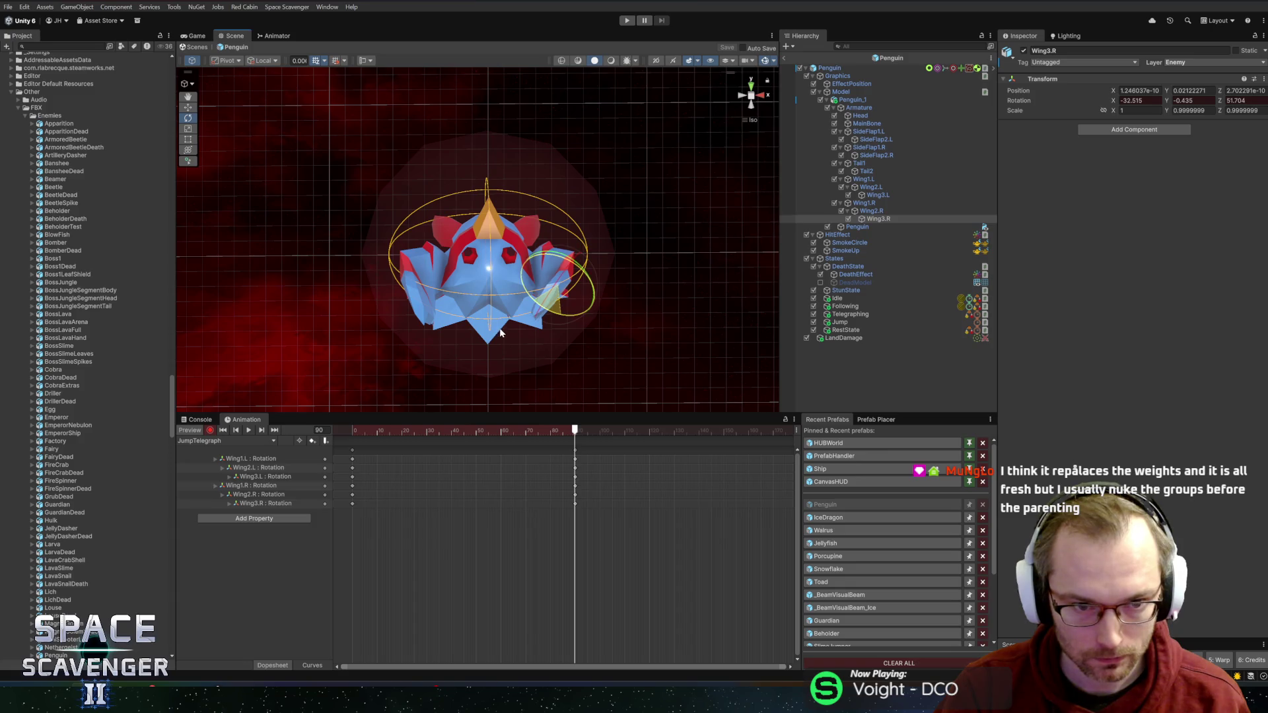
mouse_move(568, 431)
left_mouse_down()
mouse_move(354, 439)
mouse_move(575, 449)
left_mouse_up()
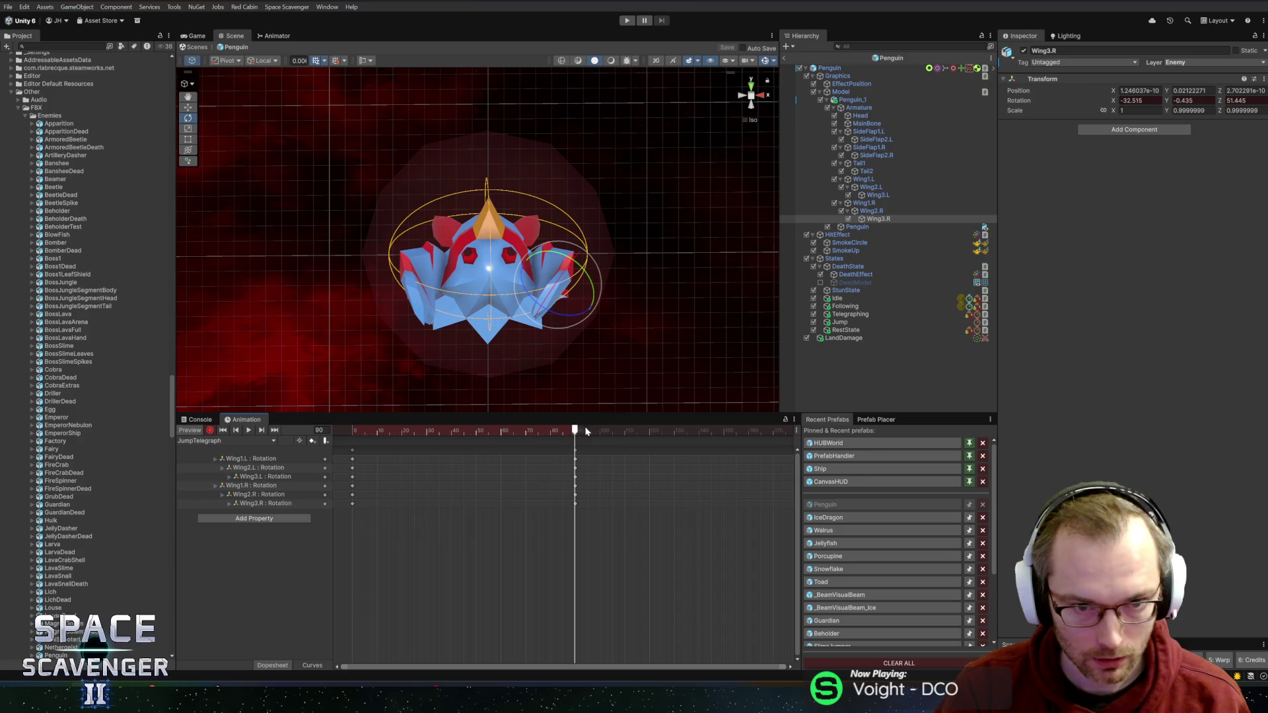
Step: Key rotations tilting the Head forward and bending Tail1 and Tail2 into the telegraph pose
left_click(497, 248)
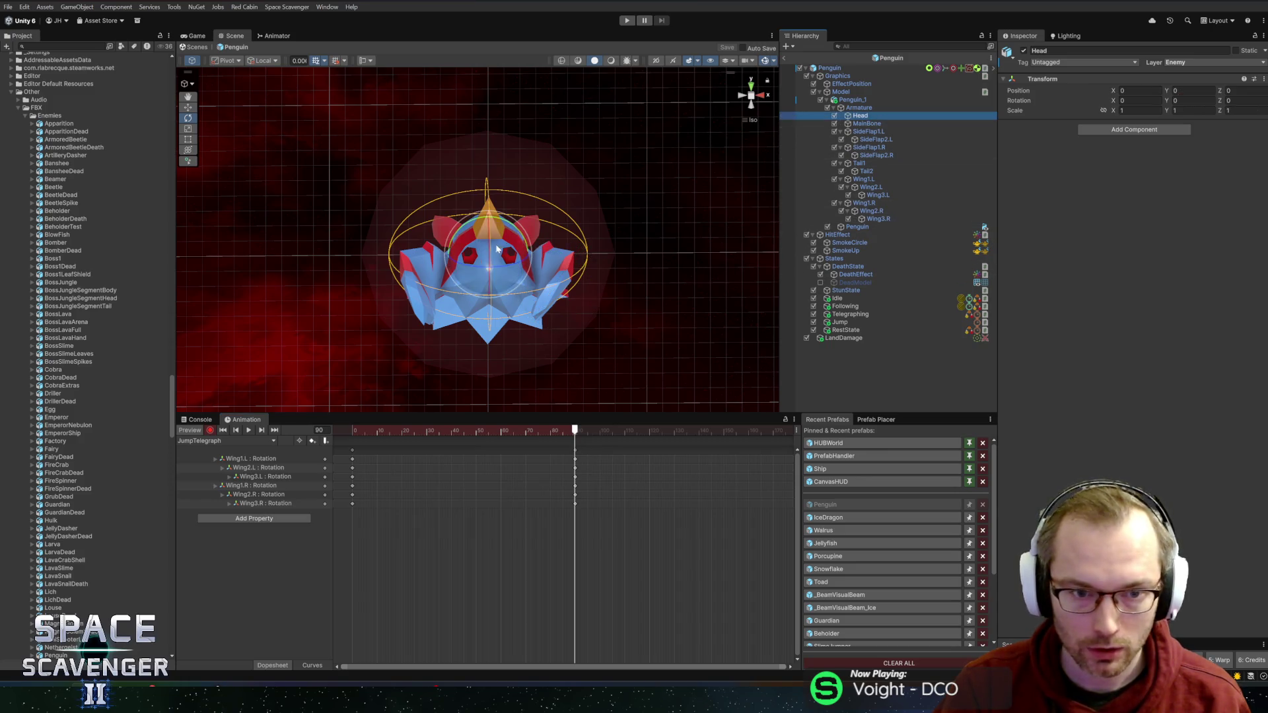
left_click_drag(497, 249, 505, 167)
left_click(860, 163)
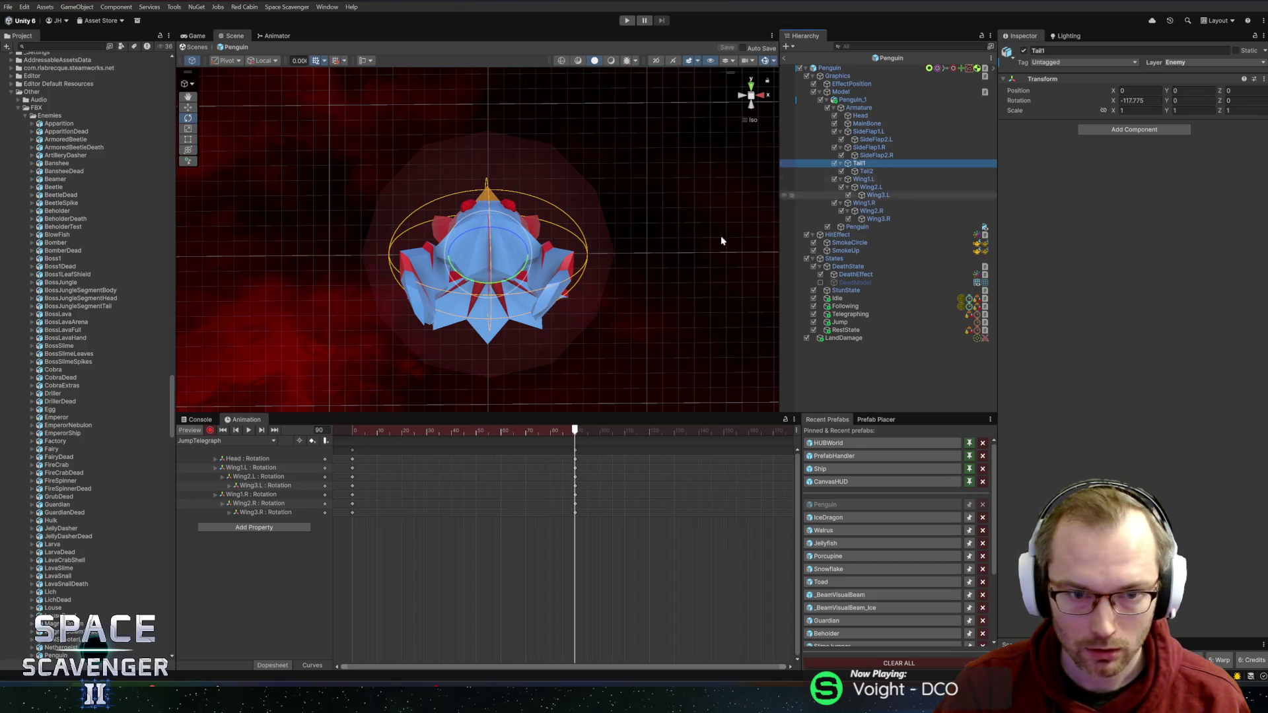
mouse_move(497, 285)
left_mouse_down()
mouse_move(493, 237)
mouse_move(517, 180)
mouse_move(519, 199)
left_mouse_up()
left_click(865, 171)
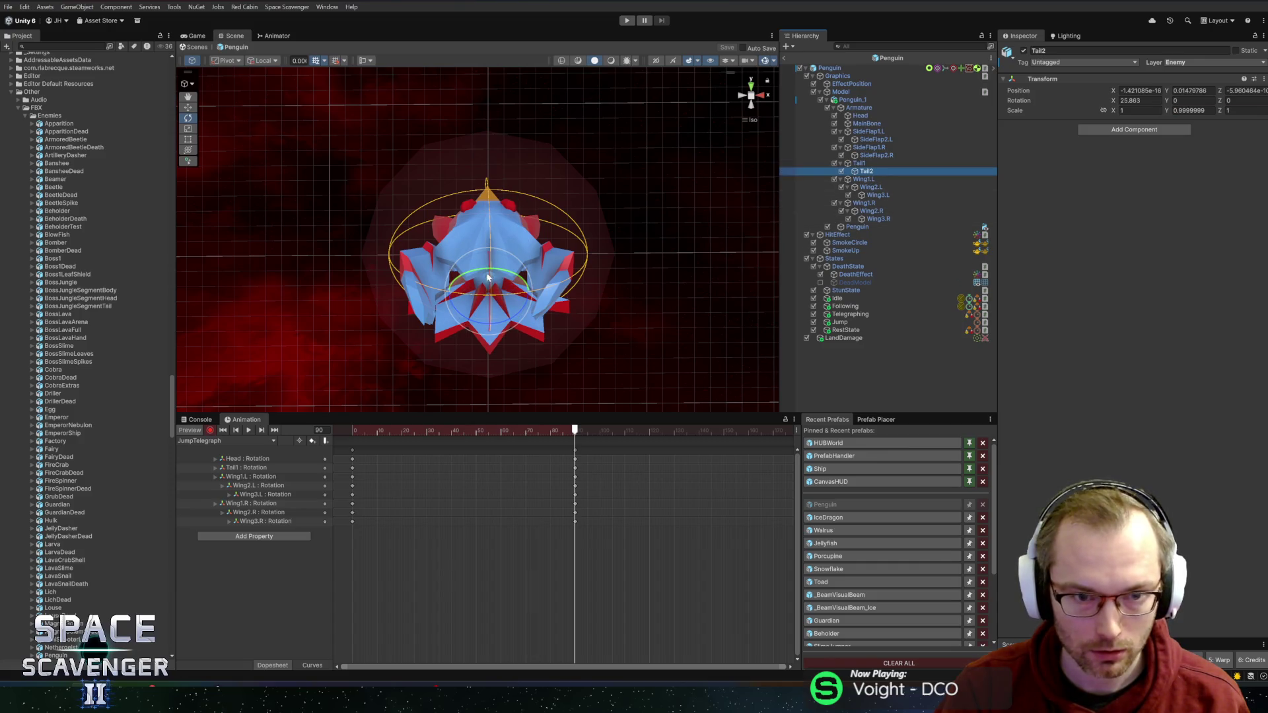
left_click_drag(501, 297, 507, 221)
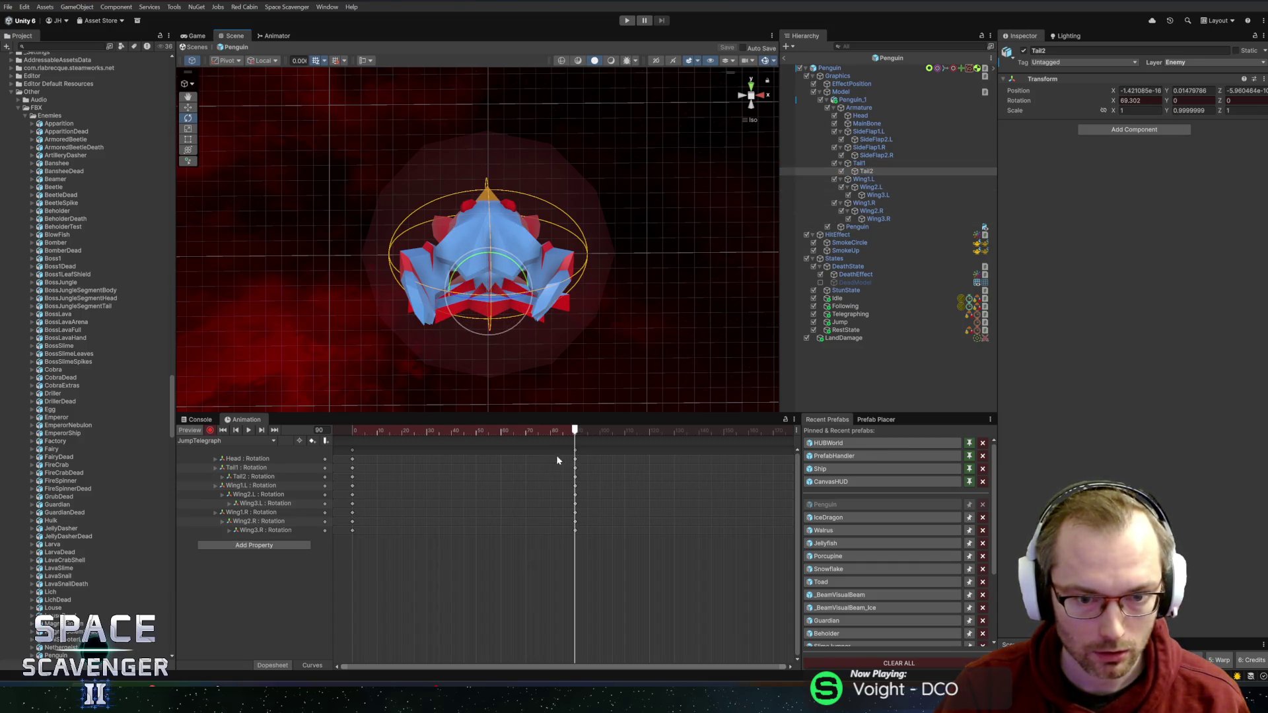
left_click(565, 431)
mouse_move(549, 431)
left_mouse_down()
mouse_move(515, 431)
mouse_move(576, 429)
left_mouse_up()
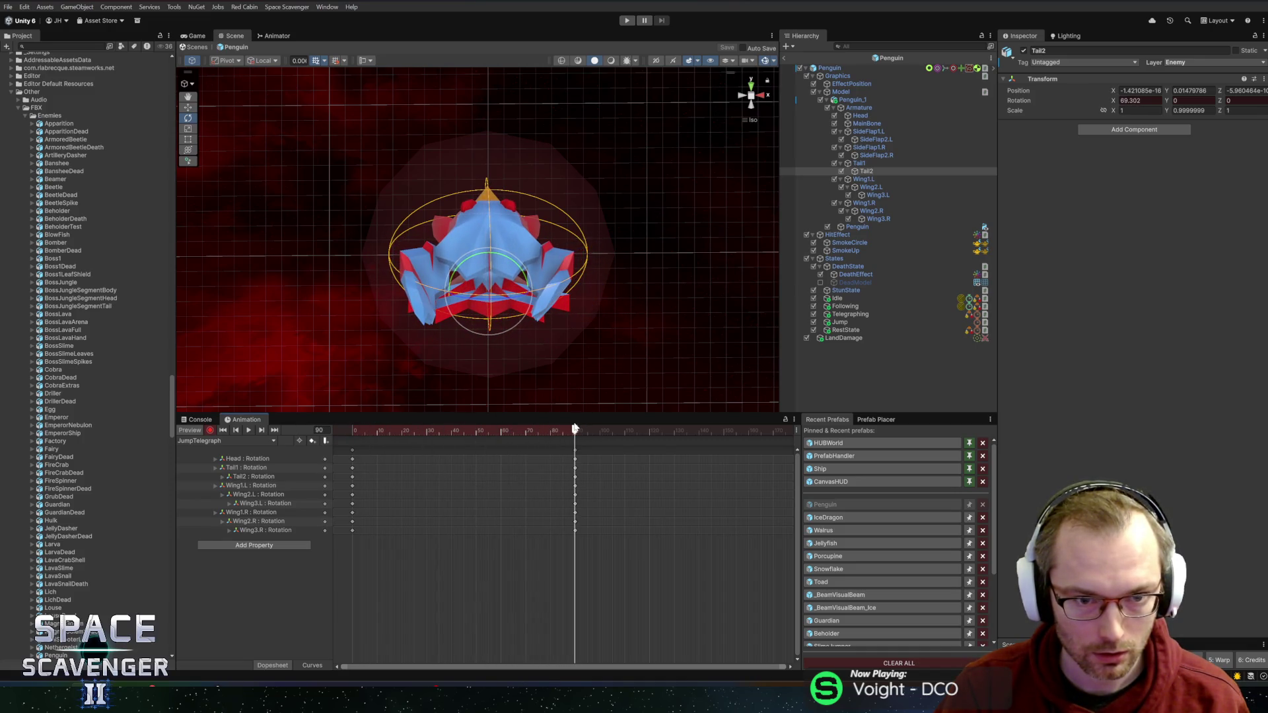
mouse_move(333, 319)
left_mouse_down("alt")
mouse_move(563, 326)
mouse_move(634, 303)
mouse_move(619, 334)
mouse_move(569, 331)
mouse_move(730, 241)
left_mouse_up("alt")
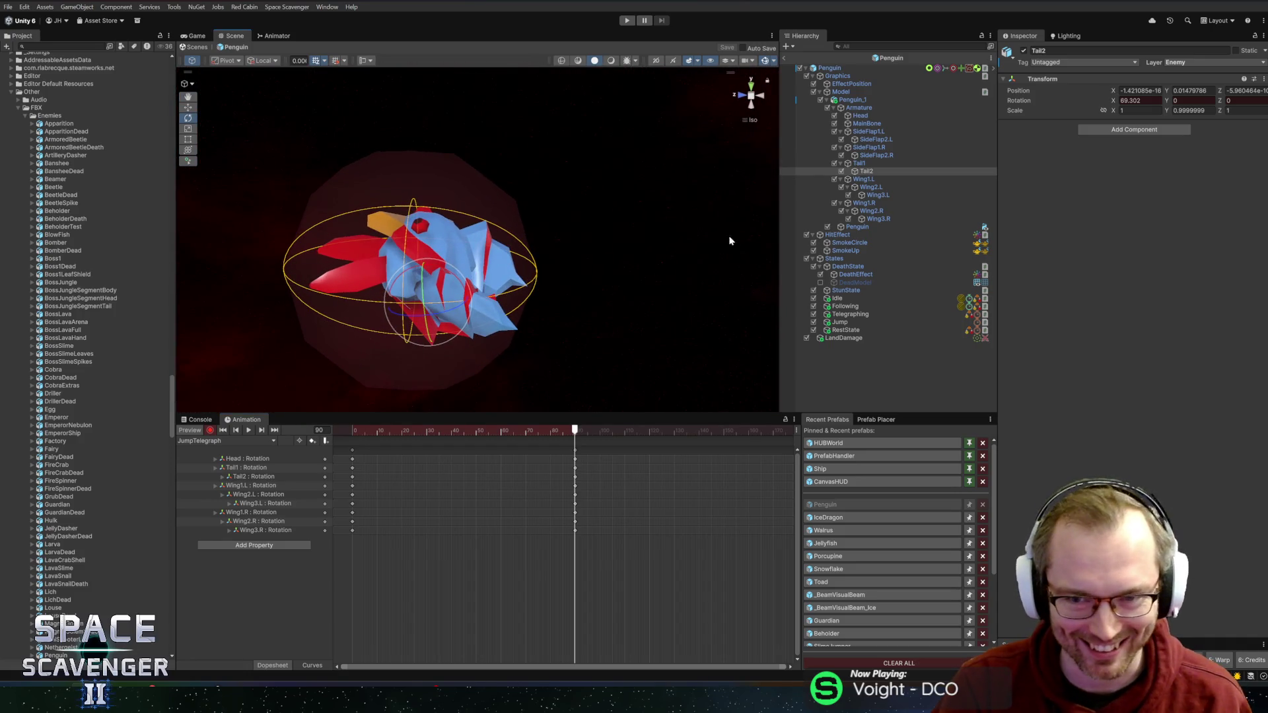
Step: Rotate SideFlap2.L into the pose, undoing trial rotations of SideFlap1.L and SideFlap1.R
left_click(869, 131)
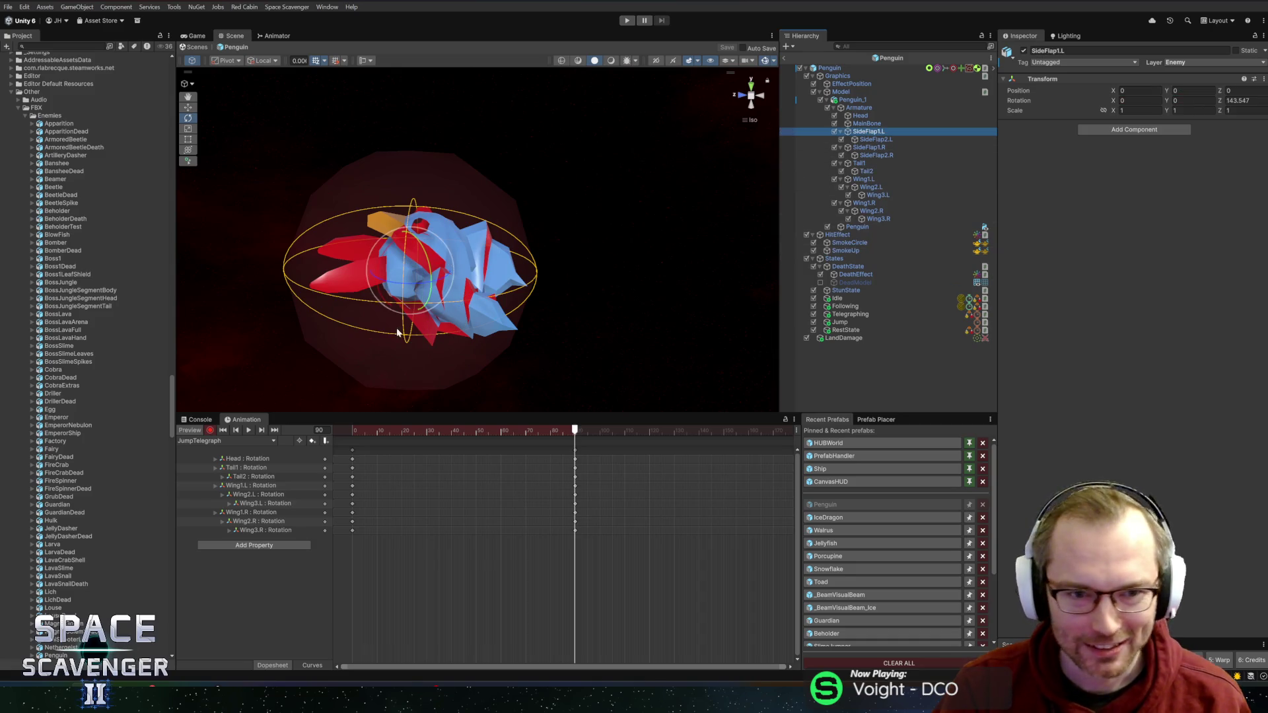
left_click_drag(392, 287, 428, 293)
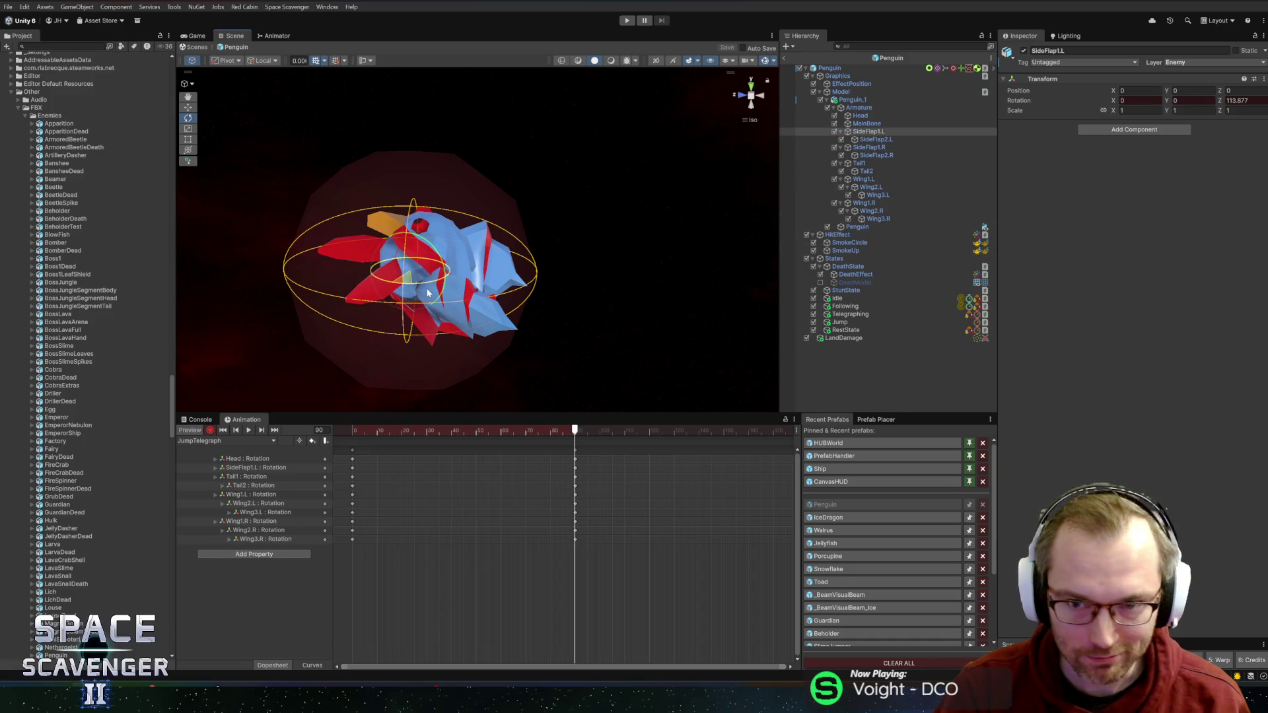
key("ctrl+z")
left_click(875, 140)
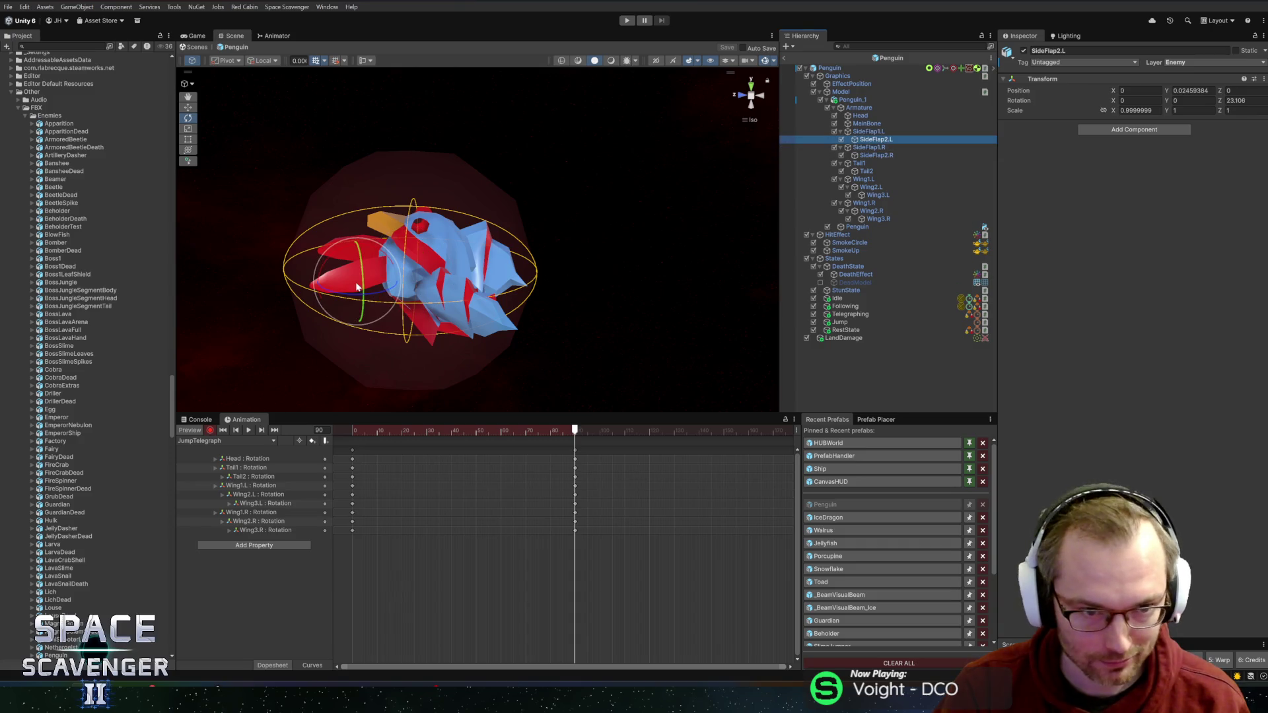
left_click_drag(356, 287, 447, 291)
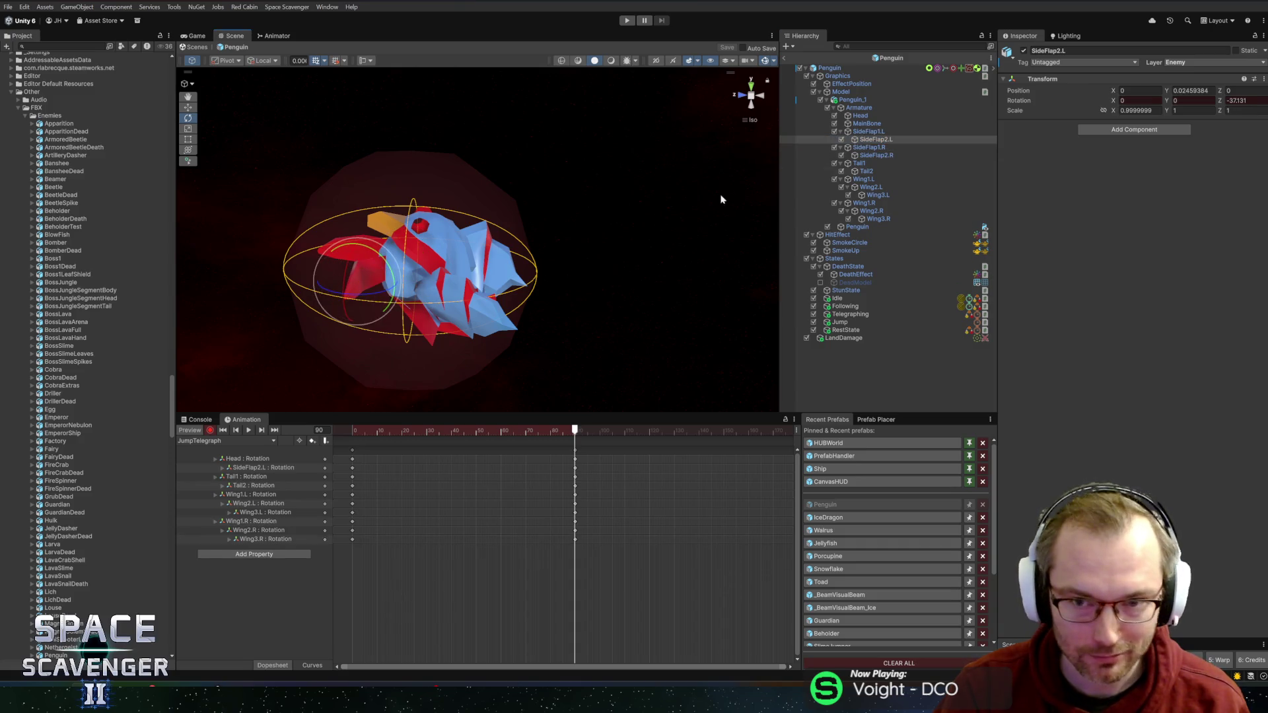
left_click(879, 156)
mouse_move(669, 237)
left_mouse_down()
mouse_move(291, 258)
mouse_move(600, 245)
mouse_move(568, 271)
mouse_move(530, 276)
mouse_move(585, 285)
left_mouse_up()
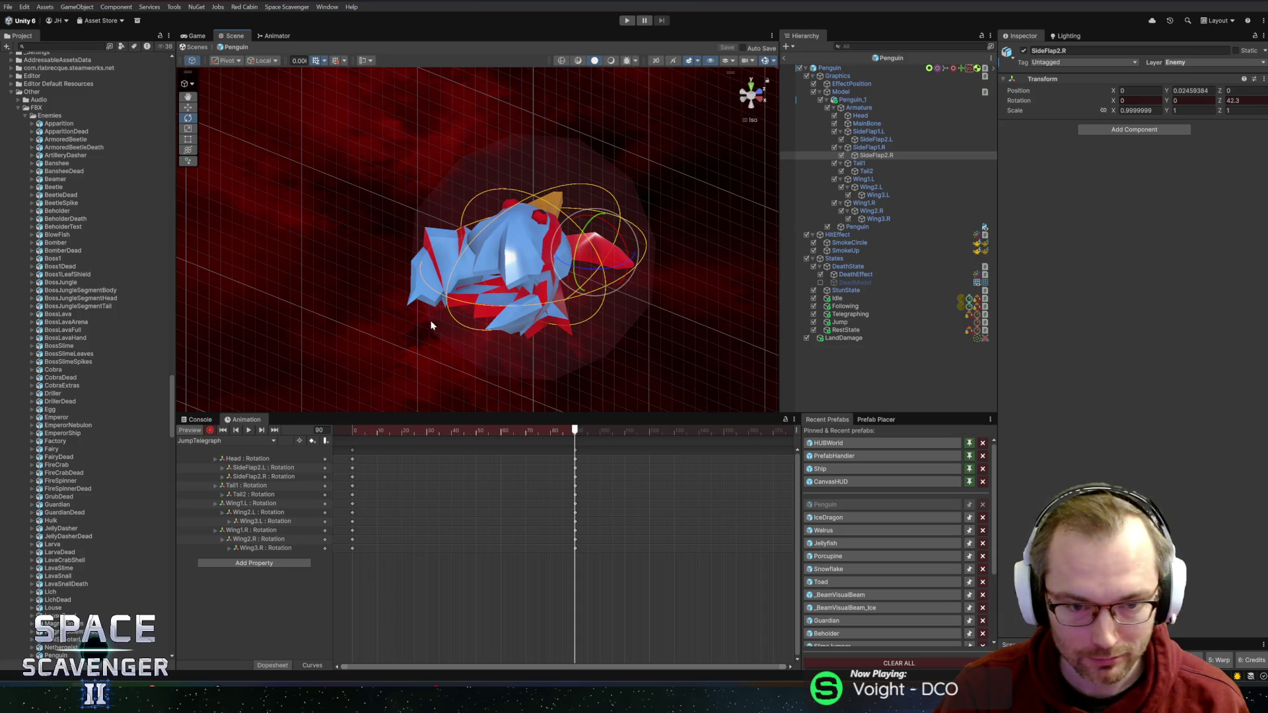
left_click_drag(431, 325, 565, 301)
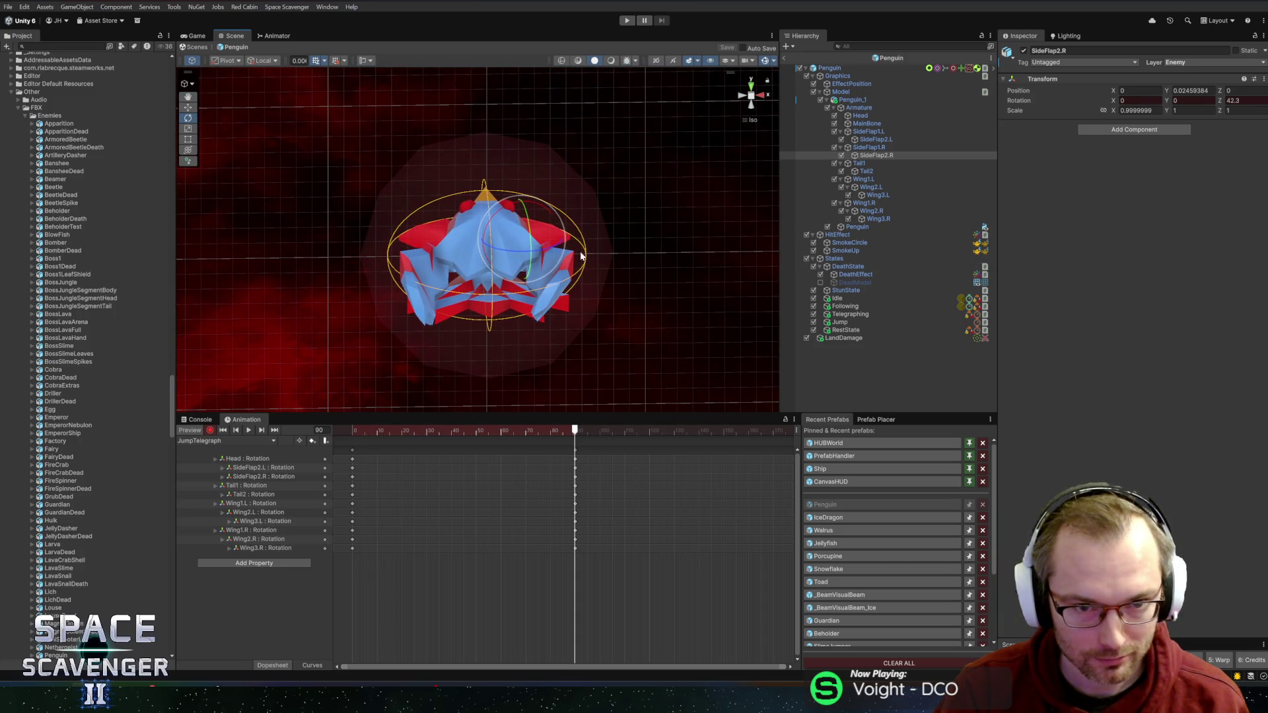
left_click(870, 147)
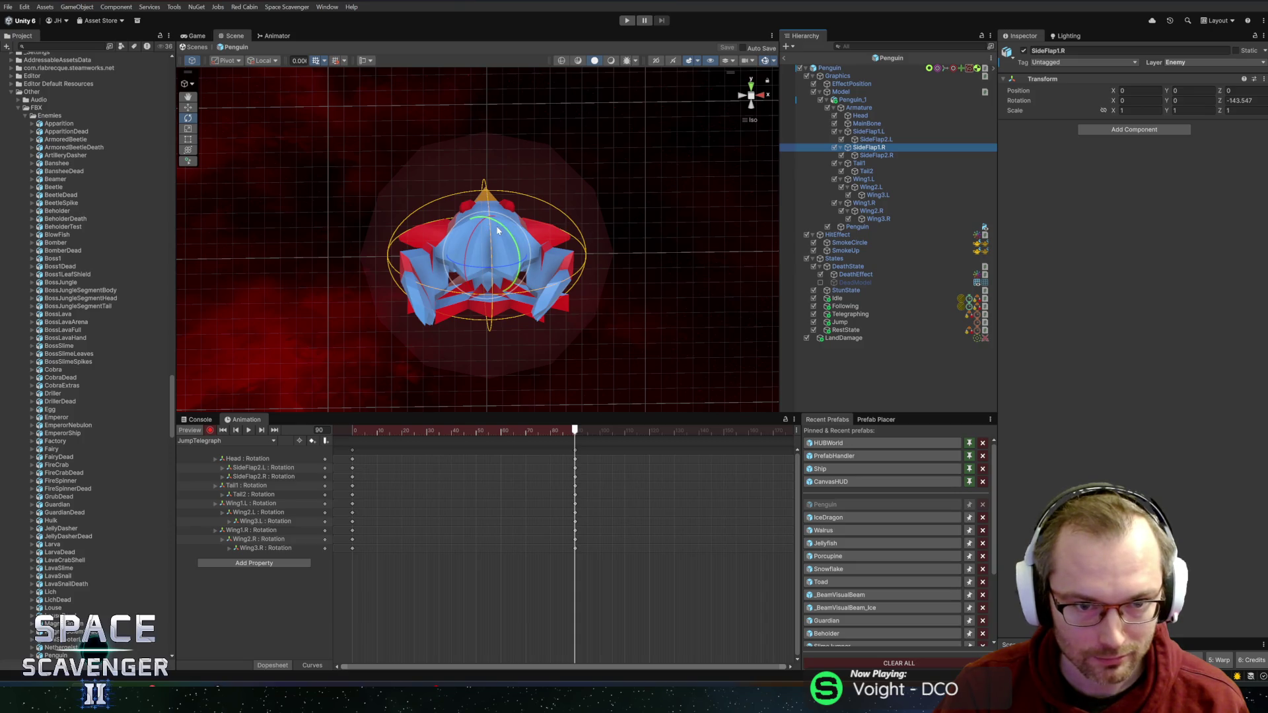
left_click_drag(498, 230, 441, 187)
key("ctrl+z")
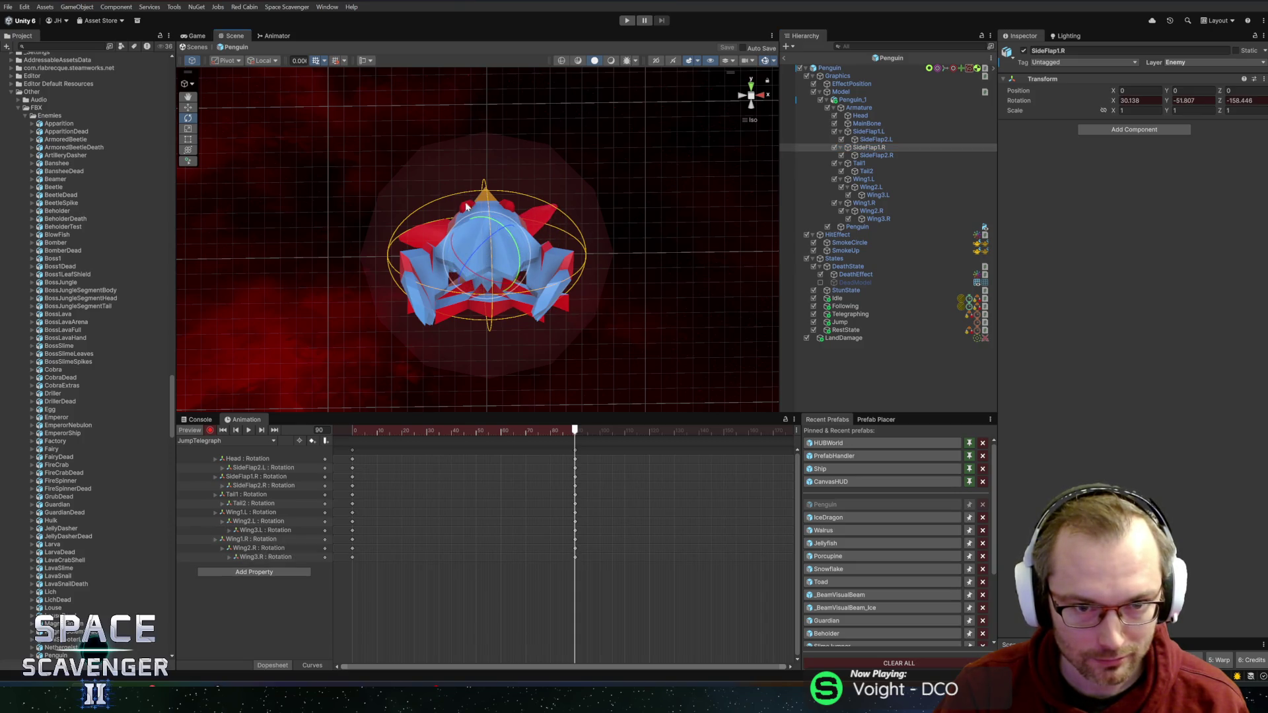
Step: Jump to frame 0, scrub the clip, and select every bone's keys at the final frame
left_click(316, 430)
type("0")
key("Return")
left_click_drag(373, 432, 576, 432)
left_click_drag(524, 566, 581, 433)
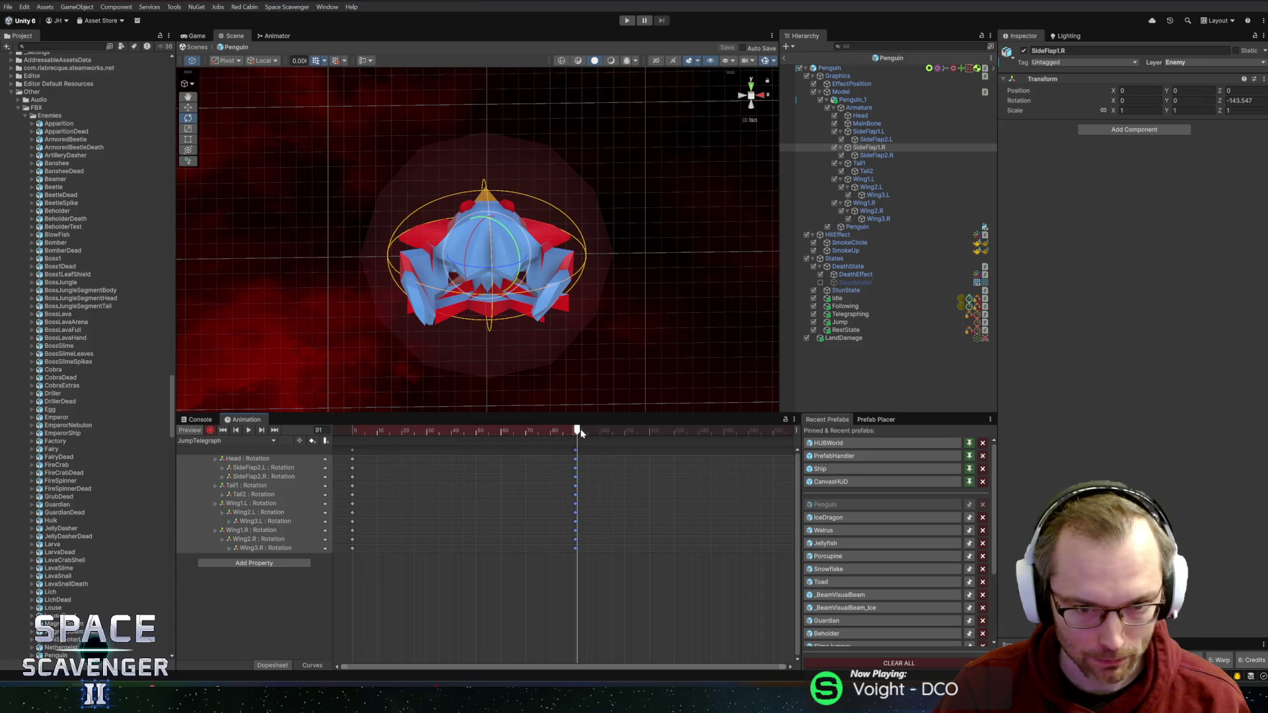
Step: Switch the Animation window to the Jump clip with the Jump object selected
left_click(201, 420)
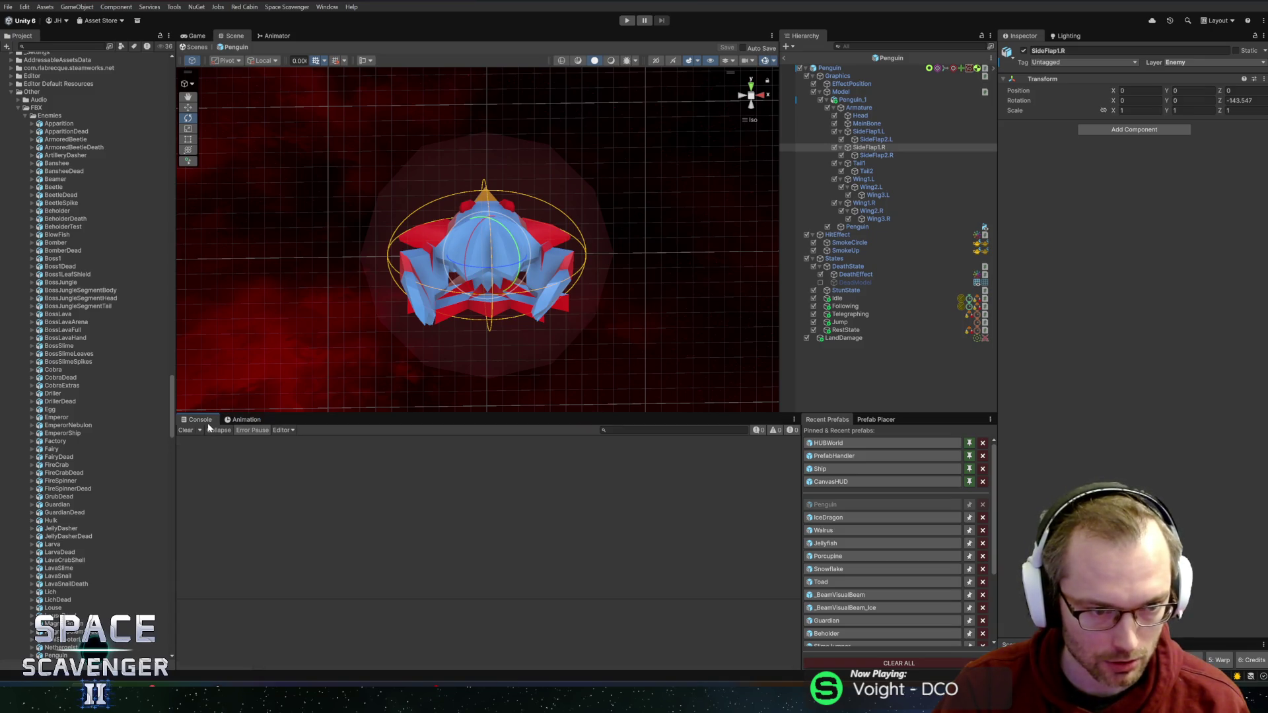
left_click(246, 420)
left_click(256, 430)
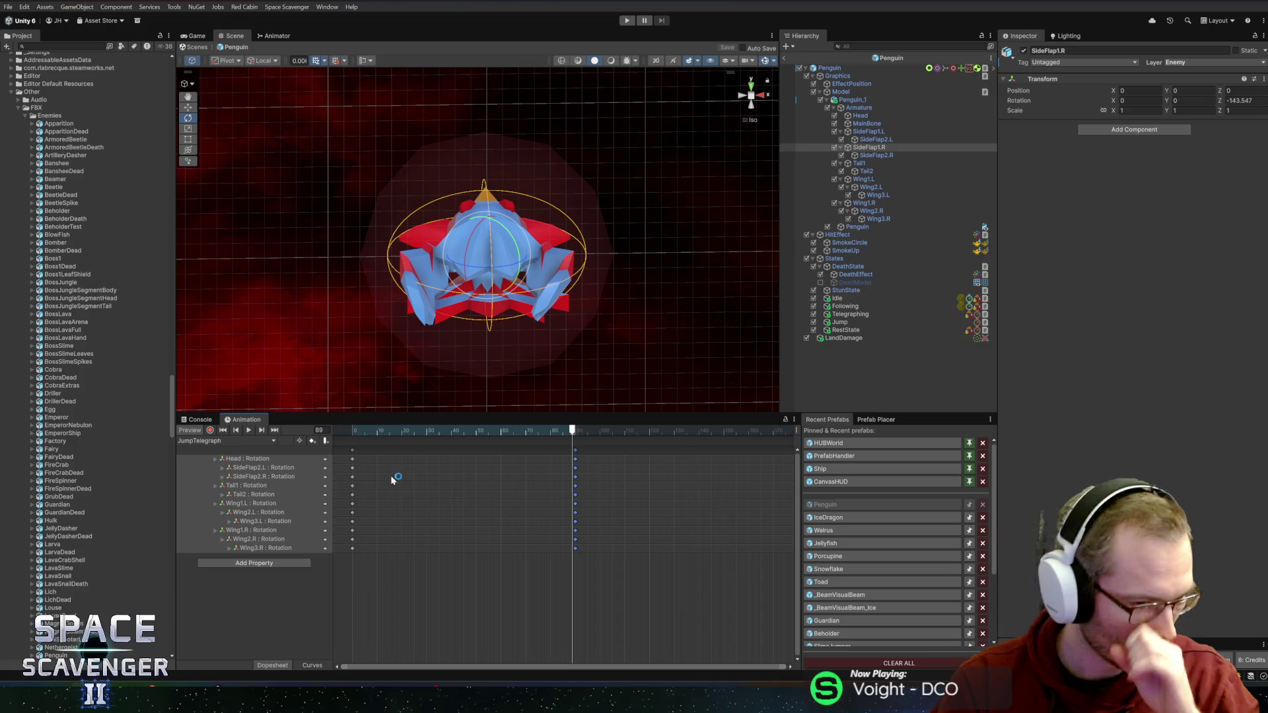
left_click(218, 440)
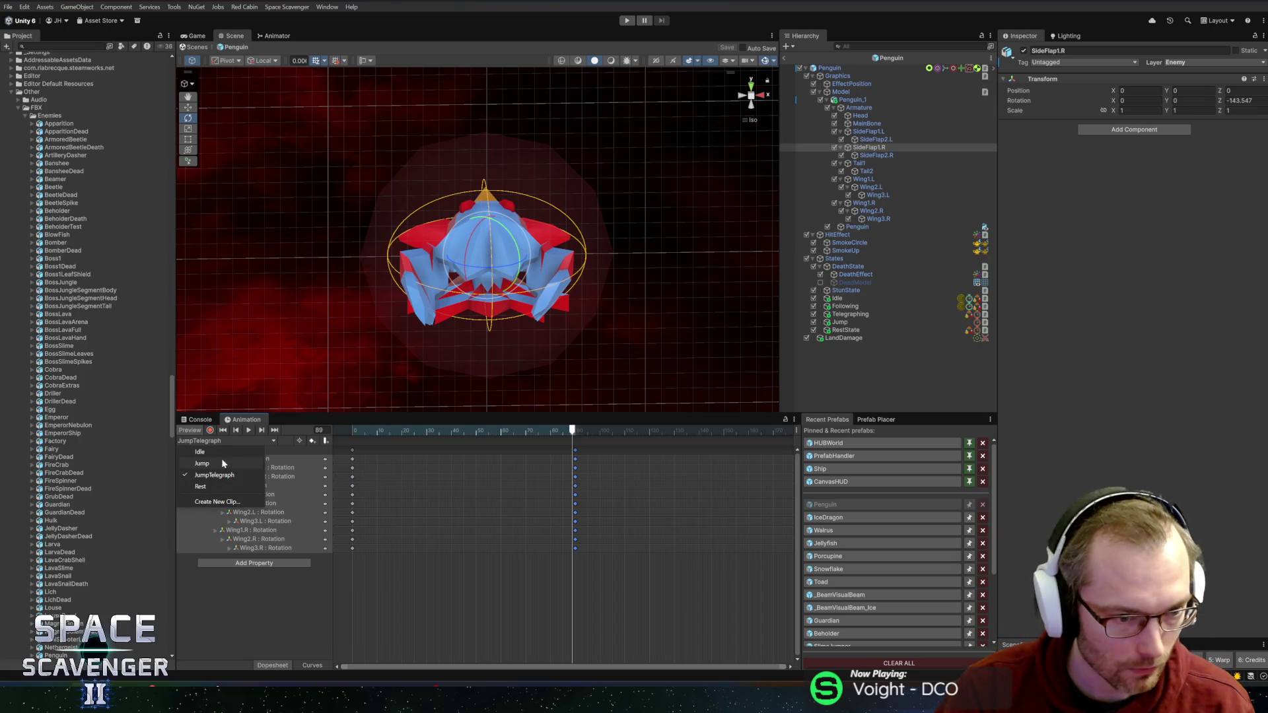
left_click(202, 463)
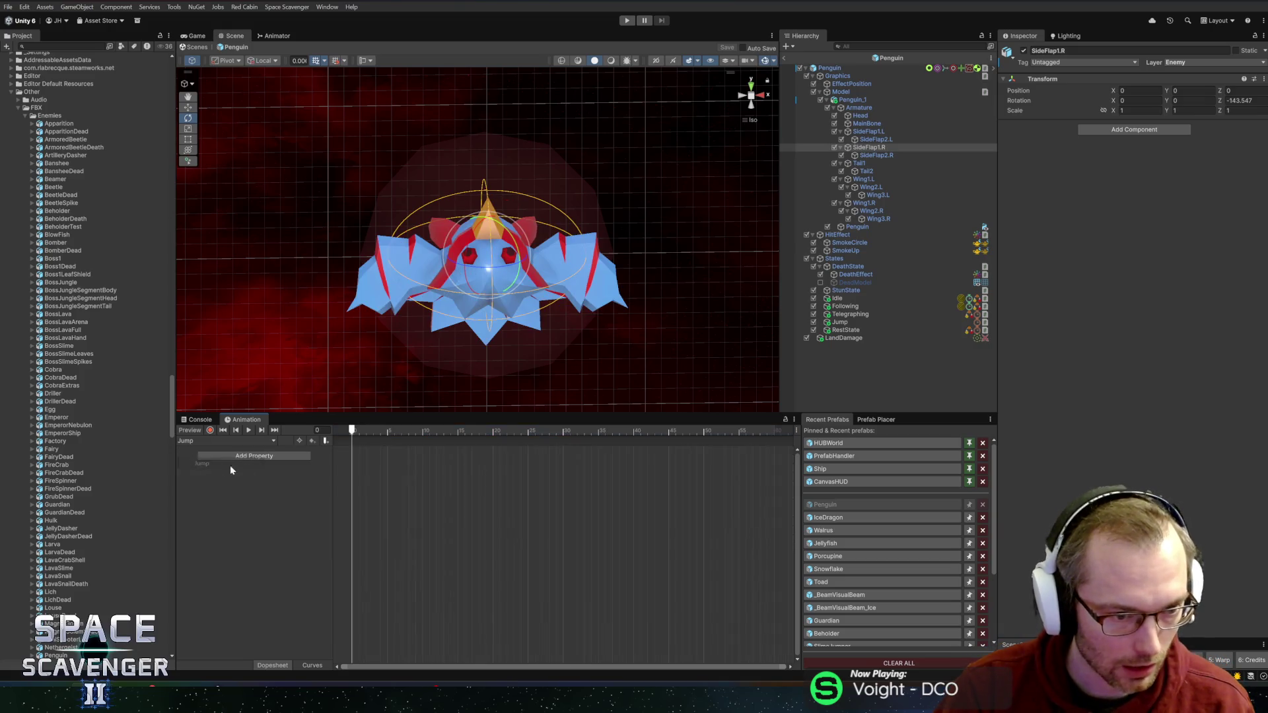
left_click(848, 322)
scroll(1095, 451, "down", 1)
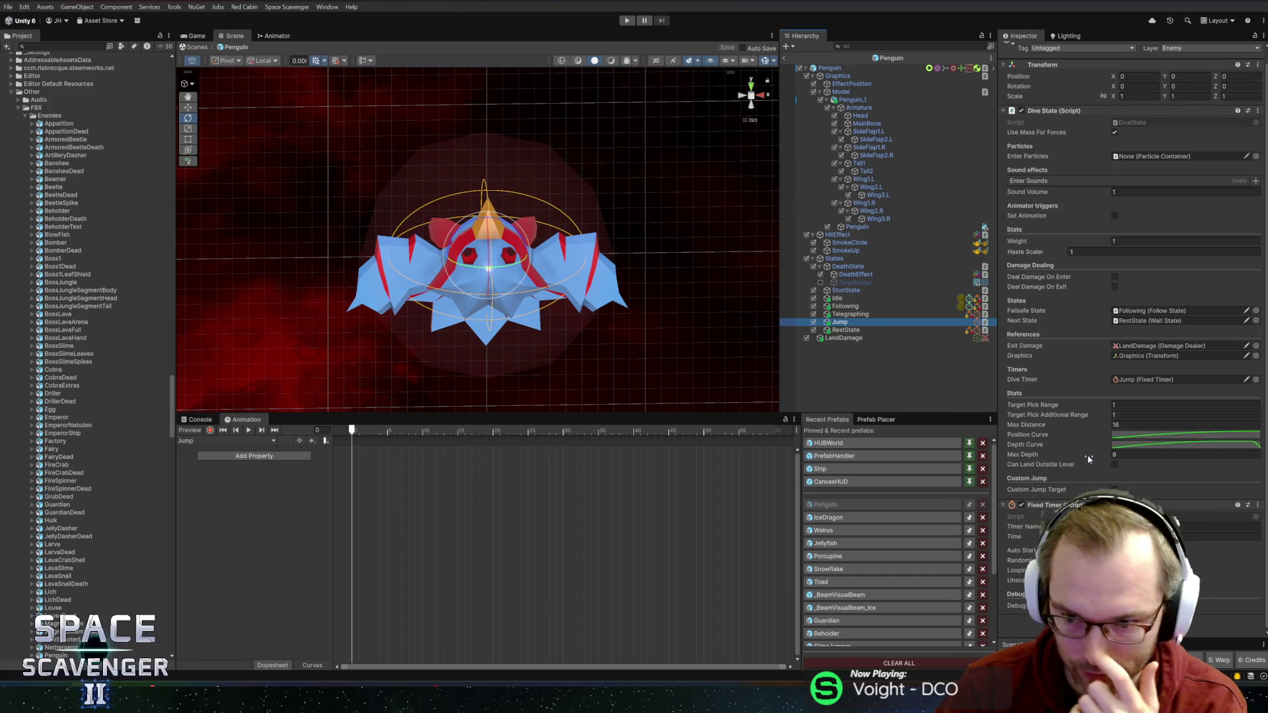
scroll(415, 480, "down", 3)
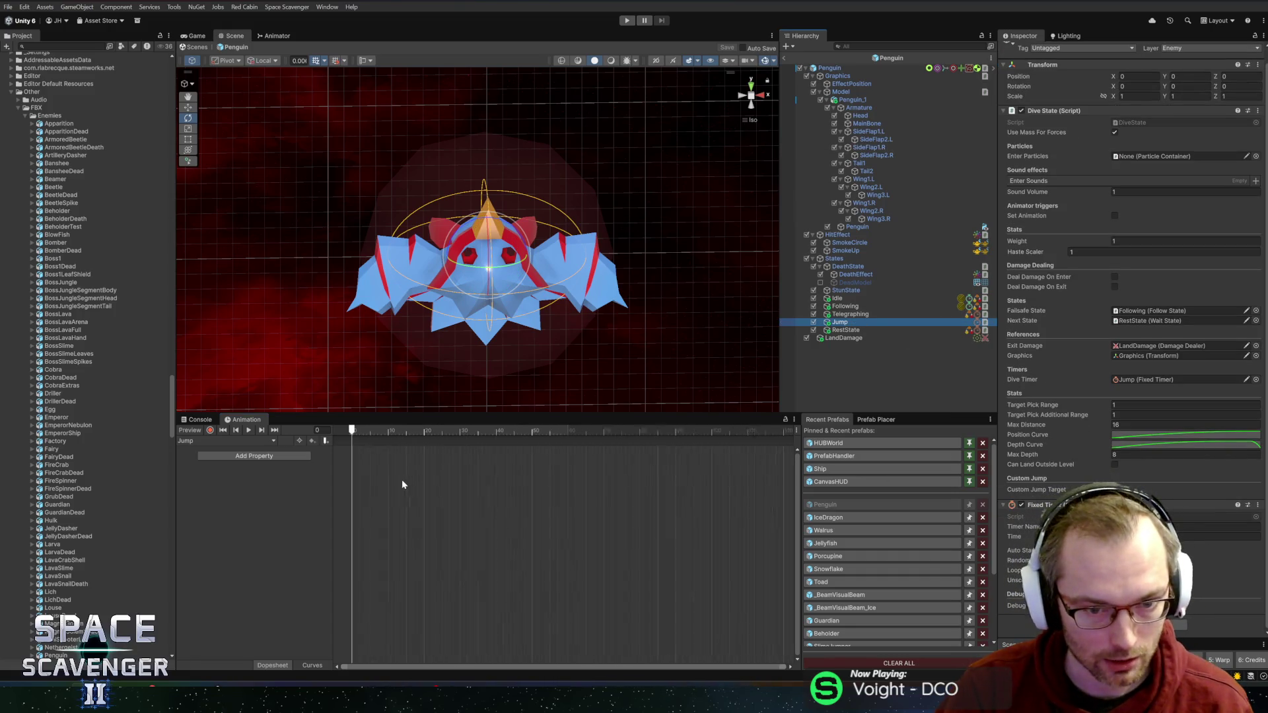
Step: Paste the copied bone rotation keys at frame 0 of Jump and scrub to about frame 61
left_click(401, 480)
key("ctrl+v")
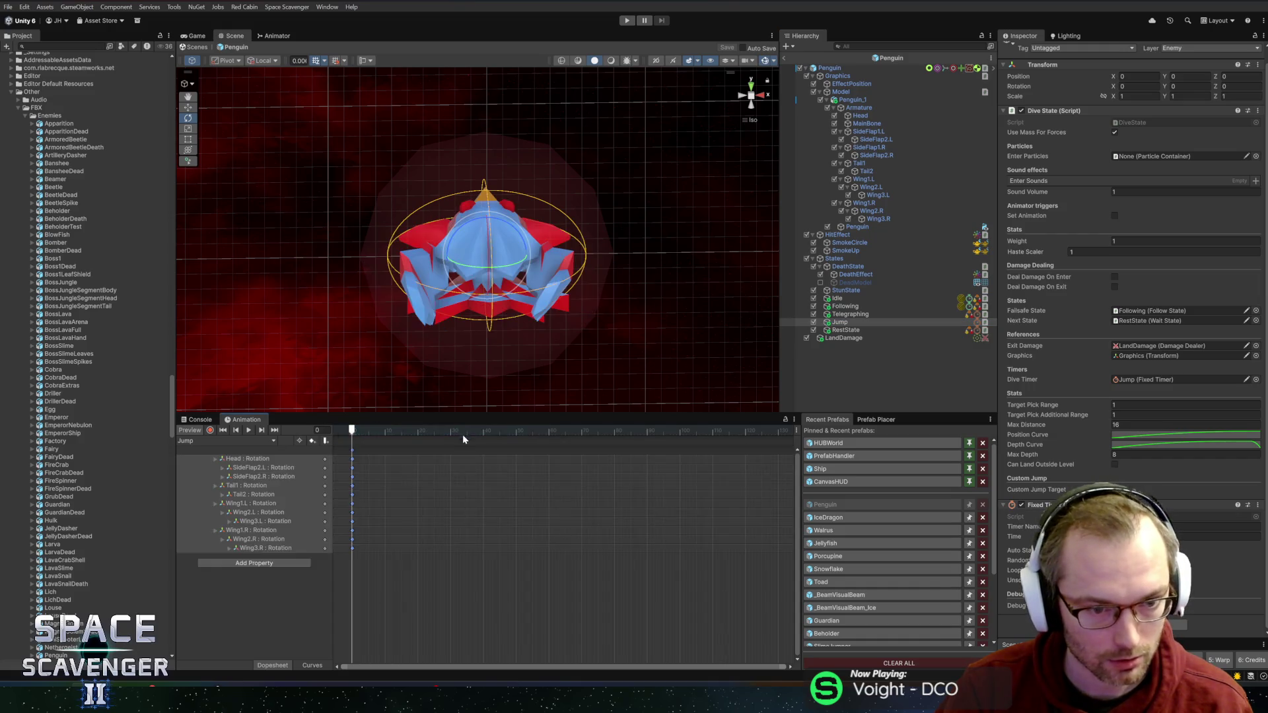
left_click(388, 430)
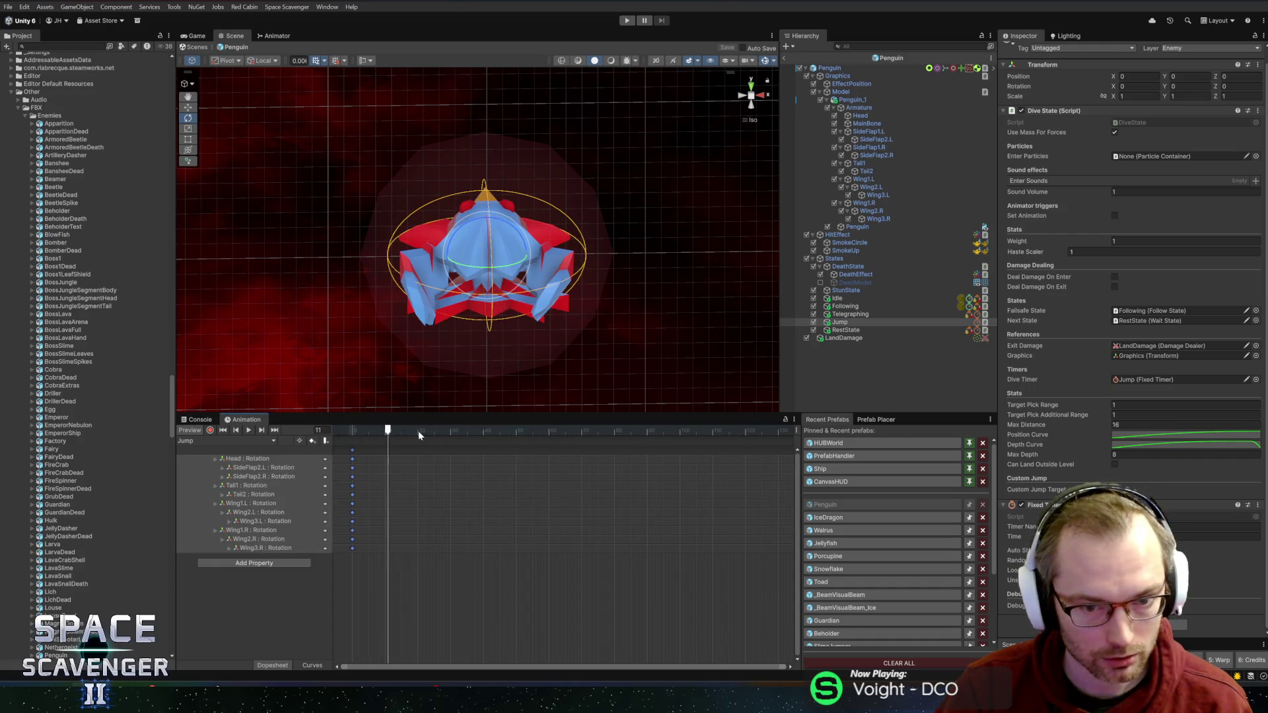
mouse_move(418, 430)
left_mouse_down()
mouse_move(672, 429)
mouse_move(627, 431)
left_mouse_up()
scroll(557, 499, "down", 2)
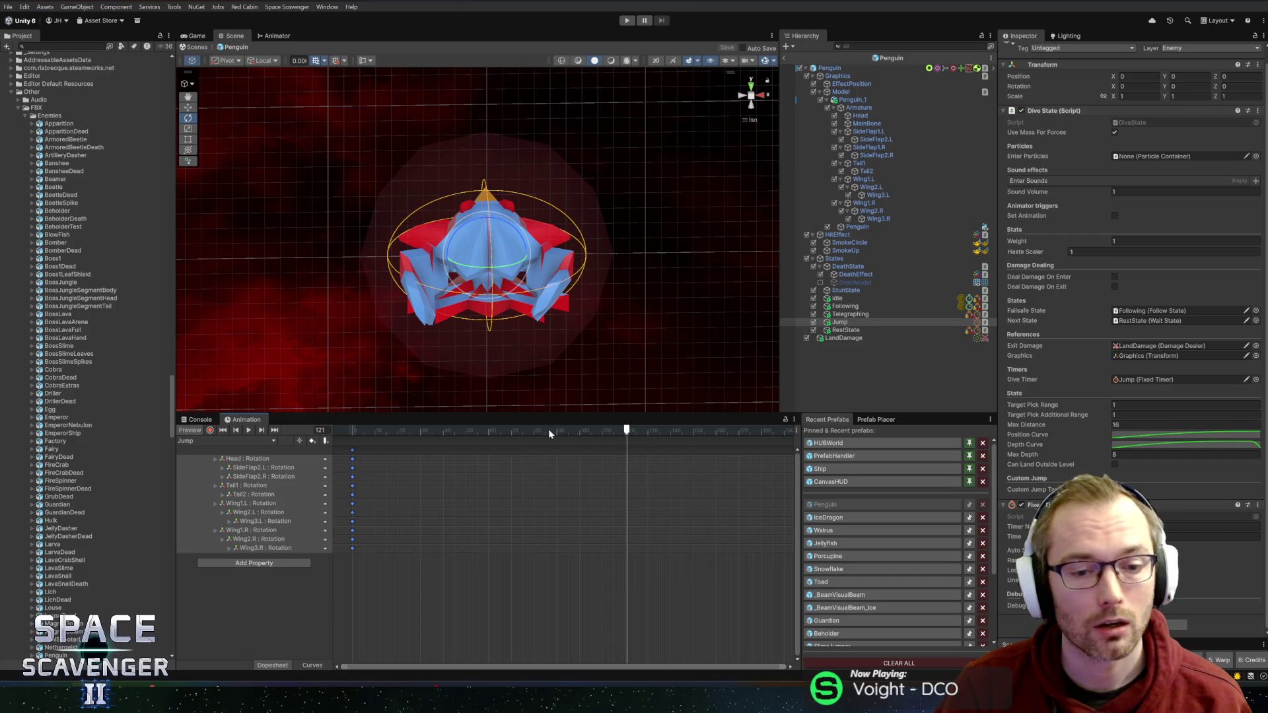
left_click_drag(536, 430, 490, 430)
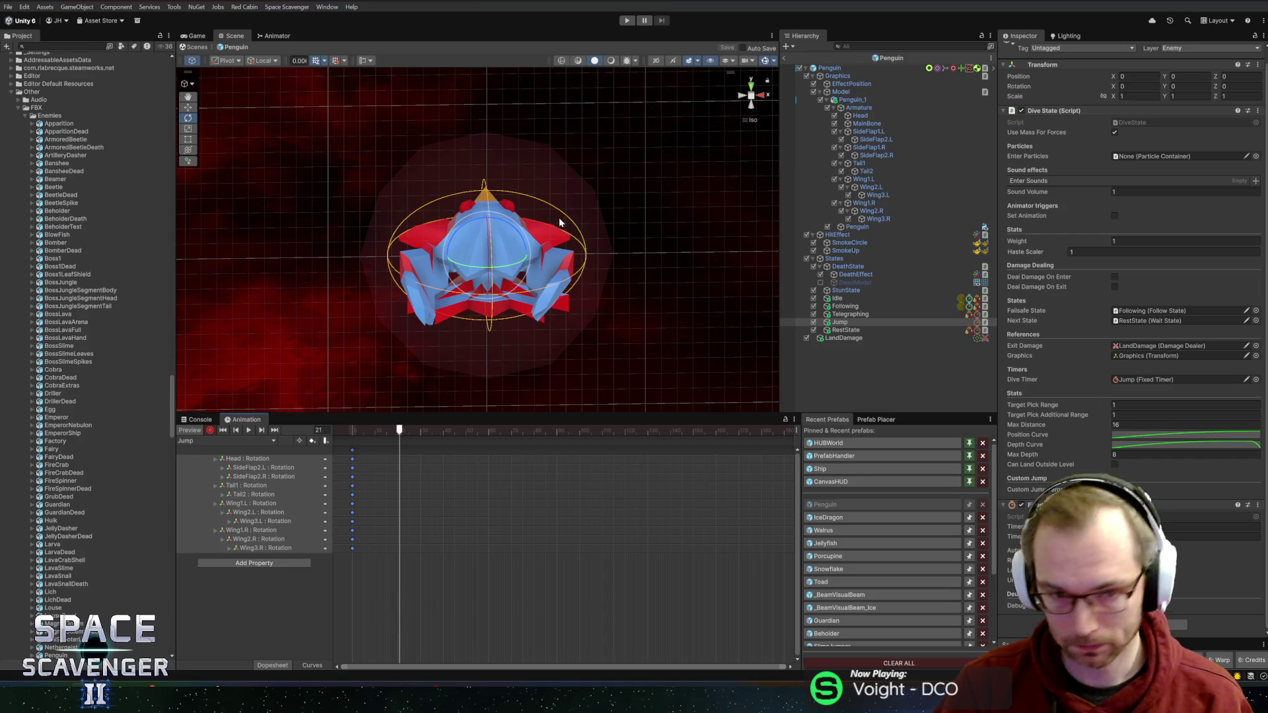
Step: Rotate Tail1 and swing the left wing bones Wing1.L–Wing3.L outward for the jump
left_click(865, 164)
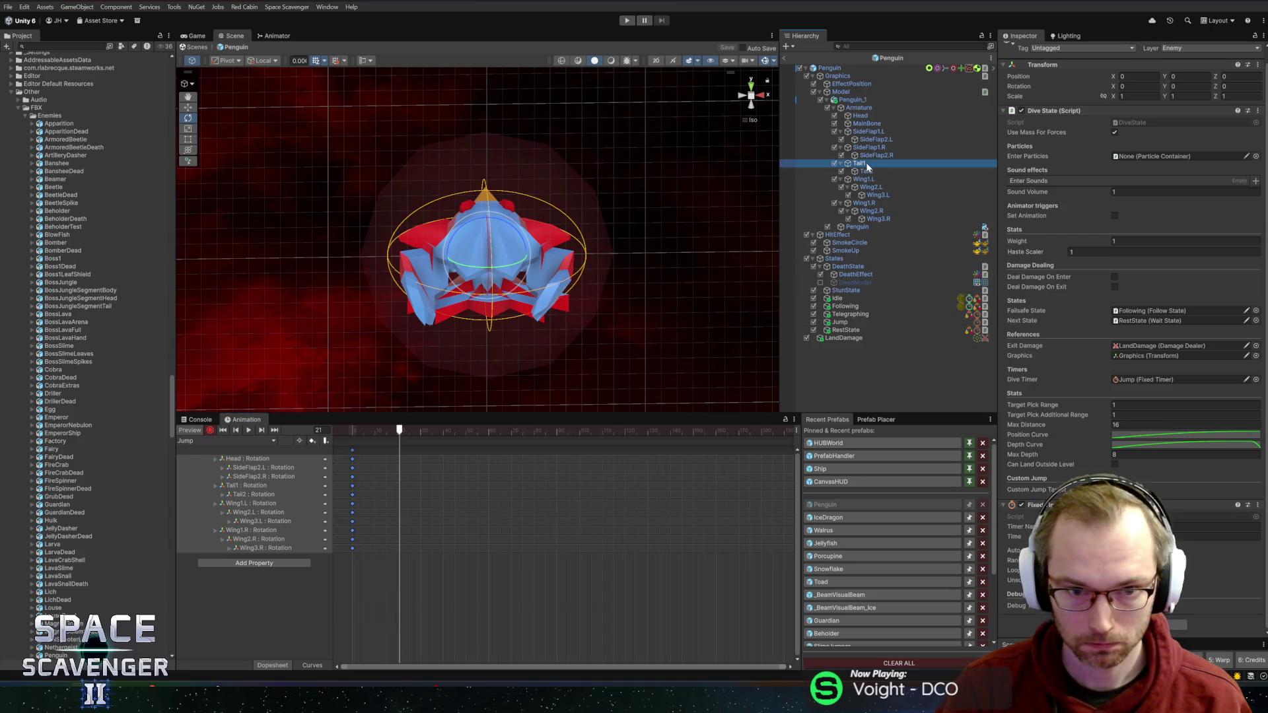
left_click_drag(489, 261, 472, 447)
left_click(882, 172)
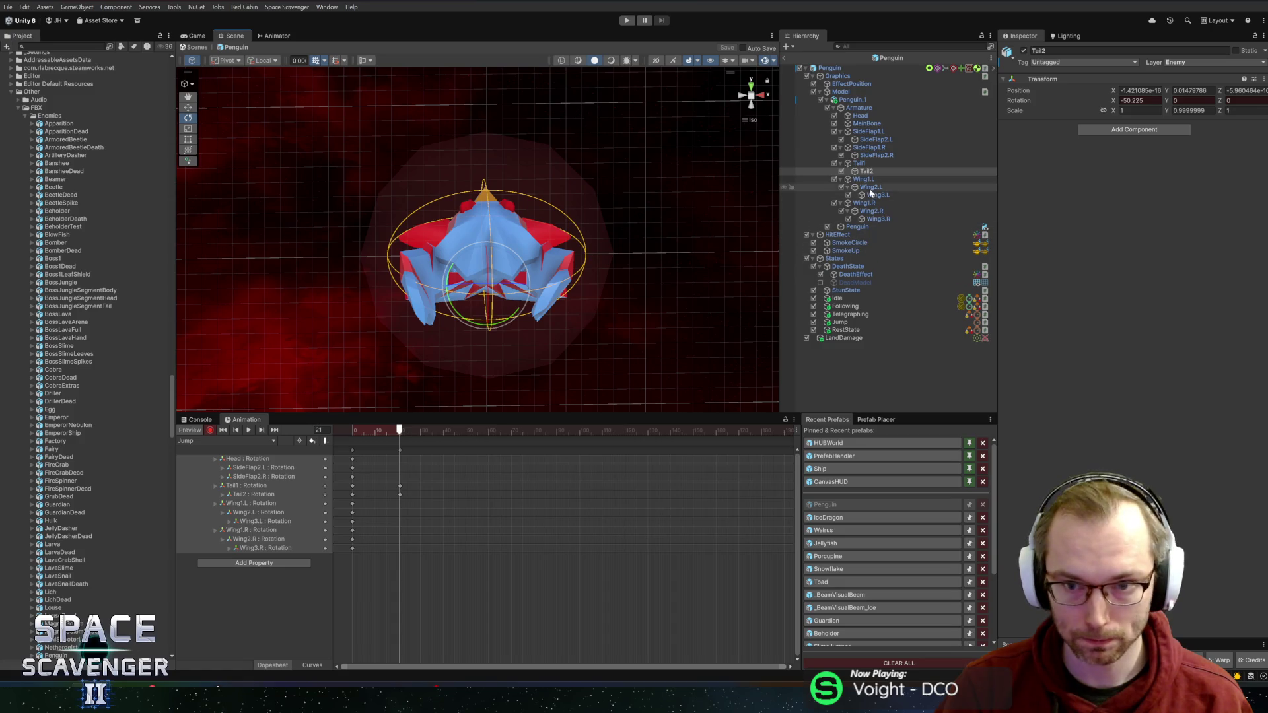
left_click(496, 310)
left_click_drag(476, 268, 330, 293)
left_click(870, 187)
left_click(479, 262)
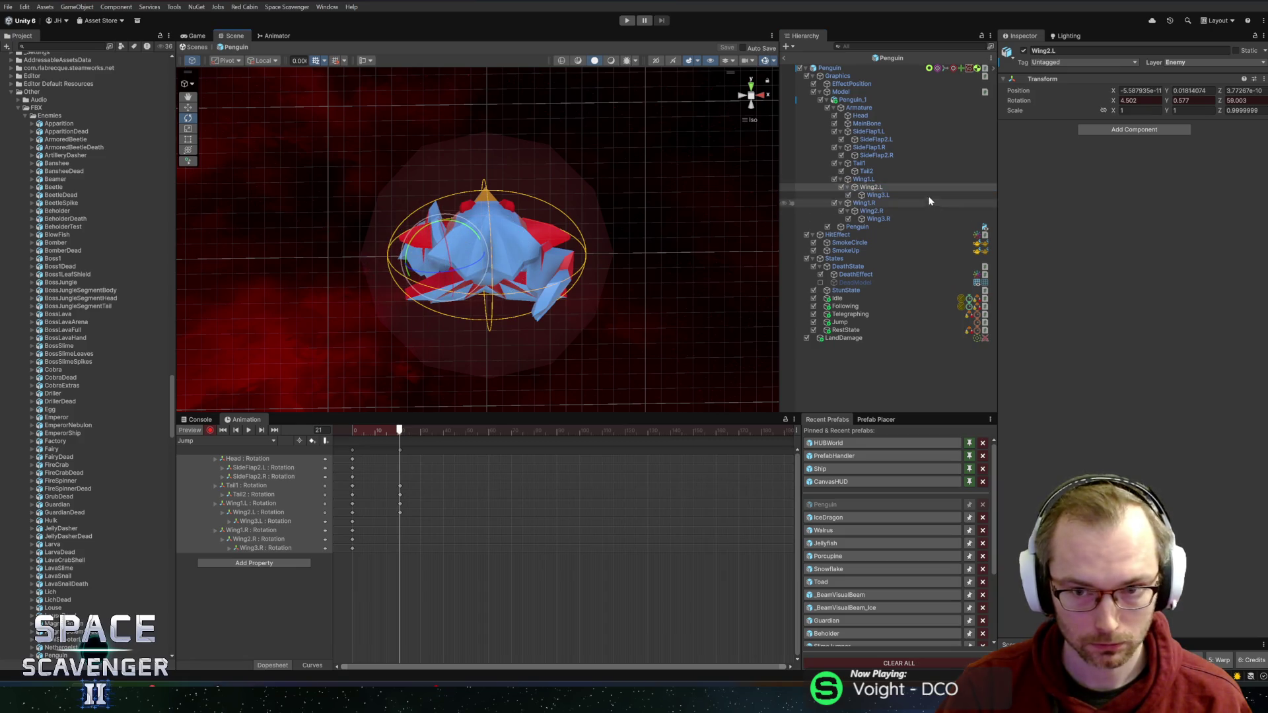
mouse_move(453, 236)
left_mouse_down()
mouse_move(358, 240)
mouse_move(507, 224)
mouse_move(492, 228)
left_mouse_up()
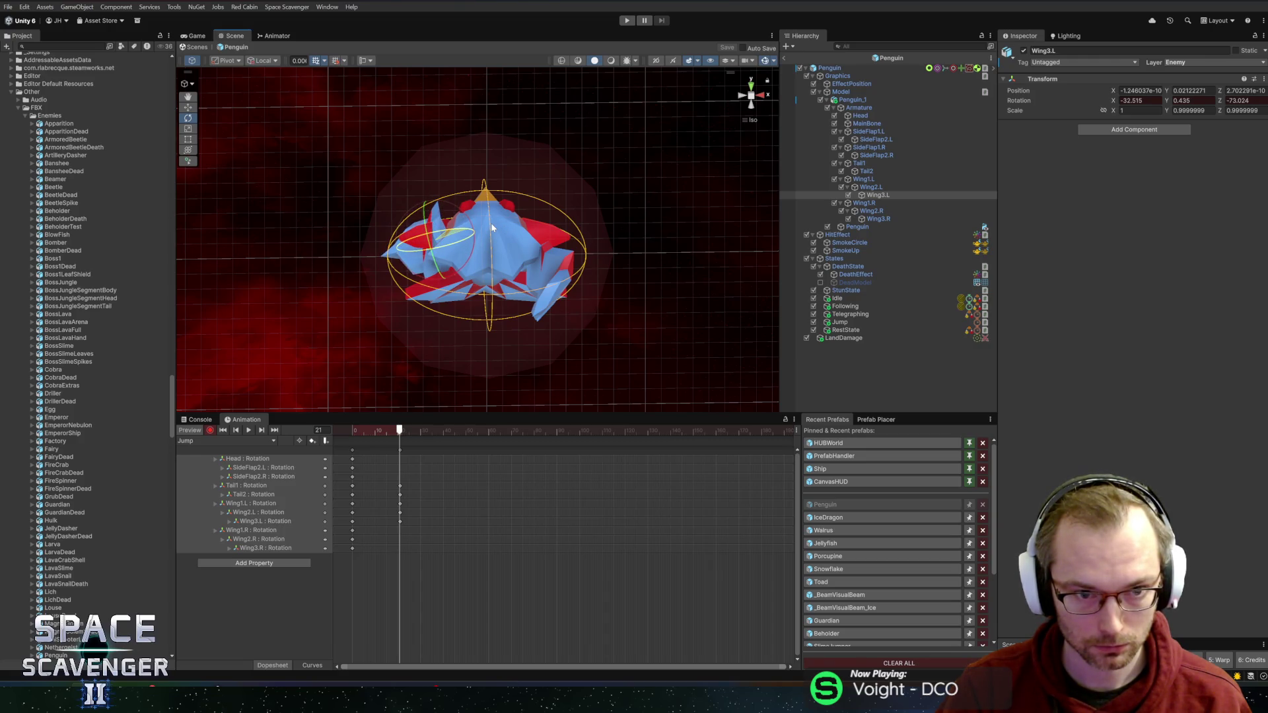
Step: Swing the right wing bones outward, lower the left wing tip, and select the frame-21 keys
left_click(864, 203)
left_click_drag(505, 270, 616, 275)
left_click(886, 212)
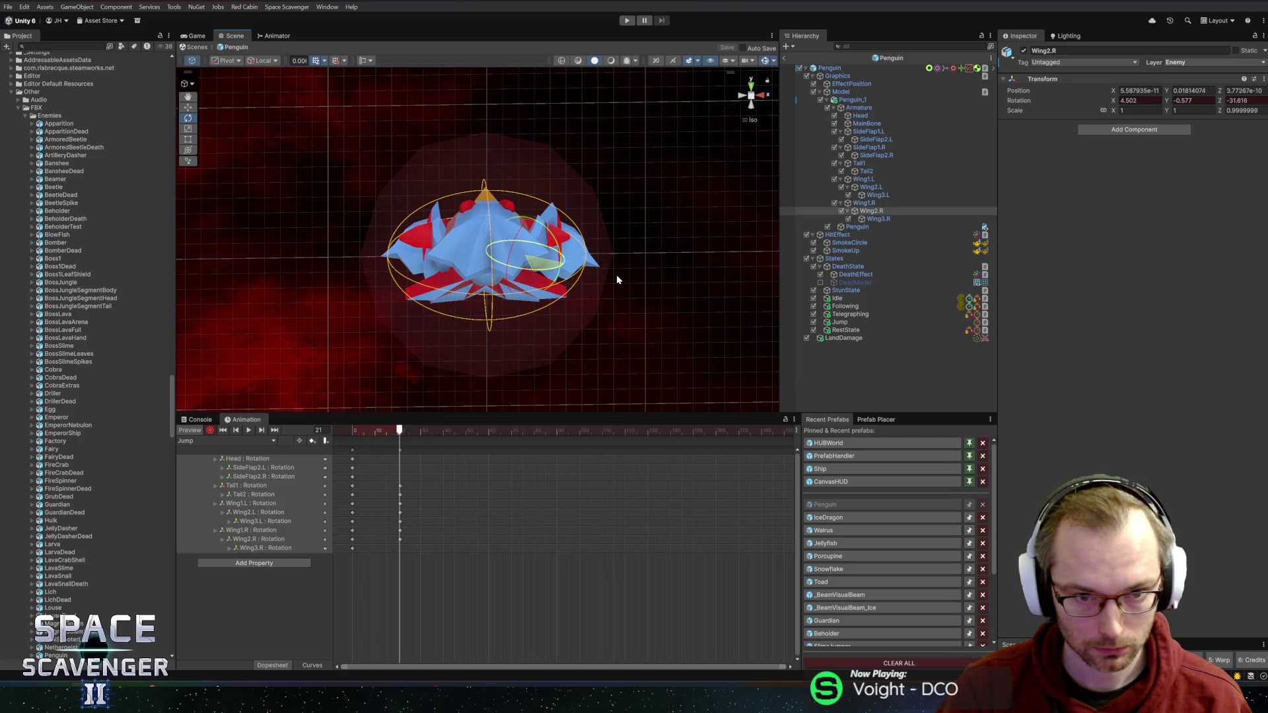
left_click(878, 211)
left_click(896, 219)
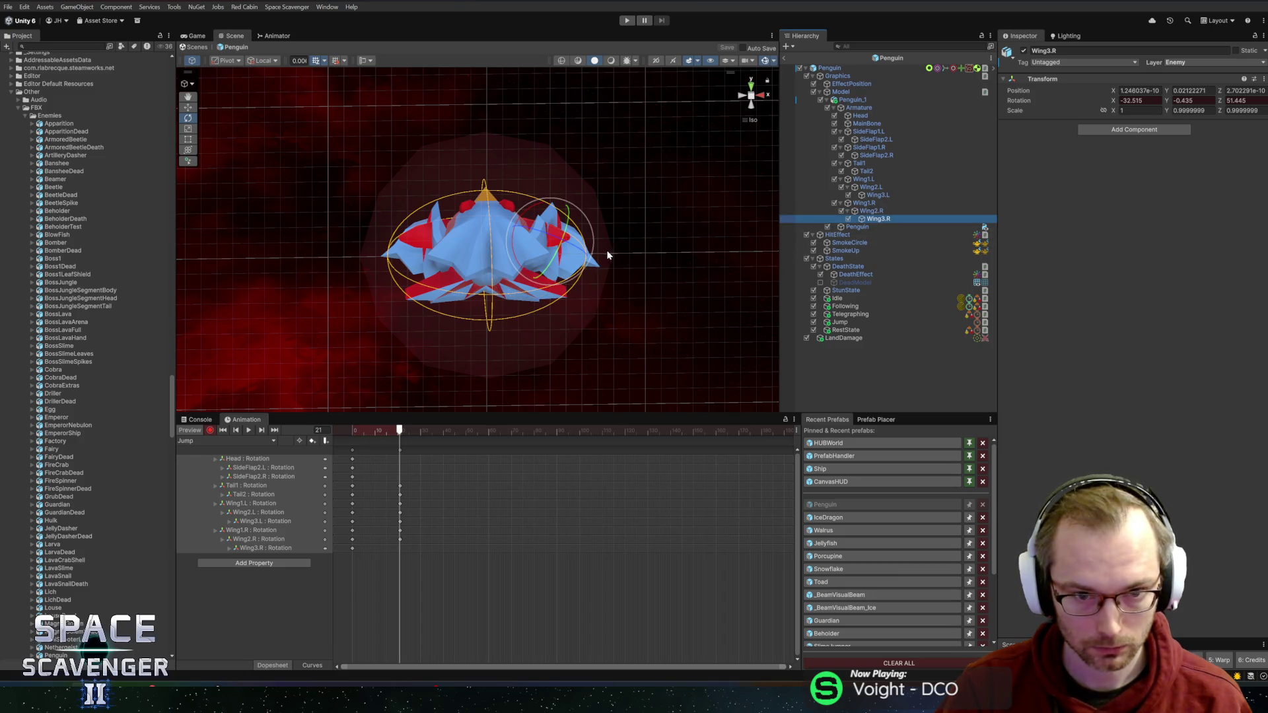
left_click(877, 194)
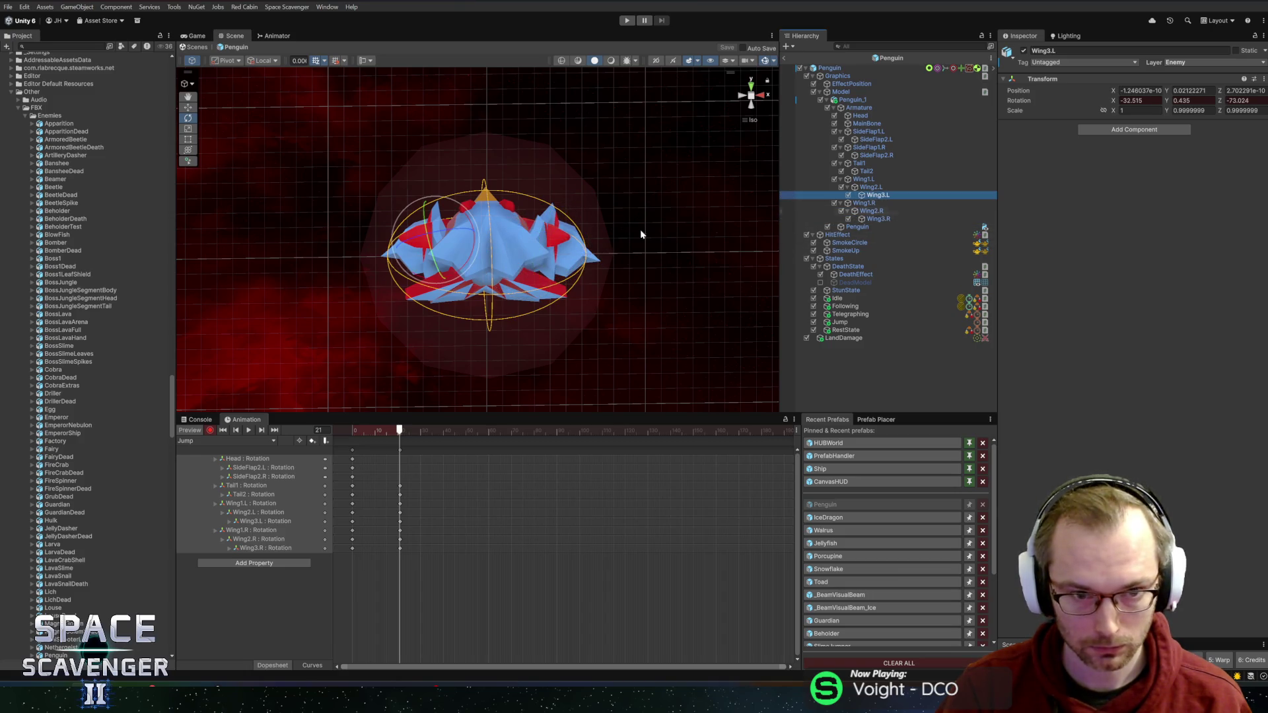
left_click_drag(409, 239, 454, 237)
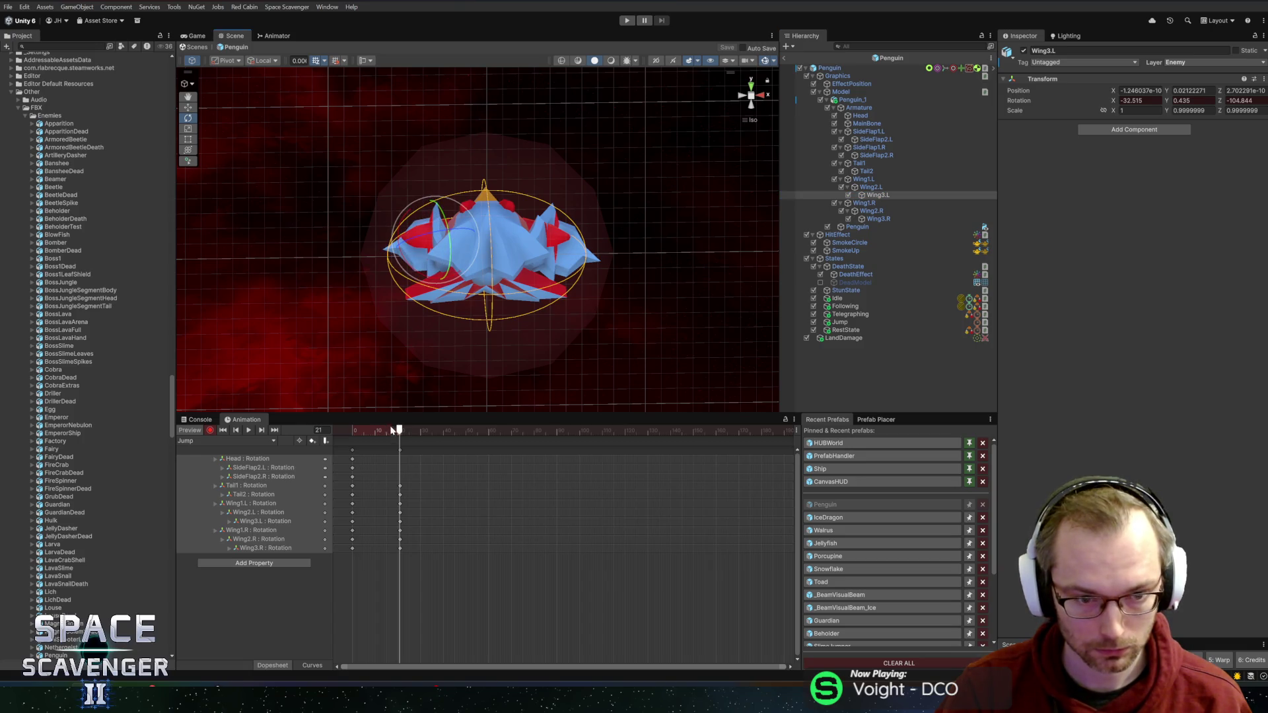
left_click(400, 450)
Step: Shift the frame-21 keys earlier to about frame 17 and review the jump up to frame 12
left_click_drag(398, 453, 388, 453)
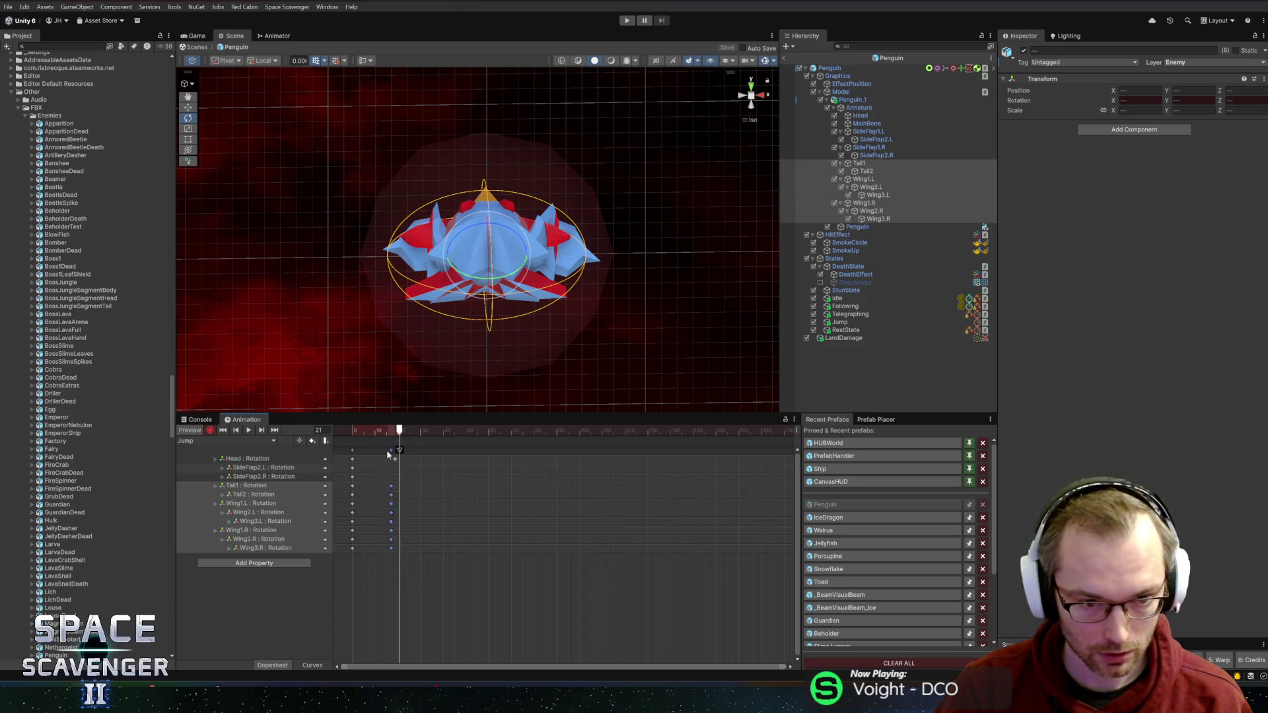
left_click(352, 430)
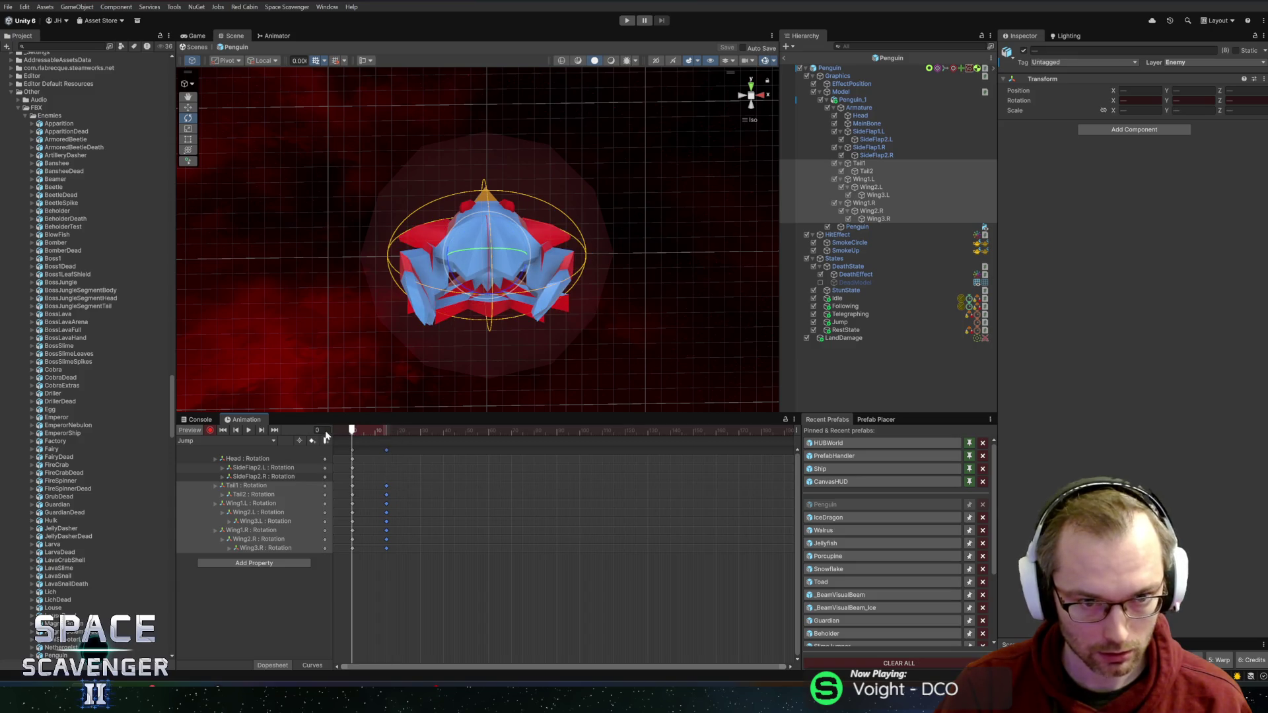
left_click_drag(347, 432, 422, 435)
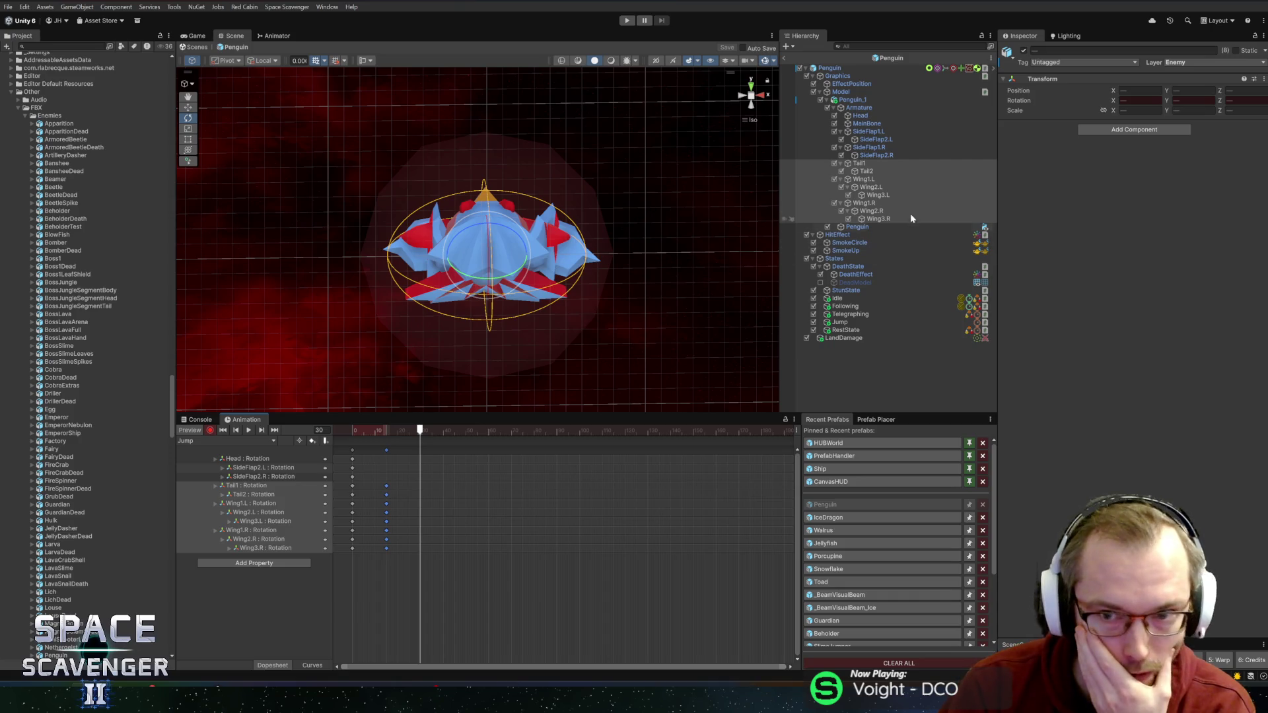
Step: Rotate Wing3.R, Wing3.L, Wing2.L and Wing2.R at frame 30, then preview the looping clip
left_click(880, 219)
left_click_drag(578, 241, 685, 277)
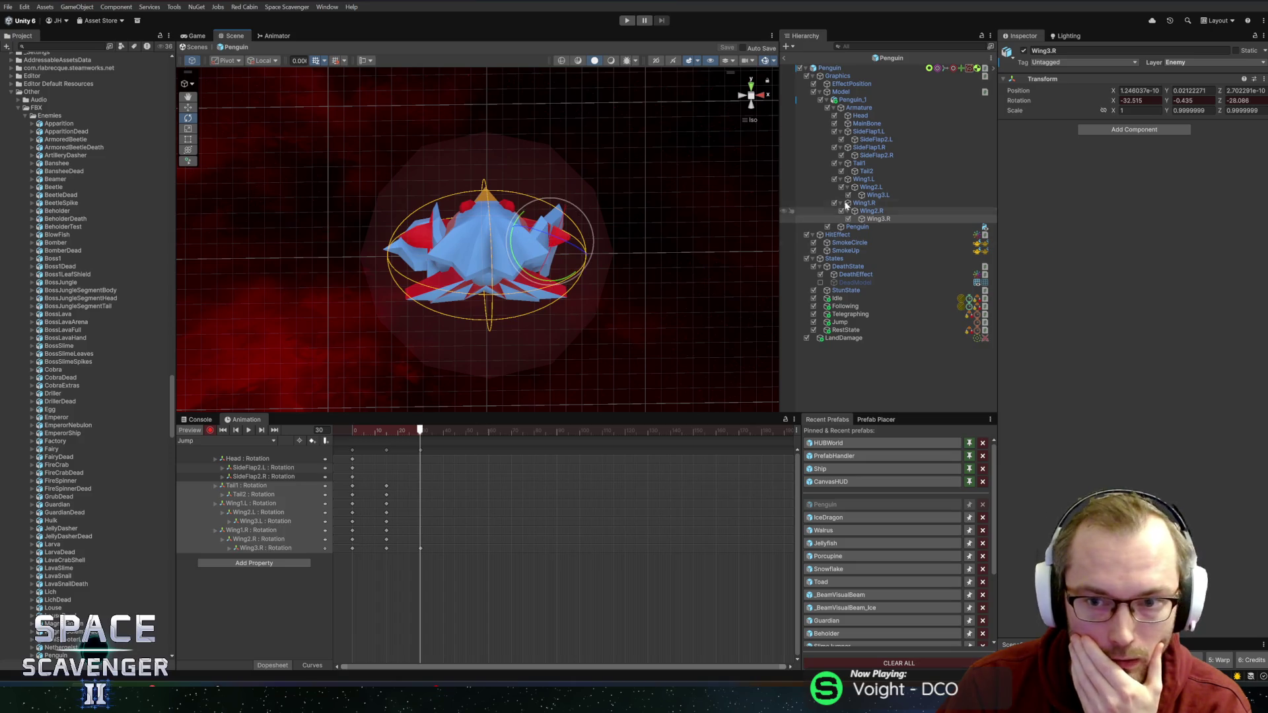
left_click(878, 195)
left_click_drag(469, 241, 371, 246)
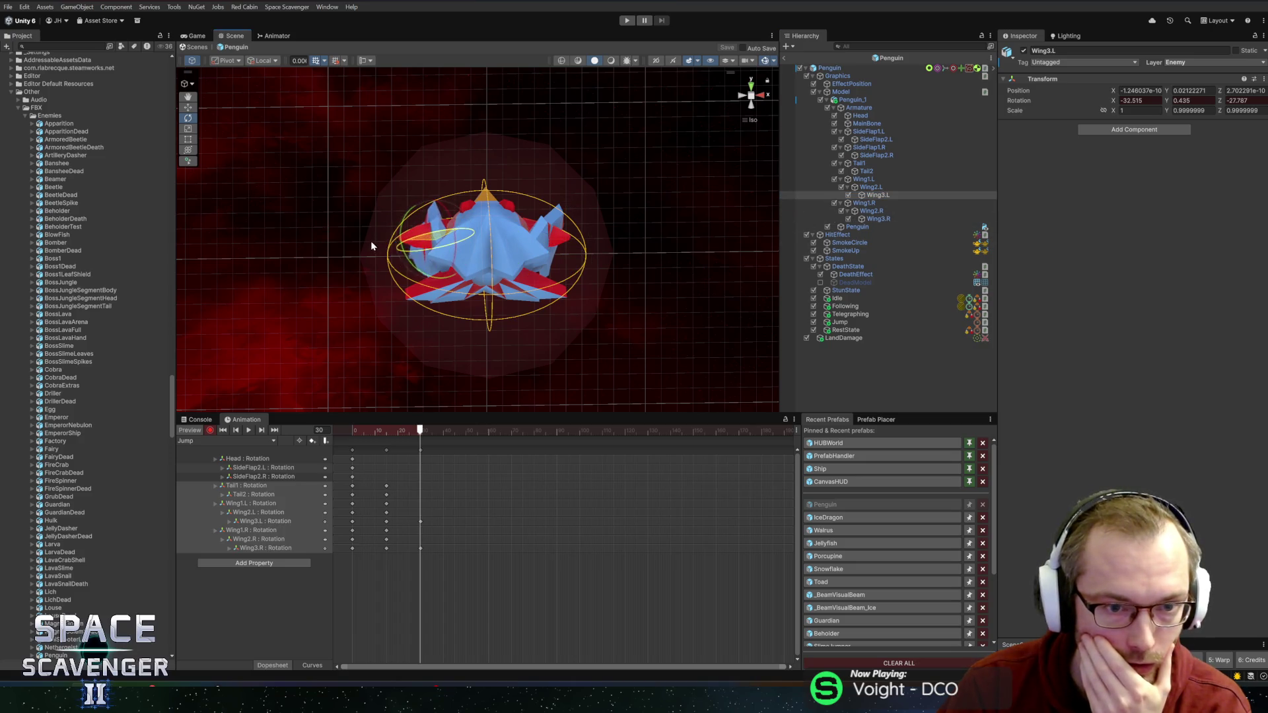
left_click(871, 187)
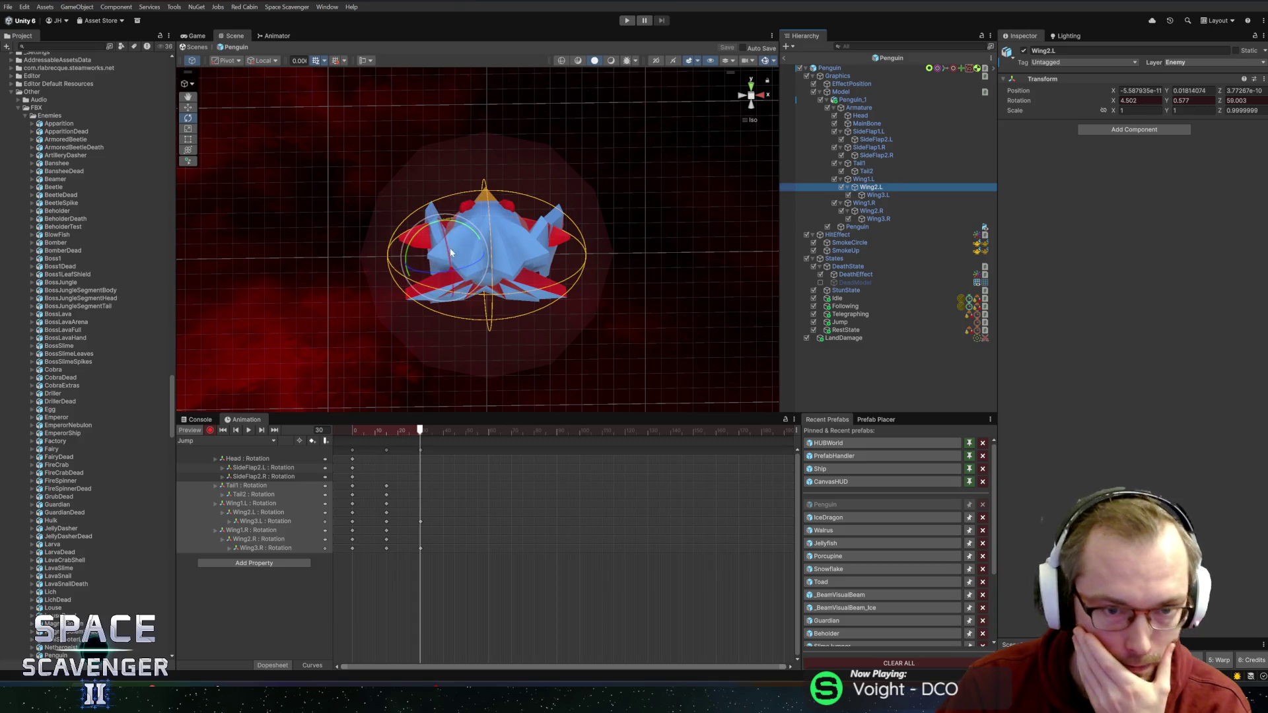
mouse_move(450, 249)
left_mouse_down()
mouse_move(471, 280)
mouse_move(515, 298)
left_mouse_up()
left_click(870, 211)
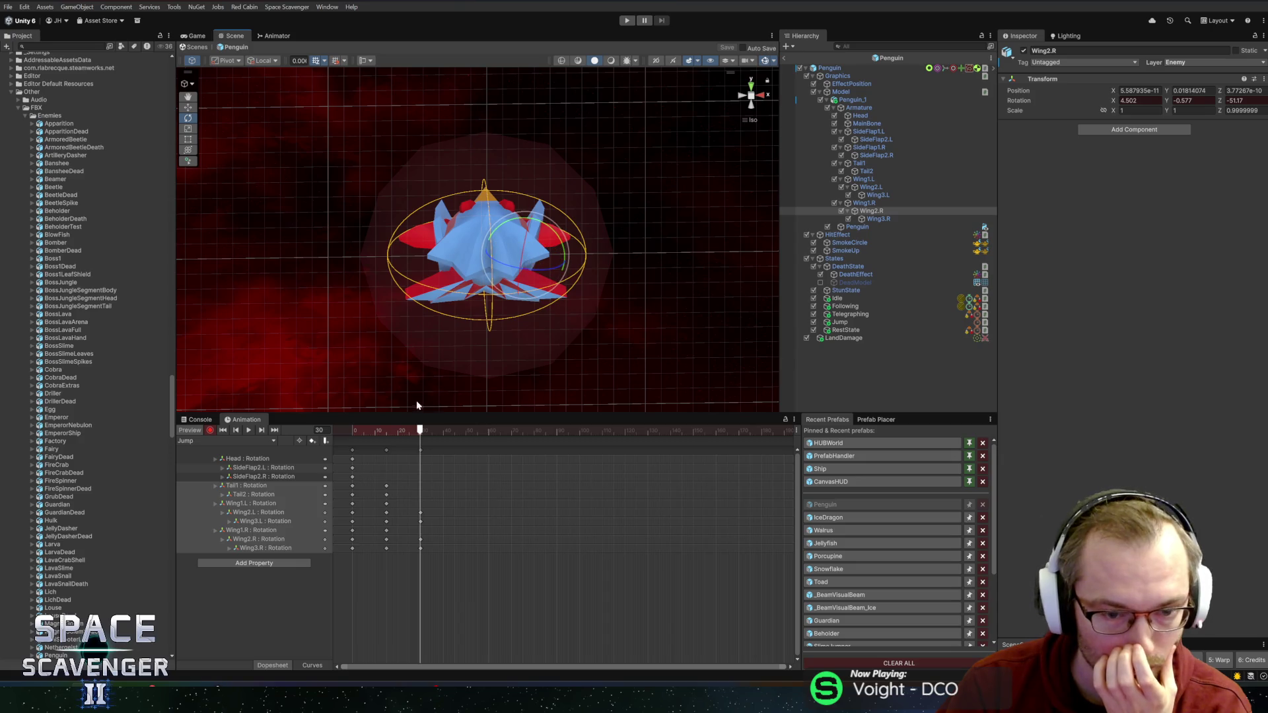
left_click_drag(420, 430, 352, 430)
key("space")
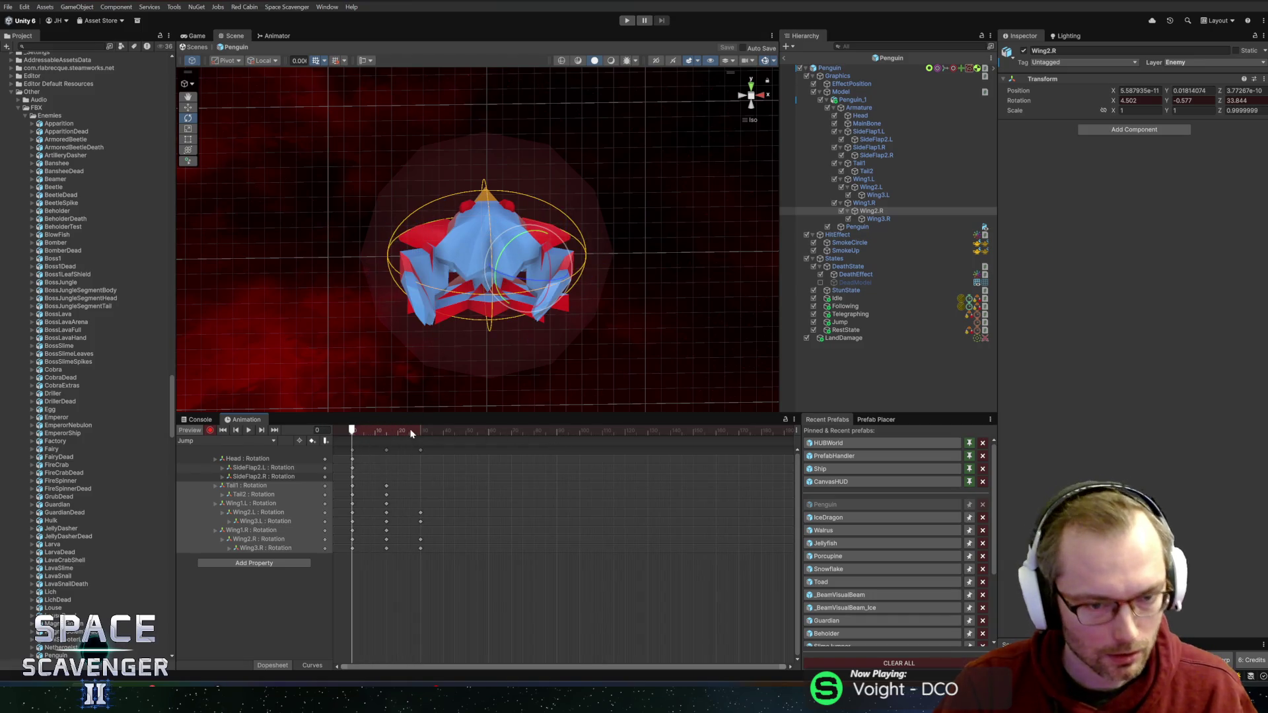
left_click_drag(375, 433, 421, 437)
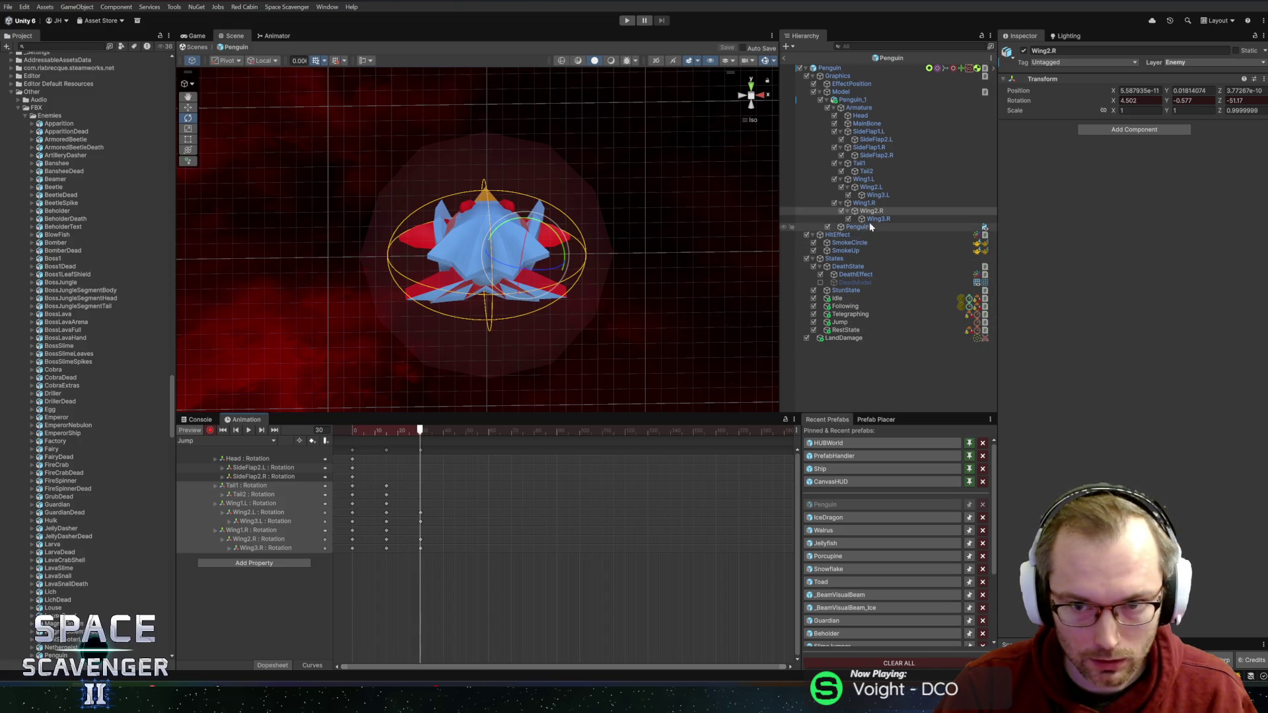
Step: Key Tail2 poses at frame 30 and around frame 52, swinging the tail the other way
left_click(879, 171)
mouse_move(463, 267)
left_mouse_down()
mouse_move(448, 291)
mouse_move(462, 284)
left_mouse_up()
mouse_move(420, 430)
left_mouse_down()
mouse_move(363, 435)
mouse_move(419, 437)
mouse_move(387, 433)
left_mouse_up()
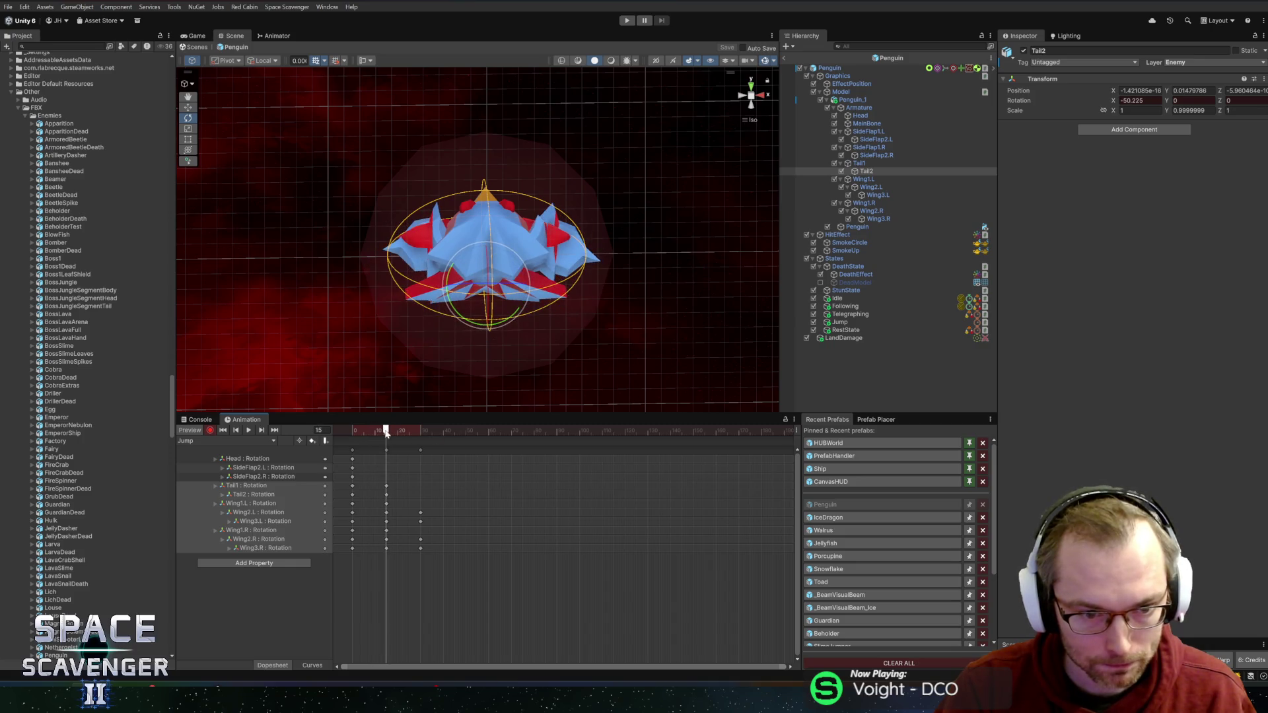
left_click_drag(466, 324, 528, 354)
left_click_drag(386, 430, 473, 435)
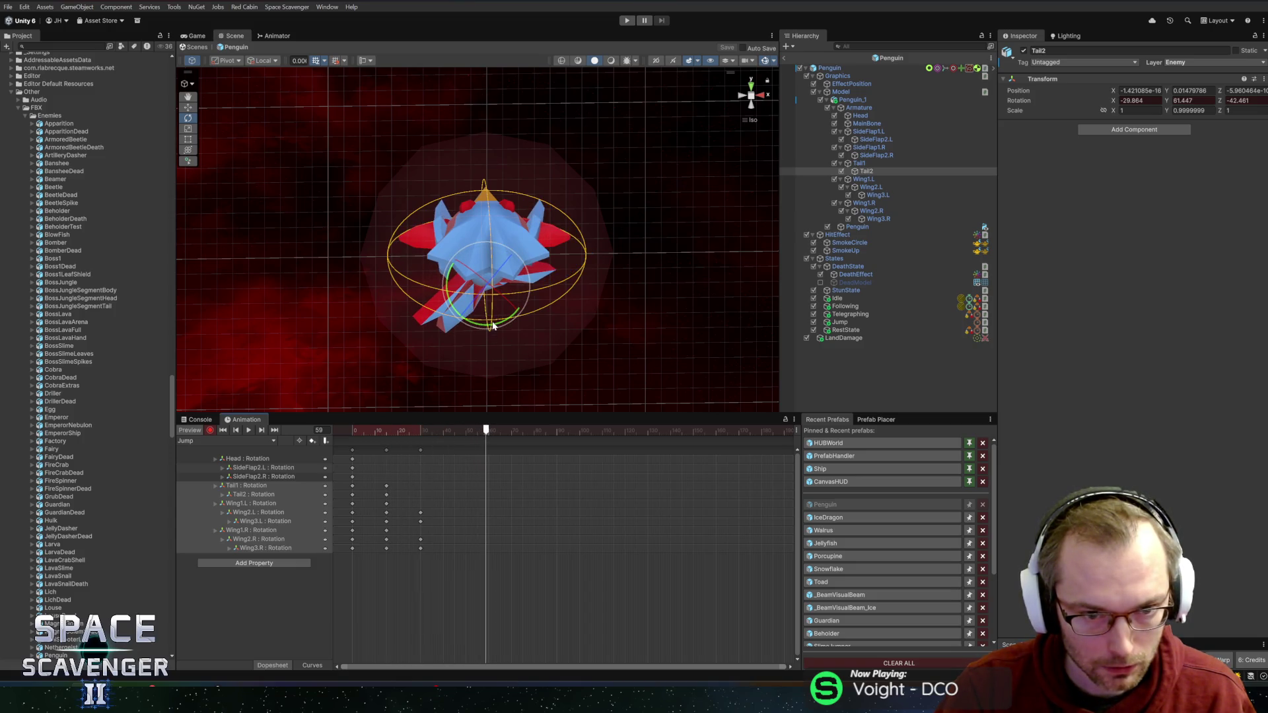
left_click_drag(493, 324, 366, 353)
Step: Preview the tail swing, select the Tail2 keys at frame 59, then select the Head bone
left_click(358, 430)
key("space")
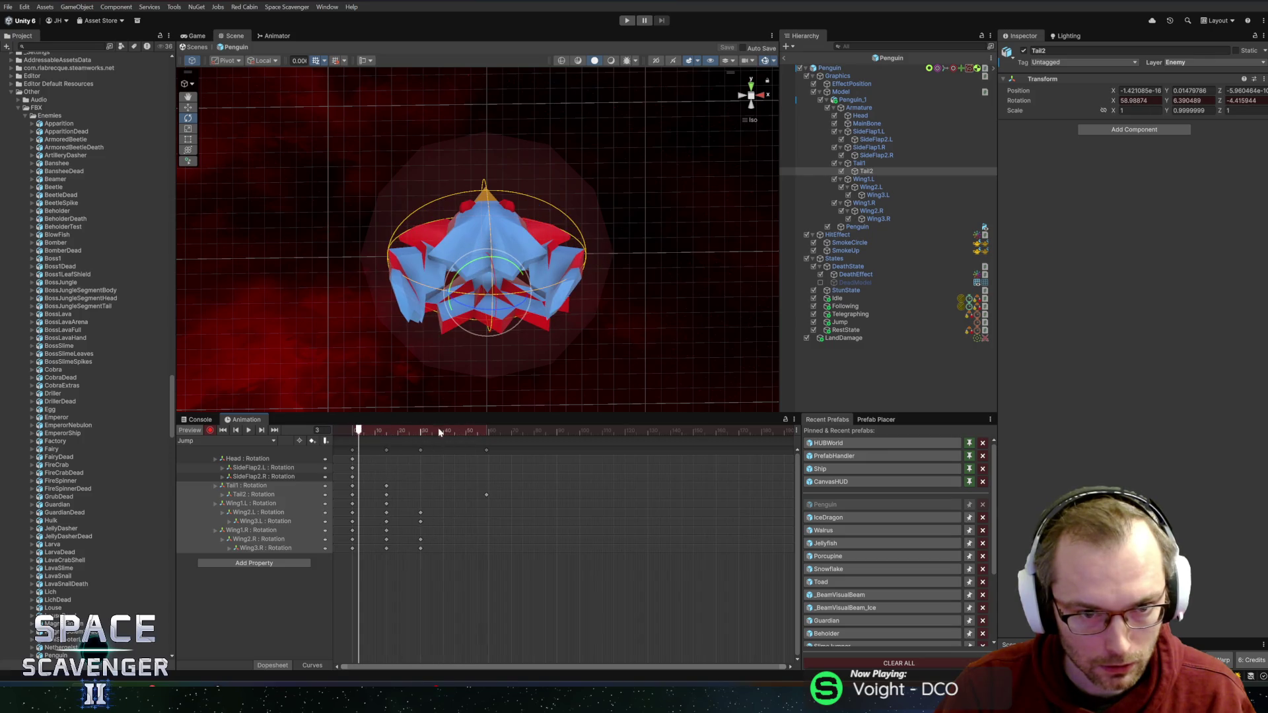
left_click(486, 433)
left_click(488, 450)
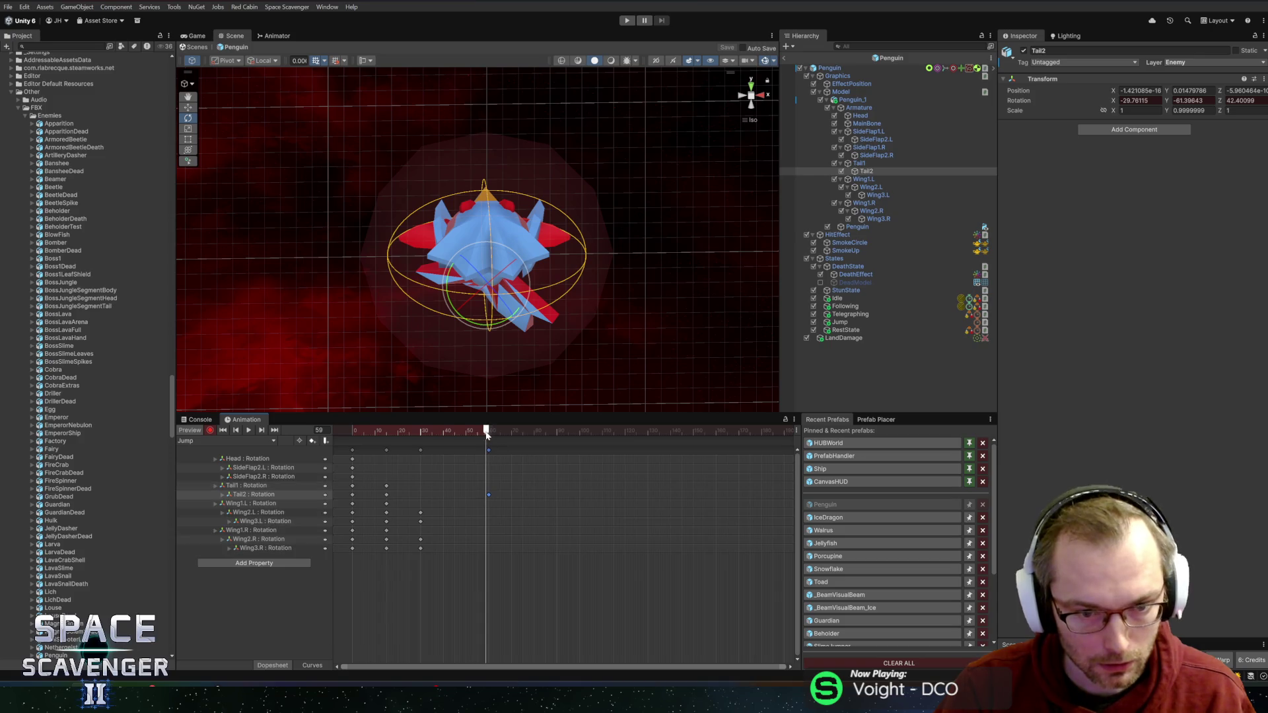
left_click(351, 432)
left_click_drag(359, 426, 449, 436)
mouse_move(470, 432)
left_mouse_down()
mouse_move(489, 434)
mouse_move(387, 433)
mouse_move(421, 432)
left_mouse_up()
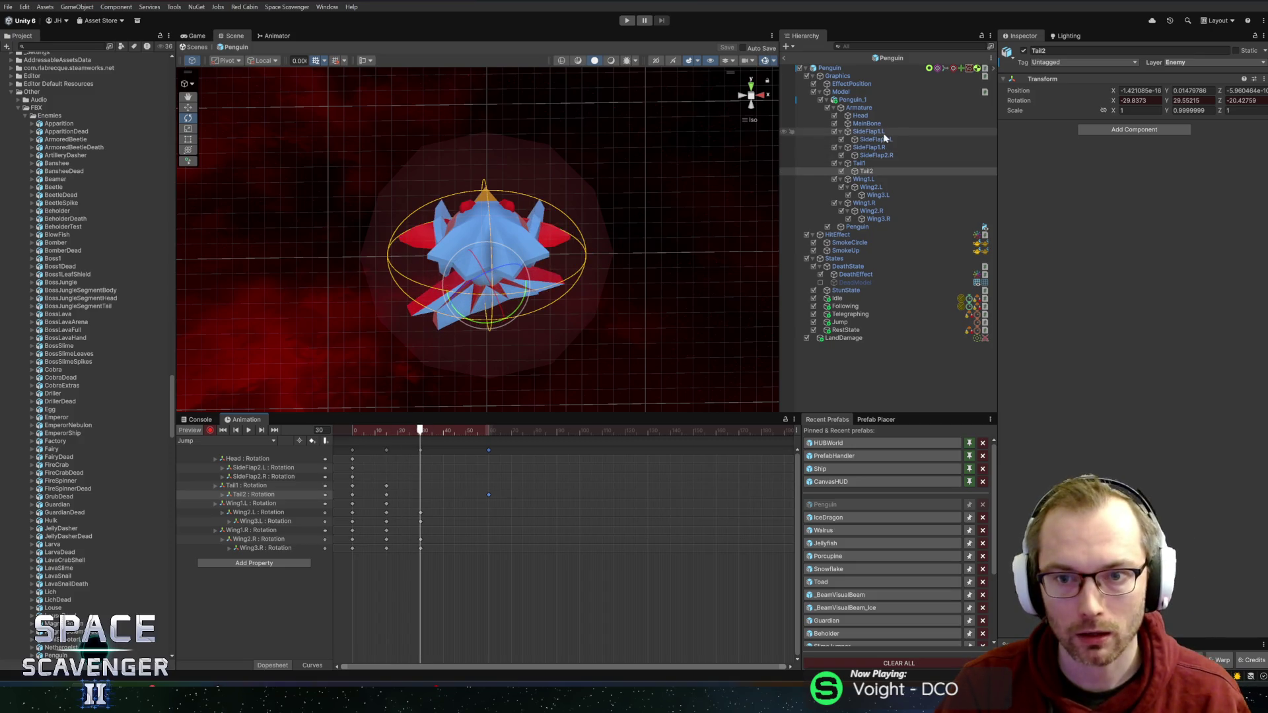
left_click(860, 116)
Step: Tip the penguin's head downward and scrub to frame 53 to review it
left_click_drag(493, 253, 478, 378)
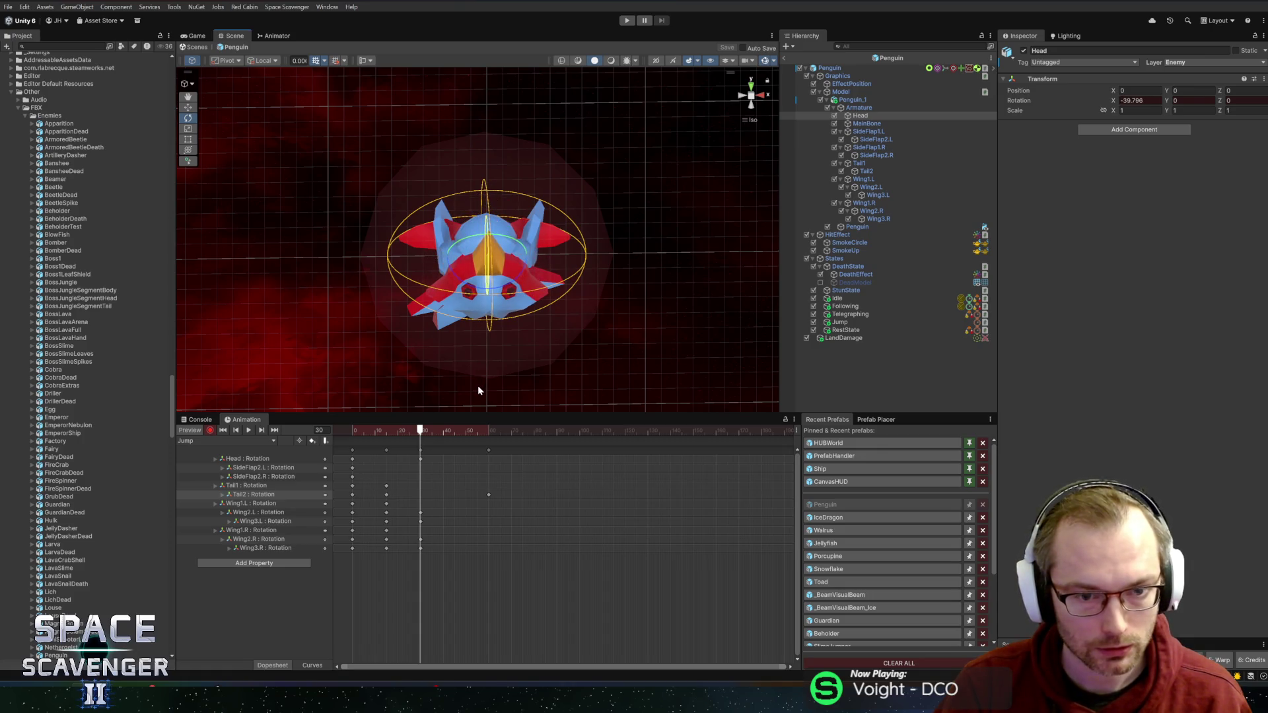
mouse_move(421, 430)
left_mouse_down()
mouse_move(350, 430)
mouse_move(420, 432)
left_mouse_up()
mouse_move(367, 315)
left_mouse_down()
mouse_move(561, 295)
mouse_move(459, 310)
mouse_move(601, 314)
mouse_move(511, 324)
mouse_move(444, 296)
mouse_move(561, 243)
mouse_move(529, 264)
left_mouse_up()
mouse_move(420, 430)
left_mouse_down()
mouse_move(350, 430)
mouse_move(488, 433)
left_mouse_up()
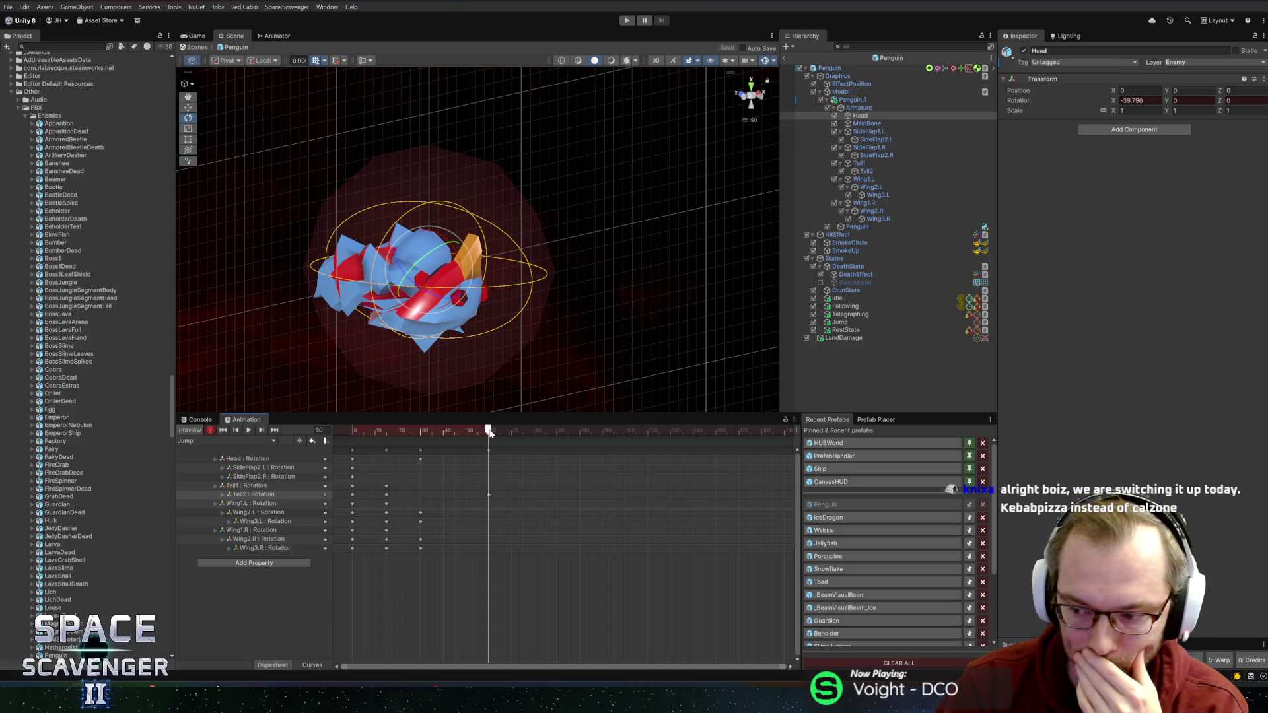
Step: Tilt the head further with a key at frame 100, then preview from a front view
mouse_move(490, 433)
left_mouse_down()
mouse_move(608, 441)
mouse_move(568, 433)
mouse_move(580, 430)
left_mouse_up()
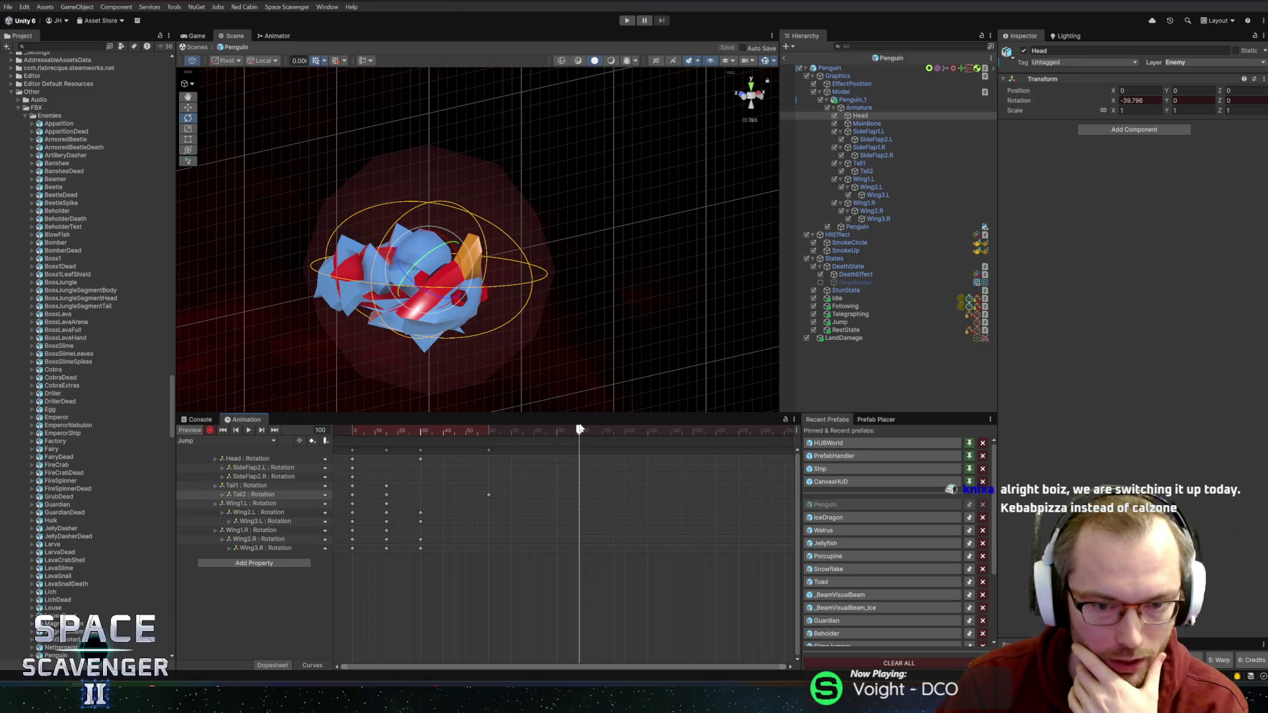
left_click_drag(384, 242, 471, 290)
left_click_drag(579, 430, 470, 432)
key("space")
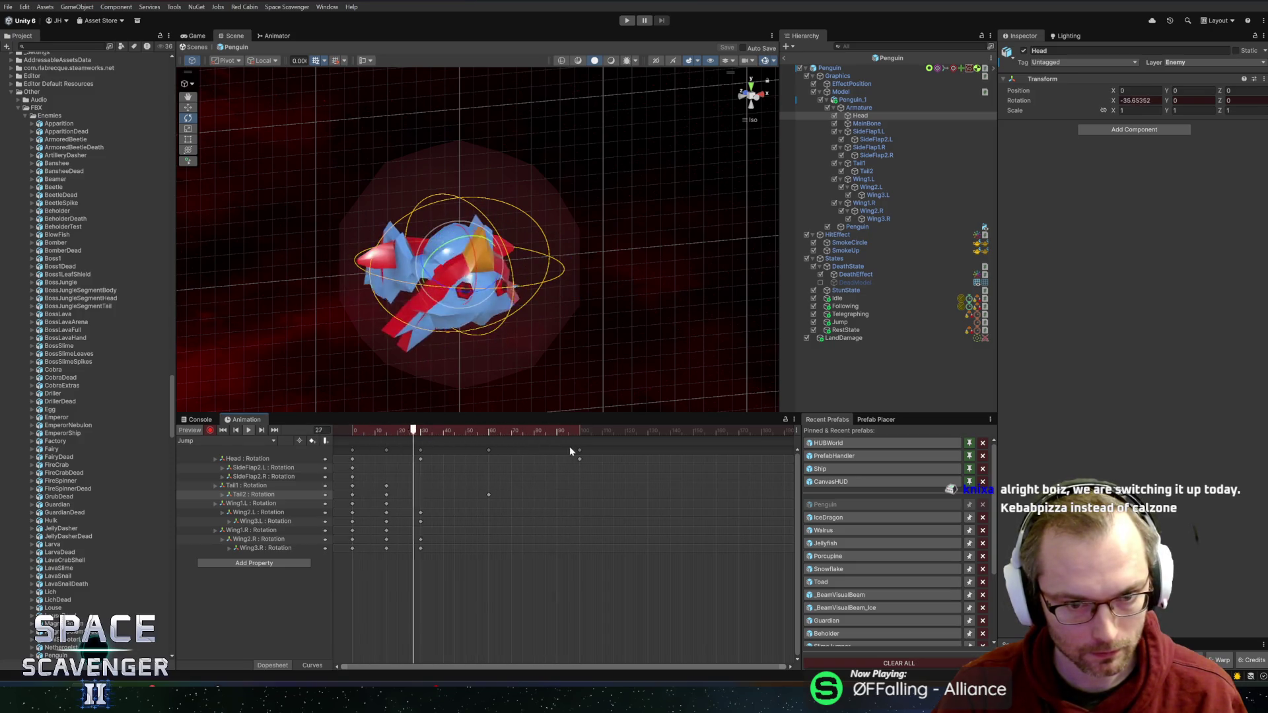
left_click(558, 433)
left_click_drag(558, 436, 578, 437)
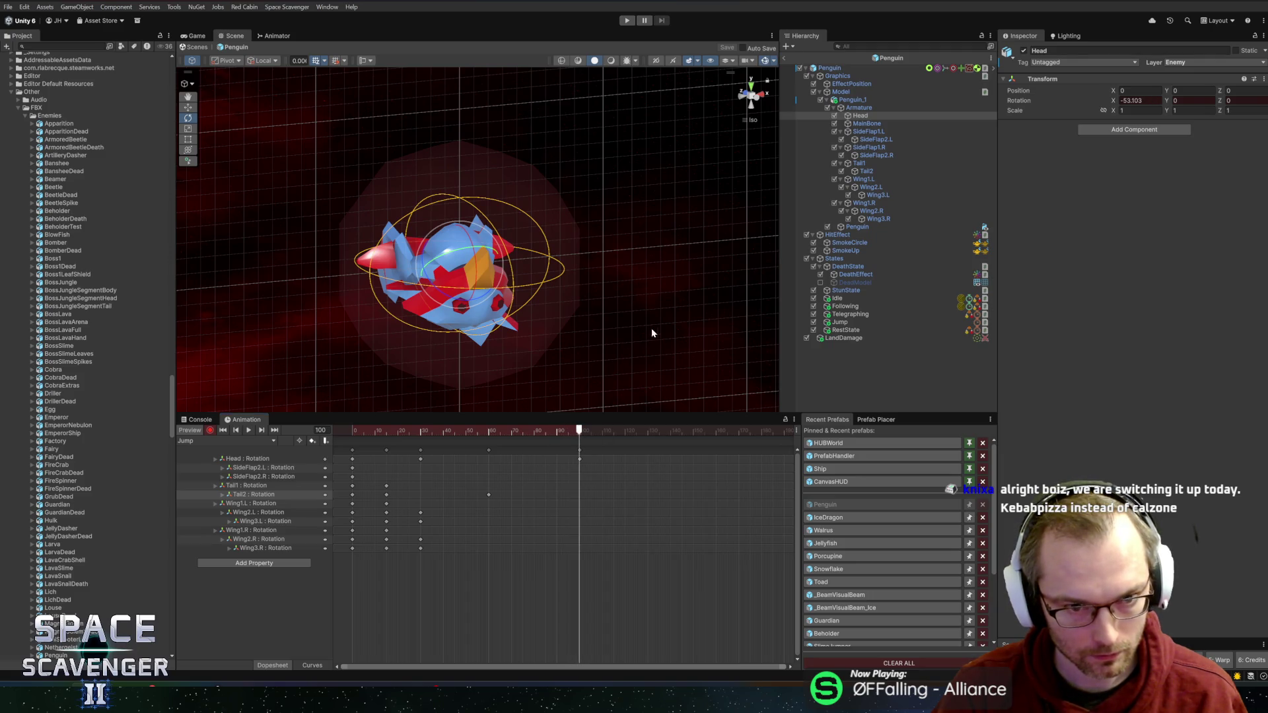
mouse_move(651, 334)
left_mouse_down("alt")
mouse_move(588, 245)
mouse_move(601, 243)
left_mouse_up("alt")
left_click_drag(490, 430, 537, 432)
Step: Paste a Tail2 rotation key and swing the tail downward at frame 80, then preview
left_click(355, 494)
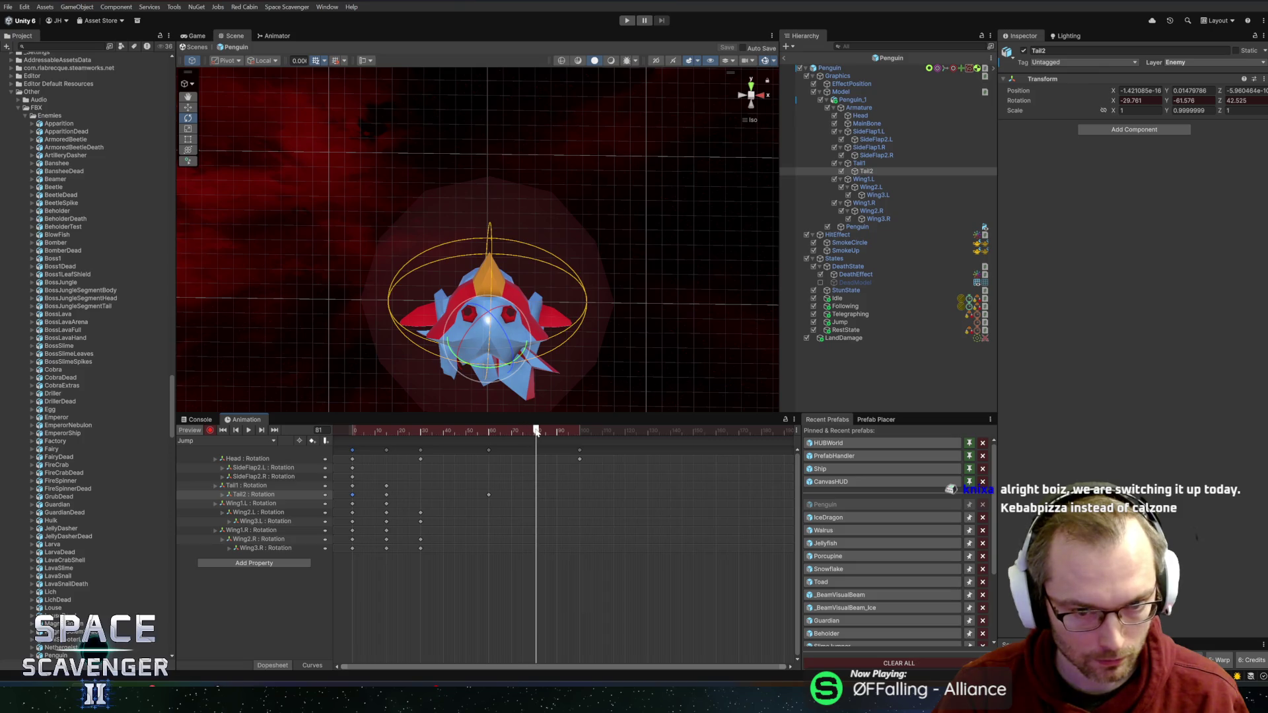
key("ctrl+v")
key("space")
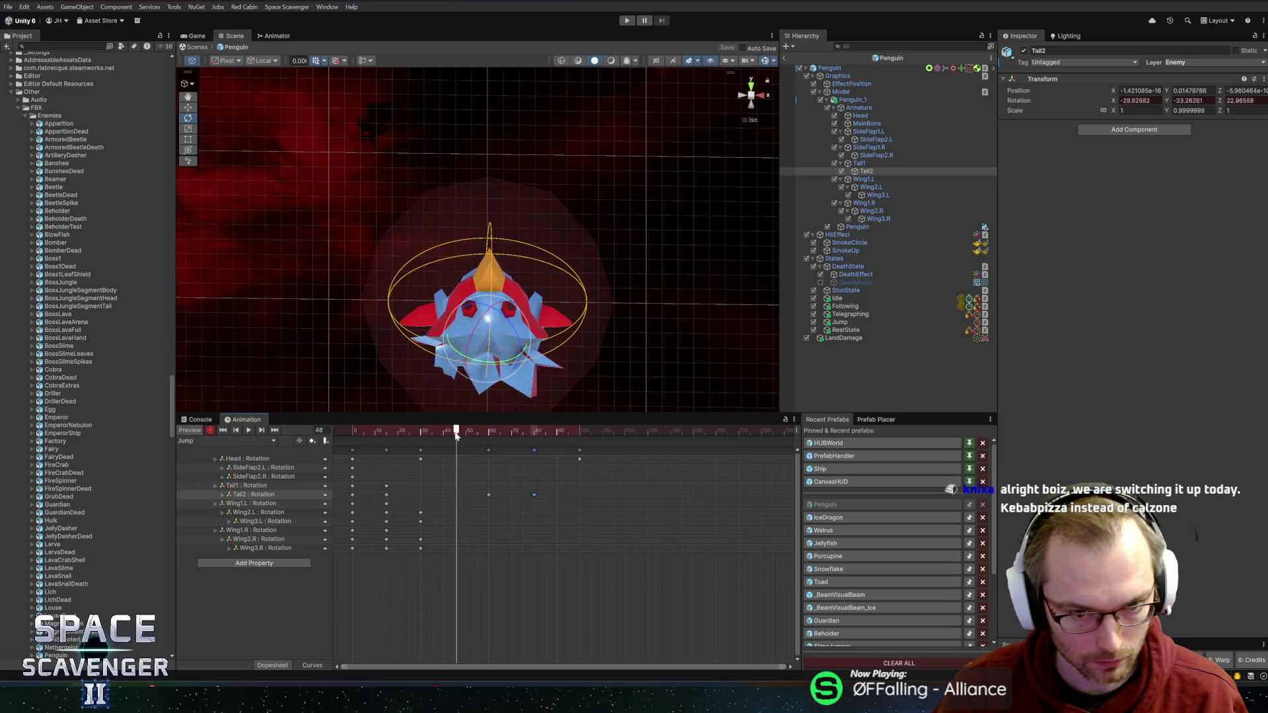
left_click(534, 431)
left_click_drag(495, 344, 474, 437)
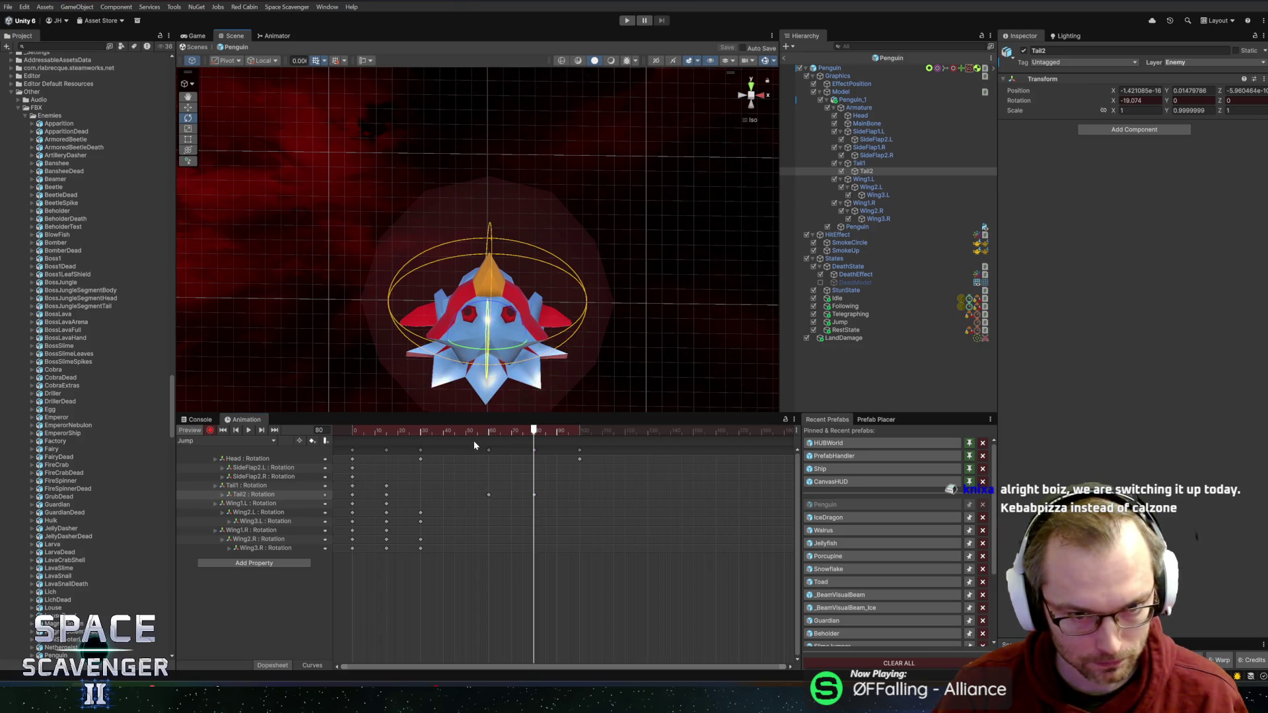
key("space")
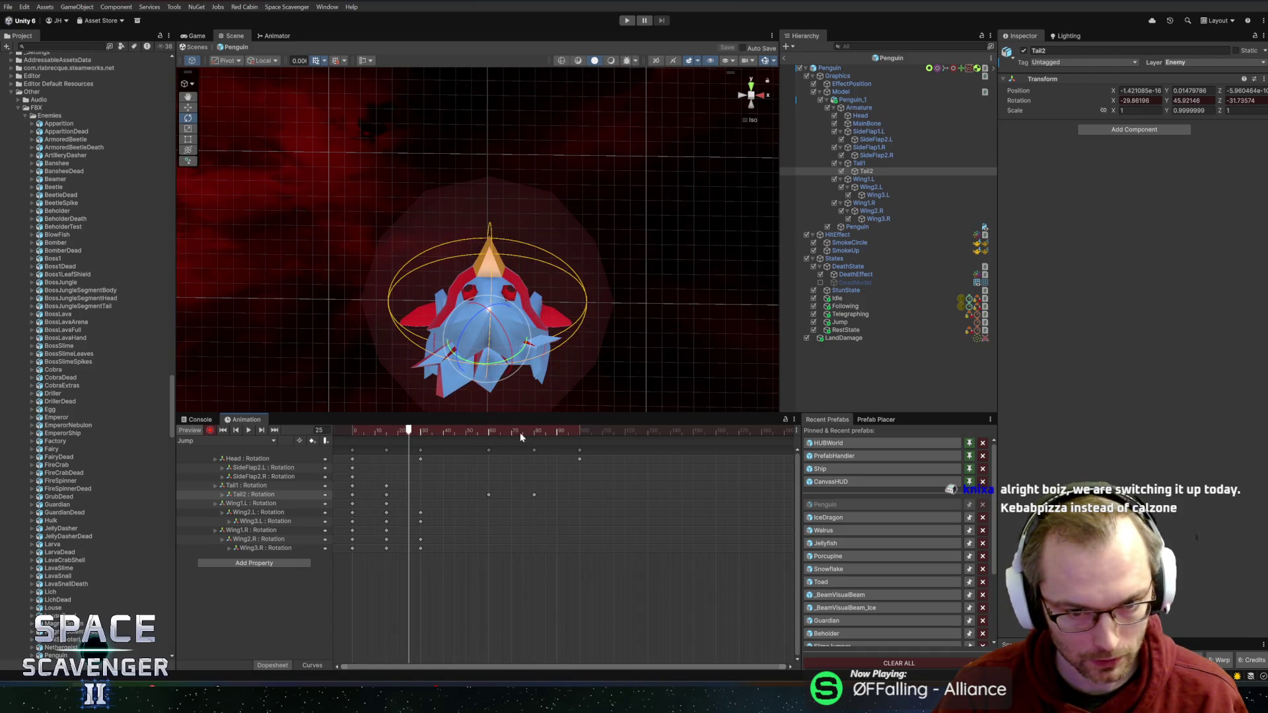
mouse_move(584, 430)
left_mouse_down()
mouse_move(631, 431)
mouse_move(580, 441)
left_mouse_up()
Step: At frame 120, rotate the Head upright to an X rotation of 0.266
left_click(290, 468)
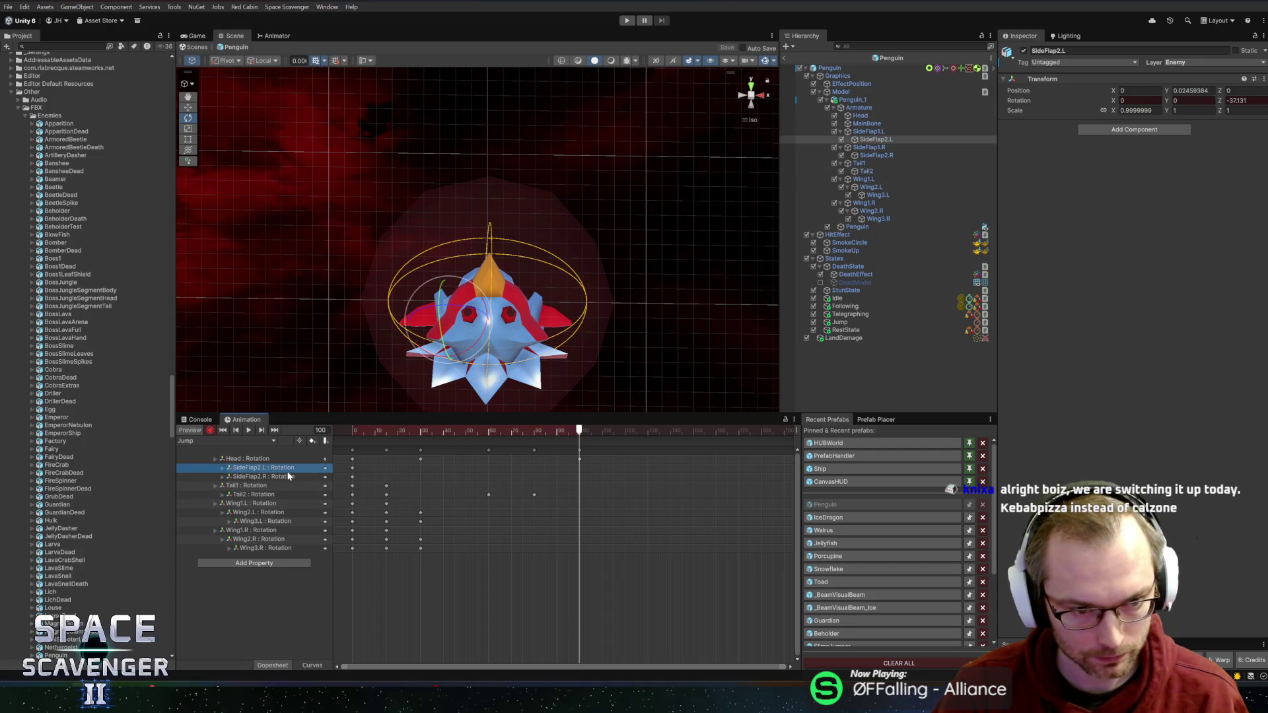
left_click(278, 549, "shift")
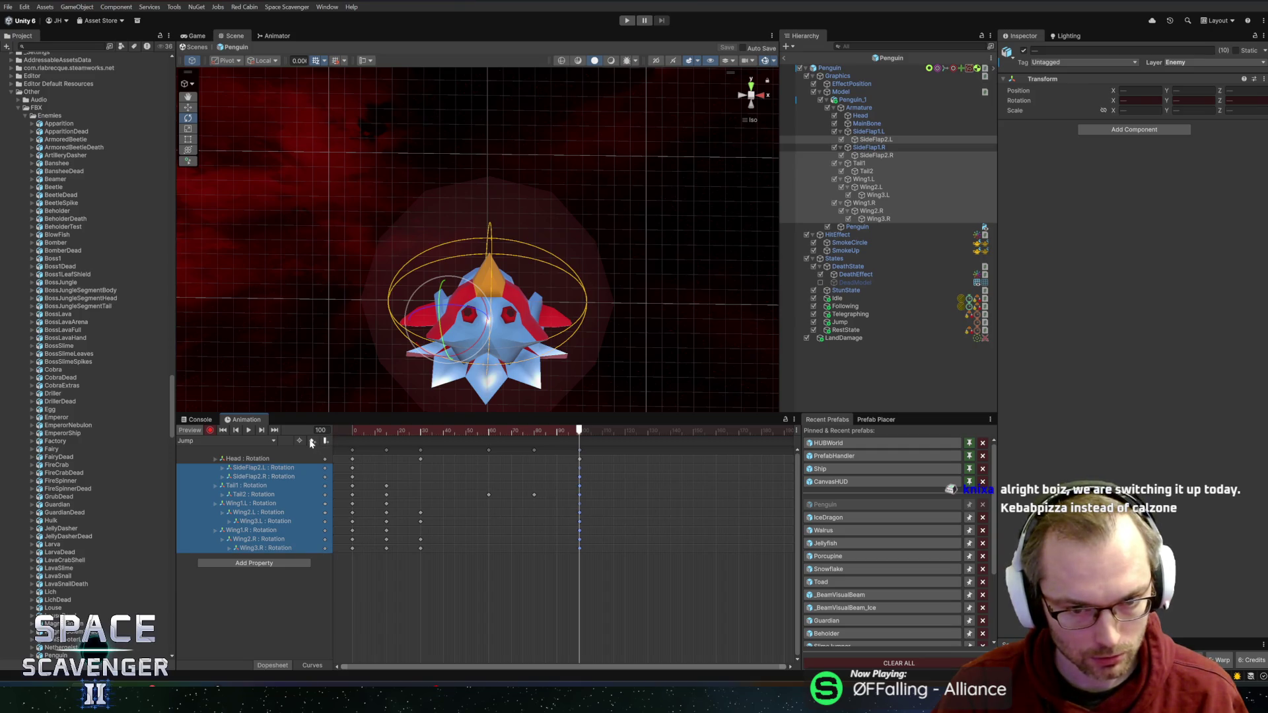
left_click_drag(580, 436, 625, 436)
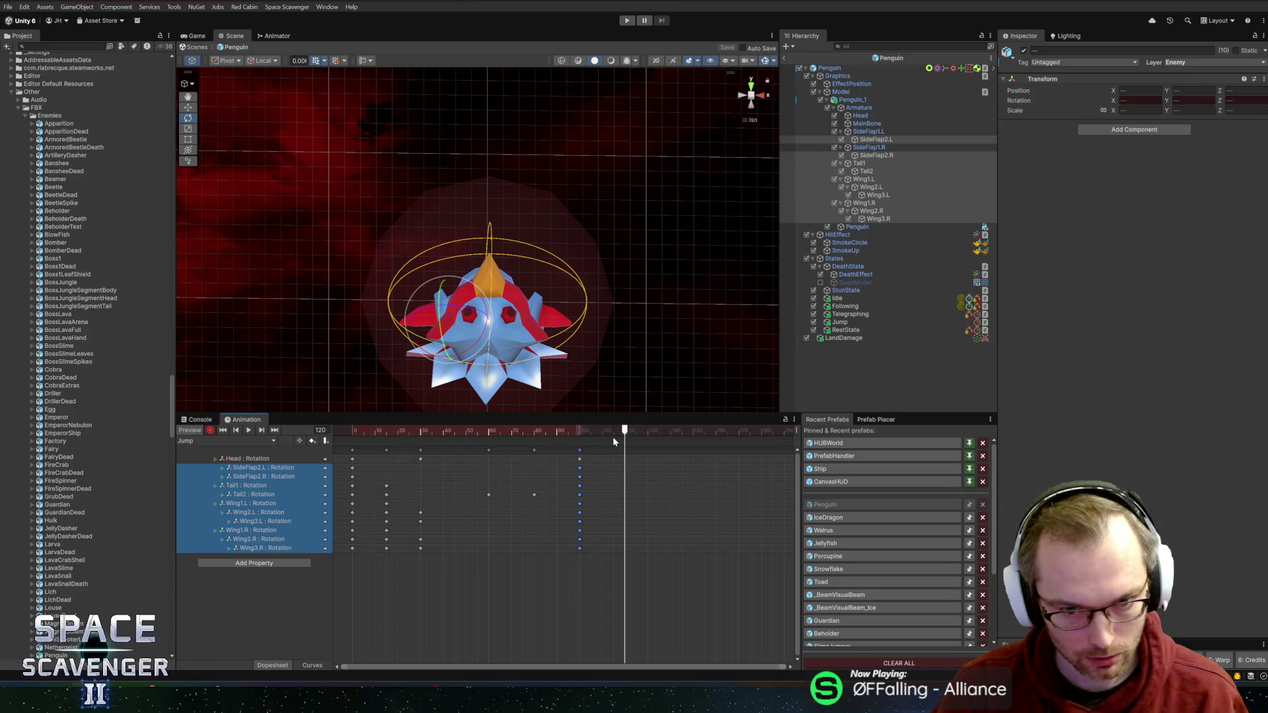
left_click(262, 460)
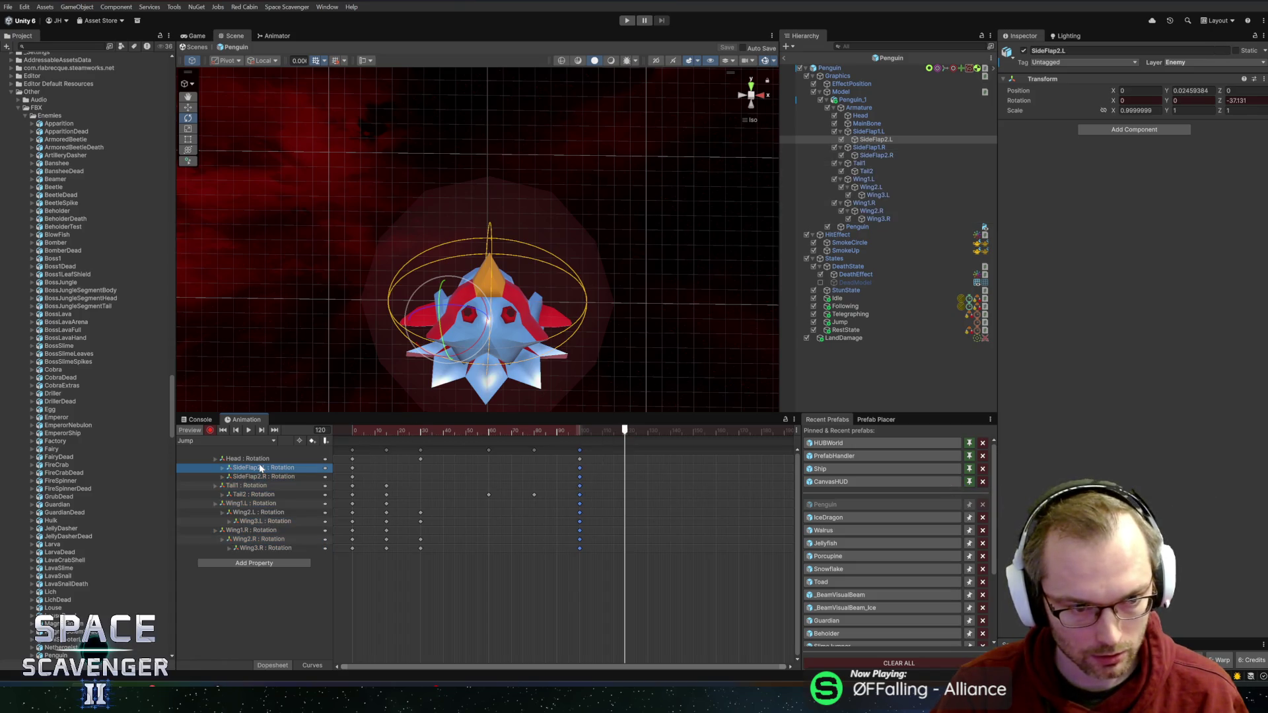
left_click_drag(503, 311, 490, 241)
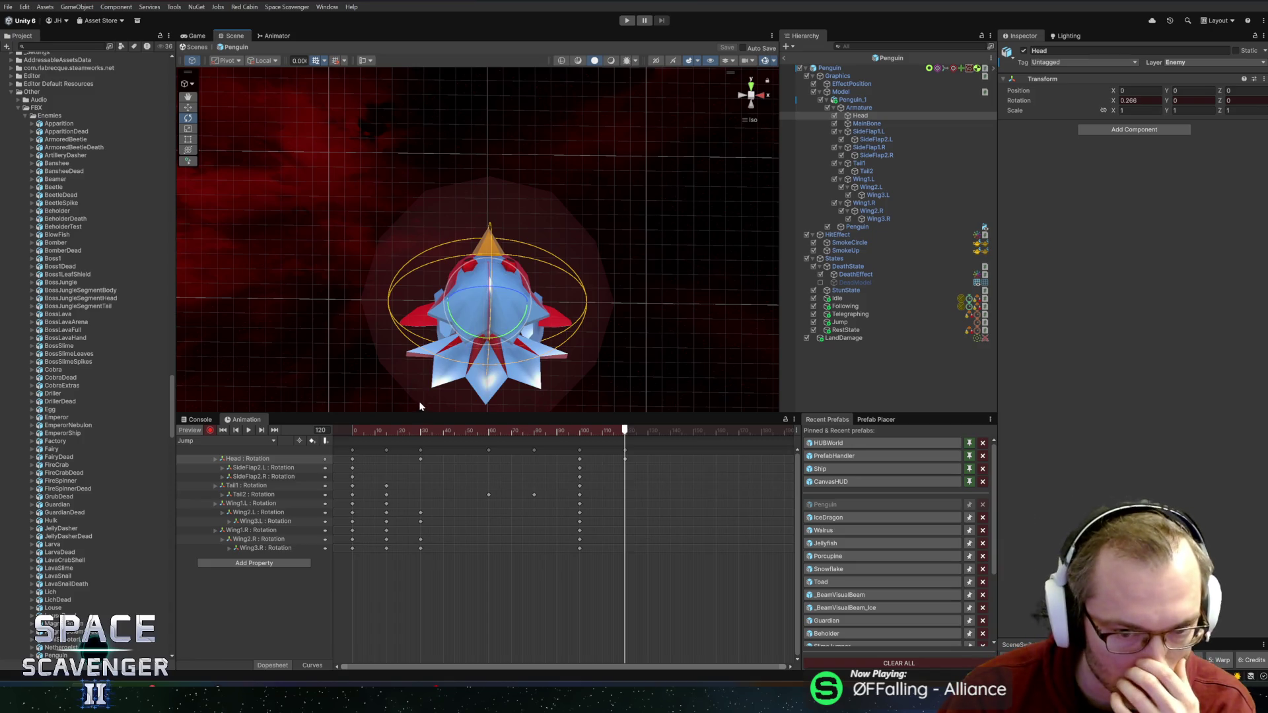
Step: Rotate SideFlap2.L and SideFlap2.R inward around frame 15 and scrub to check them
mouse_move(418, 430)
left_mouse_down()
mouse_move(351, 431)
mouse_move(430, 430)
mouse_move(388, 436)
left_mouse_up()
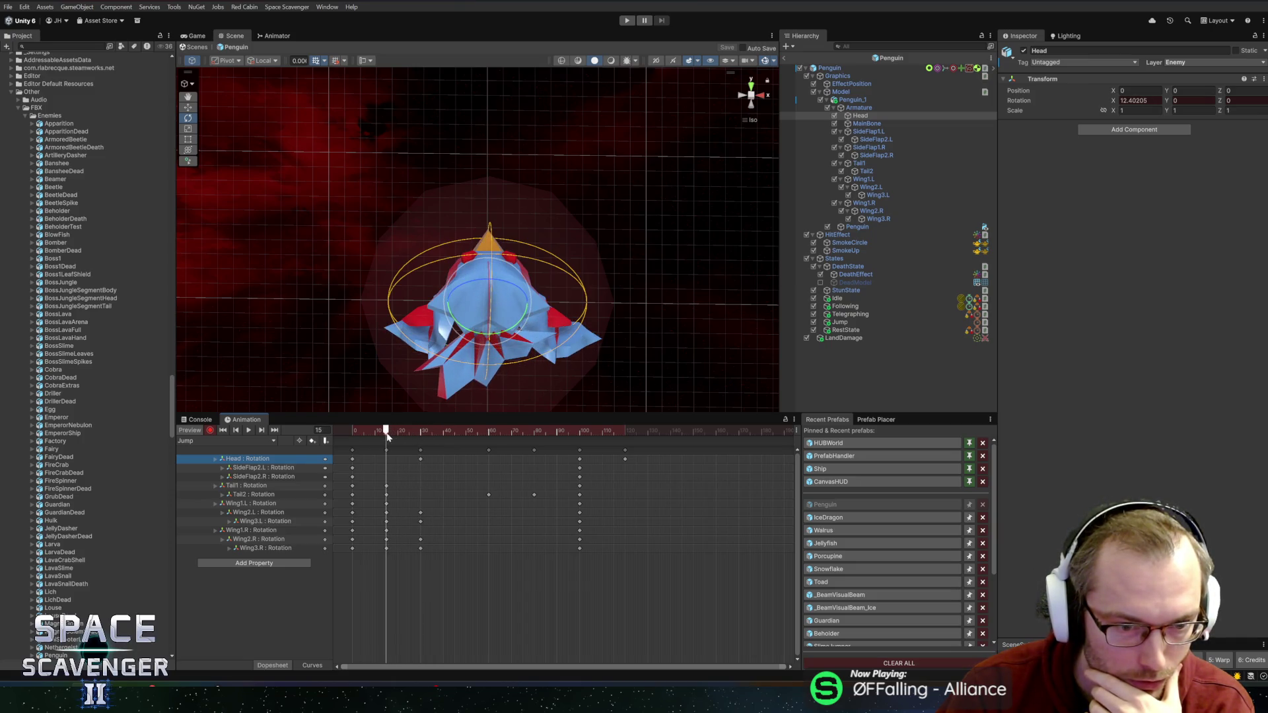
left_click(258, 467)
left_click_drag(423, 300, 392, 320)
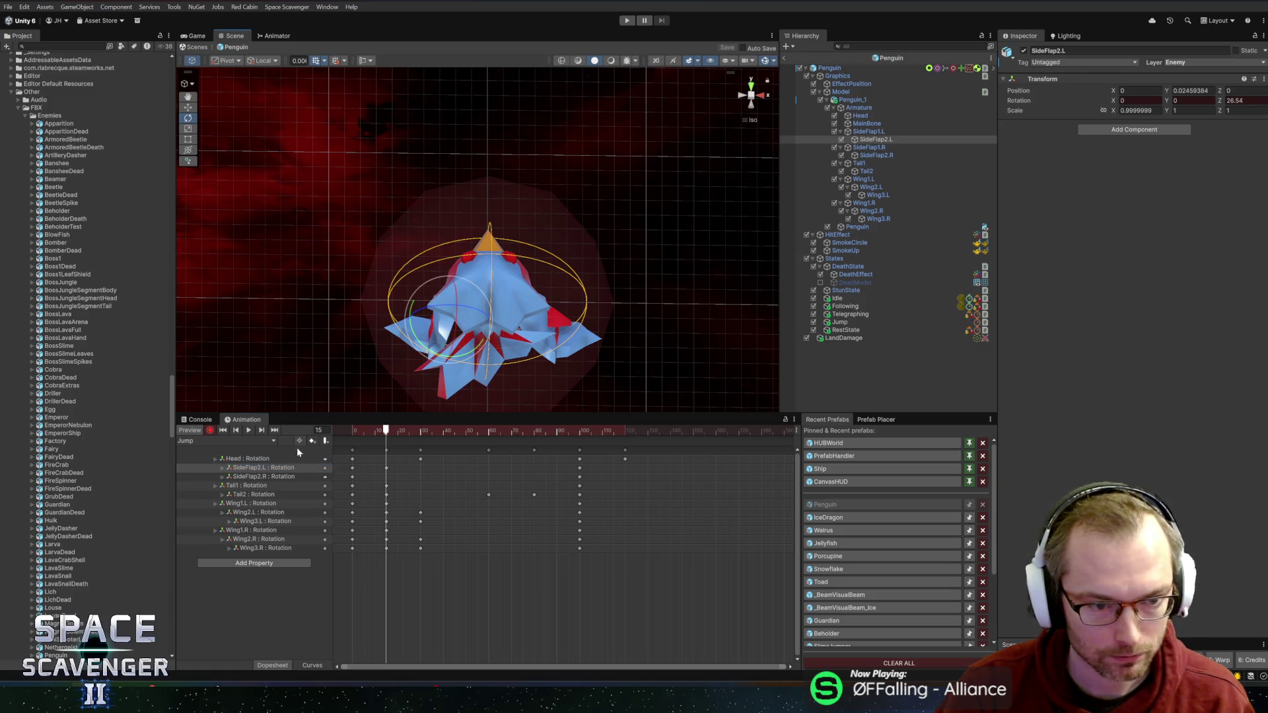
left_click(263, 476)
left_click_drag(546, 312, 589, 317)
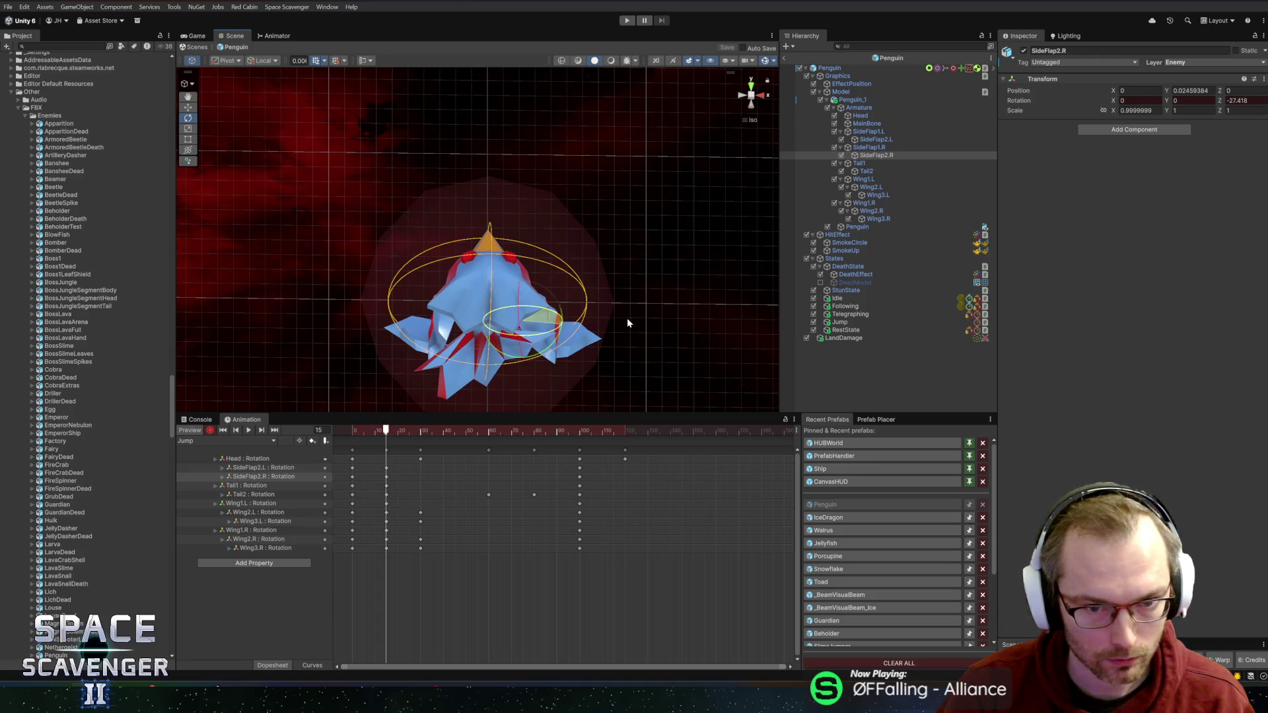
mouse_move(384, 431)
left_mouse_down()
mouse_move(343, 430)
mouse_move(489, 435)
left_mouse_up()
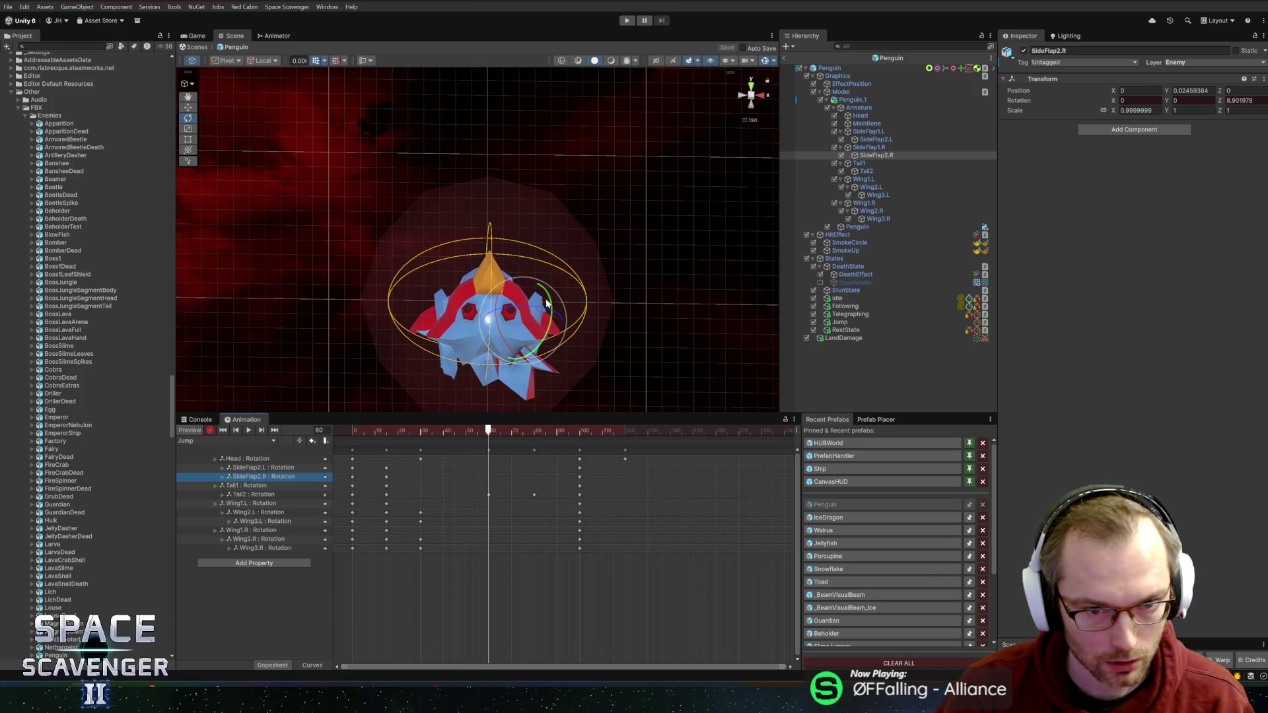
Step: Add SideFlap1.R and SideFlap1.L rotation keys, then re-pose both side flaps at frame 100
left_click(500, 298)
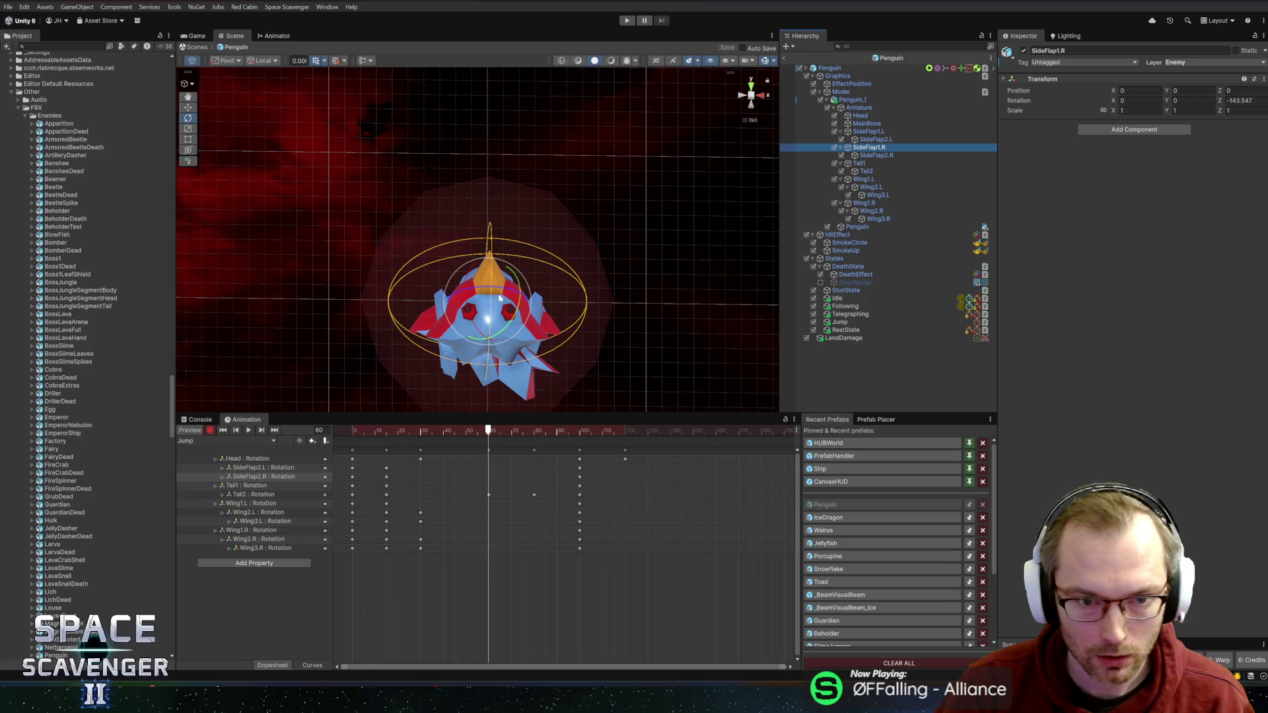
mouse_move(471, 283)
left_mouse_down()
mouse_move(461, 317)
mouse_move(450, 311)
left_mouse_up()
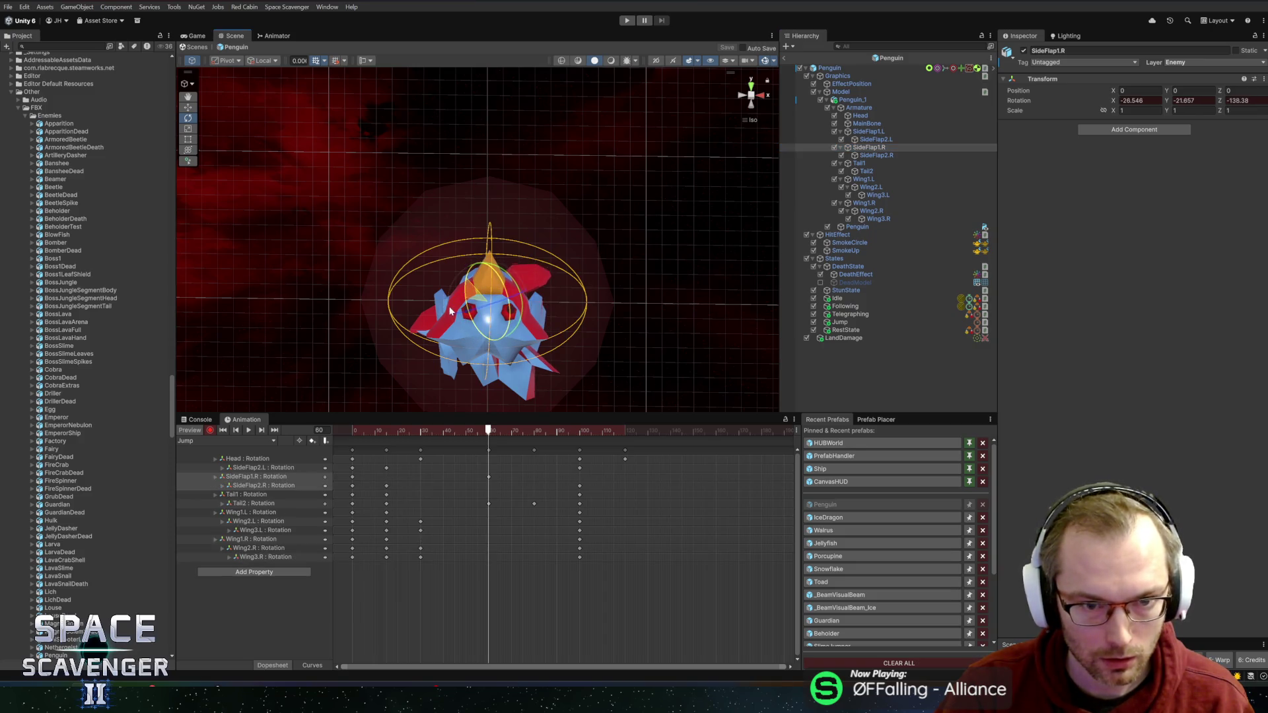
left_click(878, 132)
mouse_move(460, 303)
left_mouse_down()
mouse_move(506, 294)
mouse_move(508, 330)
left_mouse_up()
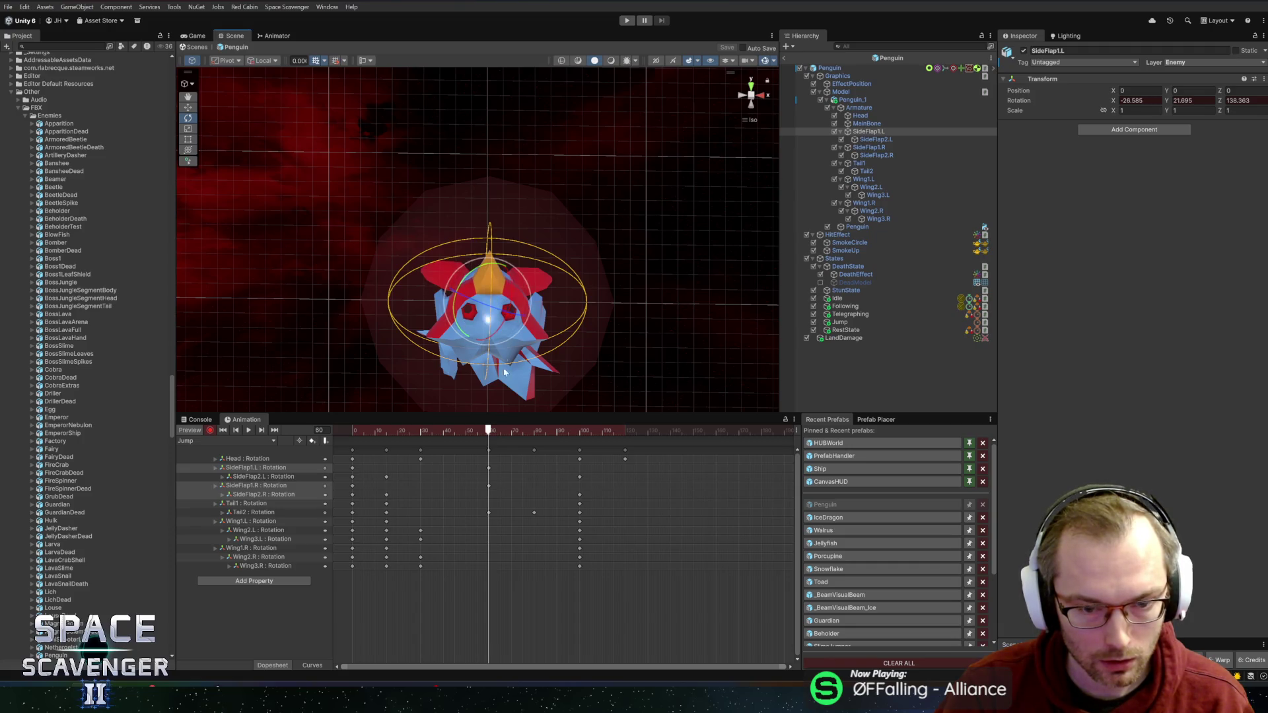
left_click(577, 430)
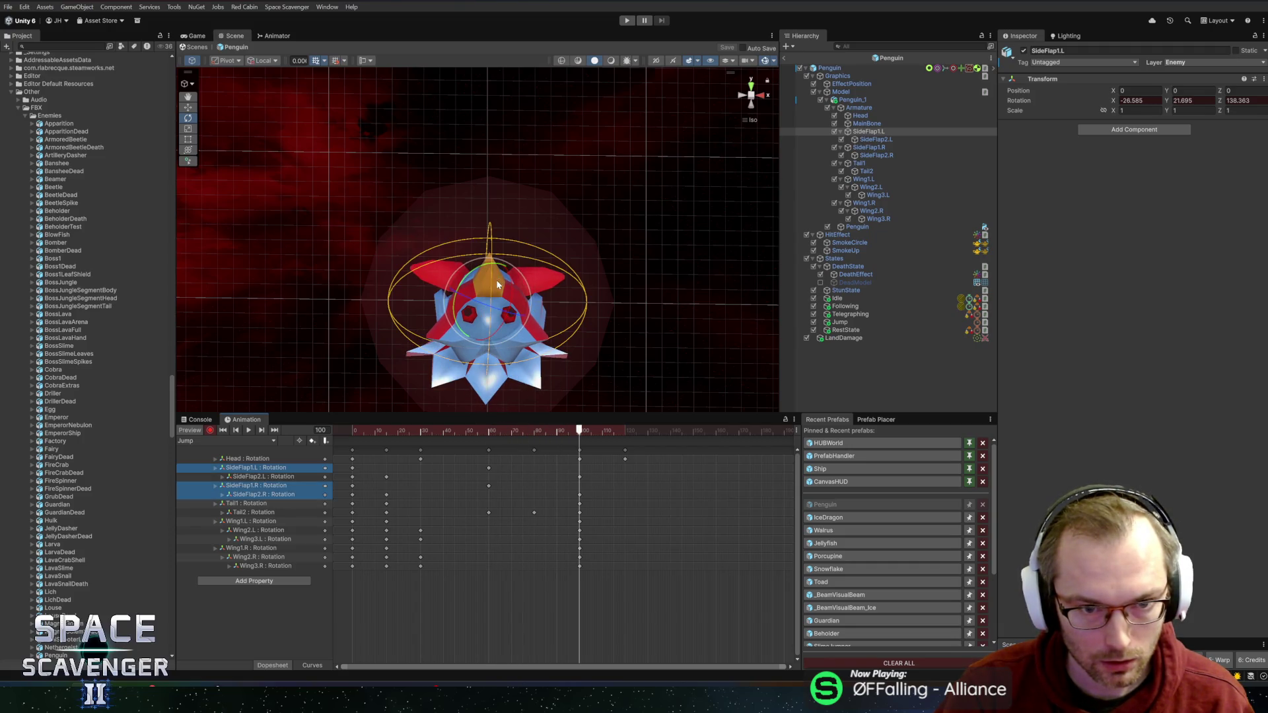
left_click_drag(494, 276, 502, 270)
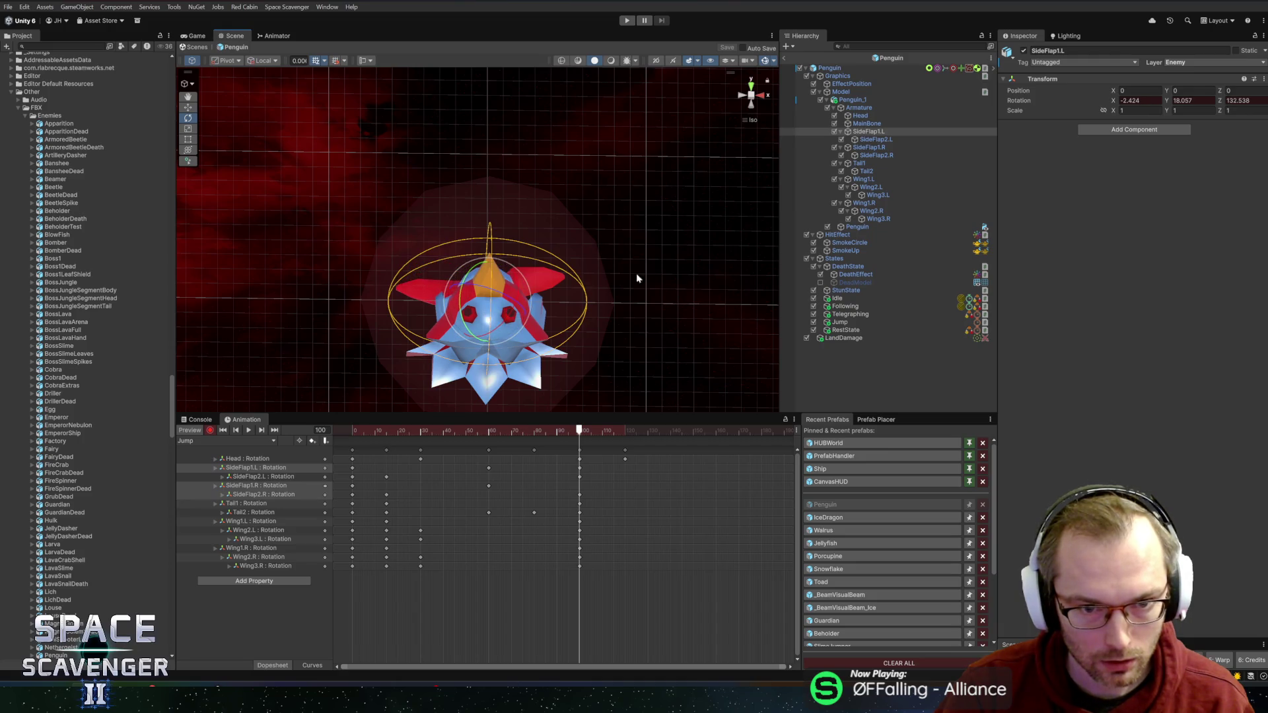
left_click(876, 148)
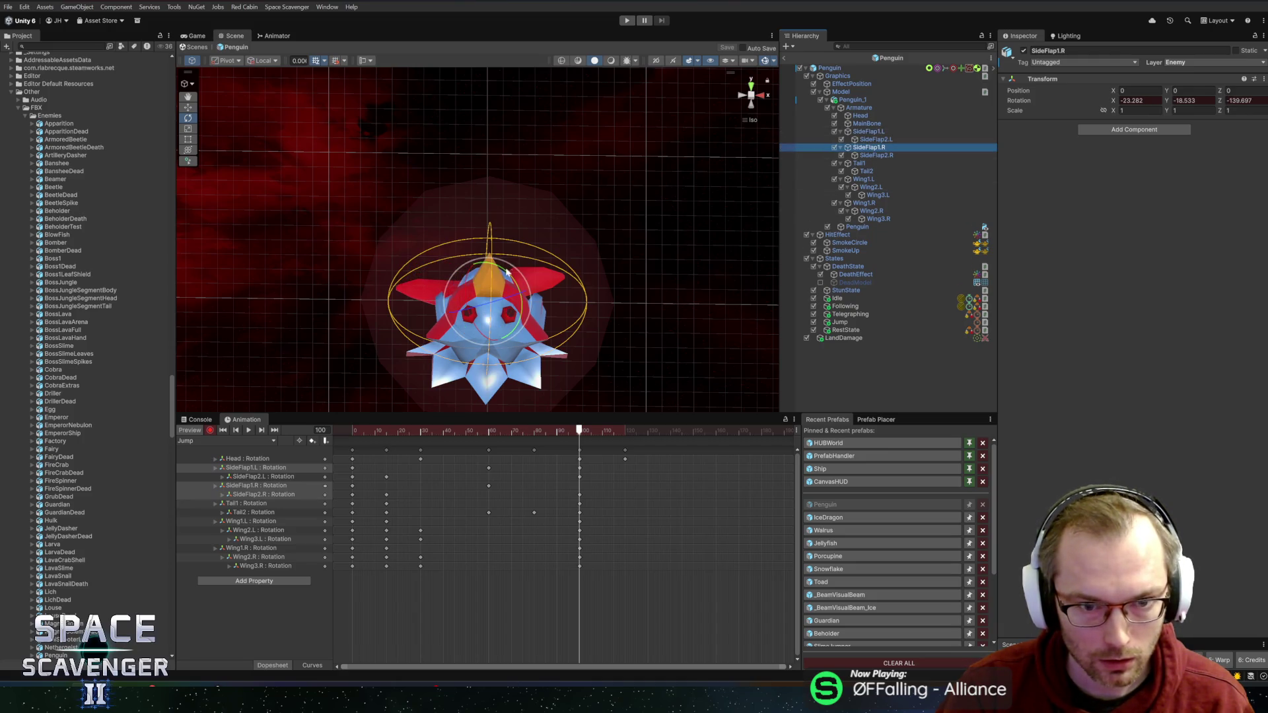
left_click_drag(489, 272, 485, 271)
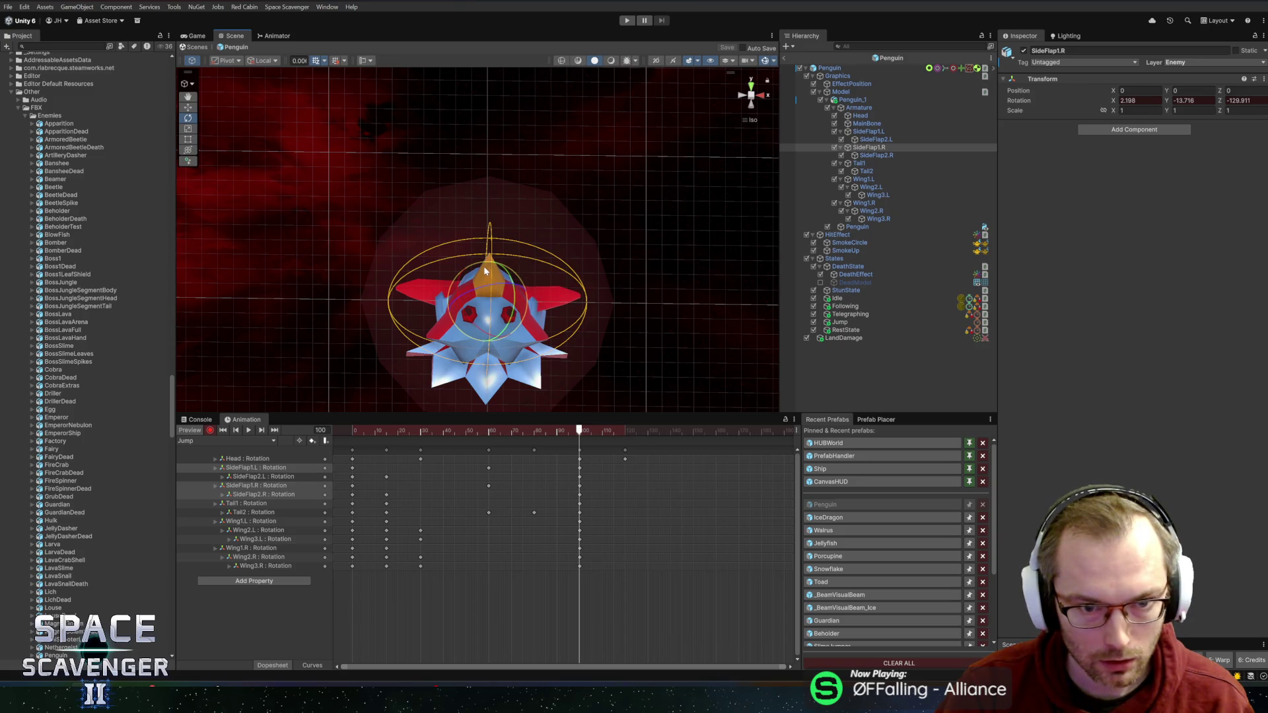
mouse_move(587, 431)
left_mouse_down()
mouse_move(623, 433)
mouse_move(373, 432)
mouse_move(527, 431)
mouse_move(426, 438)
left_mouse_up()
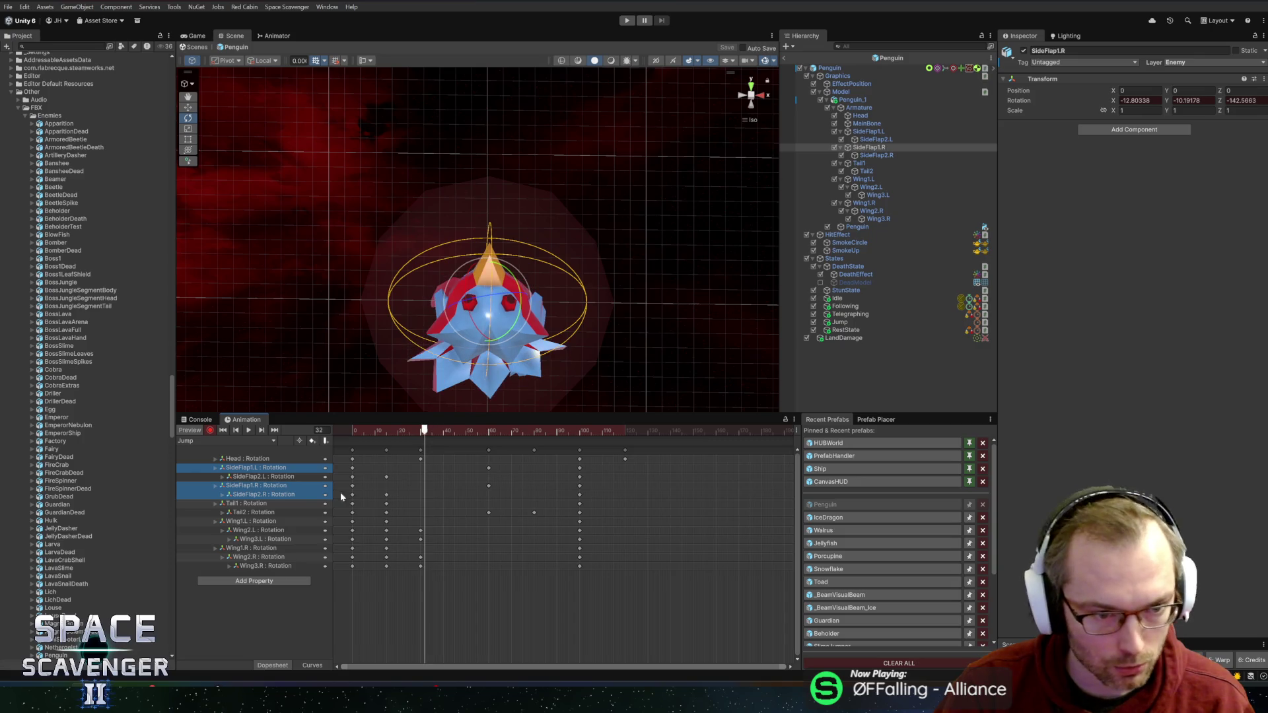
Step: Select the frame-30 keys on all six wing tracks and move the playhead to frame 55
left_click(258, 525)
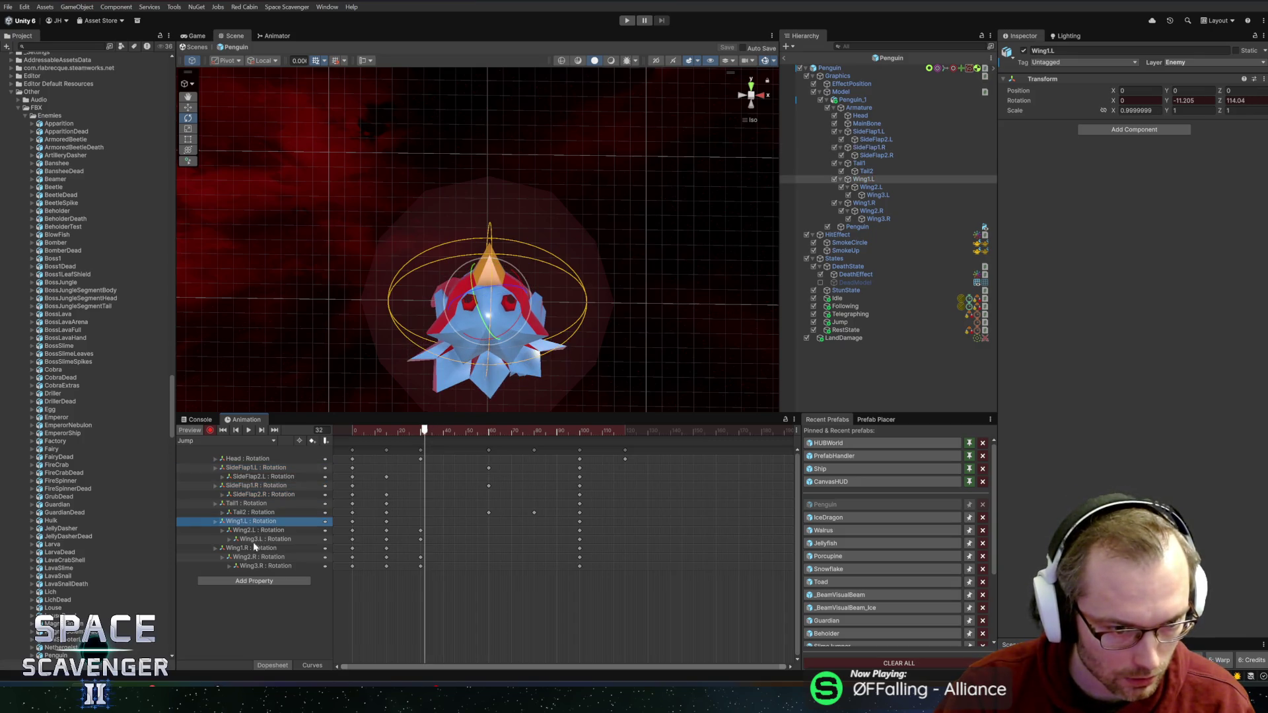
left_click(252, 566, "shift")
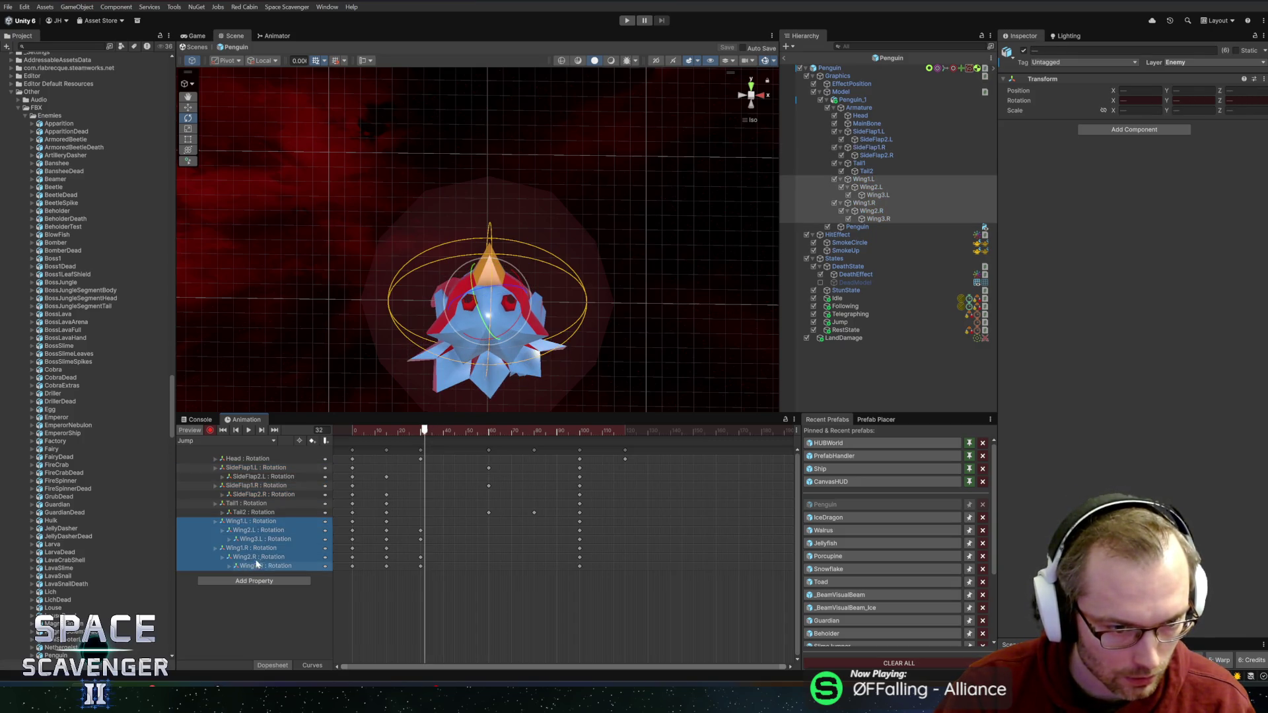
left_click(386, 522)
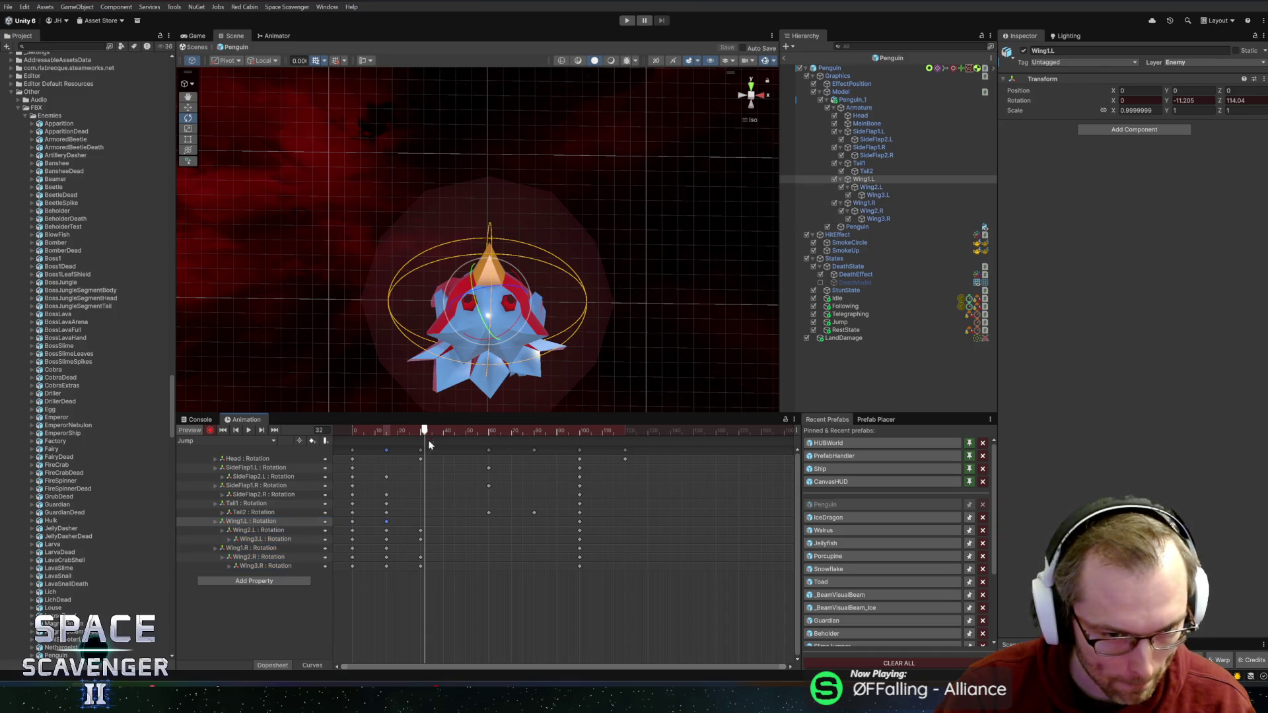
left_click_drag(423, 430, 420, 430)
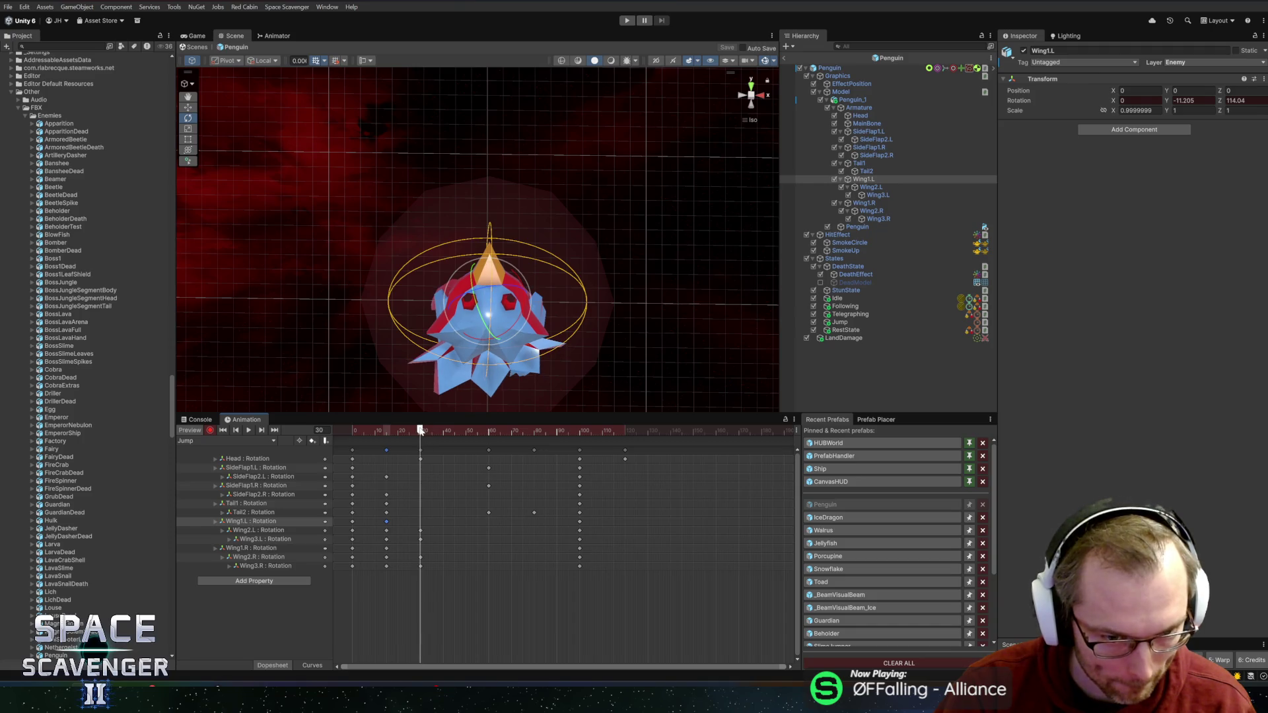
left_click(386, 548)
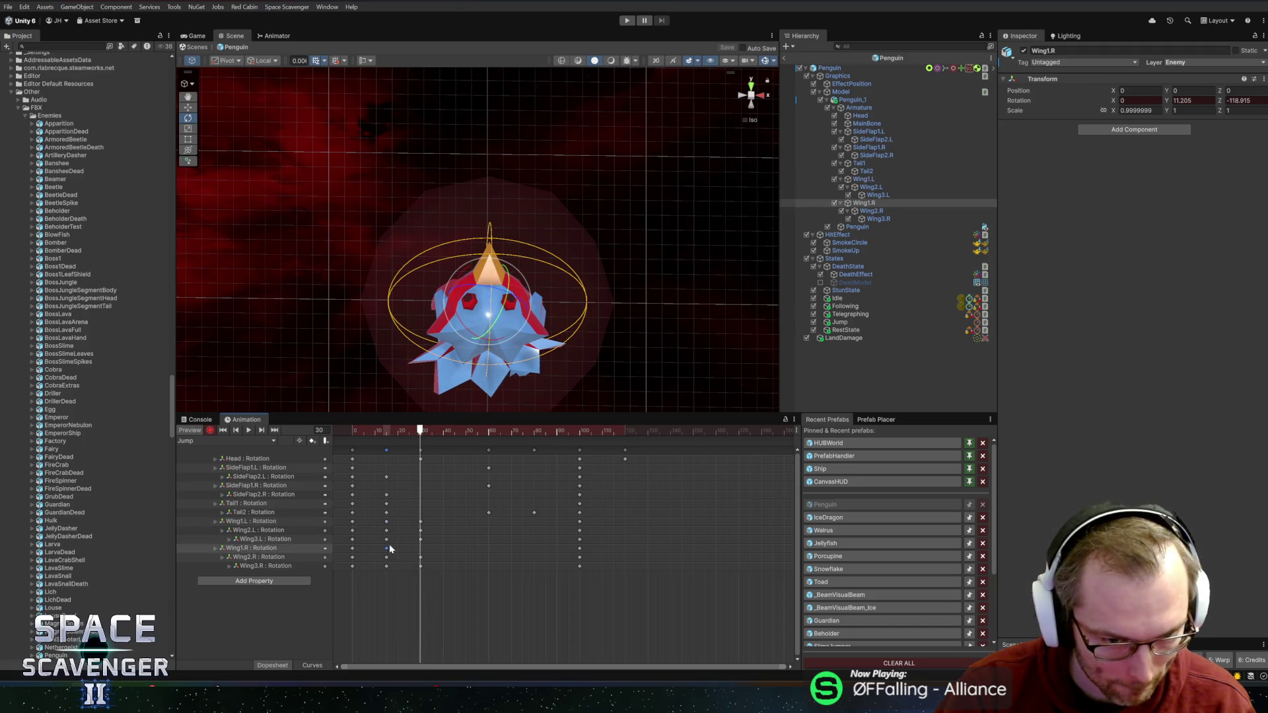
left_click_drag(428, 436, 421, 433)
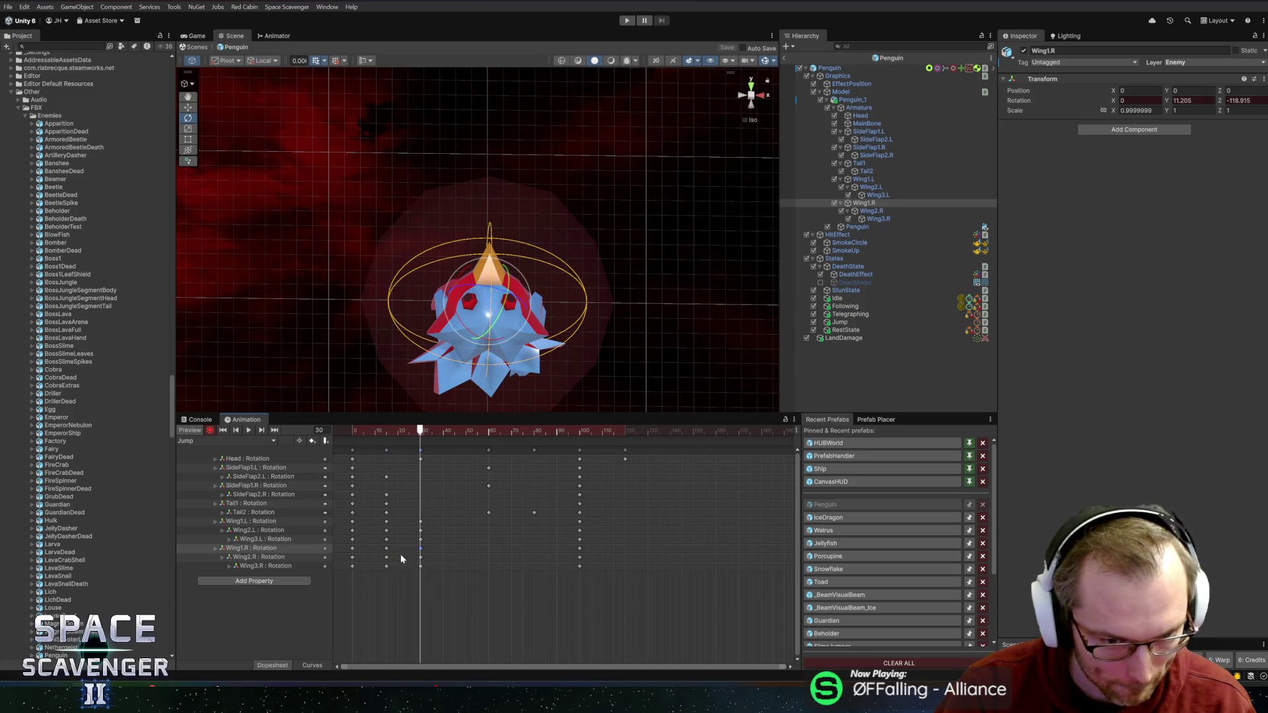
left_click_drag(400, 586, 446, 506)
mouse_move(449, 430)
left_mouse_down()
mouse_move(582, 434)
mouse_move(582, 420)
left_mouse_up()
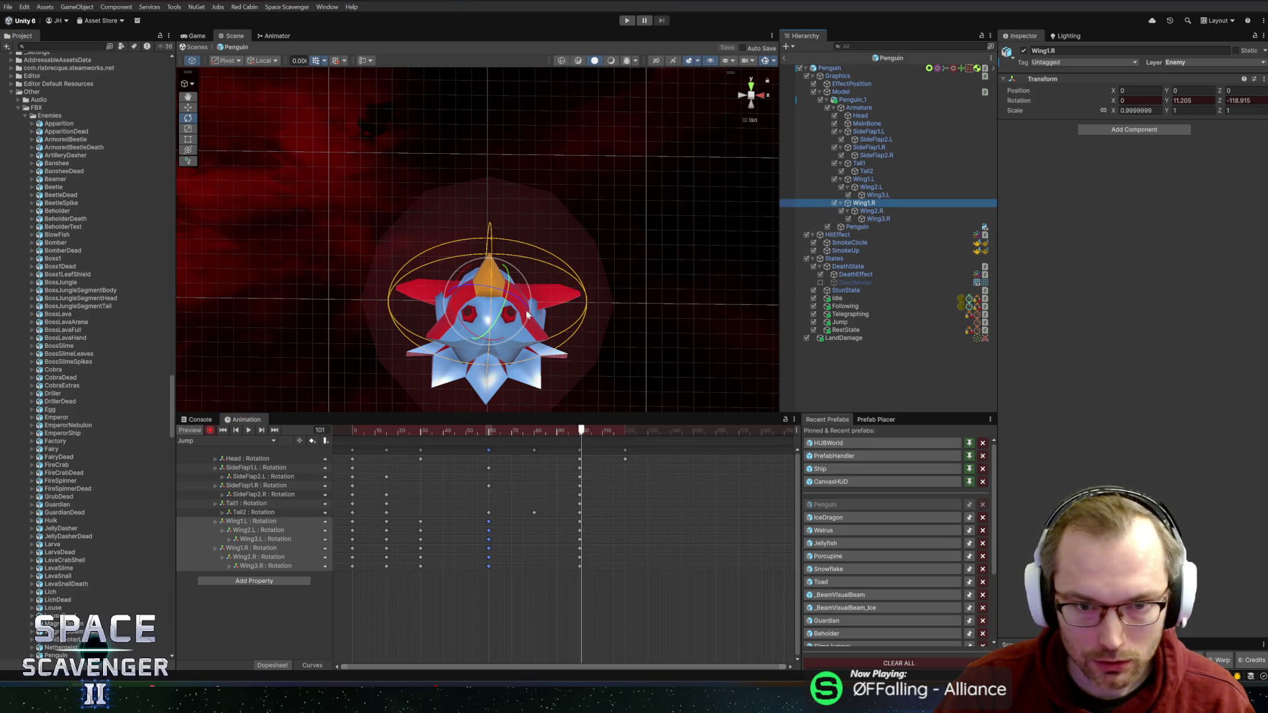
Step: Swing the right wing, Wing1.L, Wing2.L and Wing2.R outward into a spread pose
mouse_move(487, 292)
left_mouse_down()
mouse_move(502, 305)
mouse_move(525, 287)
left_mouse_up()
left_click(902, 179)
left_click(878, 188)
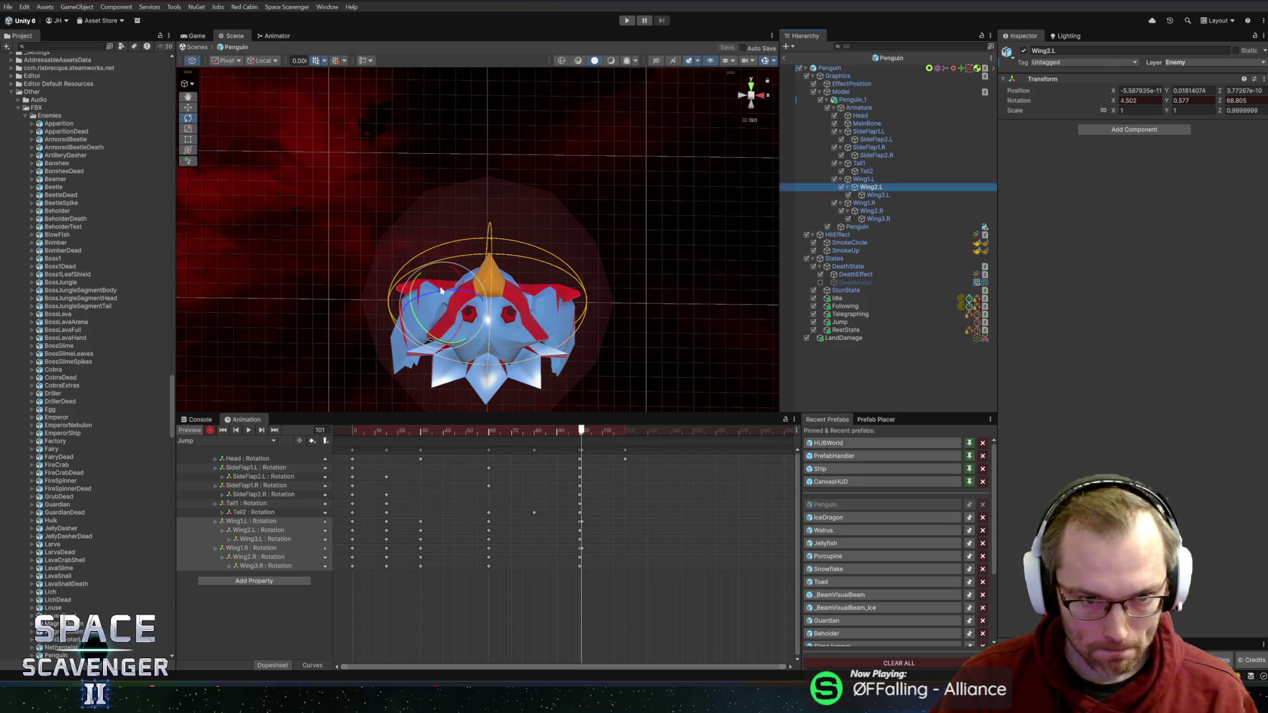
left_click_drag(441, 290, 413, 317)
left_click(873, 212)
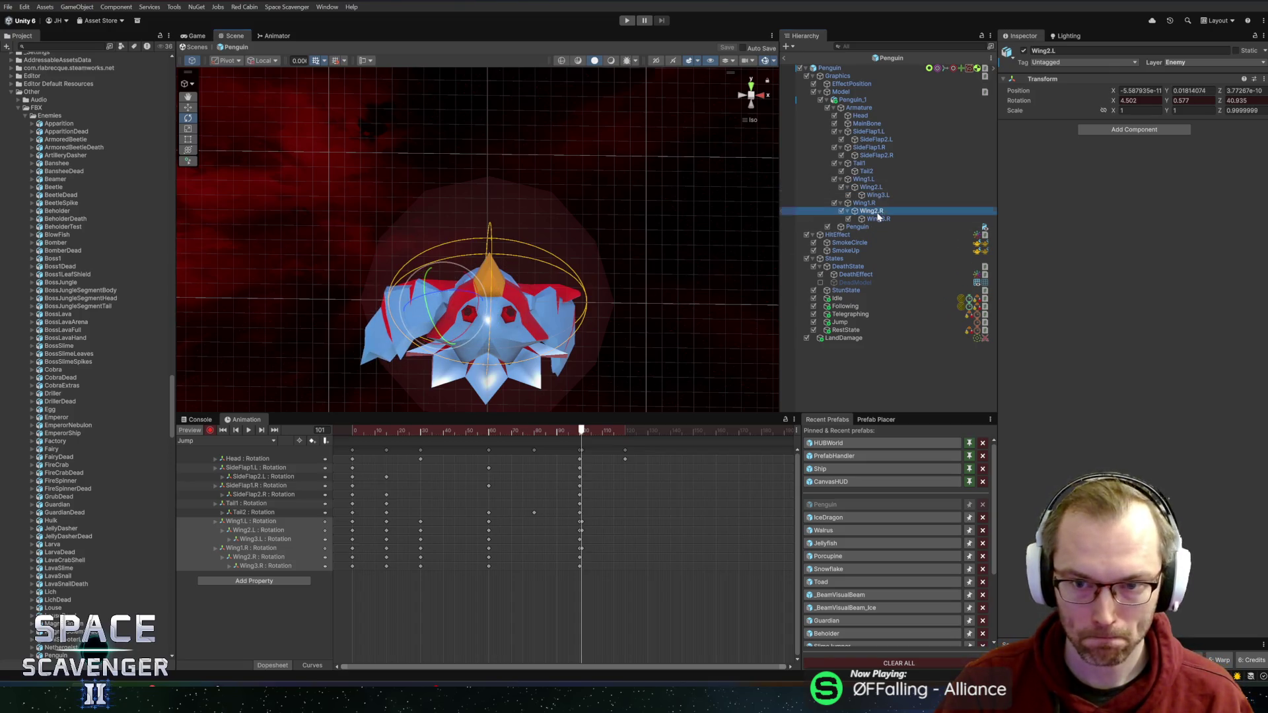
left_click_drag(521, 304, 523, 428)
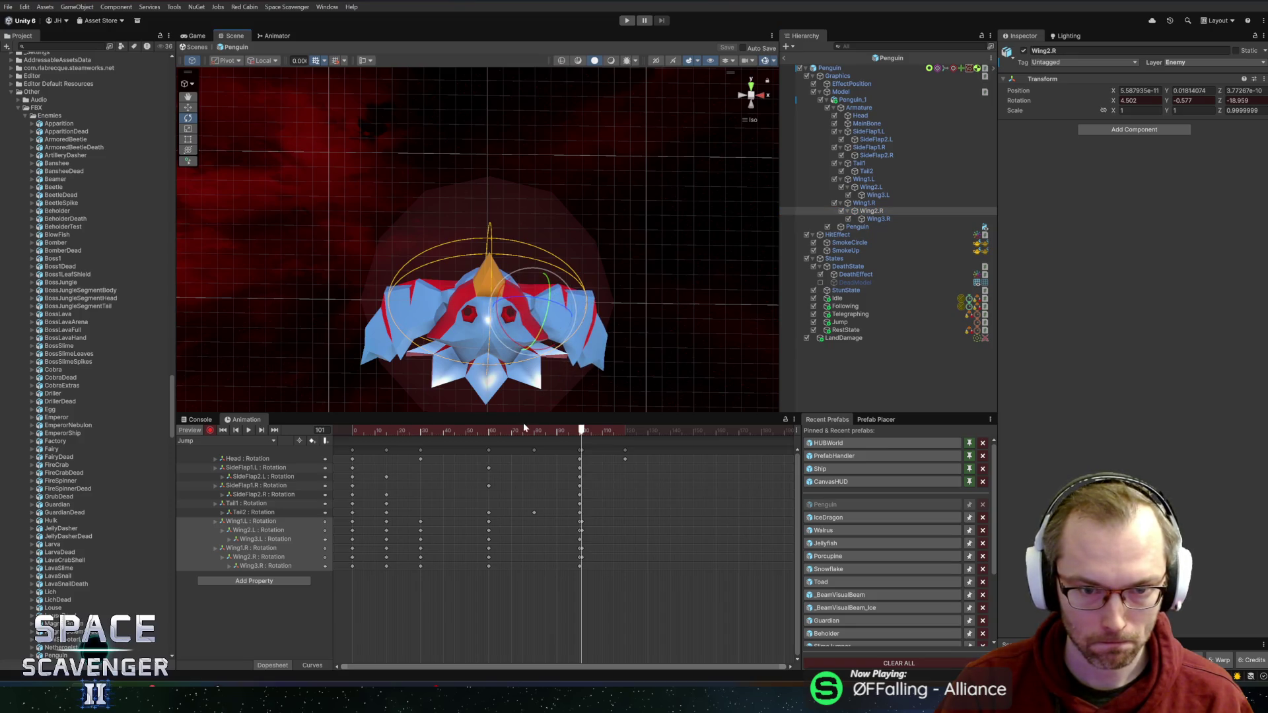
Step: Preview the spread wings and select the keyframes at frame 100
key("space")
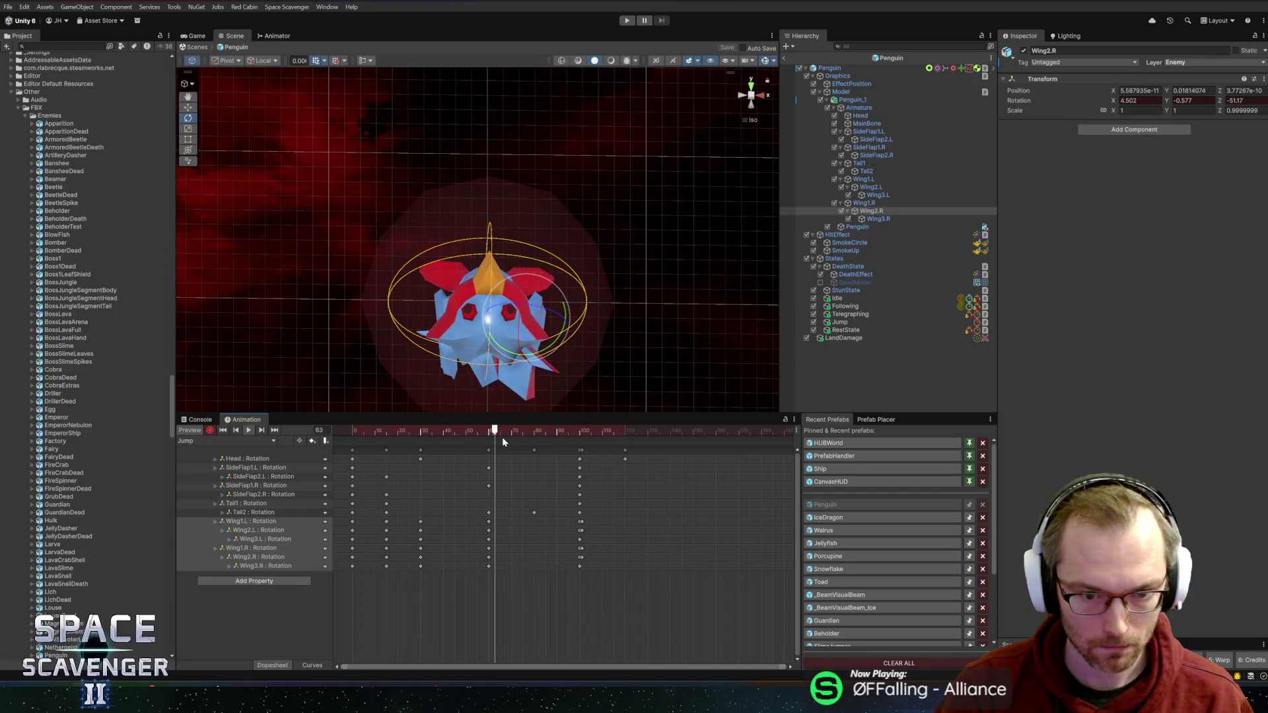
key("space")
scroll(584, 532, "up", 5)
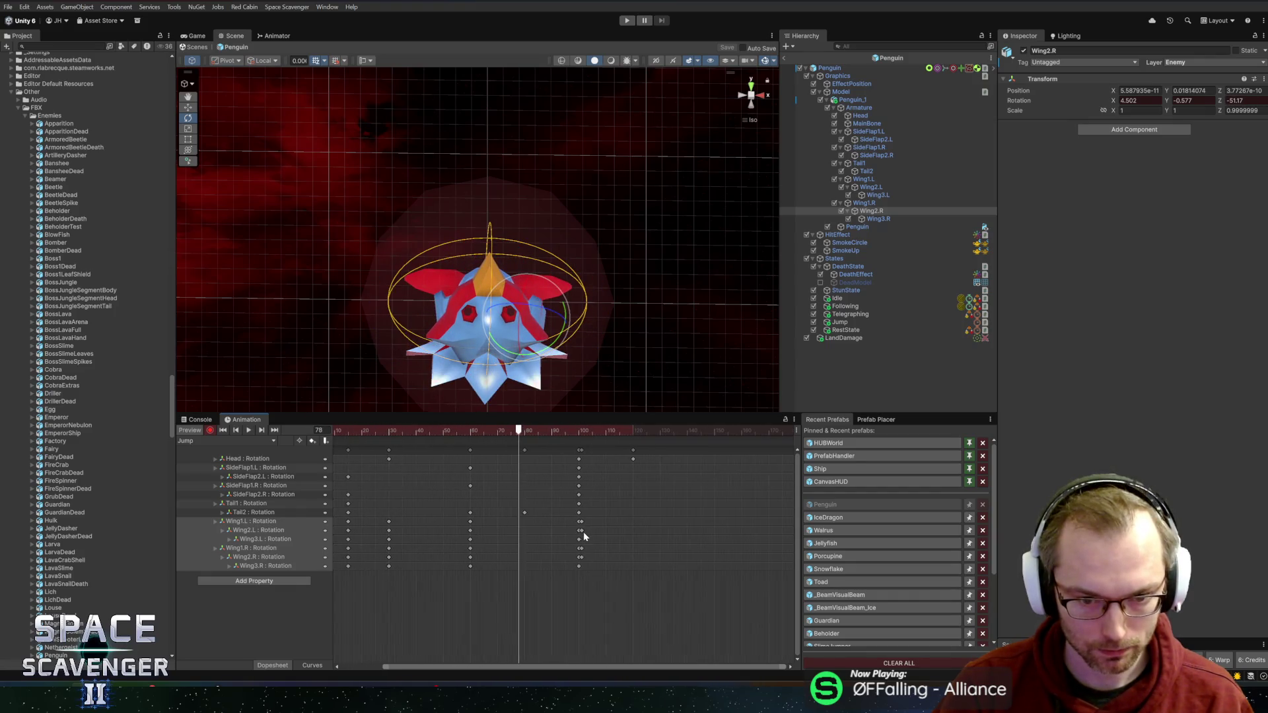
left_click_drag(564, 508, 546, 564)
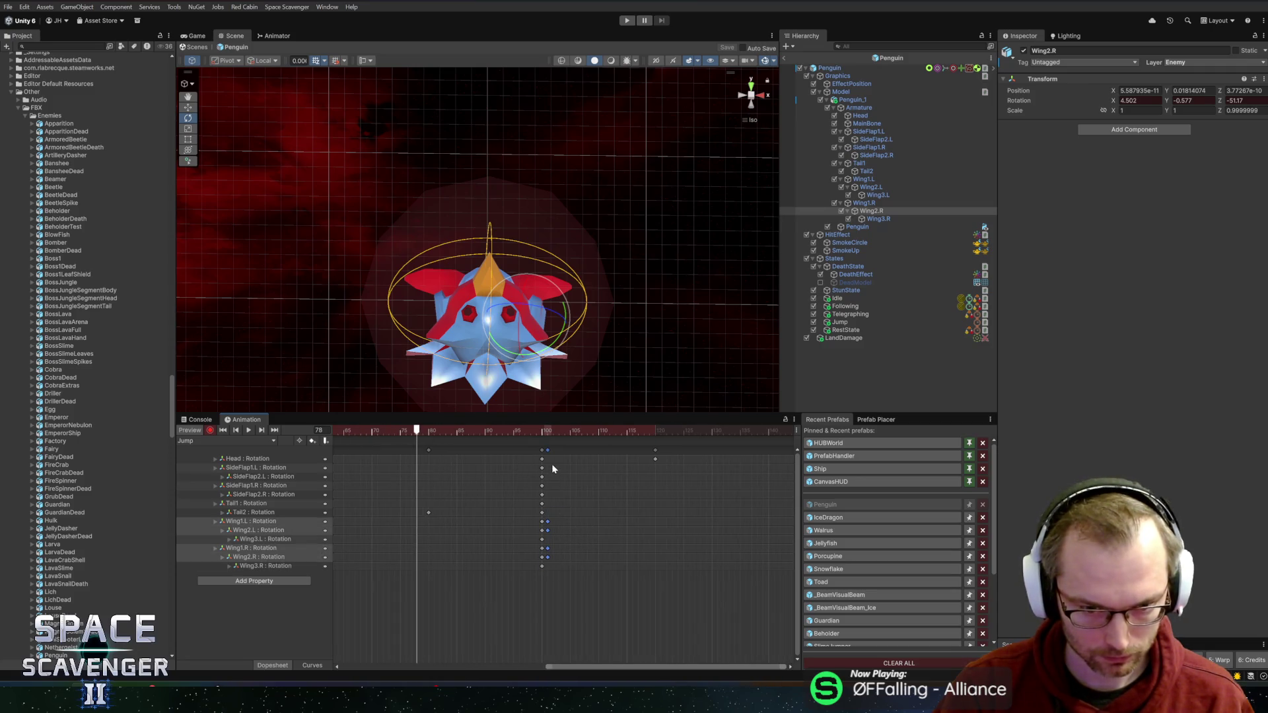
left_click(543, 431)
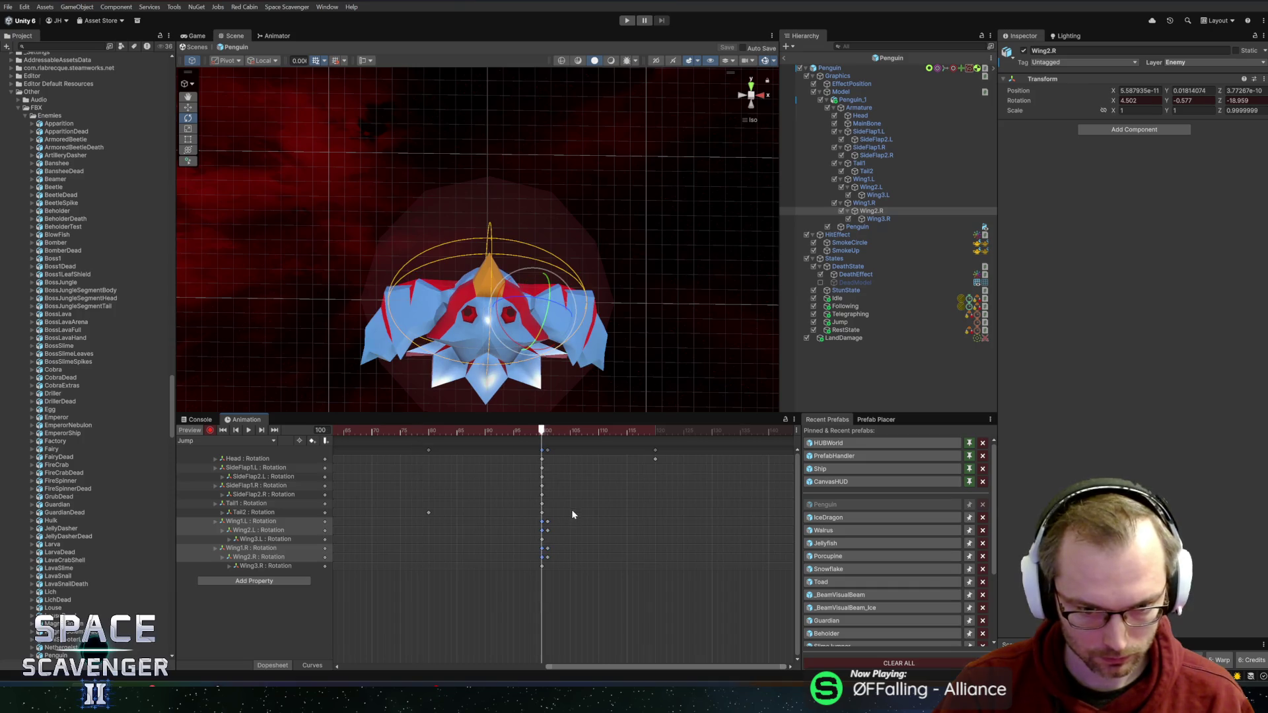
left_click_drag(566, 500, 549, 570)
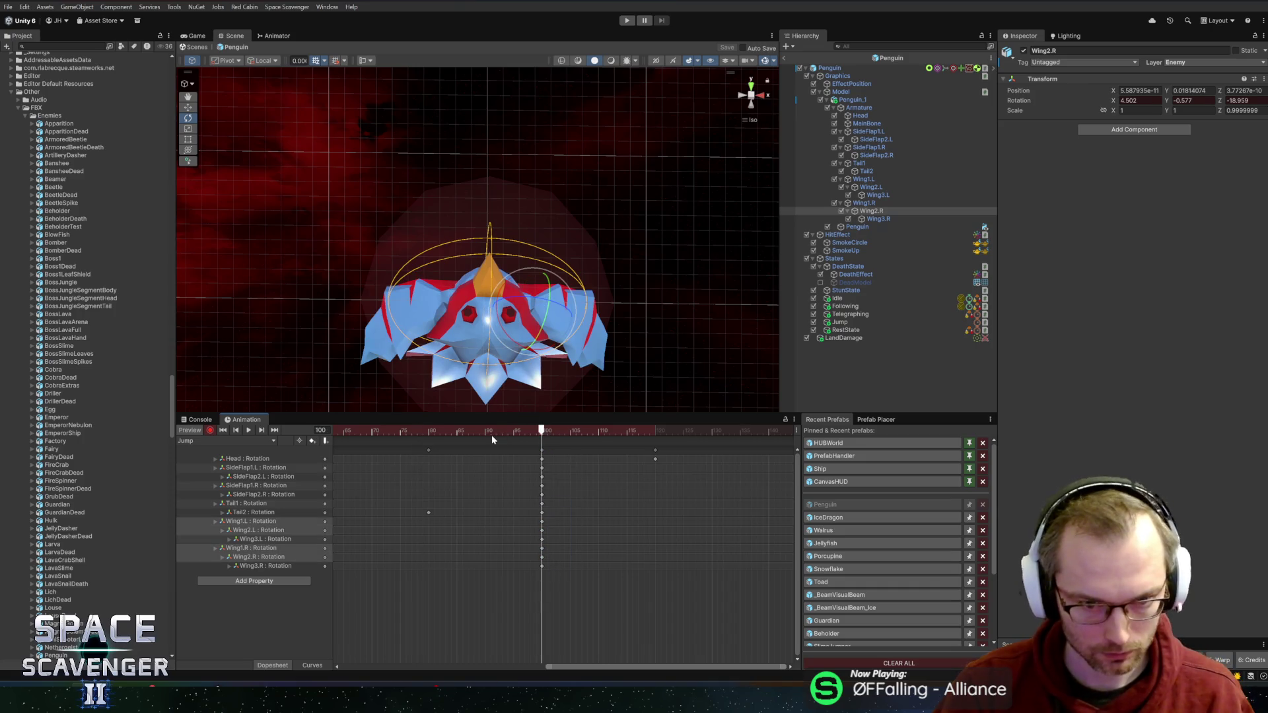
scroll(422, 456, "down", 5)
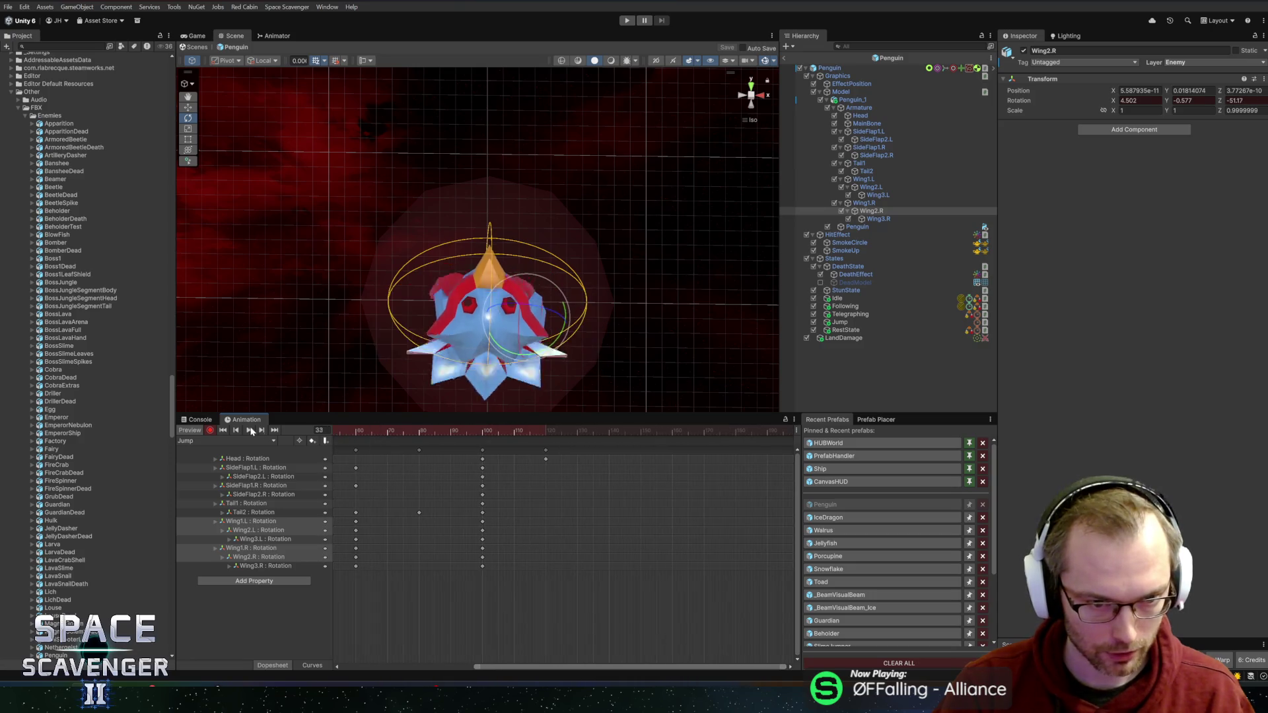
key("space")
left_click_drag(474, 667, 335, 667)
scroll(420, 528, "up", 5)
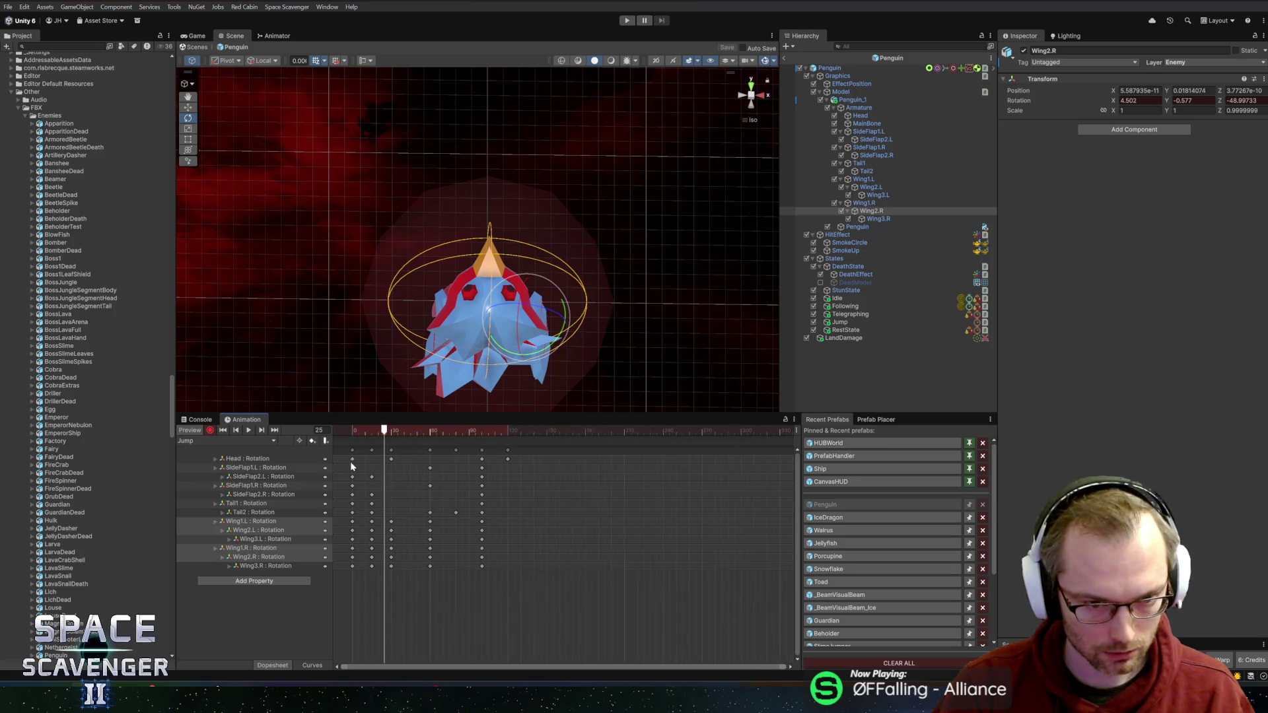
left_click_drag(401, 669, 387, 669)
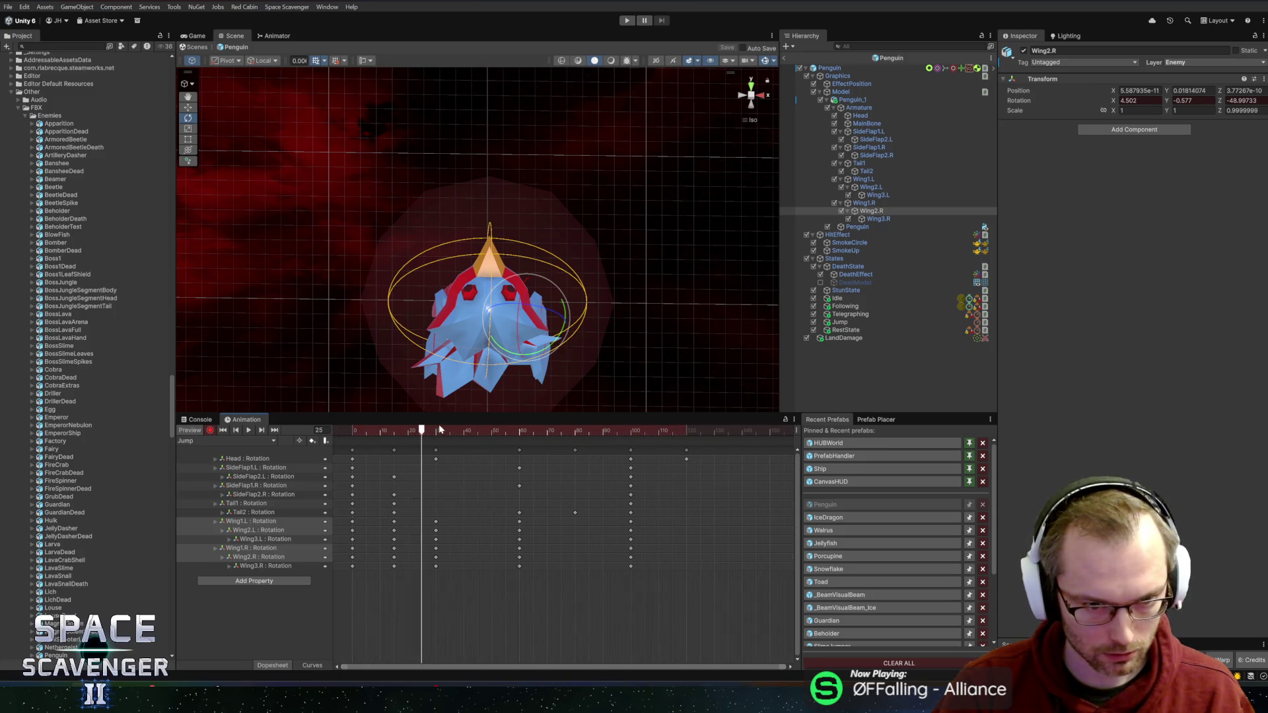
left_click_drag(379, 430, 352, 433)
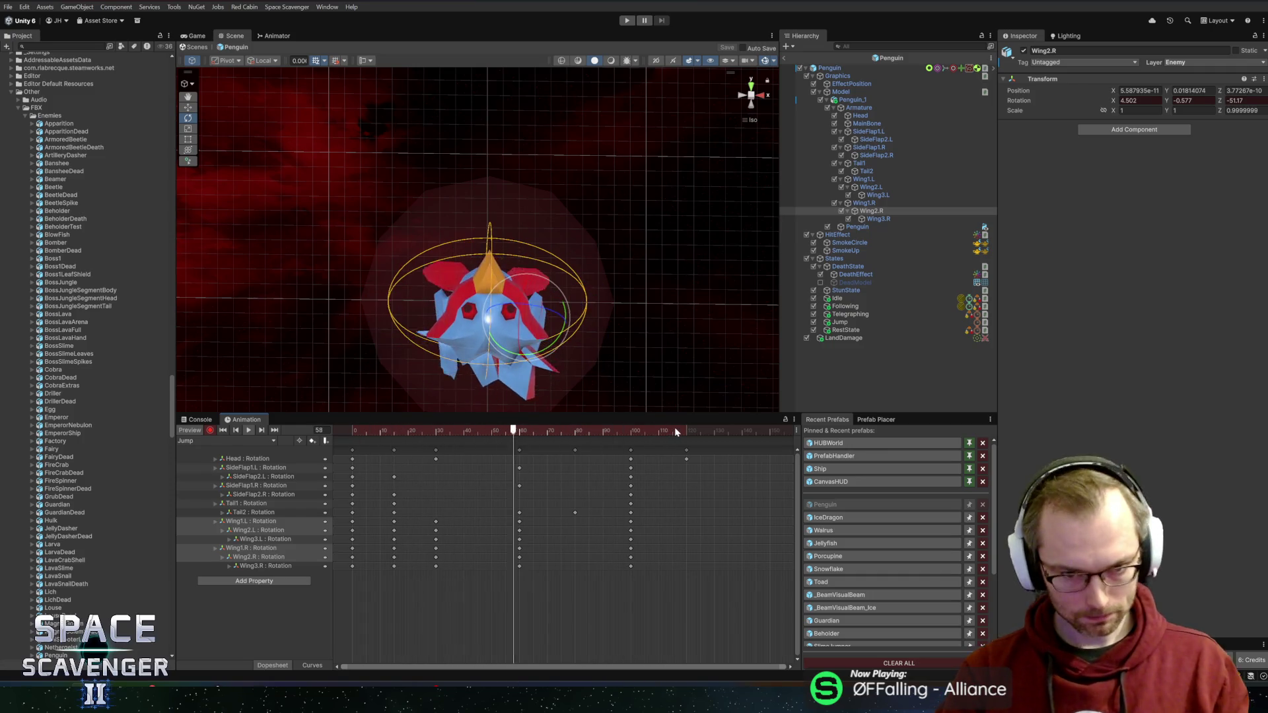
left_click(625, 430)
left_click_drag(624, 429, 687, 432)
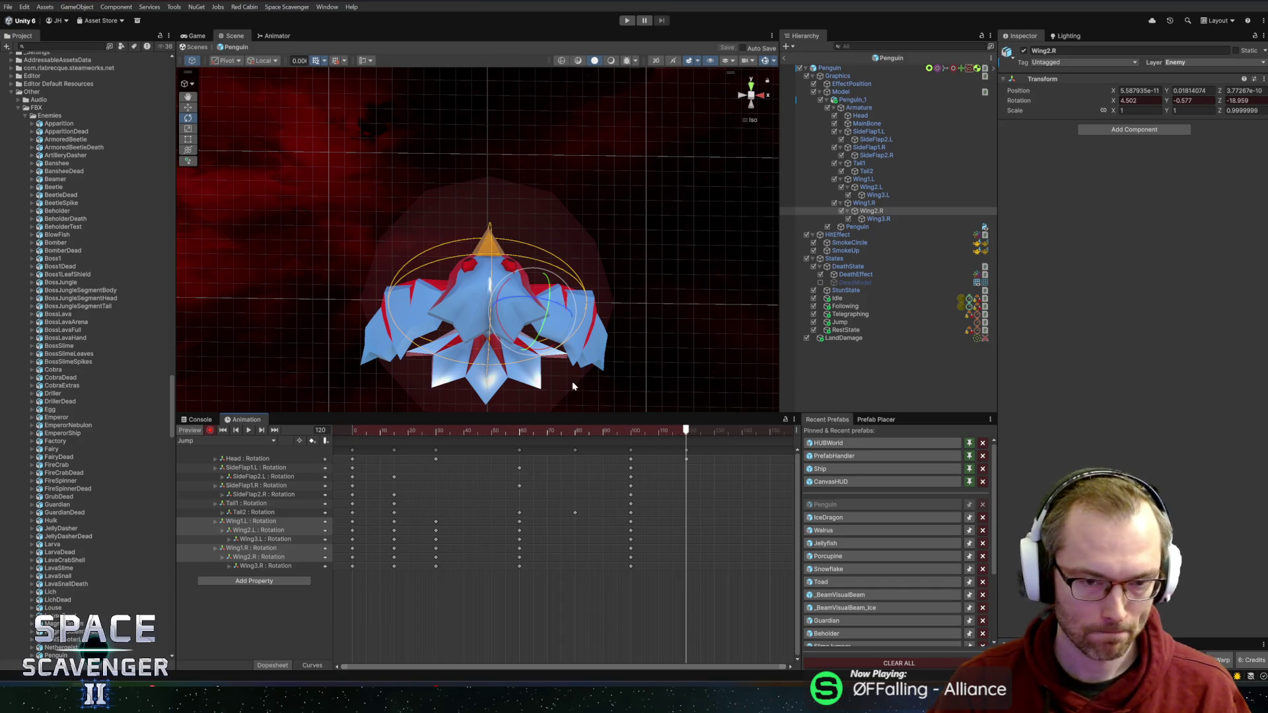
mouse_move(603, 433)
left_mouse_down()
mouse_move(350, 436)
mouse_move(687, 439)
left_mouse_up()
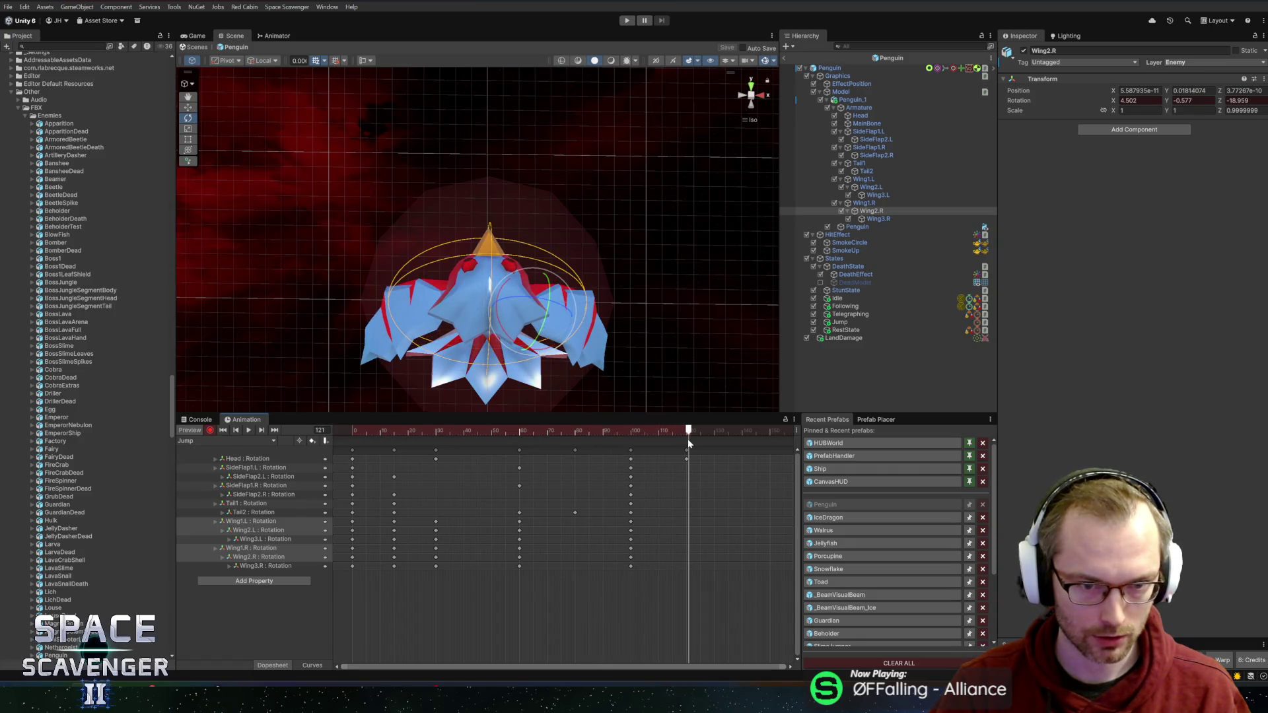
Step: Tilt the head back and raise both wings at frame 121, then shift those keys to 120
left_click(559, 272)
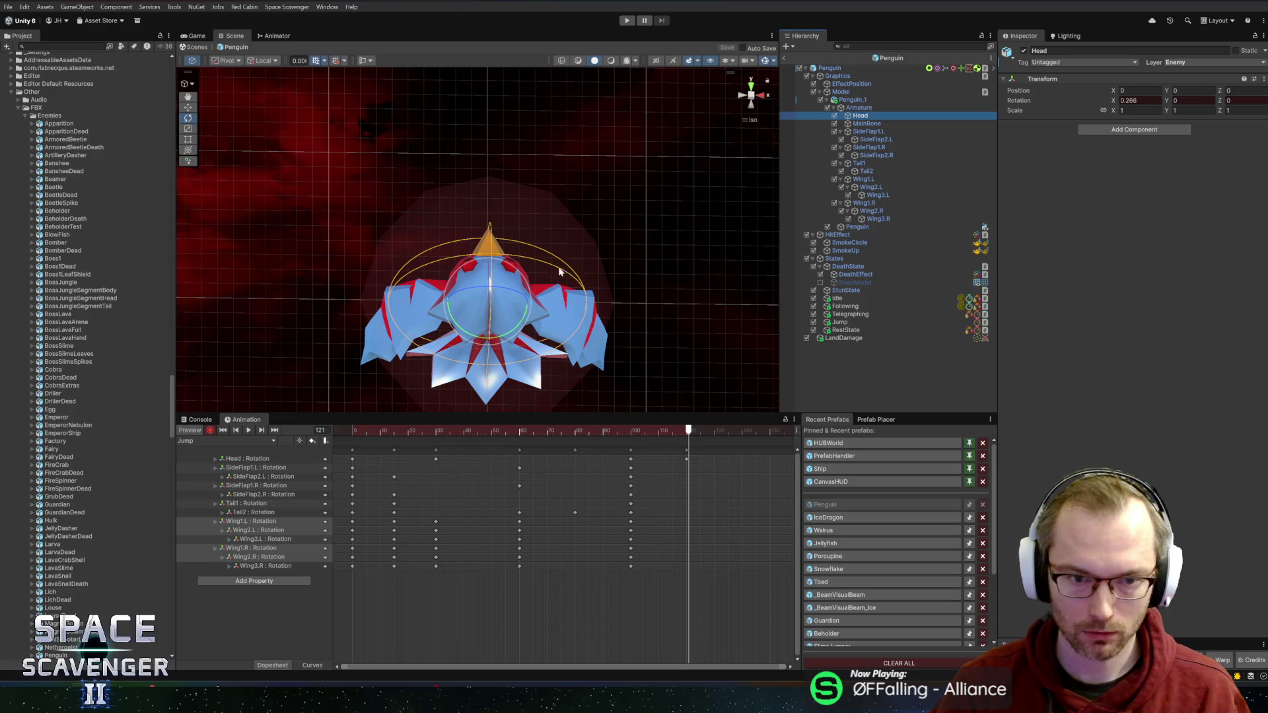
left_click_drag(482, 304, 497, 251)
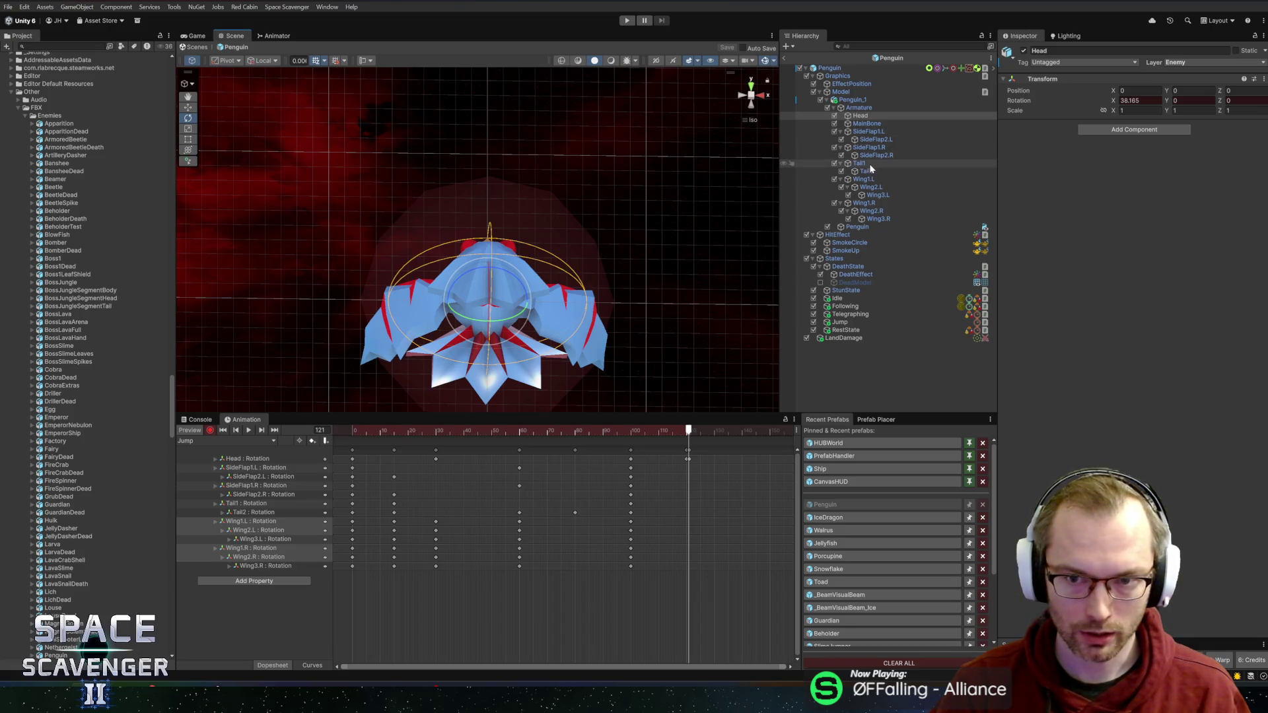
left_click(863, 179)
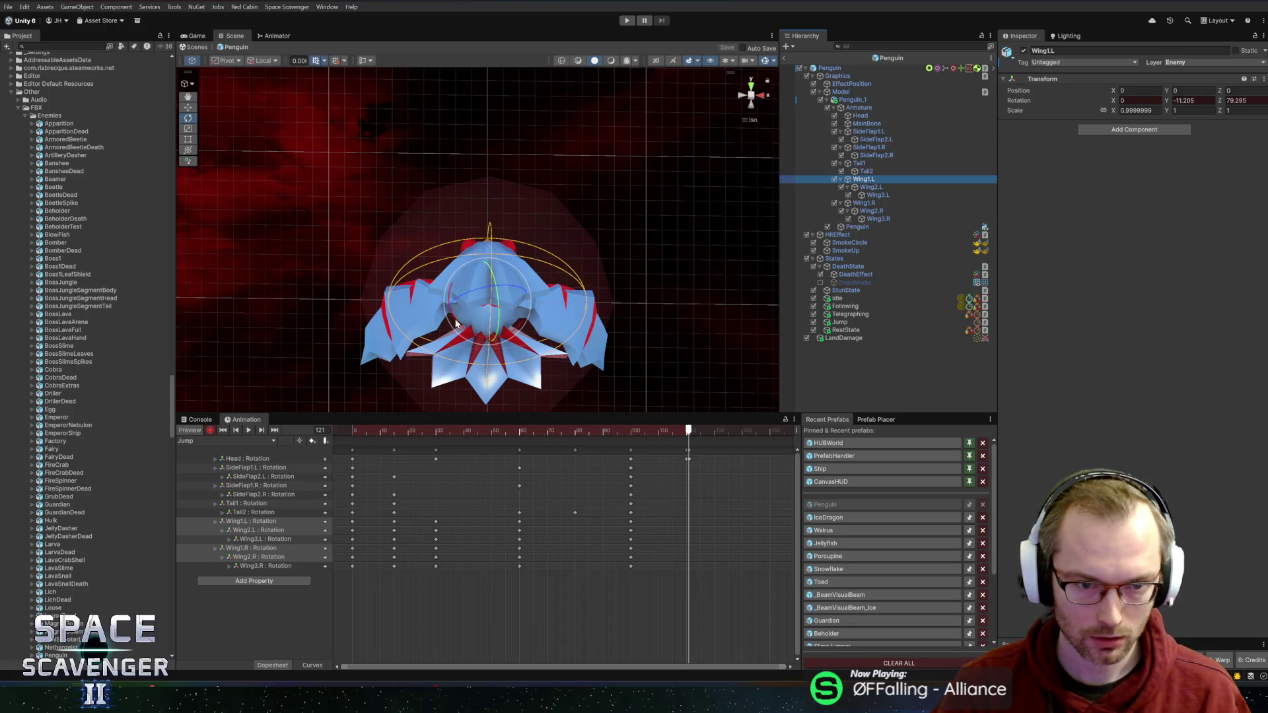
left_click_drag(456, 323, 425, 280)
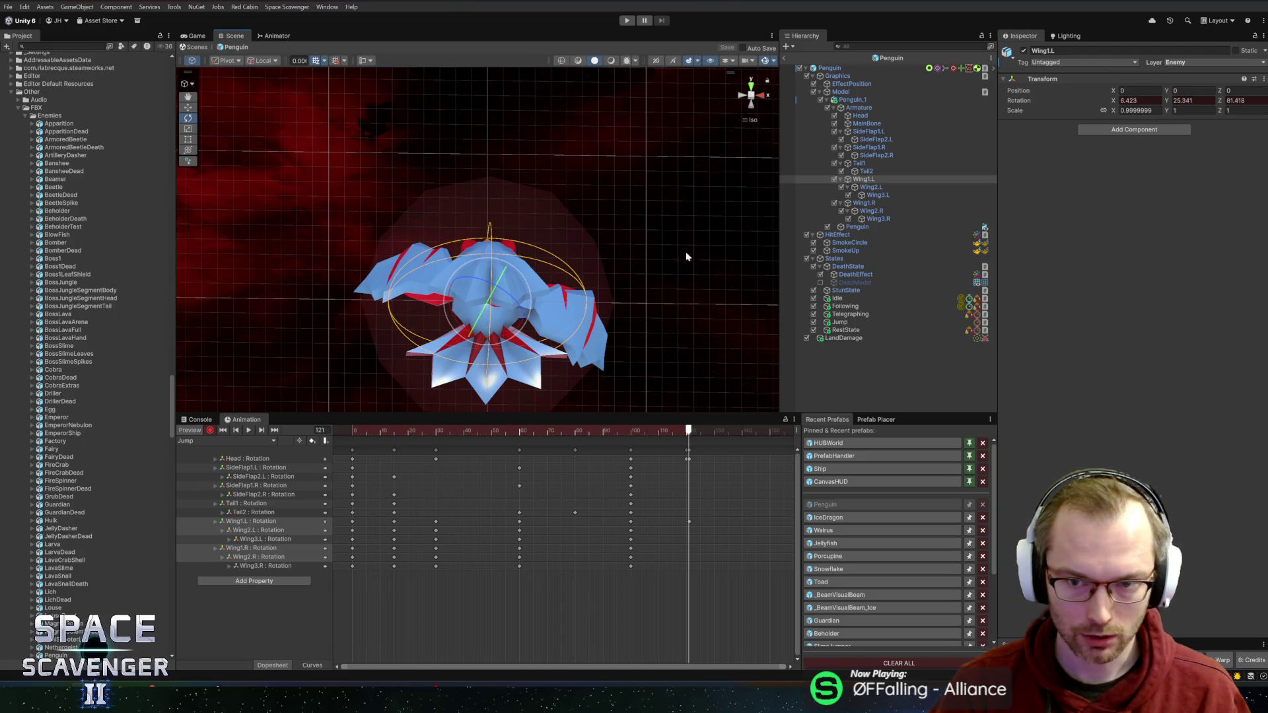
key("Down")
key("Down")
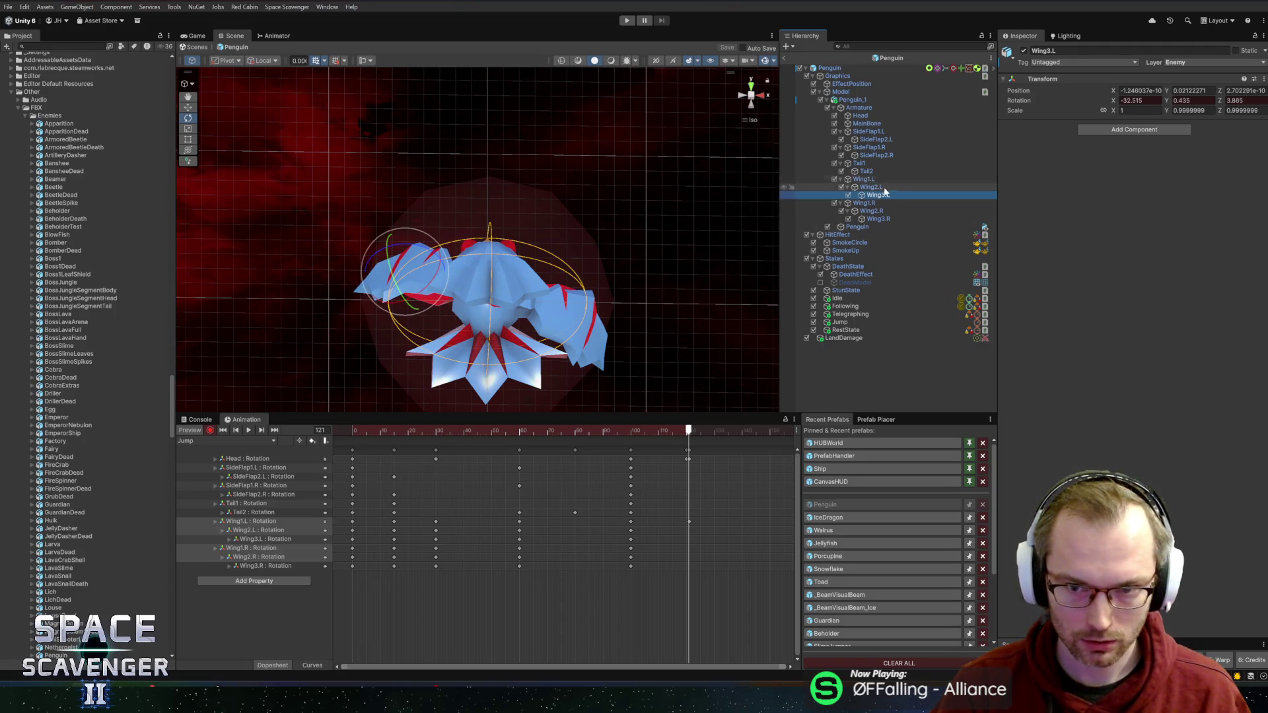
left_click(875, 204)
left_click_drag(505, 337, 552, 317)
mouse_move(689, 433)
left_mouse_down()
mouse_move(672, 433)
mouse_move(689, 454)
left_mouse_up()
left_click(687, 450)
Step: Swing Tail1 and Tail2 upward at frame 121 and preview the Jump clip
key("space")
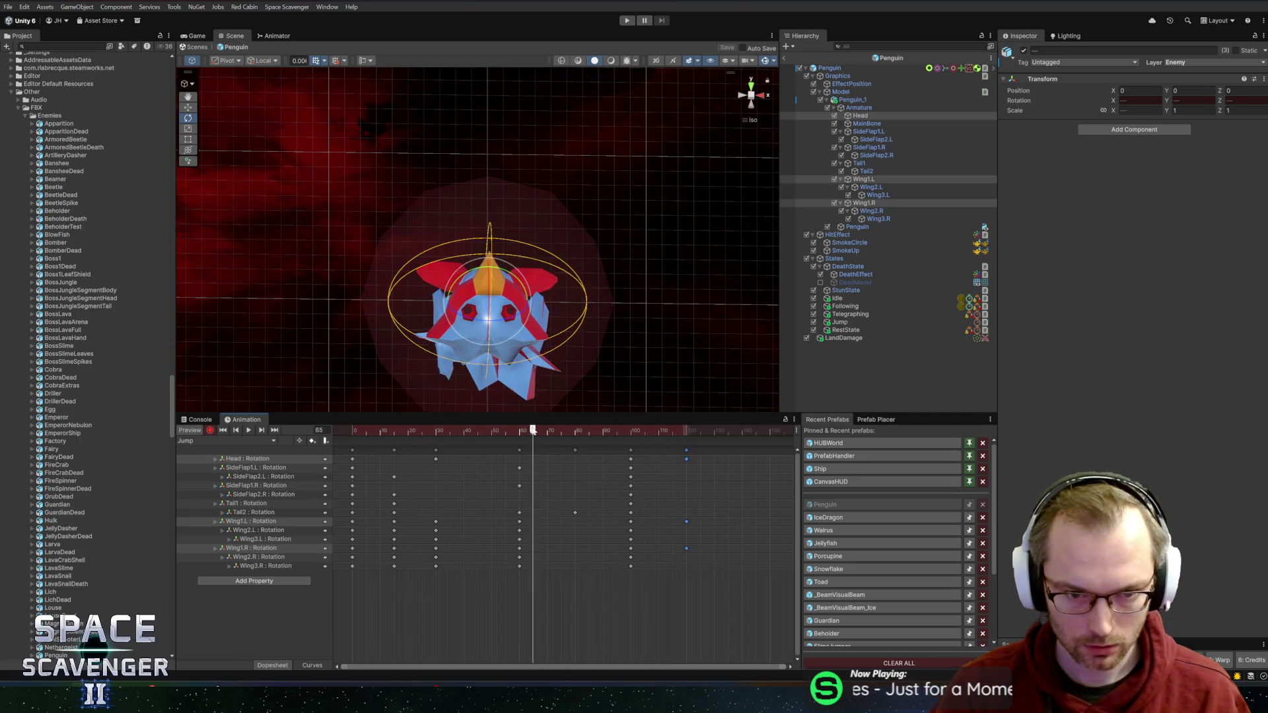
left_click(636, 430)
left_click_drag(636, 430, 689, 430)
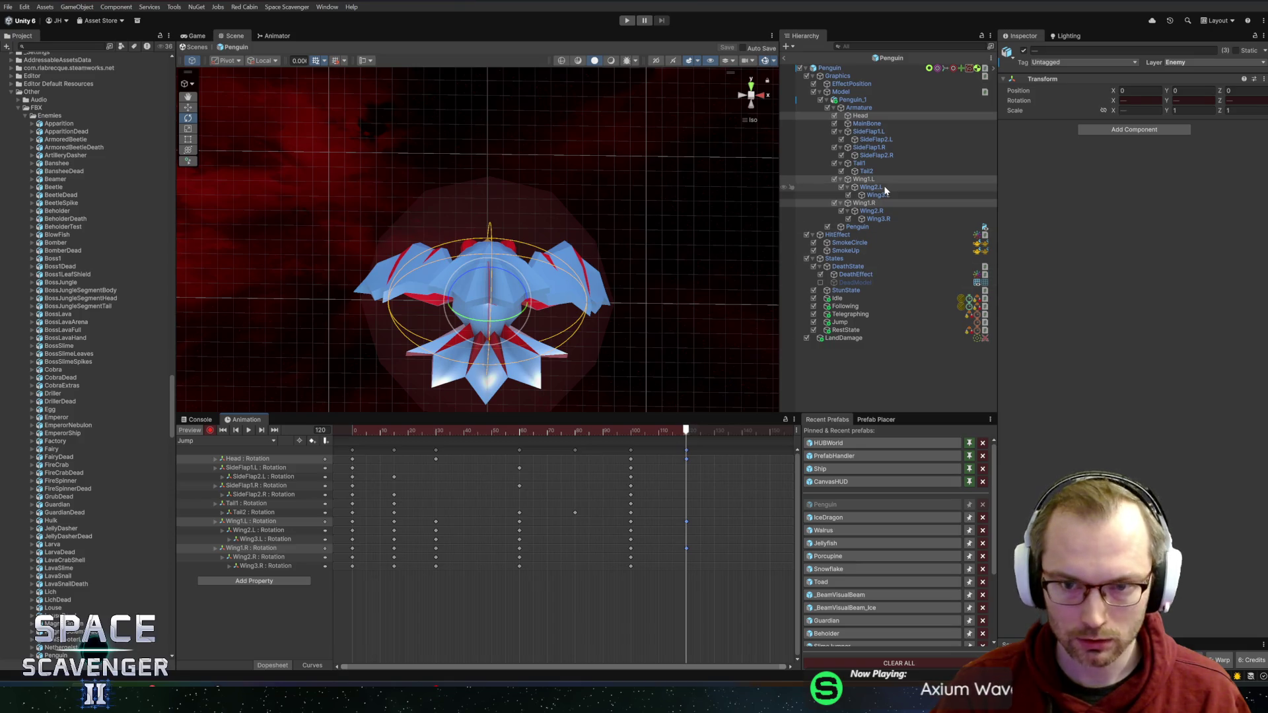
left_click(878, 163)
mouse_move(488, 315)
left_mouse_down()
mouse_move(505, 262)
mouse_move(505, 274)
left_mouse_up()
left_click(885, 172)
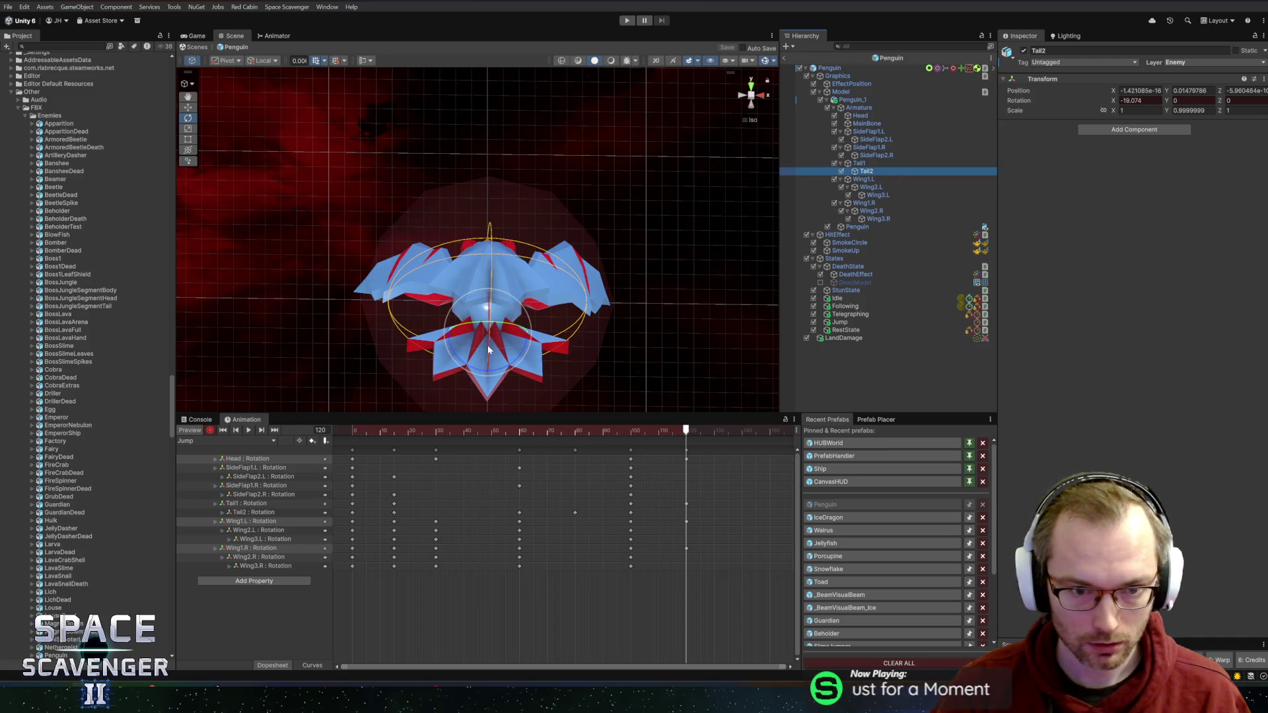
left_click_drag(488, 350, 494, 275)
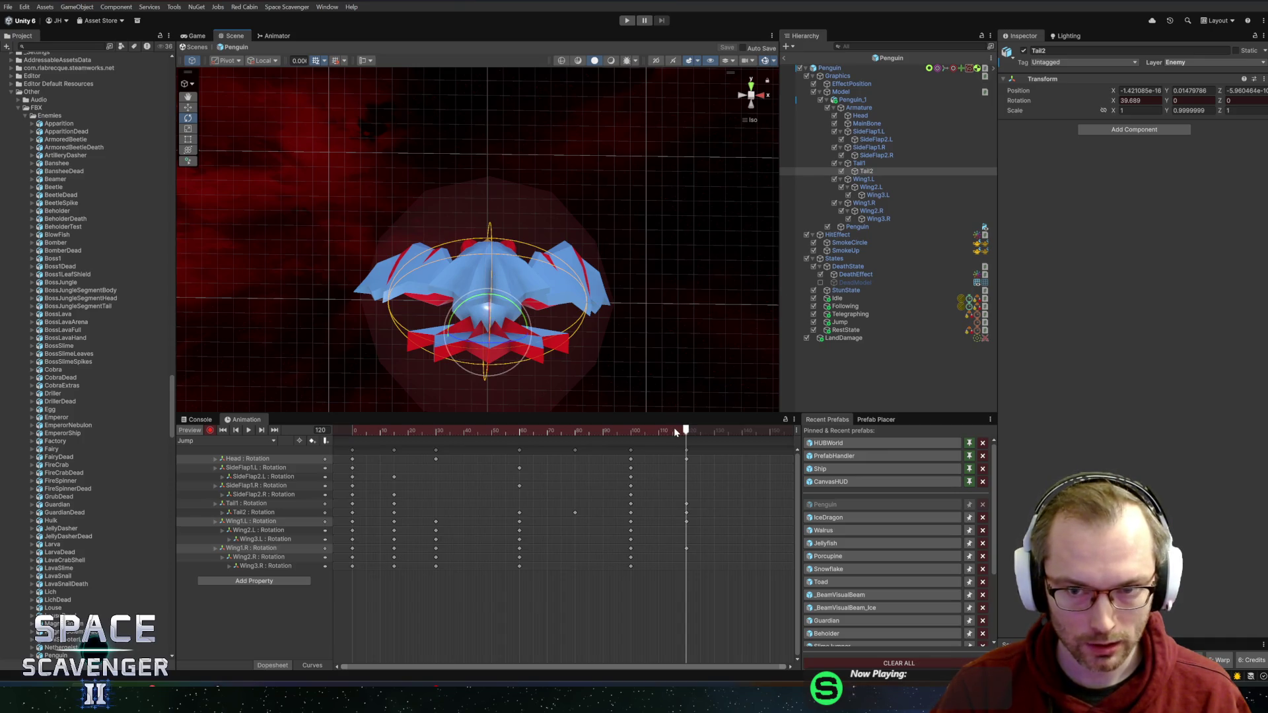
key("space")
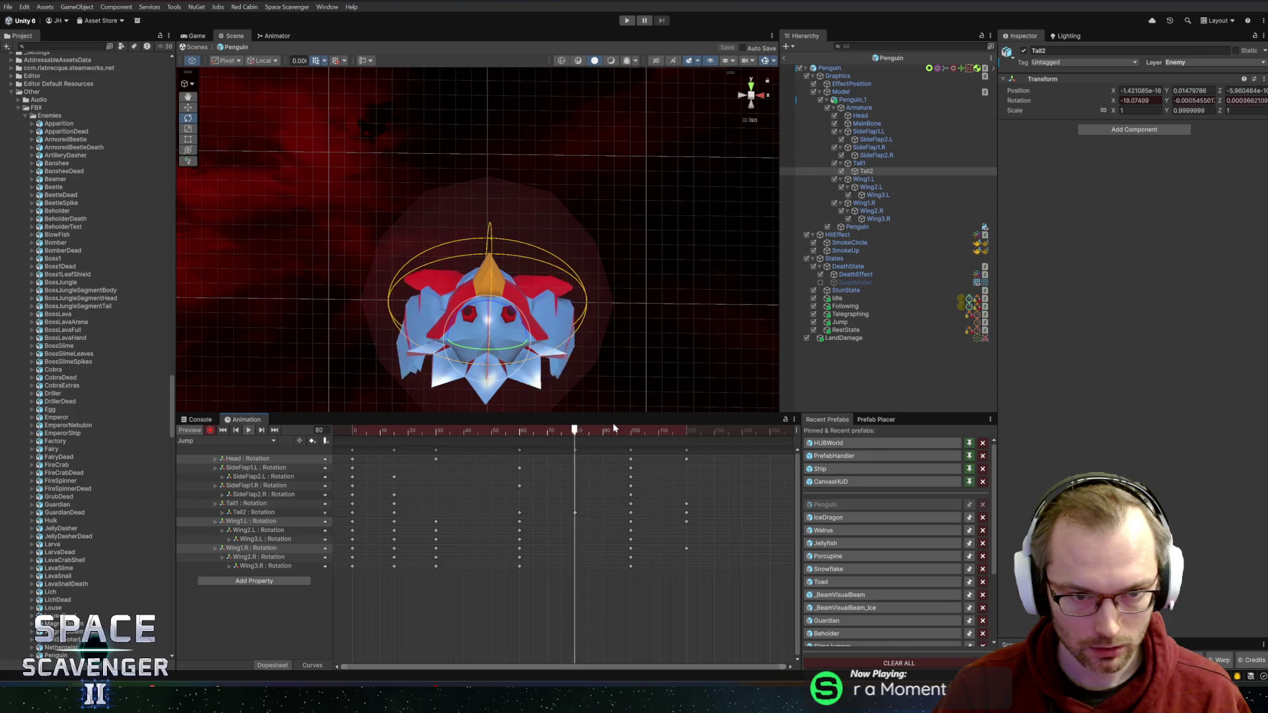
Step: At frame 120, flip SideFlap2.L and SideFlap2.R outward and nudge SideFlap1.R slightly
mouse_move(656, 428)
left_mouse_down()
mouse_move(639, 429)
mouse_move(687, 431)
left_mouse_up()
left_click(267, 468)
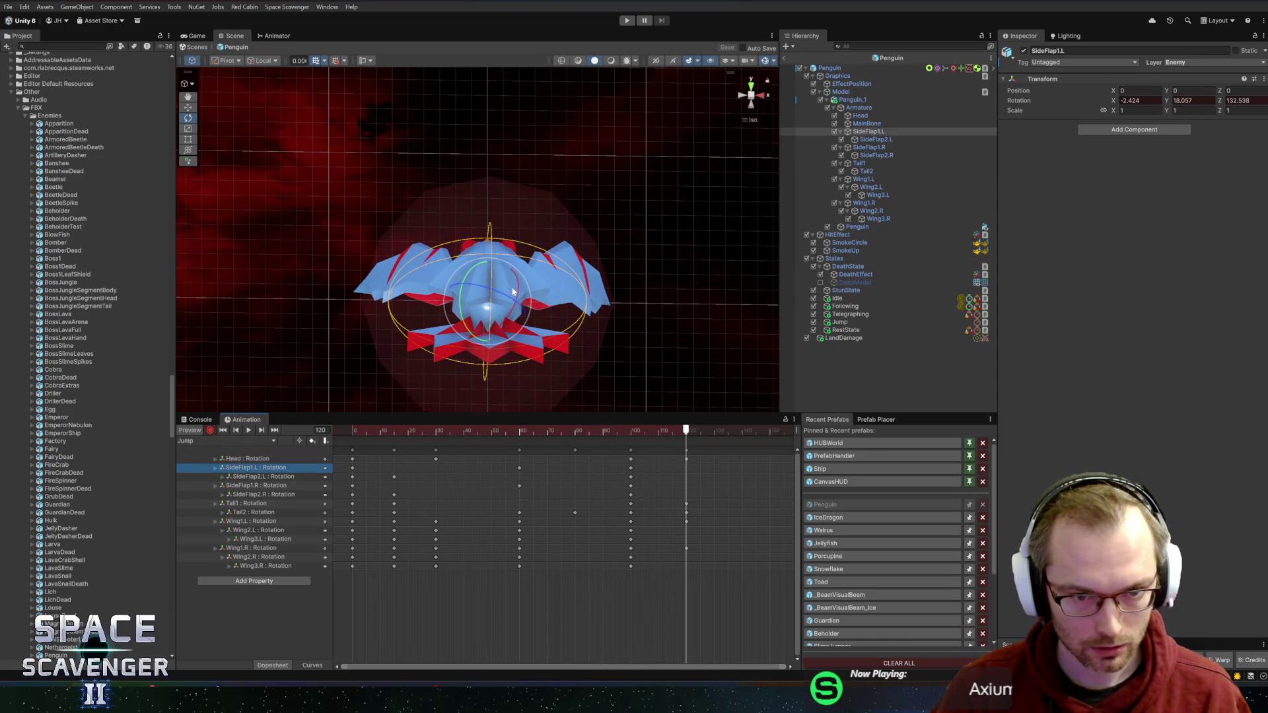
mouse_move(512, 291)
left_mouse_down()
mouse_move(328, 283)
mouse_move(238, 368)
mouse_move(260, 401)
left_mouse_up()
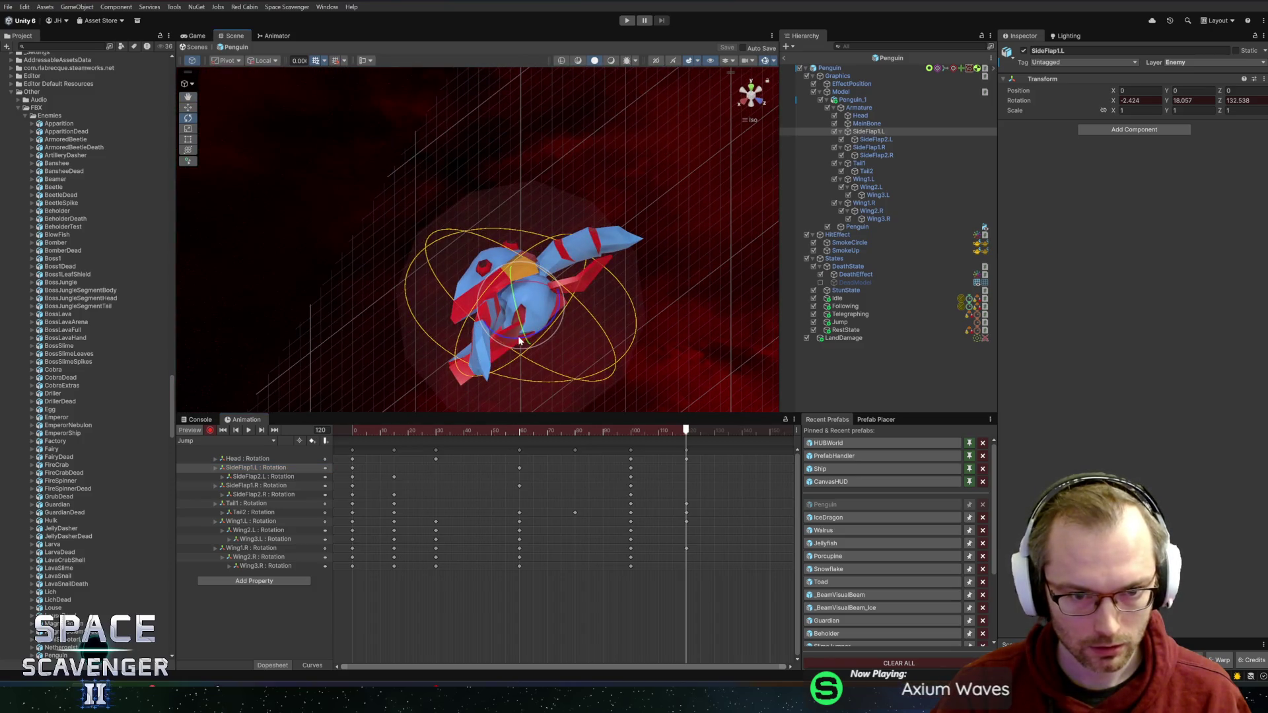
mouse_move(515, 341)
left_mouse_down()
mouse_move(473, 358)
mouse_move(498, 360)
left_mouse_up()
key("ctrl+z")
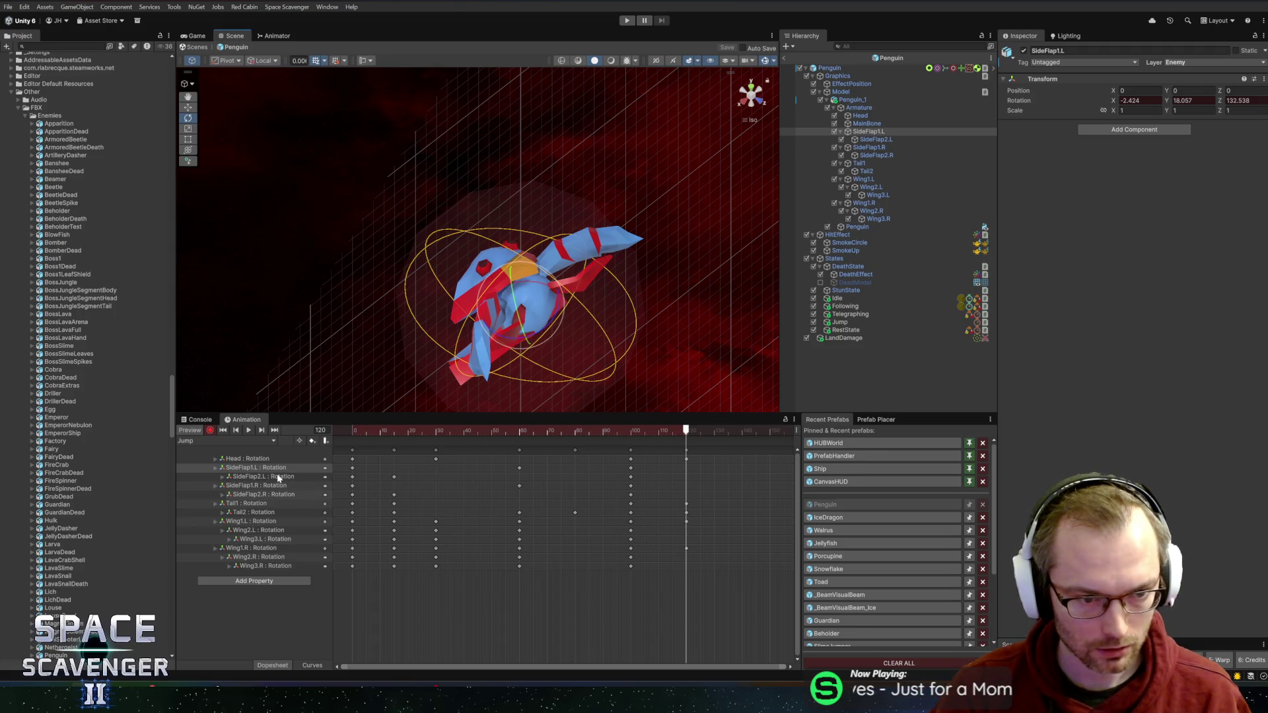
left_click(278, 477)
left_click_drag(619, 310, 538, 365)
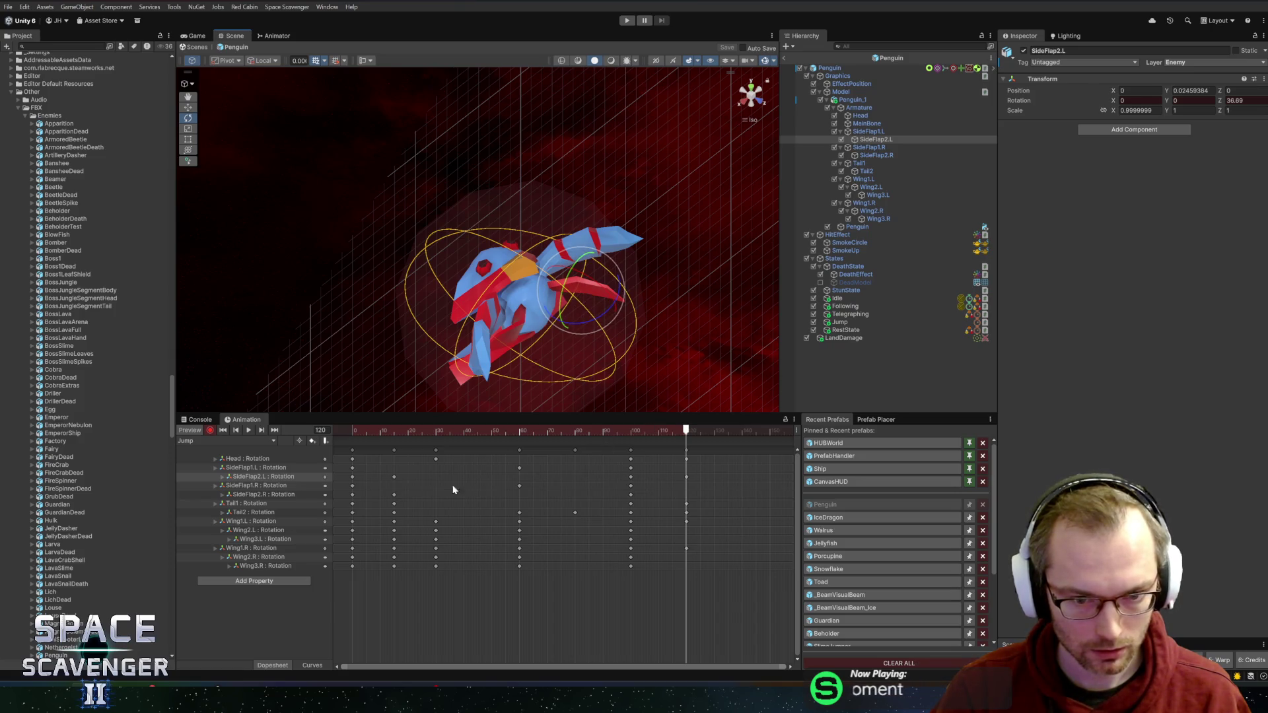
left_click(278, 495)
left_click_drag(537, 359, 645, 362)
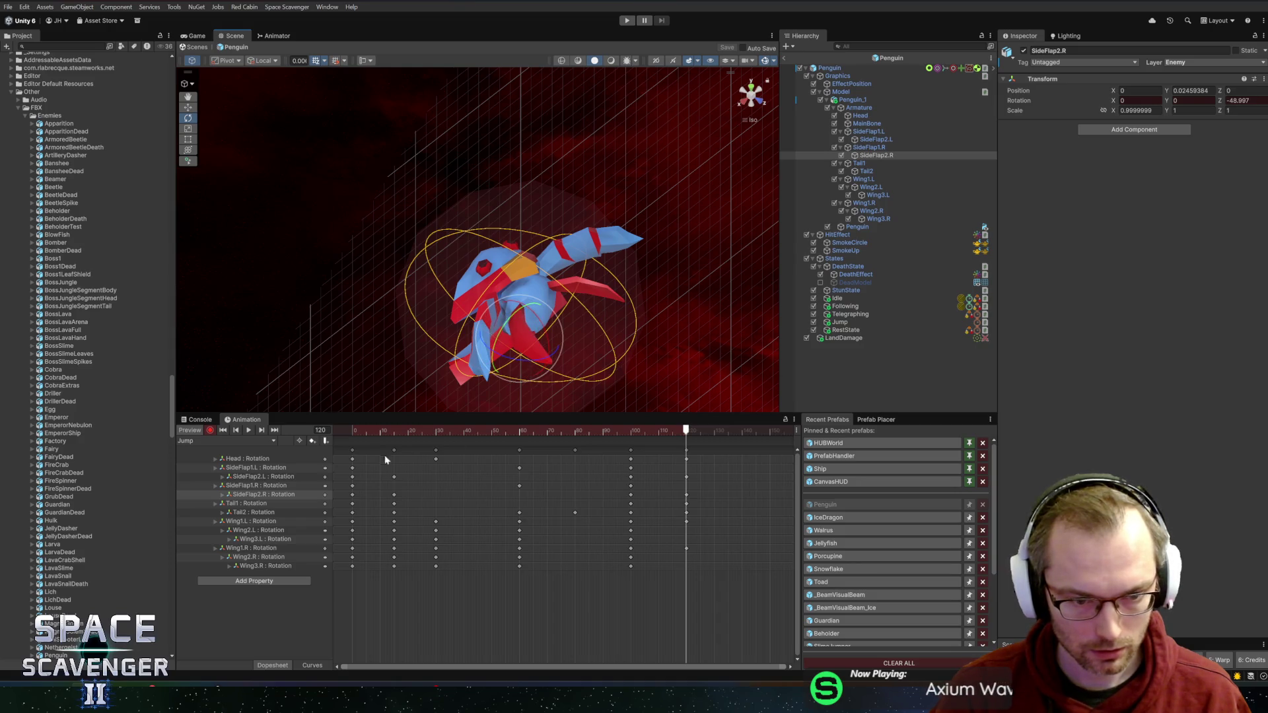
left_click(278, 485)
left_click_drag(542, 336, 539, 331)
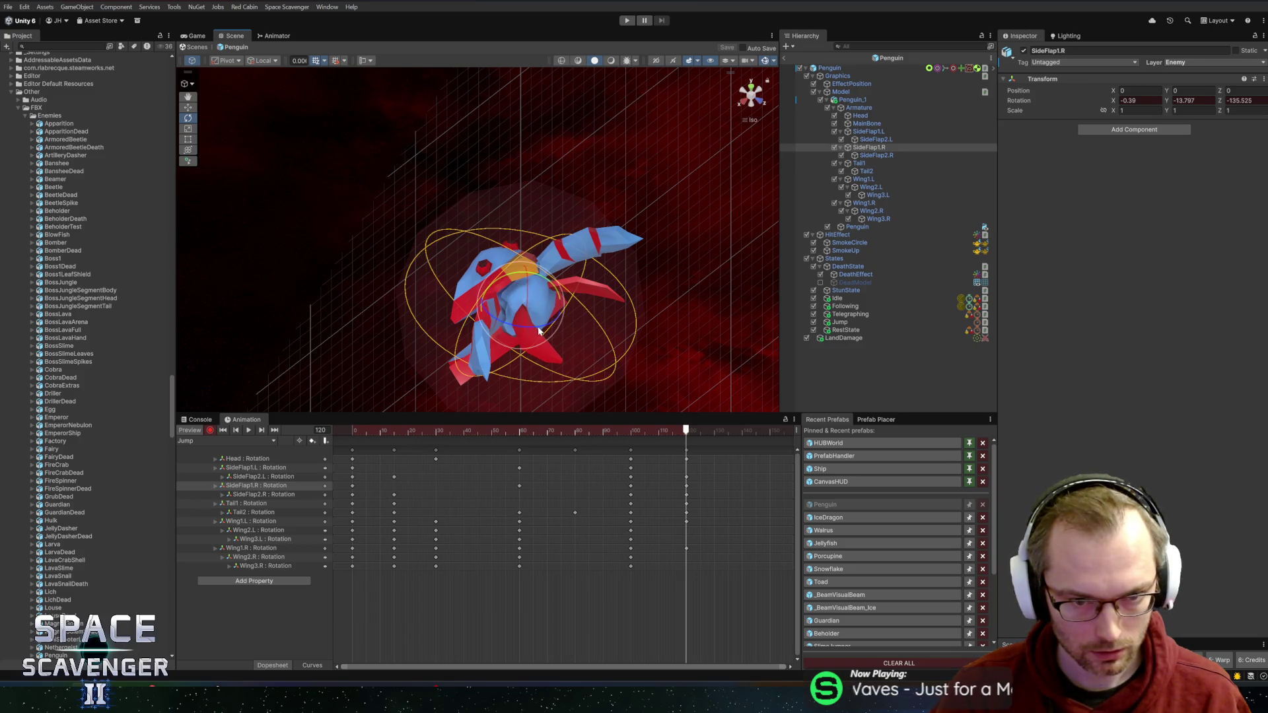
Step: Preview the clip from a straight front view and turn keyframe recording off
left_click(761, 102)
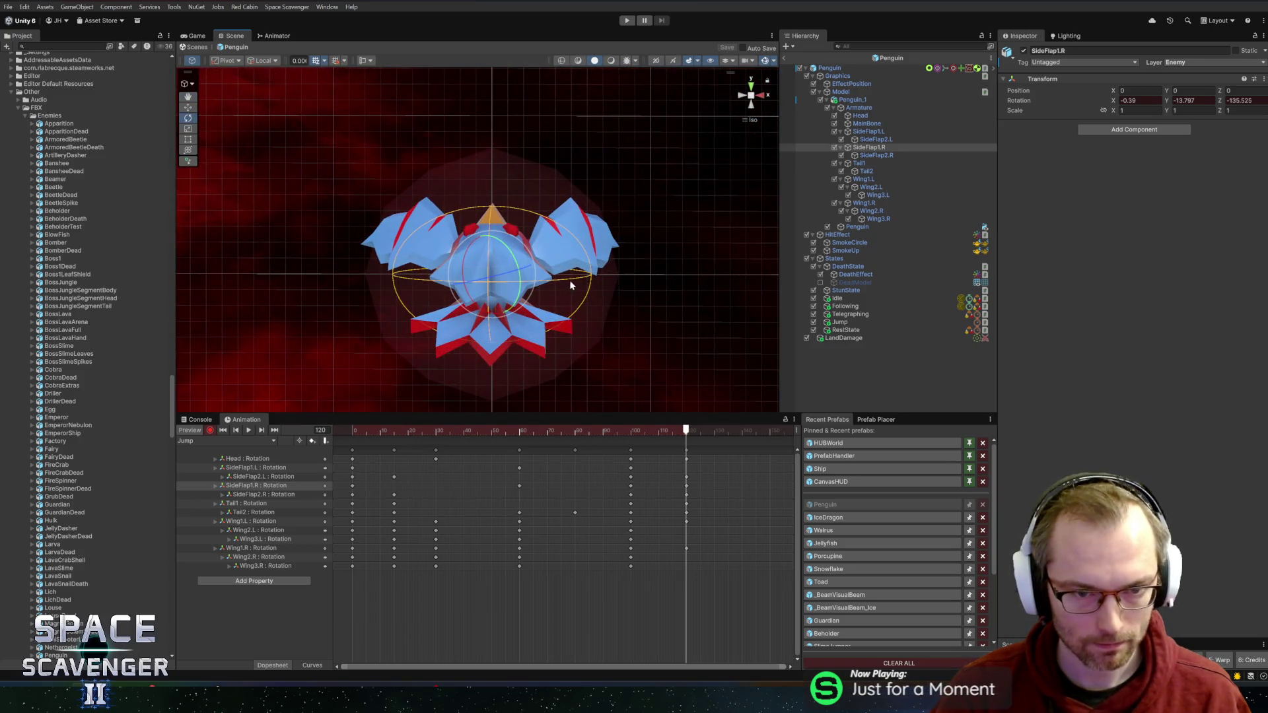
left_click(254, 431)
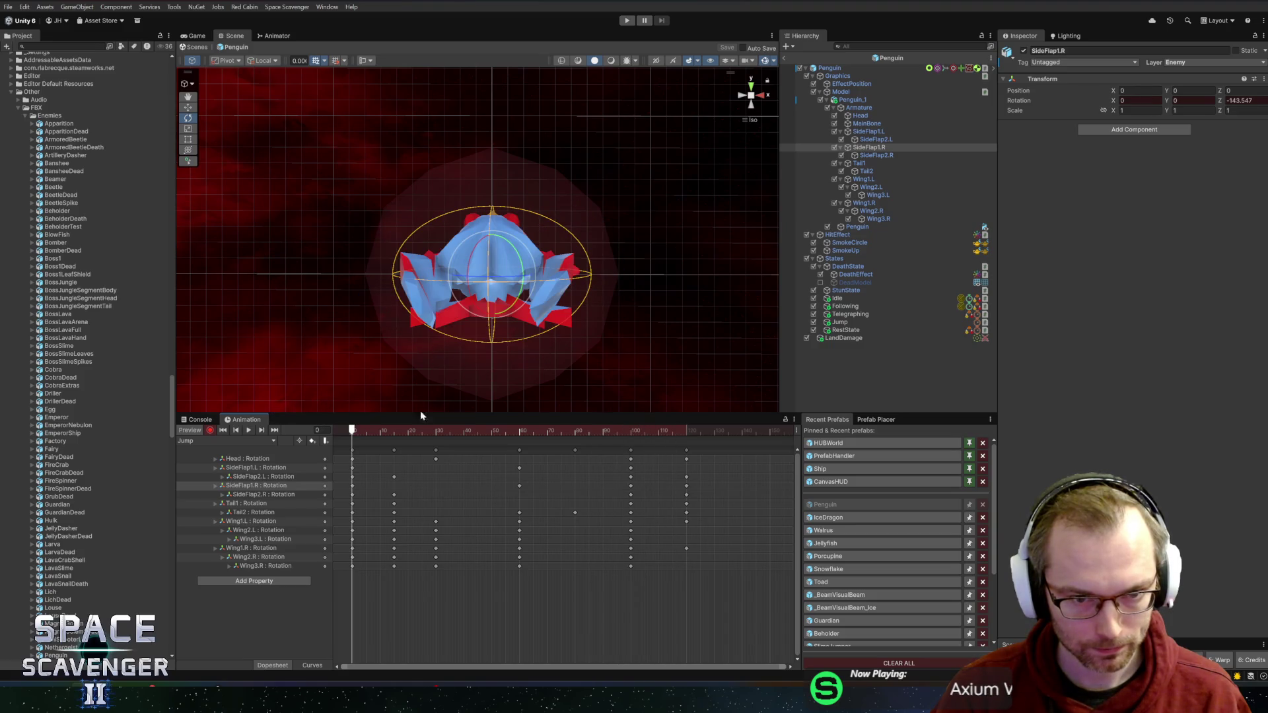
left_click(211, 431)
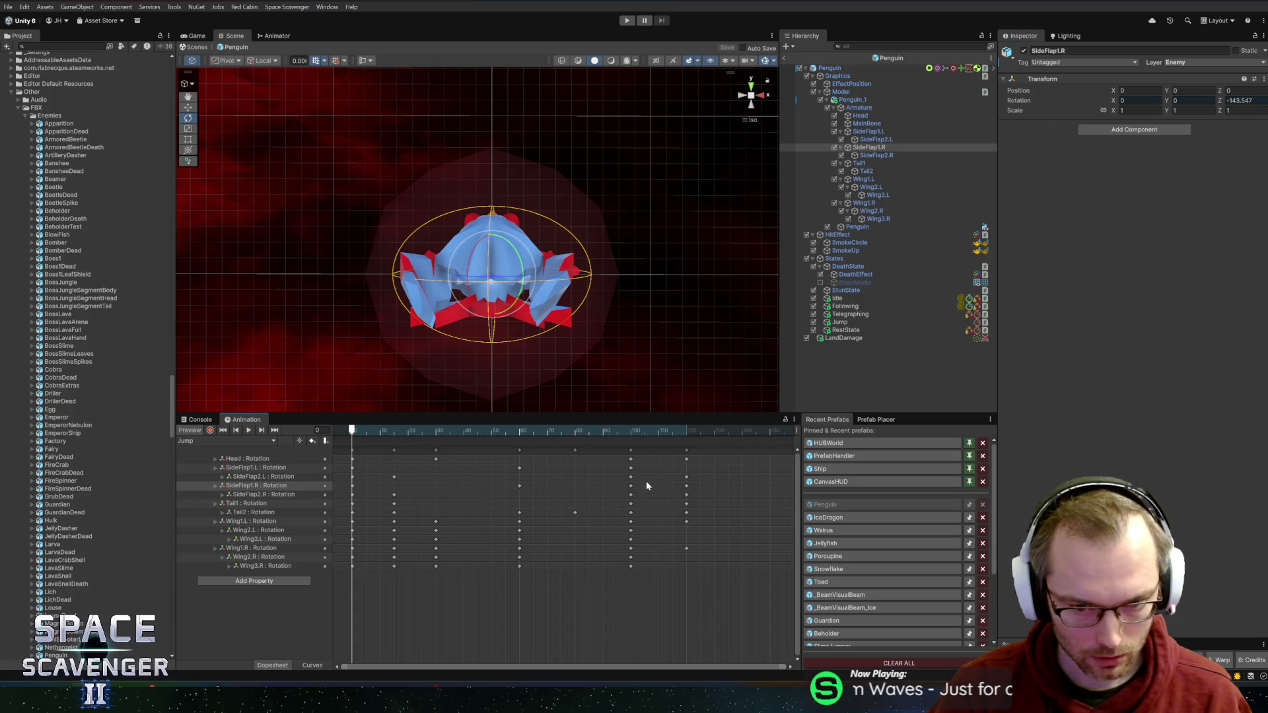
Step: Select the frame-100 SideFlap1.L and Wing2/Wing3 keys, then every keyframe at frame 120
left_click(631, 468)
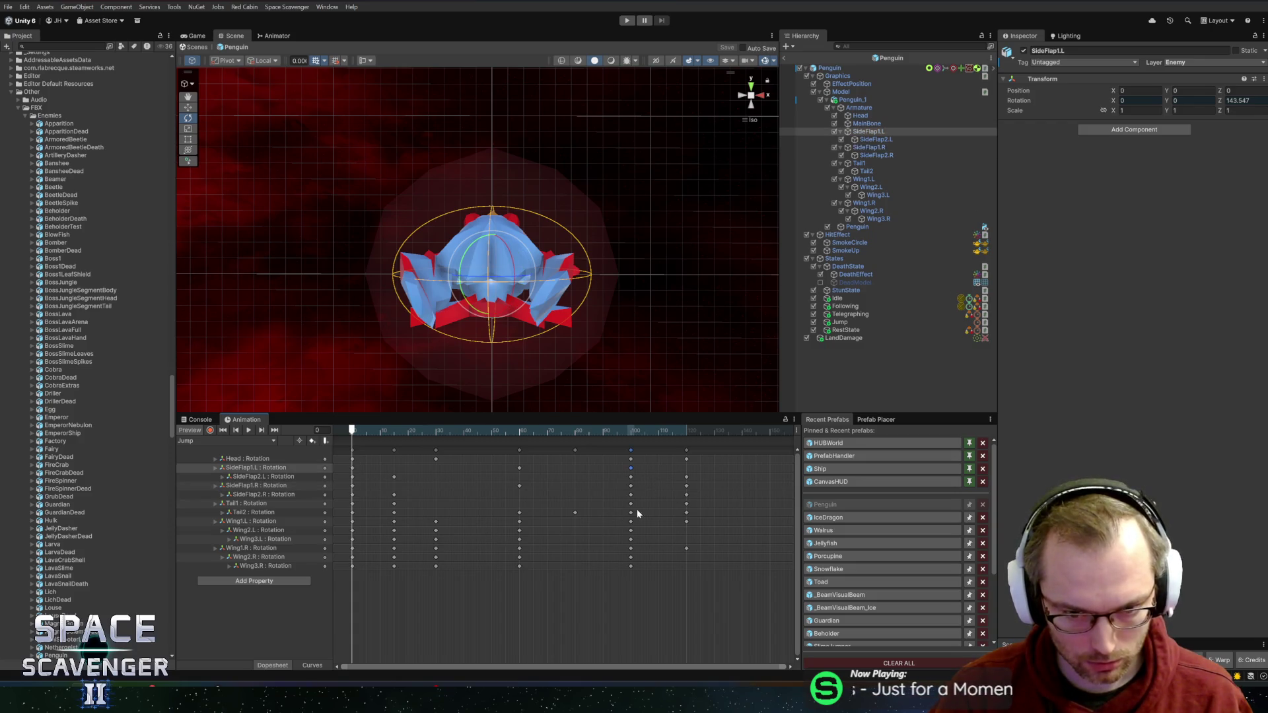
left_click(631, 530, "shift")
left_click(631, 538, "shift")
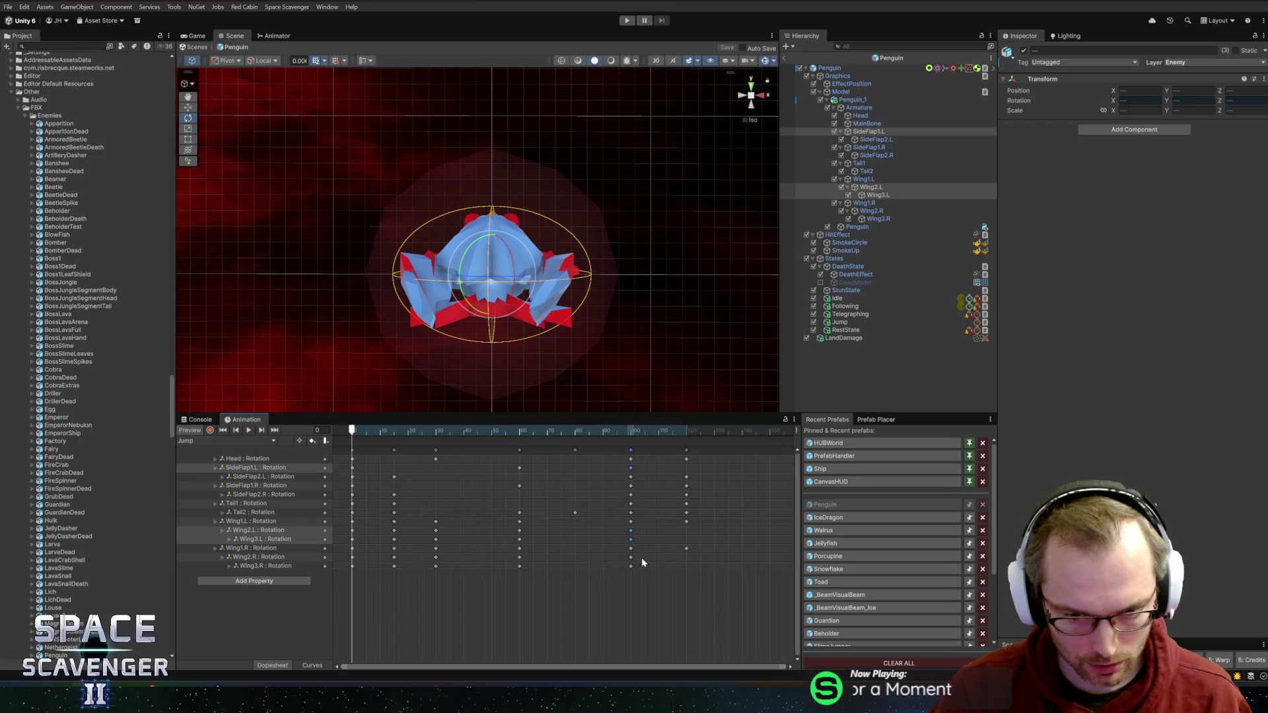
left_click(631, 556, "shift")
left_click(630, 566, "shift")
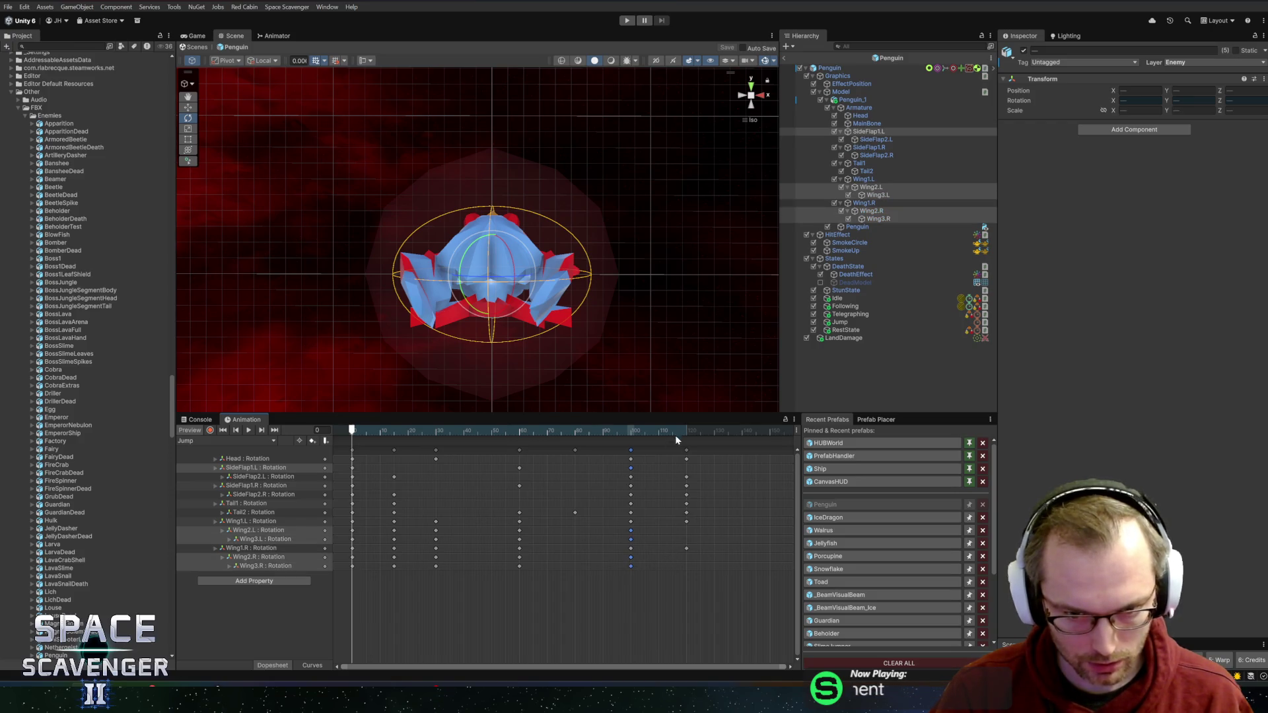
left_click_drag(676, 431, 687, 434)
left_click_drag(642, 598, 707, 442)
Step: Switch to the Rest clip, check RestState's timer, and move to about frame 93
left_click(219, 441)
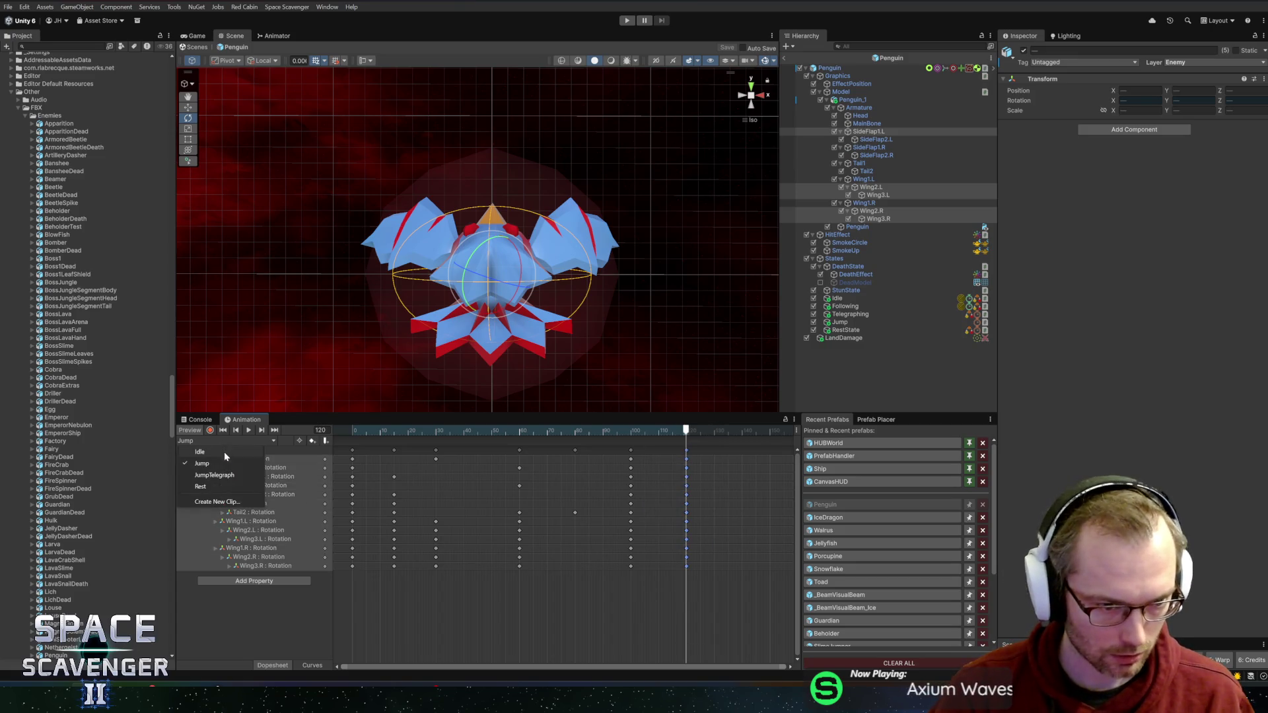
left_click(201, 488)
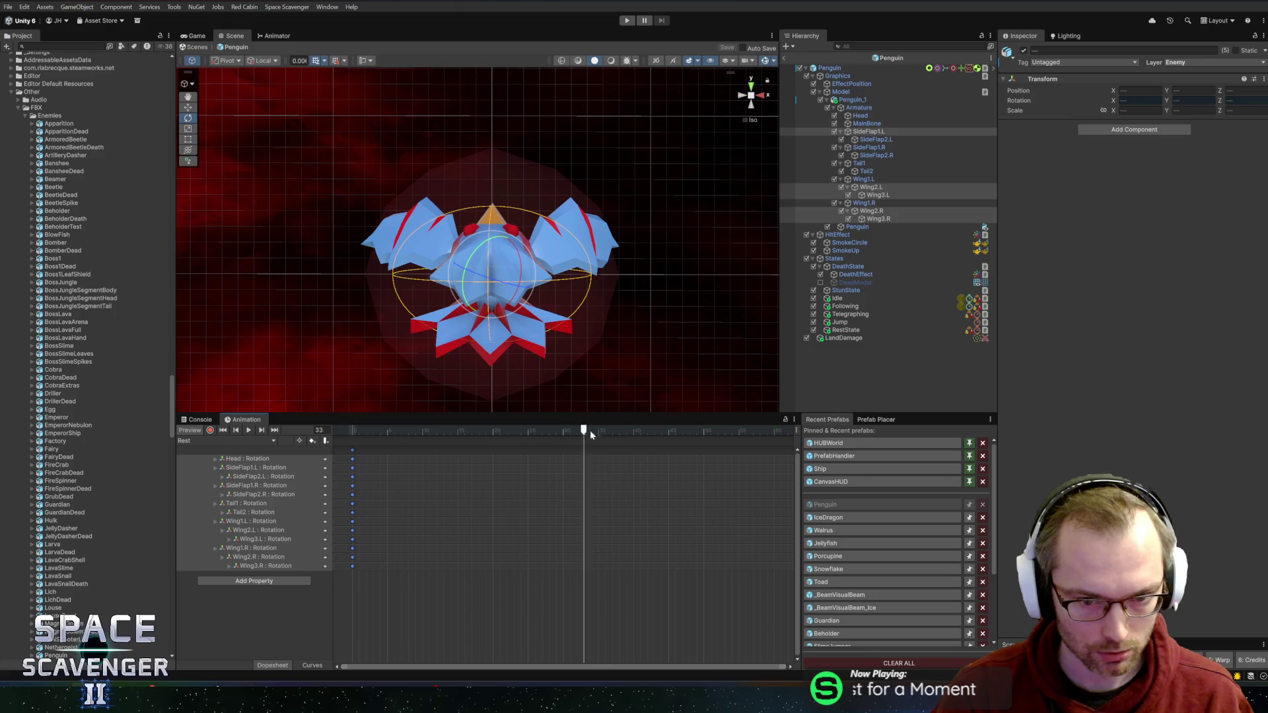
left_click_drag(591, 434, 620, 433)
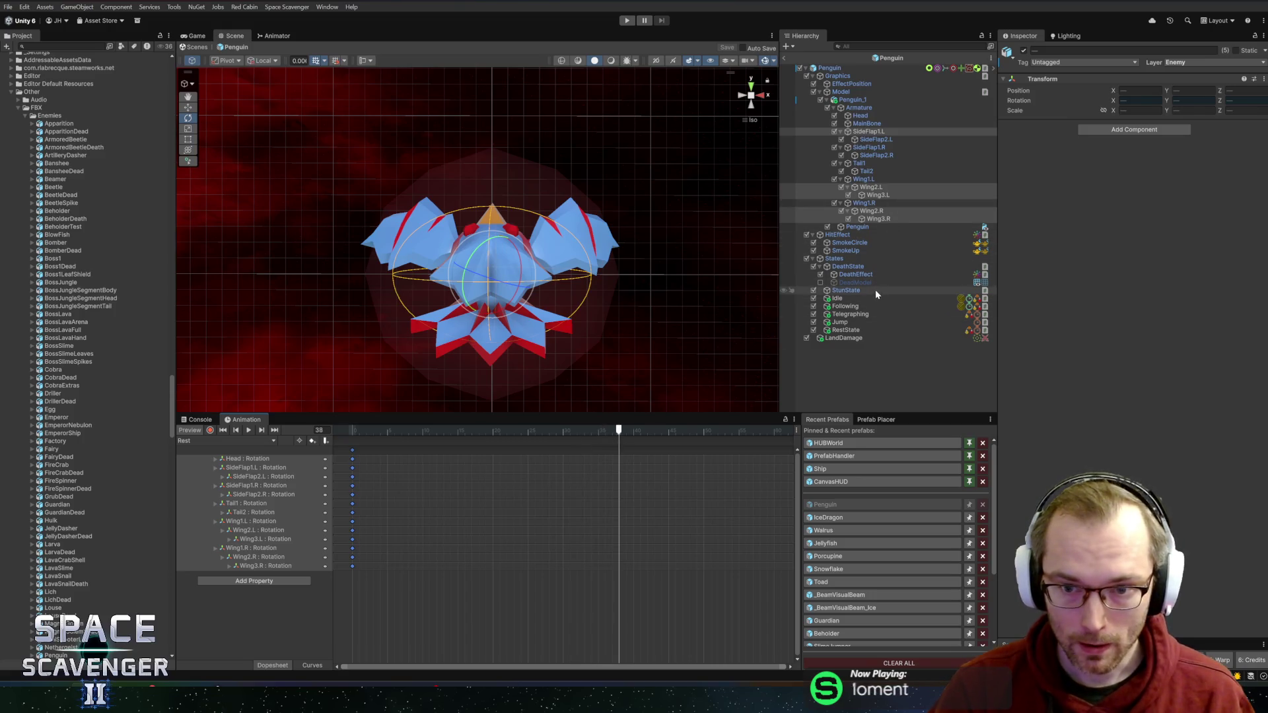
left_click(848, 330)
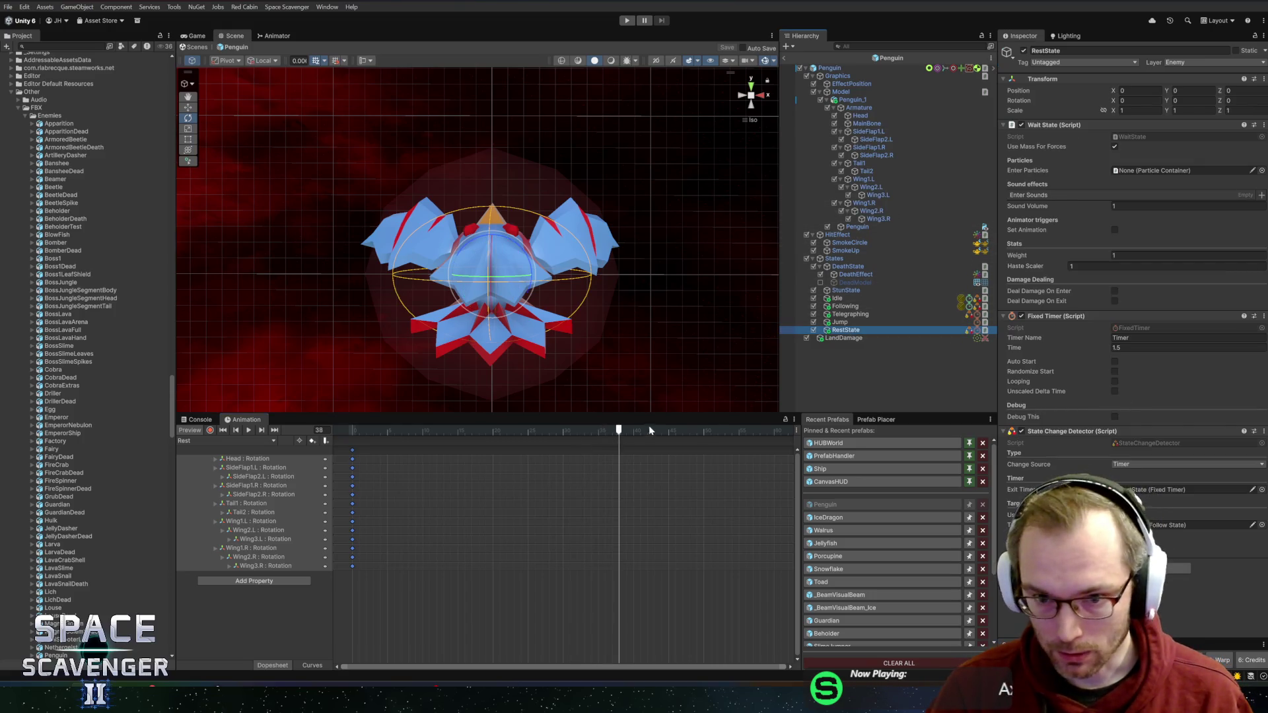
scroll(630, 455, "down", 10)
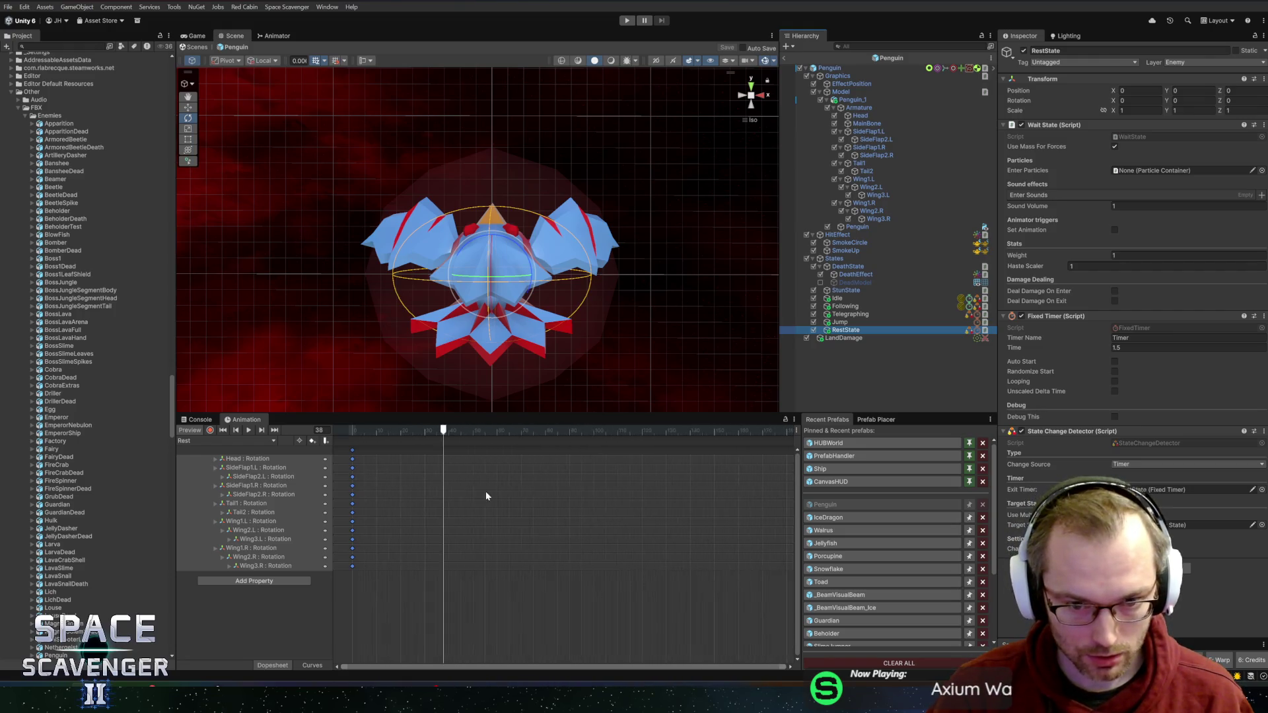
left_click_drag(478, 430, 507, 432)
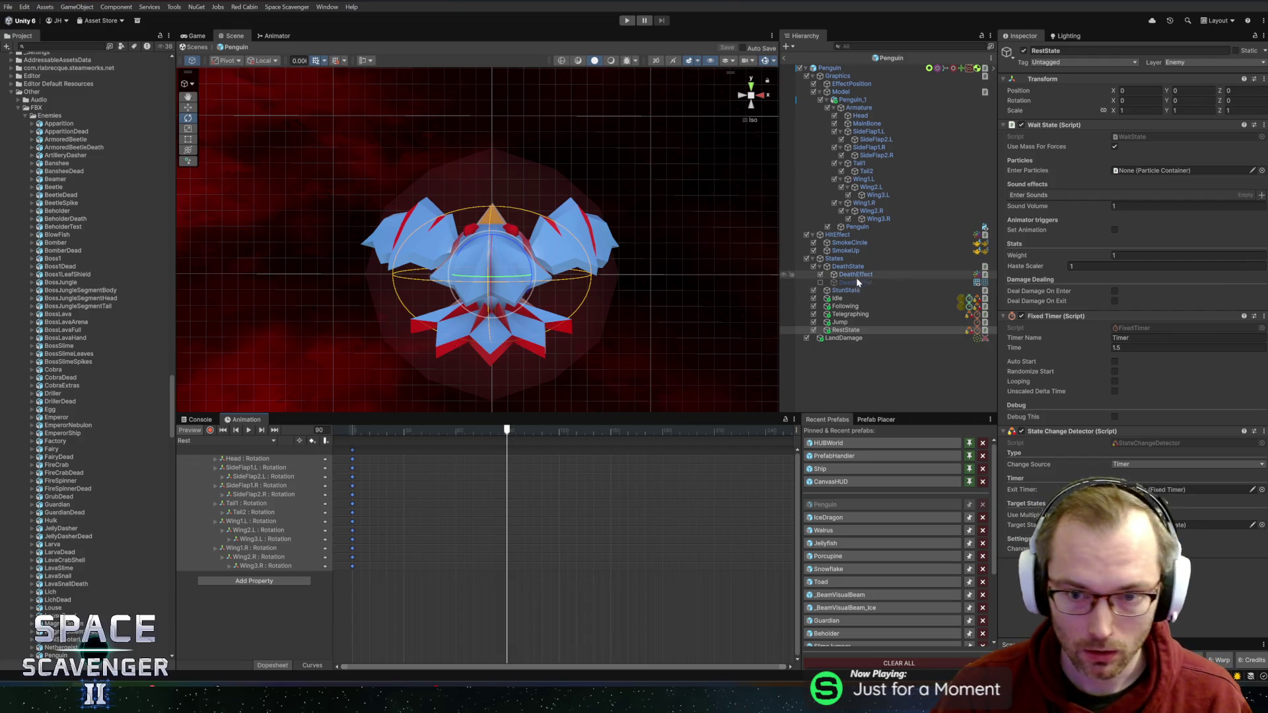
Step: Tilt the Head bone upward and fold the left wing (Wing1.L) down
left_click(861, 115)
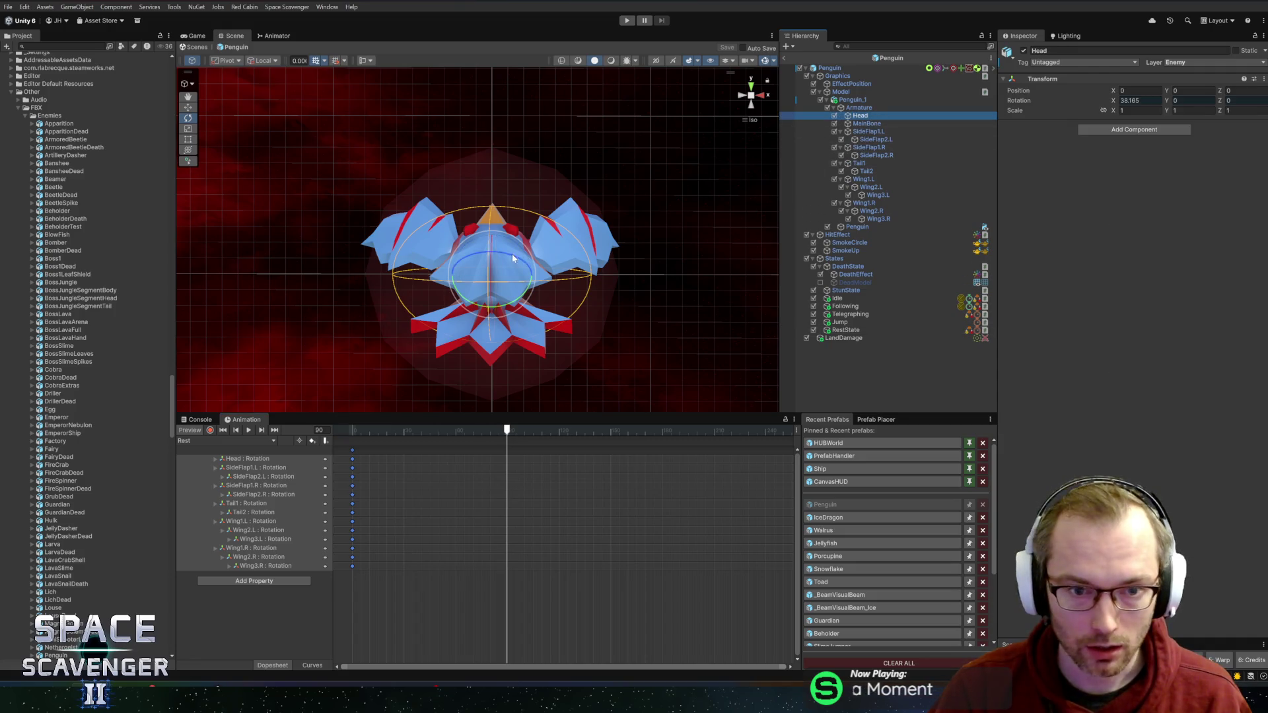
left_click_drag(489, 284, 498, 326)
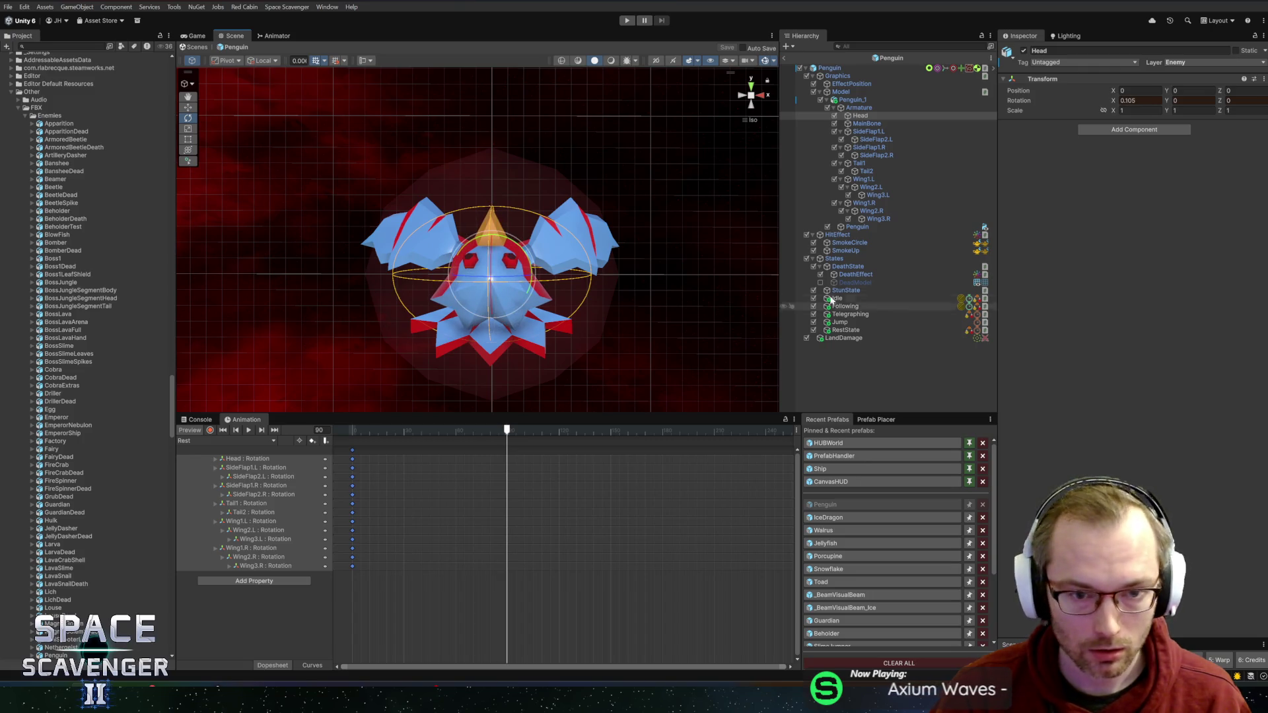
left_click(866, 132)
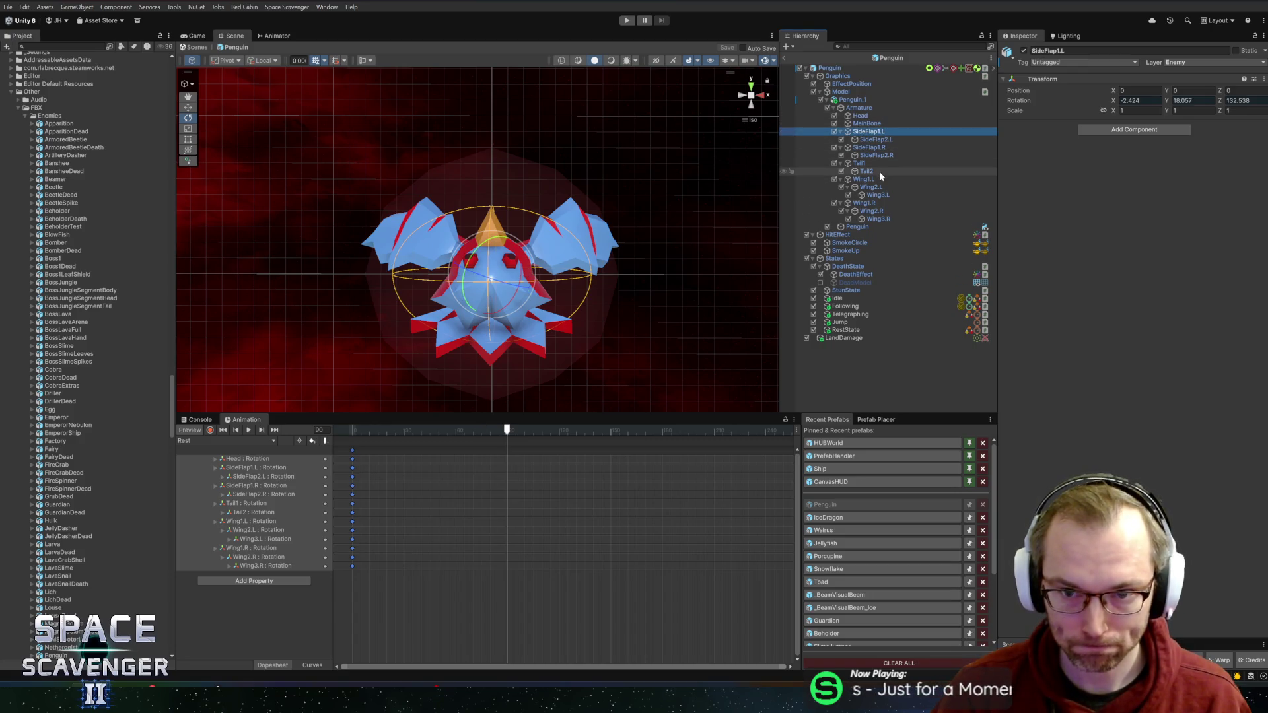
left_click(862, 179)
mouse_move(453, 288)
left_mouse_down()
mouse_move(510, 245)
mouse_move(568, 271)
mouse_move(749, 269)
left_mouse_up()
Step: Rotate the Wing3.R right wing tip, then review the Wing2.R, Wing2.L and Wing1.L bones
left_click(881, 204)
left_click(873, 211)
left_click(879, 219)
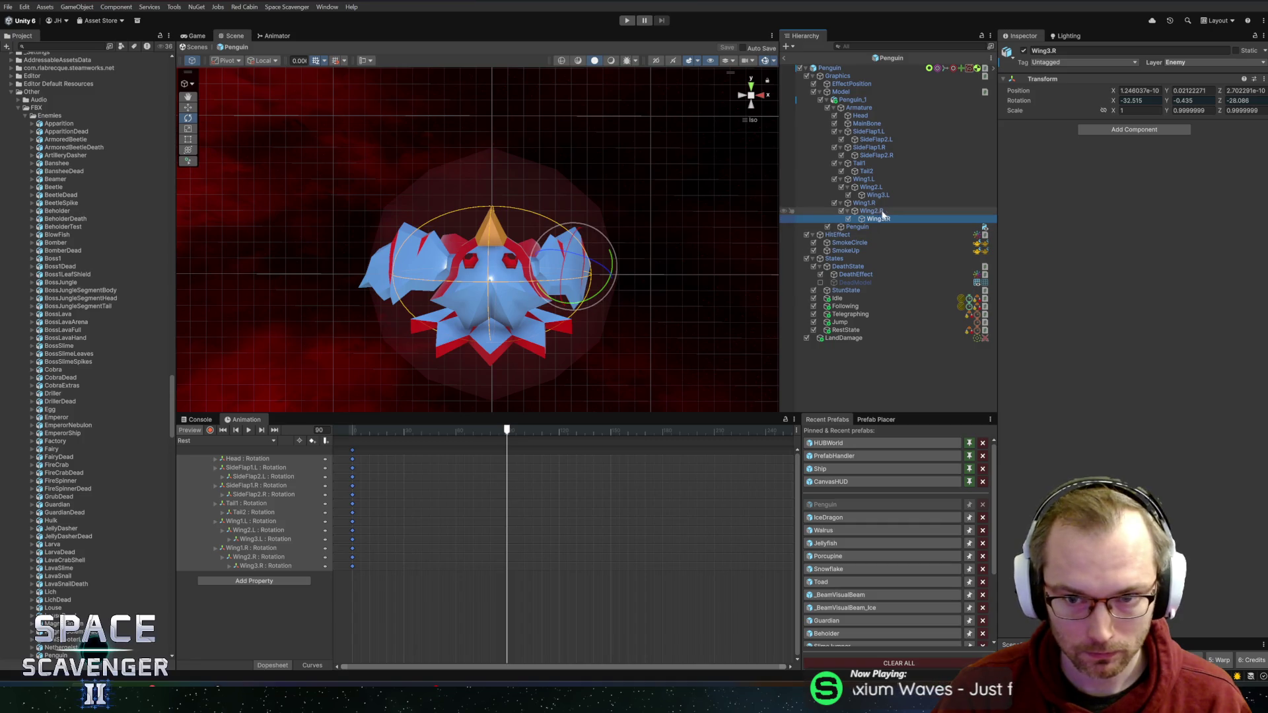
left_click_drag(600, 263, 587, 269)
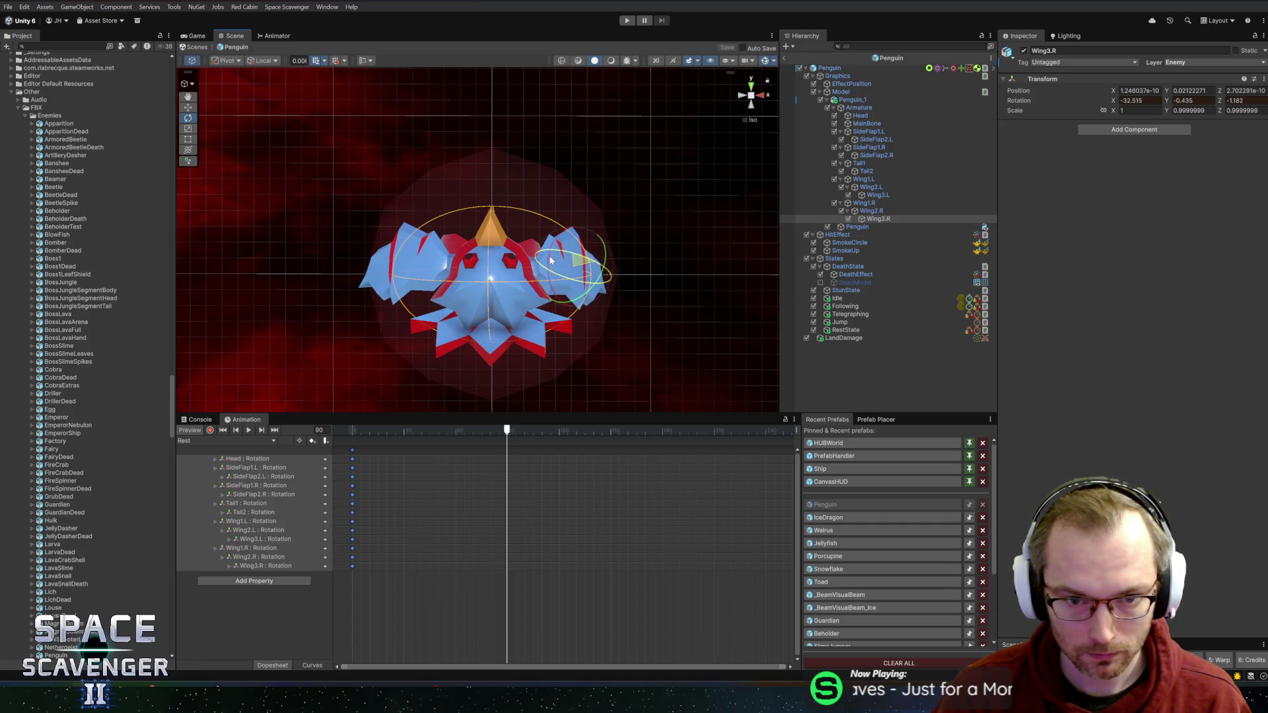
left_click(872, 211)
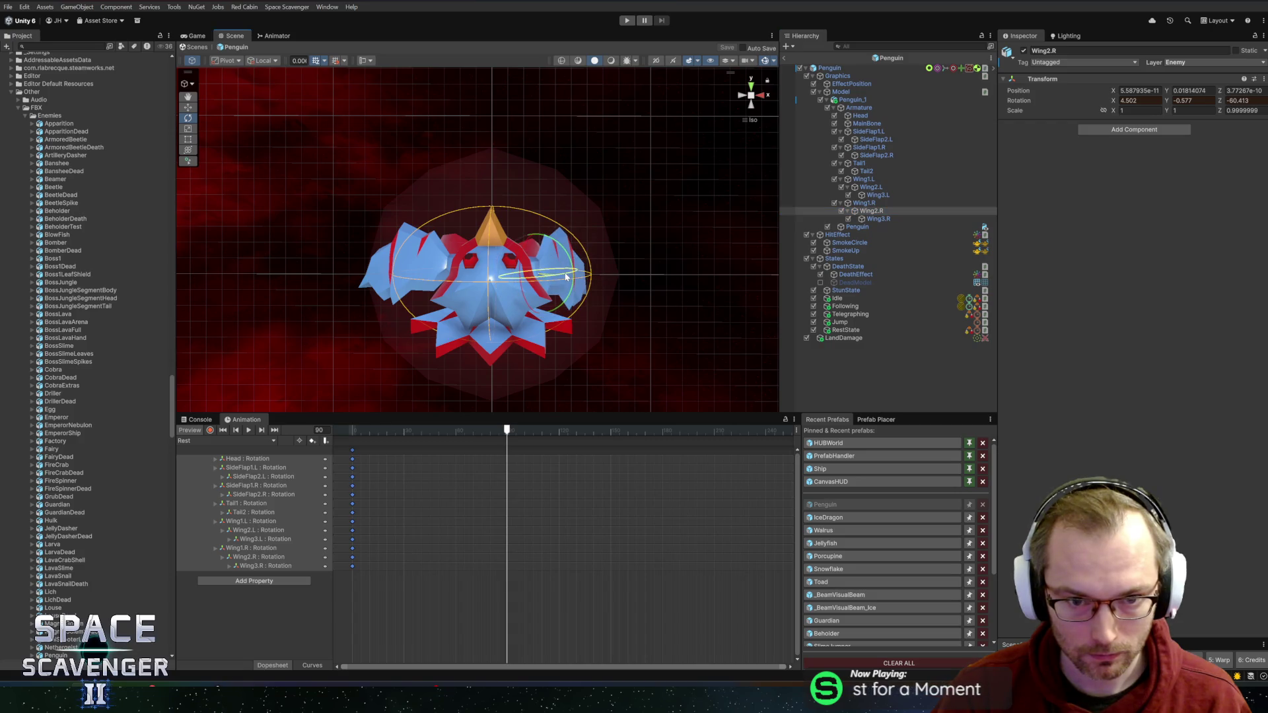
left_click(870, 188)
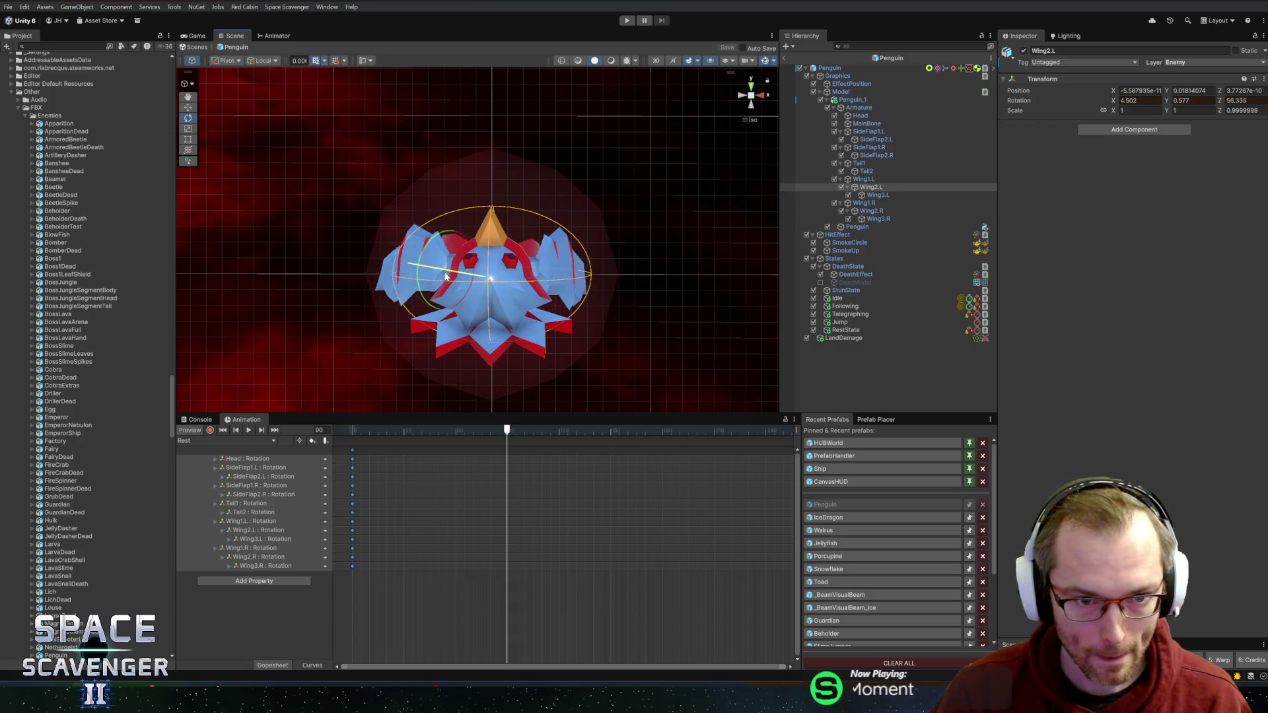
left_click(863, 179)
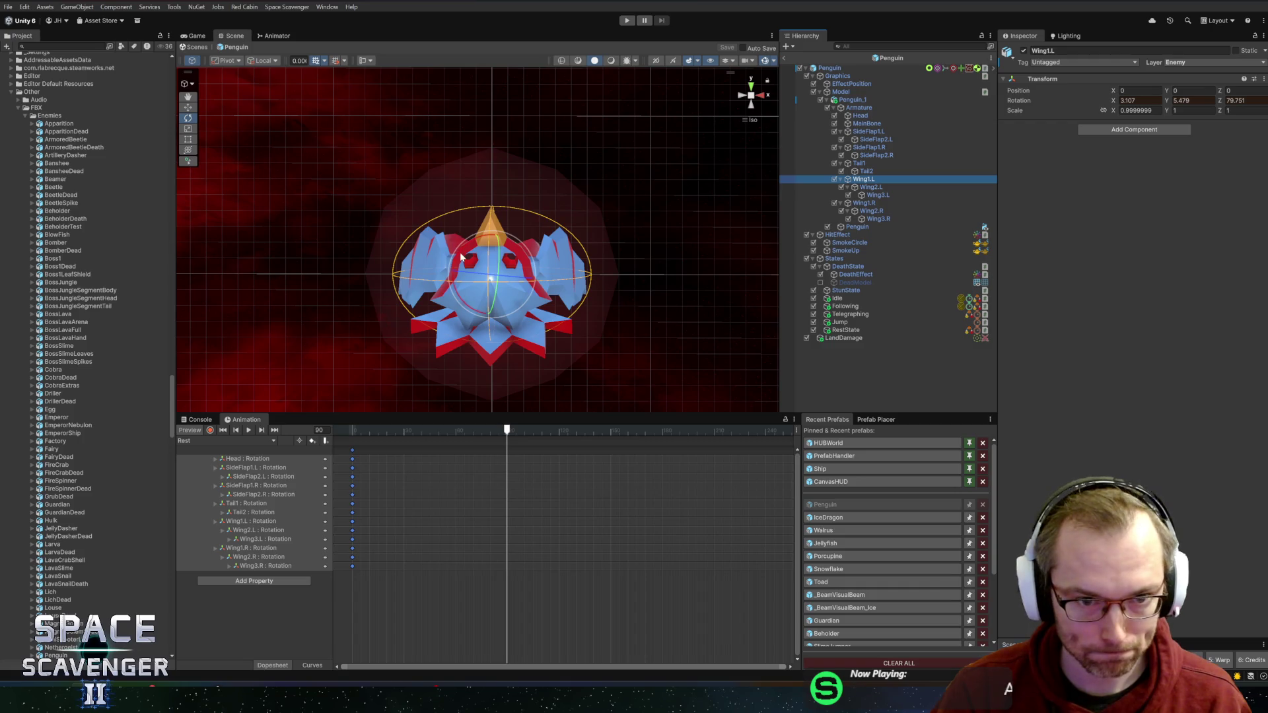